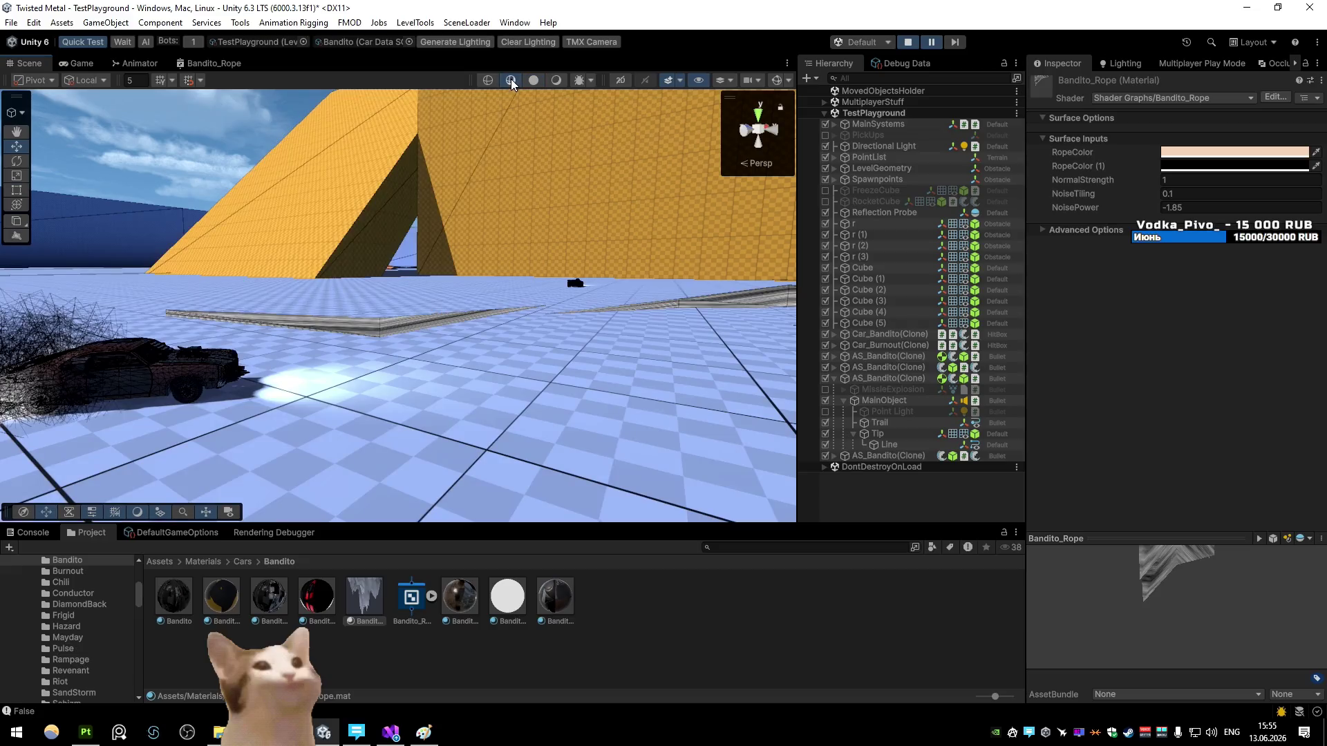
Step: Switch the Scene to shaded wireframe, set NoiseTiling to 50, and select the rope's Line object
left_click(487, 80)
left_click(508, 81)
left_click_drag(1121, 196, 1167, 205)
type("5")
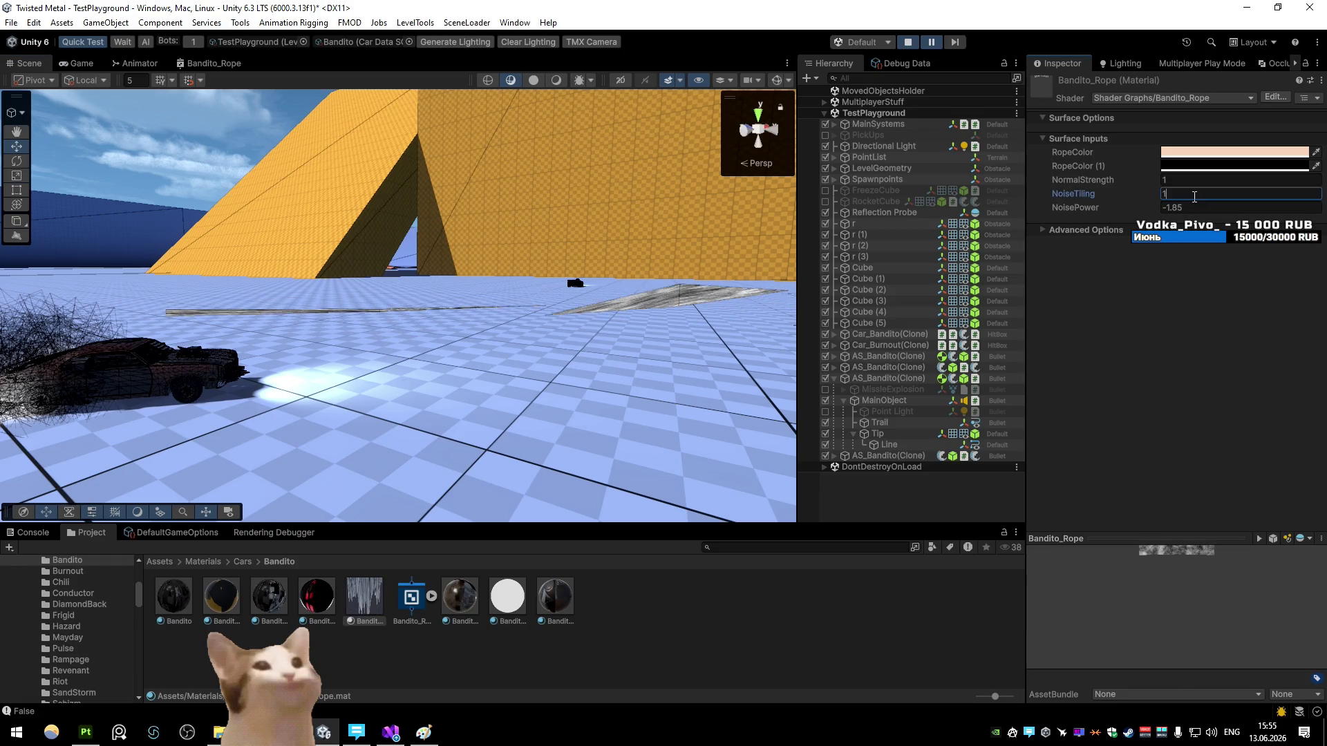
mouse_move(579, 230)
left_mouse_down()
mouse_move(691, 242)
mouse_move(492, 235)
mouse_move(525, 216)
mouse_move(692, 261)
mouse_move(646, 252)
mouse_move(684, 252)
mouse_move(702, 270)
mouse_move(528, 266)
left_mouse_up()
left_click(1078, 196)
type("0")
key("Return")
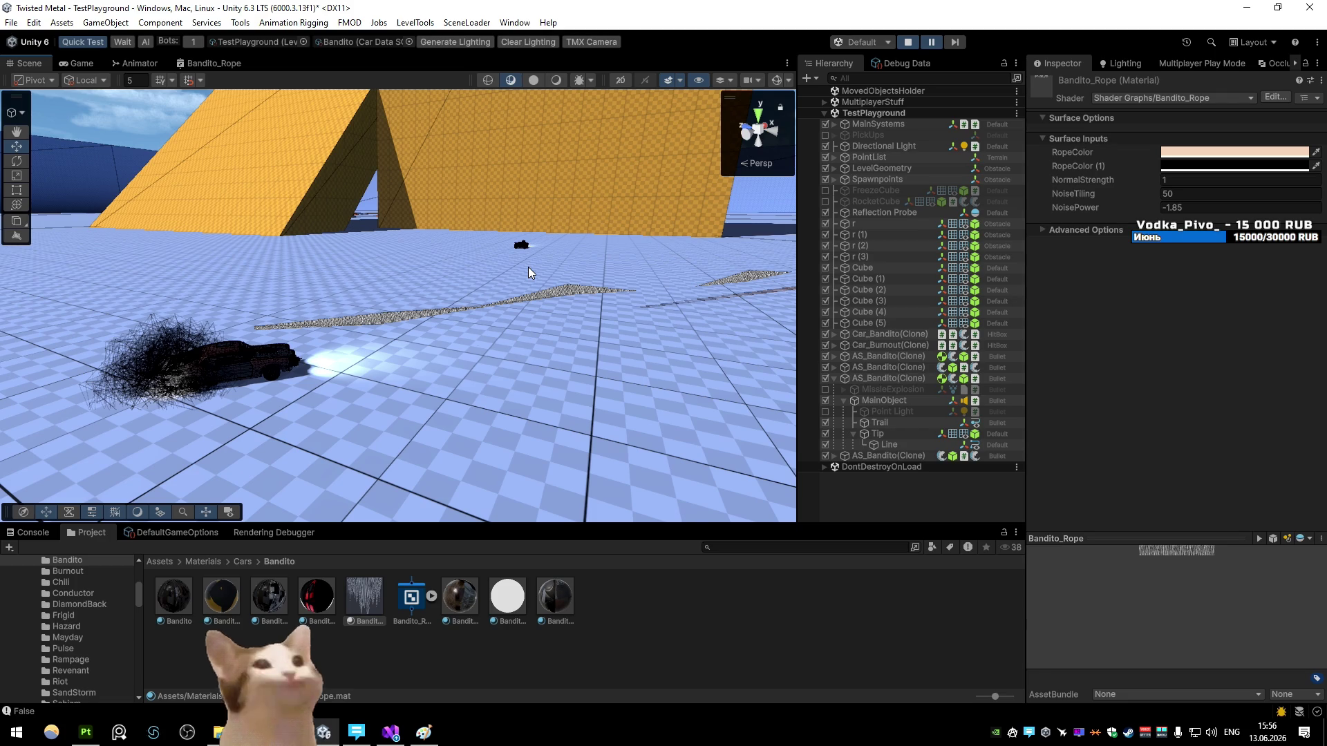
left_click(915, 444)
Step: Try Transform Z line alignment on the rope, then set it back to View
scroll(1093, 357, "down", 5)
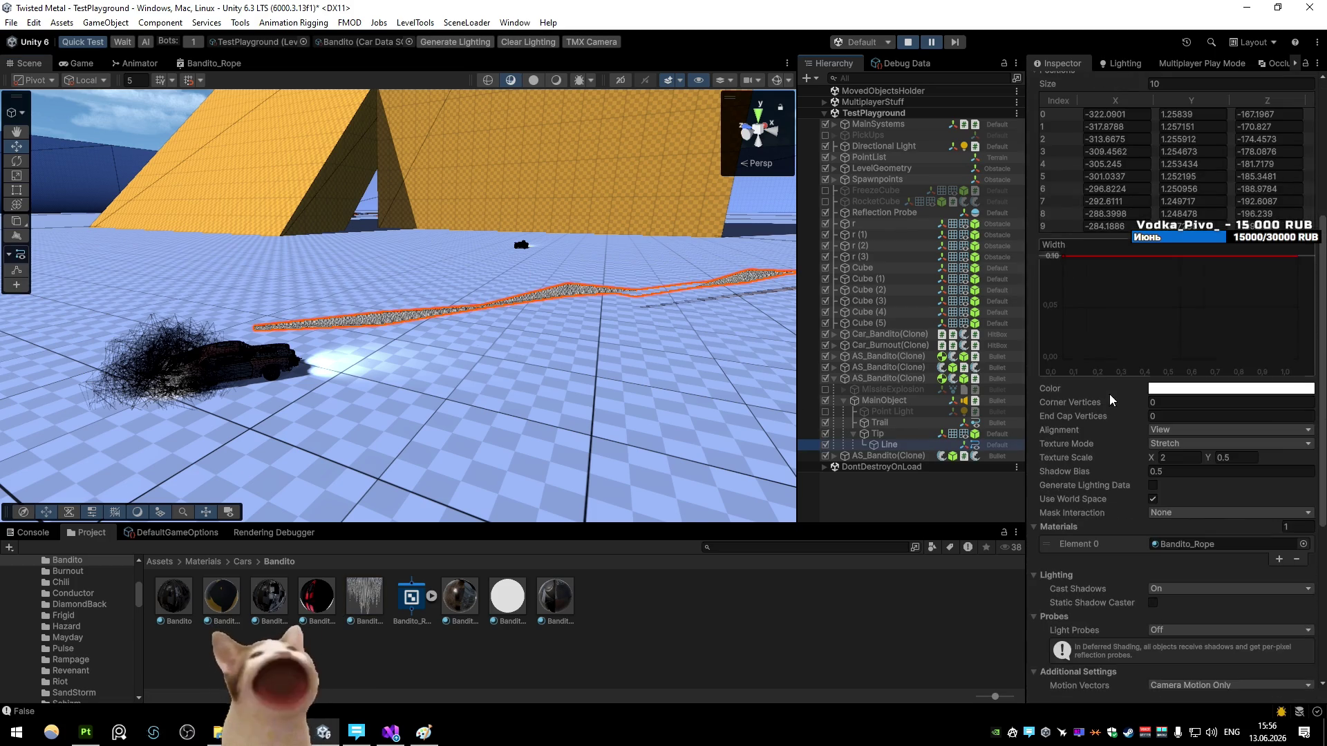
left_click(1173, 434)
left_click(1175, 457)
left_click_drag(757, 399, 849, 347)
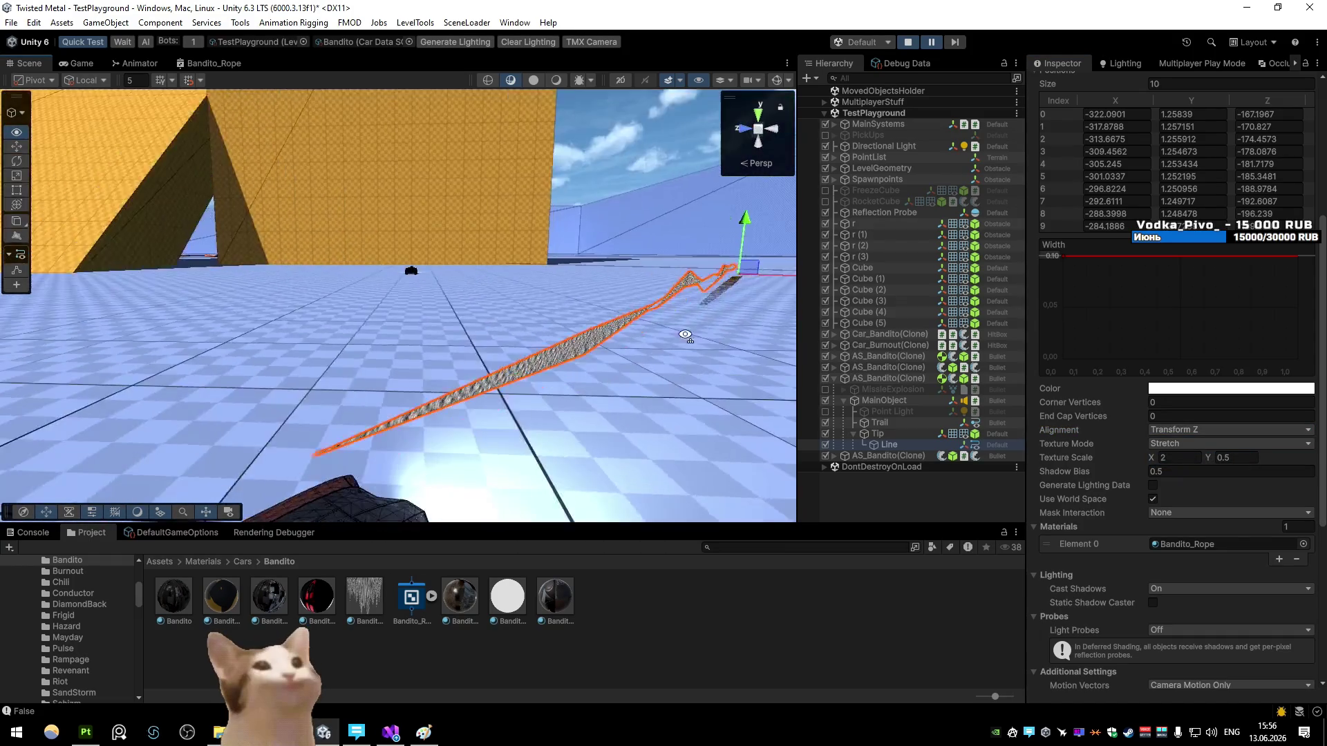
left_click(1175, 430)
left_click(1180, 445)
mouse_move(622, 331)
left_mouse_down()
mouse_move(583, 334)
mouse_move(662, 314)
mouse_move(718, 342)
mouse_move(677, 345)
left_mouse_up()
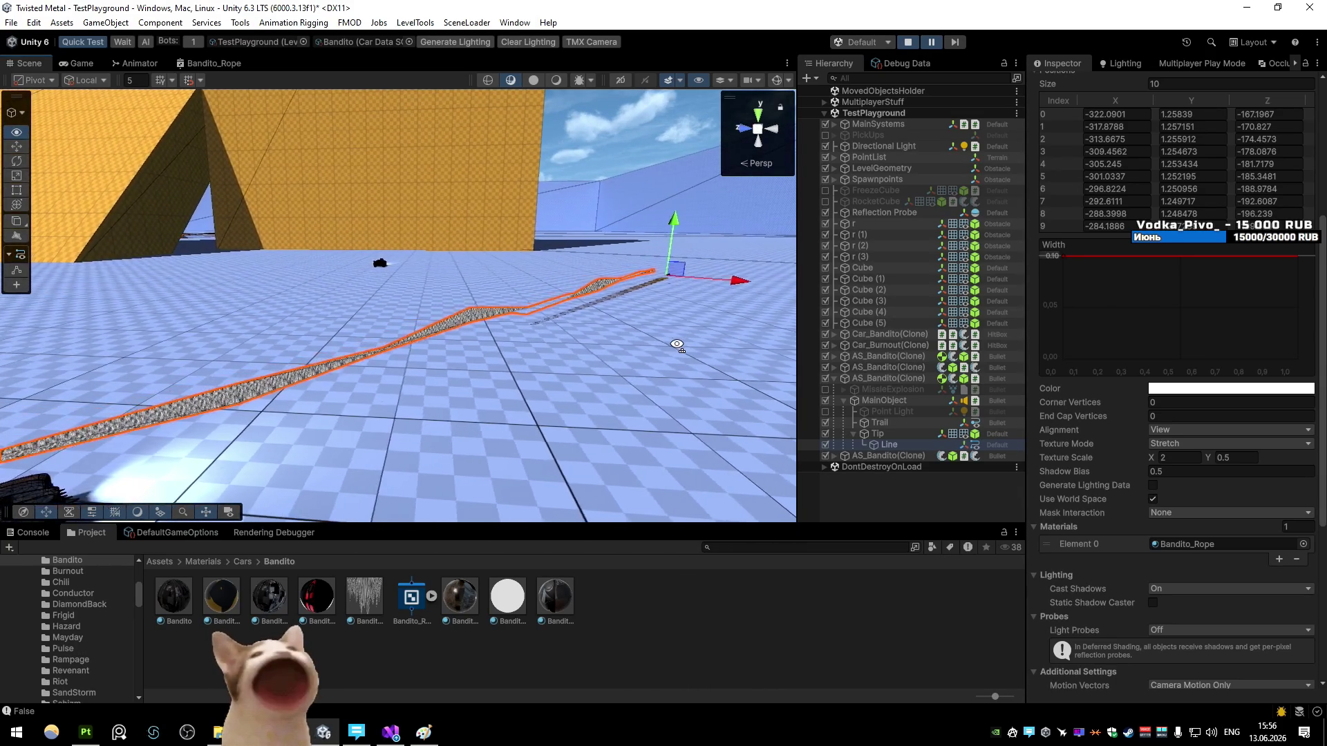
Step: Briefly view the Bandito_Rope shader graph full-size, then return to the Scene view
double_click(208, 63)
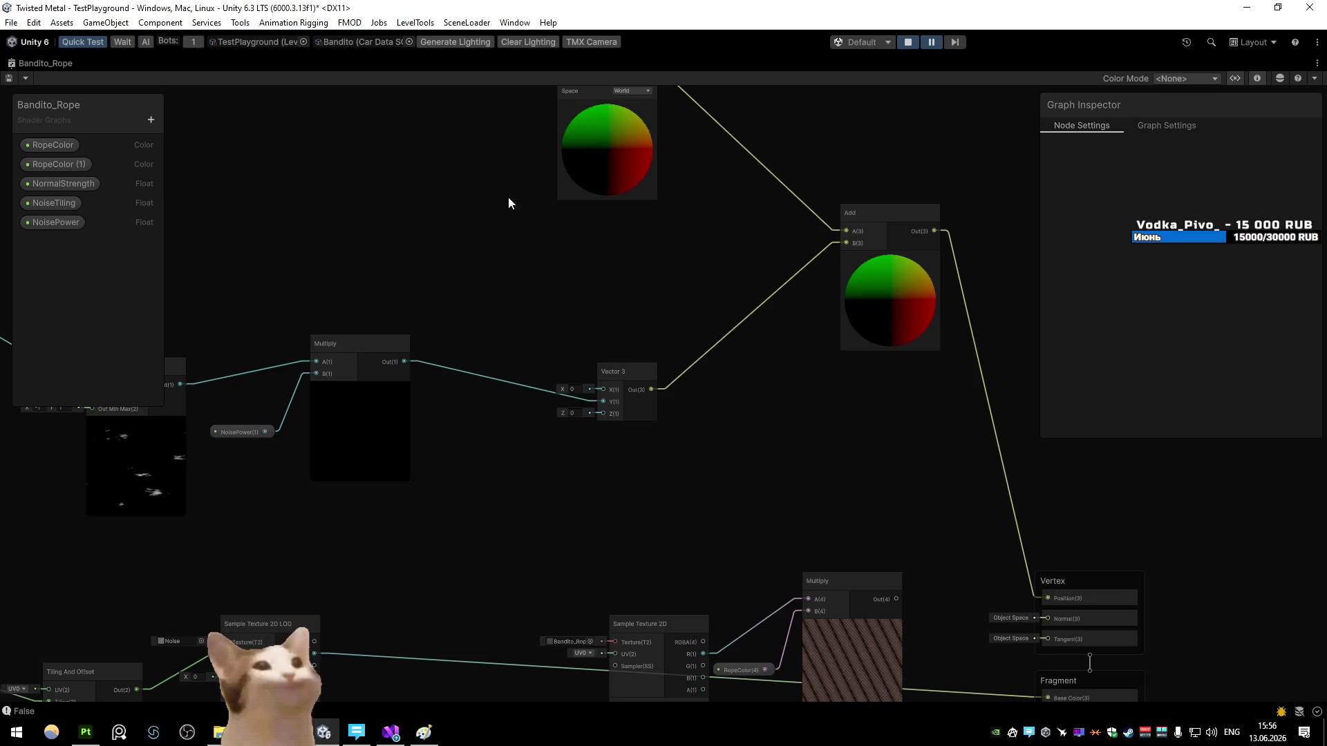
key("shift+space")
key("ctrl+1")
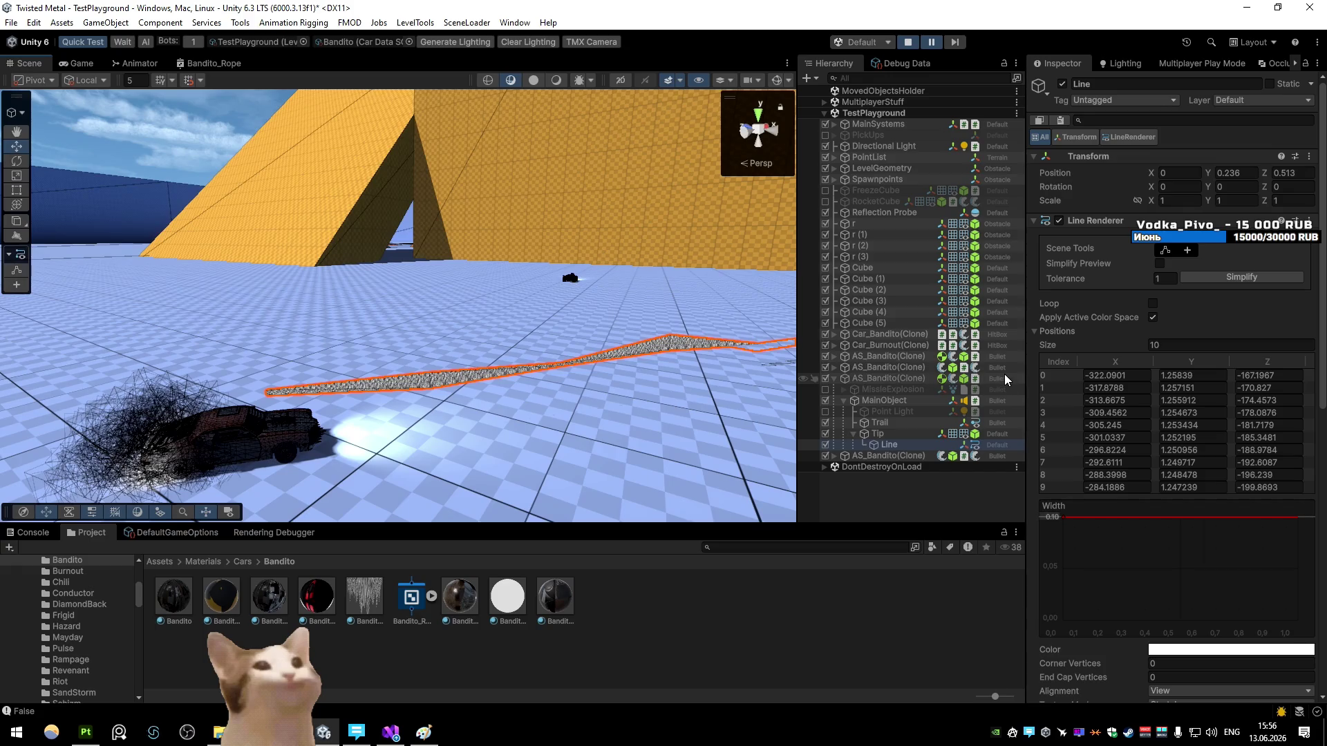
scroll(1097, 400, "down", 10)
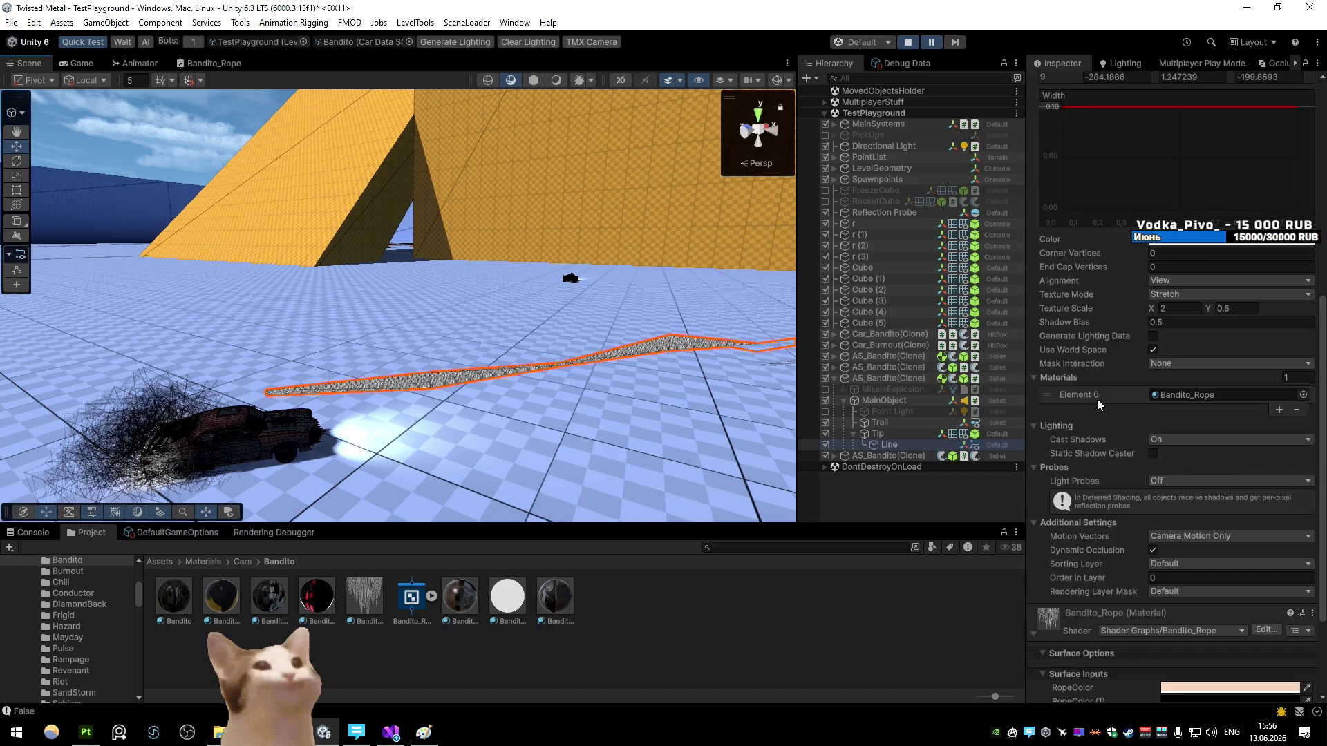
Step: Select the Bandito_Rope material and set its NoisePower to 2
left_click(1216, 395)
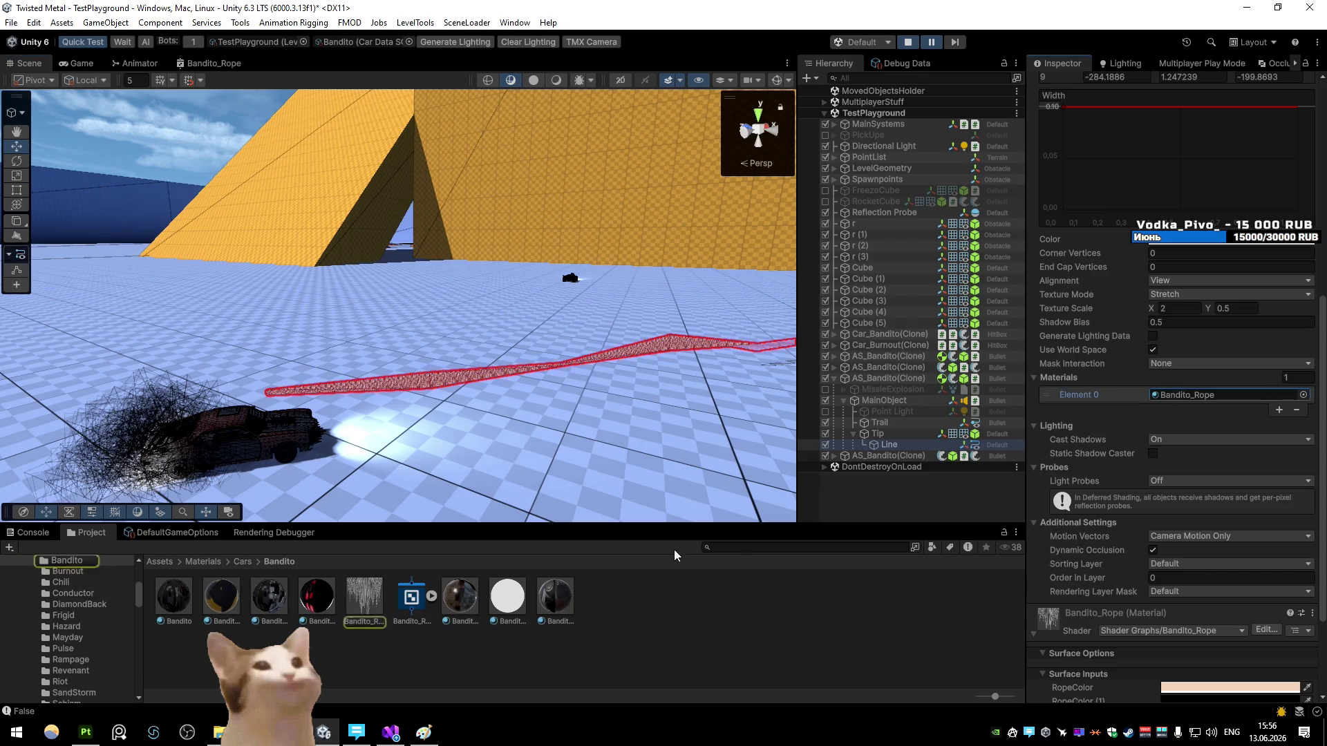
left_click(373, 594)
mouse_move(1158, 209)
left_mouse_down()
mouse_move(1106, 215)
mouse_move(1133, 212)
left_mouse_up()
double_click(1188, 207)
type("0")
left_click_drag(781, 242, 708, 263)
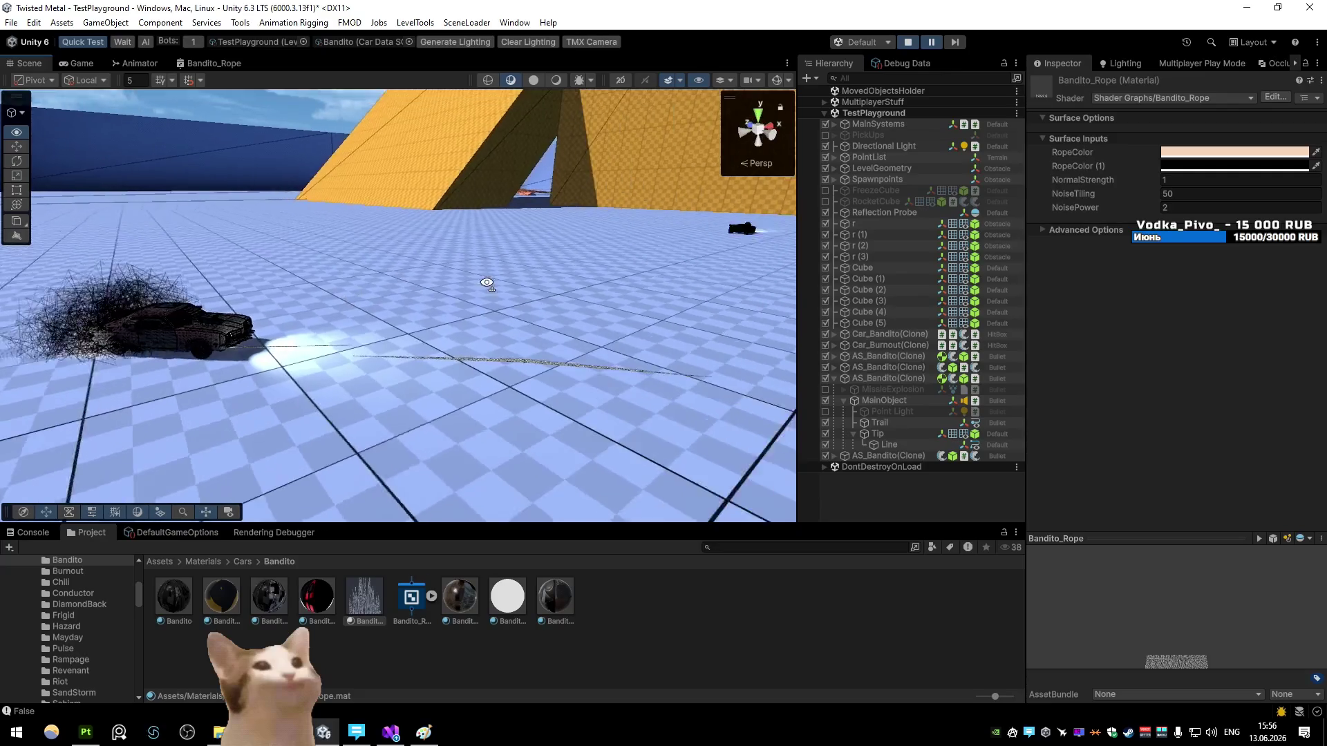
Step: Maximize the Bandito_Rope shader graph and select the Remap, Multiply and NoisePower nodes
double_click(226, 66)
scroll(527, 326, "down", 5)
left_click_drag(676, 313, 714, 217)
scroll(713, 242, "up", 3)
mouse_move(711, 267)
left_mouse_down()
mouse_move(808, 291)
mouse_move(865, 332)
left_mouse_up()
scroll(299, 282, "down", 3)
mouse_move(226, 246)
left_mouse_down()
mouse_move(607, 373)
mouse_move(415, 335)
left_mouse_up()
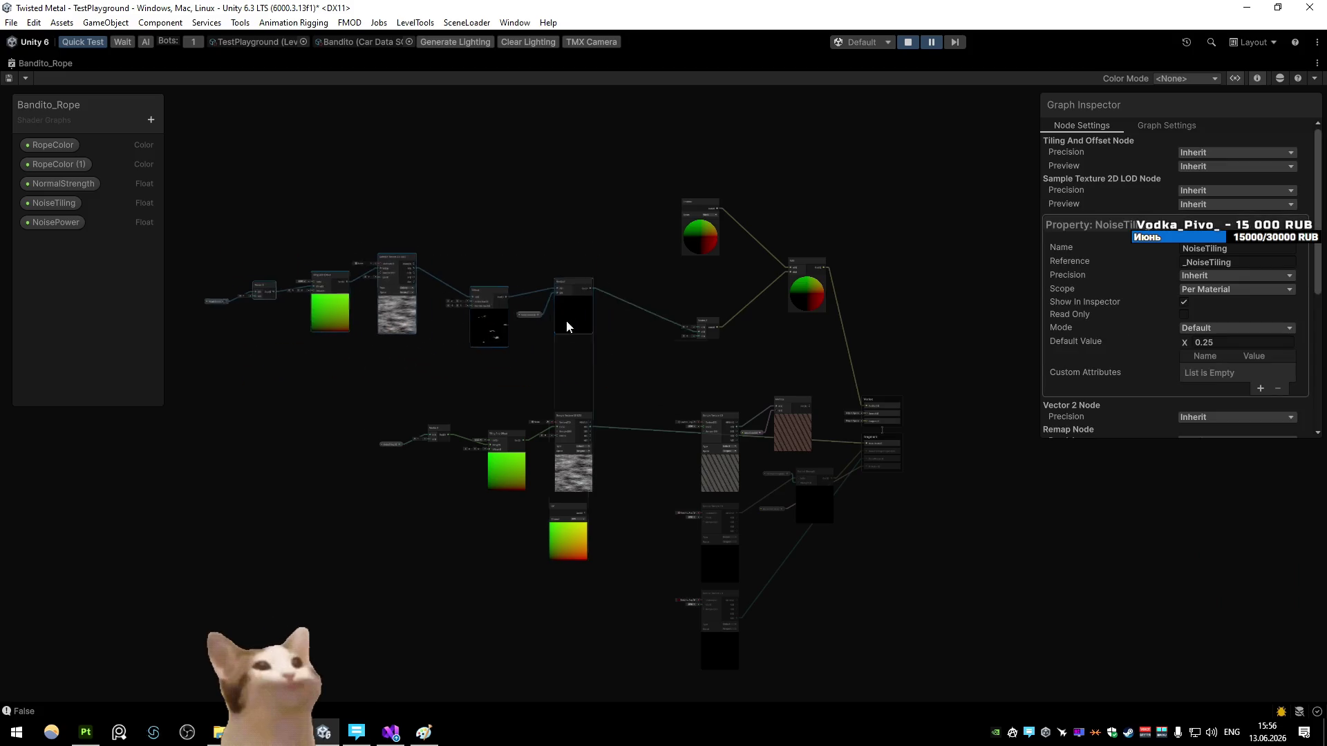
Step: Add a UV node to the Bandito_Rope shader graph
scroll(539, 353, "up", 3)
key("space")
type("uv")
key("Return")
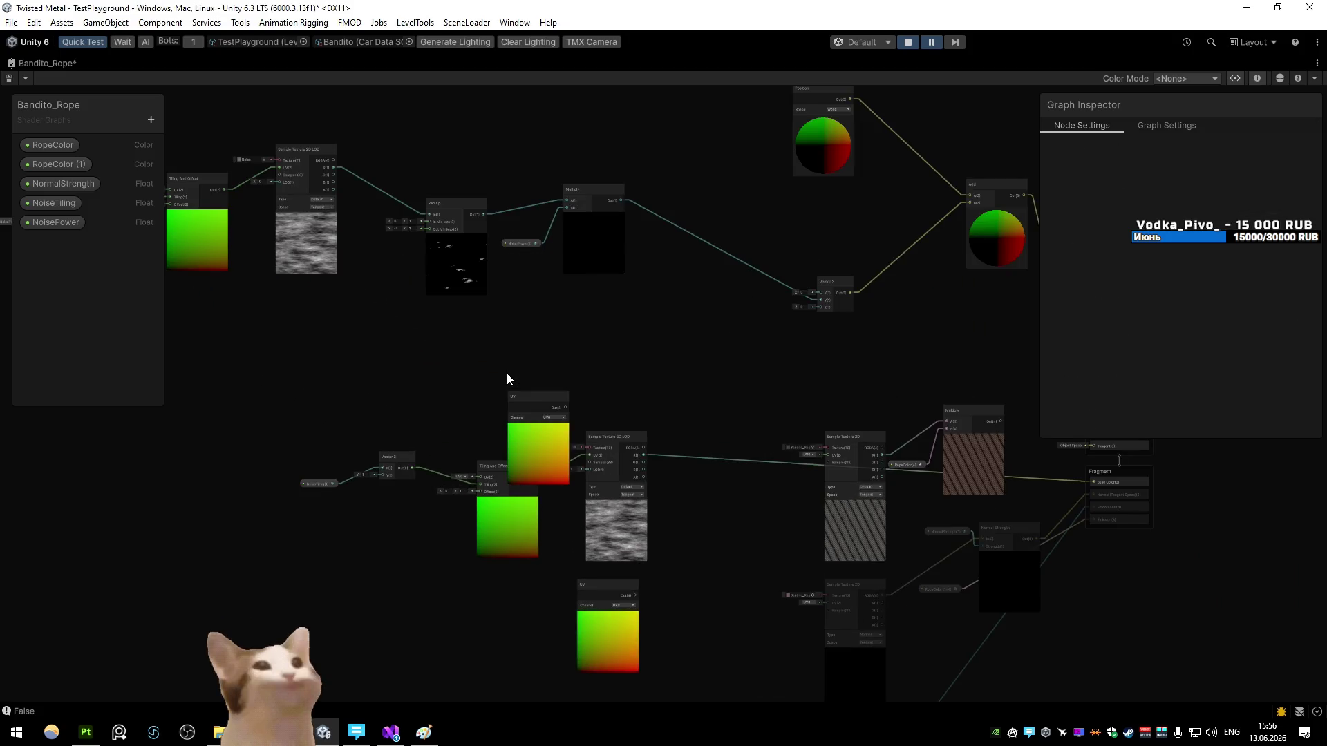
scroll(507, 373, "up", 3)
scroll(424, 343, "up", 2)
scroll(425, 344, "down", 3)
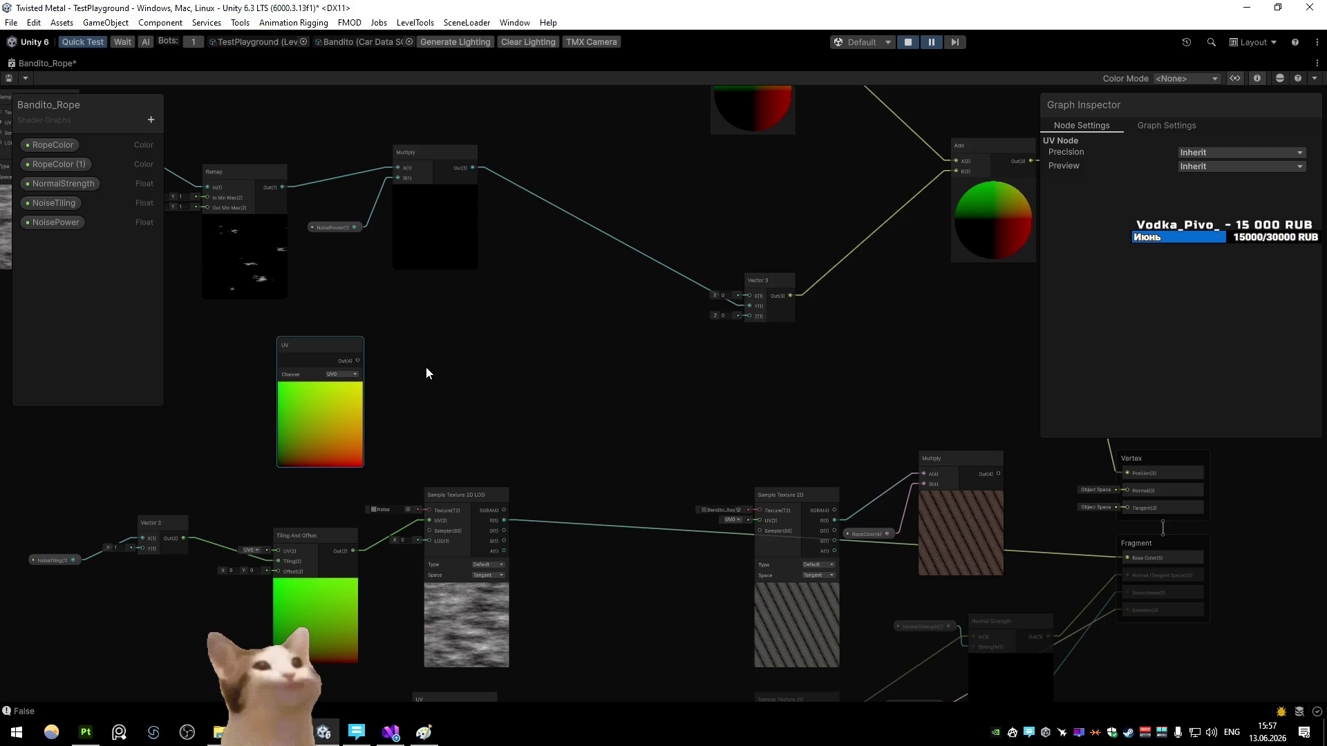
Step: Add a Swizzle node fed by the UV output and arrange both nodes
left_click_drag(404, 364, 437, 358)
type("swizzle")
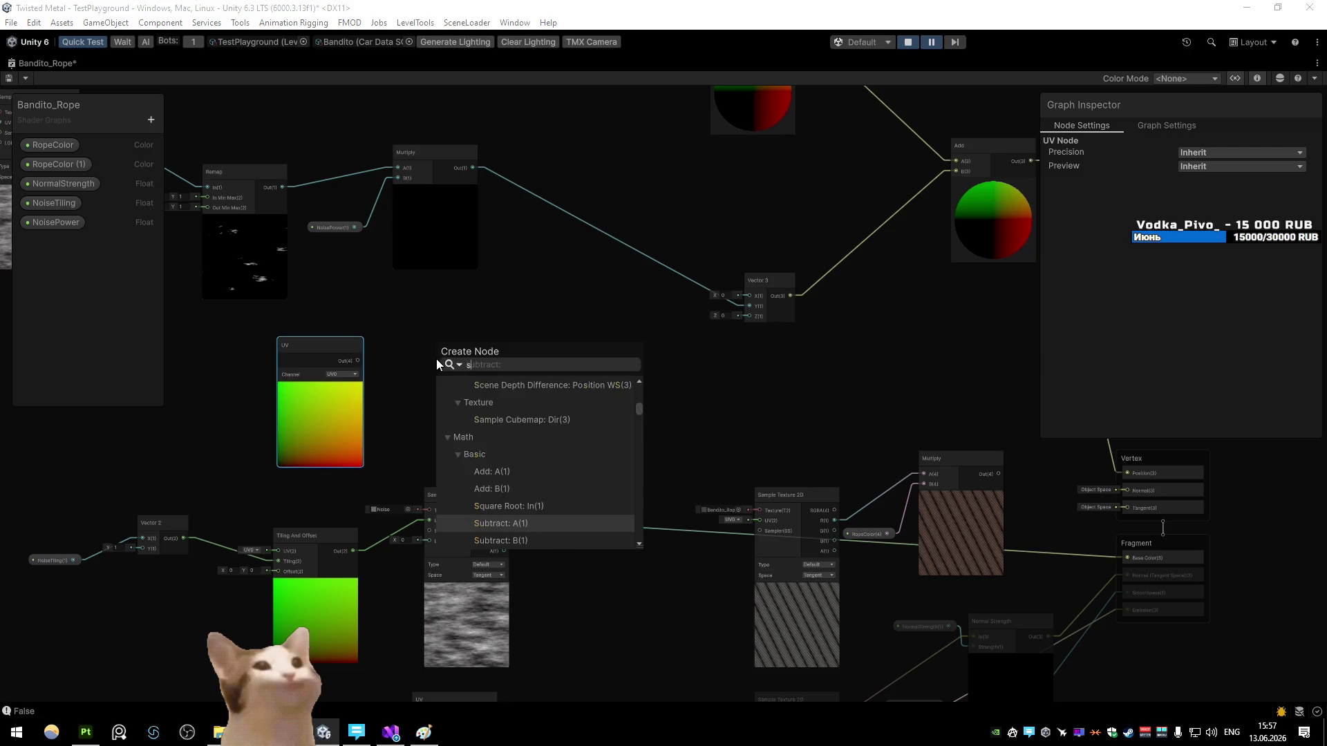
left_click(478, 383)
left_click_drag(326, 361, 251, 356)
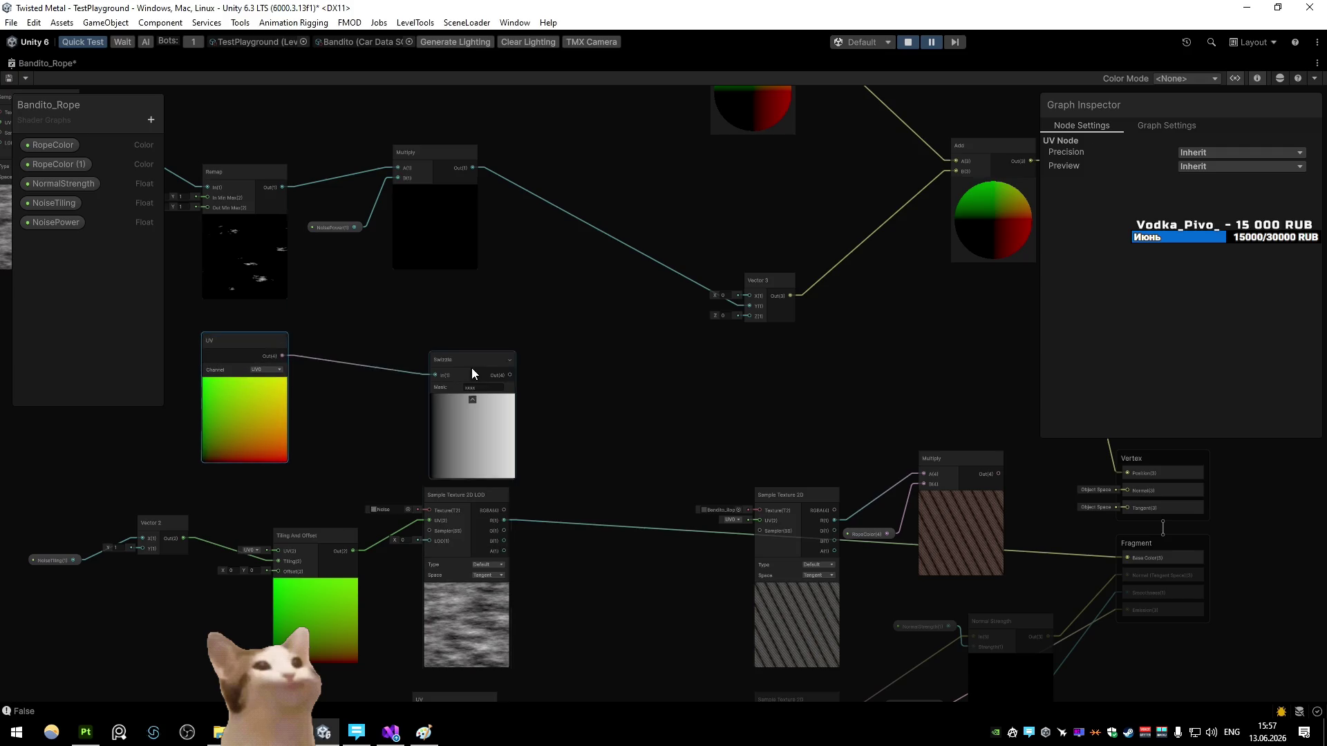
left_click_drag(472, 368, 362, 351)
left_click(466, 359)
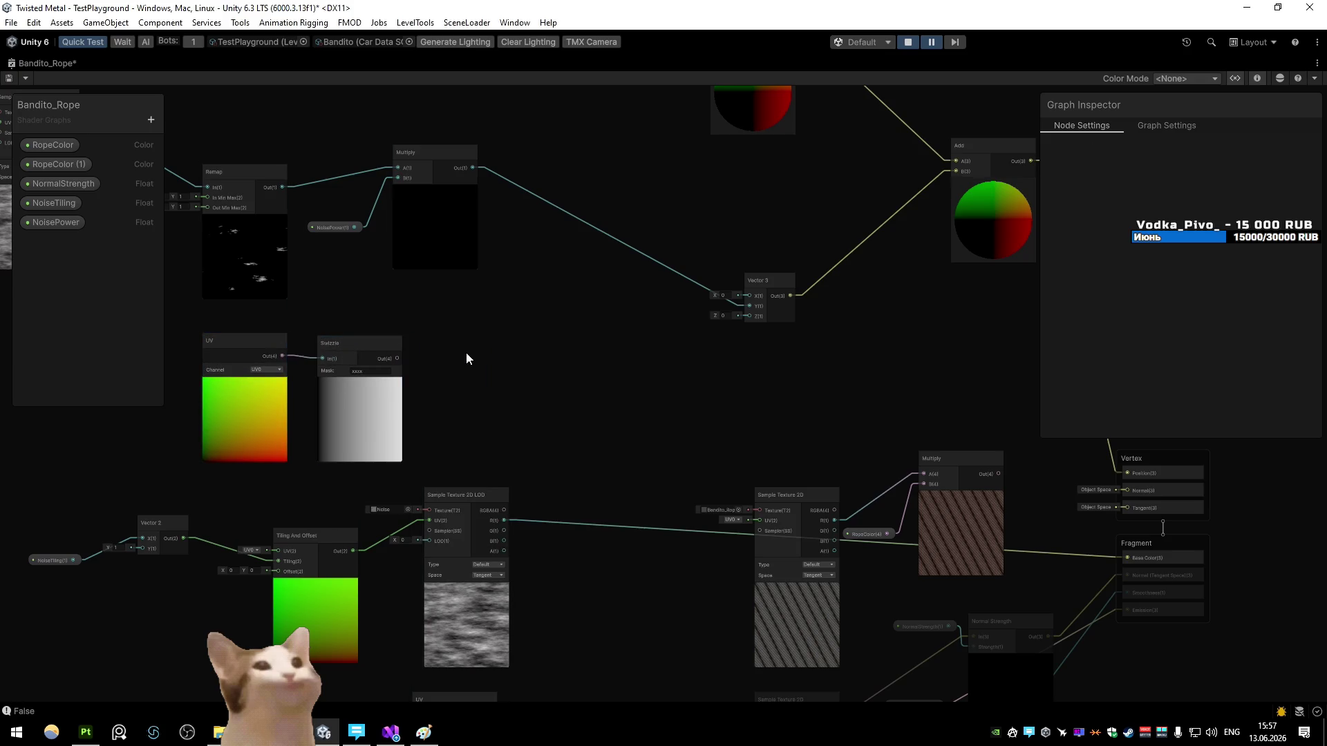
left_click_drag(356, 352, 380, 302)
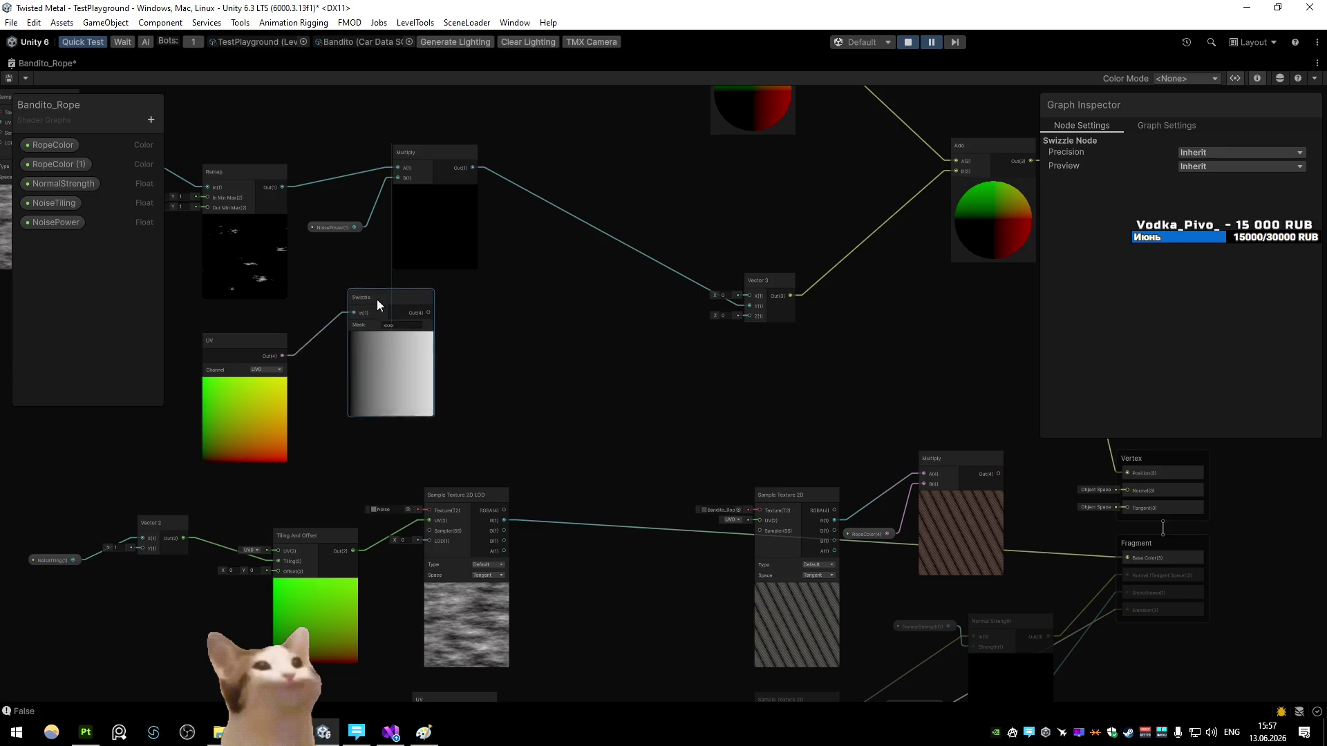
left_click_drag(260, 361, 223, 383)
left_click(455, 355)
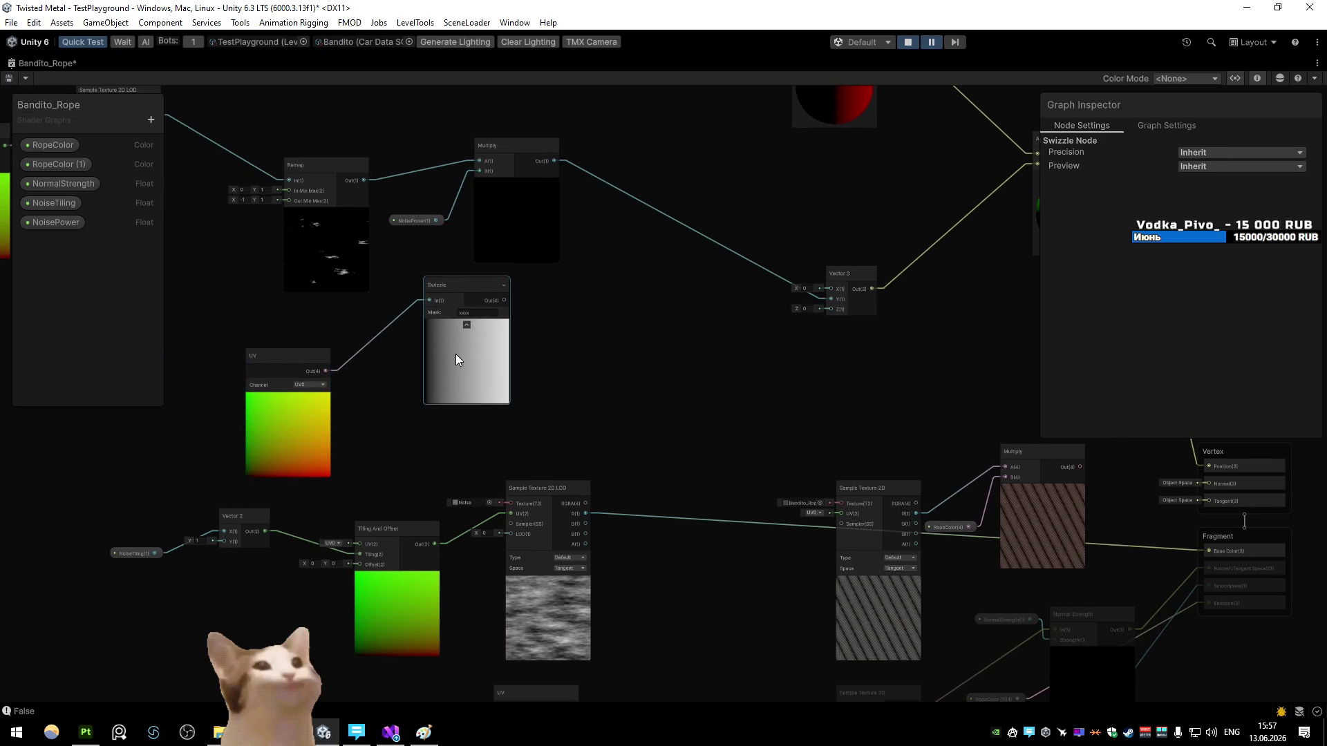
Step: Add a One Minus node after the Swizzle, then search 'mix' and cancel
key("space")
type("one")
key("Return")
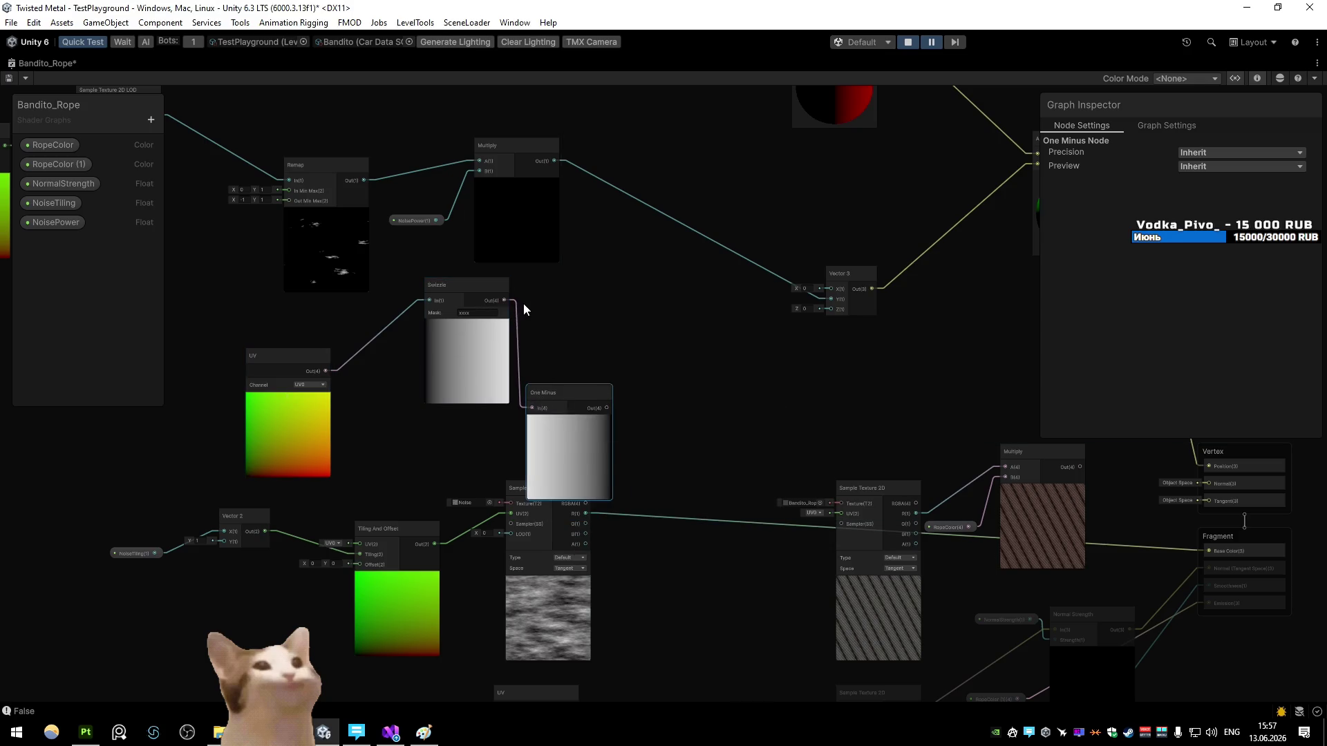
key("space")
type("mix")
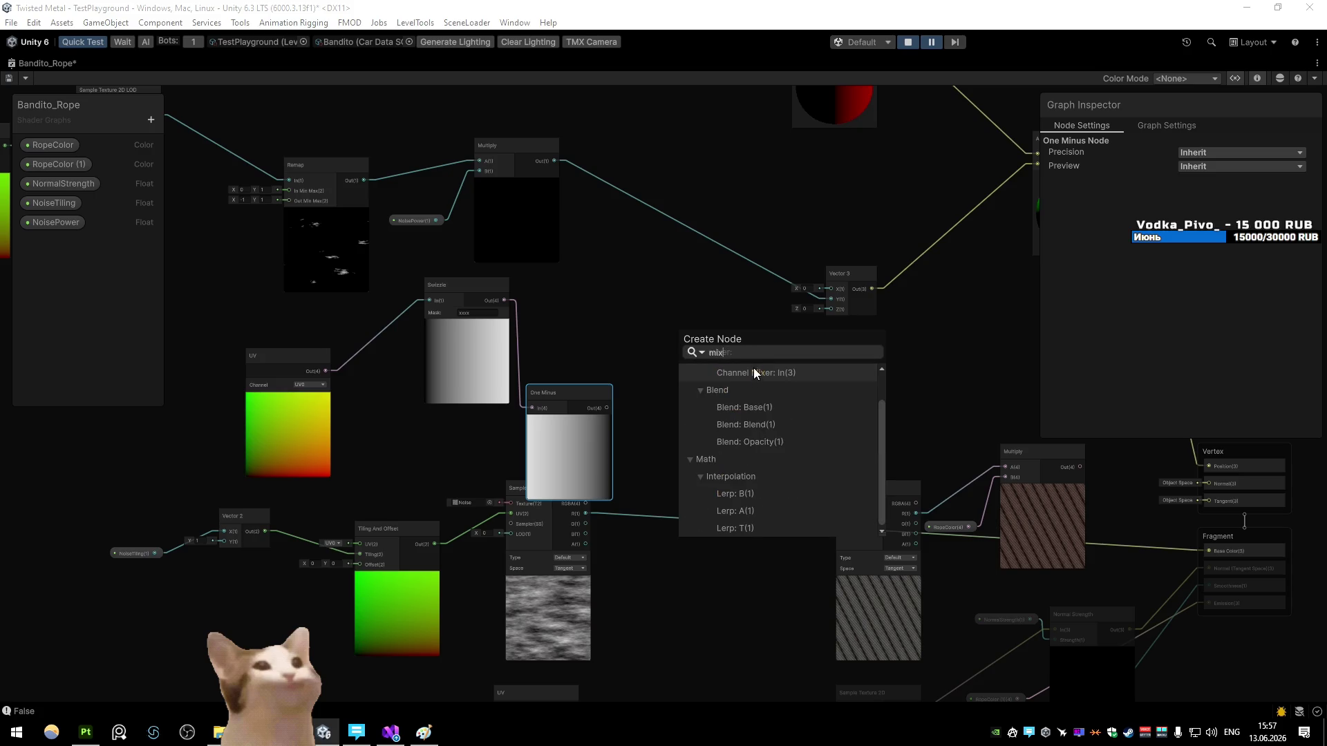
key("Escape")
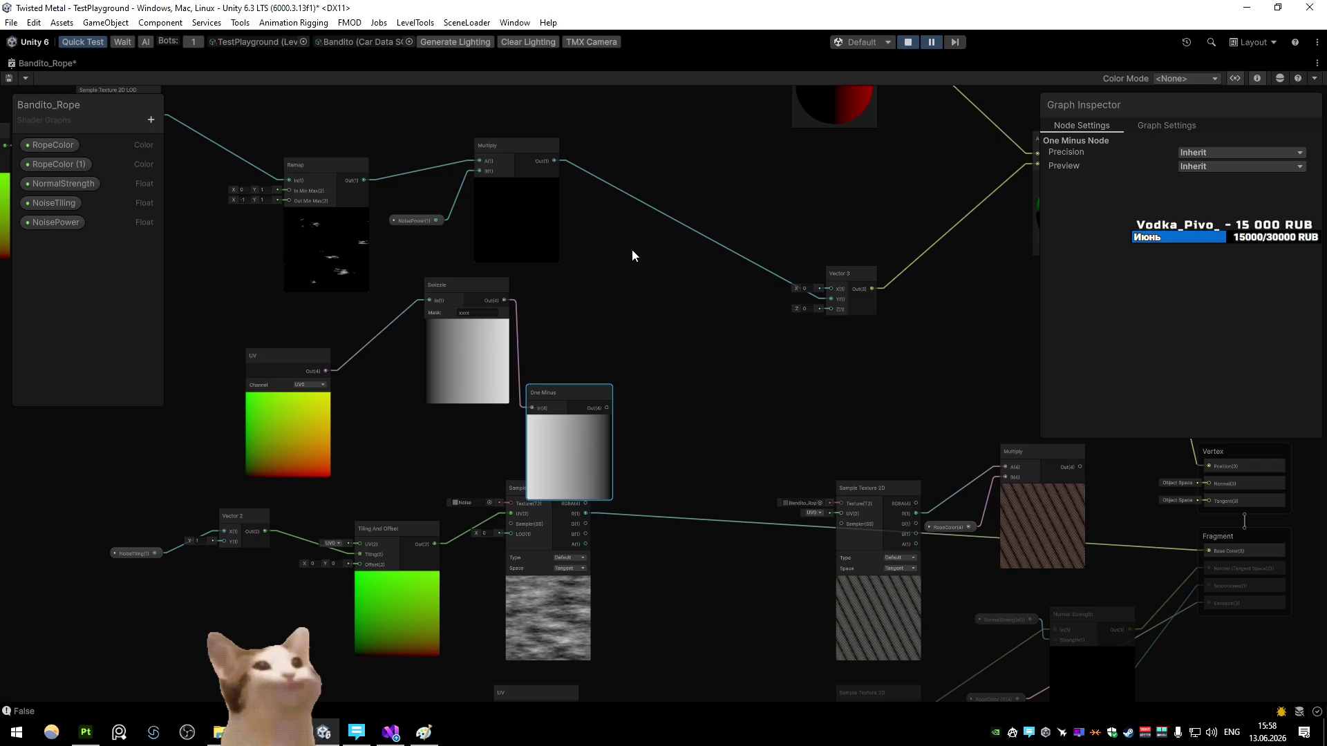
Step: Bring the node creation search back up over the Bandito_Rope graph
key("space")
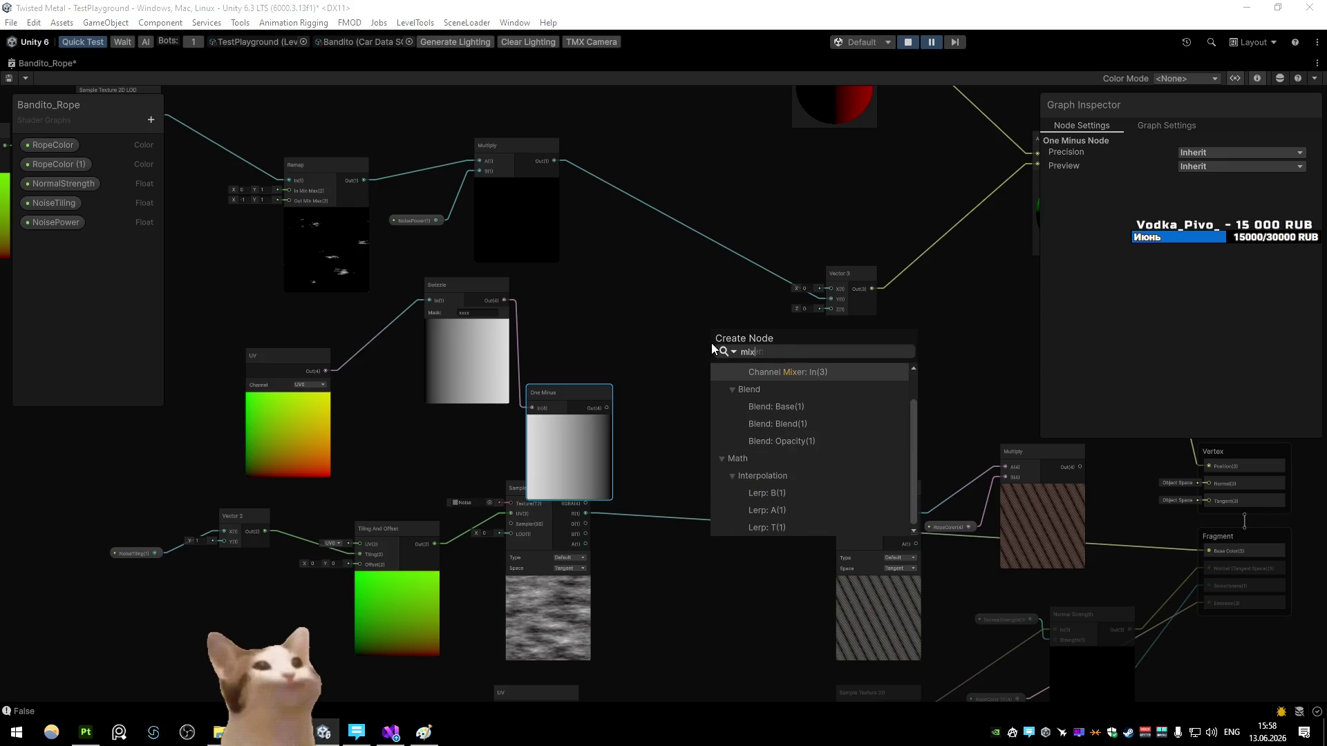
Step: Add a Blend node combining One Minus and Swizzle, set to Darken mode
left_click(727, 373)
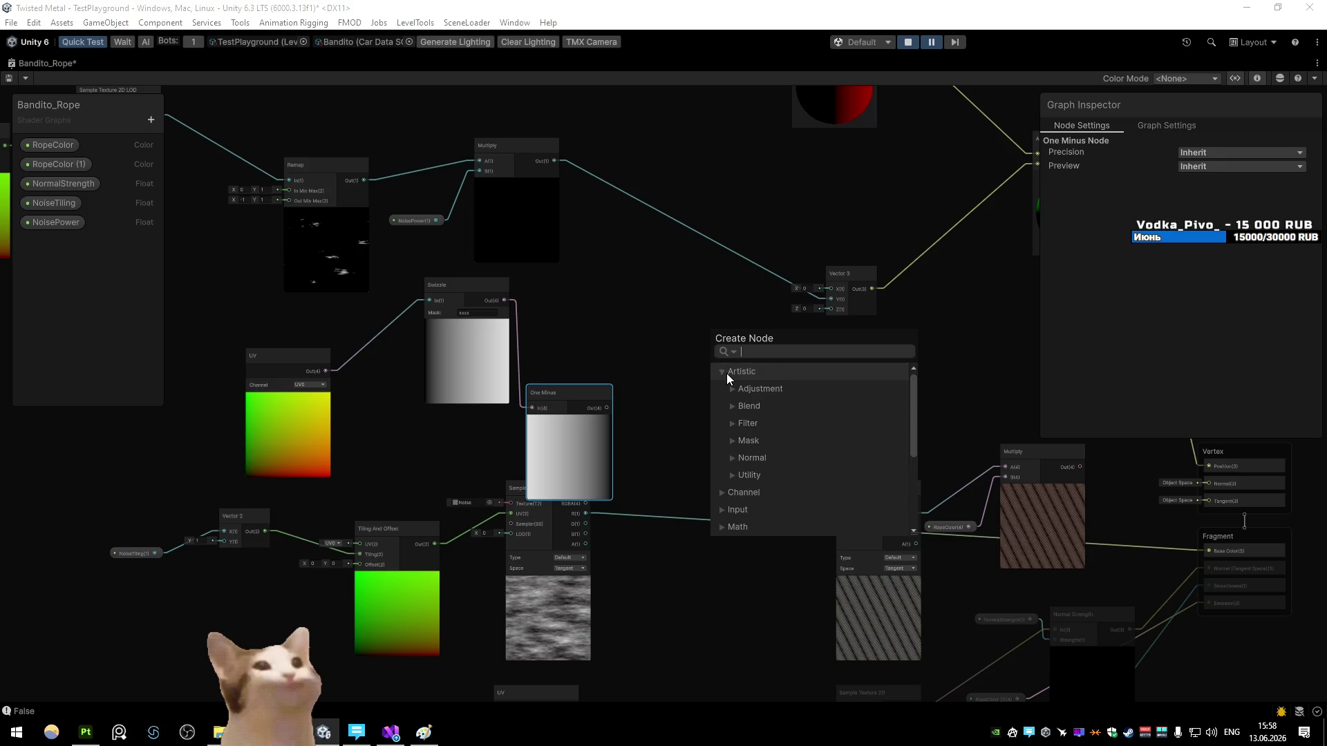
left_click(736, 409)
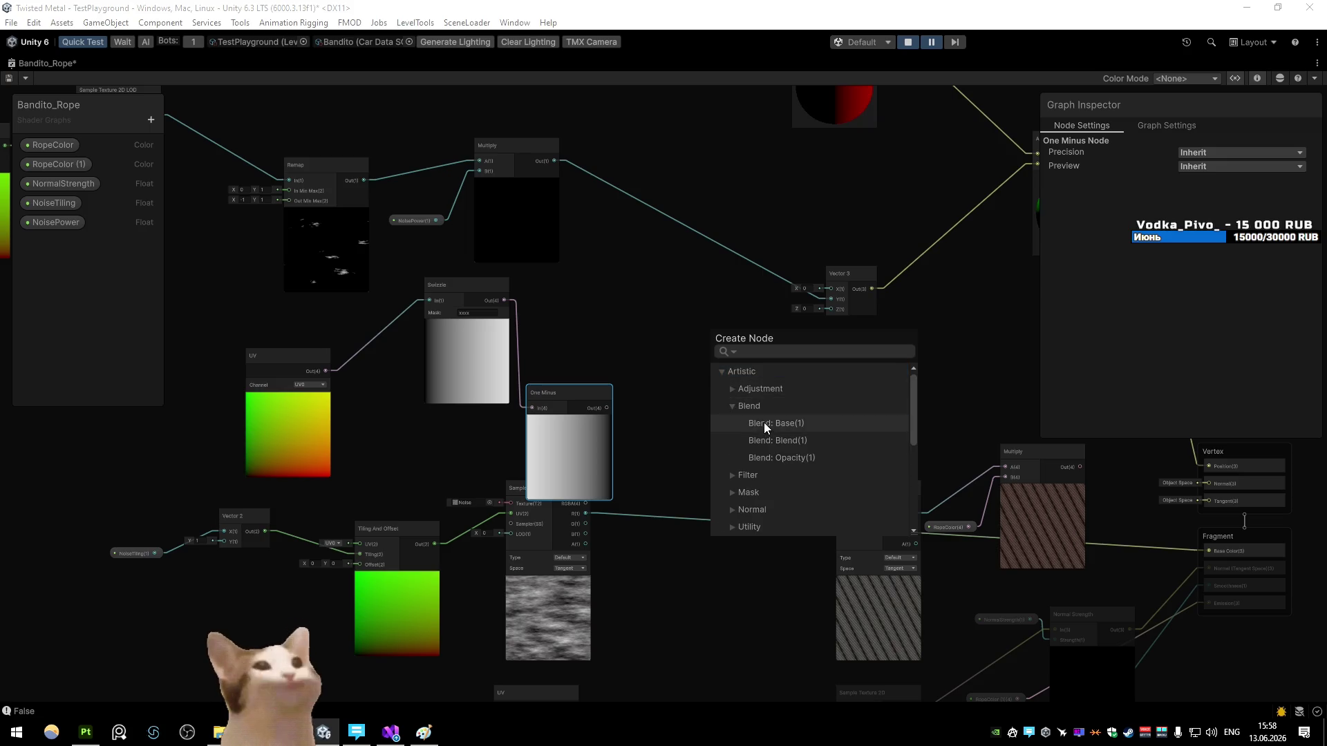
left_click(764, 421)
left_click_drag(505, 300, 710, 371)
left_click(775, 396)
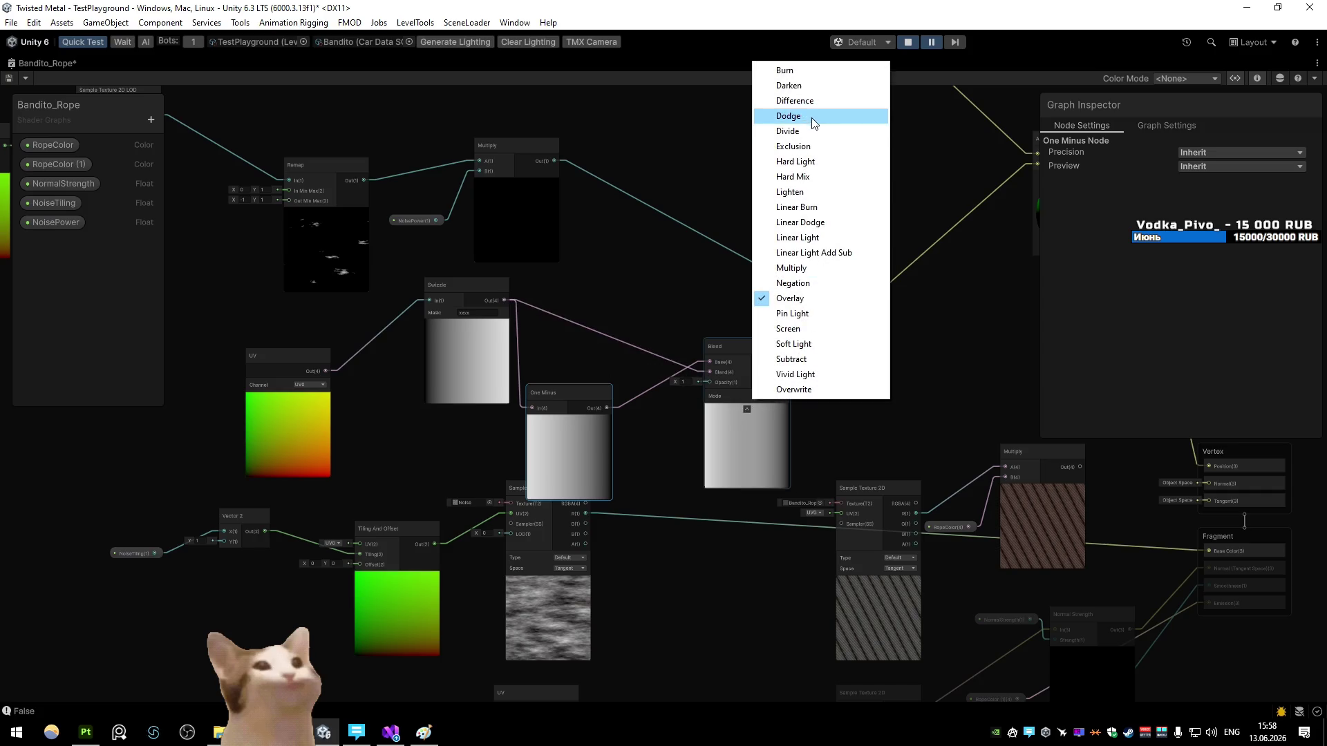
left_click(812, 104)
double_click(770, 391)
left_click(773, 395)
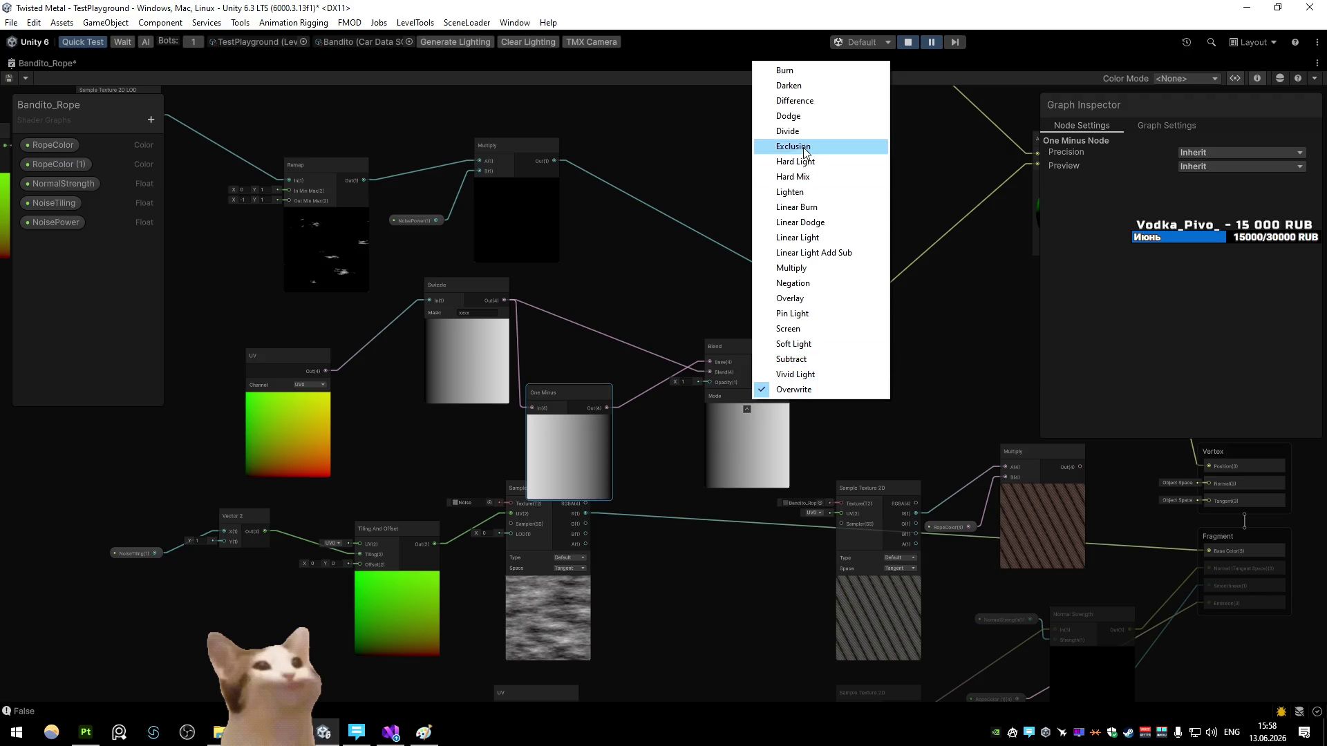
left_click(811, 96)
Step: Multiply the noise displacement by the Blend output, then save and restore the docked layout
mouse_move(763, 356)
left_mouse_down()
mouse_move(718, 334)
mouse_move(556, 396)
left_mouse_up()
left_click_drag(633, 313, 702, 285)
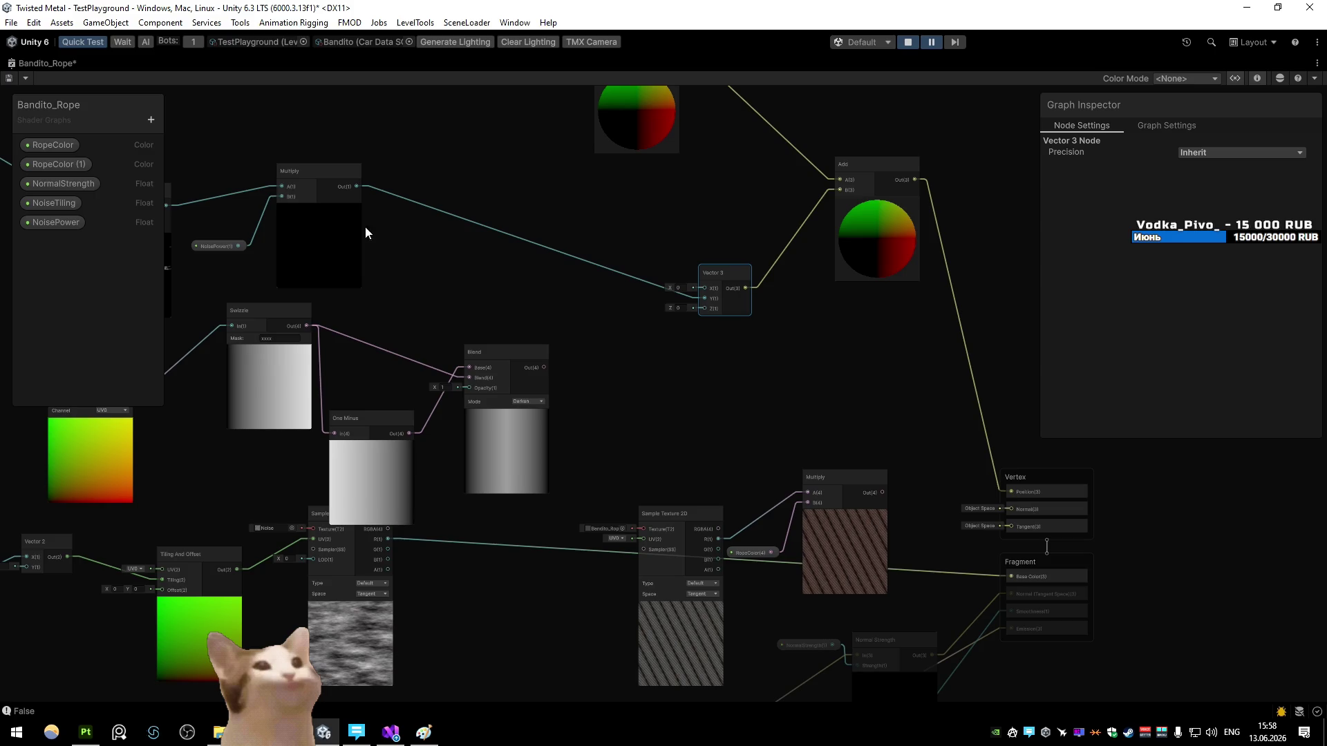
left_click_drag(458, 239, 512, 242)
type("mul")
left_click(600, 399)
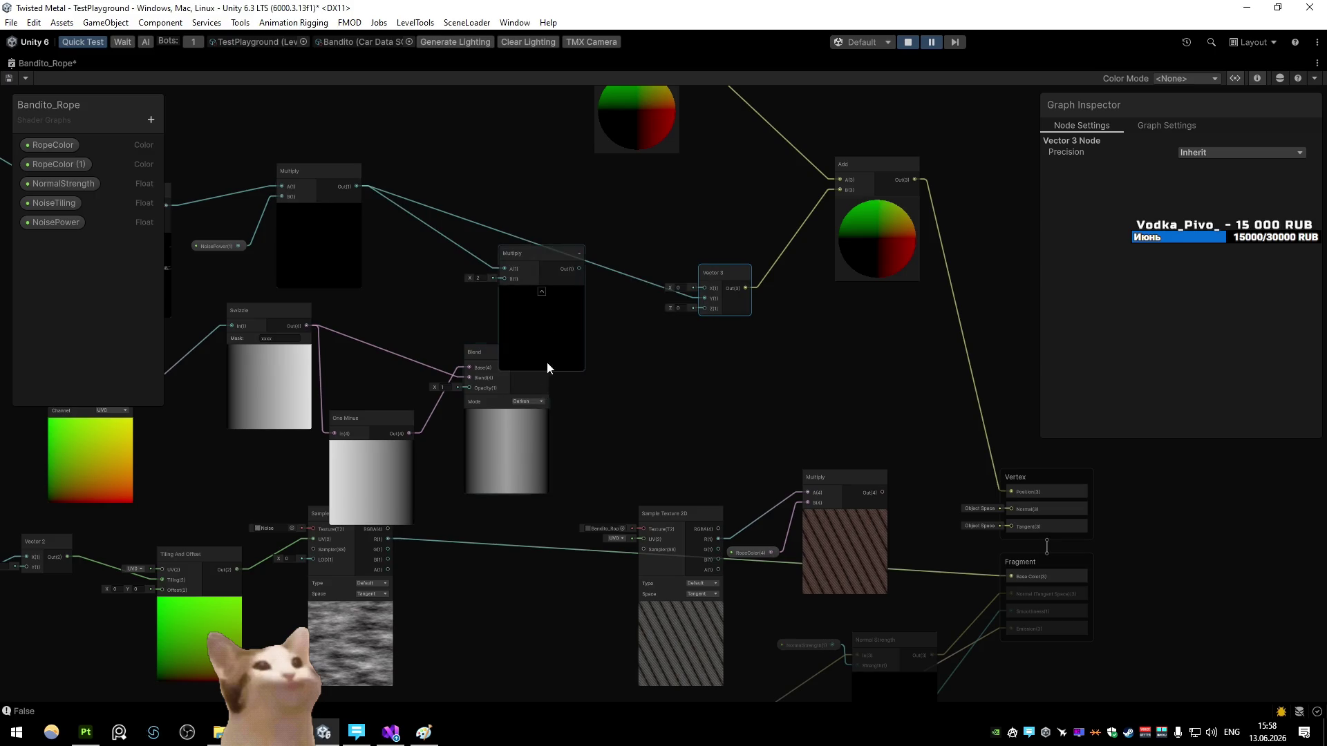
mouse_move(544, 367)
left_mouse_down()
mouse_move(571, 279)
mouse_move(704, 298)
left_mouse_up()
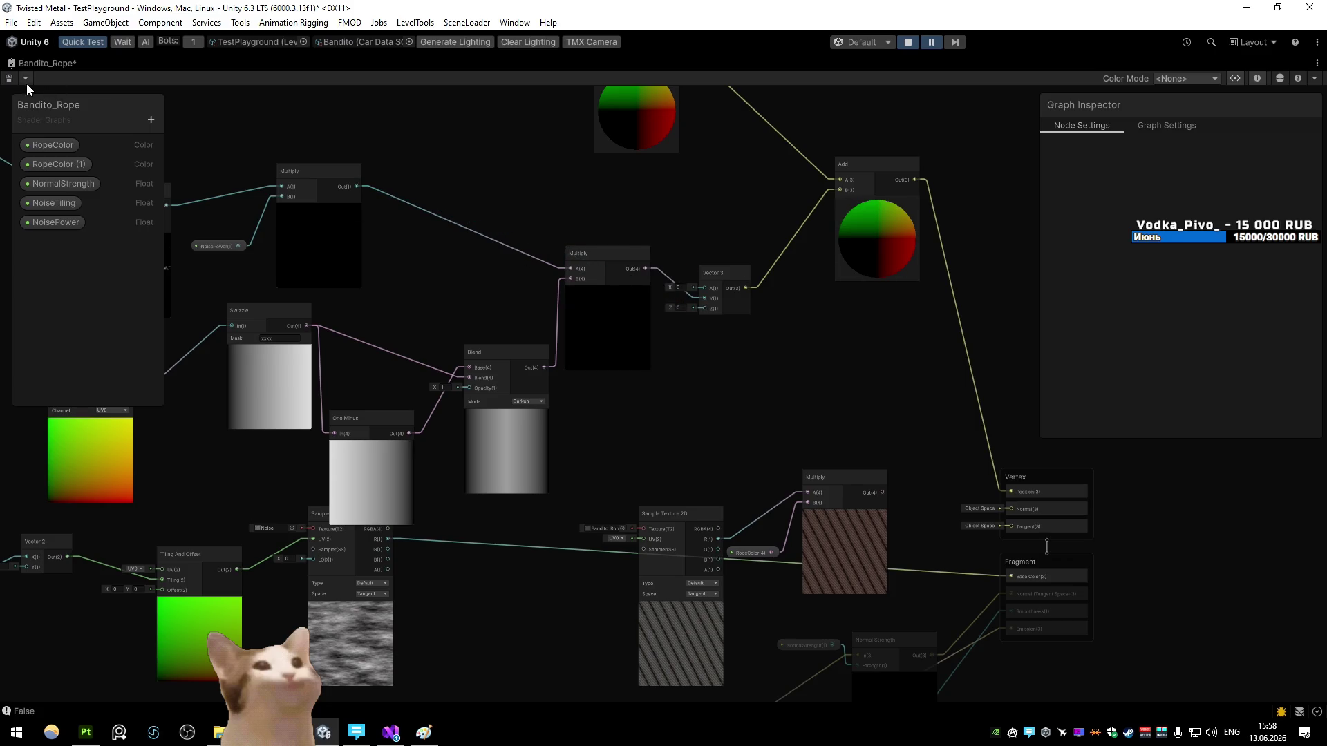
key("shift+space")
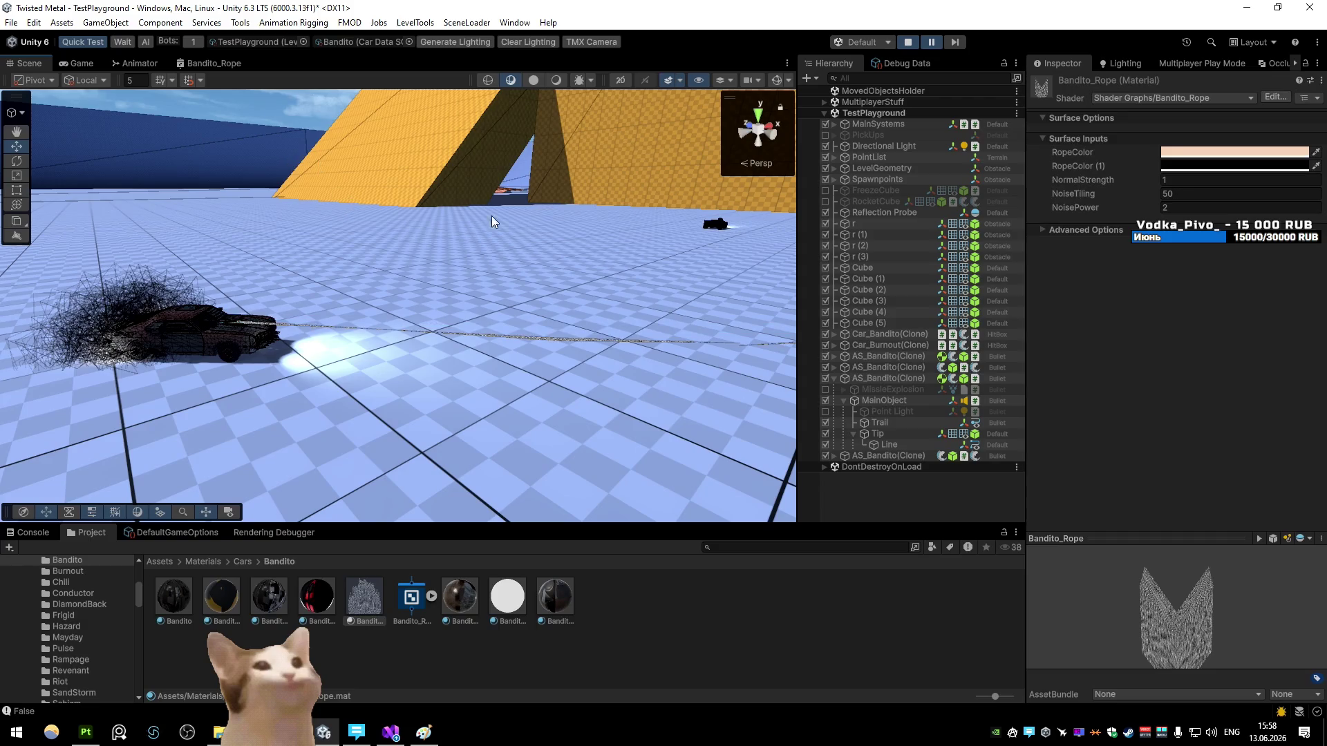
Step: Drag NoisePower up to 4.58 and orbit to see the car and displaced rope
mouse_move(1080, 207)
left_mouse_down()
mouse_move(1179, 225)
mouse_move(1140, 225)
left_mouse_up()
mouse_move(622, 290)
left_mouse_down()
mouse_move(704, 185)
mouse_move(570, 228)
mouse_move(665, 204)
left_mouse_up()
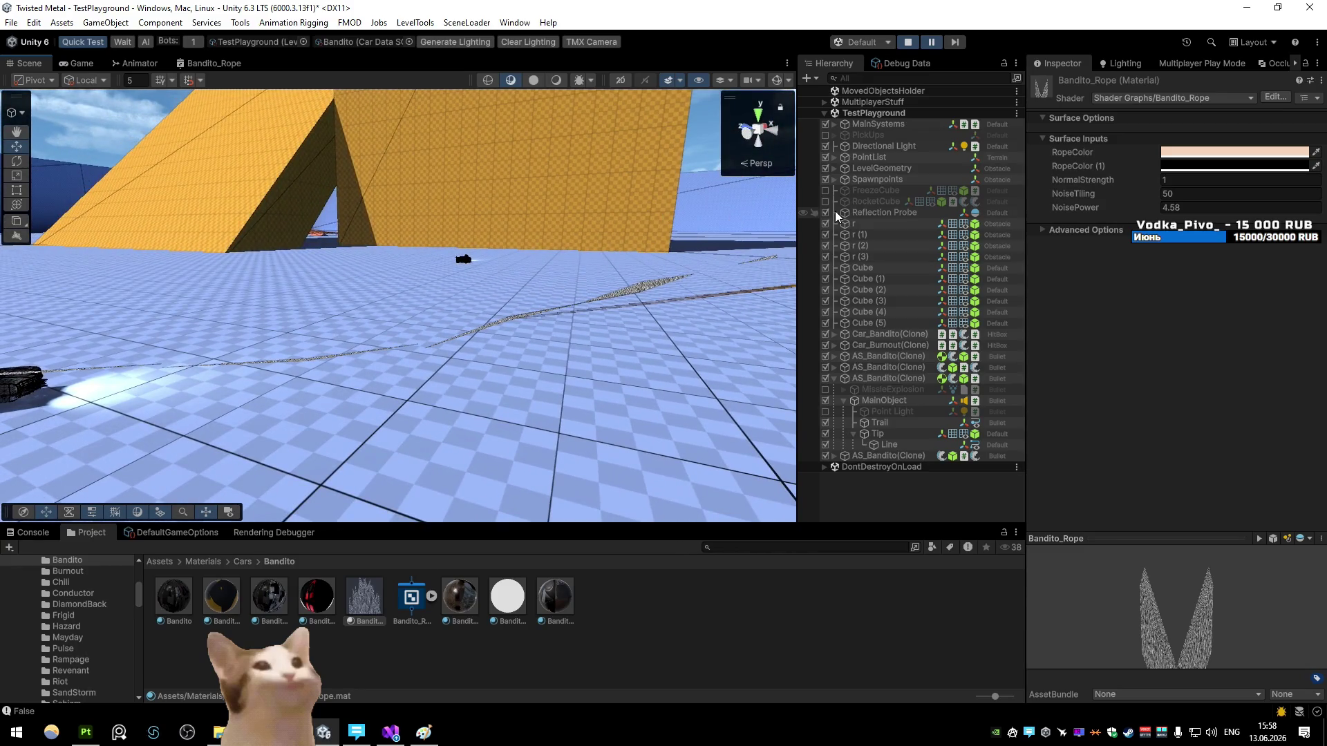
mouse_move(586, 181)
left_mouse_down()
mouse_move(423, 272)
mouse_move(702, 272)
mouse_move(530, 296)
mouse_move(675, 349)
mouse_move(533, 297)
mouse_move(487, 243)
mouse_move(414, 266)
left_mouse_up()
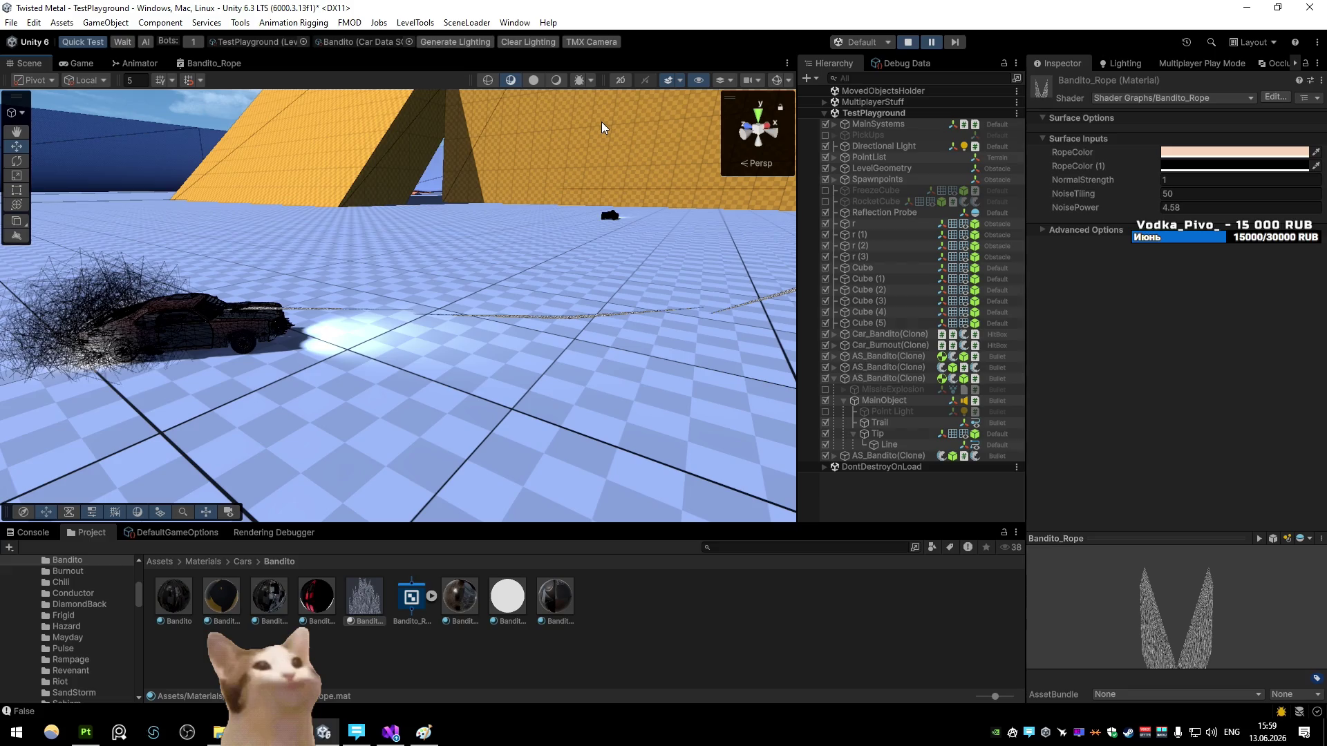
Step: Try several NoiseTiling values on the rope, settling on 0.2
left_click(1237, 194)
type("1")
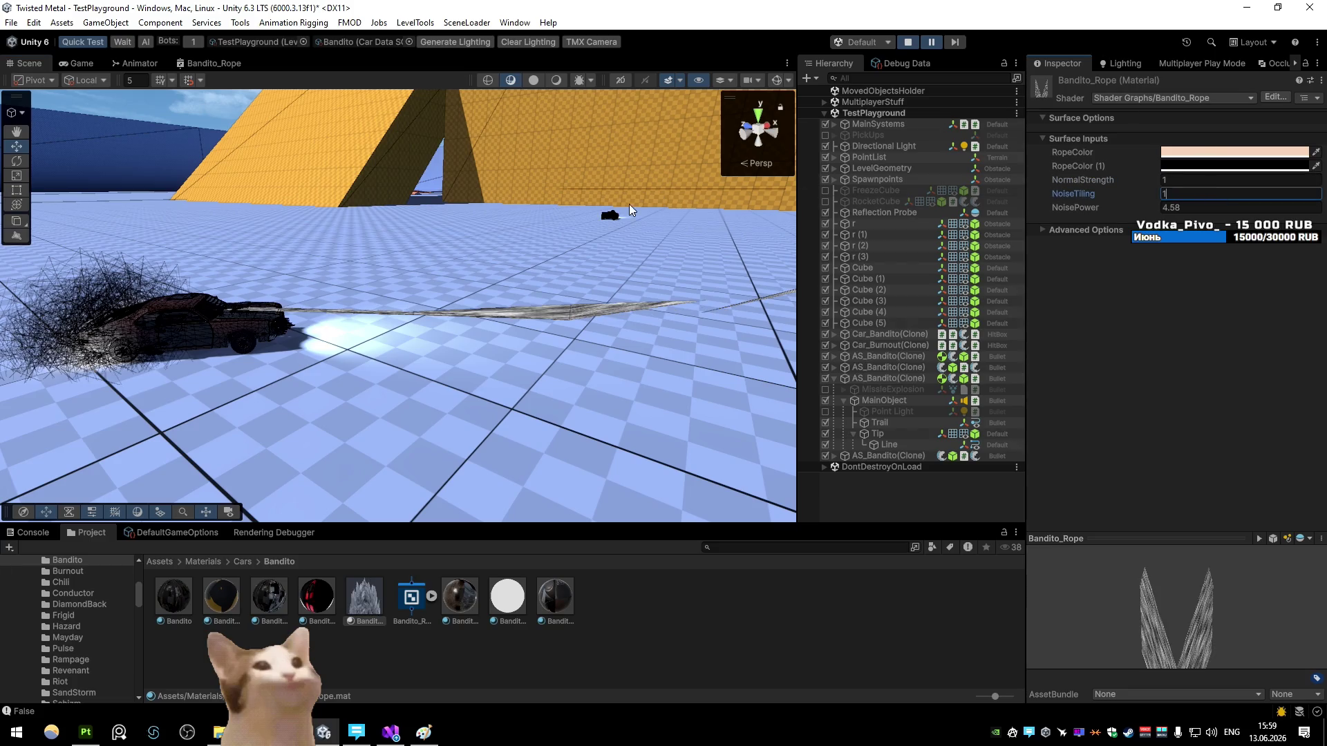
left_click_drag(1115, 196, 1083, 185)
type("0.1")
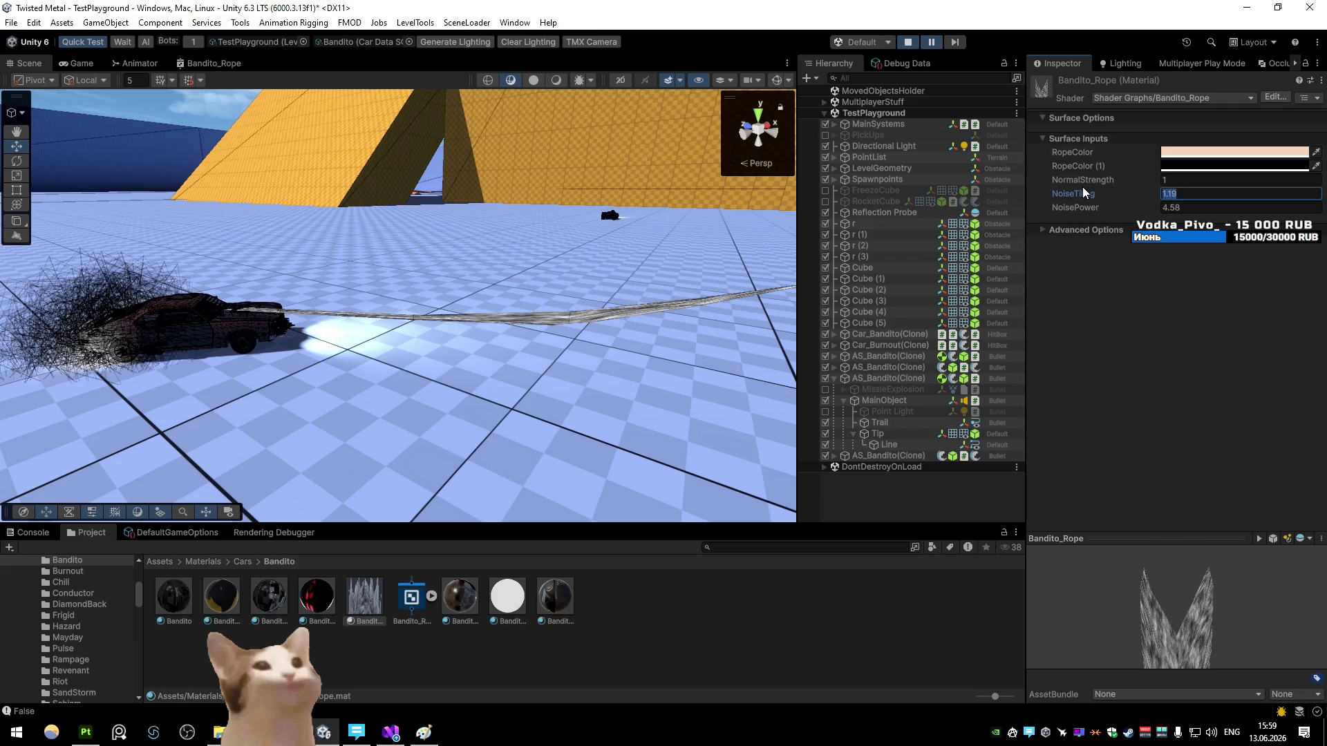
key("BackSpace")
type("2")
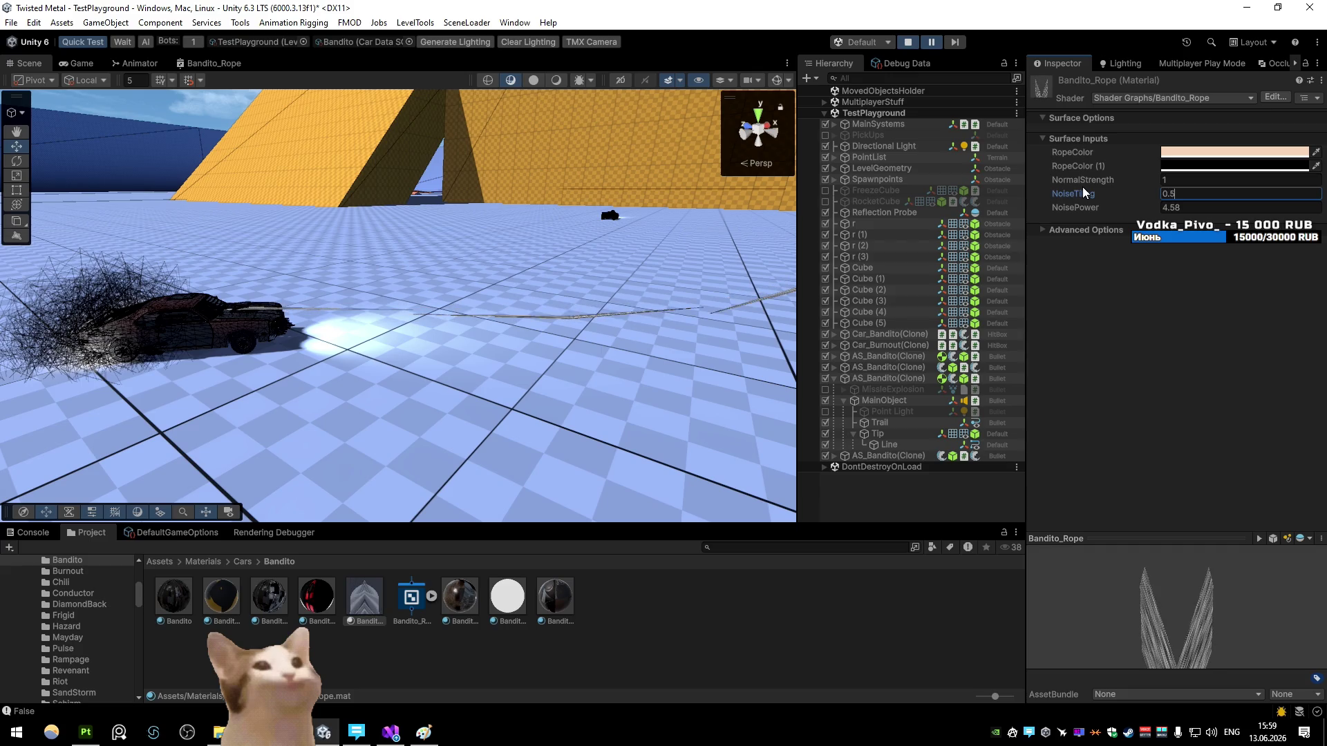
Step: Lower NoisePower back to 2, view the car and rope, and switch to Visual Studio
mouse_move(1143, 212)
left_mouse_down()
mouse_move(1046, 196)
mouse_move(1089, 204)
left_mouse_up()
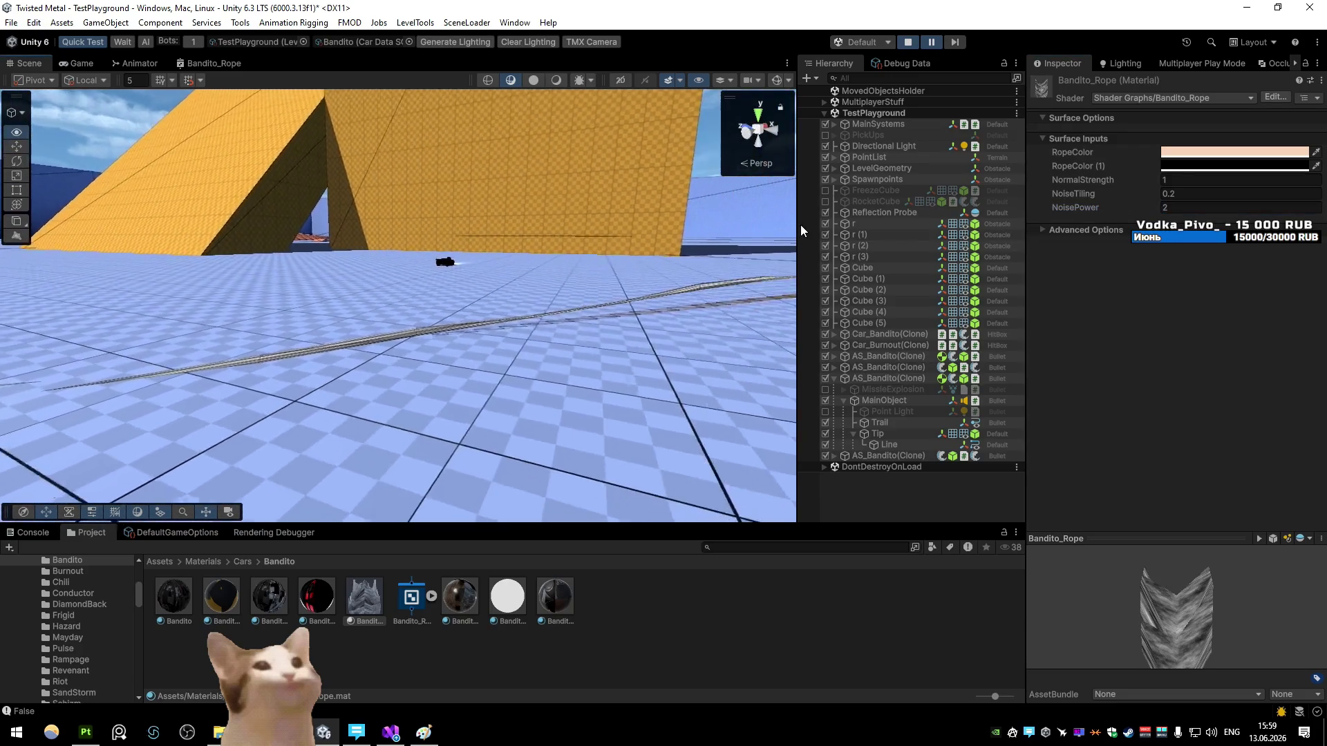
left_click_drag(690, 202, 758, 236)
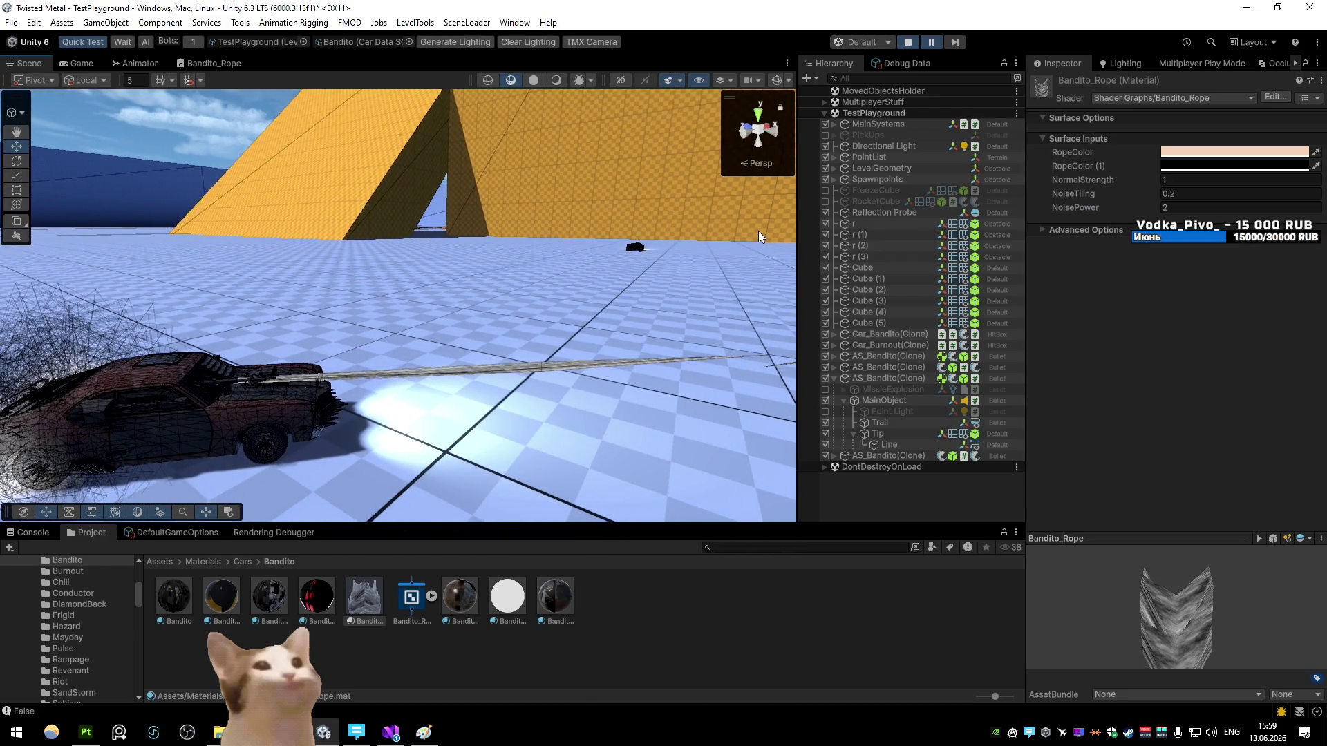
key("alt+Tab")
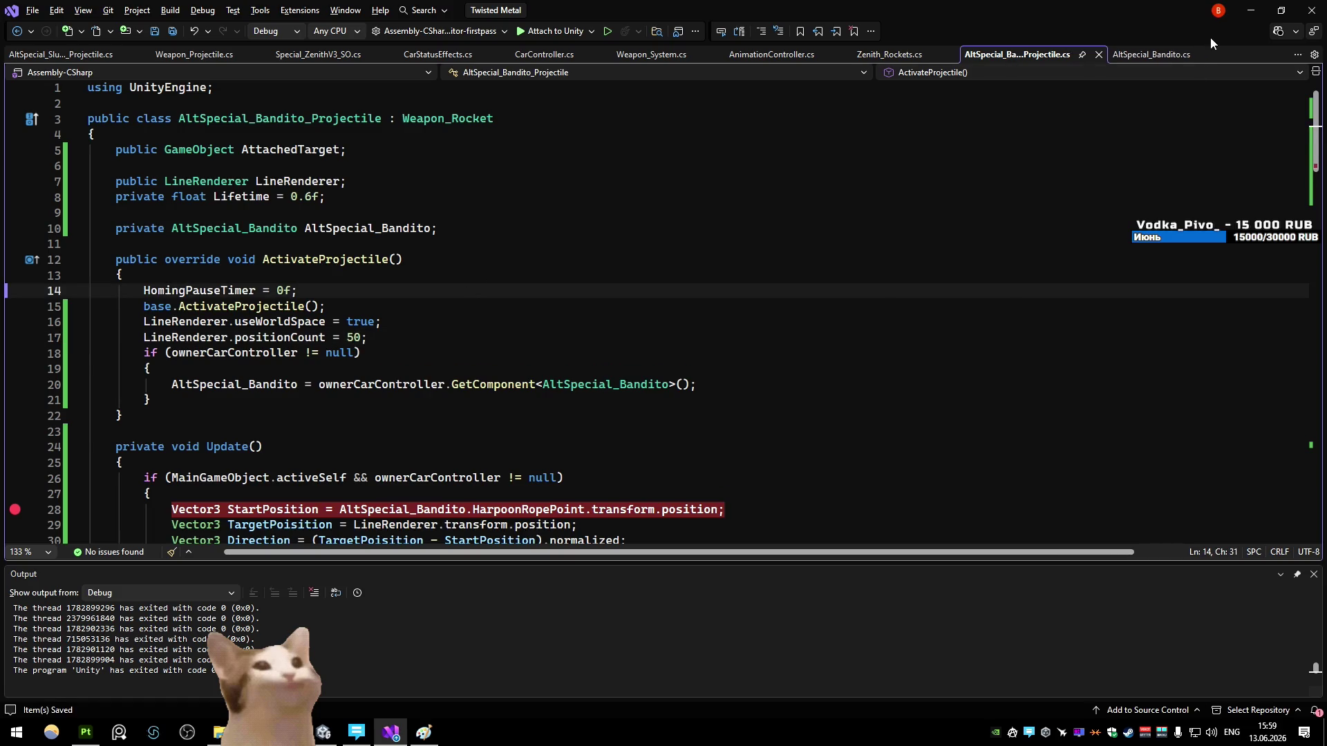
Step: Return from Visual Studio to the Unity editor
key("alt+Tab")
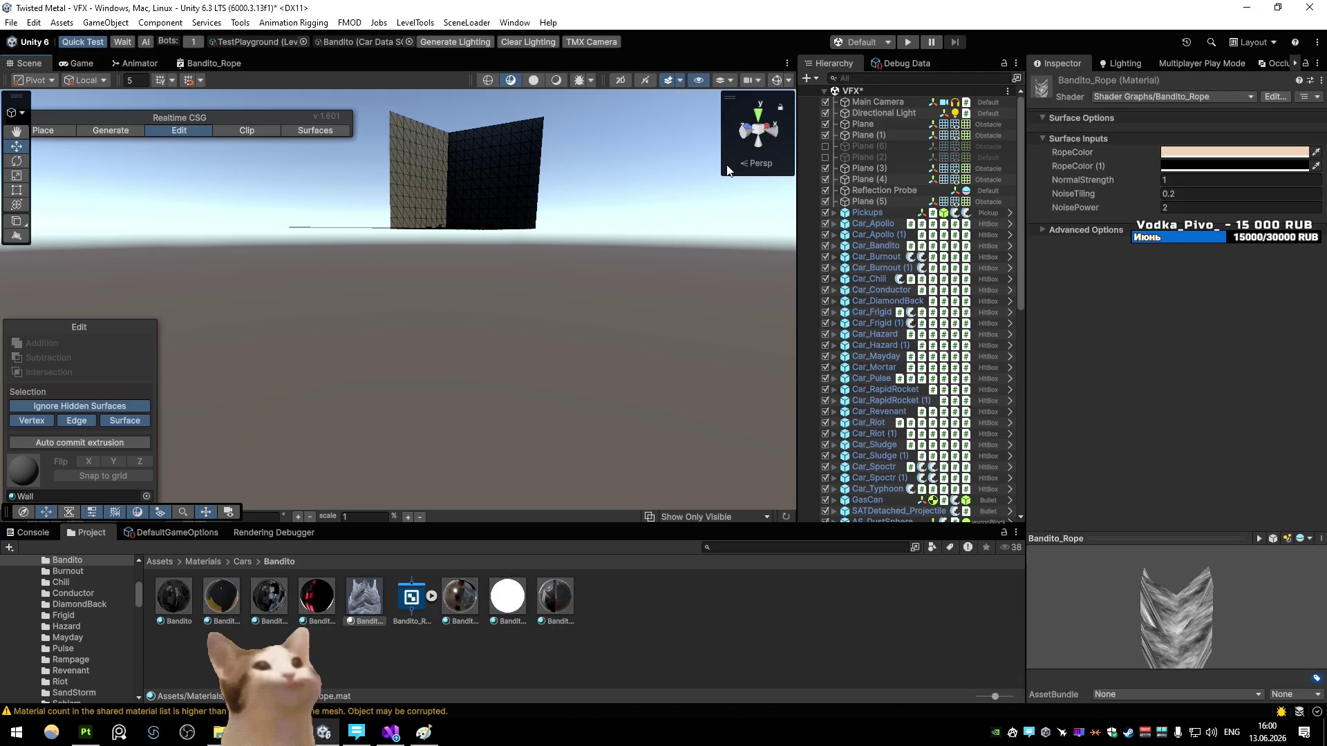
Step: Enter Play mode in TestPlayground, then pause to inspect the trailing harpoon rope
left_click(911, 42)
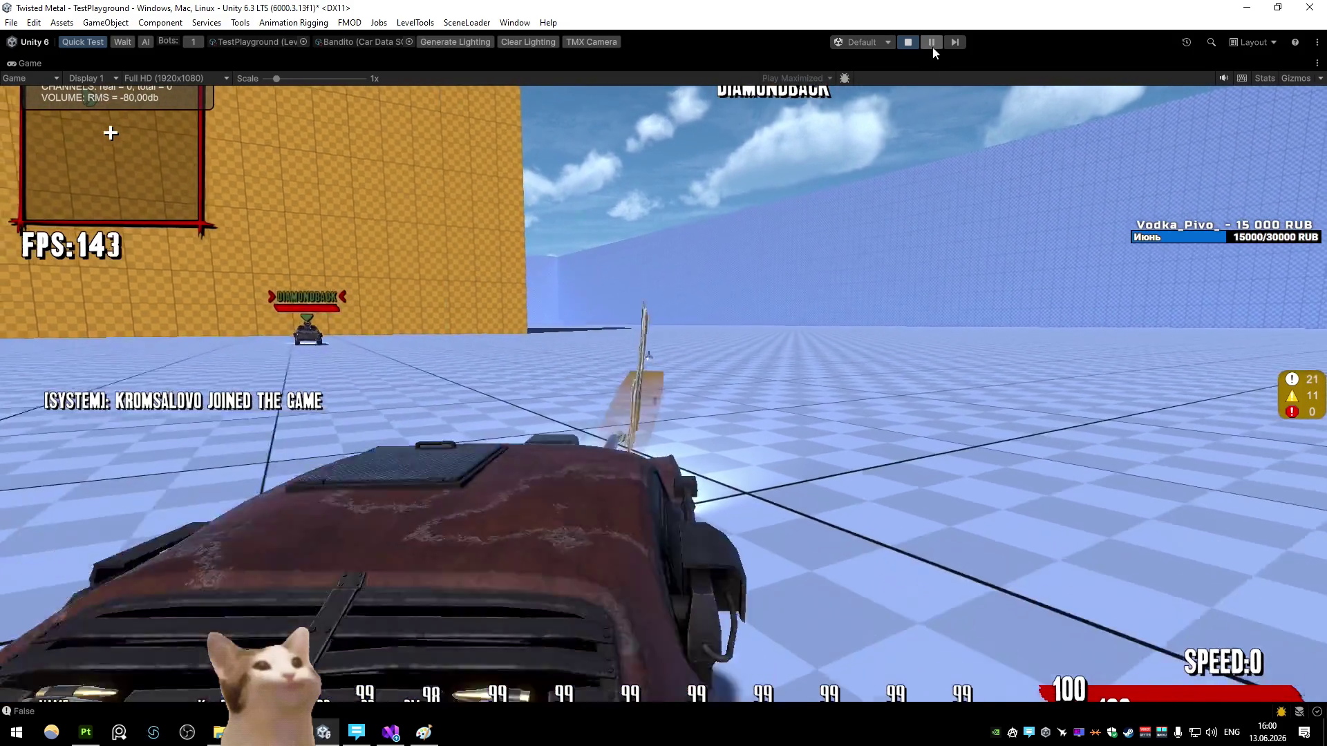
left_click(931, 43)
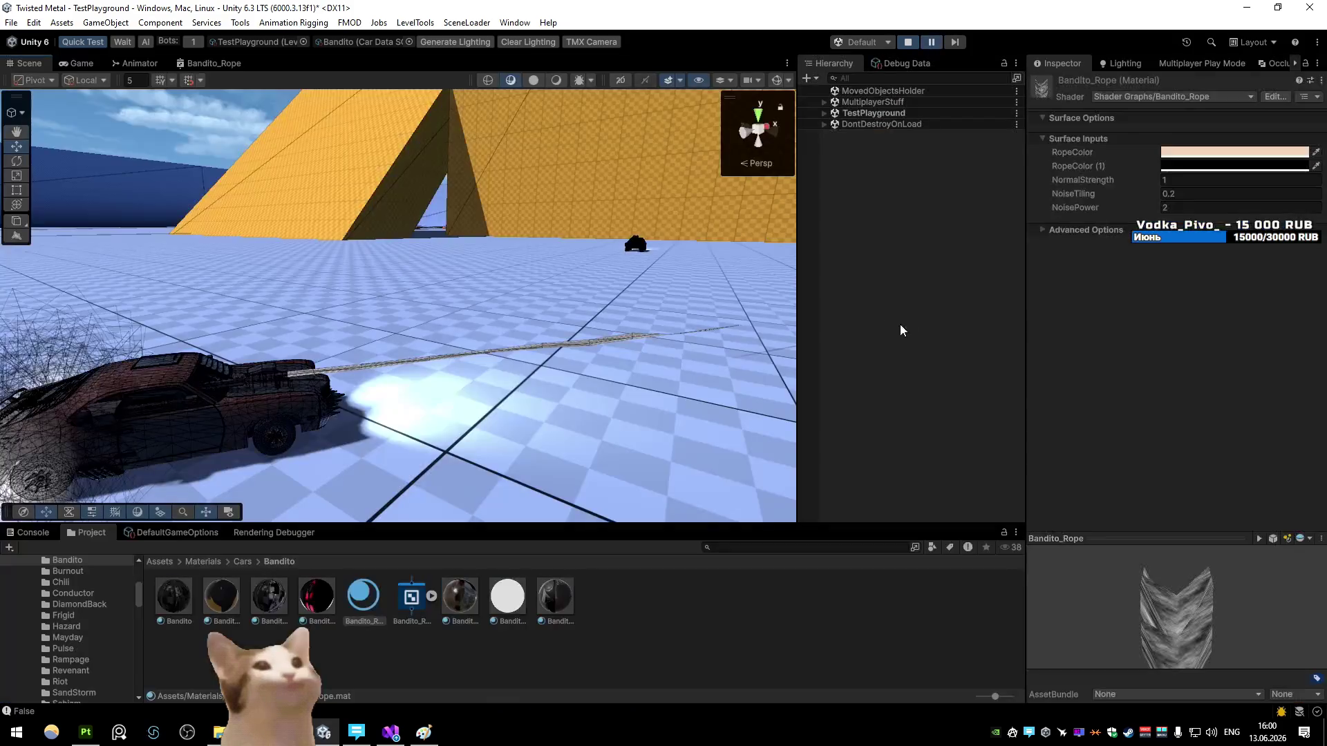
mouse_move(691, 306)
left_mouse_down()
mouse_move(726, 287)
mouse_move(710, 268)
mouse_move(684, 291)
left_mouse_up()
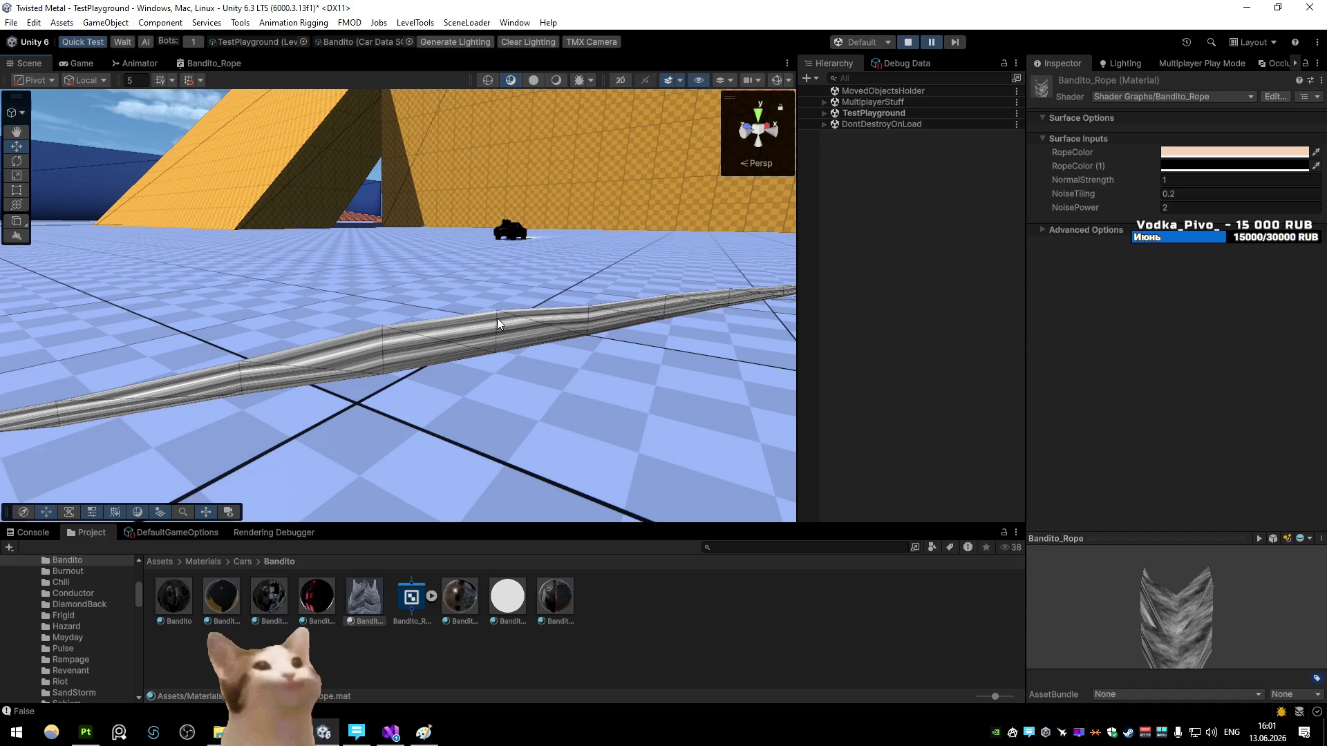
scroll(497, 323, "up", 5)
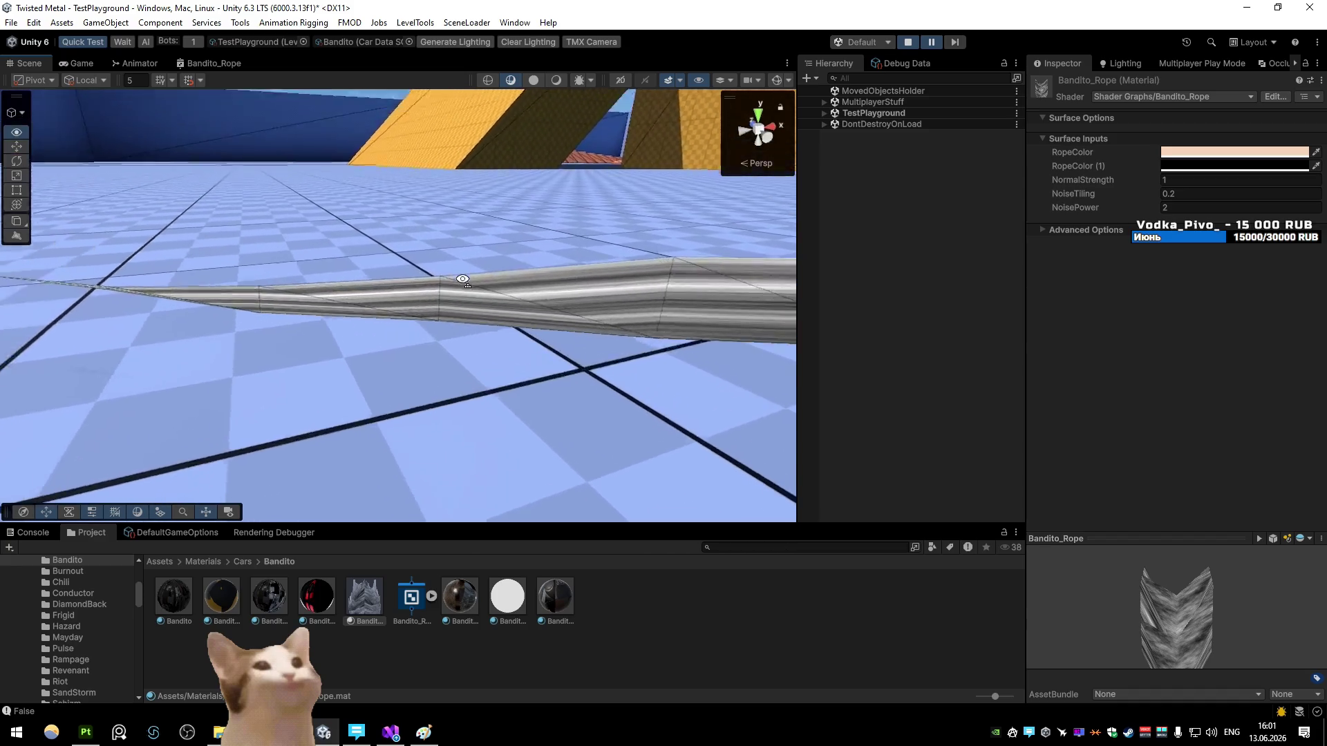
scroll(515, 286, "down", 5)
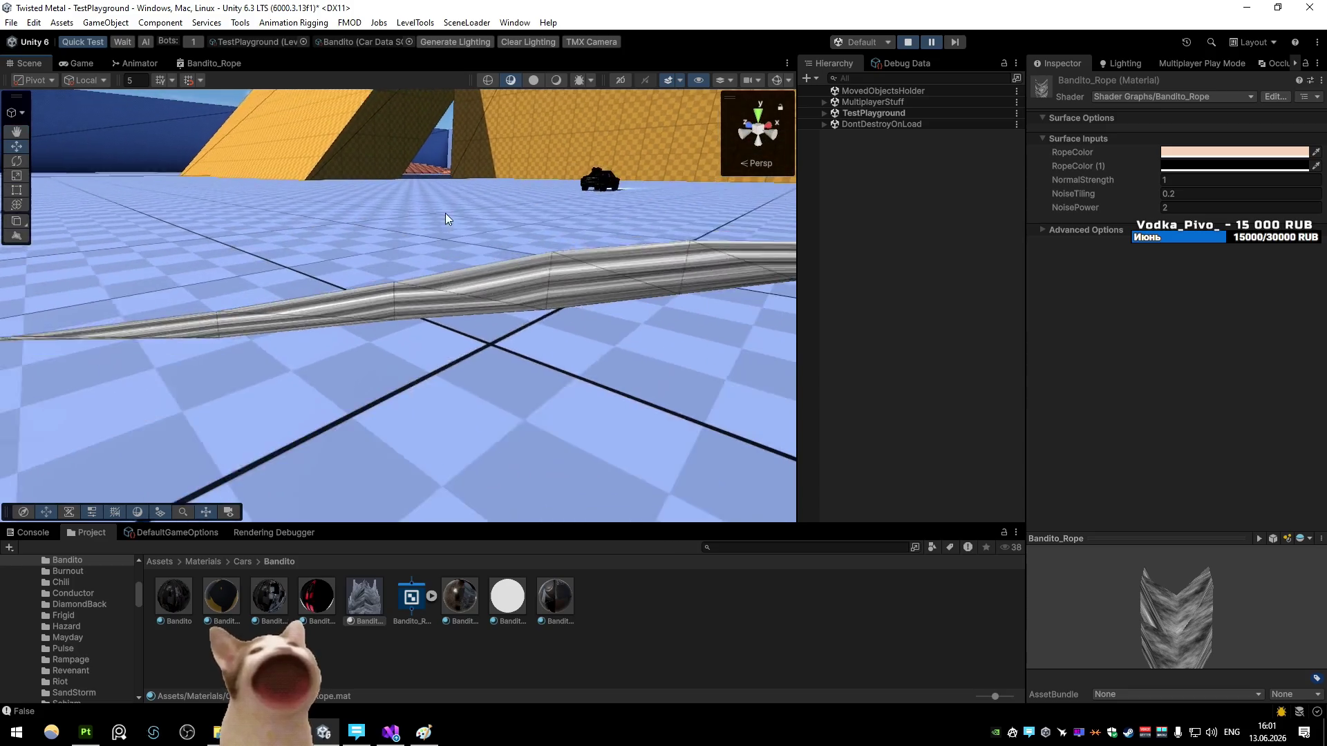
double_click(215, 63)
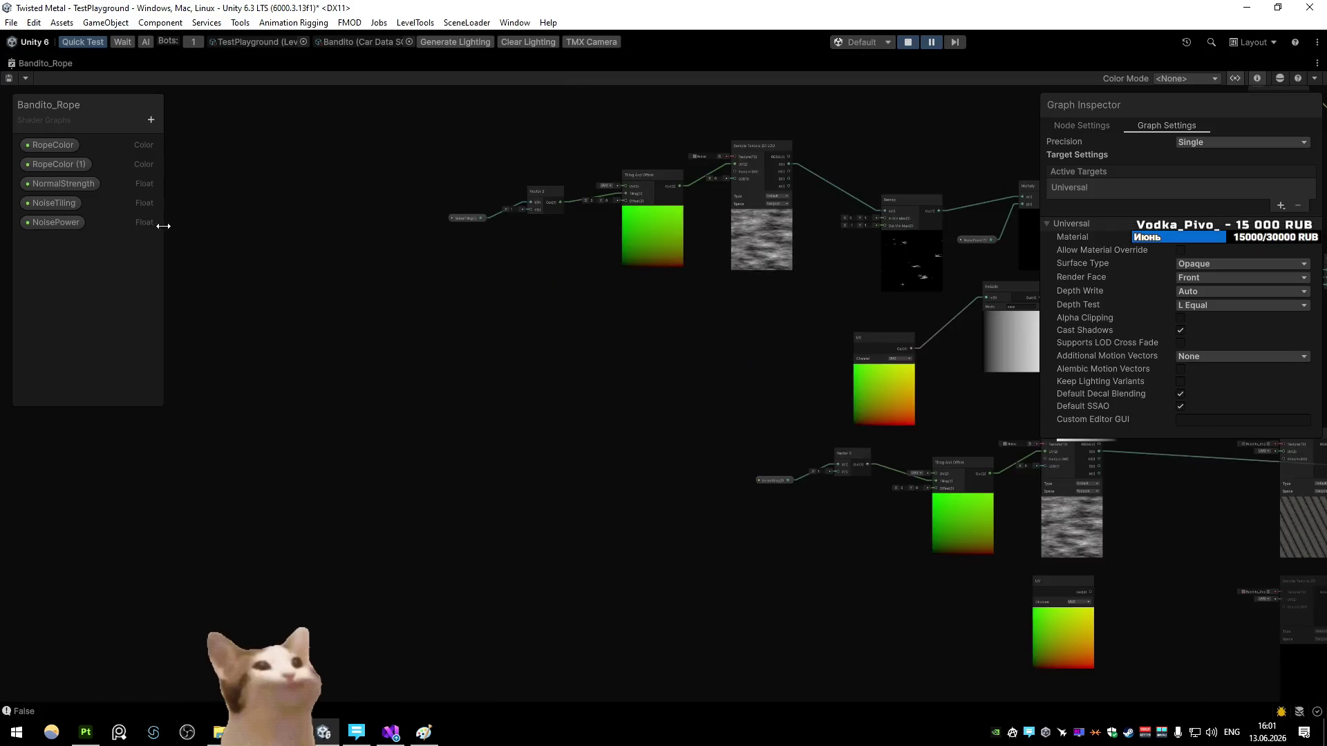
Step: Locate and frame the existing NoiseTiling property node in the graph
scroll(445, 340, "up", 1)
left_click(151, 120)
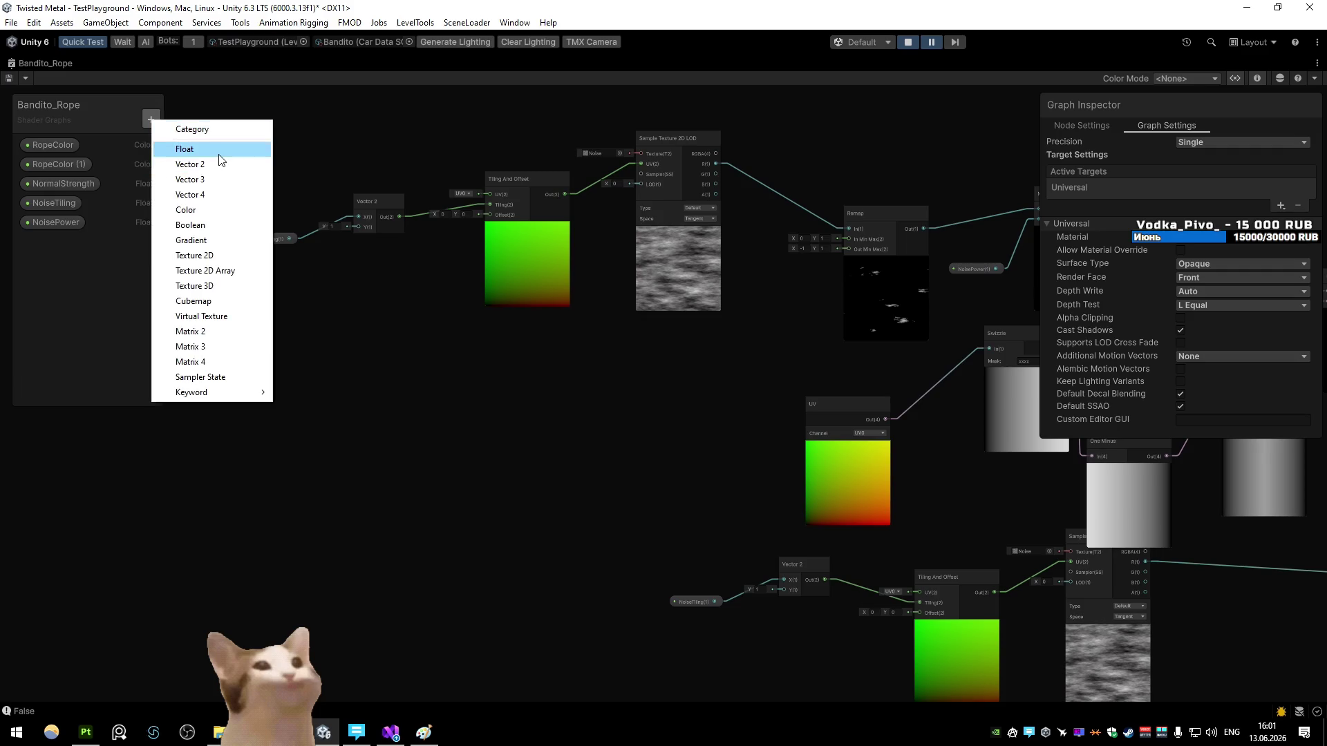
left_click(68, 234)
left_click(269, 239)
key("f")
left_click(351, 297)
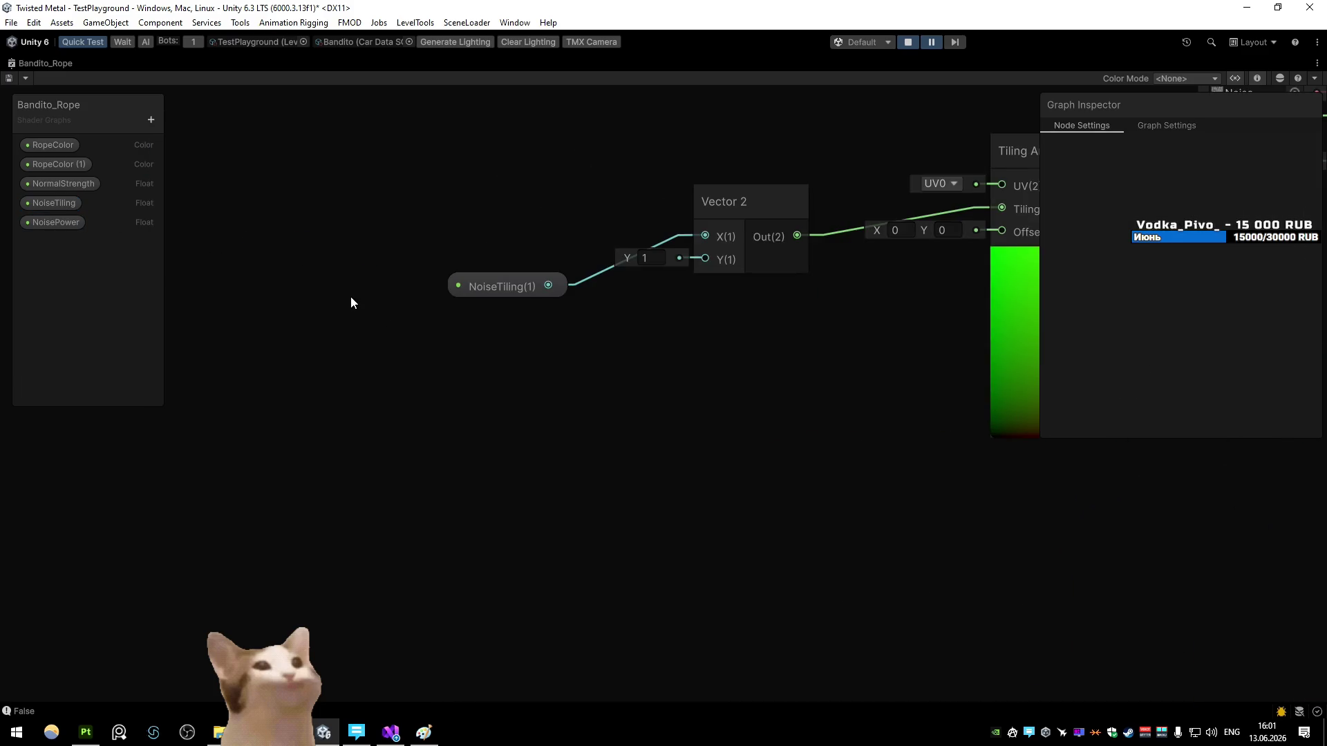
scroll(311, 290, "down", 2)
Step: Add a Vector2 property named 'Tiling' and wire it into the upper Tiling And Offset
left_click(150, 119)
left_click(211, 164)
type("T")
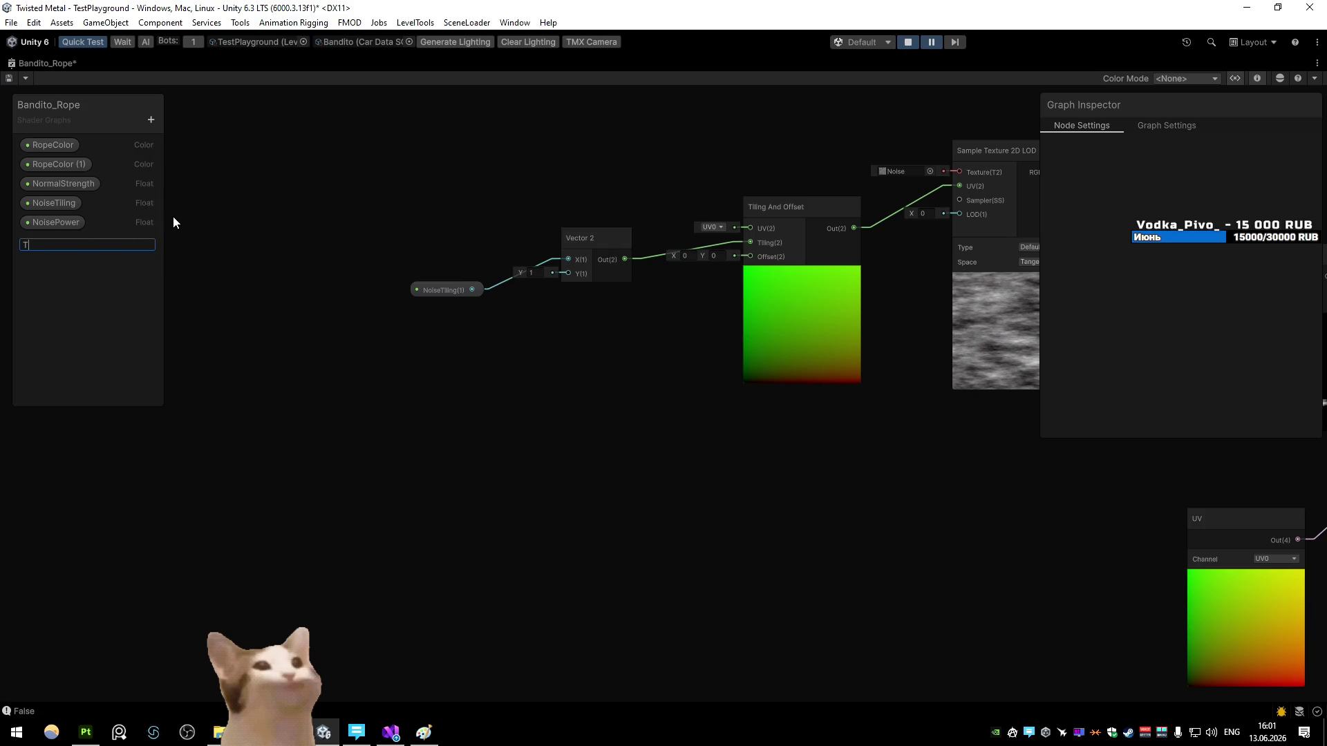
type("iling")
key("Return")
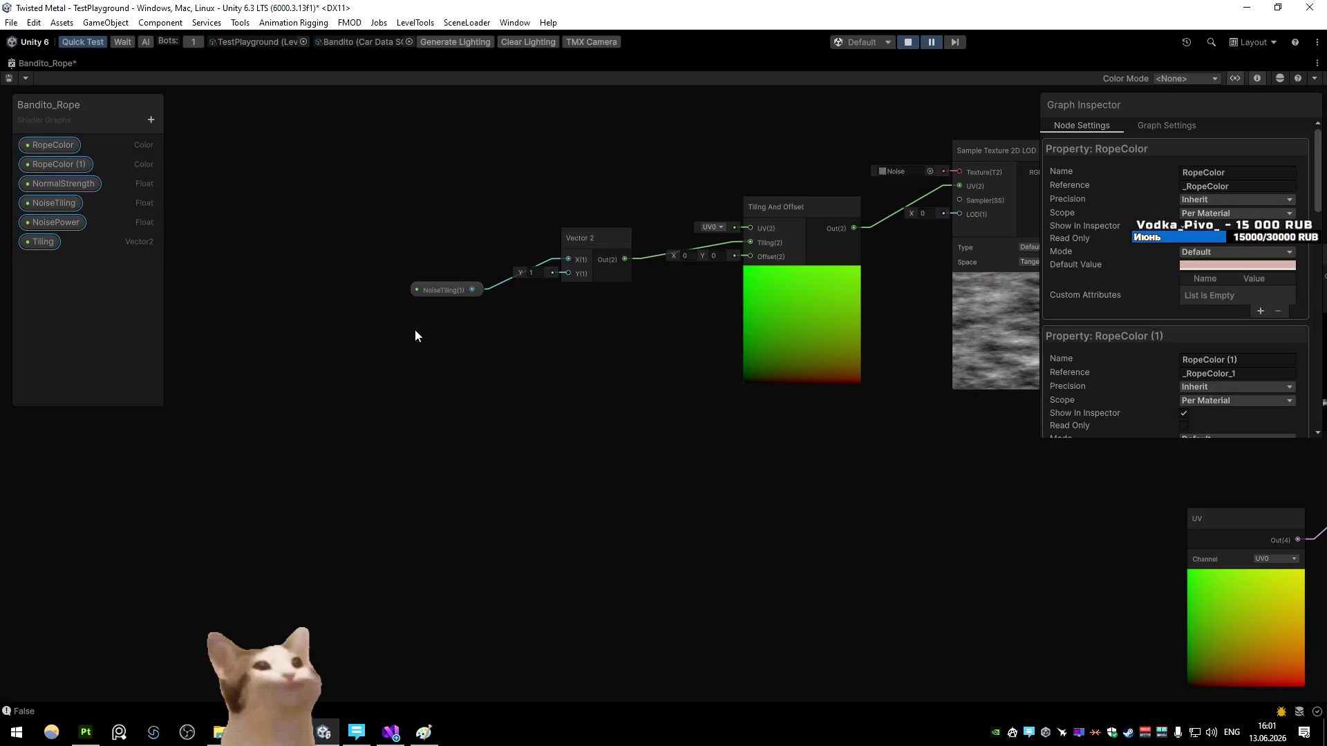
left_click_drag(42, 241, 487, 376)
left_click_drag(648, 337, 750, 242)
Step: Delete the old Vector 2 and NoiseTiling nodes, restoring the accidentally removed UV node
left_click_drag(400, 221, 643, 304)
key("Delete")
mouse_move(504, 381)
left_mouse_down()
mouse_move(533, 260)
mouse_move(891, 553)
mouse_move(748, 506)
mouse_move(789, 560)
left_mouse_up()
scroll(458, 272, "down", 2)
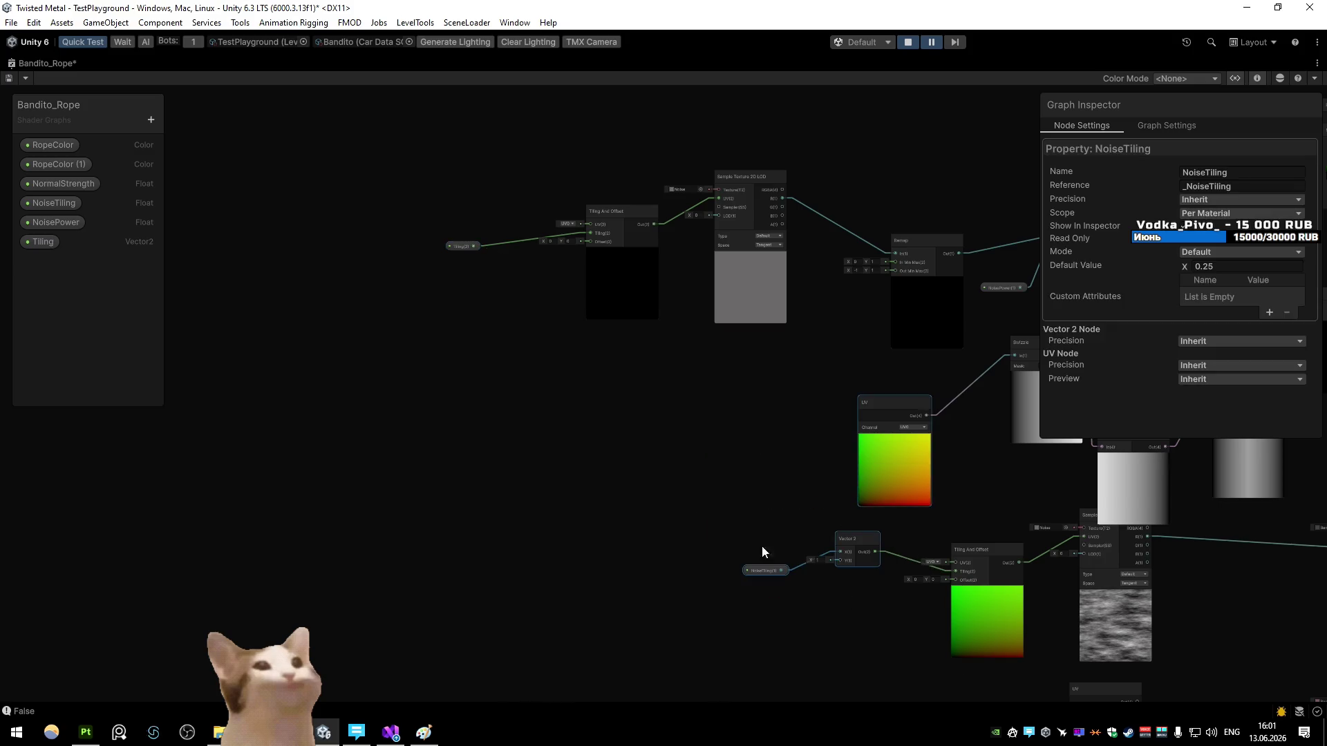
key("Delete")
key("ctrl+z")
left_click_drag(681, 498, 841, 601)
Step: Connect a second Tiling node to the lower Tiling And Offset, save, and re-dock the graph
key("ctrl+v")
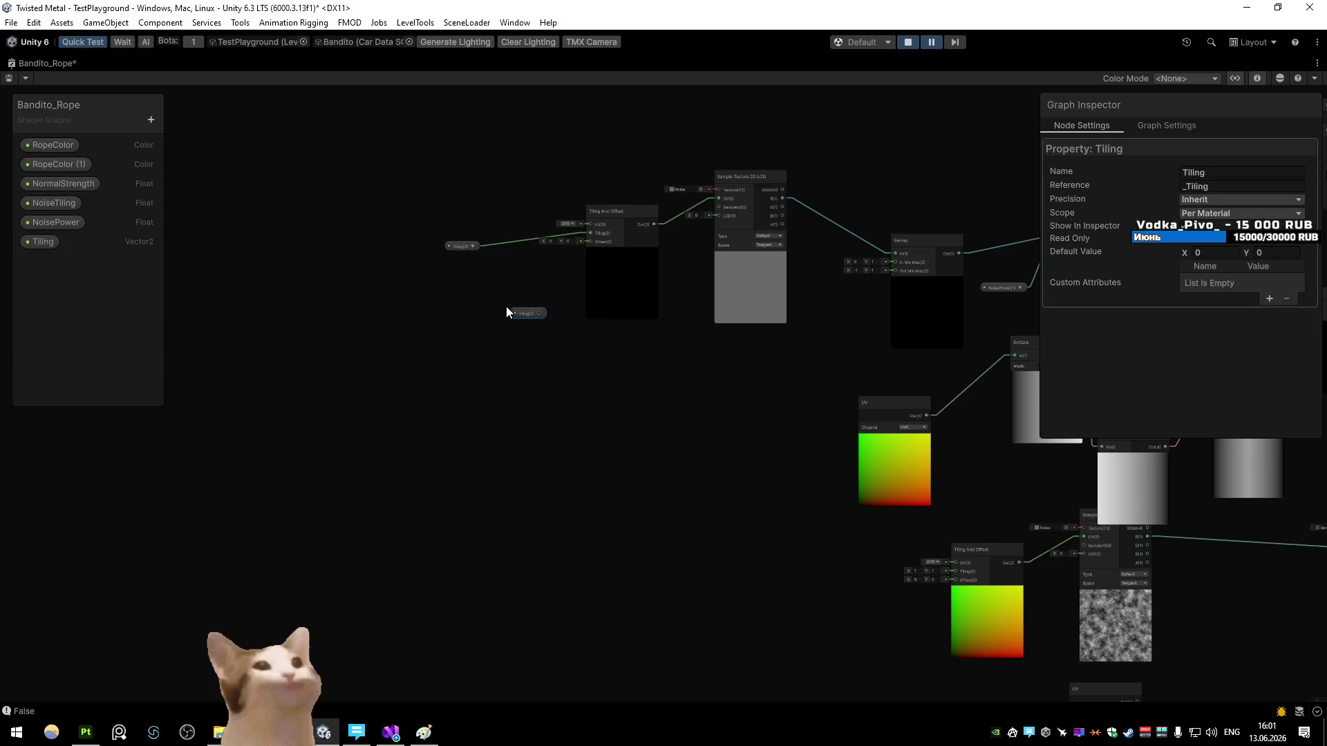
left_click_drag(830, 580, 956, 571)
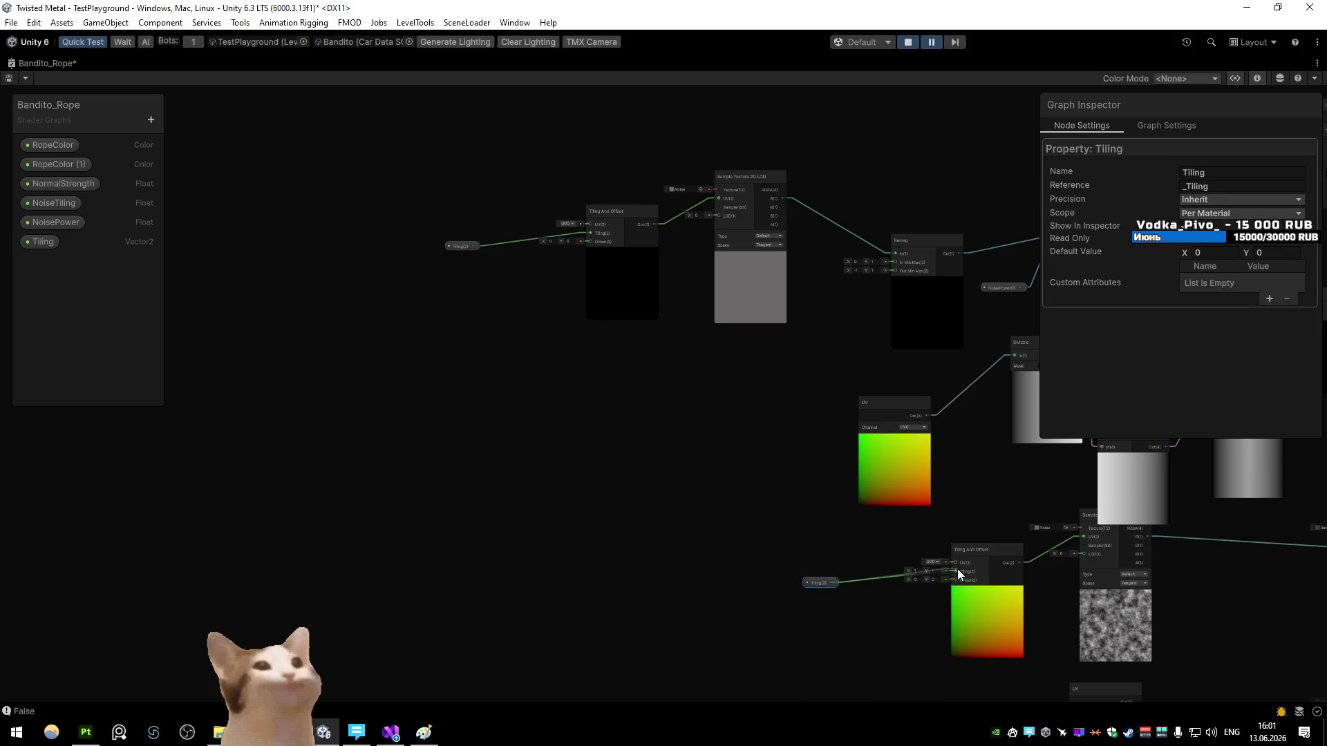
left_click(8, 78)
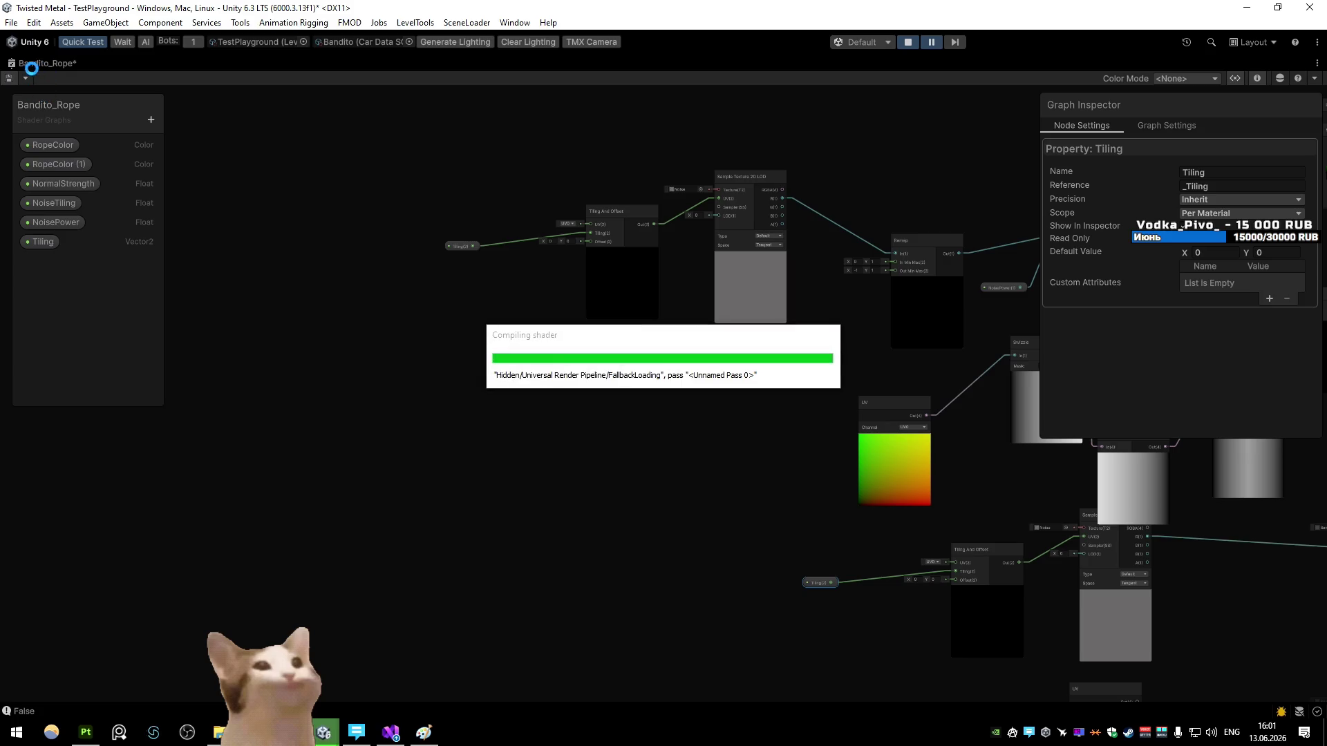
double_click(27, 63)
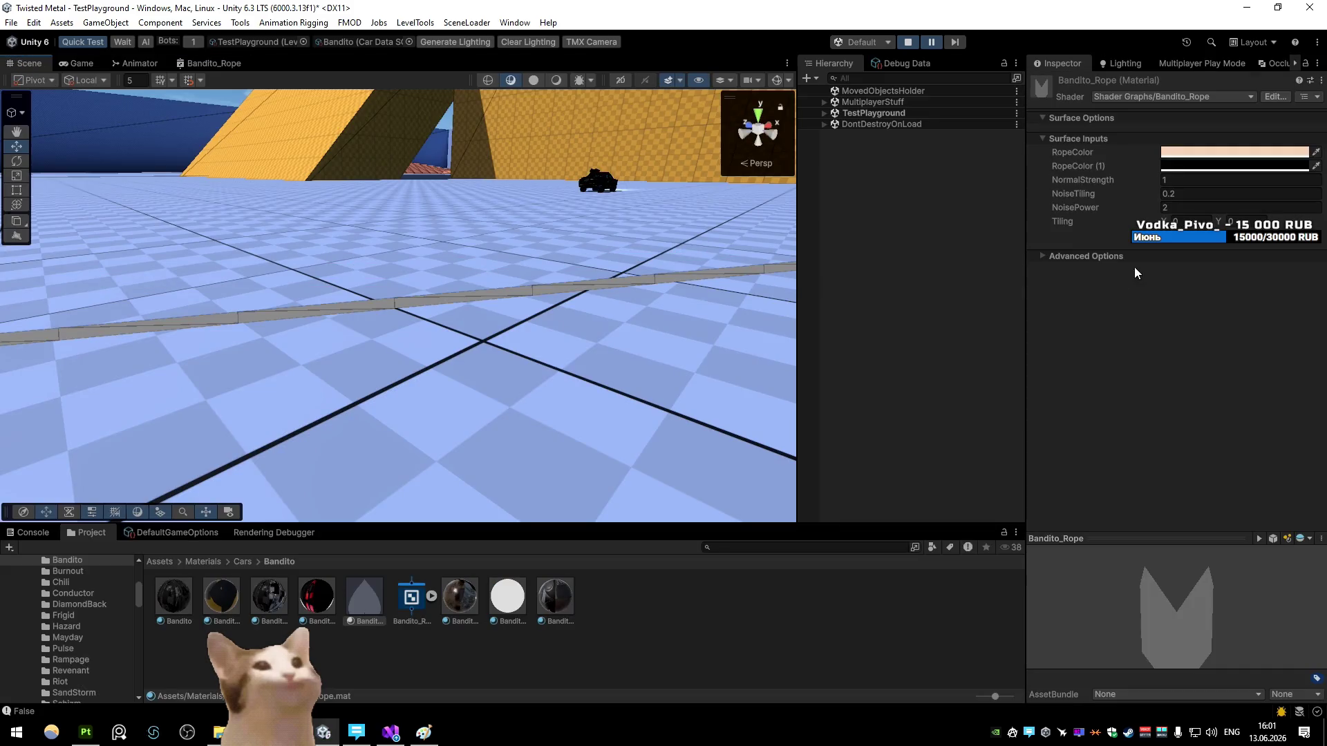
Step: Try a Tiling value of 0 on the rope material, then undo it back to 1
left_click_drag(735, 272, 608, 249)
left_click(1198, 222)
type("0")
key("Tab")
type("0")
key("ctrl+z")
Step: Set NoisePower to 1 and orbit toward the orange ramp wall to inspect the wavy rope
mouse_move(638, 258)
left_mouse_down()
mouse_move(533, 231)
mouse_move(523, 254)
mouse_move(572, 237)
mouse_move(583, 246)
left_mouse_up()
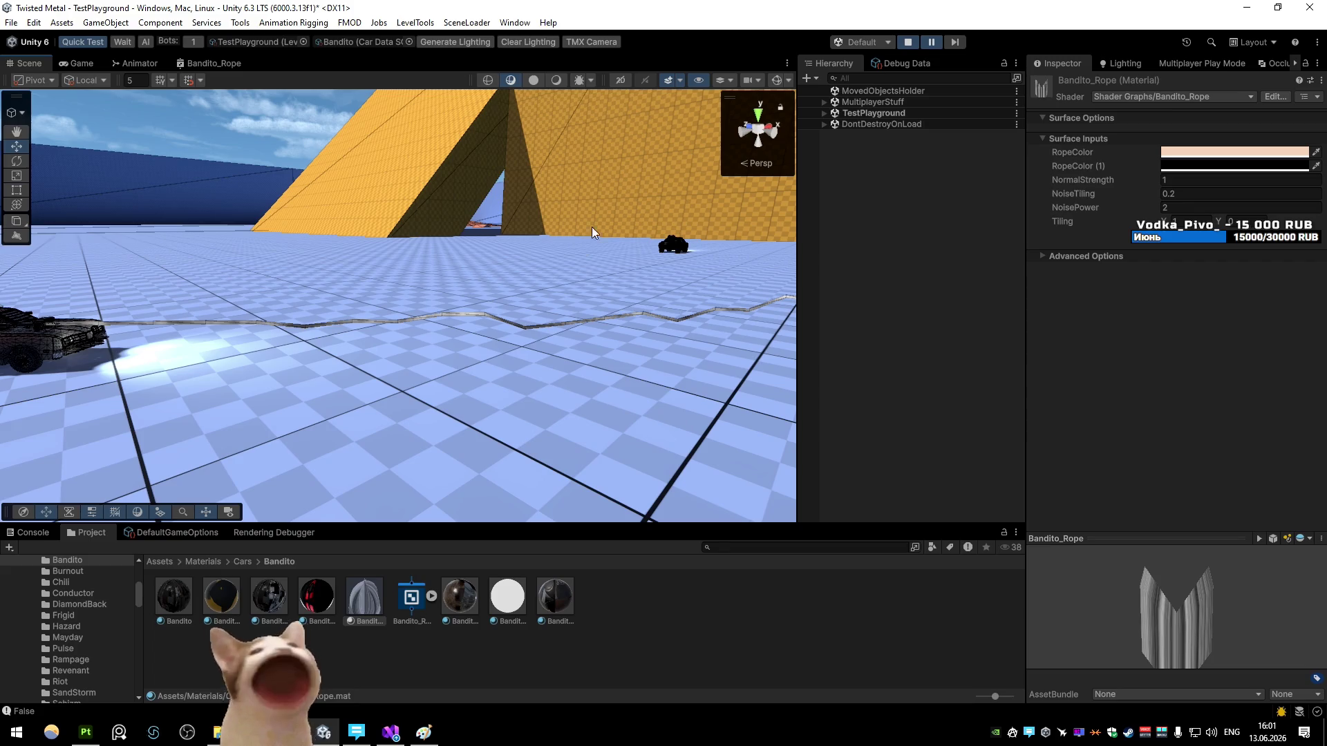
mouse_move(546, 284)
left_mouse_down()
mouse_move(644, 396)
mouse_move(720, 361)
mouse_move(651, 334)
mouse_move(625, 377)
left_mouse_up()
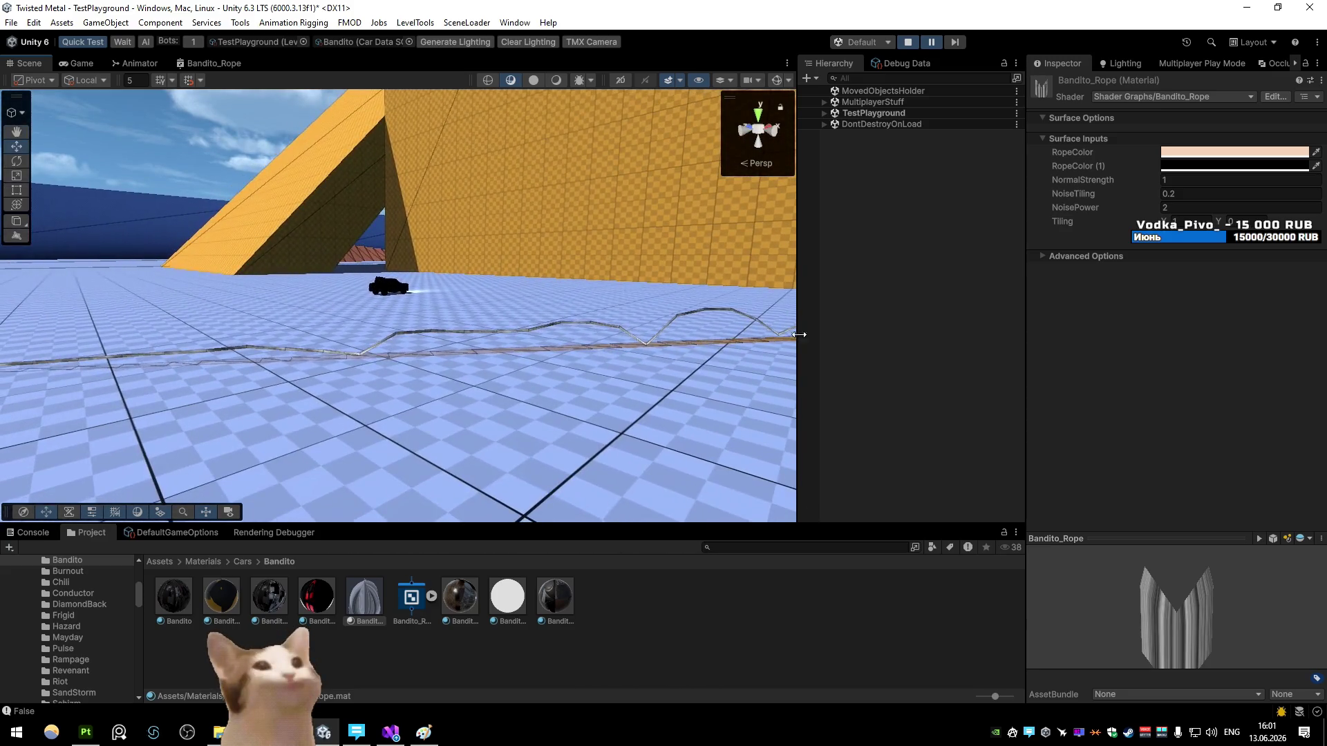
left_click(1165, 207)
type("1")
mouse_move(691, 276)
left_mouse_down()
mouse_move(744, 284)
mouse_move(467, 296)
mouse_move(483, 295)
left_mouse_up()
mouse_move(788, 271)
left_mouse_down()
mouse_move(708, 249)
mouse_move(554, 241)
left_mouse_up()
Step: Wire the upper Multiply output into Vector 3's Y input, save the graph, and restore the layout
double_click(214, 62)
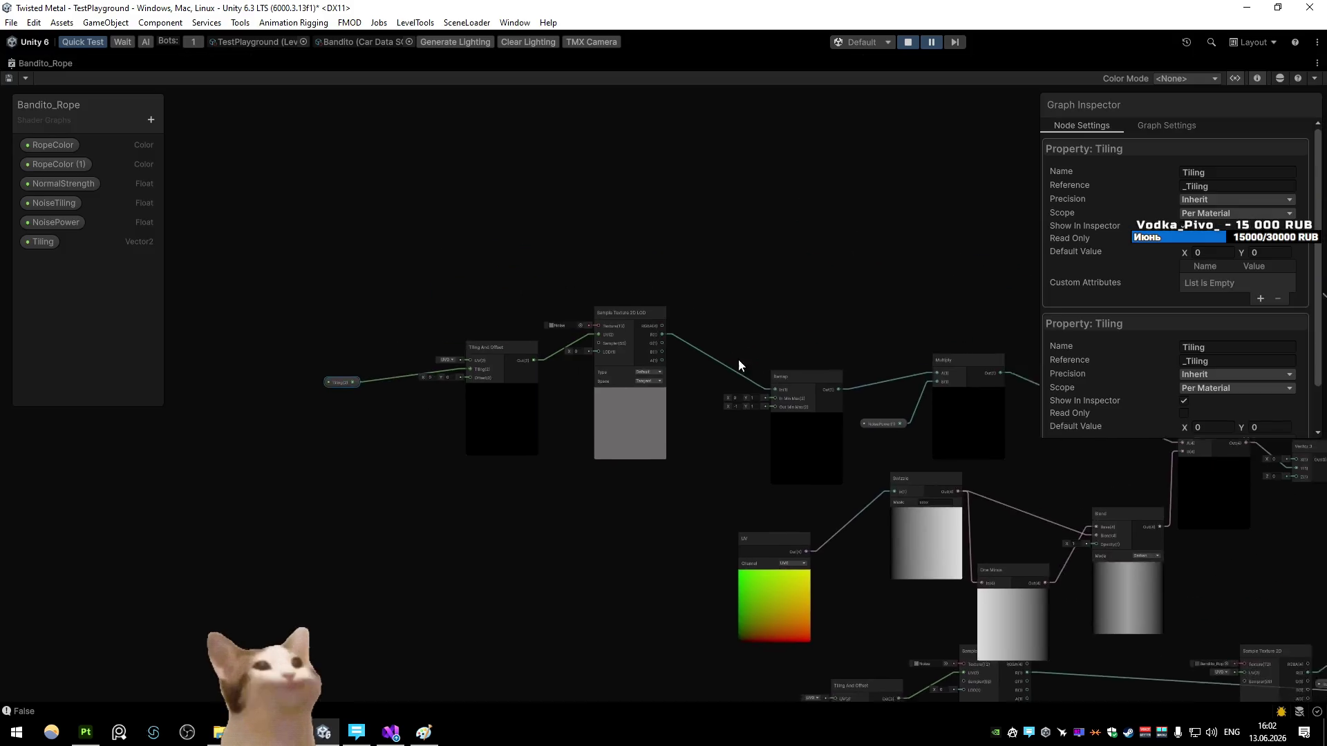
scroll(707, 344, "up", 5)
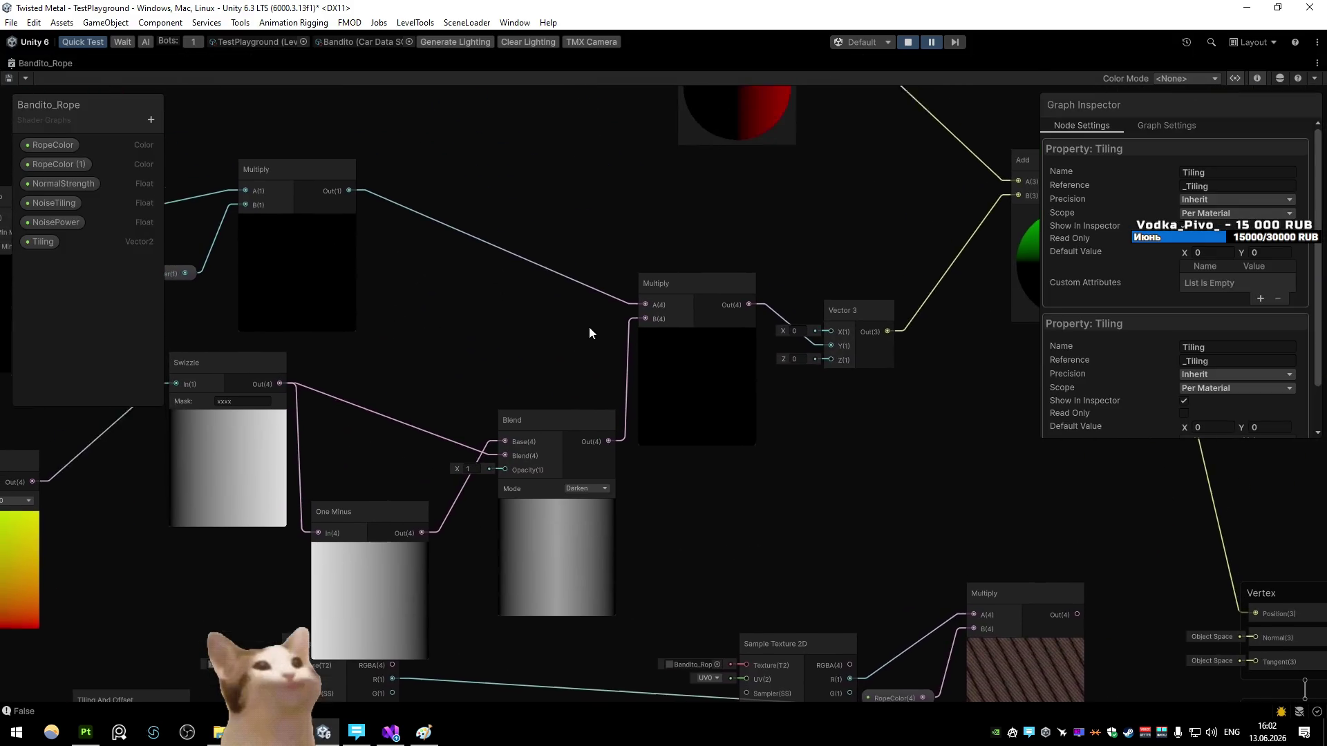
left_click_drag(350, 209, 831, 364)
left_click(8, 77)
double_click(26, 63)
left_click_drag(177, 163, 287, 198)
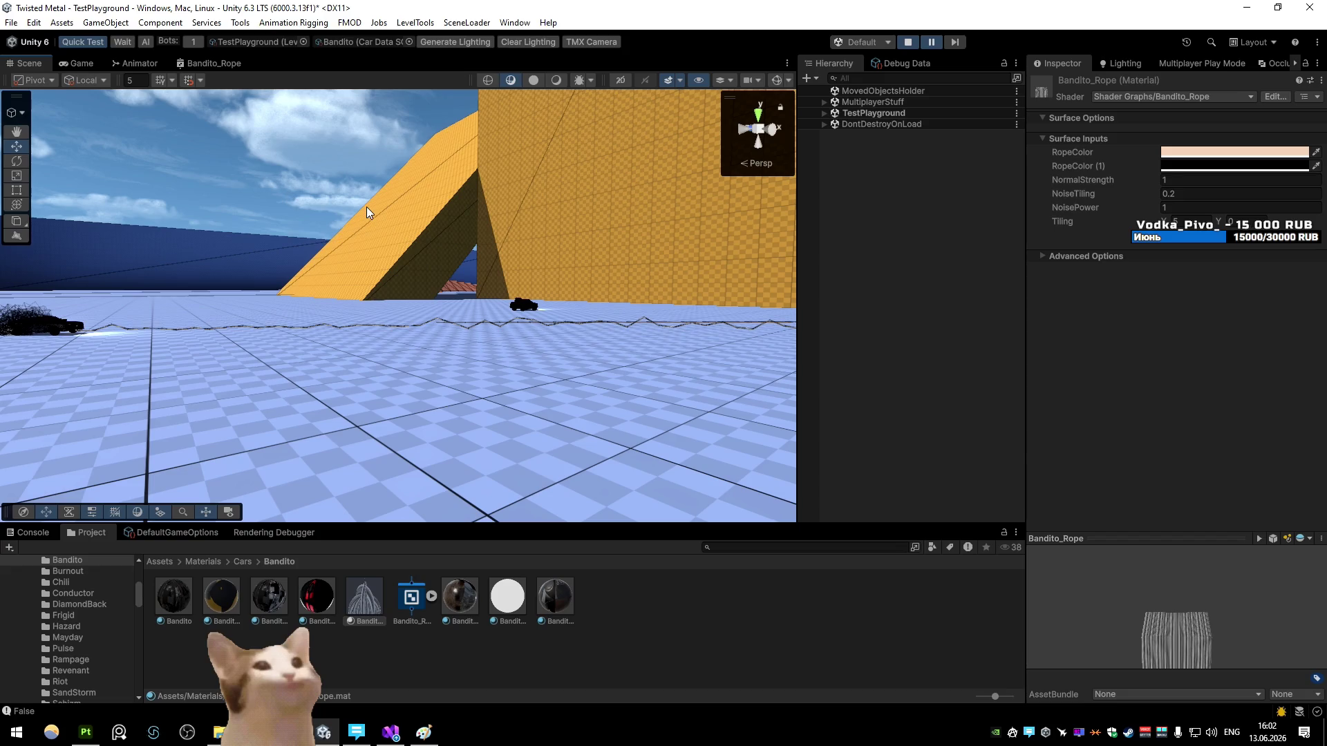
Step: View the rope from behind the car and toward the ramp, then reopen Bandito_Rope full-window
mouse_move(366, 206)
left_mouse_down()
mouse_move(614, 322)
mouse_move(320, 317)
mouse_move(328, 308)
left_mouse_up()
key("w")
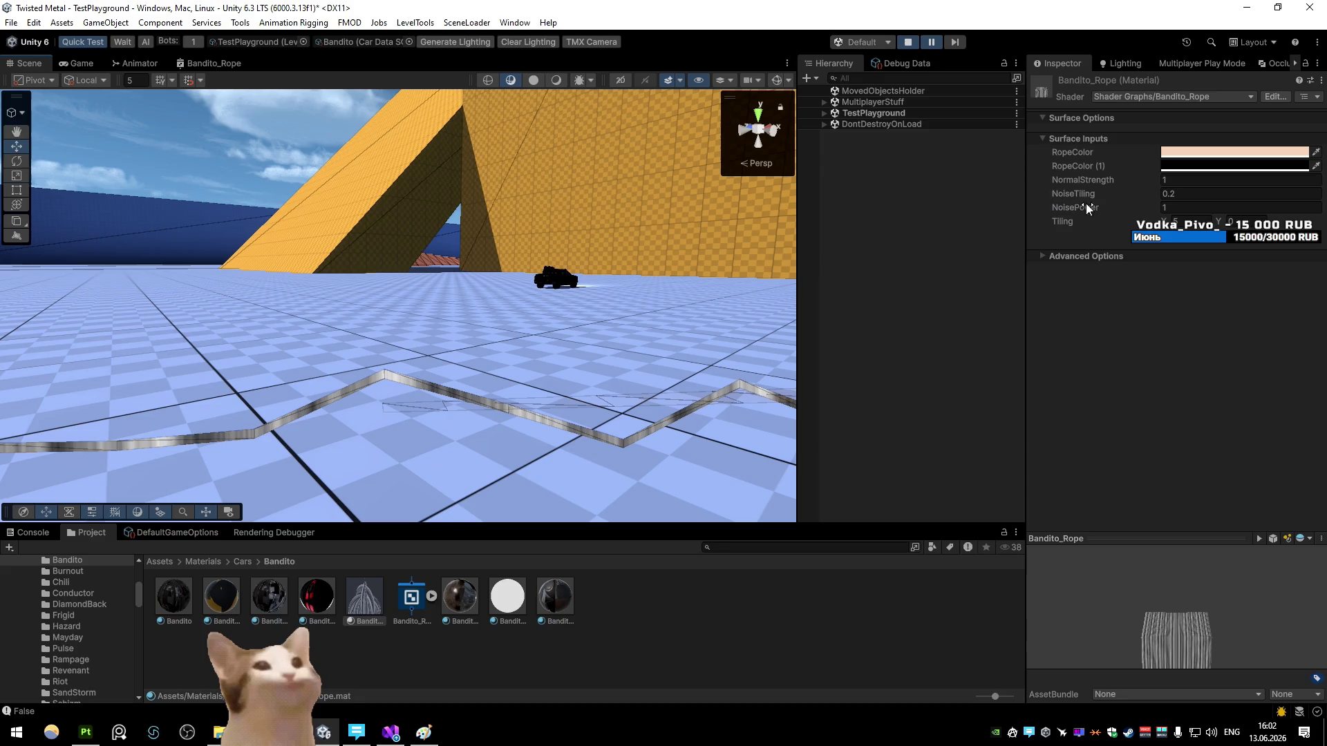
mouse_move(567, 294)
left_mouse_down()
mouse_move(794, 310)
mouse_move(208, 308)
mouse_move(420, 305)
mouse_move(307, 215)
left_mouse_up()
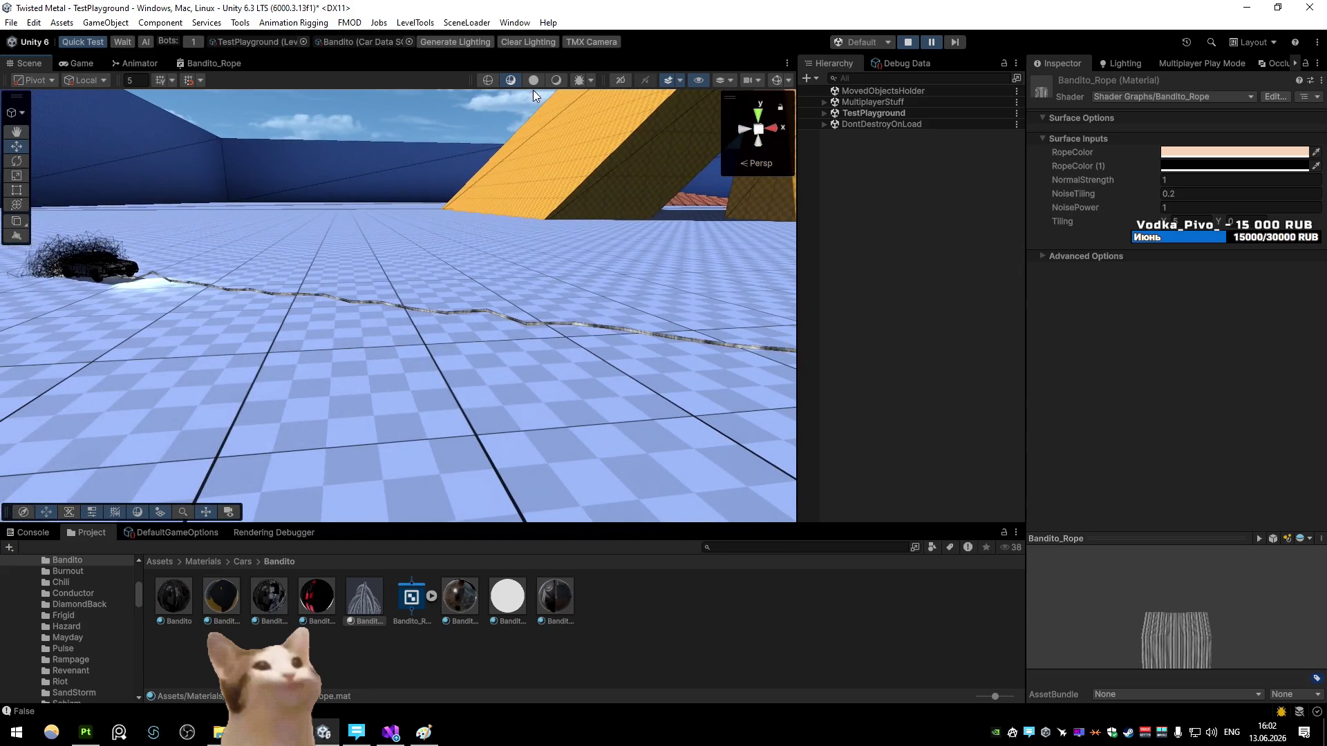
mouse_move(402, 199)
left_mouse_down()
mouse_move(628, 197)
mouse_move(572, 199)
left_mouse_up()
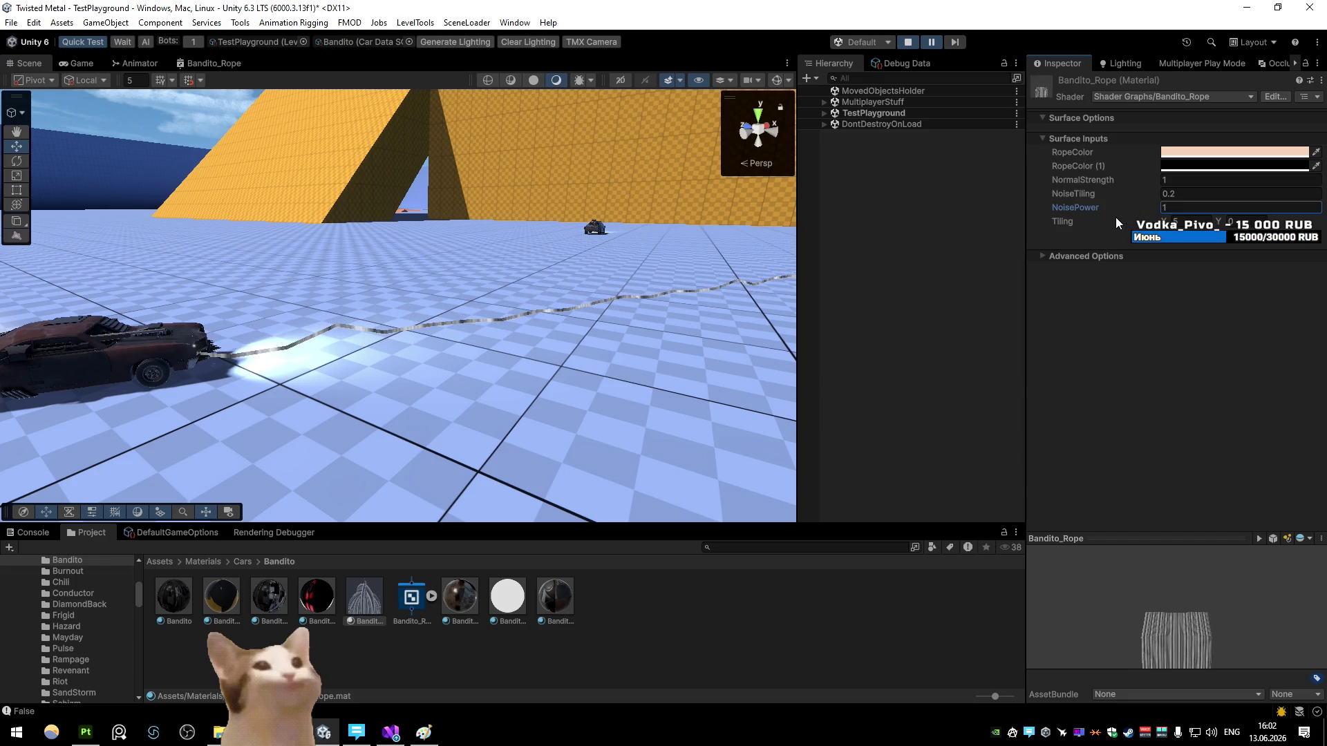
double_click(412, 595)
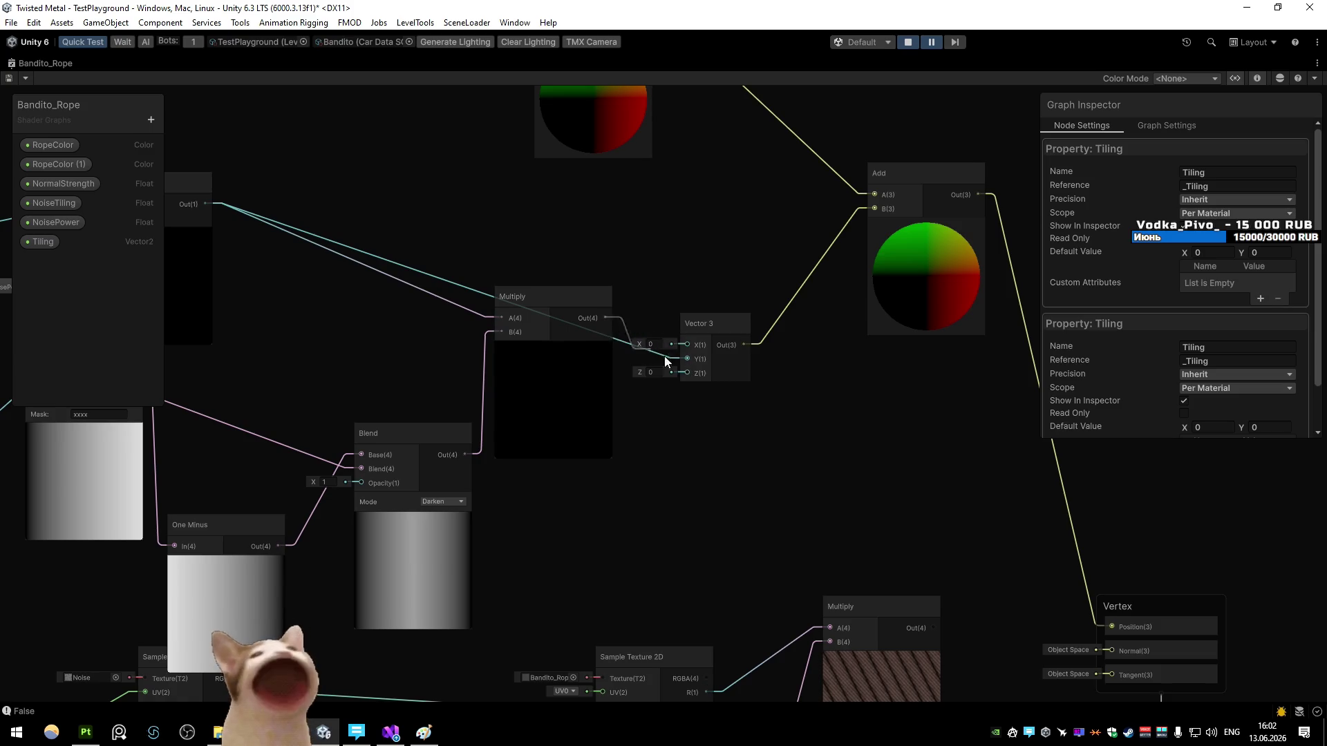
Step: Bring the noise mask nodes into view, briefly searching for a Lerp node then cancelling
scroll(467, 322, "down", 3)
scroll(714, 293, "up", 3)
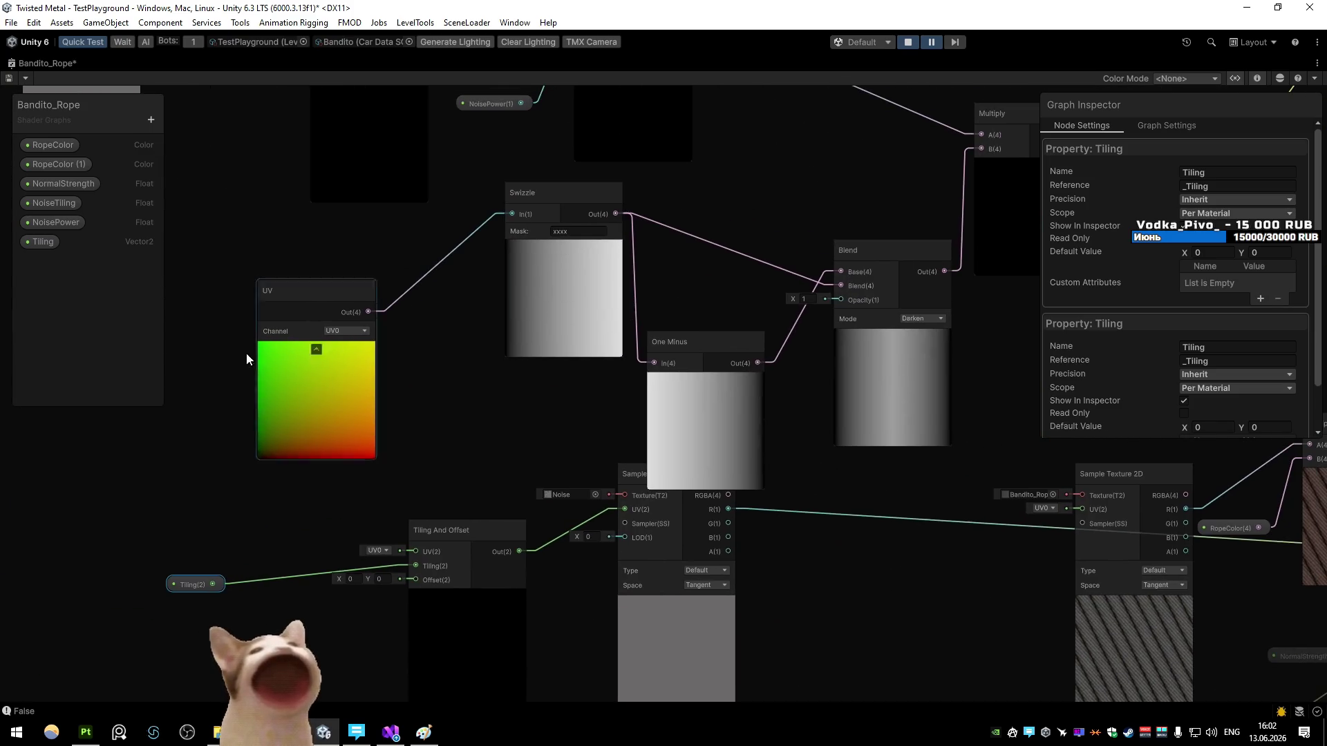
left_click_drag(637, 285, 512, 315)
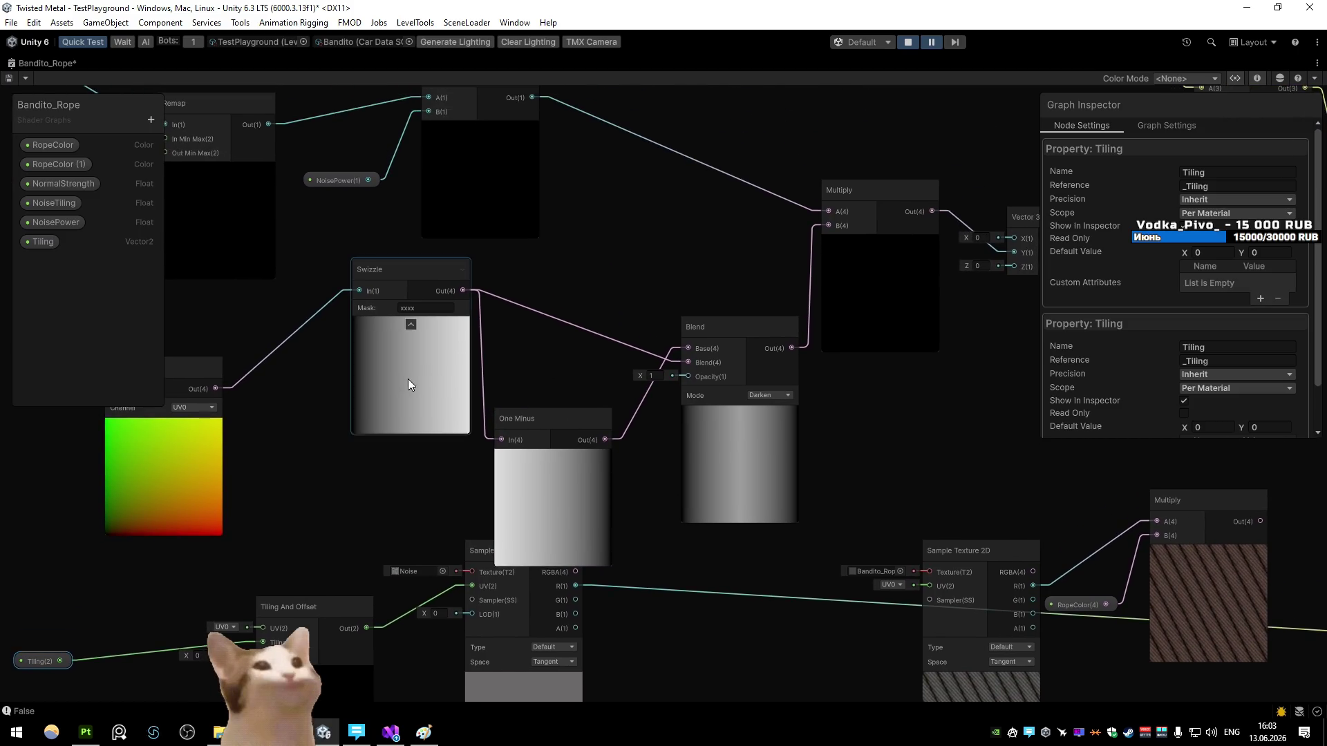
left_click_drag(539, 386, 488, 388)
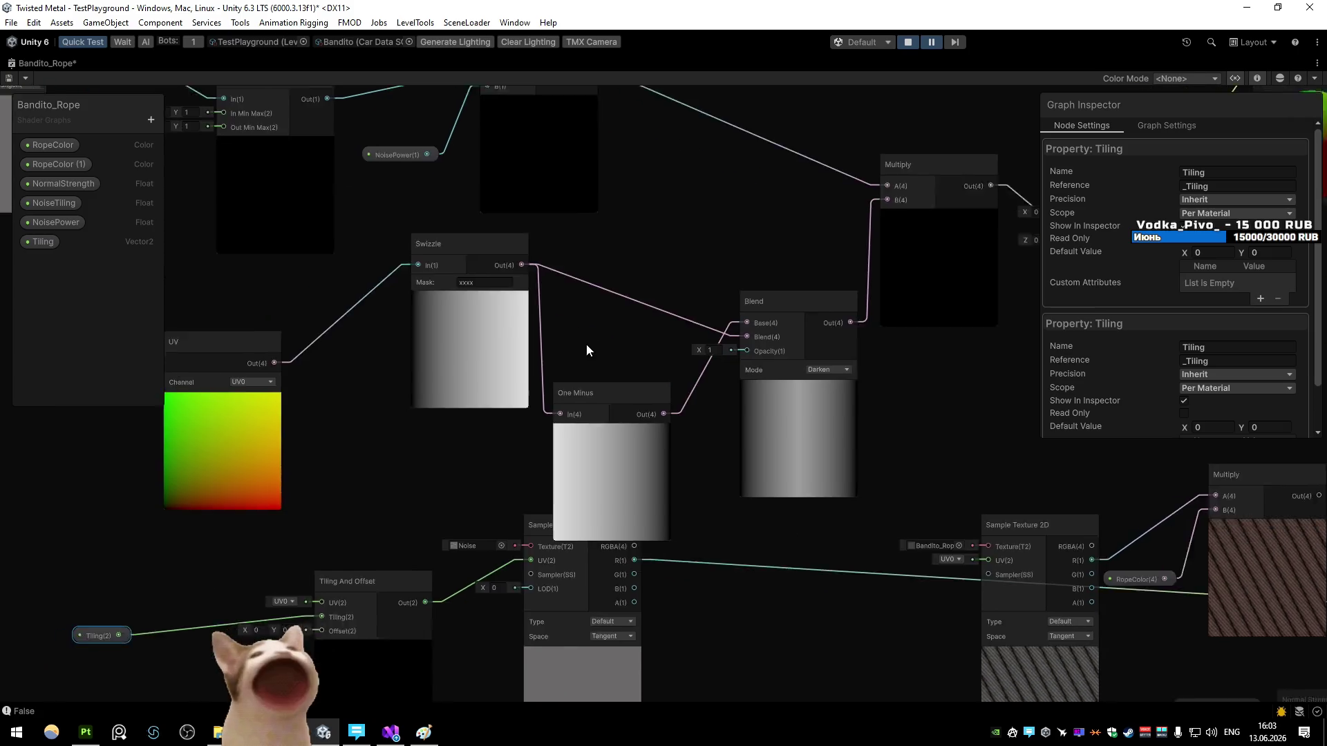
scroll(586, 350, "down", 3)
mouse_move(313, 361)
left_mouse_down()
mouse_move(695, 409)
mouse_move(547, 408)
left_mouse_up()
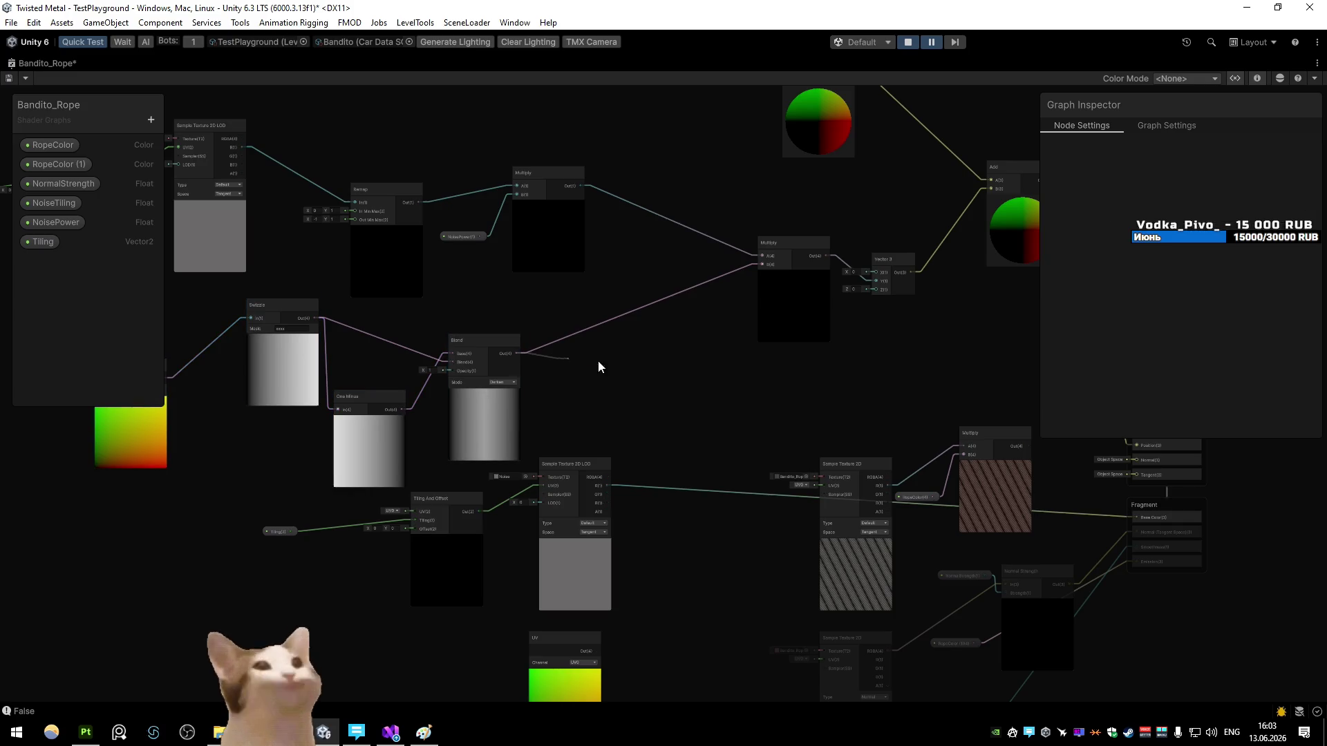
left_click_drag(582, 366, 615, 362)
type("lerp")
key("BackSpace")
key("BackSpace")
key("BackSpace")
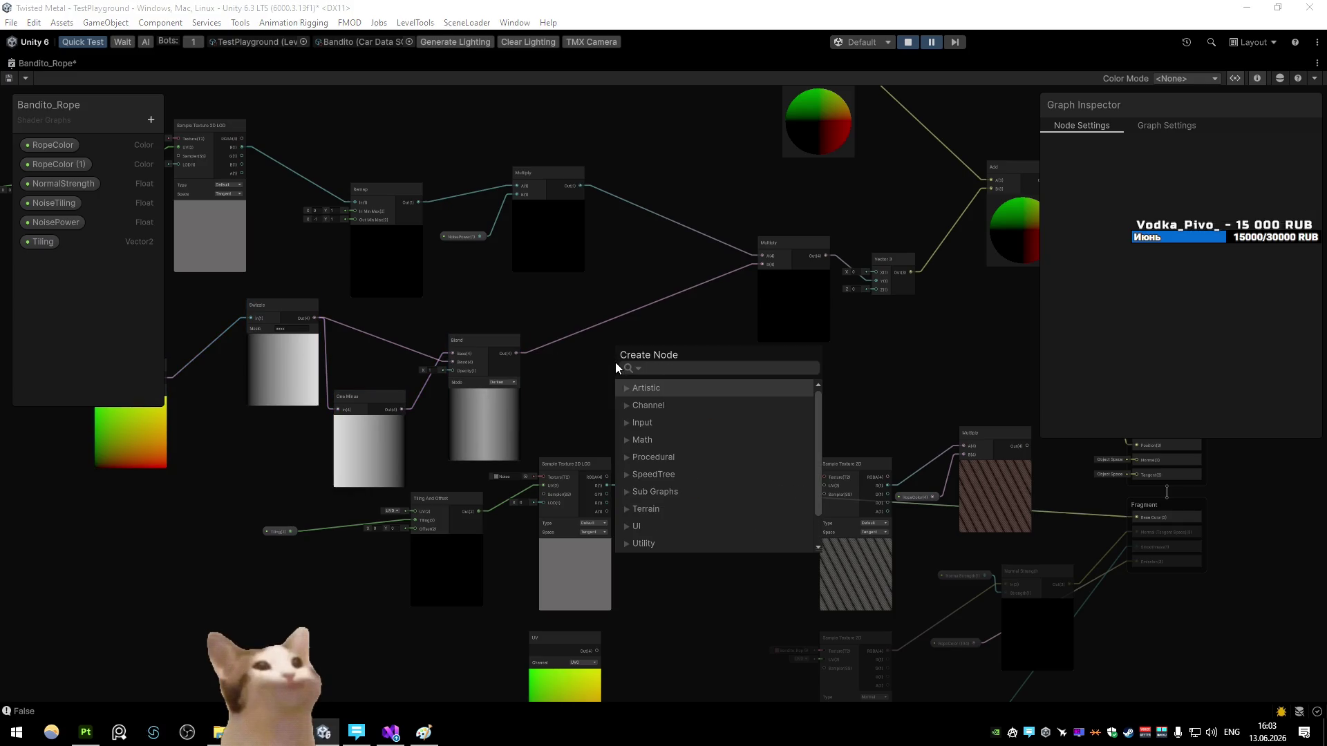
key("Escape")
scroll(702, 397, "up", 3)
Step: Create a Smoothstep node fed from the Blend node's output
left_click(387, 299)
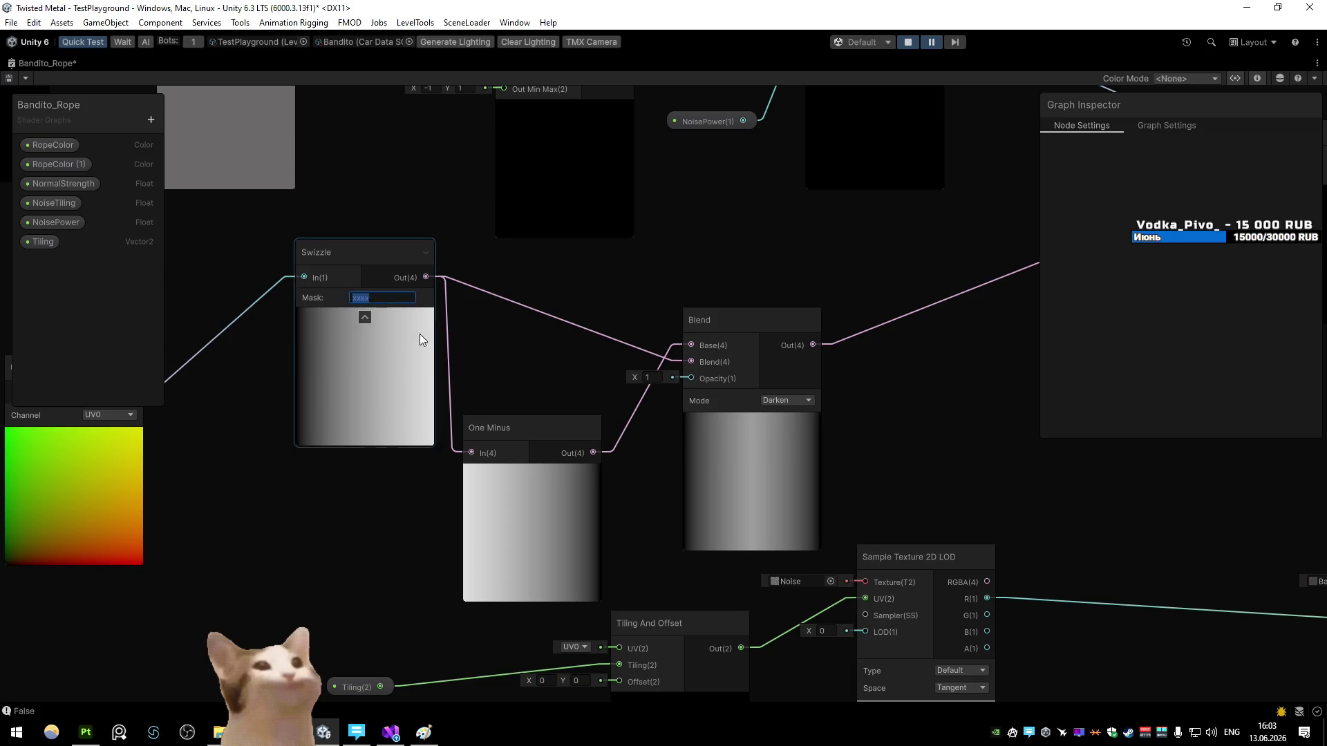
left_click_drag(566, 384, 468, 421)
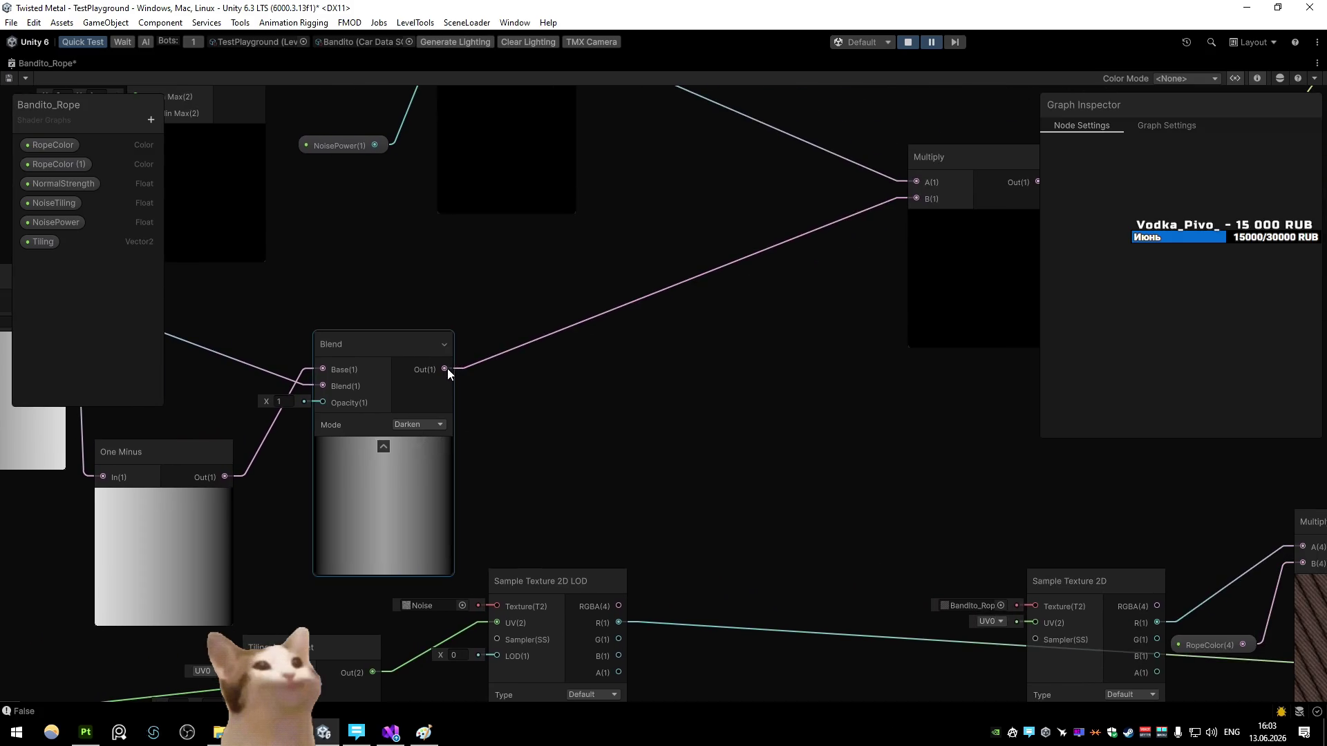
left_click_drag(445, 370, 617, 398)
type("ste")
key("BackSpace")
key("BackSpace")
type("moth")
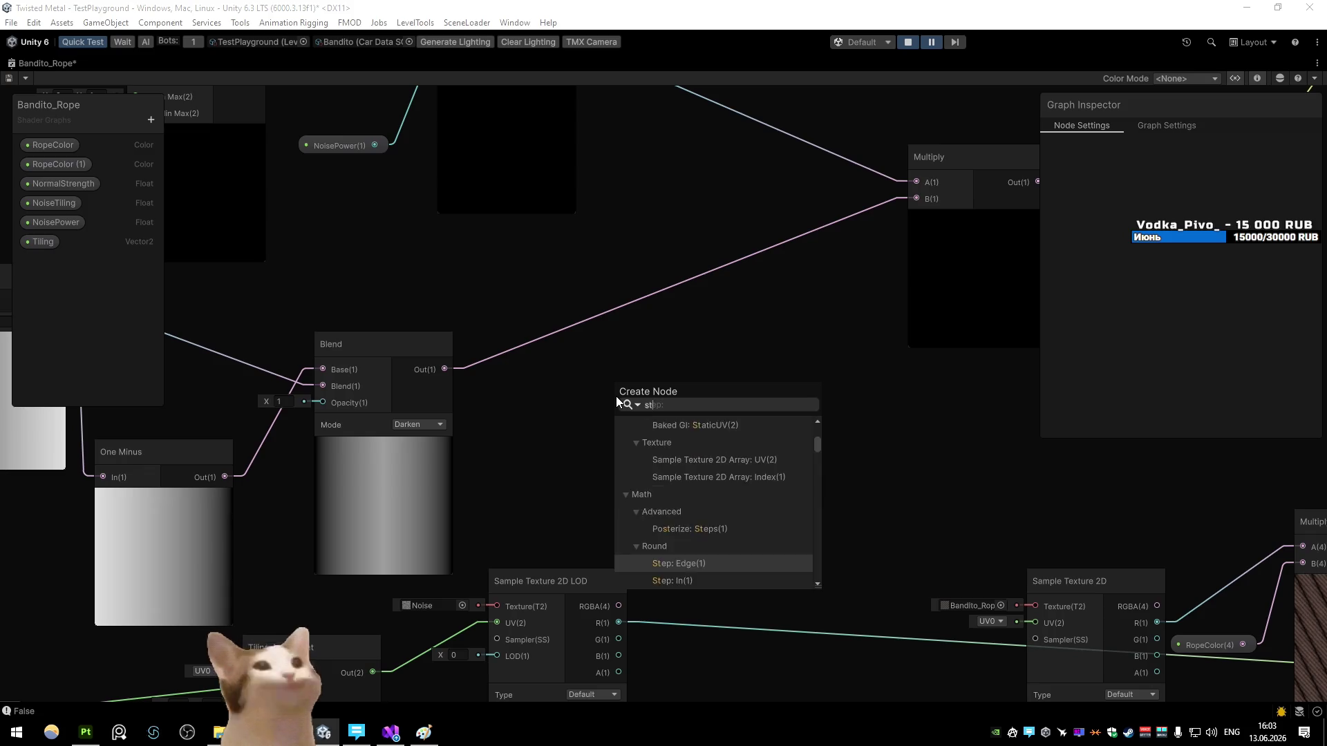
key("BackSpace")
key("BackSpace")
type("oth")
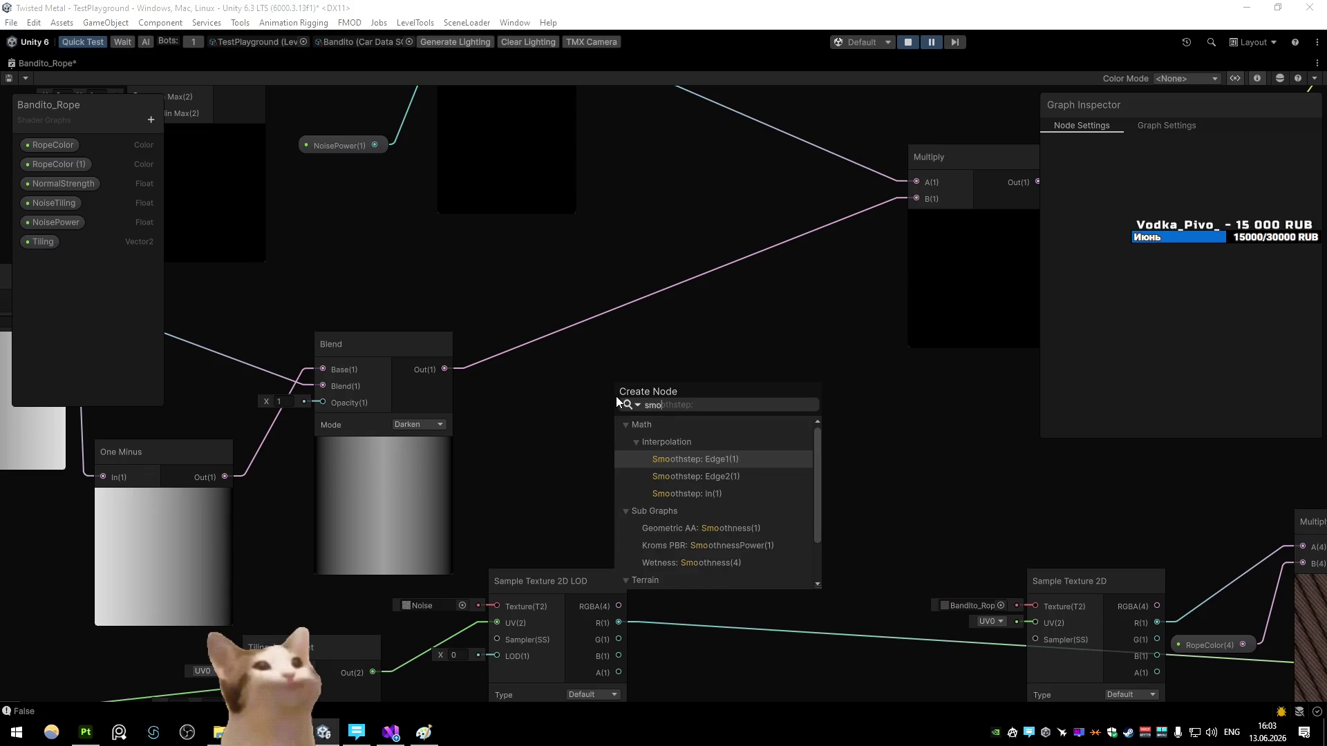
key("Down")
key("Down")
key("Return")
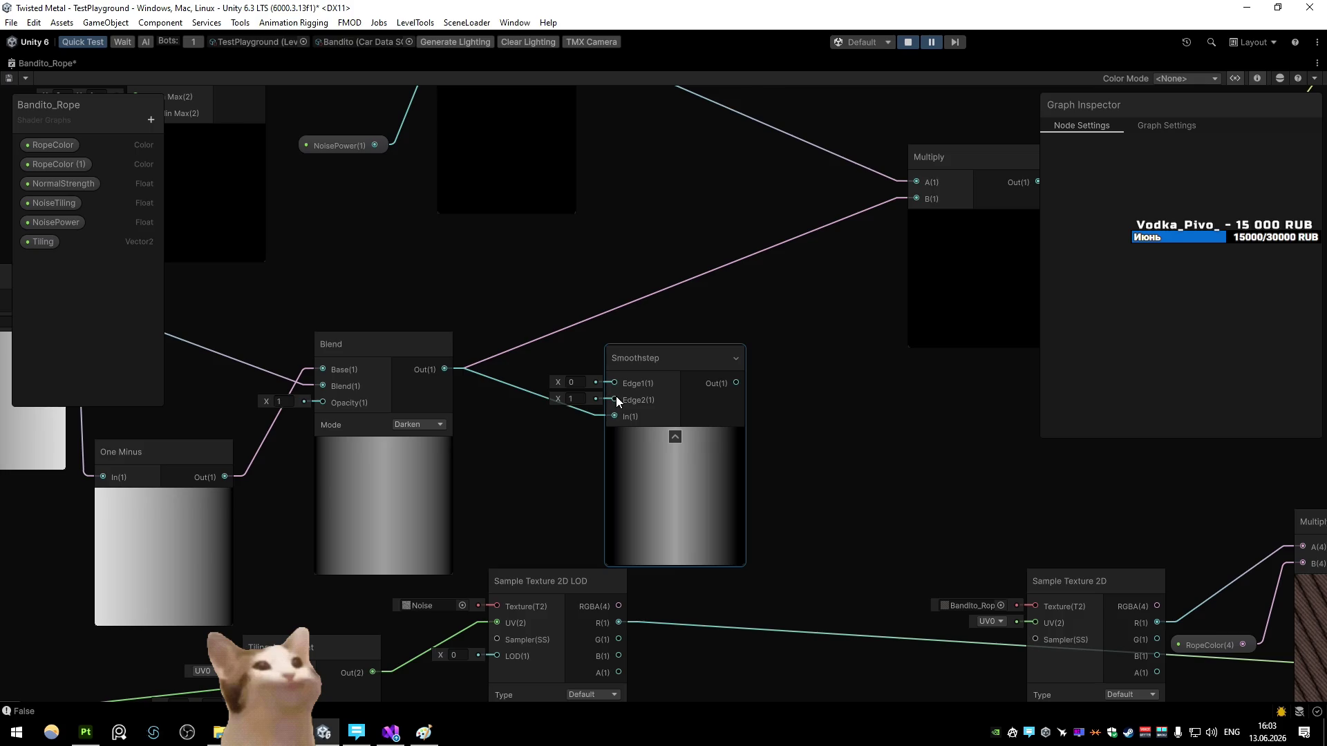
Step: Wire Smoothstep into Multiply B, set Edge2 to about 0.11, and save the graph
left_click_drag(737, 383, 910, 197)
left_click_drag(557, 399, 535, 391)
left_click(8, 79)
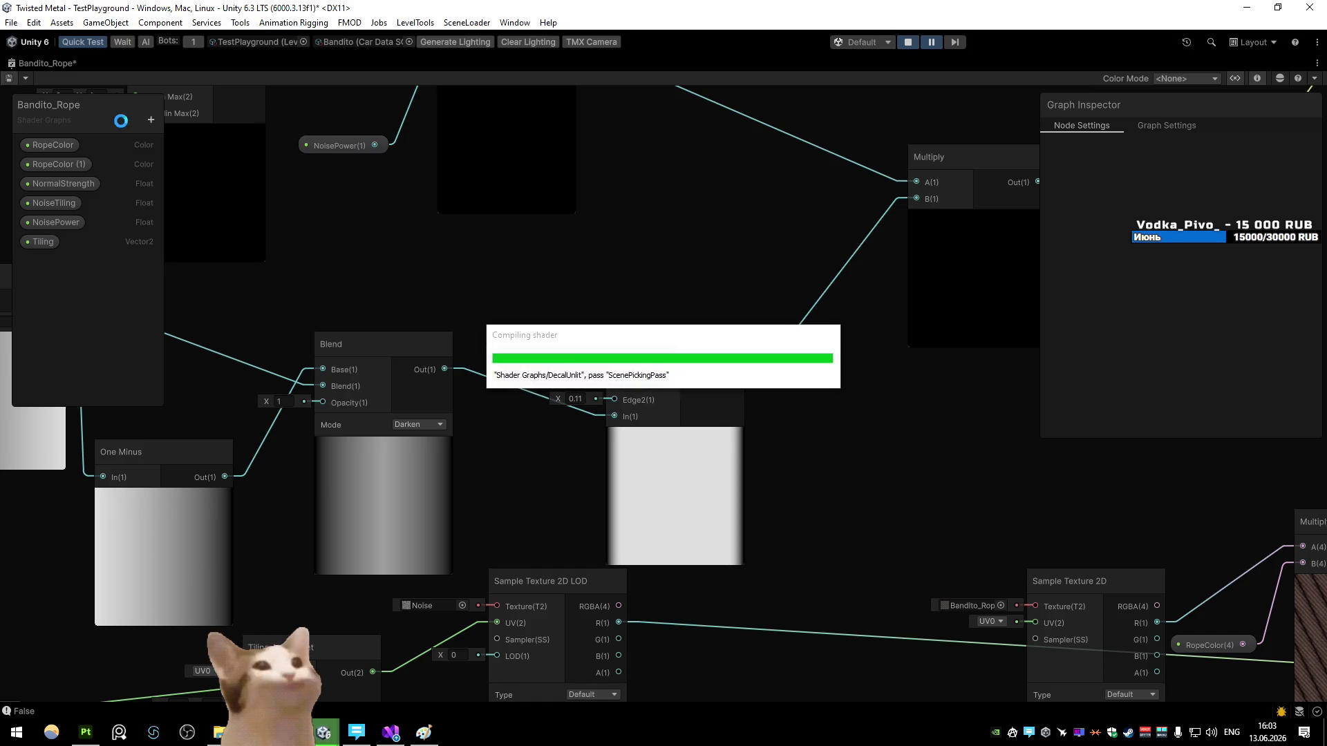
double_click(32, 65)
mouse_move(322, 225)
left_mouse_down()
mouse_move(404, 206)
mouse_move(201, 180)
mouse_move(313, 223)
left_mouse_up()
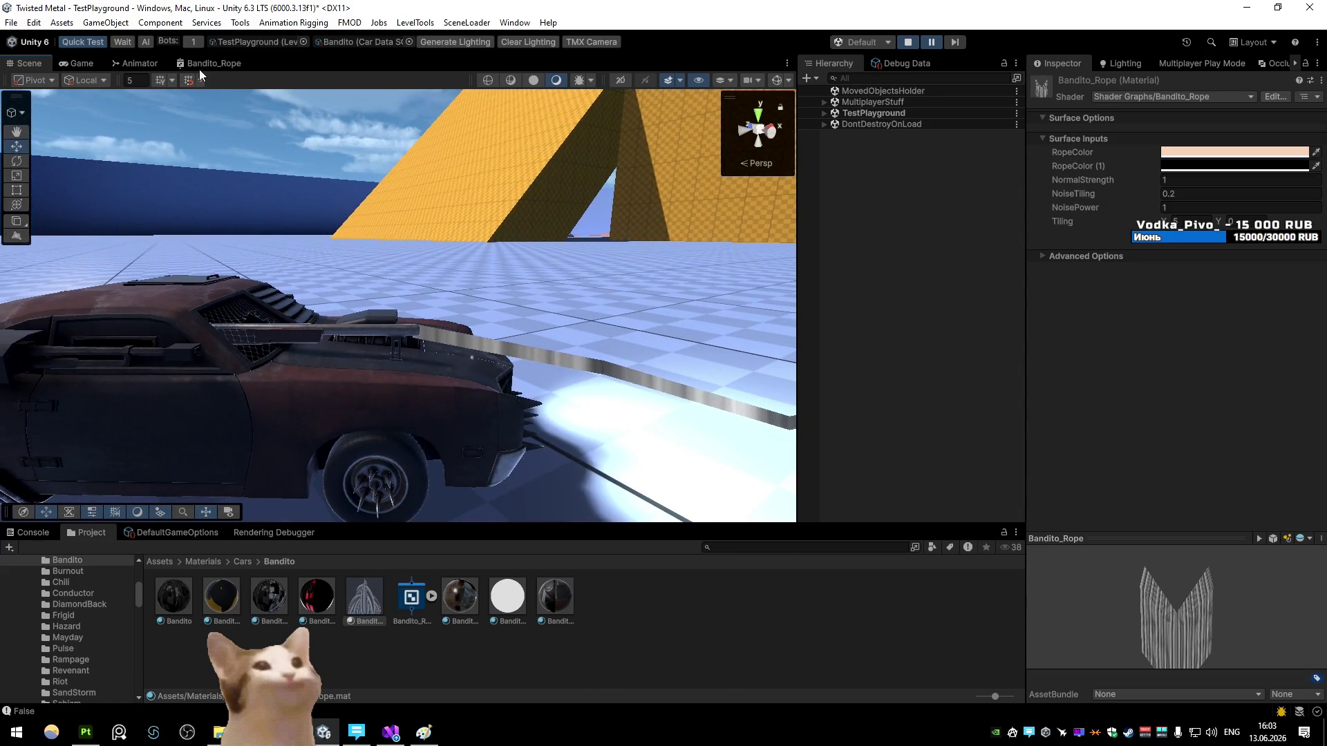
Step: Add a Float blackboard property named 'SmoothStep' to the rope shader graph
double_click(200, 64)
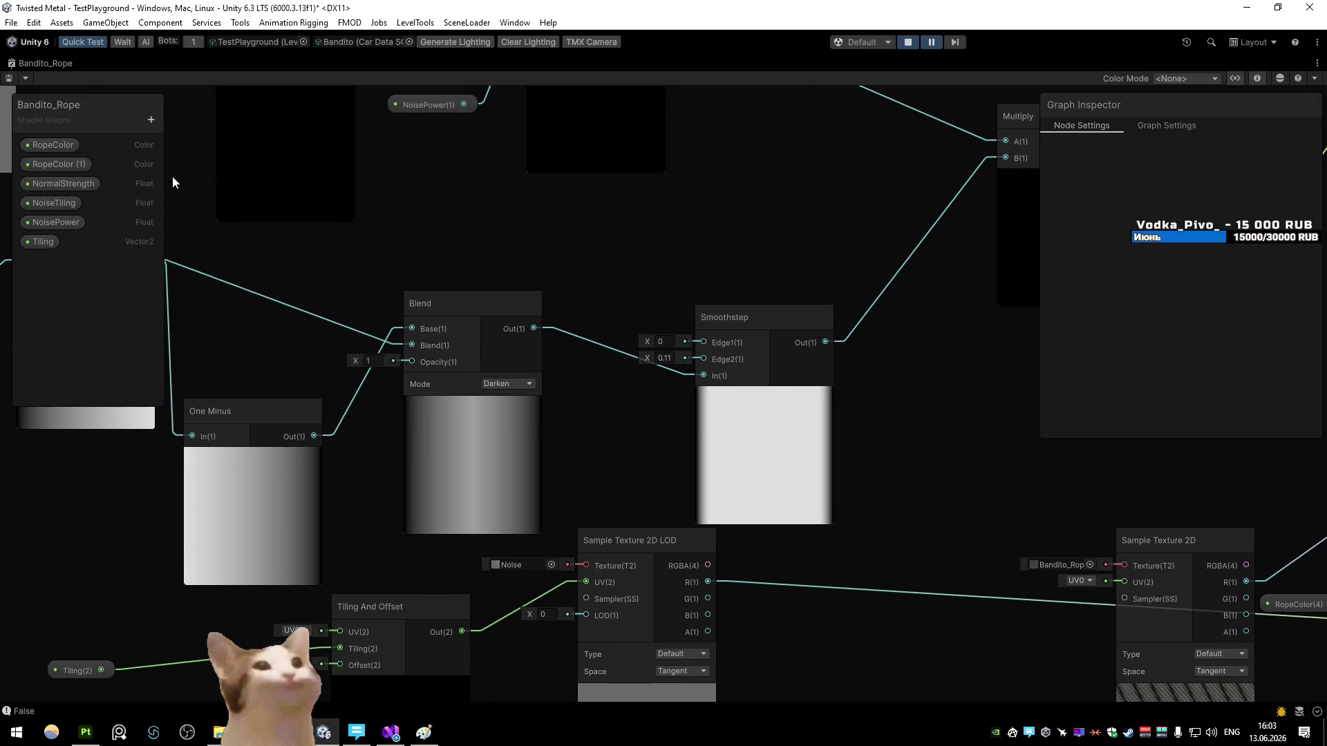
left_click(151, 120)
left_click(208, 149)
type("moothStep")
key("Return")
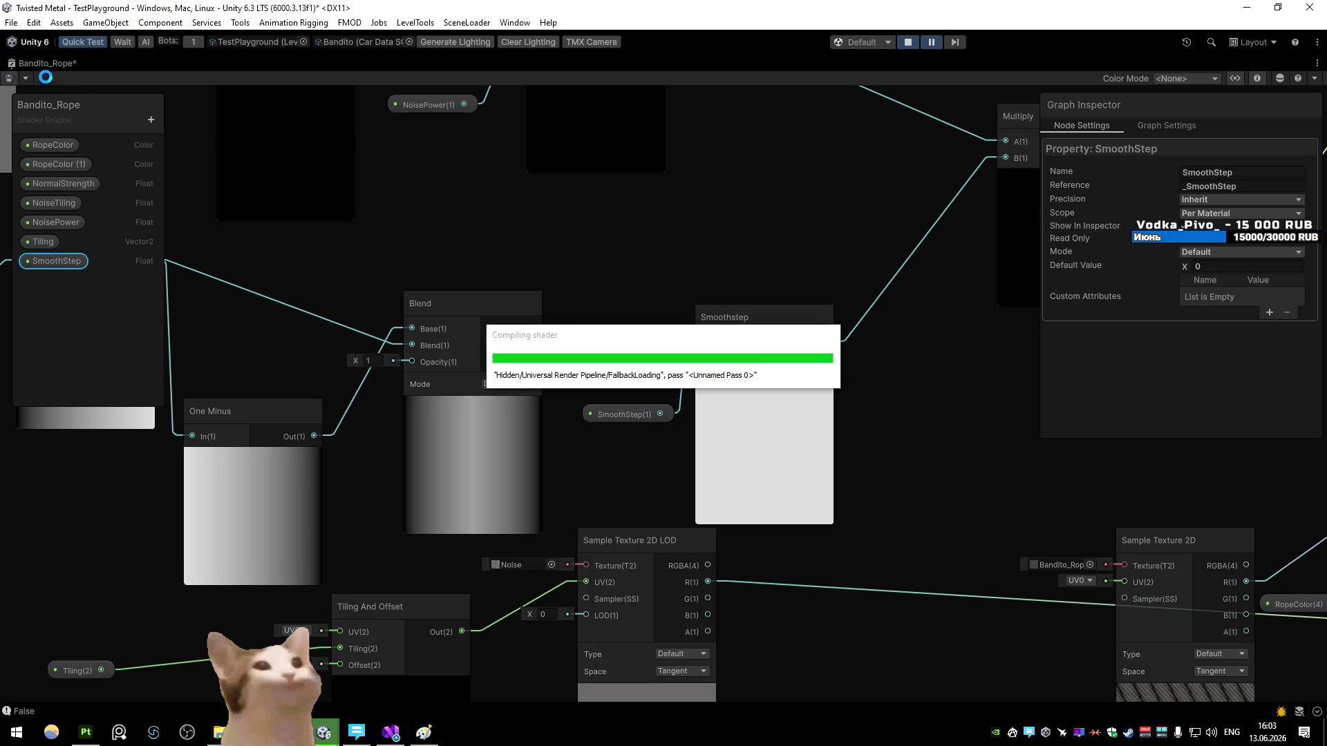
double_click(27, 64)
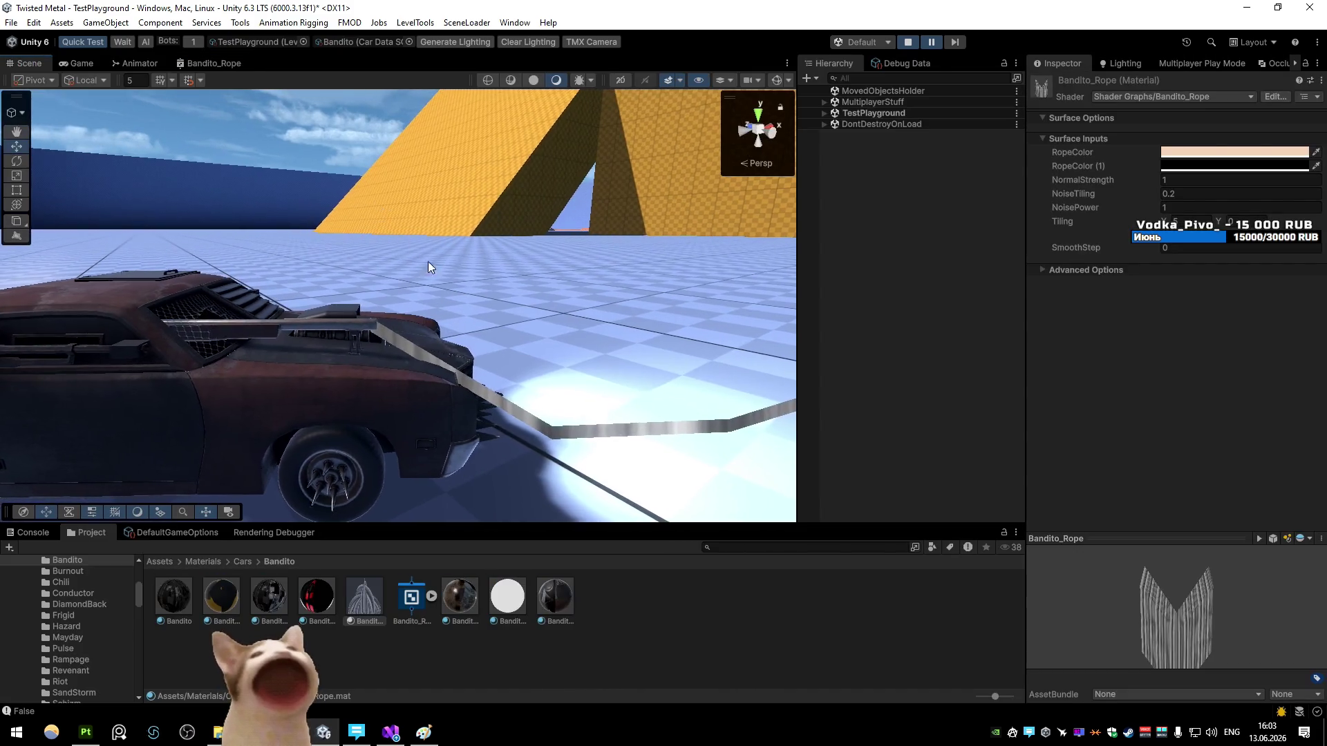
Step: Raise SmoothStep to 0.36, orbit toward the wall, and view the rope as Shaded Wireframe
left_click_drag(1104, 250, 1106, 255)
mouse_move(622, 263)
left_mouse_down()
mouse_move(736, 207)
mouse_move(601, 267)
mouse_move(553, 262)
mouse_move(601, 248)
mouse_move(587, 252)
left_mouse_up()
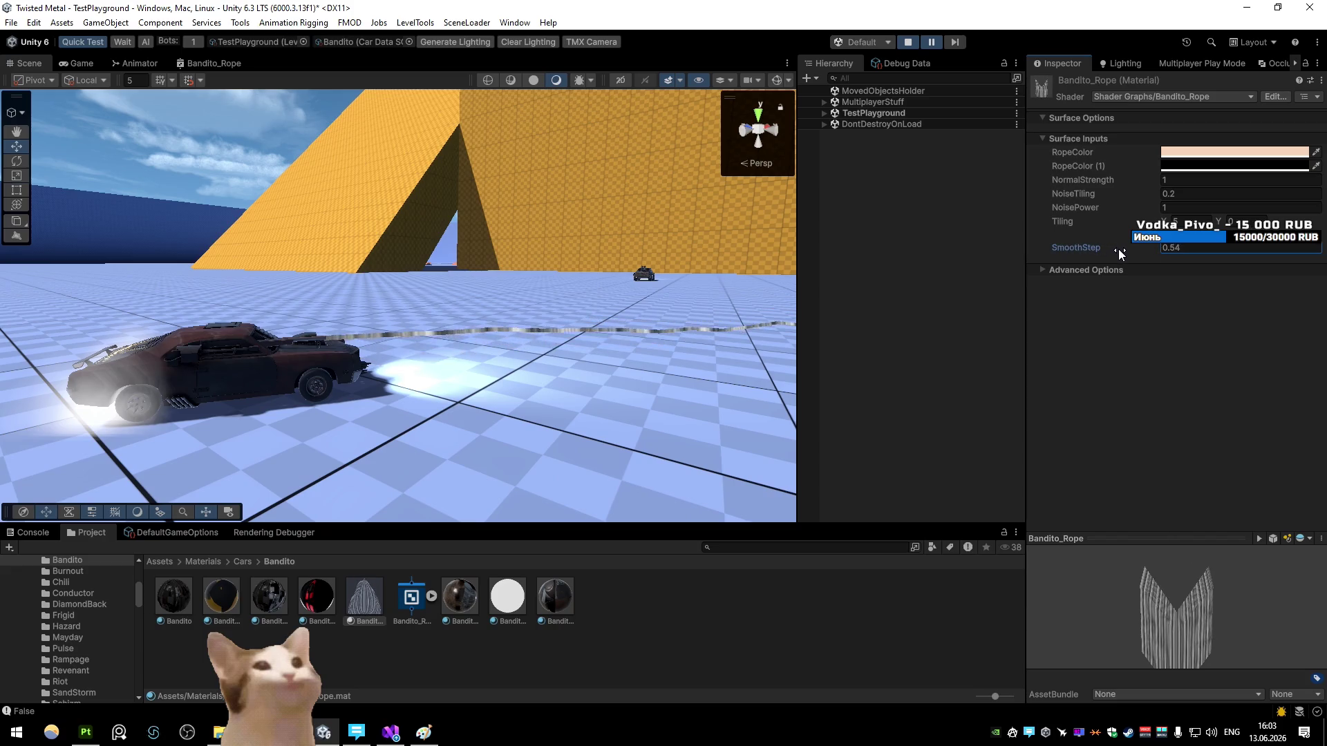
mouse_move(509, 220)
left_mouse_down()
mouse_move(583, 208)
mouse_move(693, 246)
mouse_move(583, 233)
mouse_move(606, 243)
left_mouse_up()
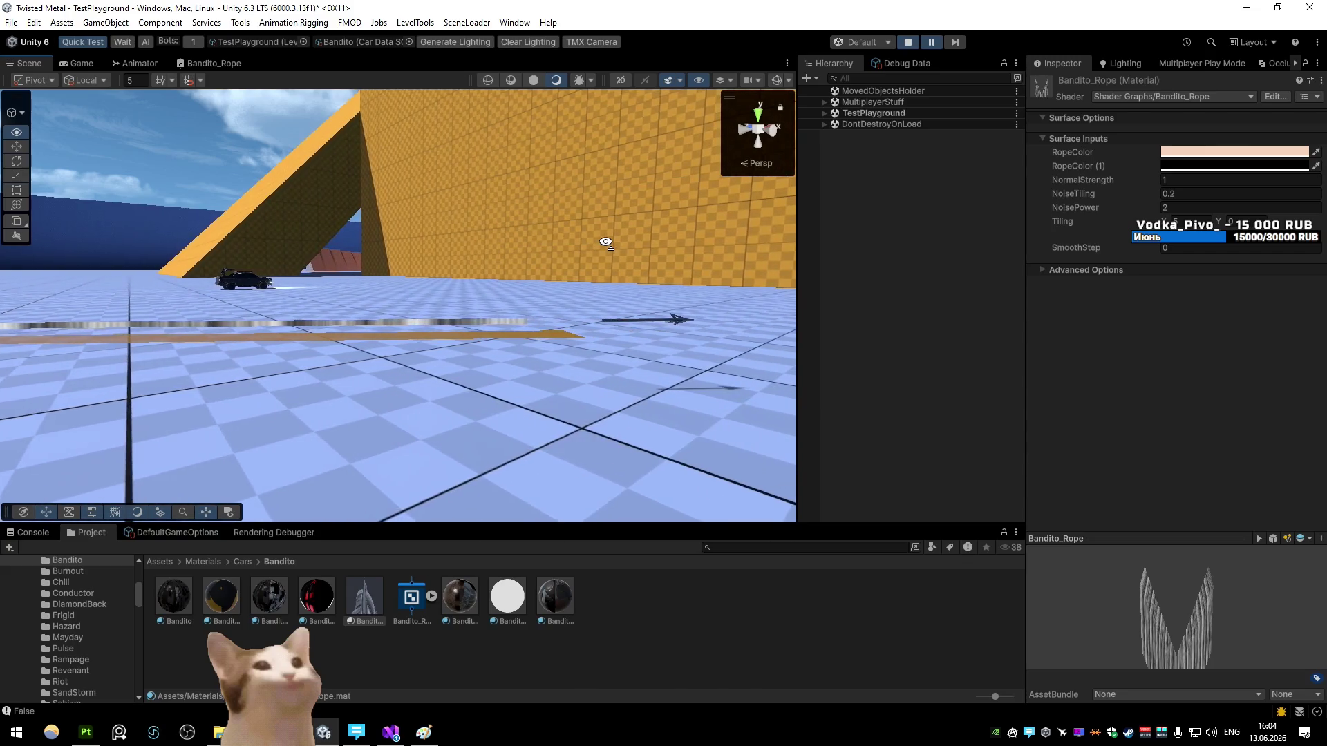
left_click(512, 80)
left_click_drag(482, 198, 488, 198)
left_click_drag(553, 235, 553, 239)
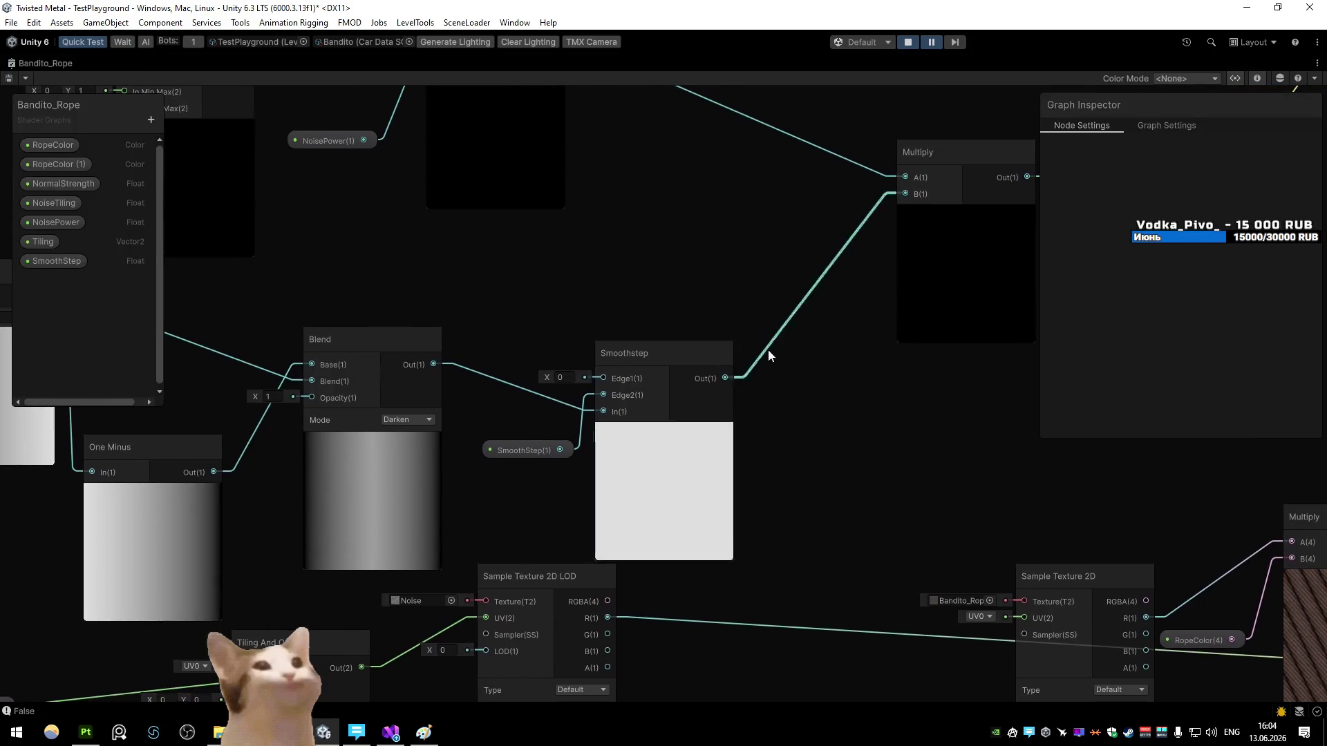
Step: After a quick scene check, wire an edge into Vector 3's Y input and save the graph
mouse_move(768, 350)
left_mouse_down()
mouse_move(707, 364)
mouse_move(478, 305)
left_mouse_up()
scroll(479, 306, "down", 1)
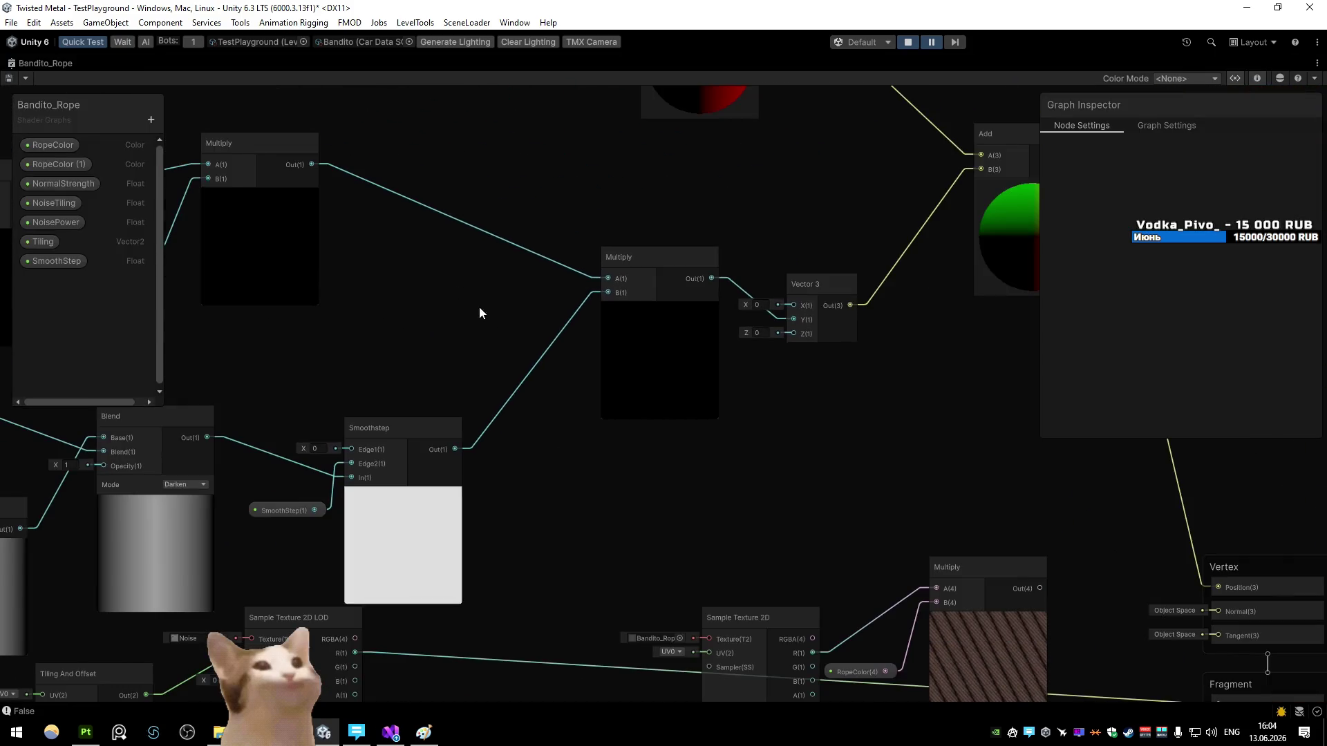
double_click(24, 64)
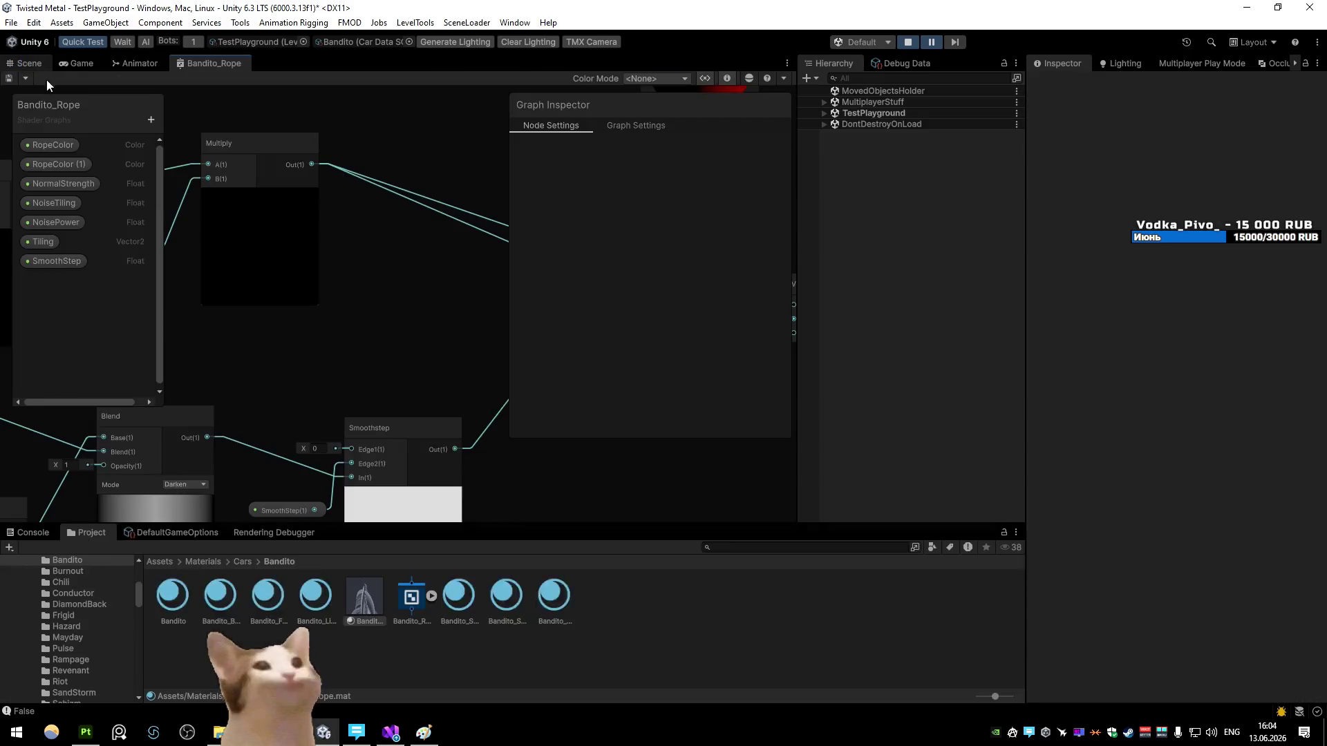
left_click(28, 63)
left_click_drag(492, 281, 478, 267)
double_click(208, 63)
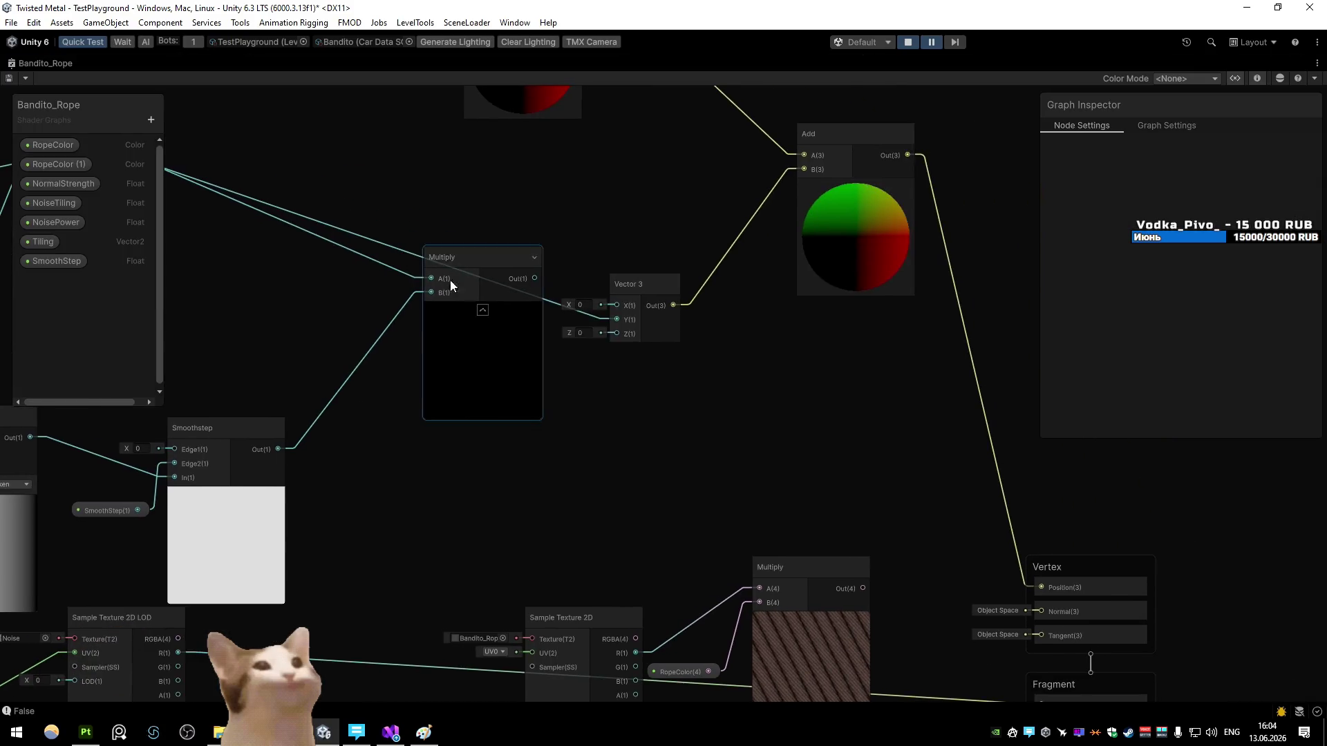
left_click_drag(607, 315, 606, 317)
mouse_move(607, 317)
left_mouse_down()
mouse_move(809, 315)
mouse_move(567, 350)
mouse_move(594, 322)
left_mouse_up()
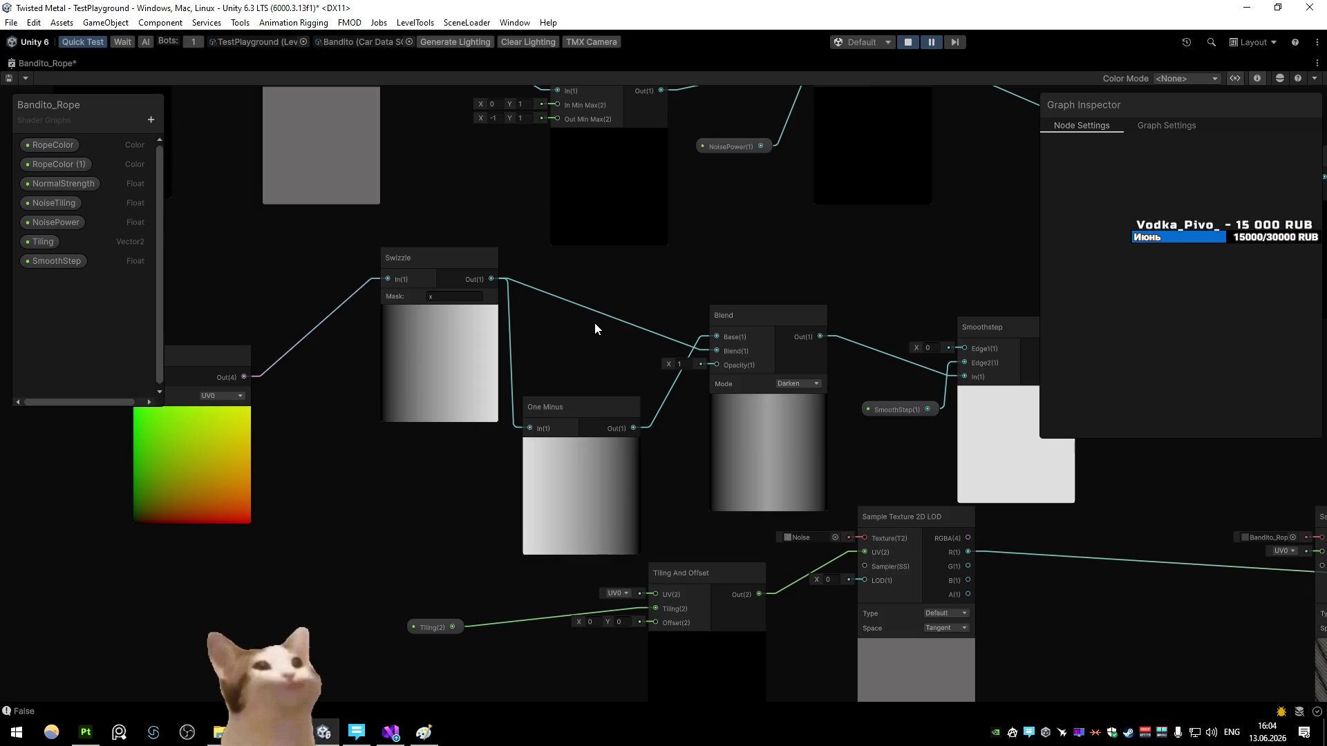
double_click(32, 63)
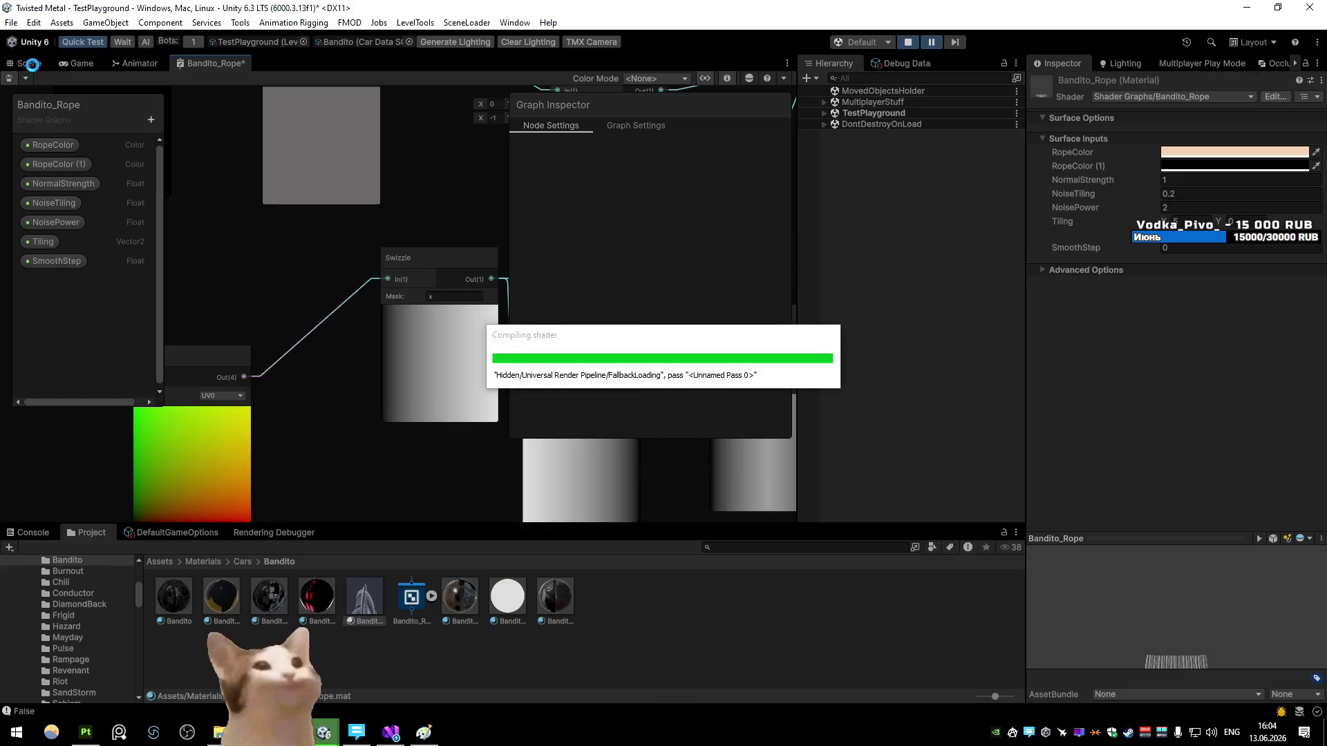
Step: Select the rope's Line object and set its Texture Mode to Stretch after trying other modes
left_click(33, 63)
left_click(486, 374)
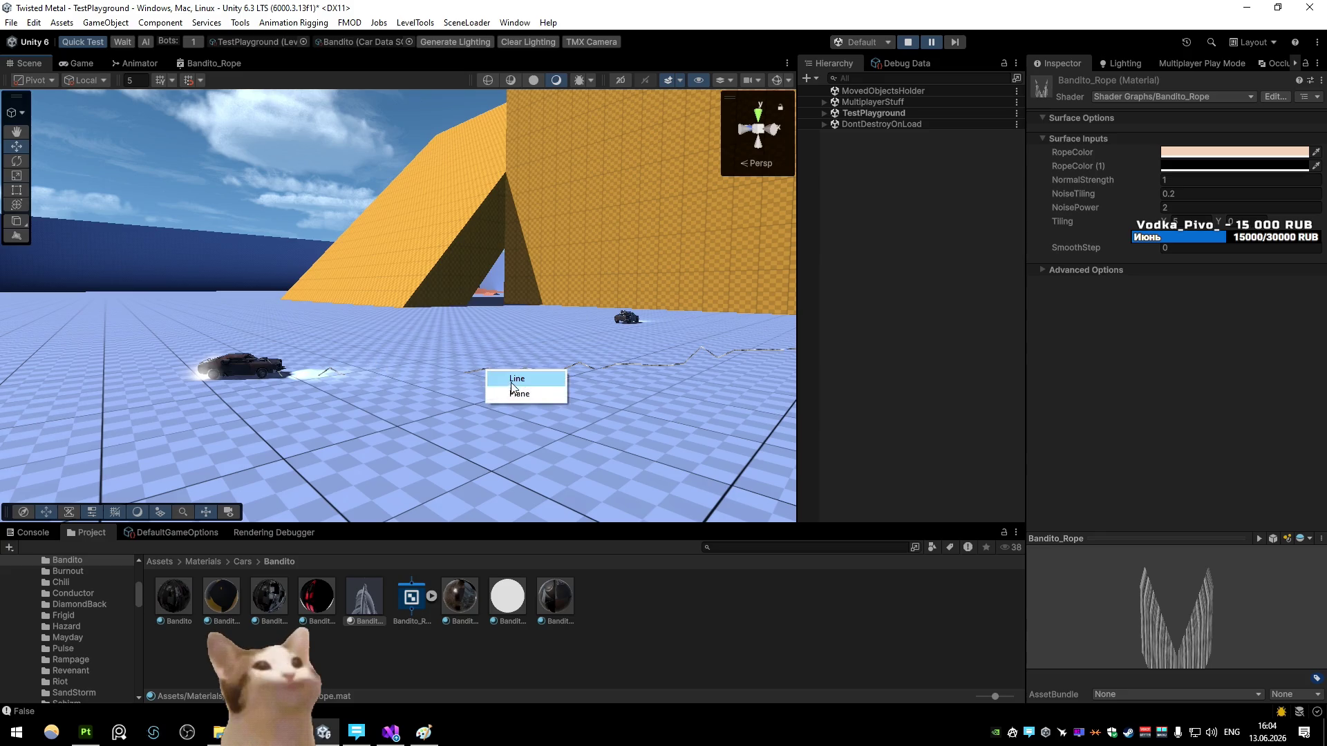
left_click(525, 378)
scroll(1173, 394, "down", 10)
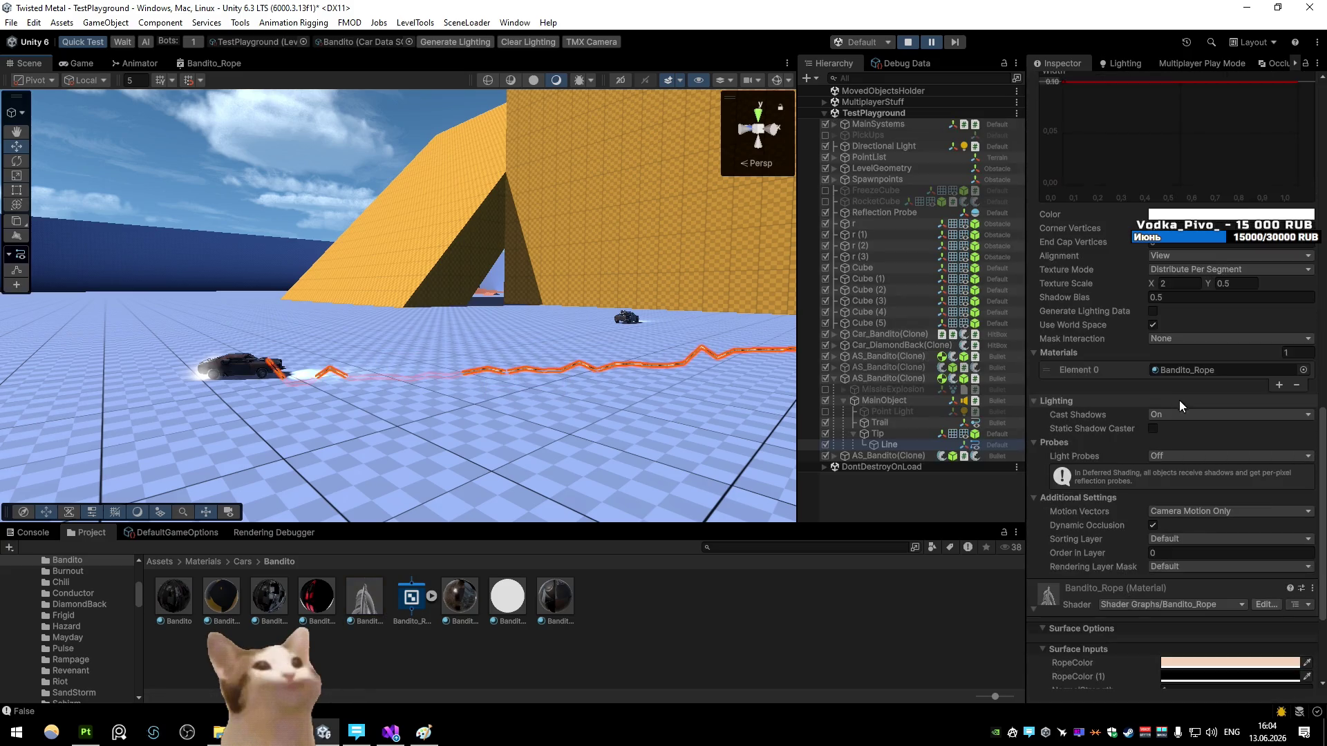
left_click(1178, 272)
left_click(1174, 329)
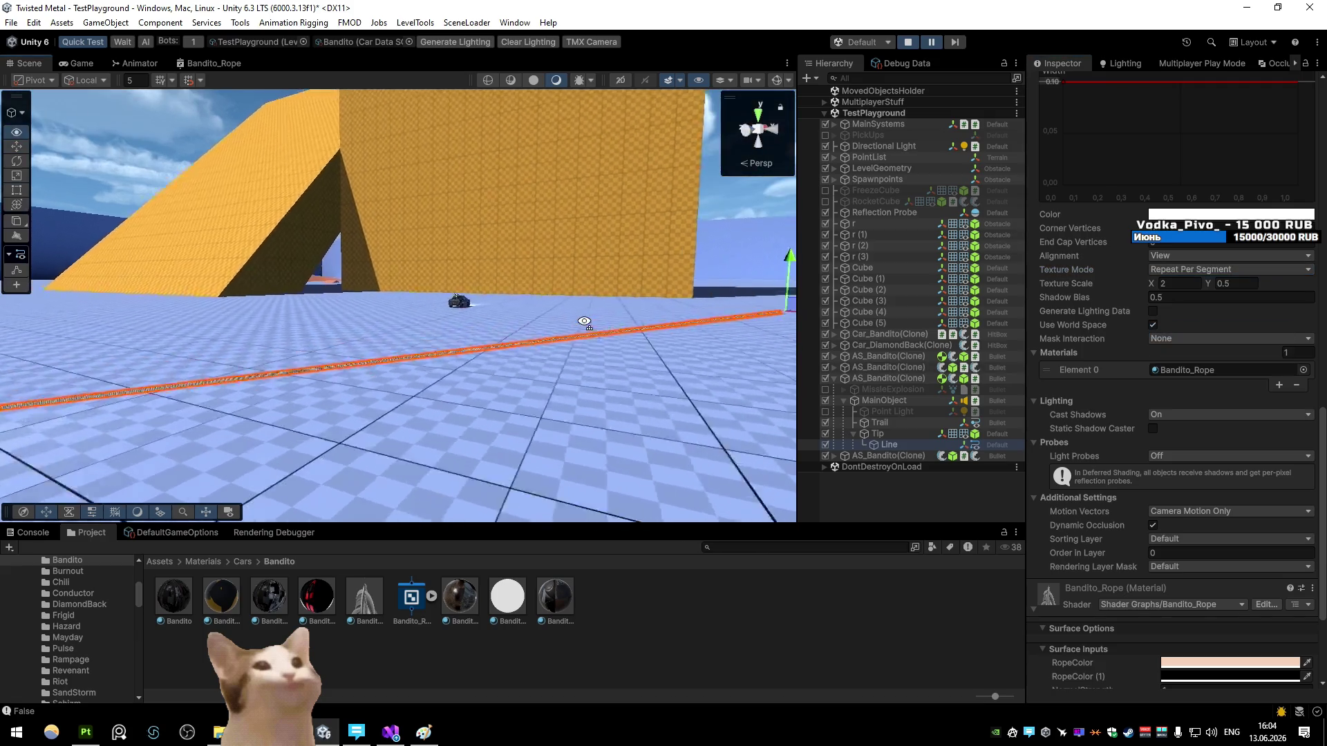
left_click(1149, 272)
left_click(1168, 282)
mouse_move(385, 317)
left_mouse_down()
mouse_move(369, 261)
mouse_move(625, 280)
left_mouse_up()
left_click(1175, 270)
left_click(1167, 284)
left_click(1175, 269)
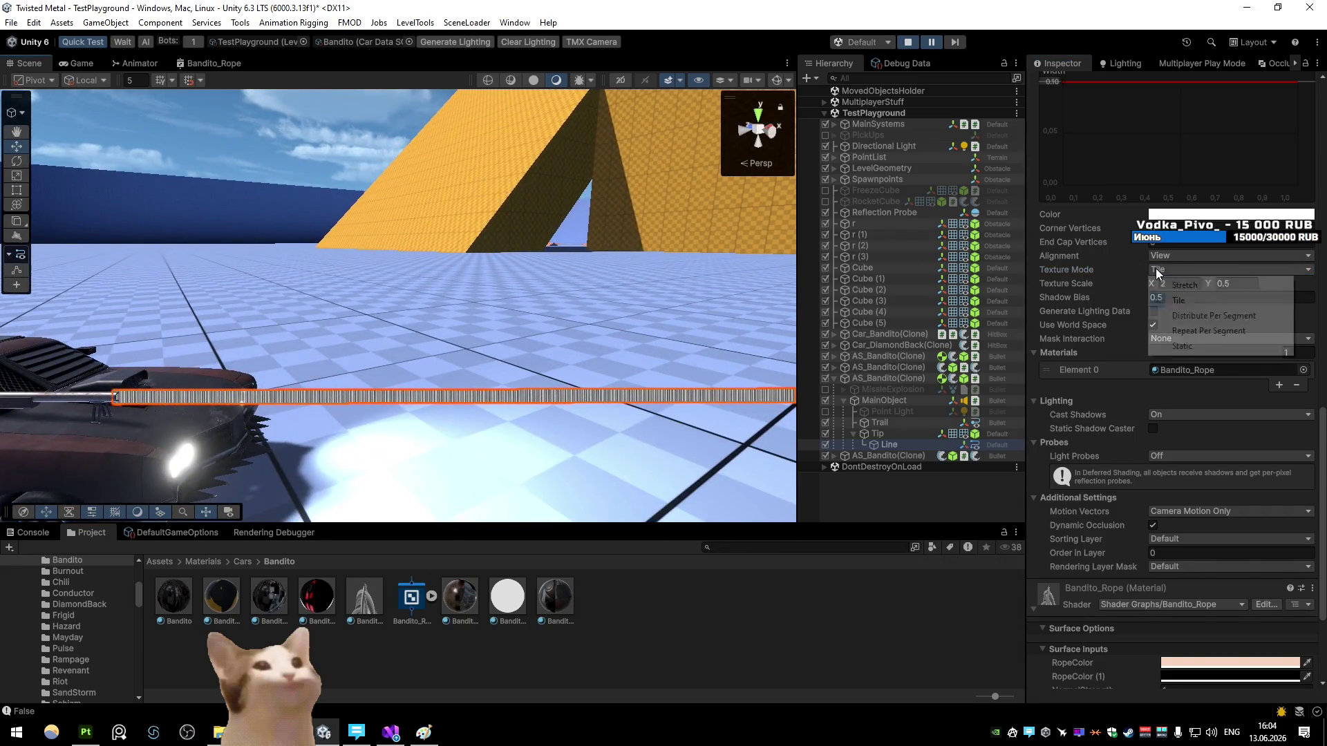
left_click(1168, 284)
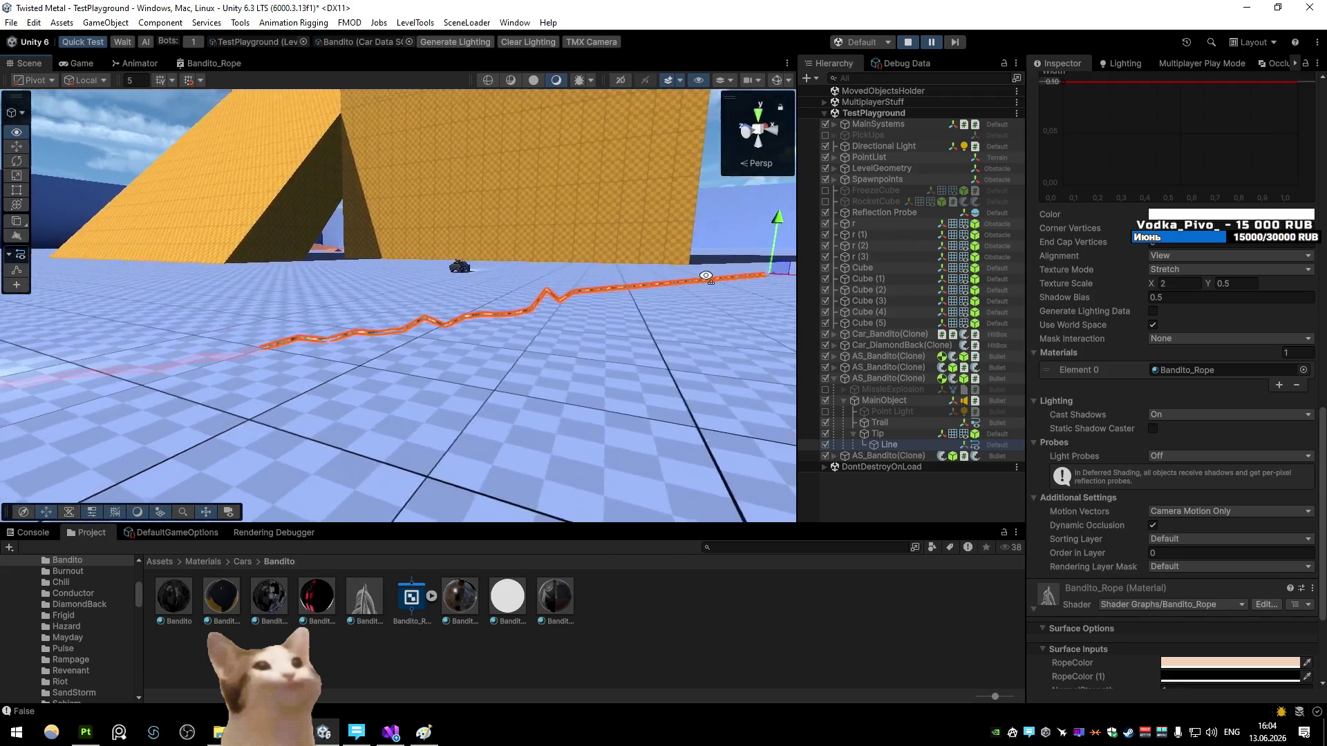
Step: Set the Bandito_Rope material's SmoothStep to 0.24 and open its shader graph
left_click(352, 598)
type("0.12")
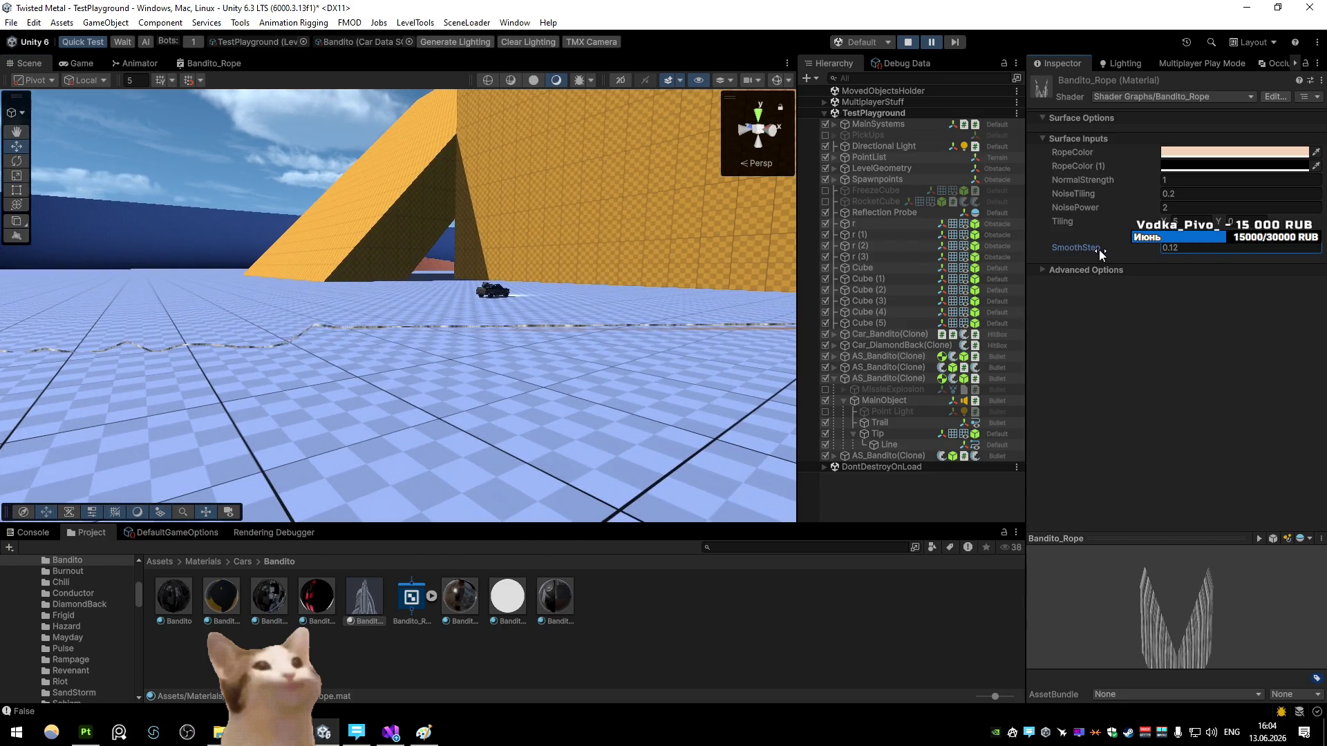
left_click_drag(1099, 251, 1101, 251)
left_click_drag(521, 383, 523, 367)
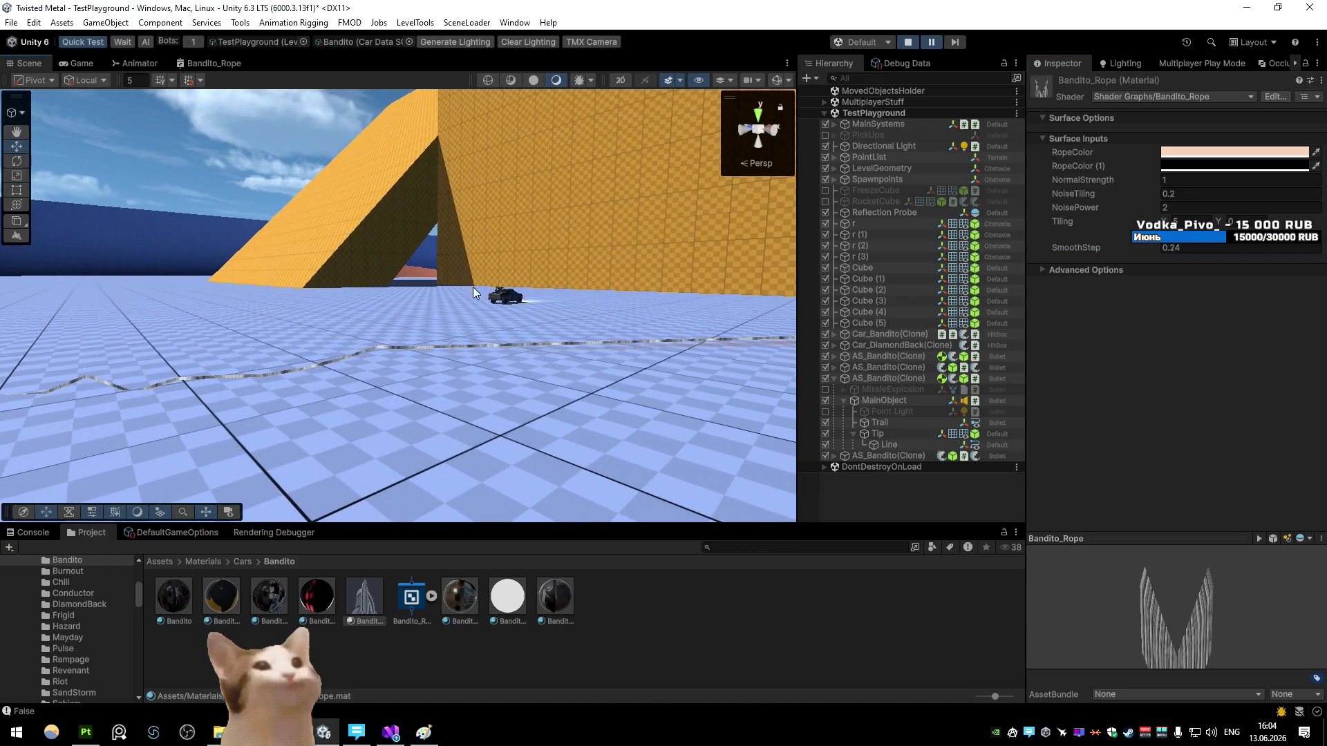
double_click(412, 596)
scroll(377, 415, "up", 3)
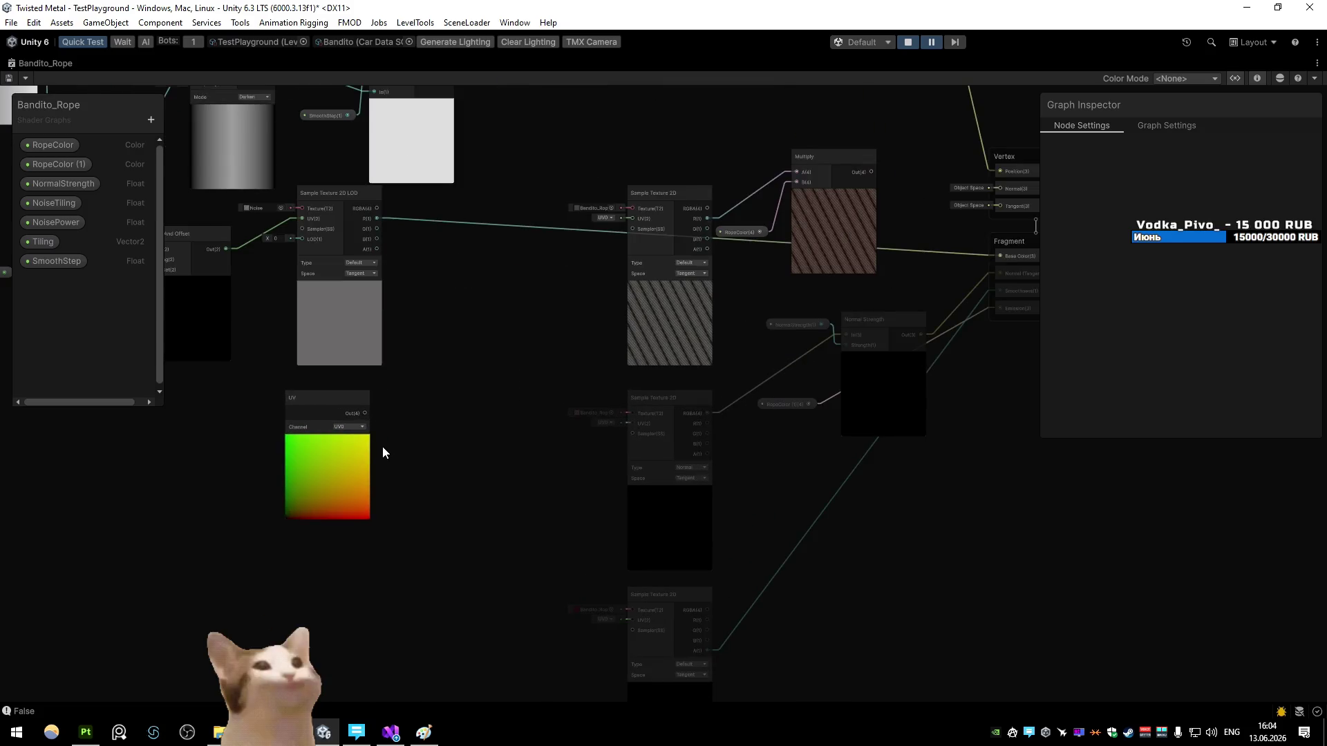
Step: Save the shader graph, restore the layout, and look along the now green-and-yellow rope
scroll(293, 506, "down", 2)
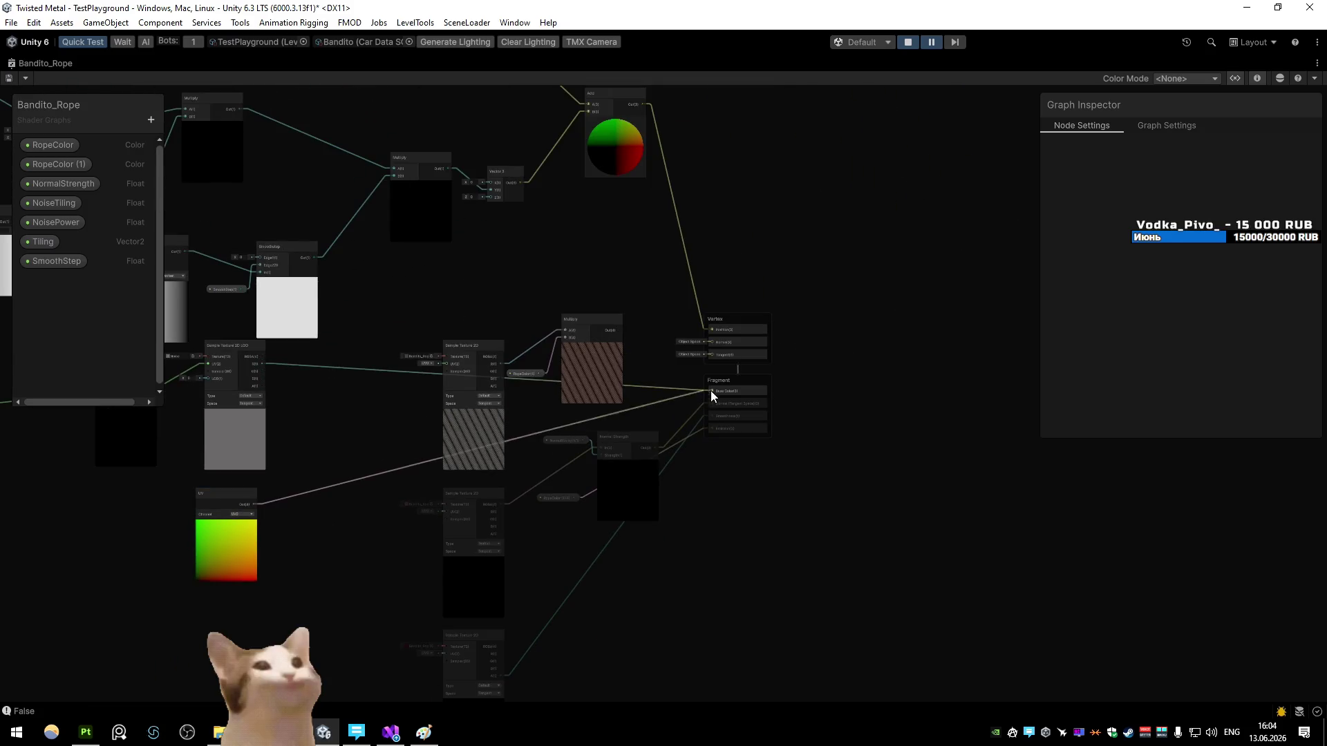
left_click(8, 77)
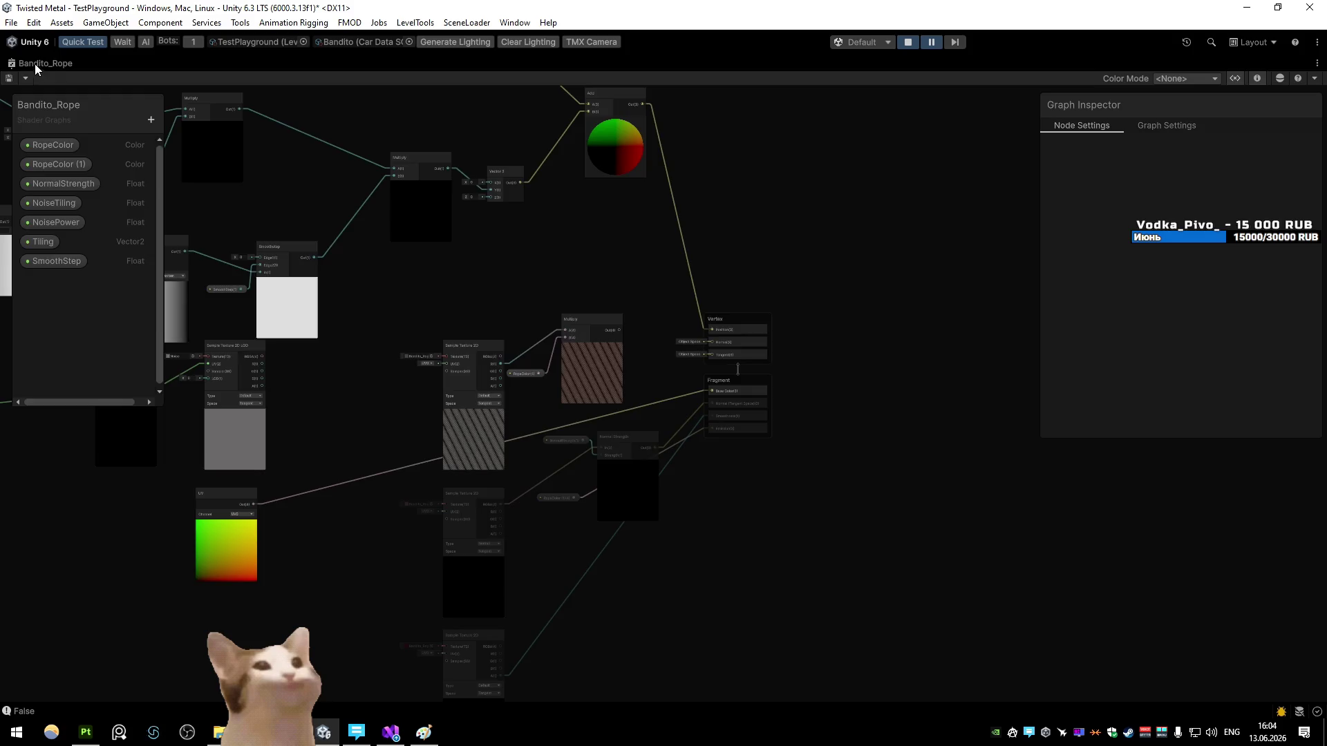
double_click(31, 65)
left_click(31, 65)
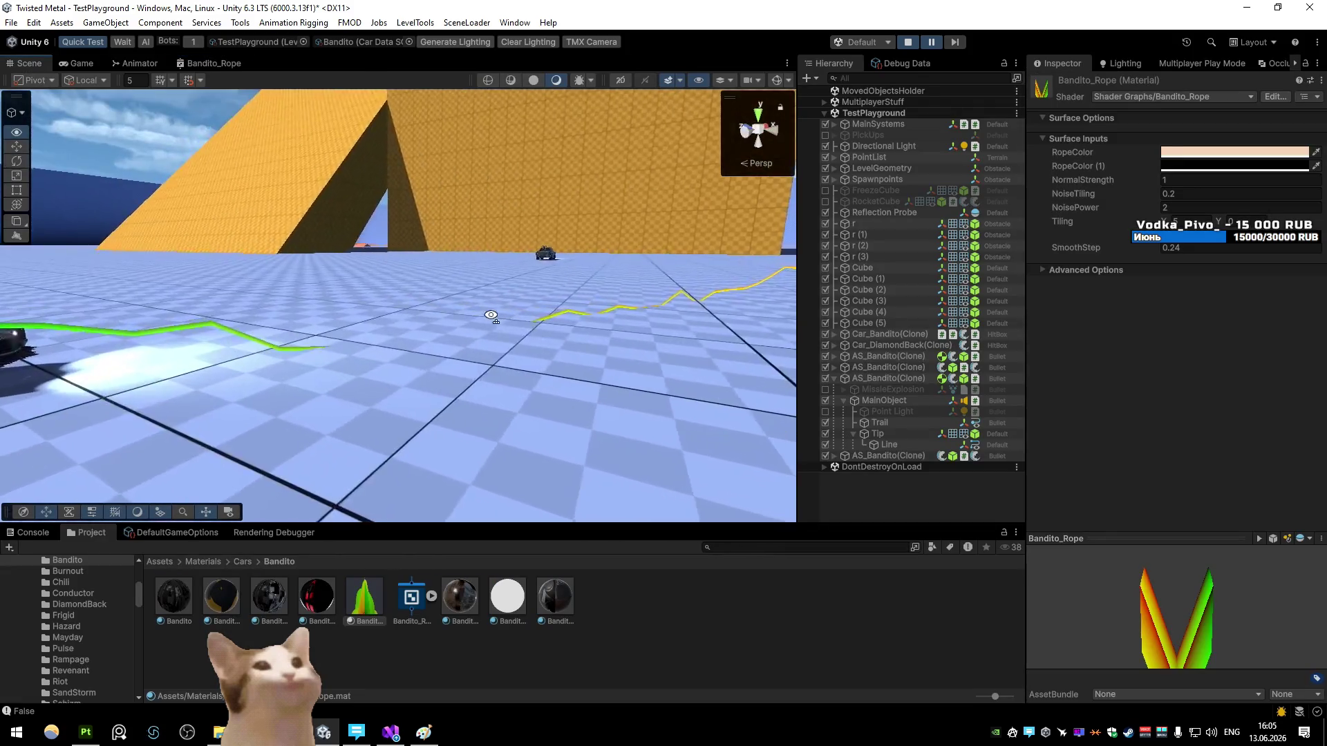
left_click_drag(432, 302, 401, 302)
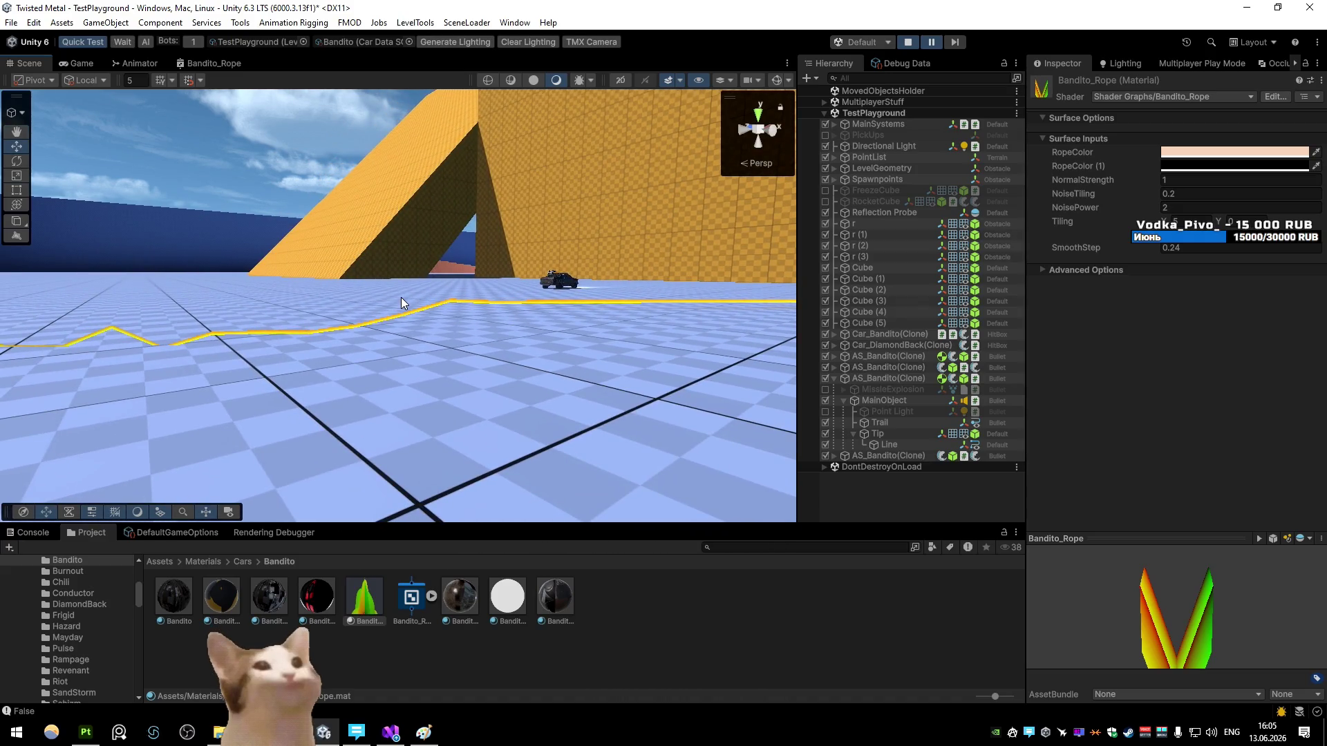
left_click(463, 304)
Step: Set the Line's Texture Mode to Distribute Per Segment after cycling through Stretch, Tile and Repeat
left_click(512, 308)
scroll(1047, 396, "down", 10)
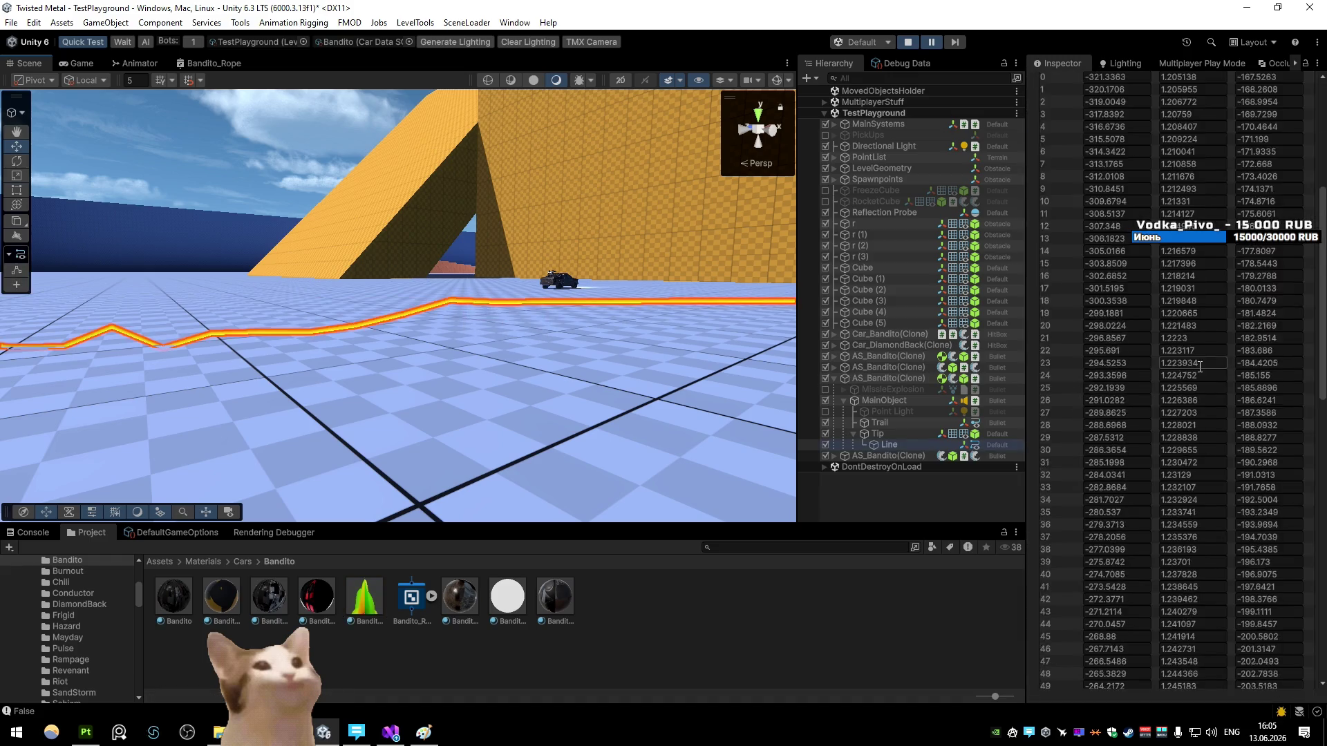
left_click(1204, 420)
left_click(1210, 464)
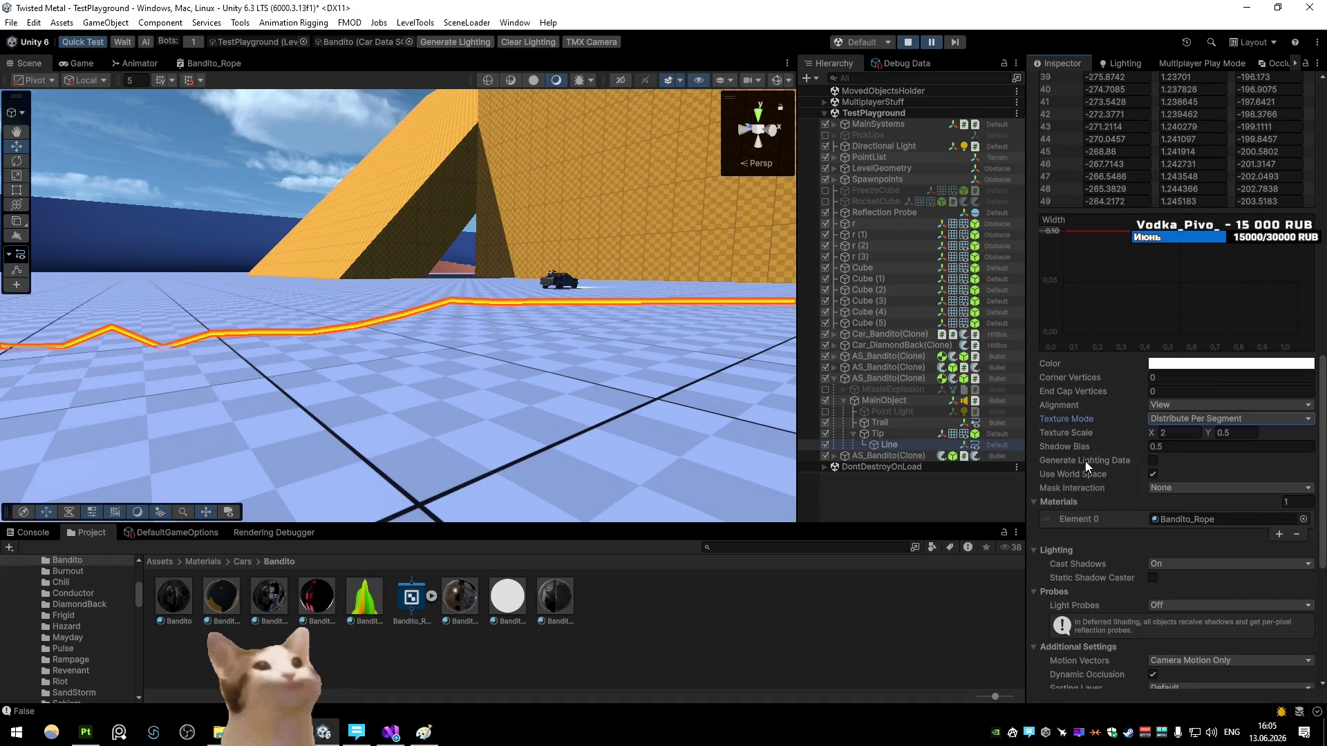
left_click(1186, 420)
left_click(1189, 434)
left_click(1183, 420)
left_click(1179, 449)
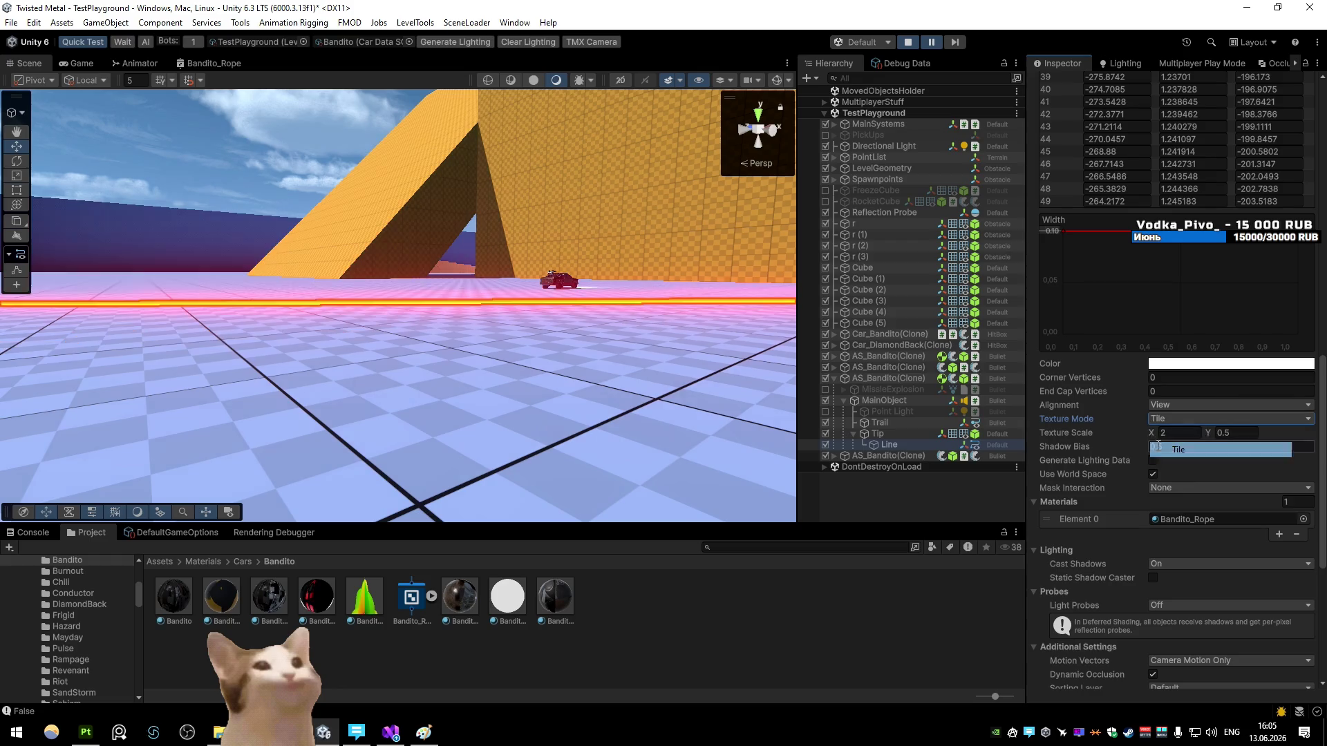
left_click(1173, 420)
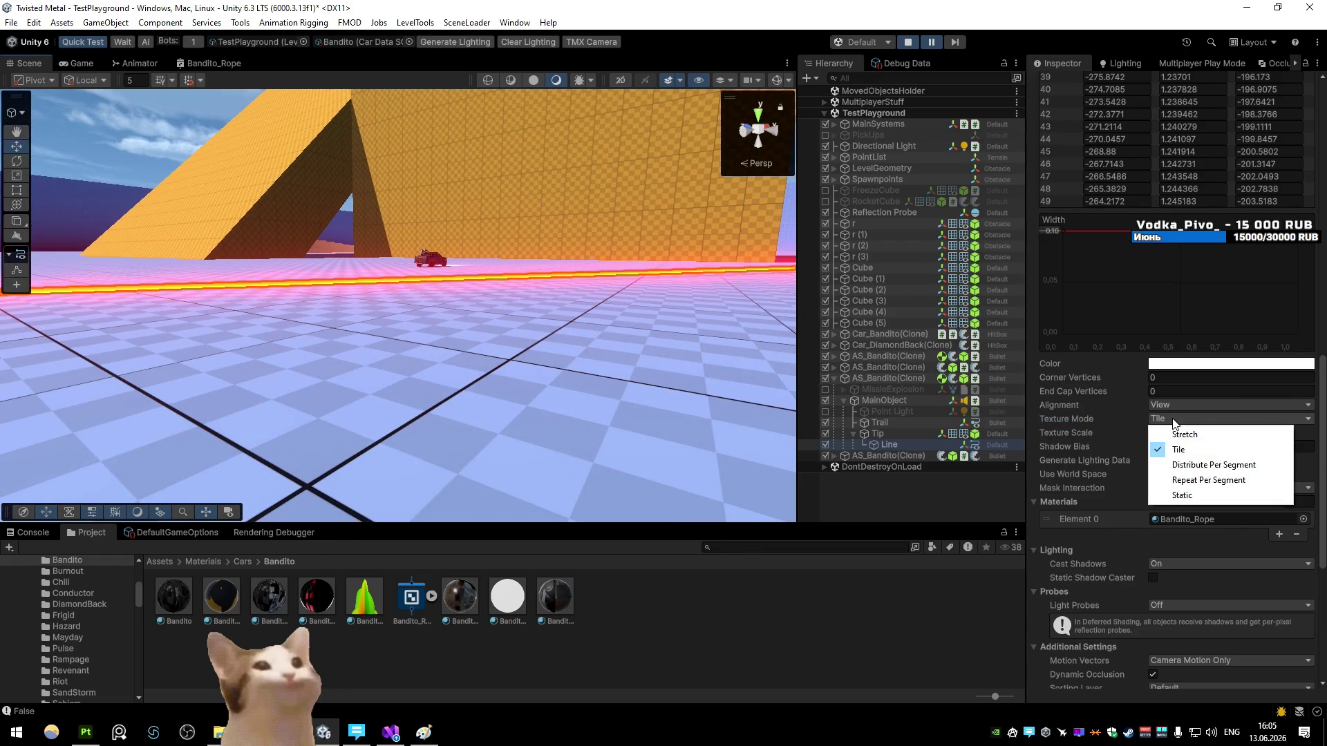
left_click(1184, 469)
left_click(1183, 419)
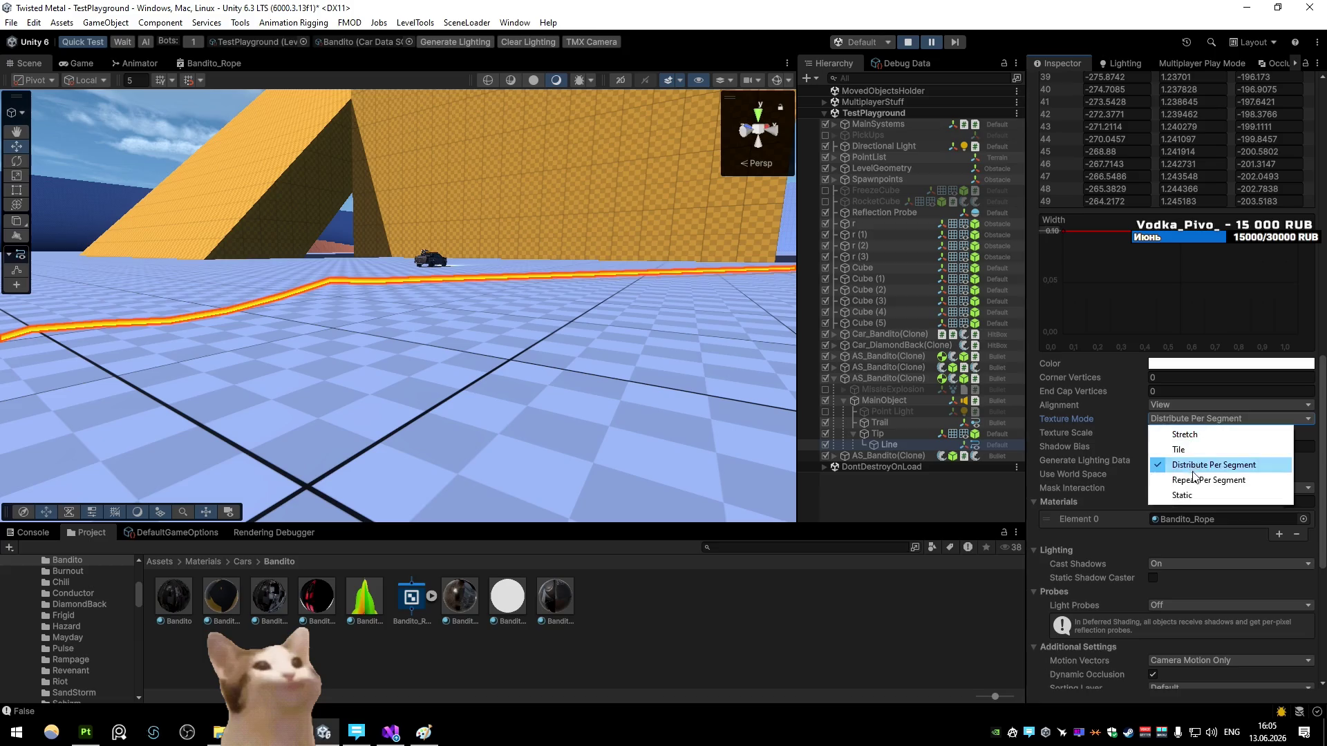
left_click(1194, 481)
left_click(1187, 419)
left_click(1192, 467)
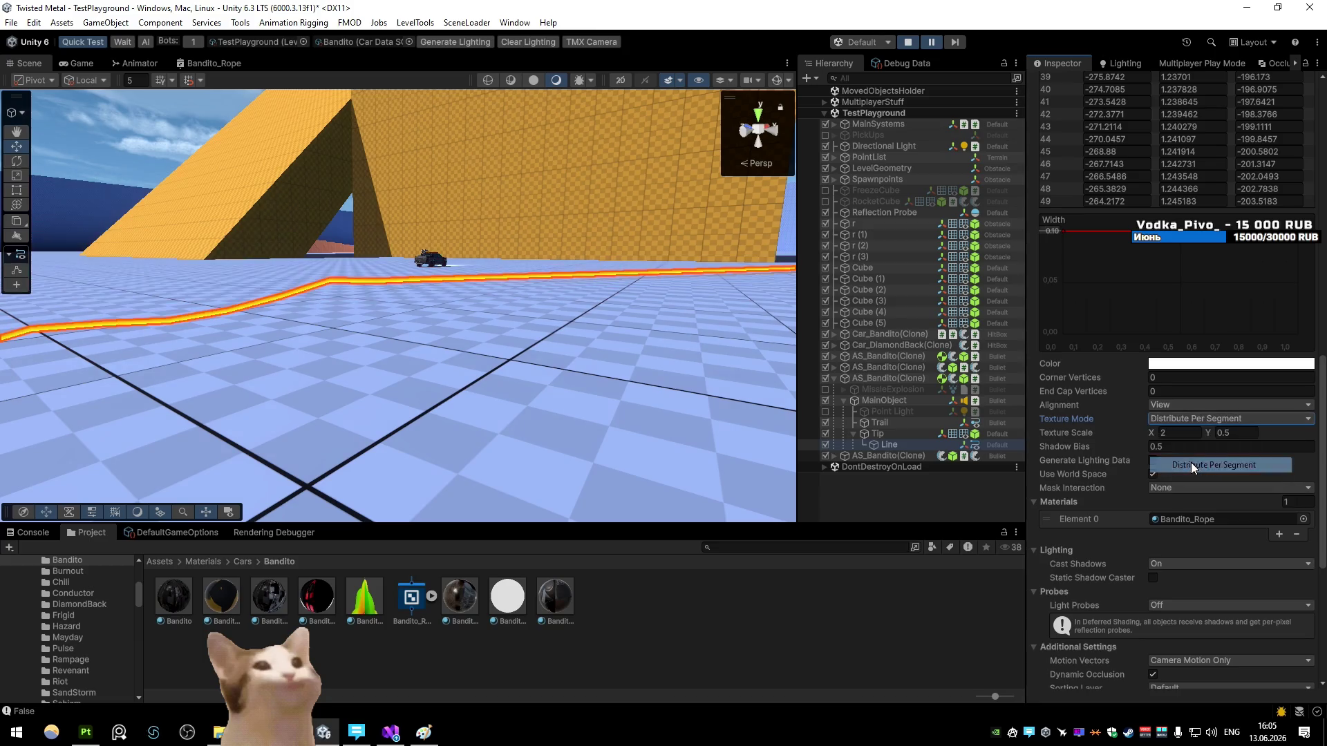
Step: Fly the scene camera along the rope, then show the Bandito_Lights material's properties
right_click(415, 307)
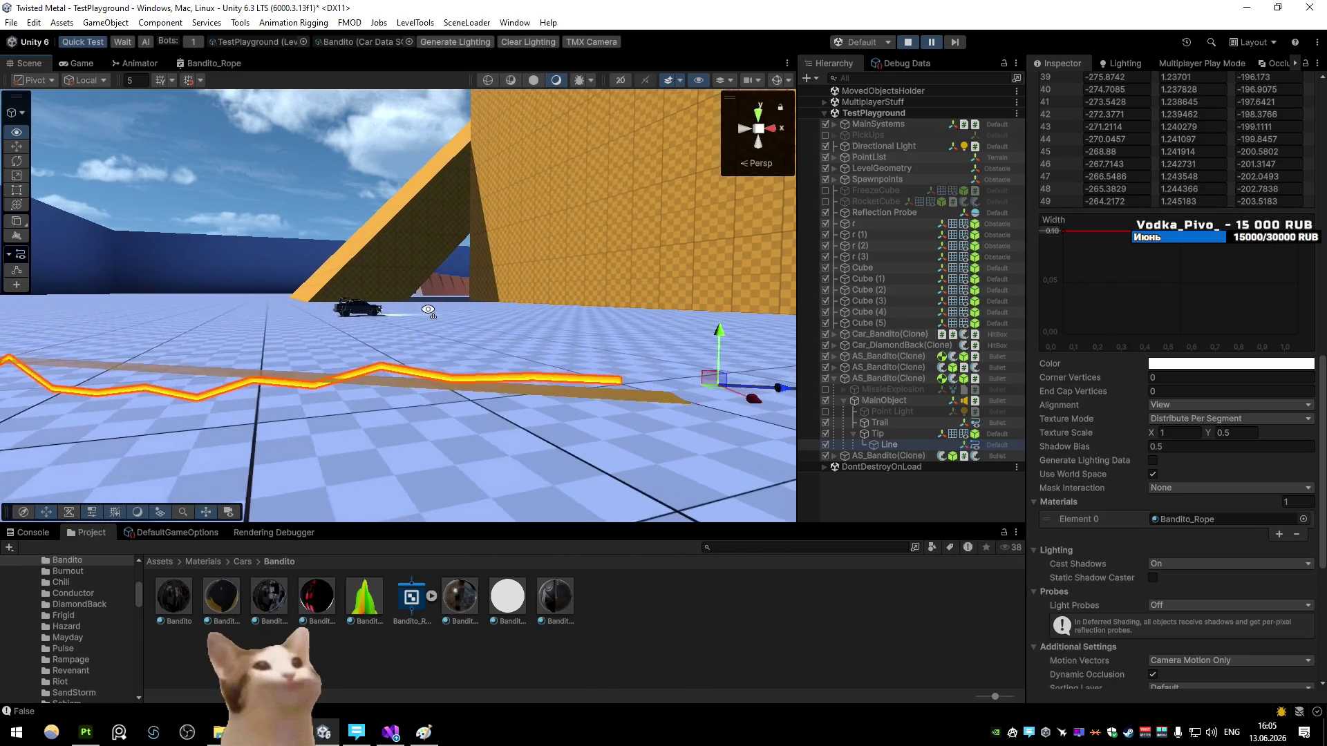
left_click(1236, 432)
type("1")
right_click(681, 392)
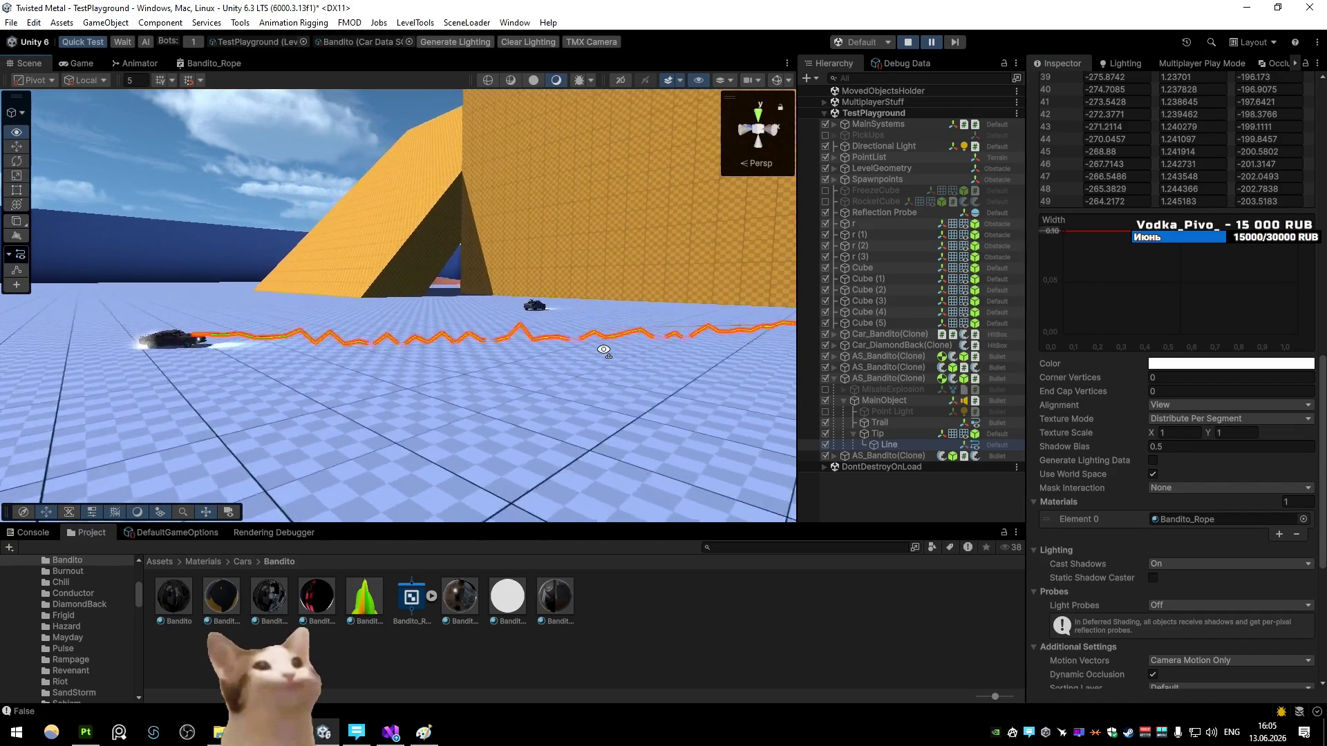
left_click(326, 589)
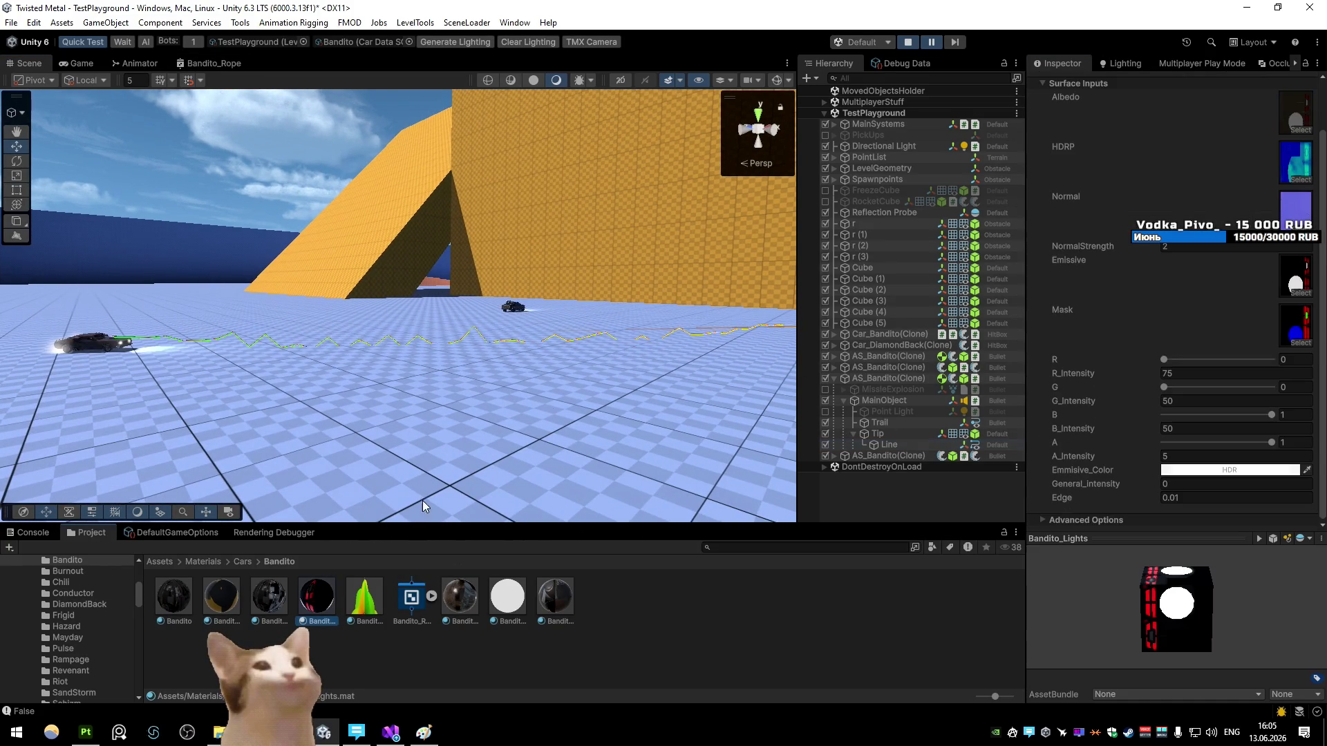
Step: On the Bandito_Rope material, lower NoisePower to 1 and then to 0.5
left_click(360, 605)
mouse_move(625, 413)
left_mouse_down()
mouse_move(687, 388)
mouse_move(657, 369)
left_mouse_up()
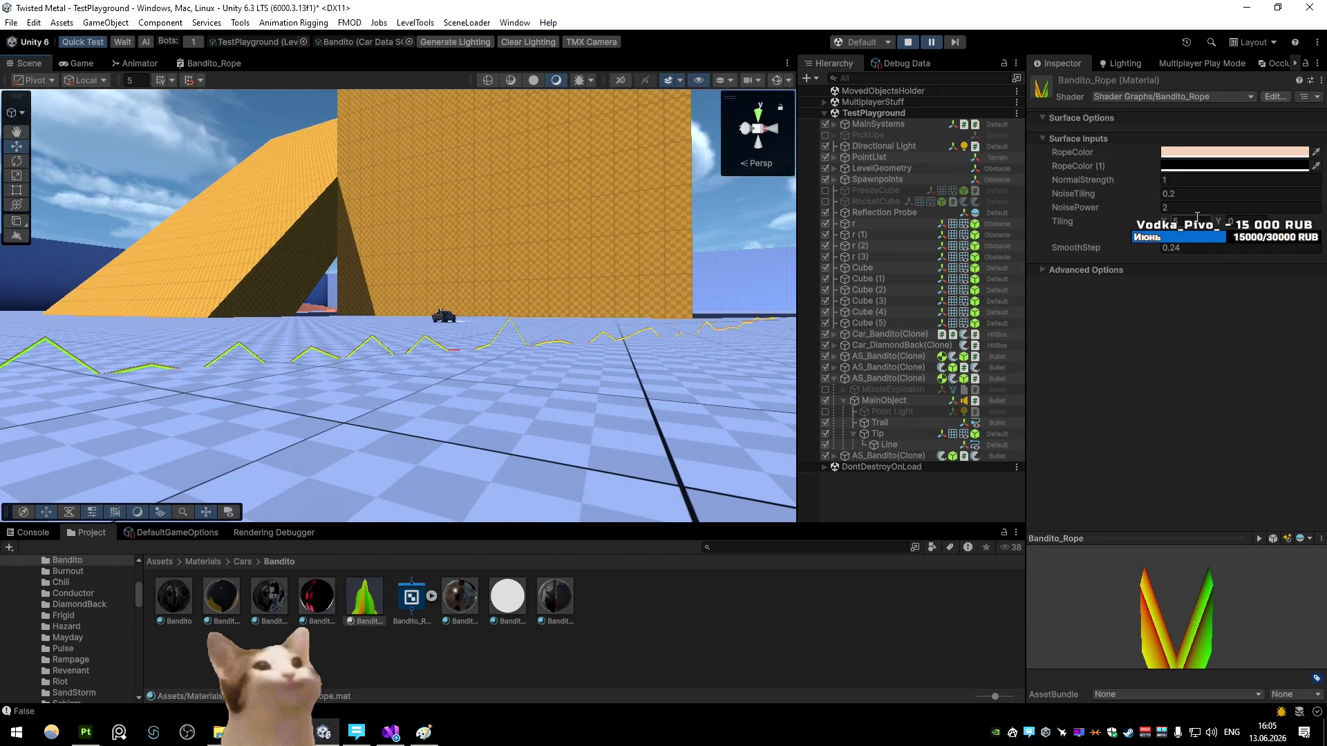
left_click(1195, 207)
type("1")
left_click(1196, 207)
type("0.5")
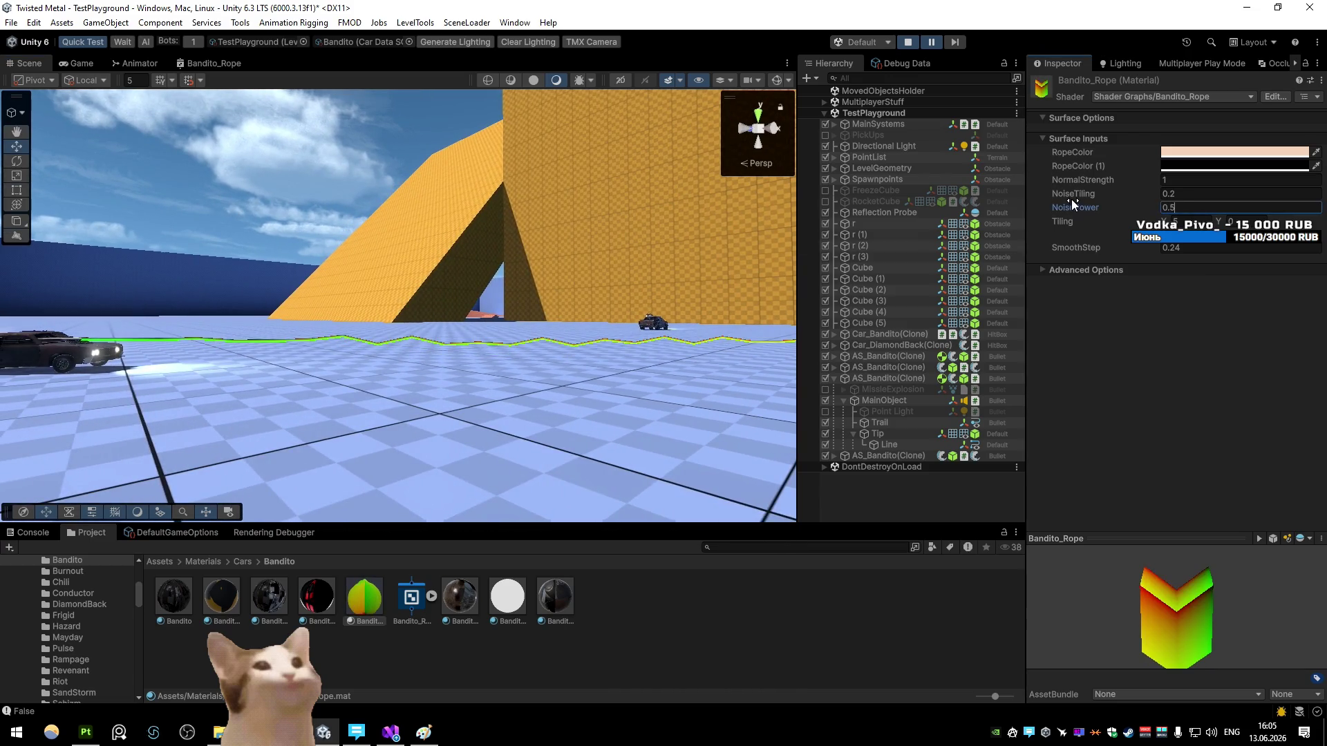
key("Return")
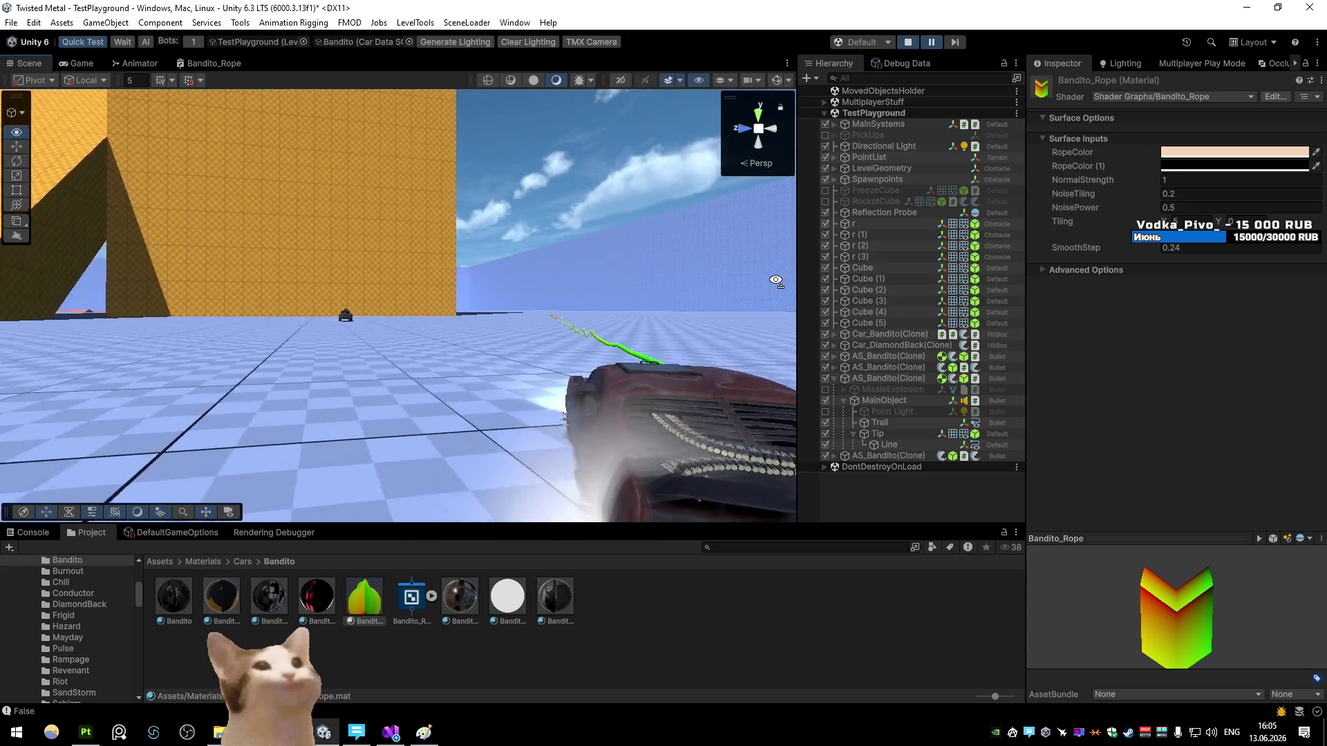
Step: Orbit toward and away from the orange wall to inspect the calmer rope
left_click_drag(687, 288, 687, 277)
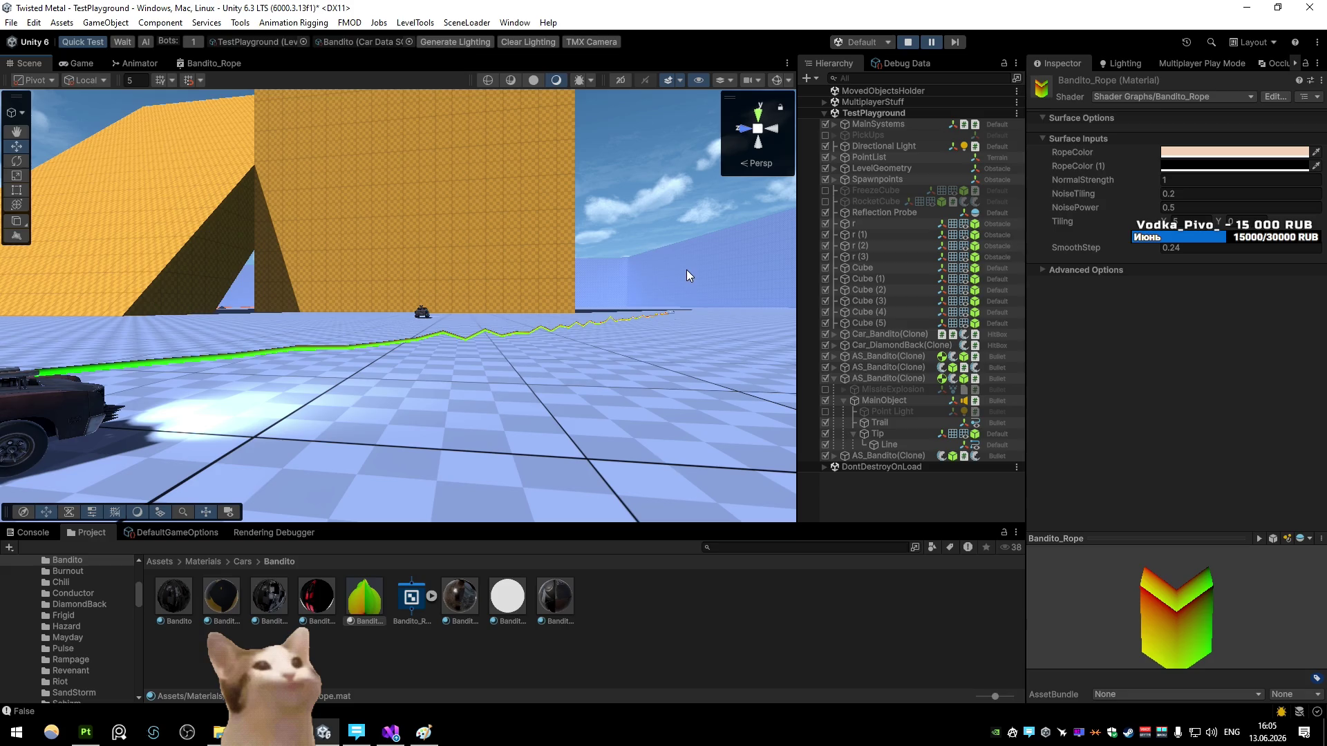
left_click_drag(685, 274, 570, 284)
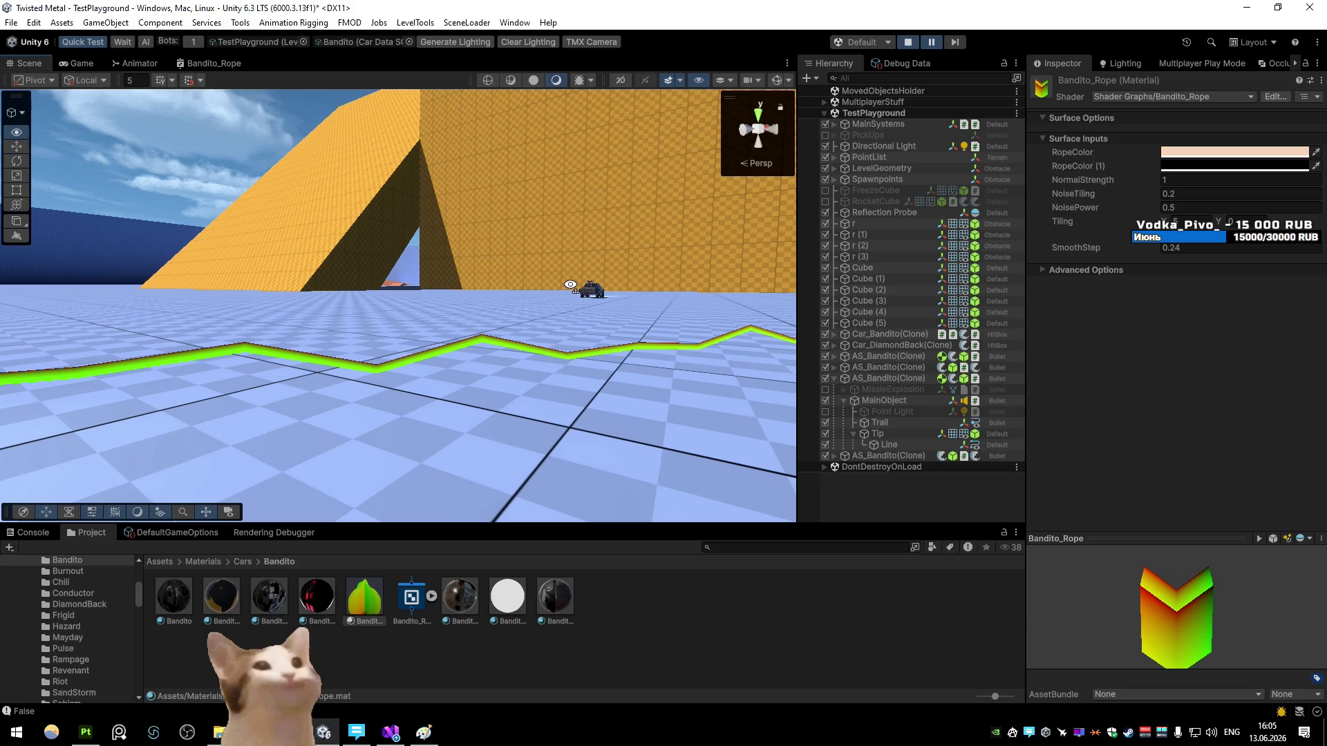
mouse_move(369, 171)
left_mouse_down()
mouse_move(602, 272)
mouse_move(323, 315)
mouse_move(568, 315)
left_mouse_up()
key("a")
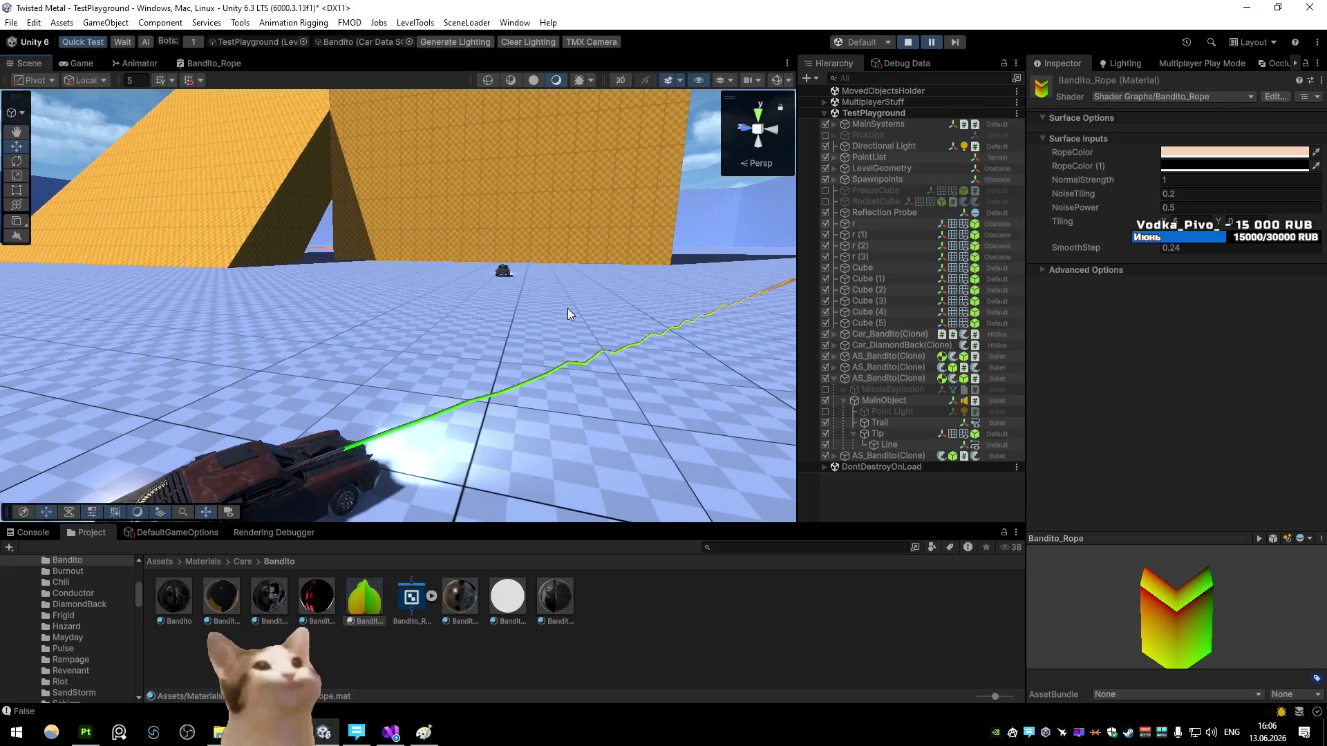
right_click(517, 386)
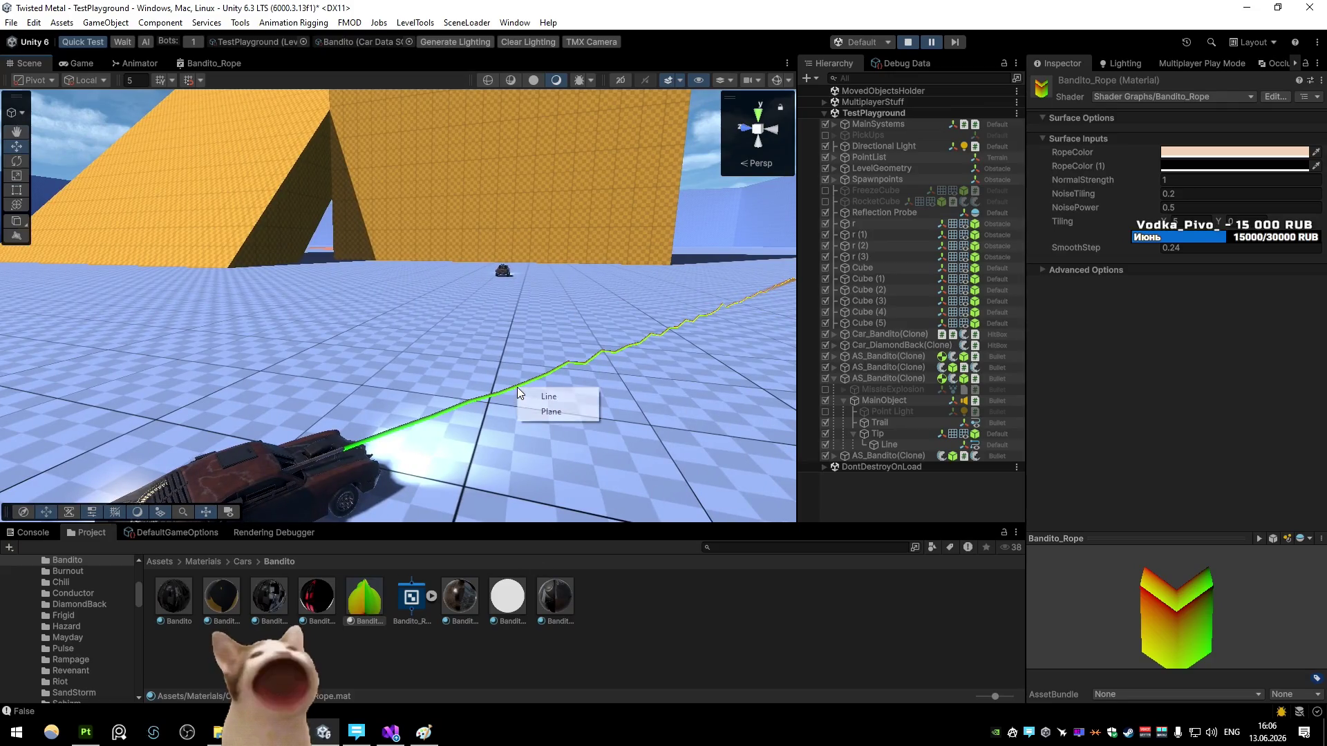
Step: Select the running rope's Line object, then stop play mode
left_click(546, 398)
scroll(1200, 418, "down", 10)
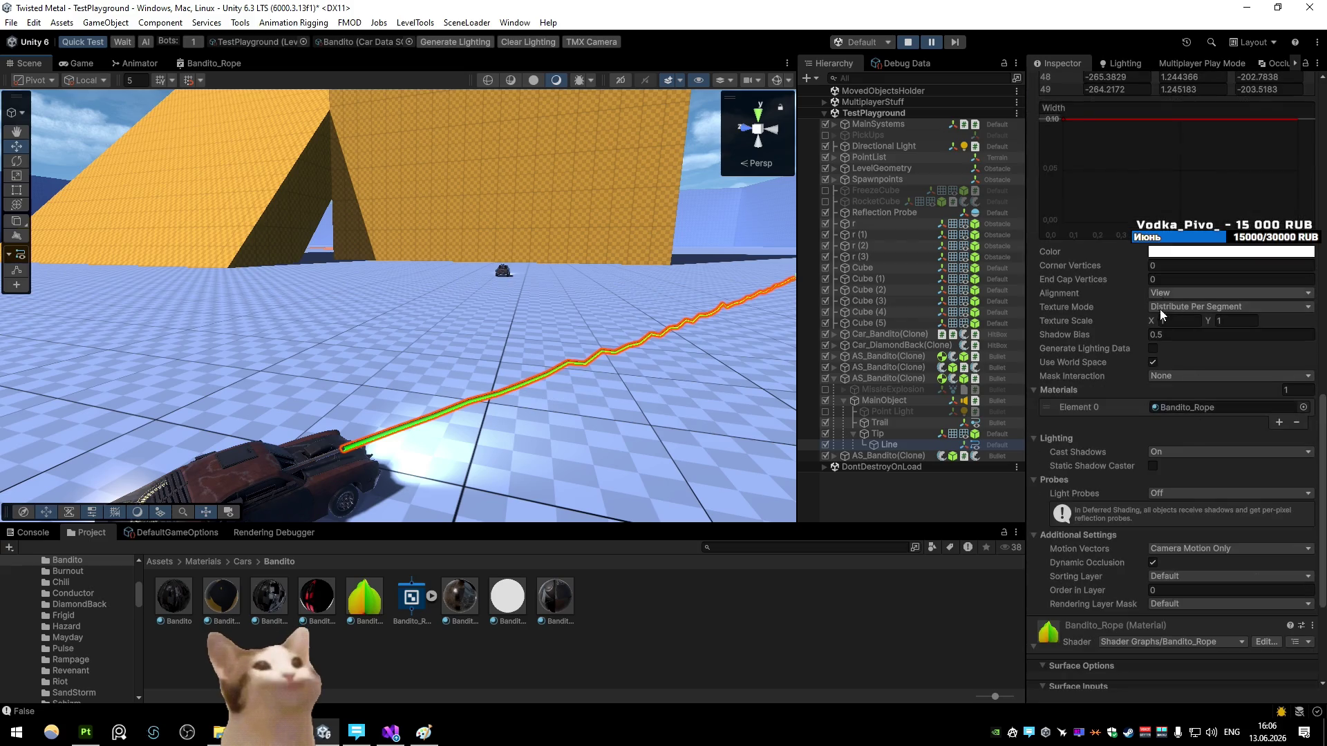
left_click(908, 42)
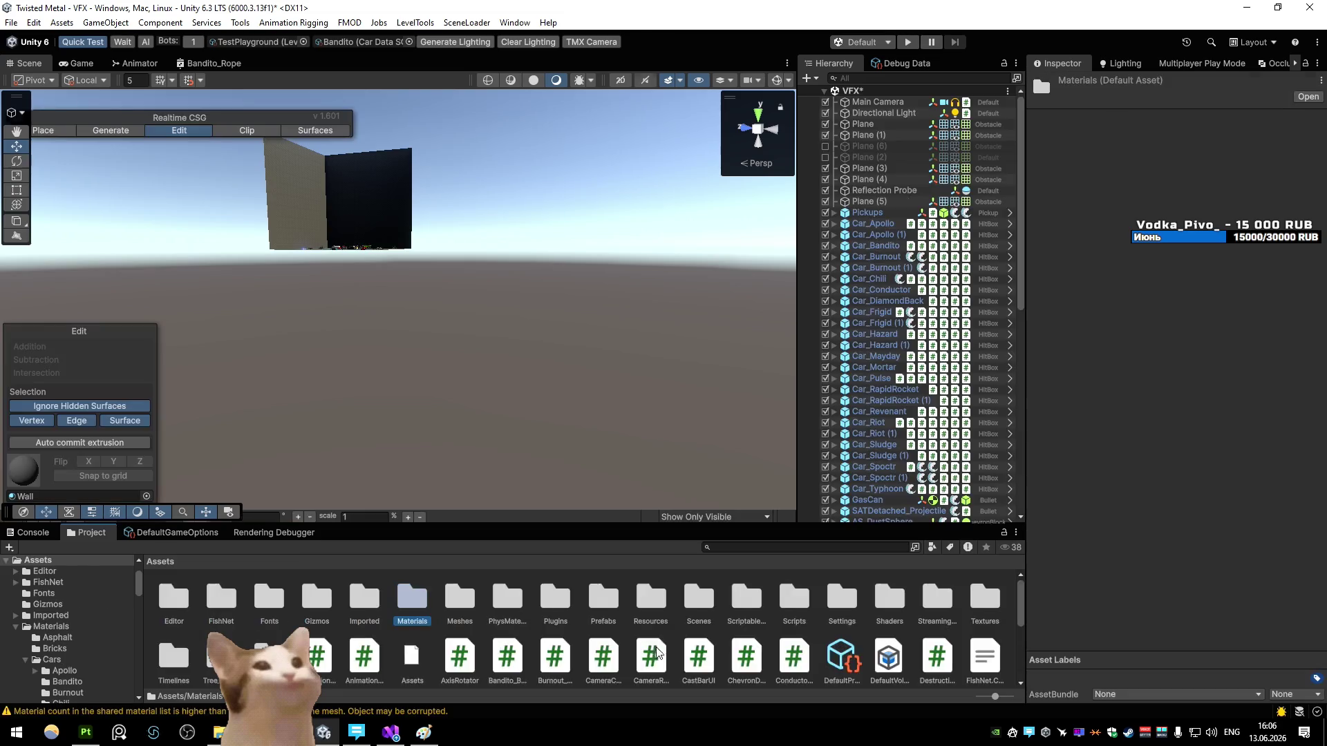
Step: Open the Car_Bandito prefab from Prefabs > Cars for editing
left_click(620, 618)
double_click(603, 598)
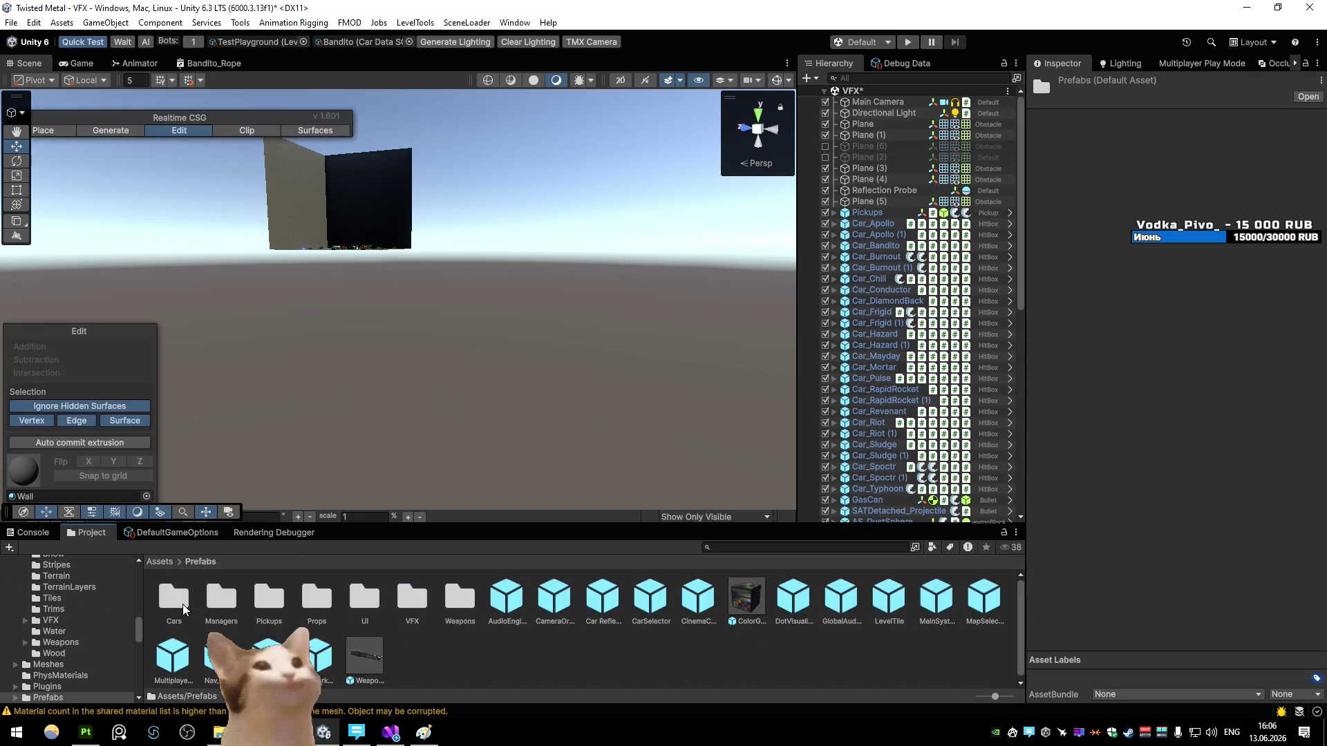
double_click(173, 596)
double_click(316, 595)
scroll(954, 291, "down", 10)
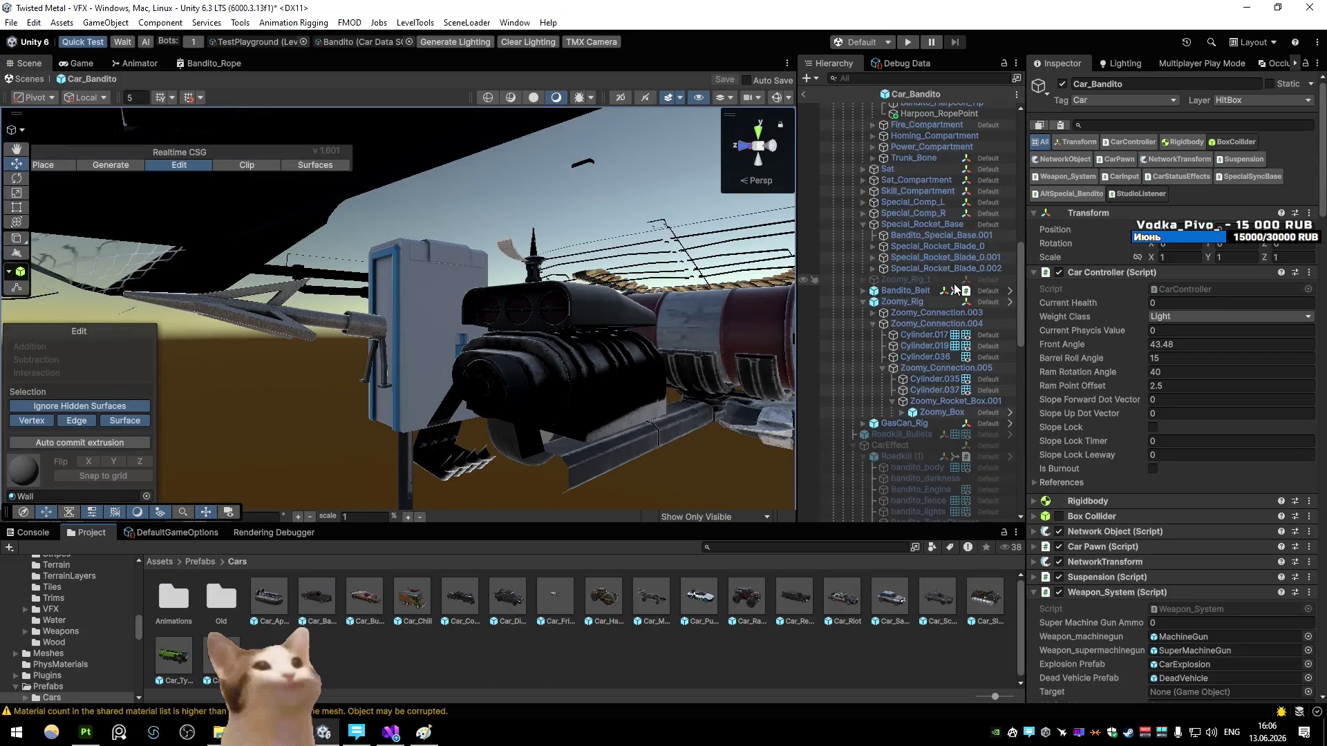
scroll(939, 287, "down", 10)
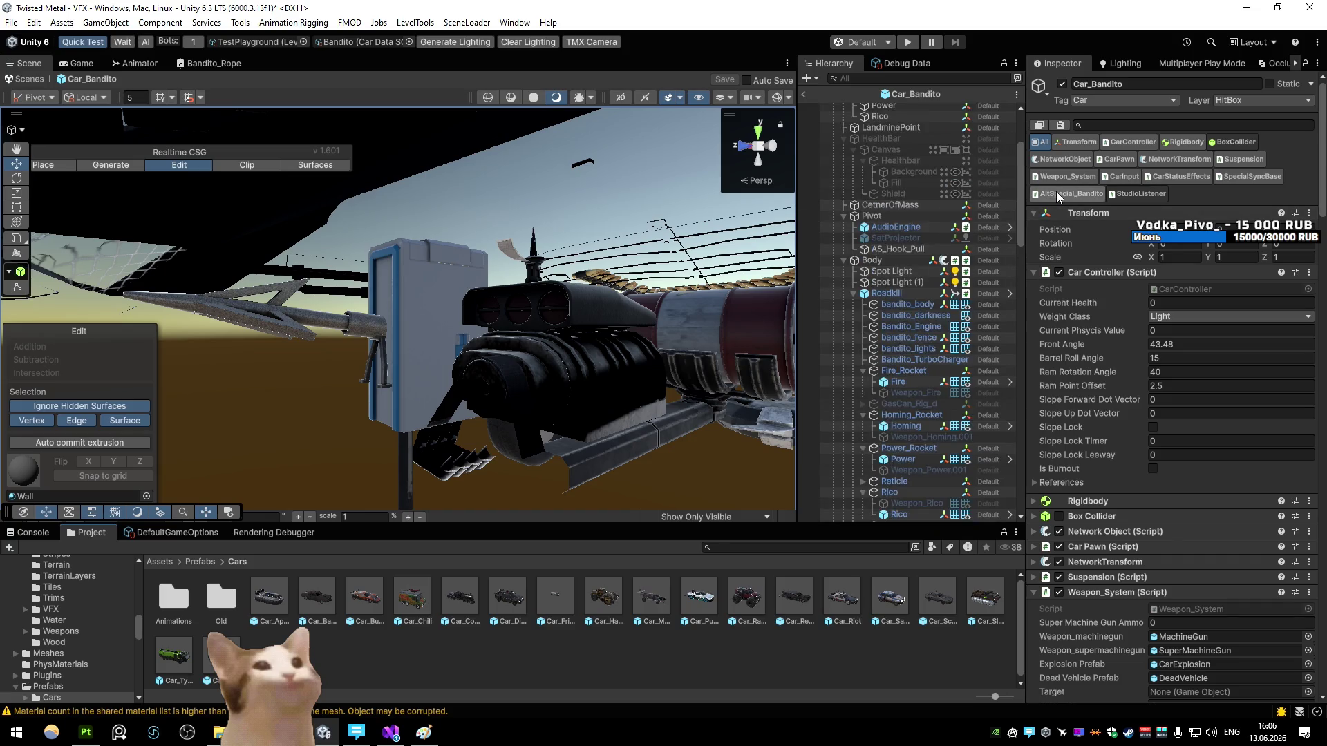
scroll(926, 241, "down", 10)
Step: Open the AS_Bandito prefab from Prefabs > Weapons > AltSpecials
left_click(591, 665)
left_click(200, 561)
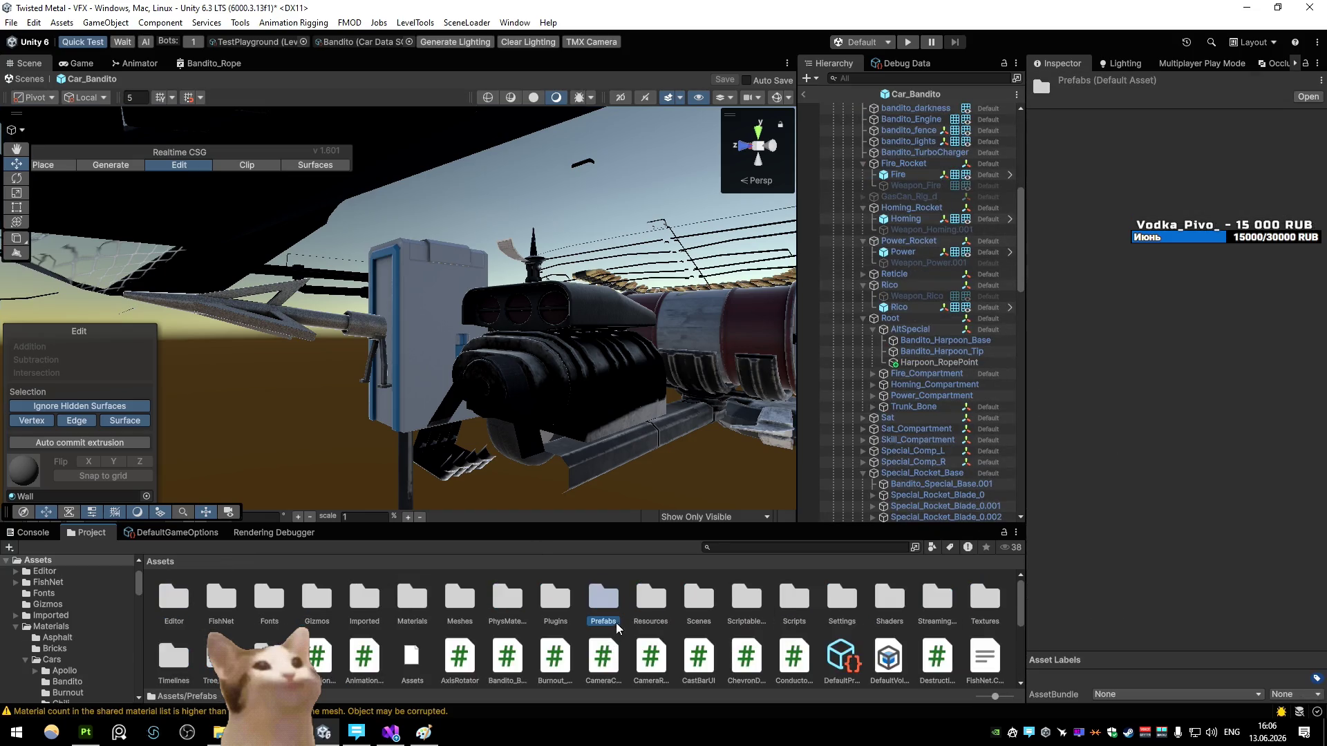
double_click(460, 598)
double_click(173, 598)
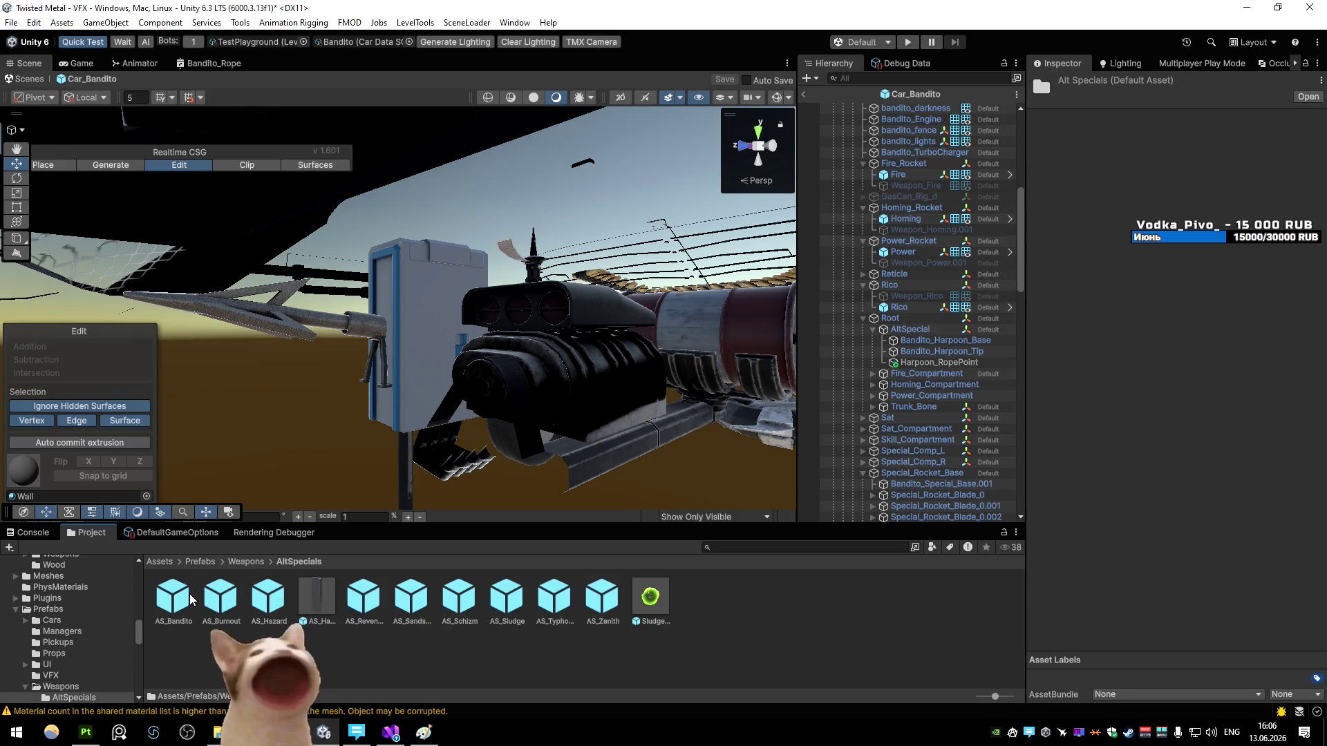
double_click(173, 598)
Step: Set the Line's texture scale to 1 by 1, keeping Distribute Per Segment texture mode
left_click(890, 174)
scroll(1149, 265, "down", 5)
left_click(1195, 358)
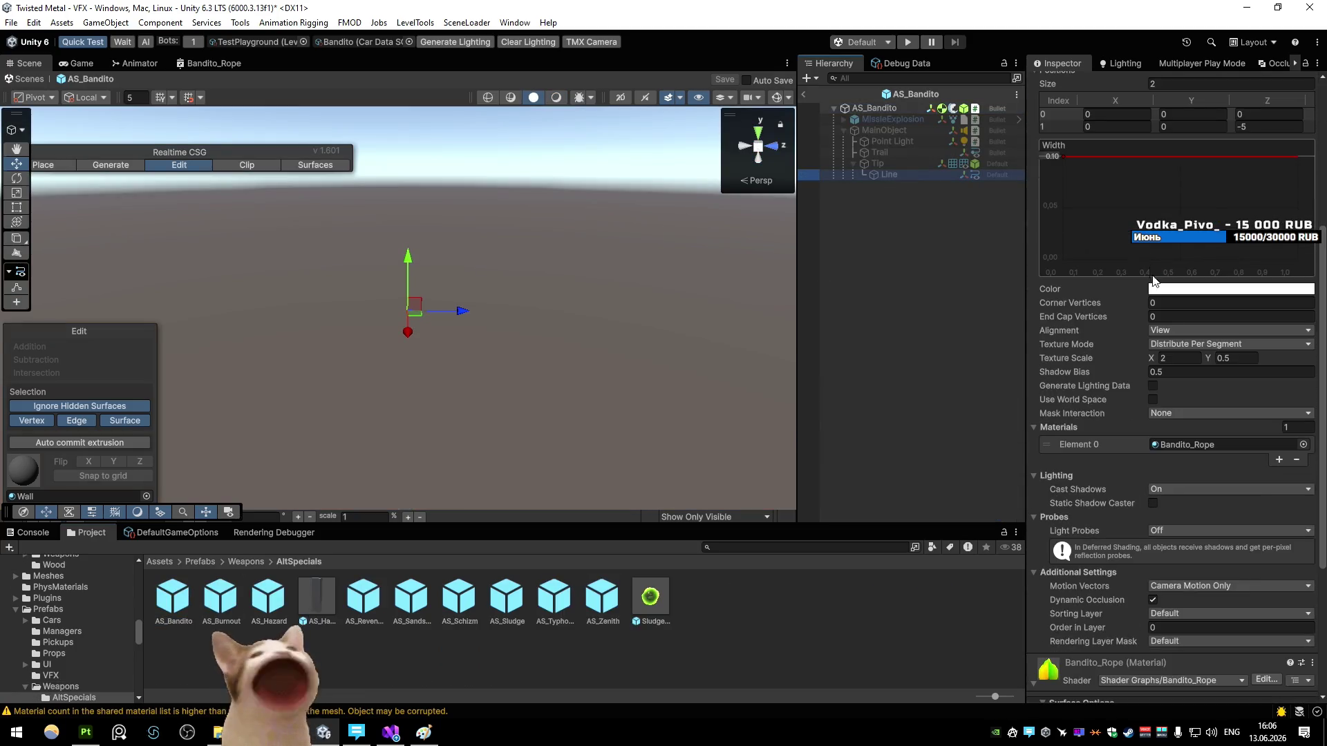
left_click(1230, 345)
left_click(1195, 385)
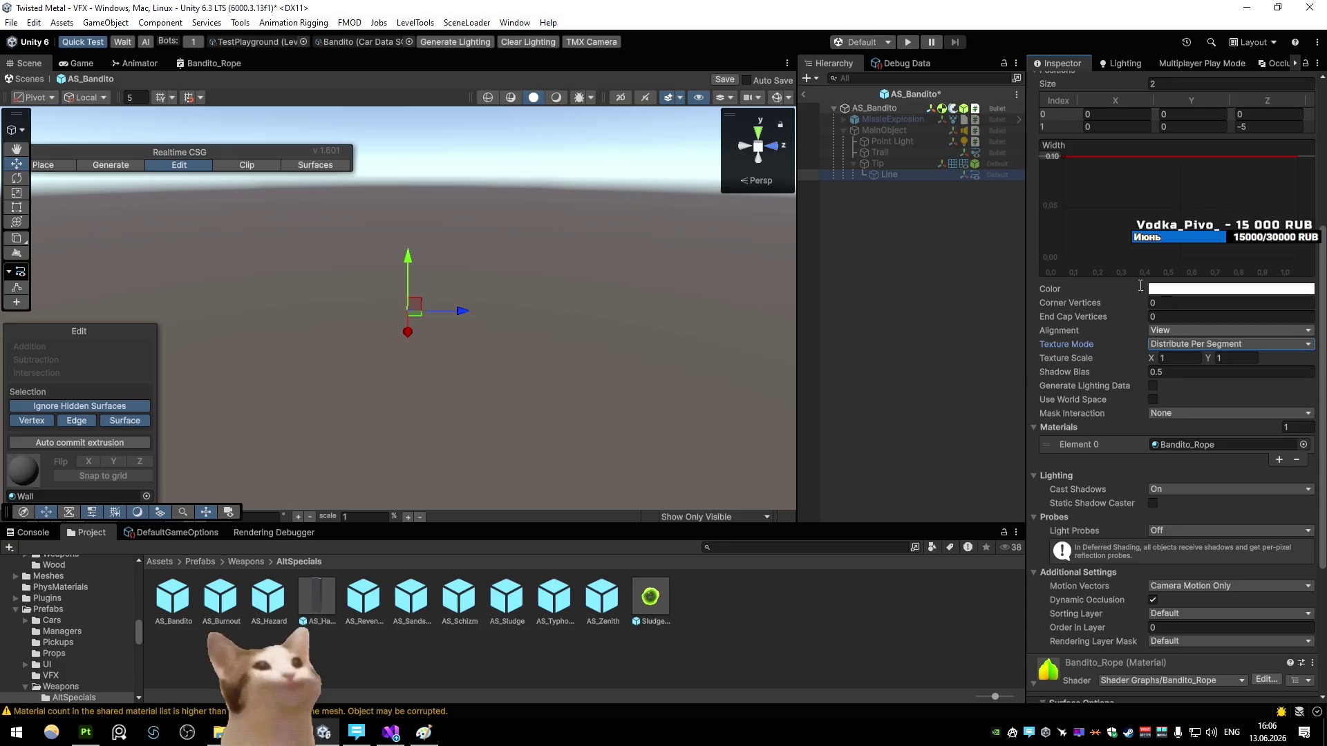
Step: Exit prefab mode and save the AS_Bandito prefab changes
left_click(804, 95)
left_click(640, 388)
left_click(391, 732)
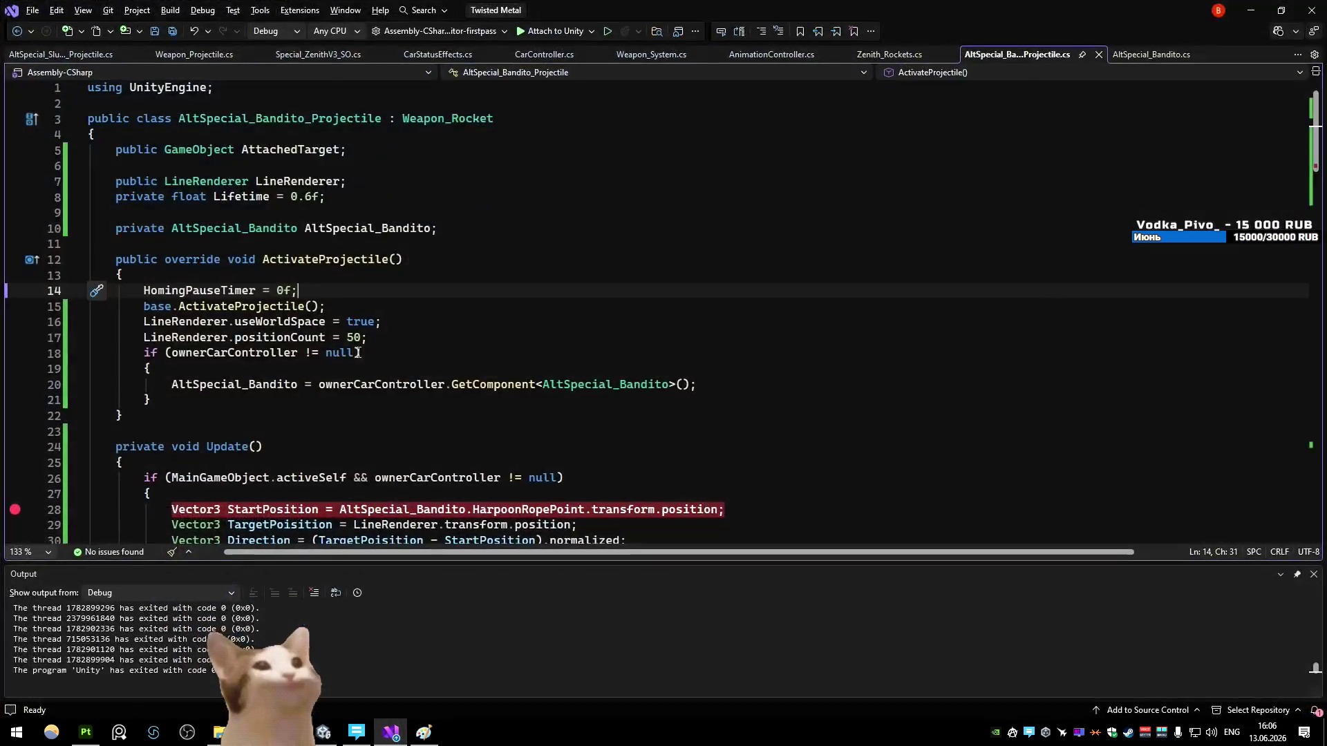
Step: Change the rope's positionCount from 50 to 200 in ActivateProjectile, then return to Unity
left_click(357, 337)
key("BackSpace")
type("20")
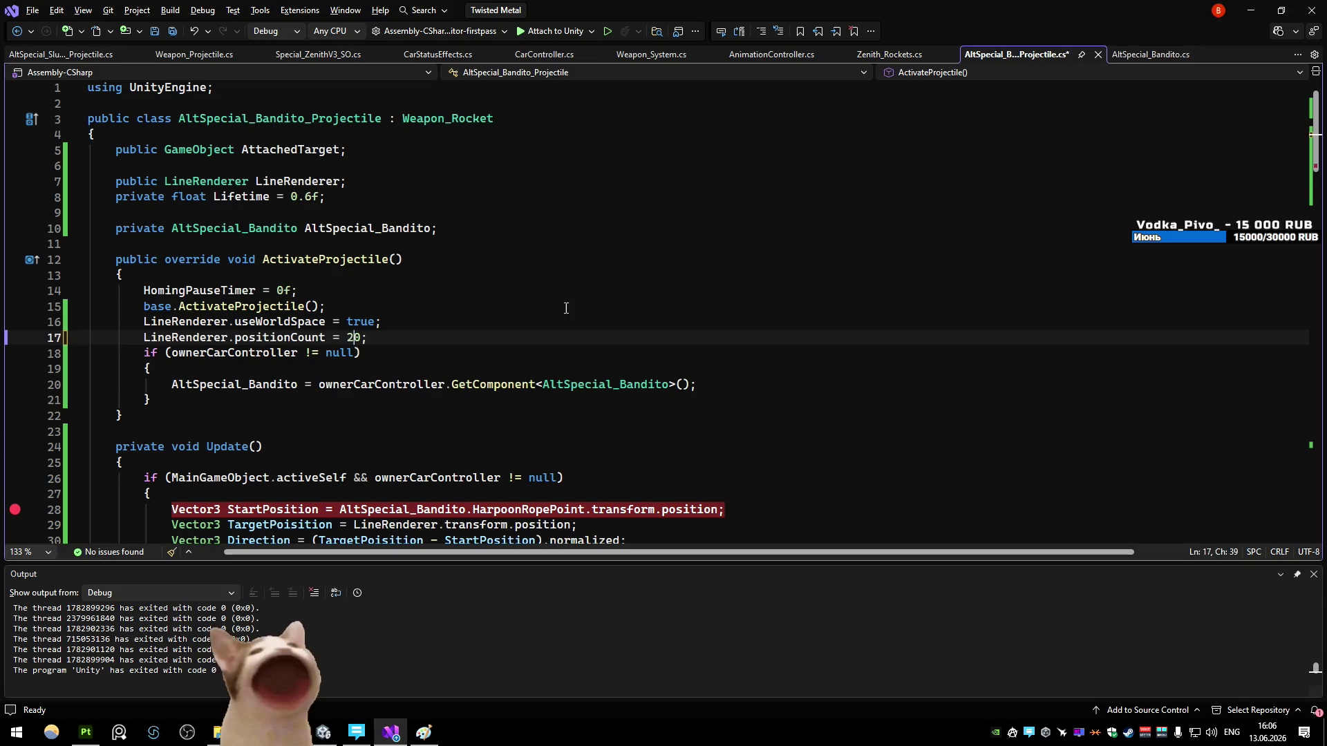
key("alt+Tab")
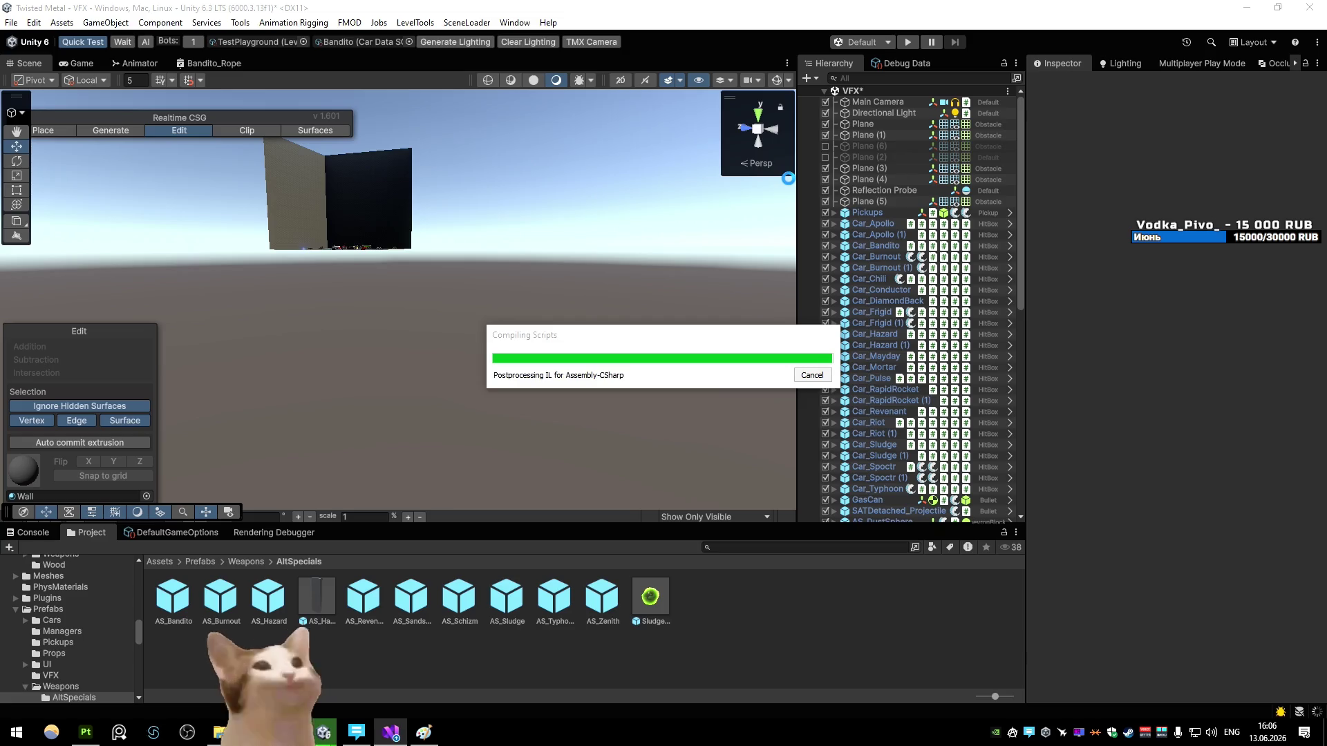
Step: Play and pause TestPlayground, then fly the Scene camera behind the Bandito car to see the green rope
left_click(907, 42)
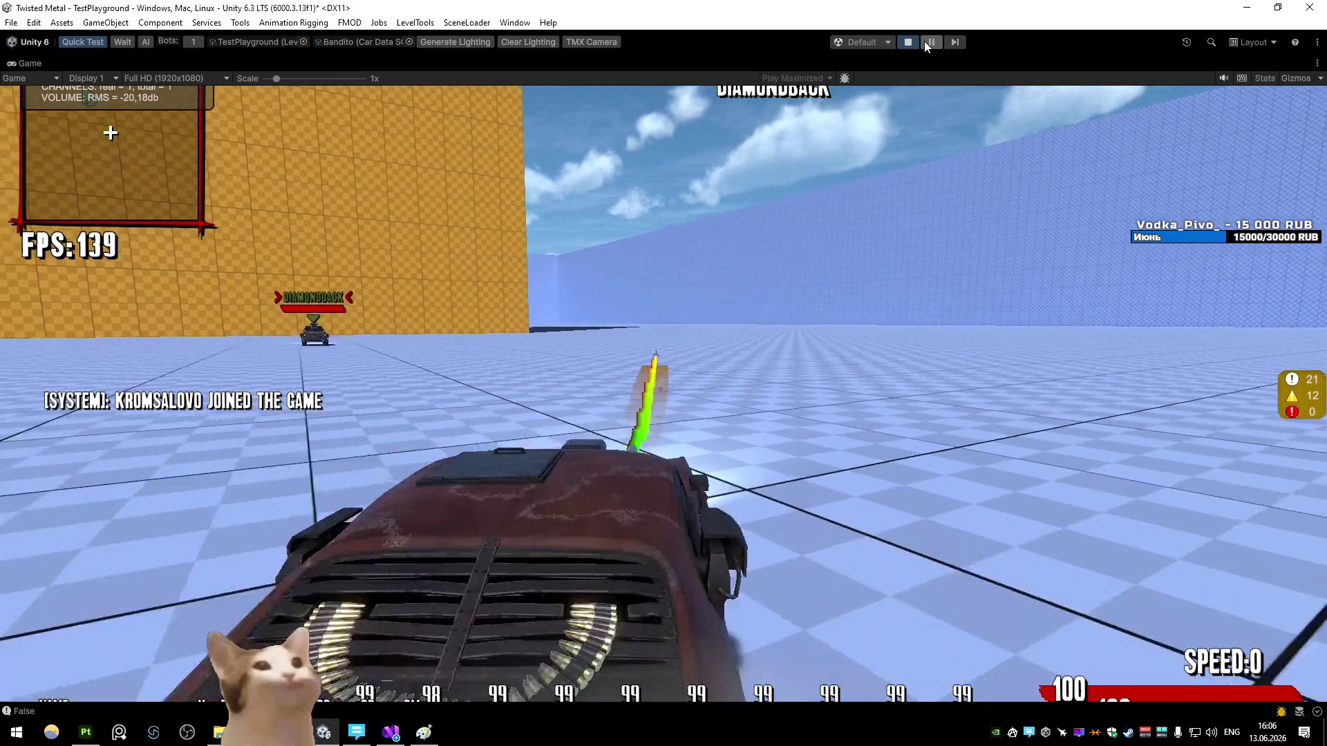
left_click(926, 42)
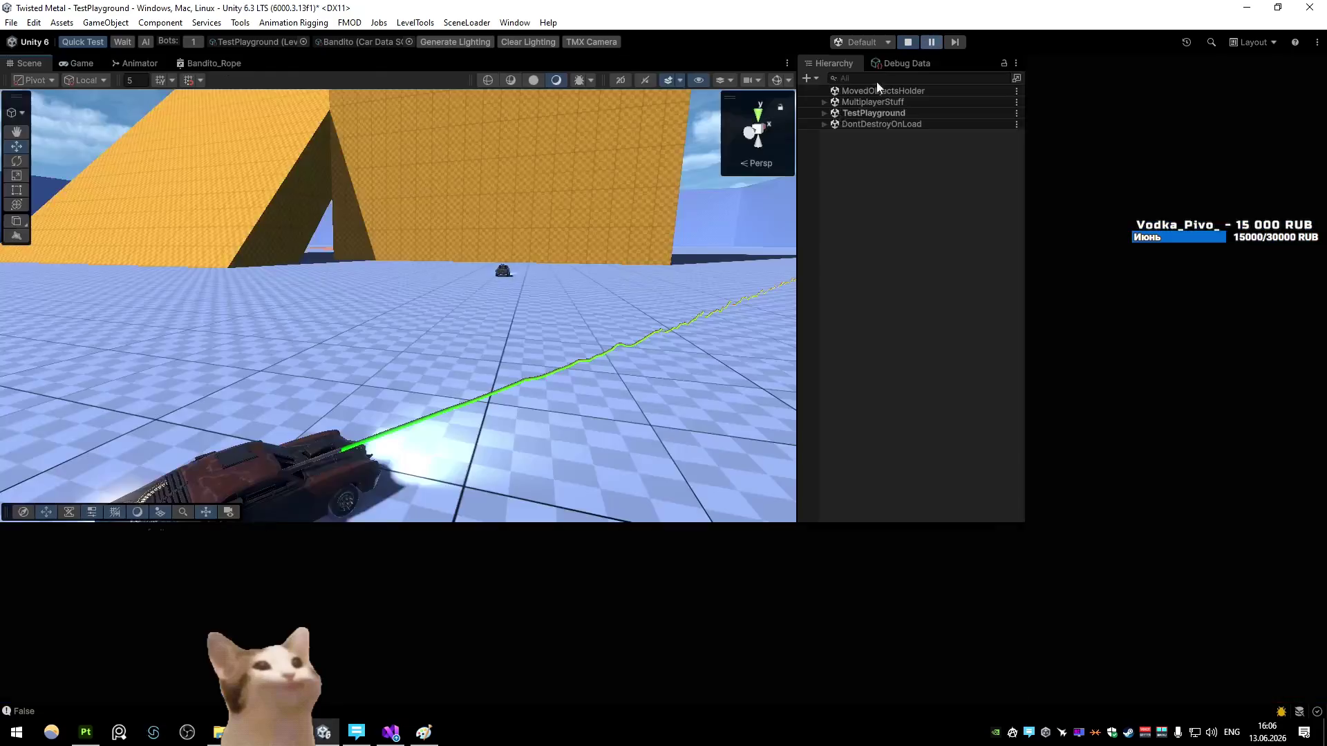
mouse_move(565, 249)
left_mouse_down()
mouse_move(815, 264)
mouse_move(445, 471)
left_mouse_up()
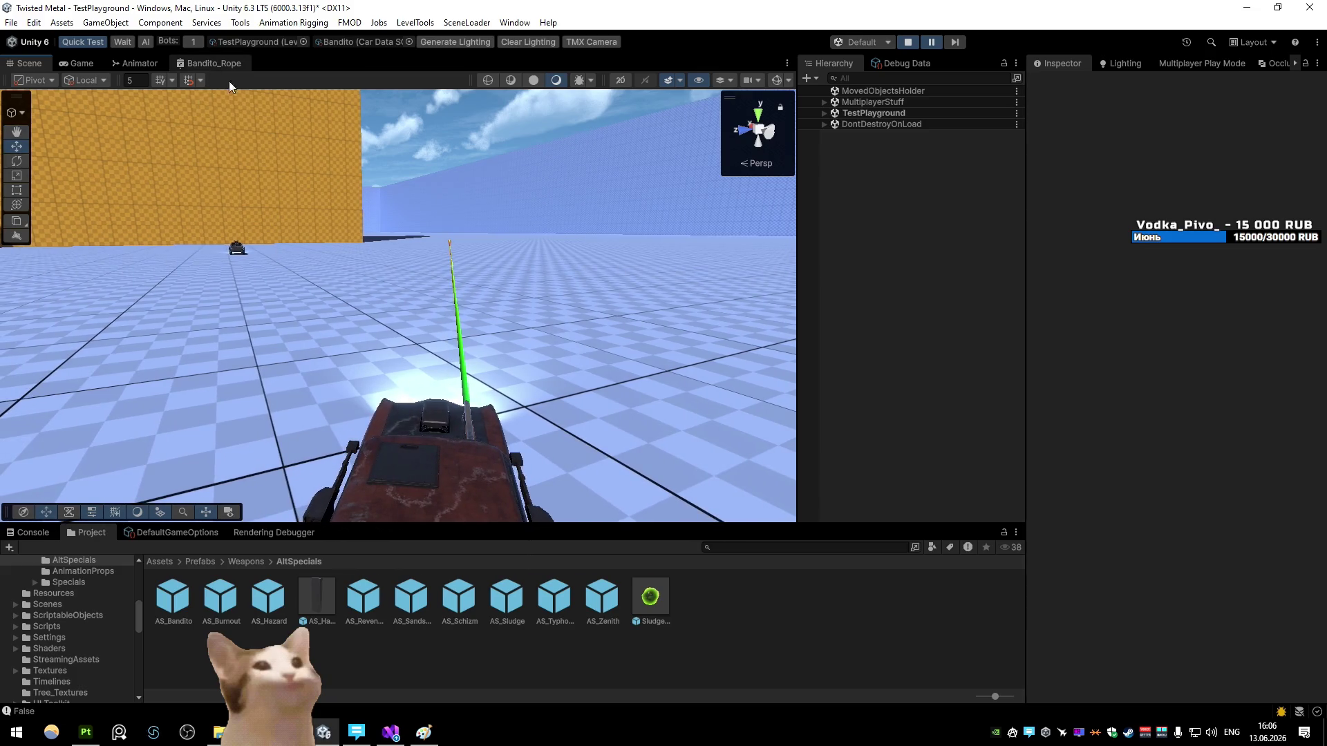
Step: In the maximized Bandito_Rope graph, connect Multiply Out to Add B, bypassing Vector 3, and save
double_click(217, 64)
key("shift+space")
key("shift+space")
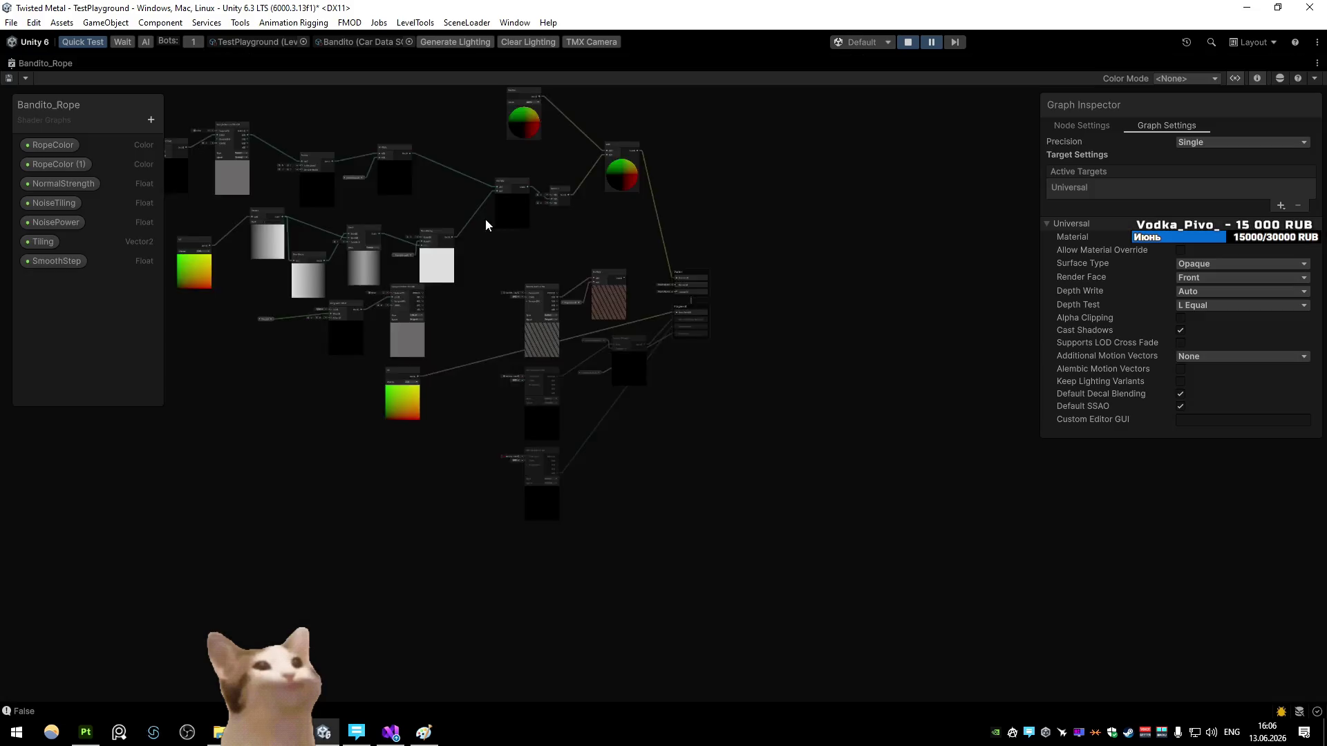
scroll(570, 388, "up", 2)
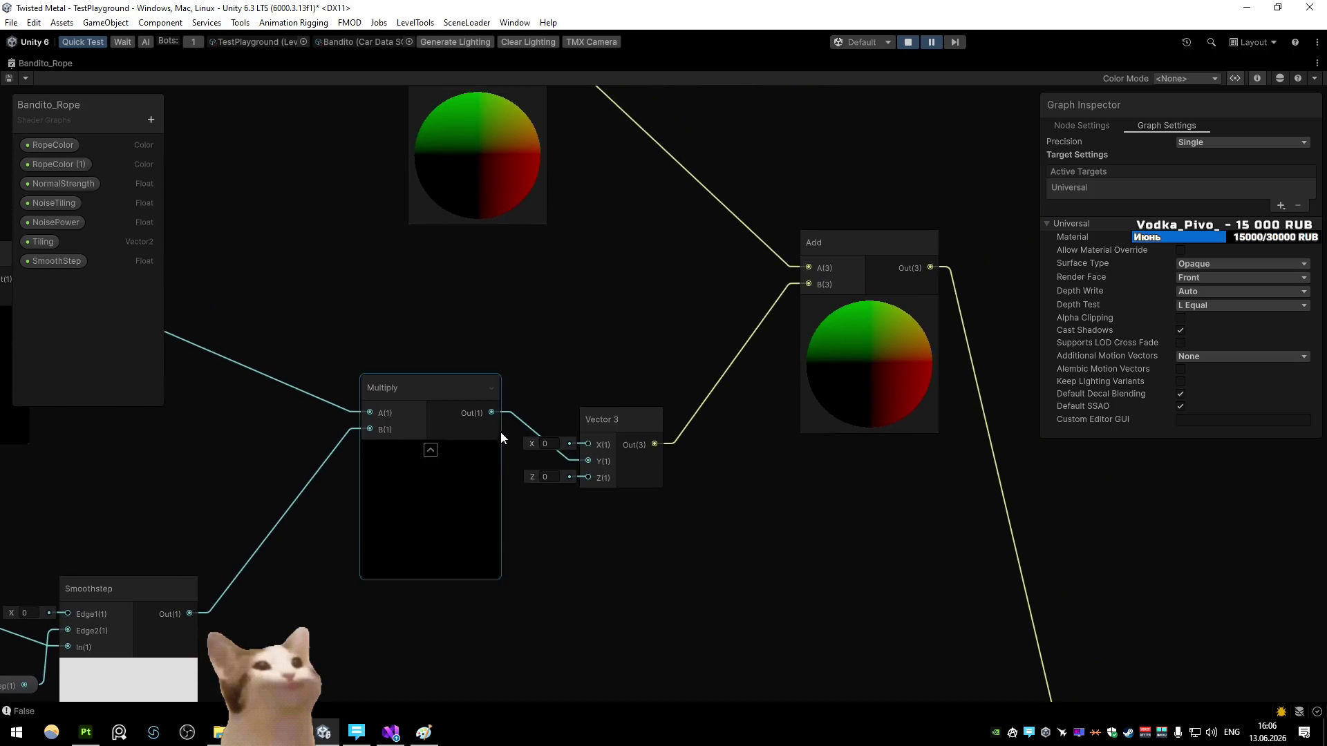
left_click_drag(491, 412, 807, 284)
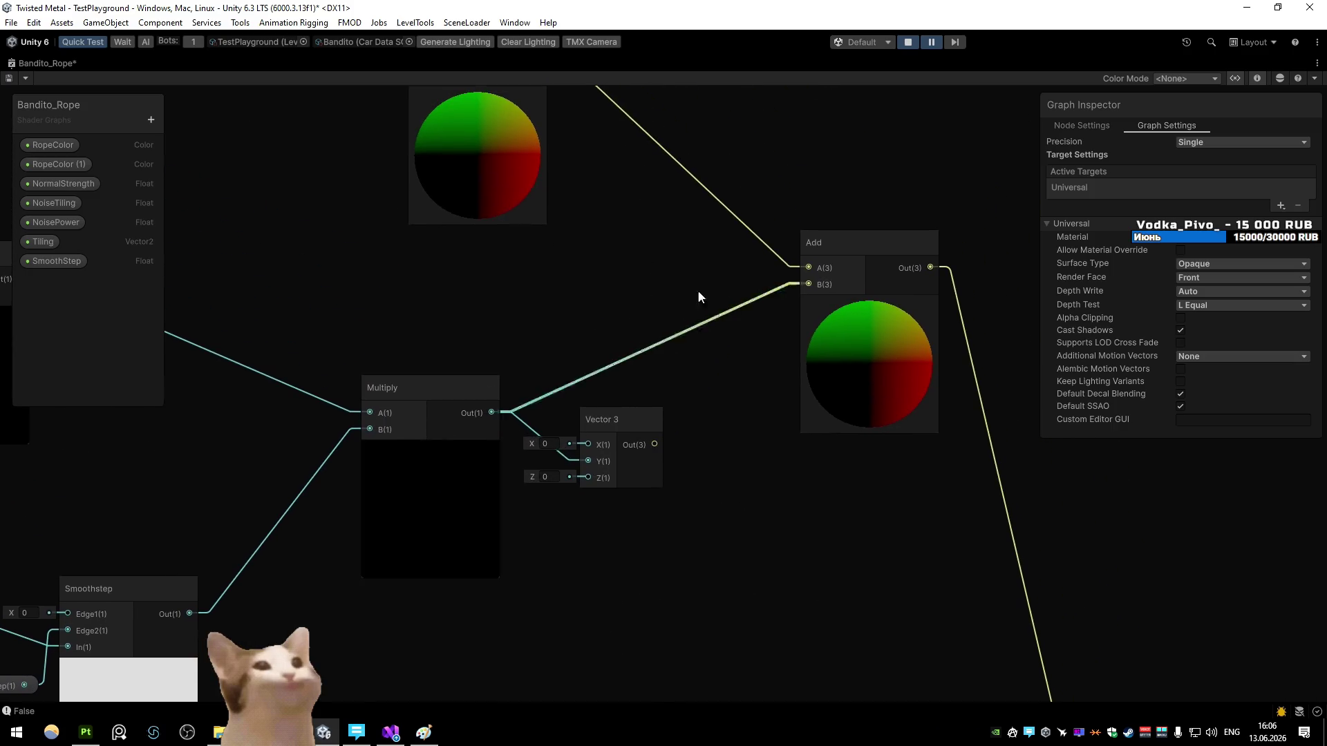
left_click(8, 79)
double_click(20, 61)
left_click(21, 64)
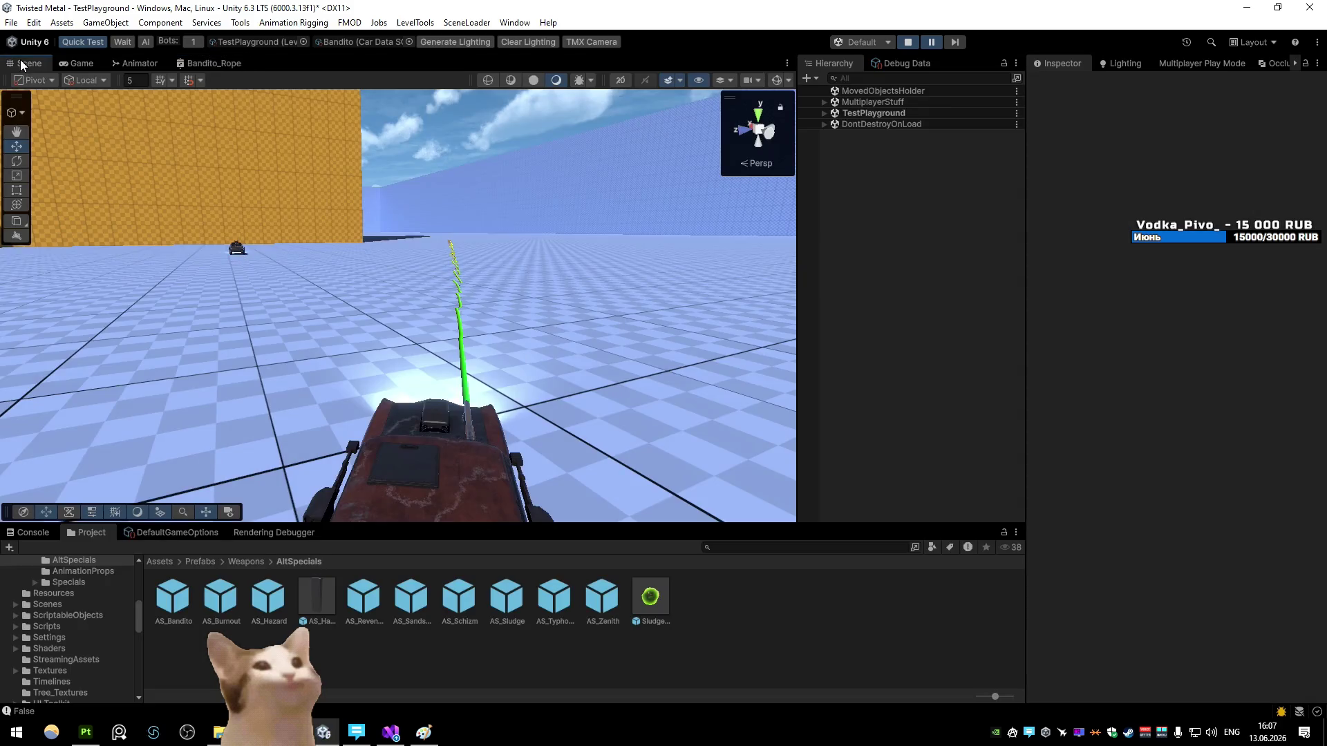
Step: Orbit around the car and compare the wavy rope in the Game and Scene views
mouse_move(162, 147)
left_mouse_down()
mouse_move(515, 205)
mouse_move(448, 234)
mouse_move(509, 213)
left_mouse_up()
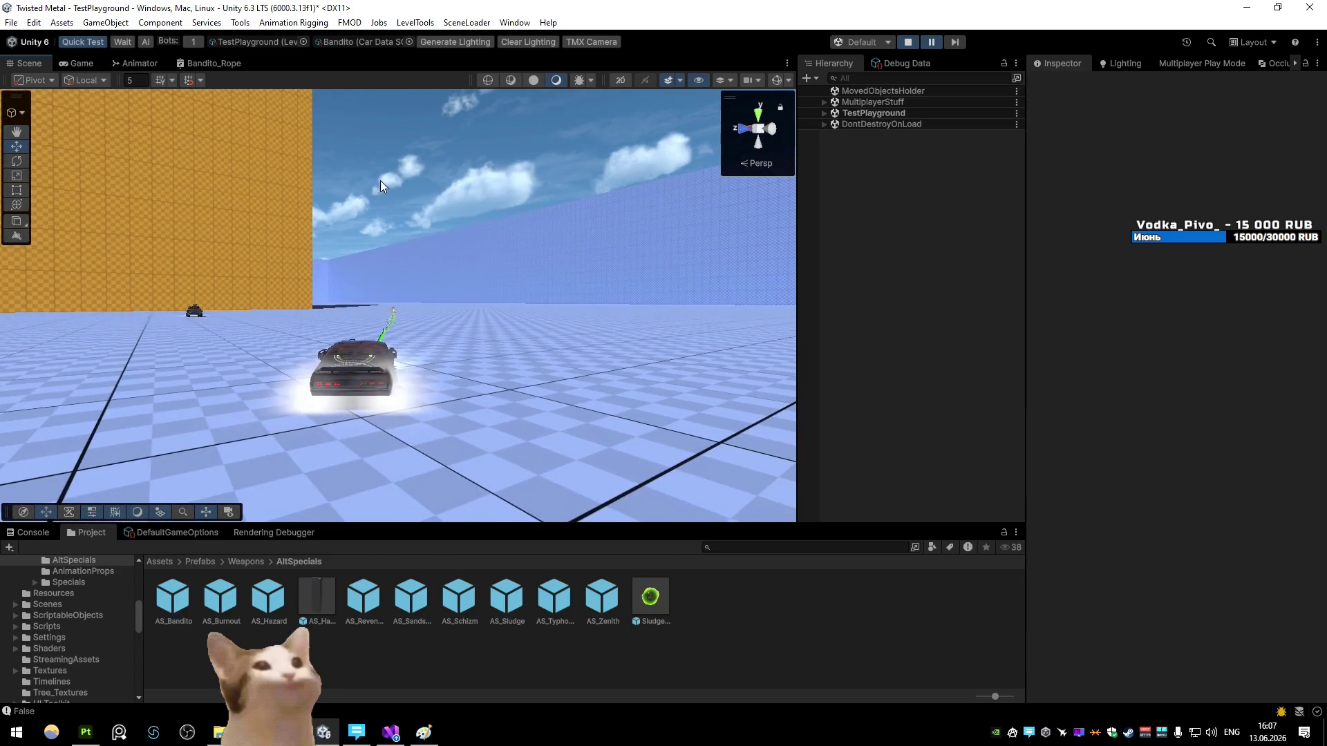
left_click(86, 63)
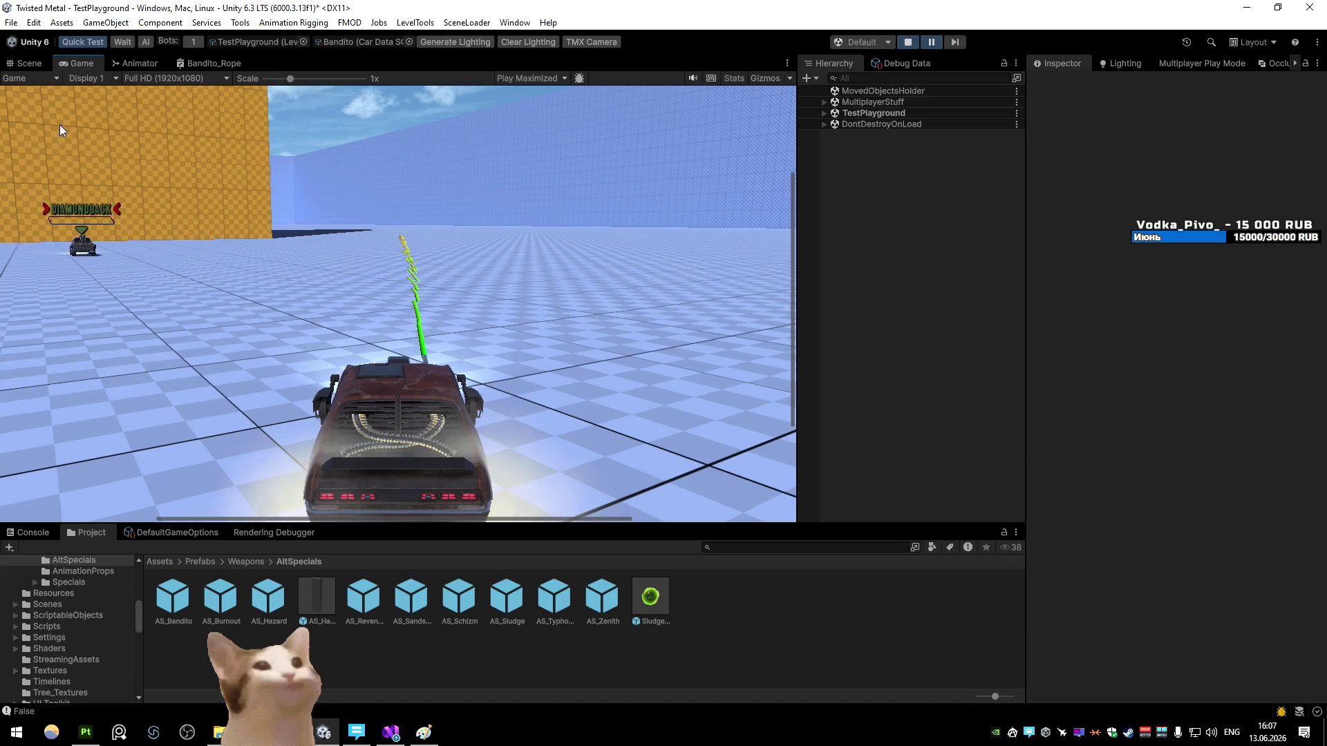
left_click(25, 63)
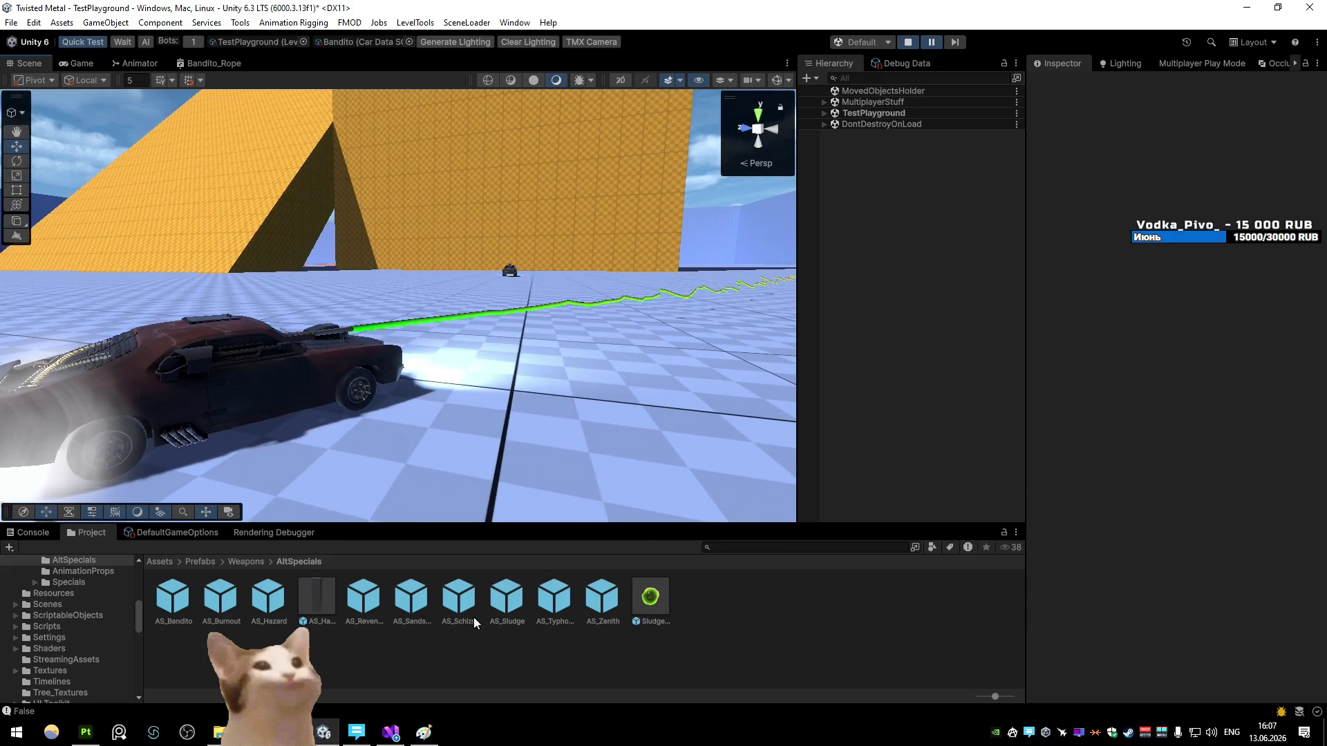
Step: Select the rope's Line object and ping its Bandito_Rope material in the Project window
left_click(494, 321)
left_click(526, 318)
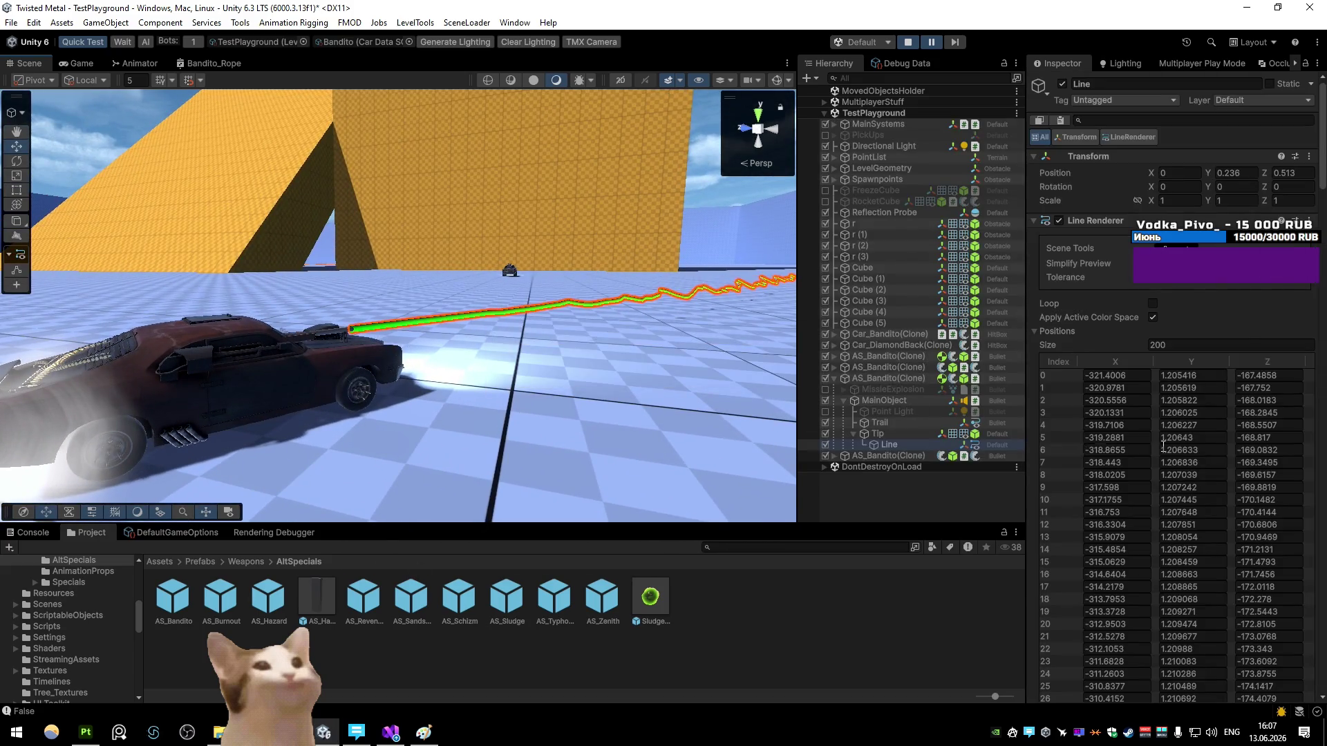
scroll(1134, 412, "down", 20)
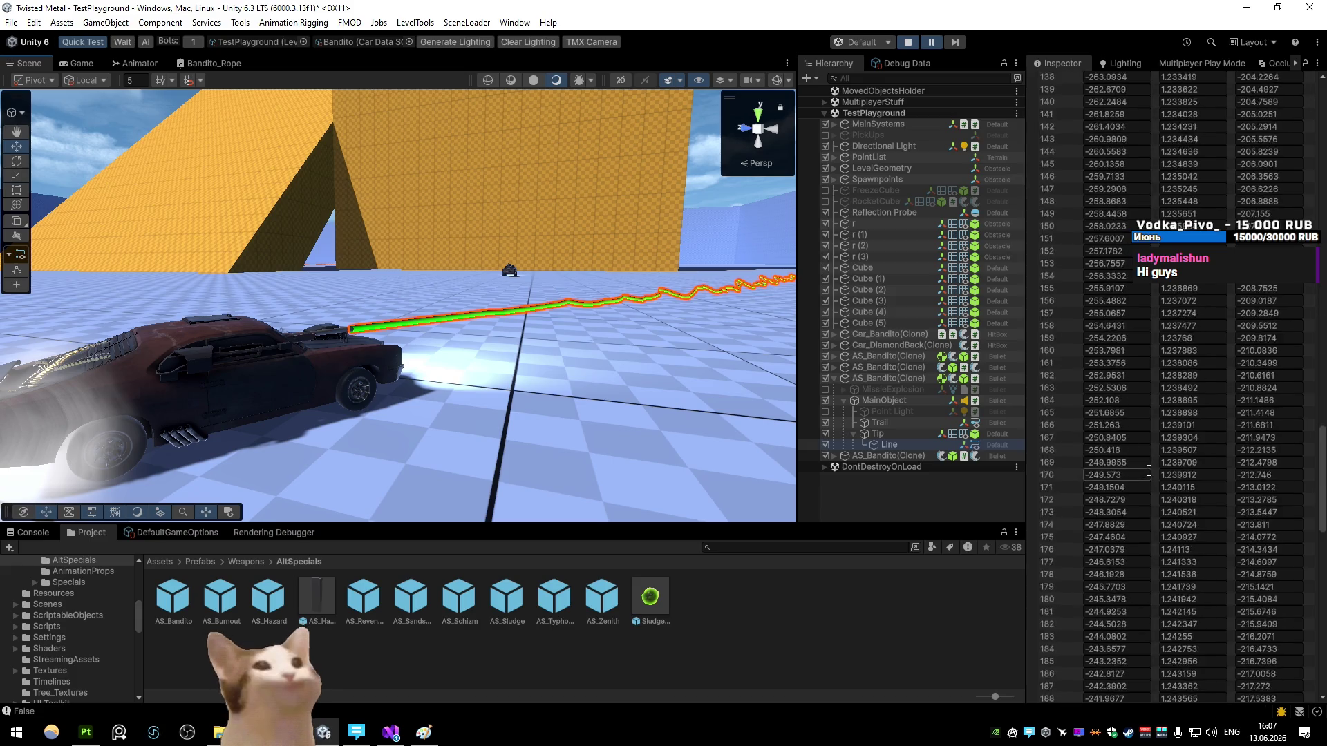
scroll(1197, 463, "down", 5)
left_click(1203, 333)
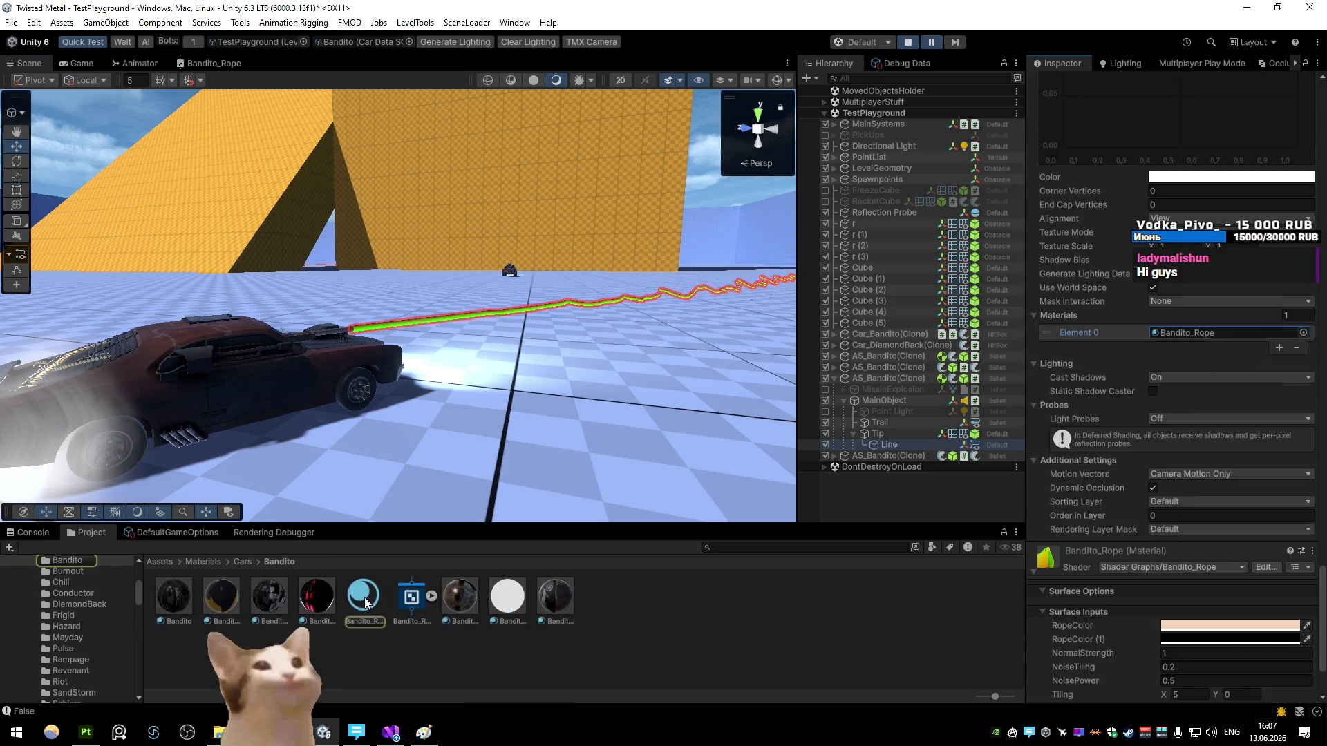
Step: Adjust the Bandito_Rope material's SmoothStep value and return to the Bandito_Rope shader graph
left_click(363, 597)
left_click_drag(1122, 246, 1106, 251)
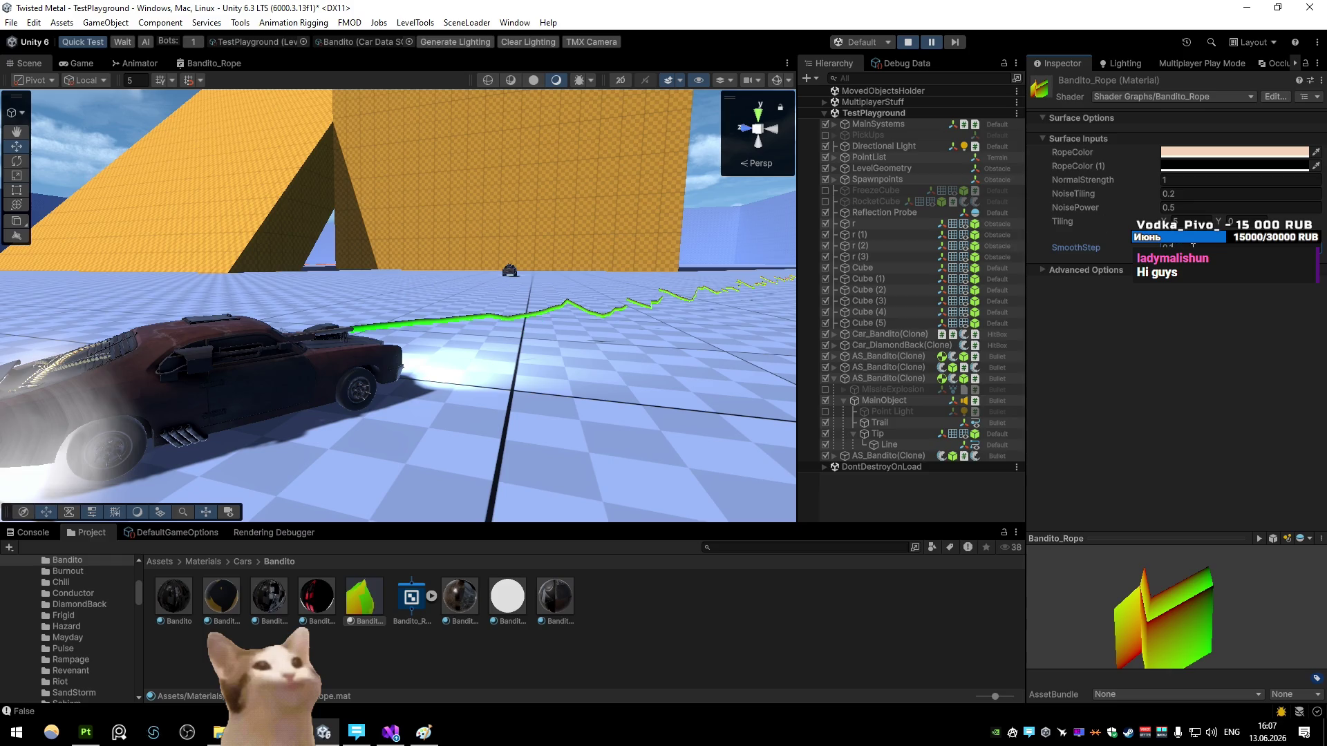
mouse_move(788, 260)
left_mouse_down()
mouse_move(527, 237)
mouse_move(381, 178)
left_mouse_up()
left_click(218, 64)
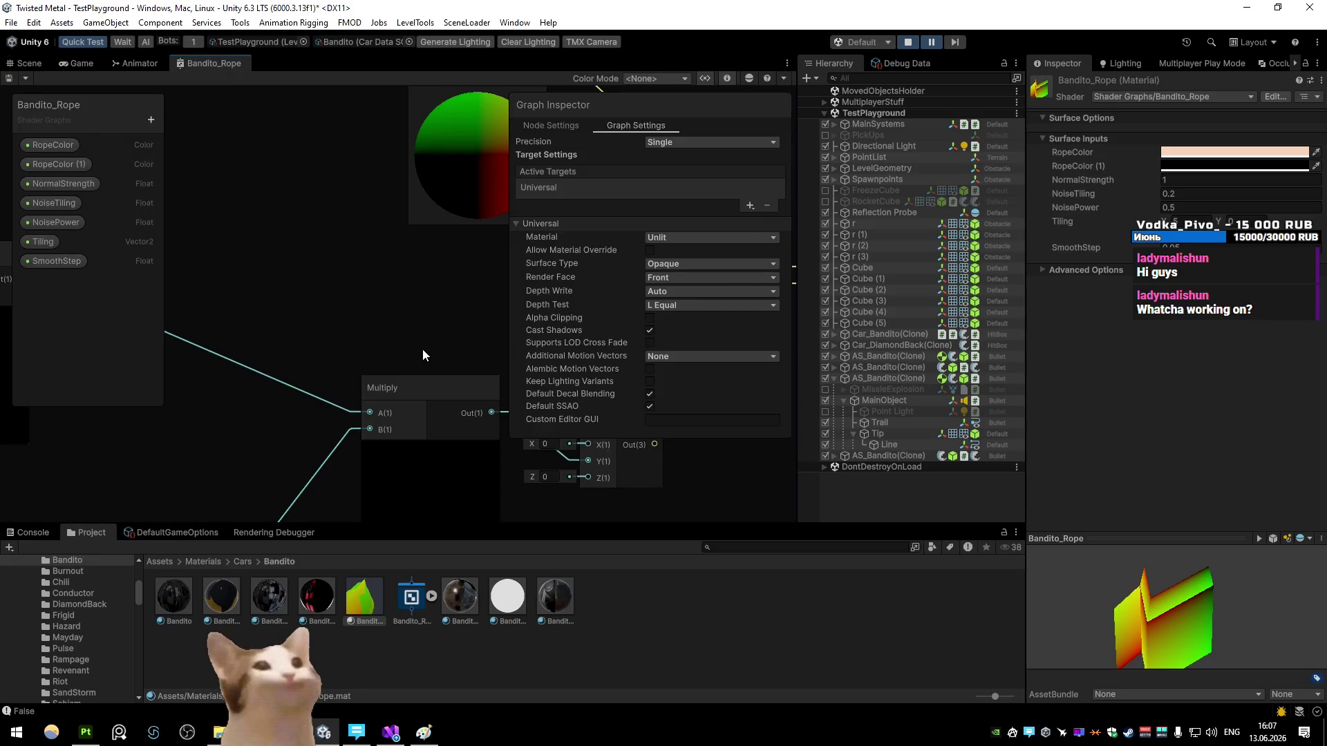
Step: Edit around the Multiply node in the maximized shader graph, then fly along the striped rope in the Scene view
key("shift+space")
scroll(647, 392, "down", 5)
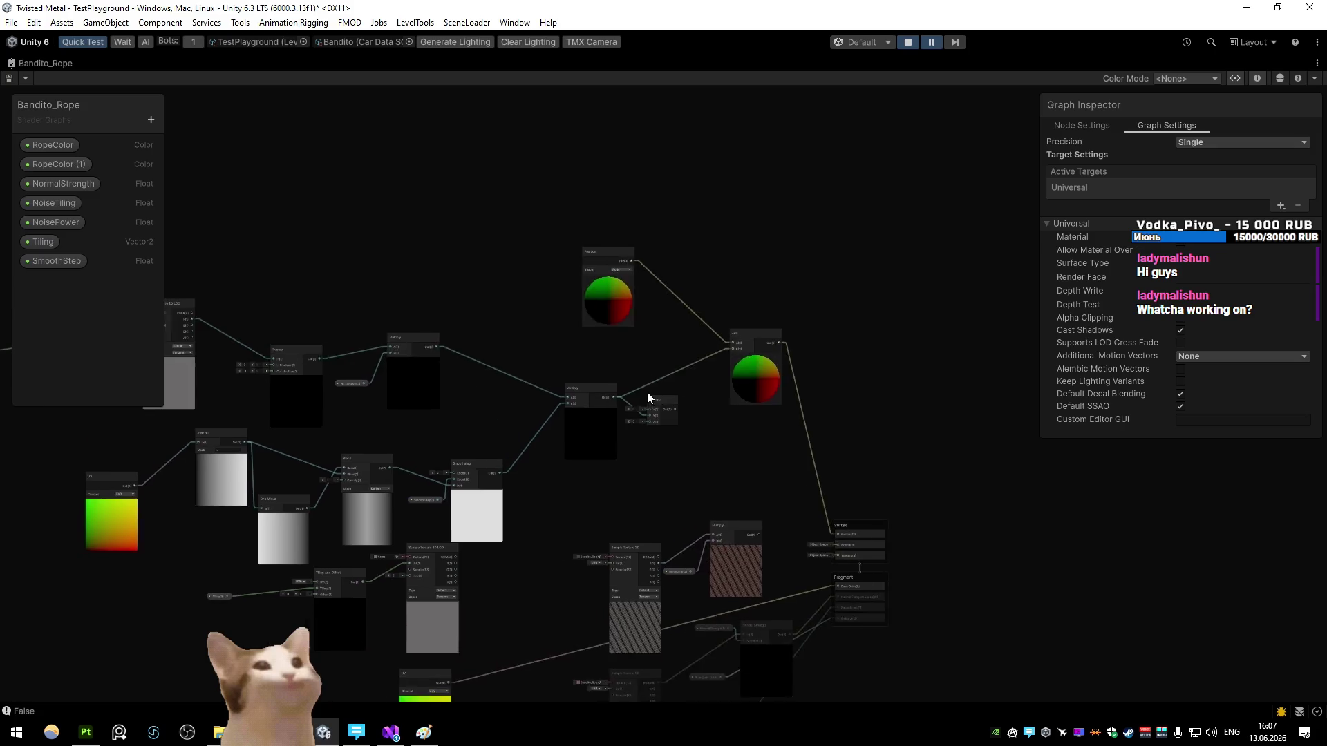
left_click(684, 408)
scroll(687, 409, "up", 3)
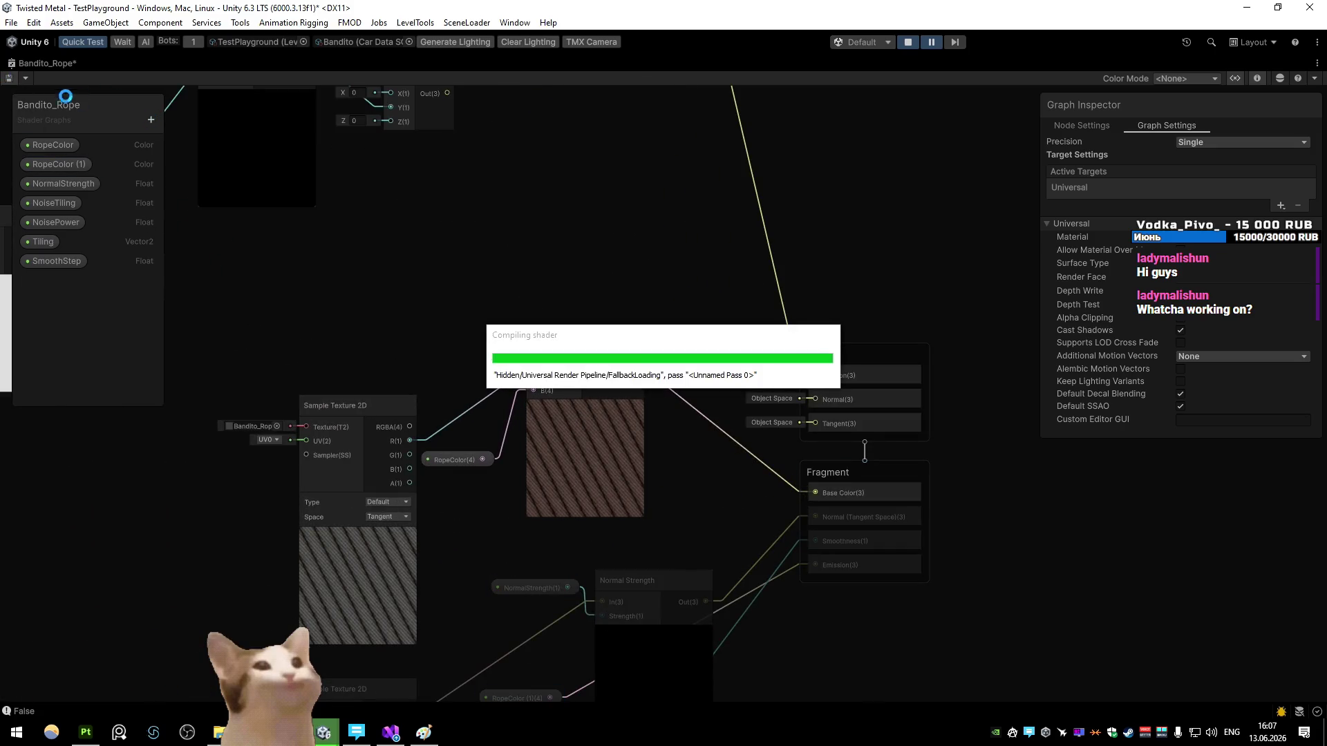
double_click(32, 64)
left_click(31, 64)
mouse_move(414, 290)
left_mouse_down()
mouse_move(649, 284)
mouse_move(660, 269)
mouse_move(554, 267)
mouse_move(356, 295)
mouse_move(500, 308)
mouse_move(403, 308)
mouse_move(434, 344)
left_mouse_up()
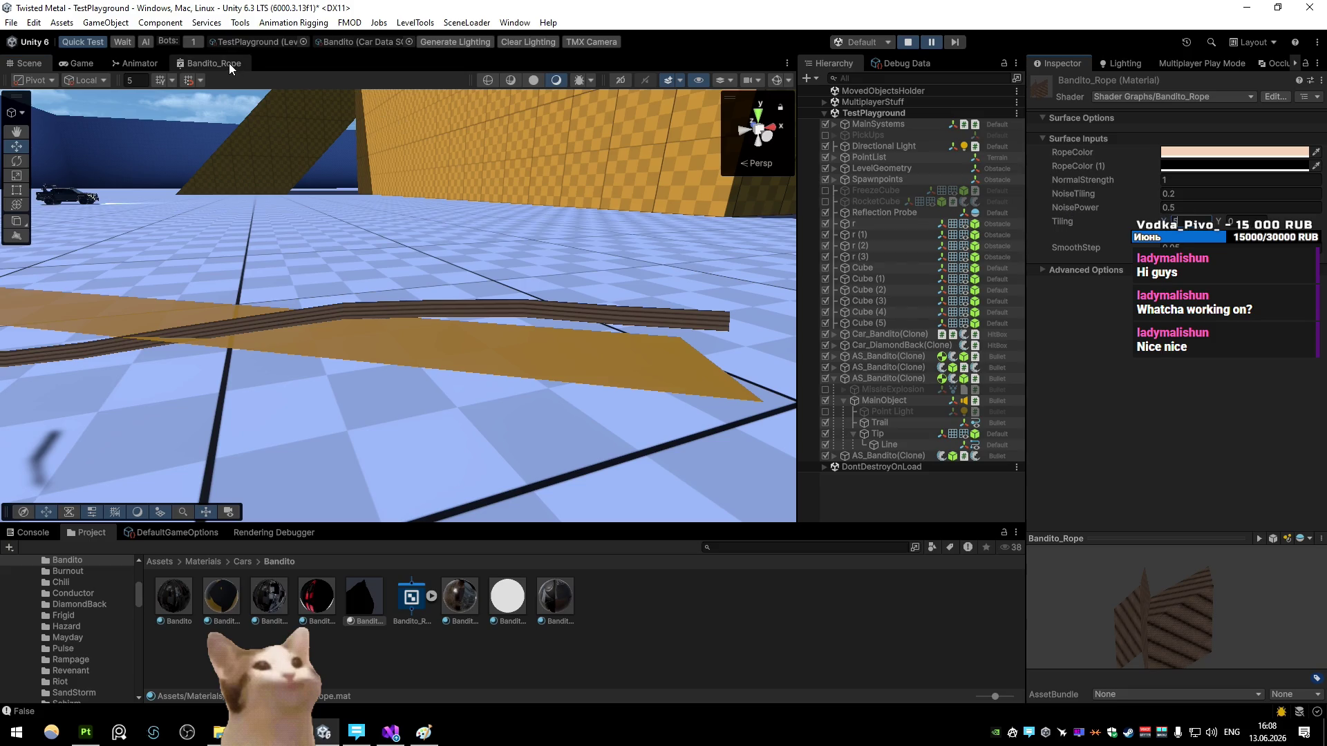
Step: Select the rope Line and try Repeat Per Segment texture mode, keeping View alignment
left_click(628, 317)
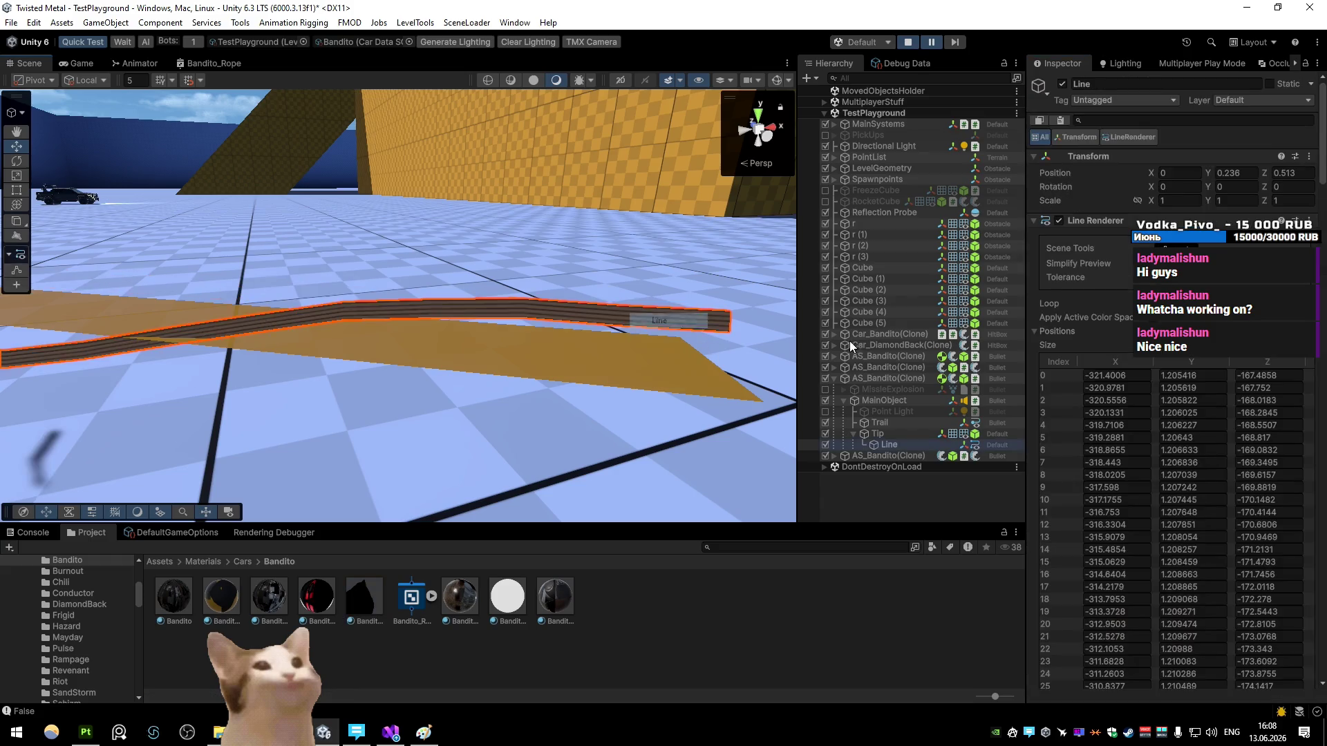
scroll(1202, 379, "down", 20)
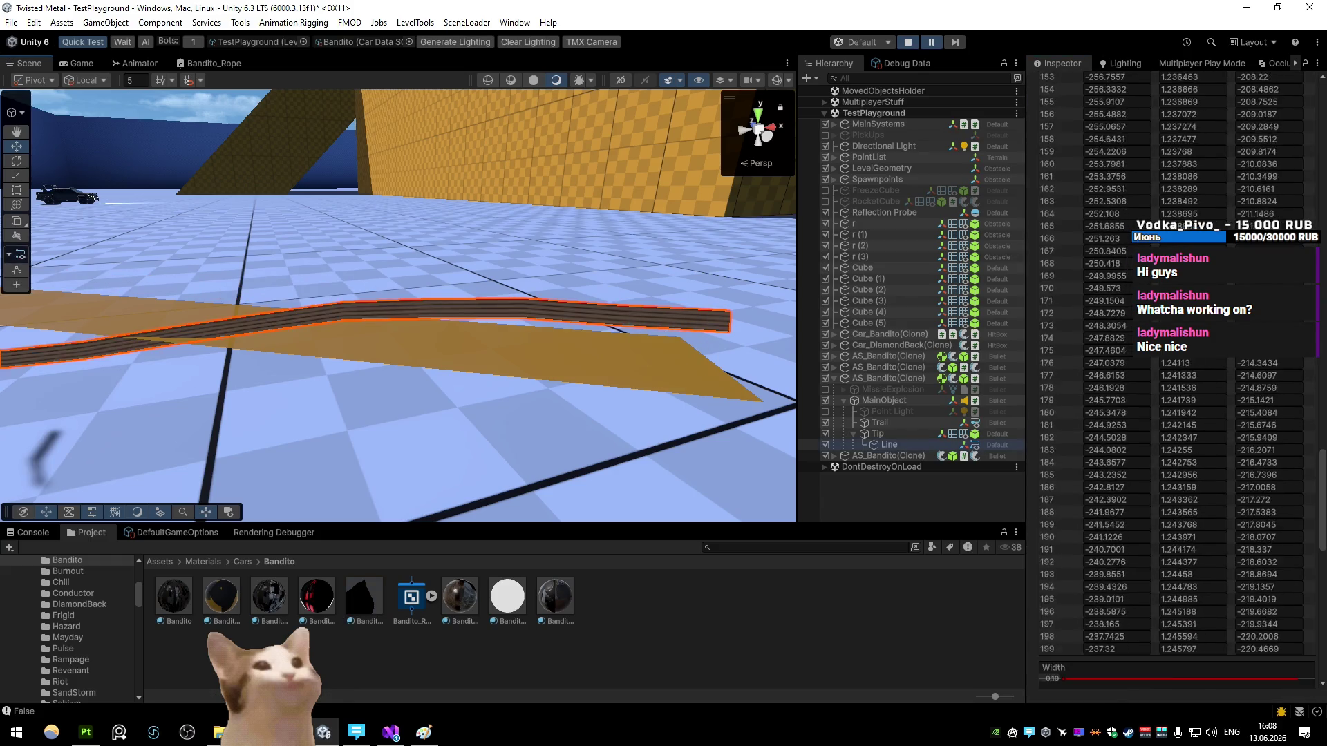
left_click(1203, 382)
left_click(1237, 382)
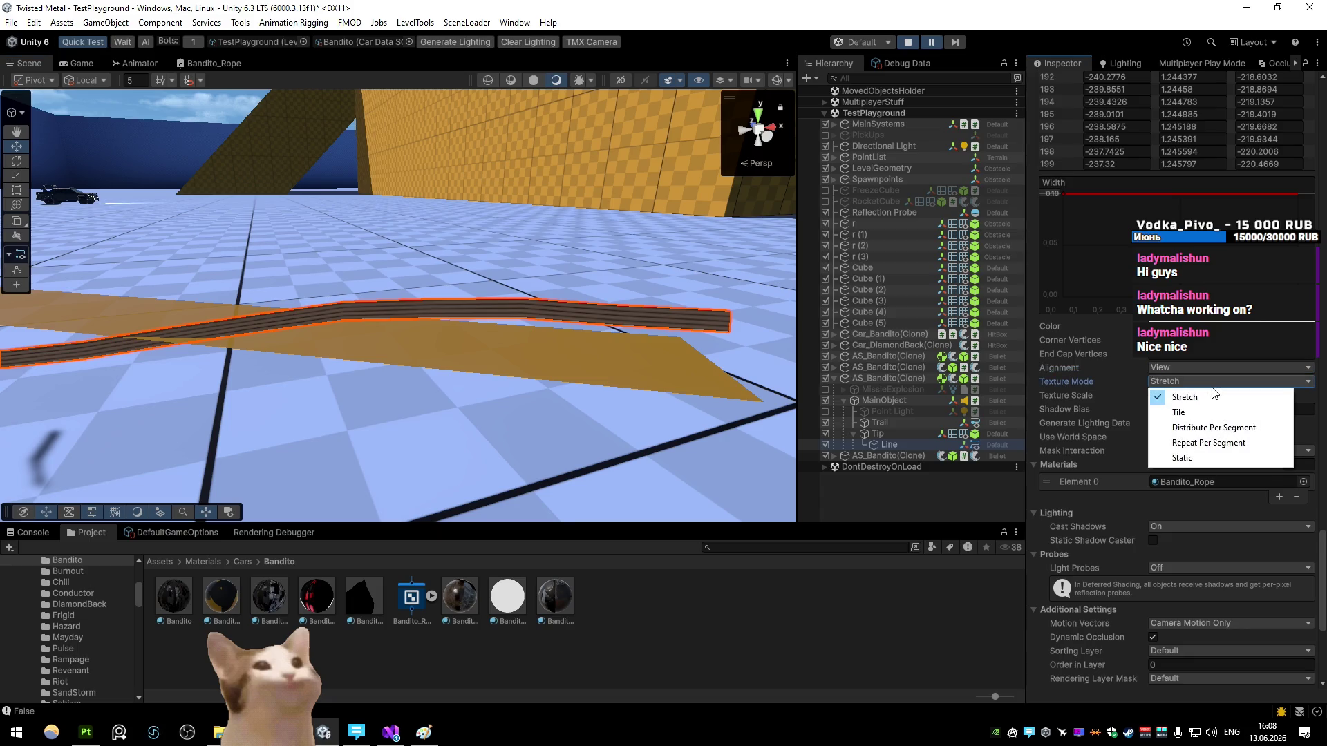
left_click(1213, 443)
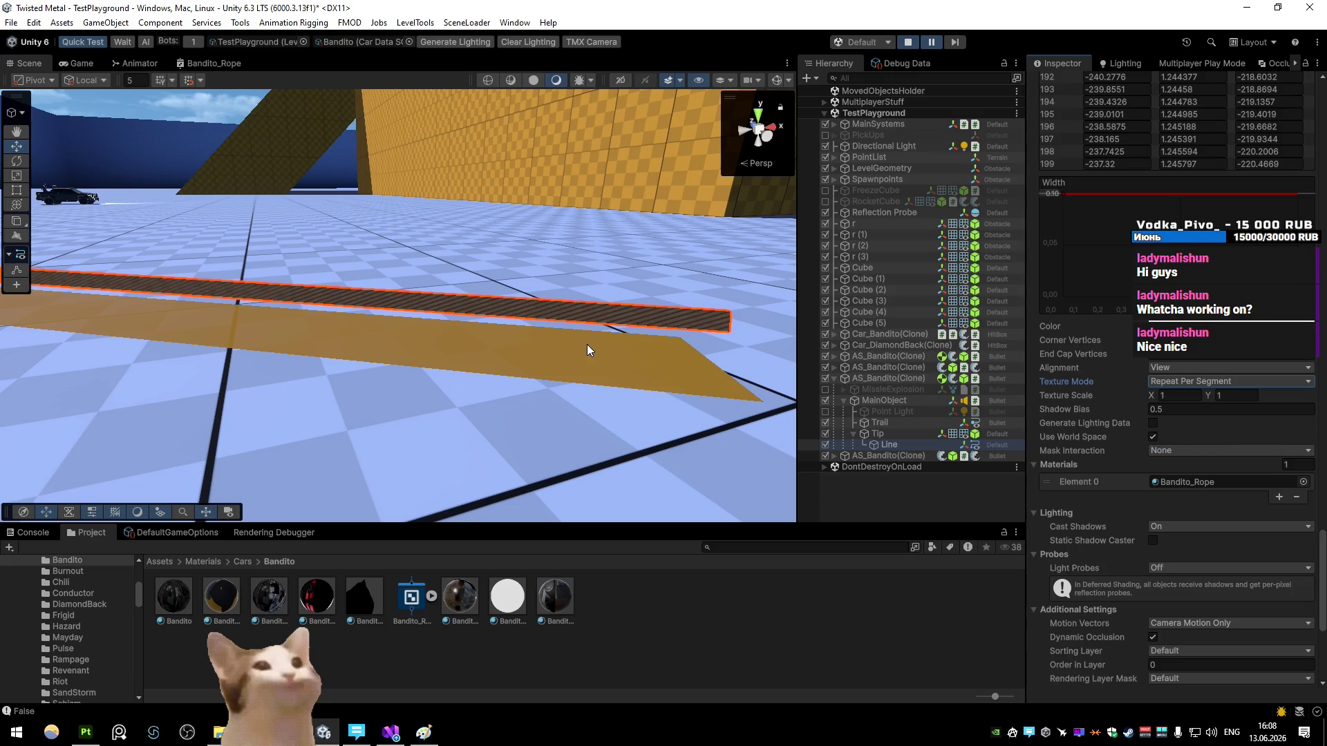
mouse_move(582, 291)
left_mouse_down()
mouse_move(420, 285)
mouse_move(379, 237)
mouse_move(618, 310)
mouse_move(570, 244)
mouse_move(498, 295)
left_mouse_up()
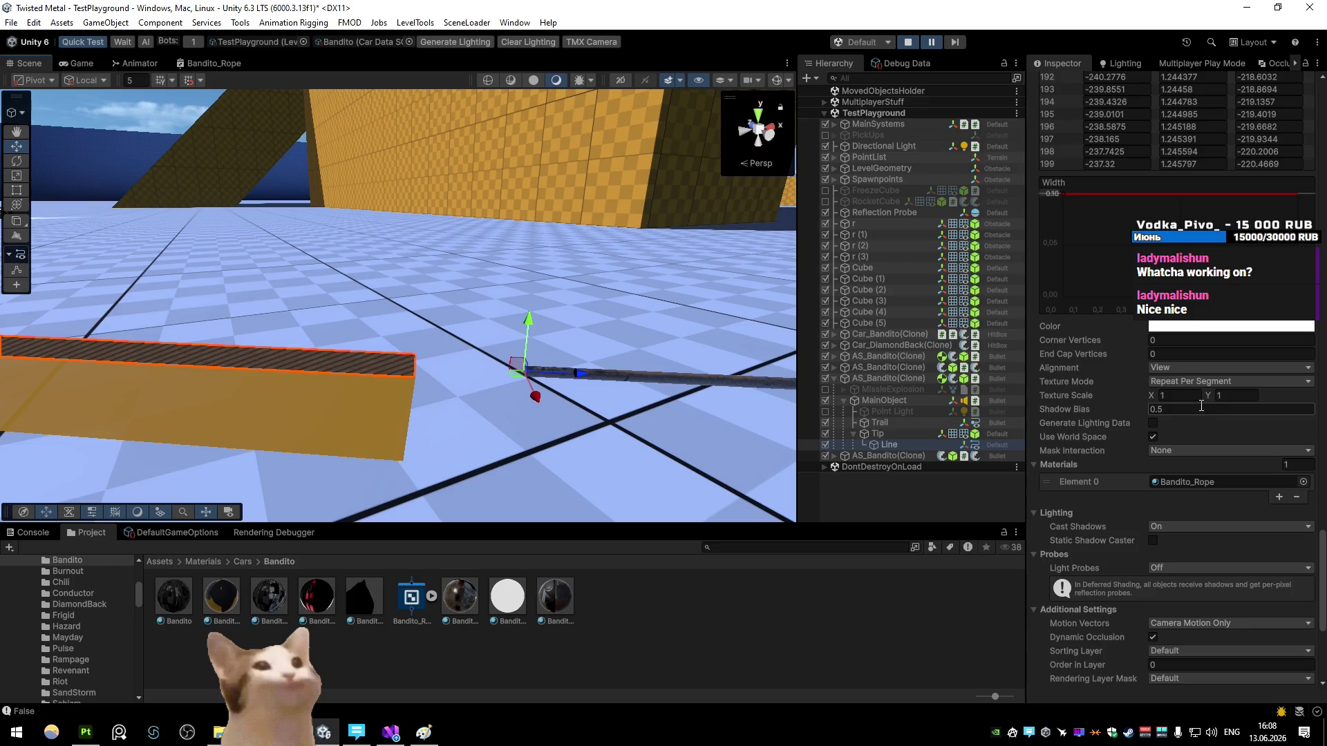
Step: Switch to Distribute Per Segment, try texture scale X 5, then settle on 1
left_click(1180, 382)
left_click(1187, 428)
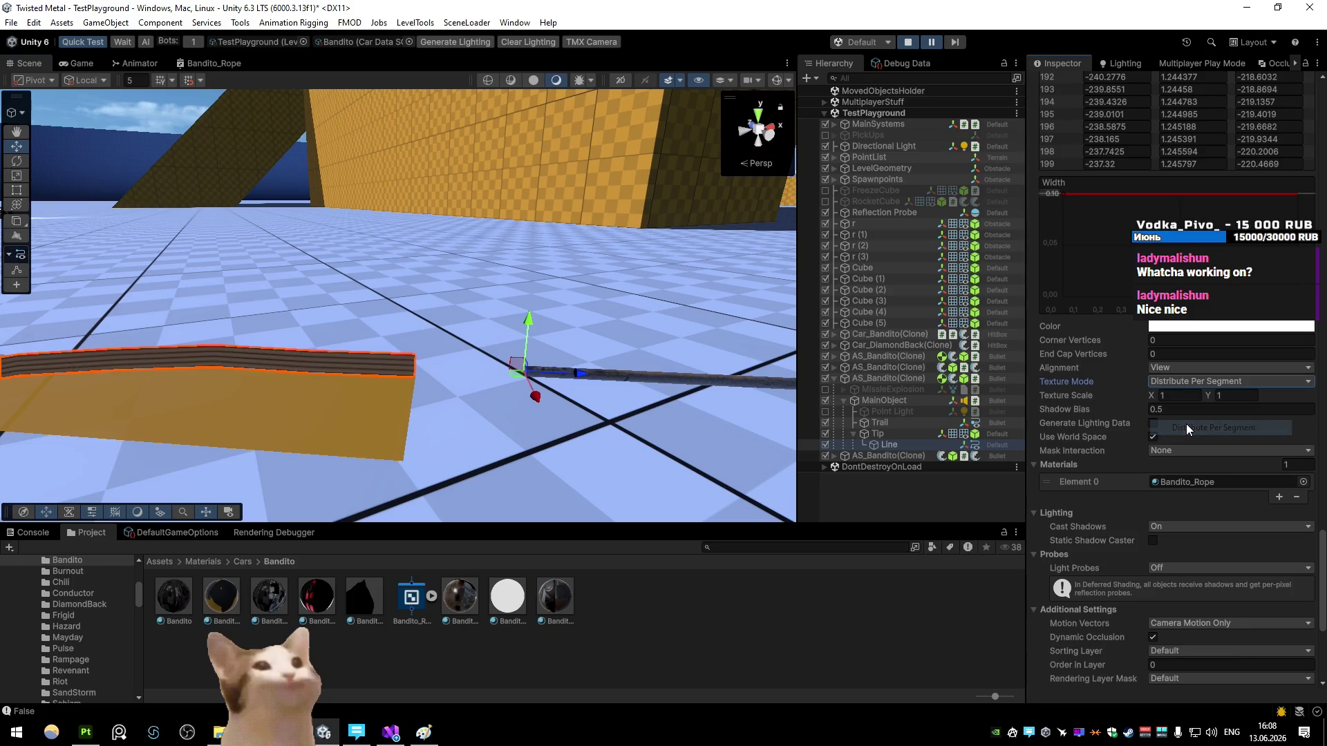
left_click(1180, 396)
type("50")
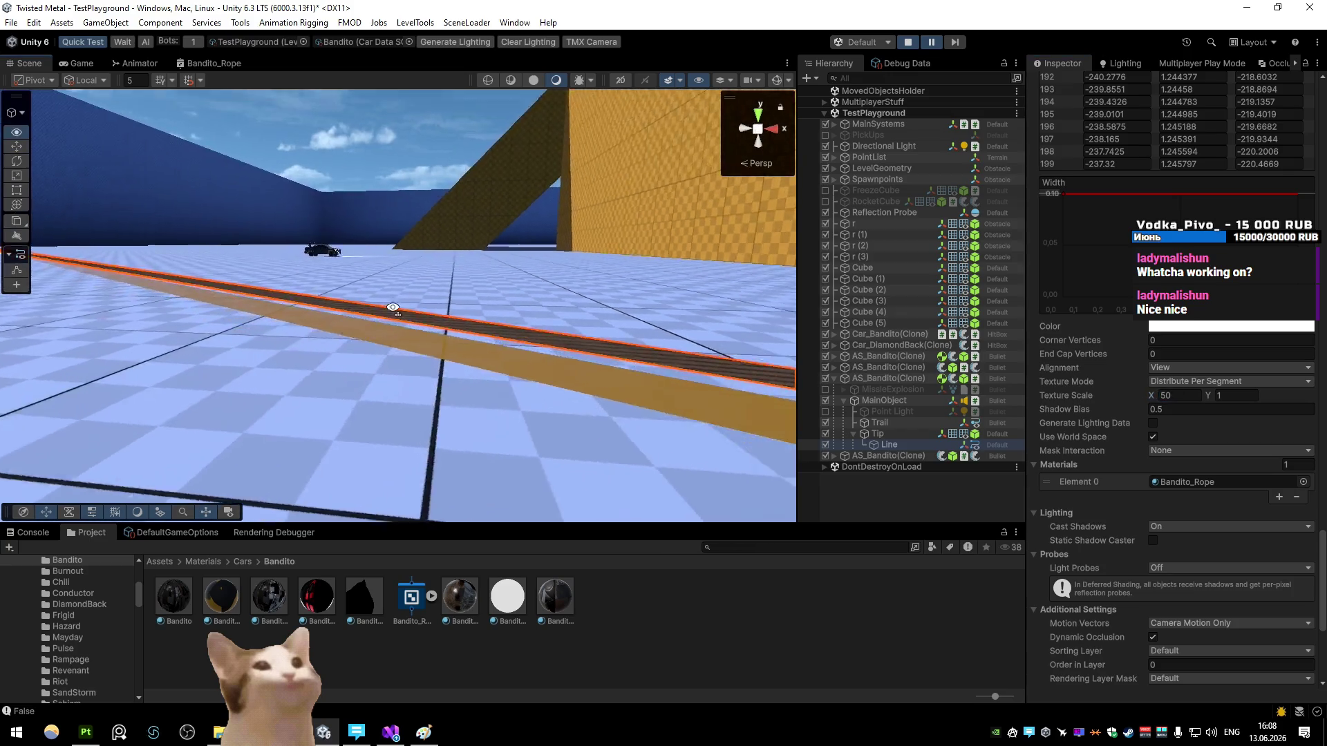
left_click(1184, 394)
type("1")
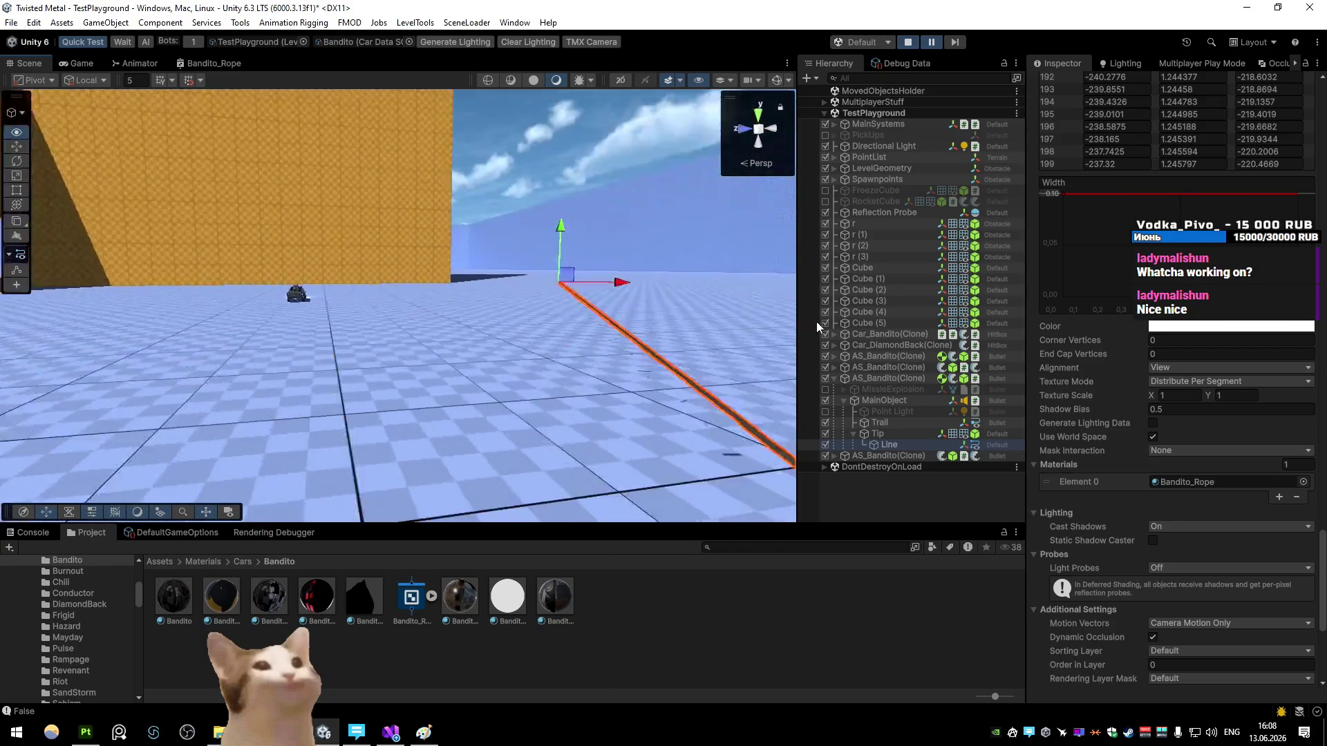
key("ctrl+2")
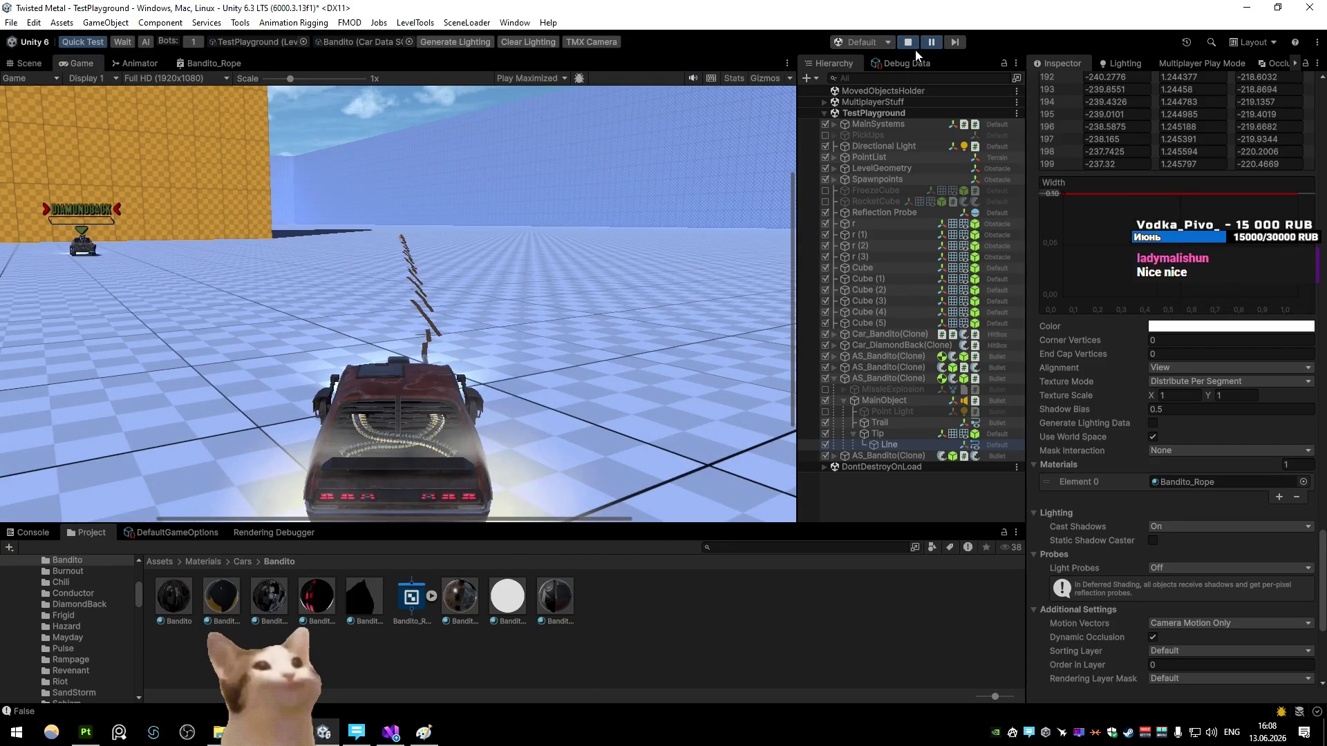
Step: Resume, stop, and replay the game to test the rope, then exit play mode
left_click(930, 42)
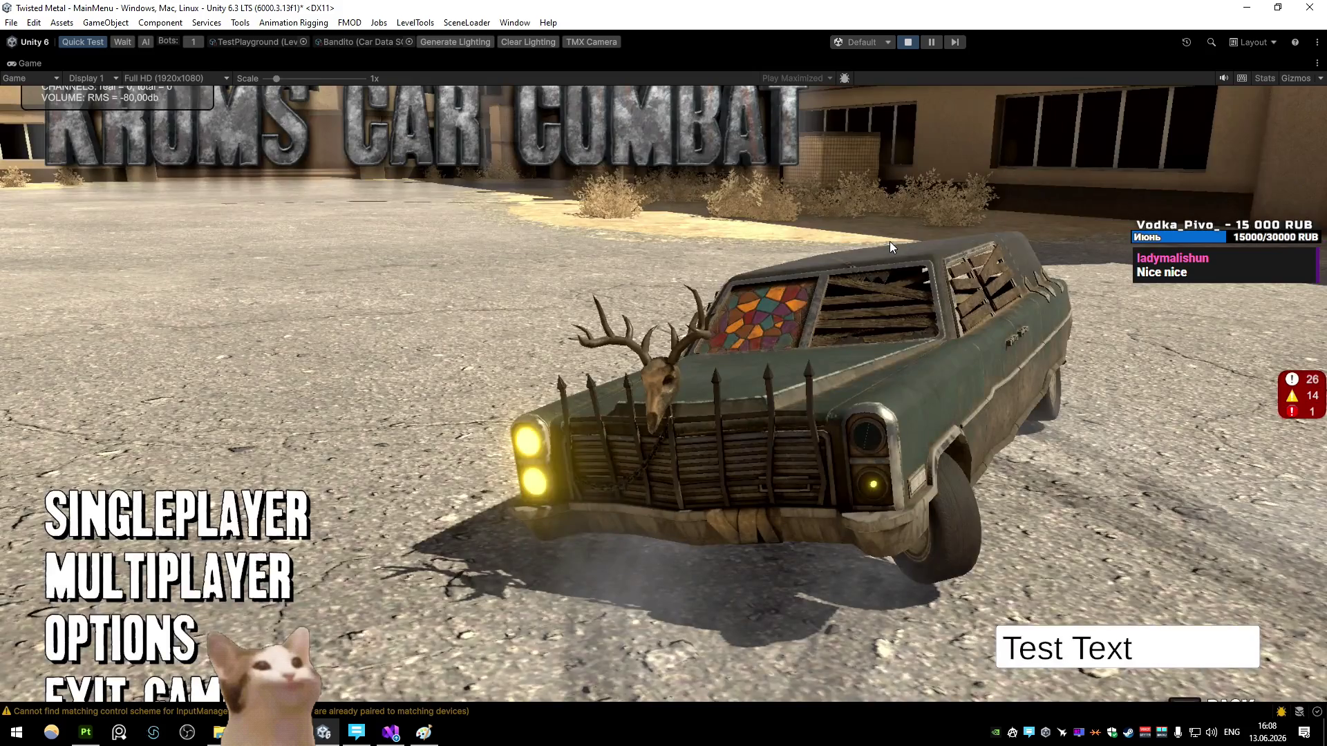
left_click(901, 44)
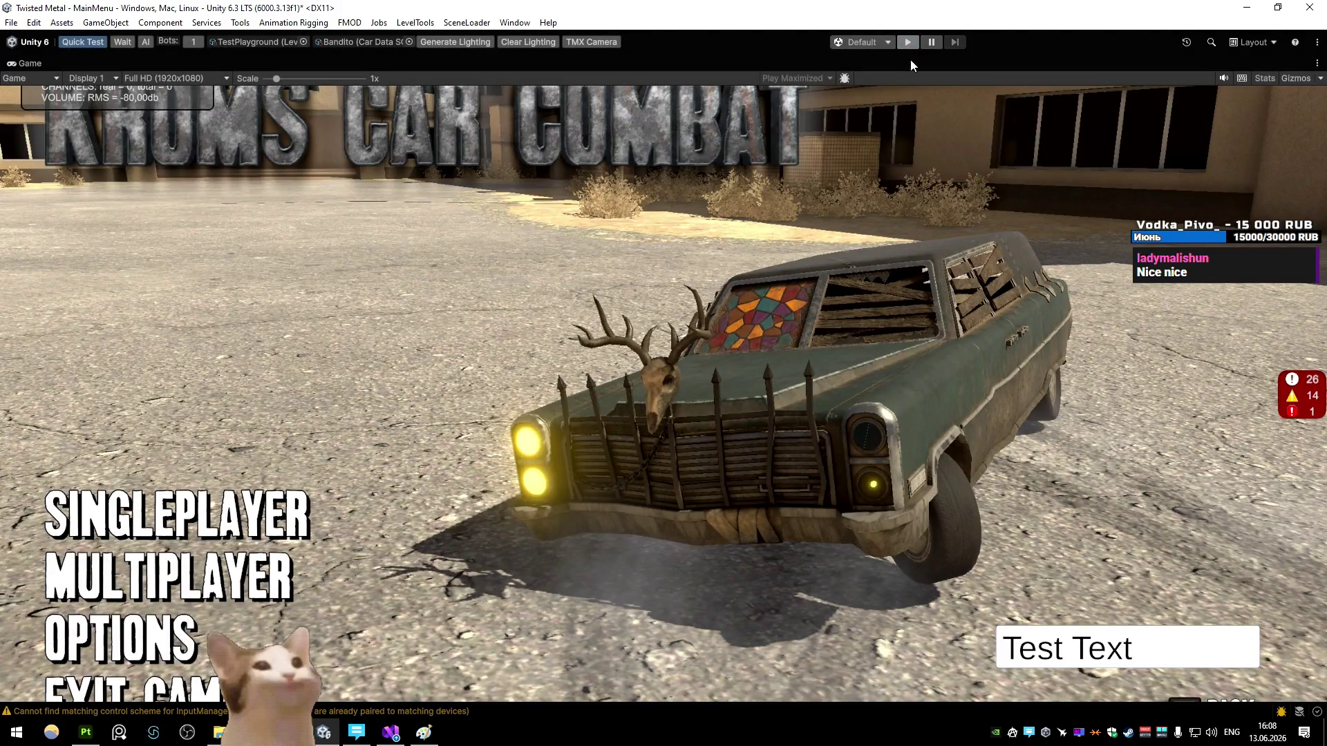
left_click(907, 42)
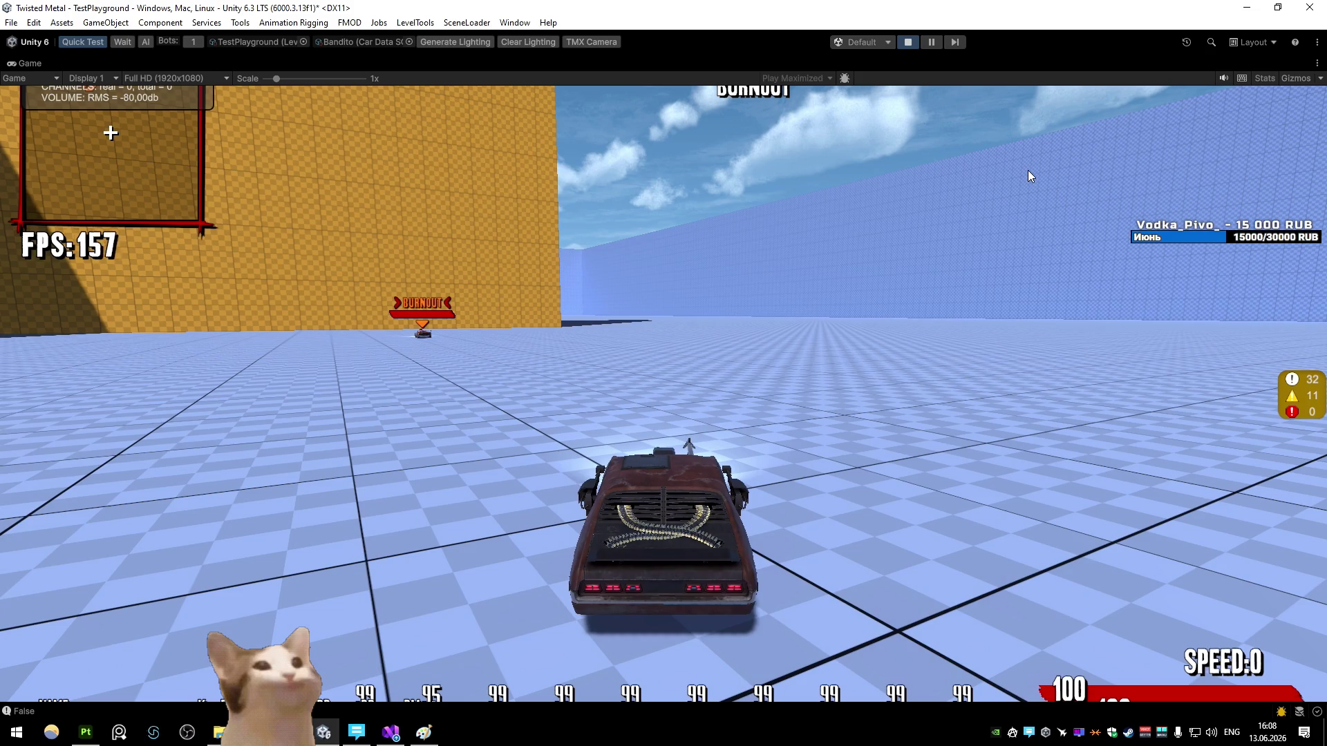
left_click(907, 42)
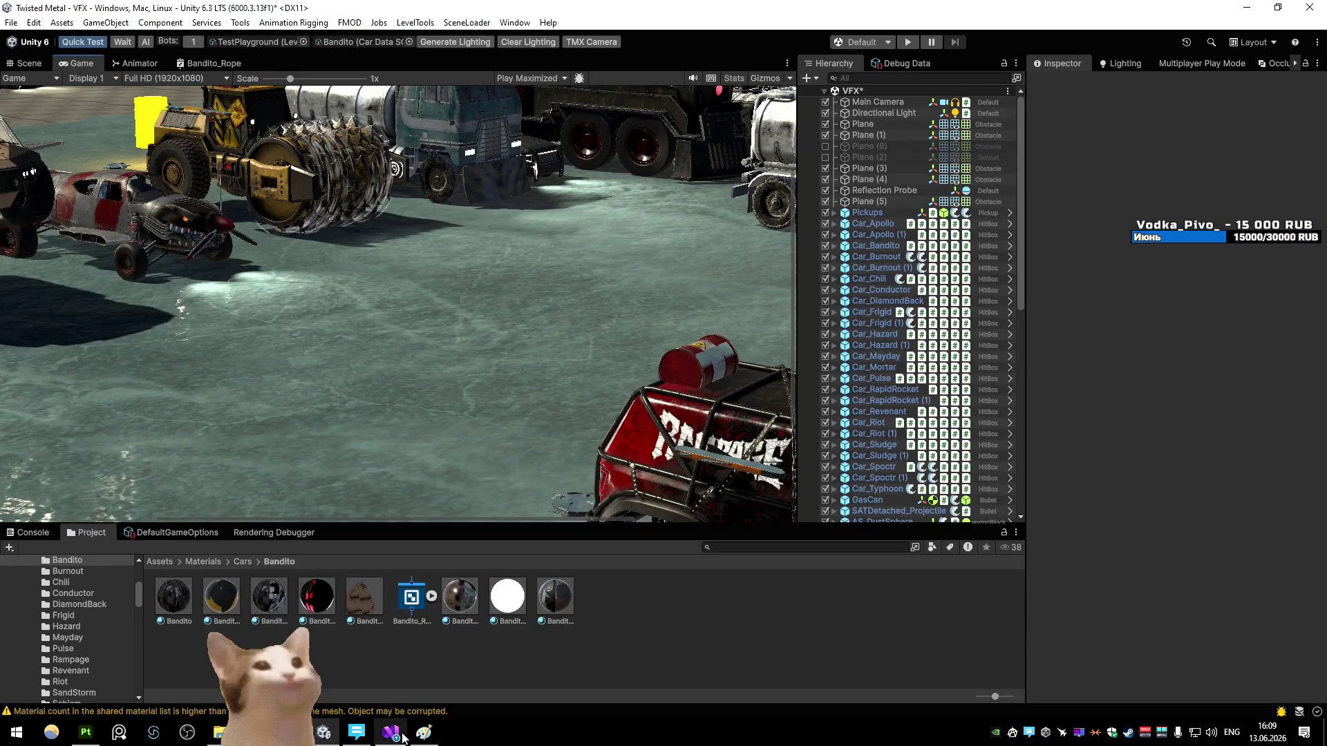
mouse_move(390, 731)
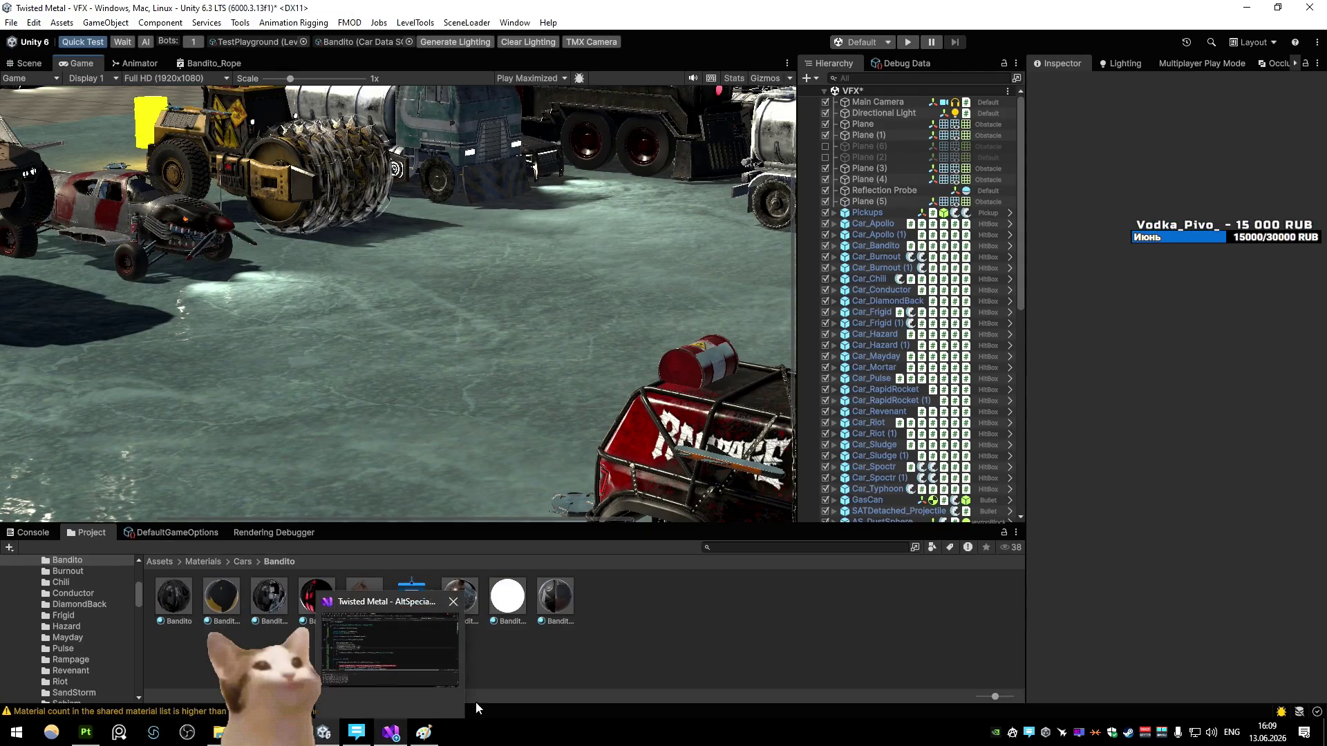
Step: Go to Assets > Prefabs, select AS_Bandito in the Hierarchy and frame it in the Scene view
left_click(160, 561)
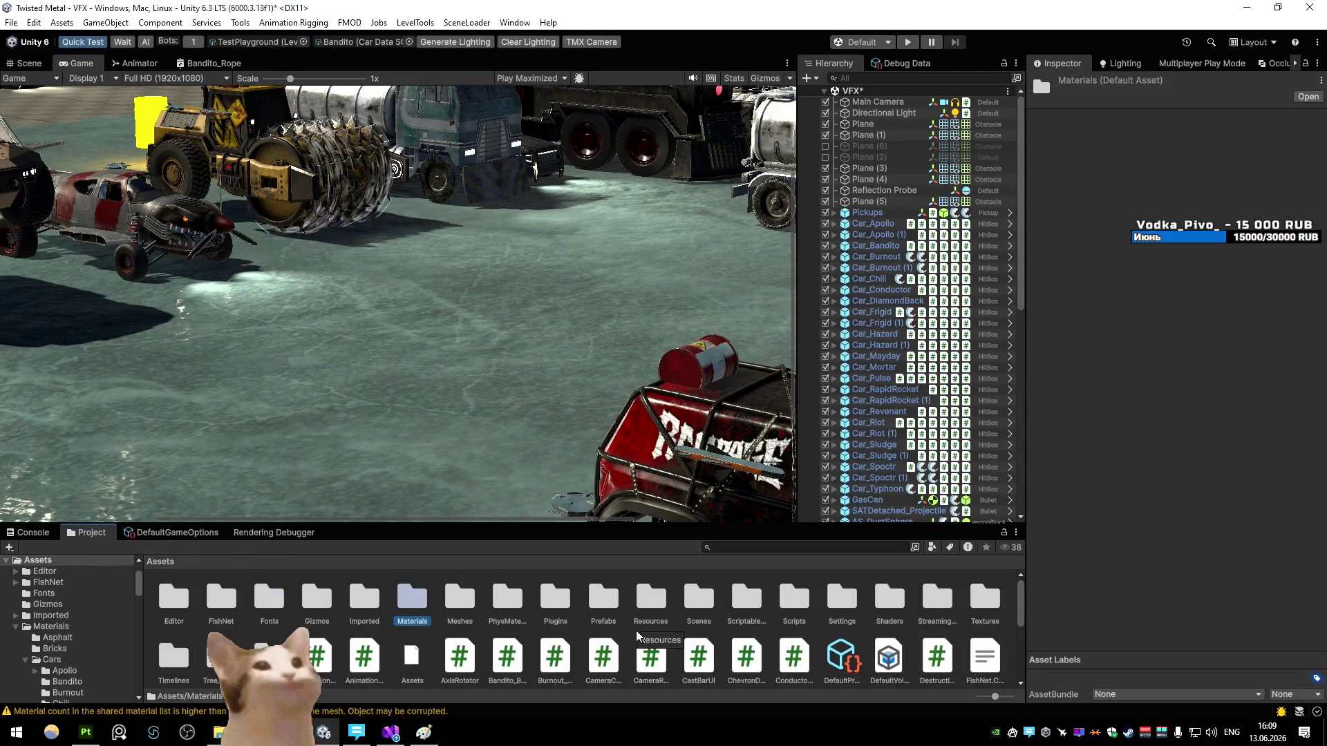
double_click(604, 608)
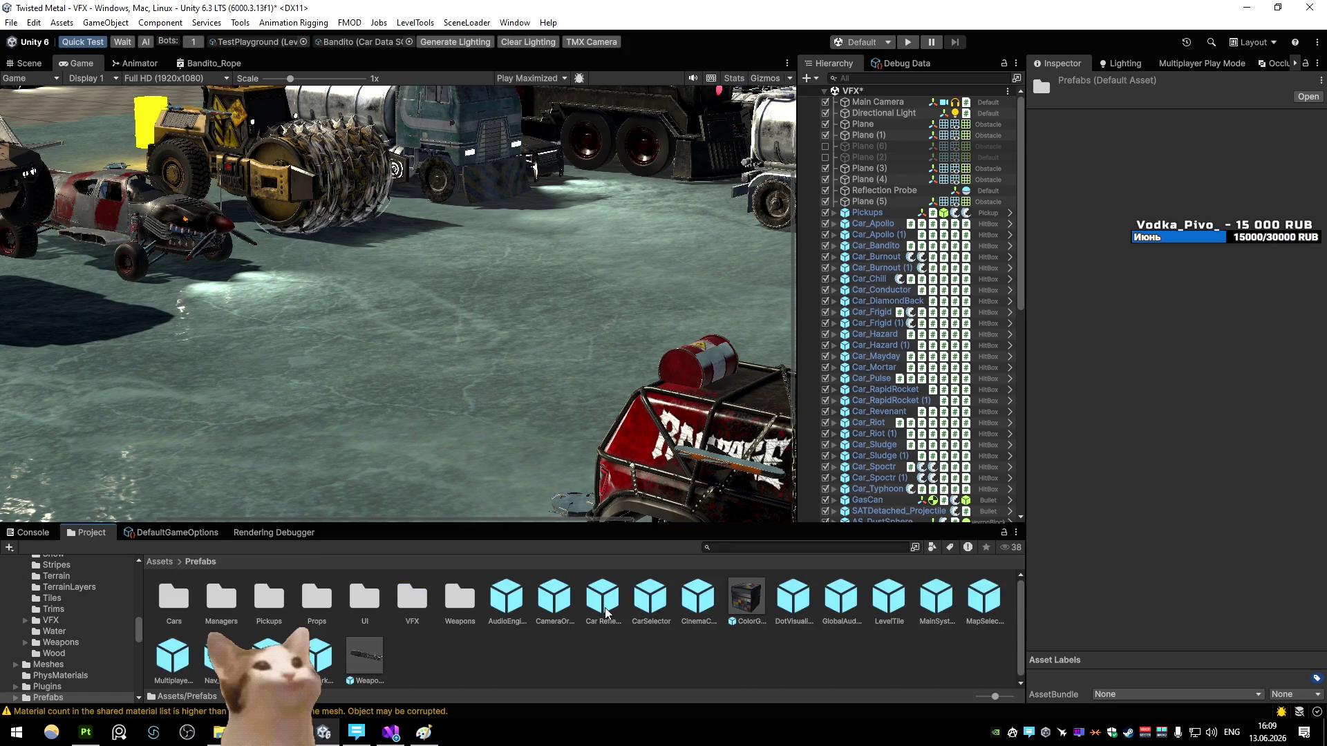
left_click(28, 63)
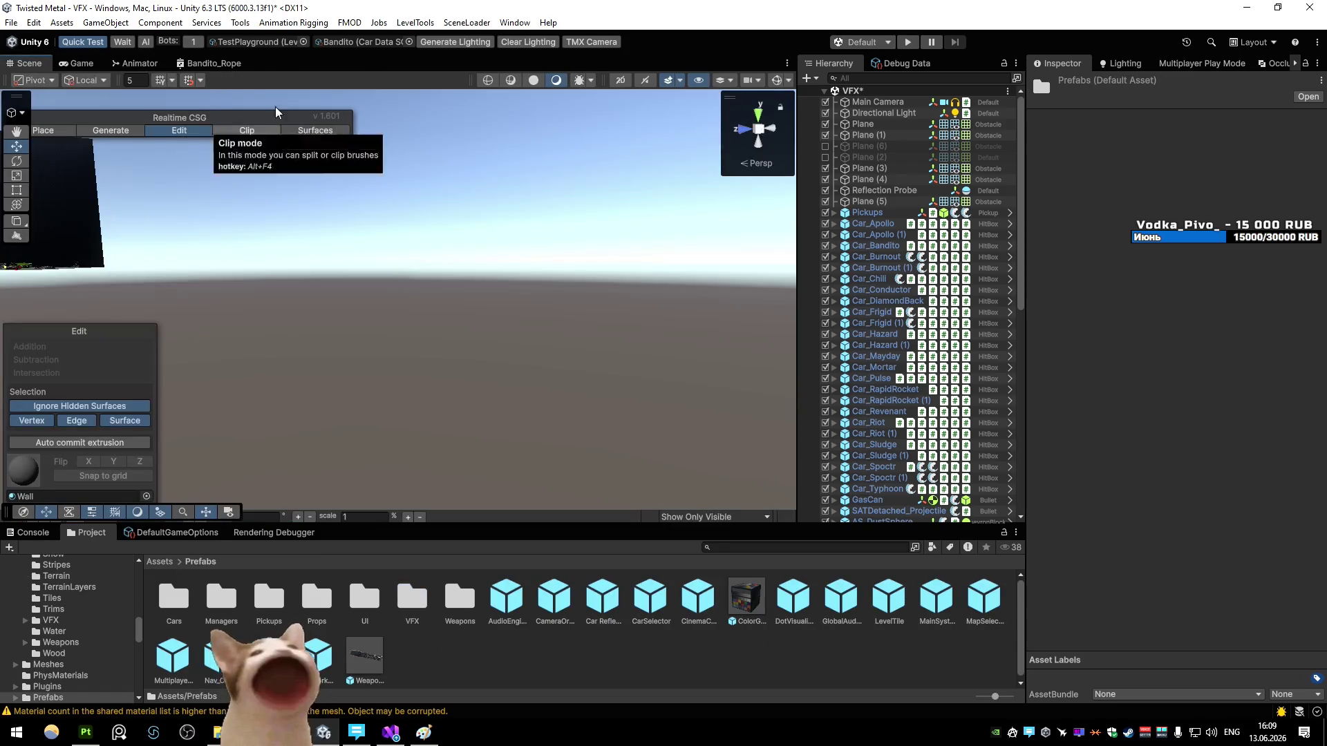
scroll(891, 307, "down", 10)
left_click(892, 494)
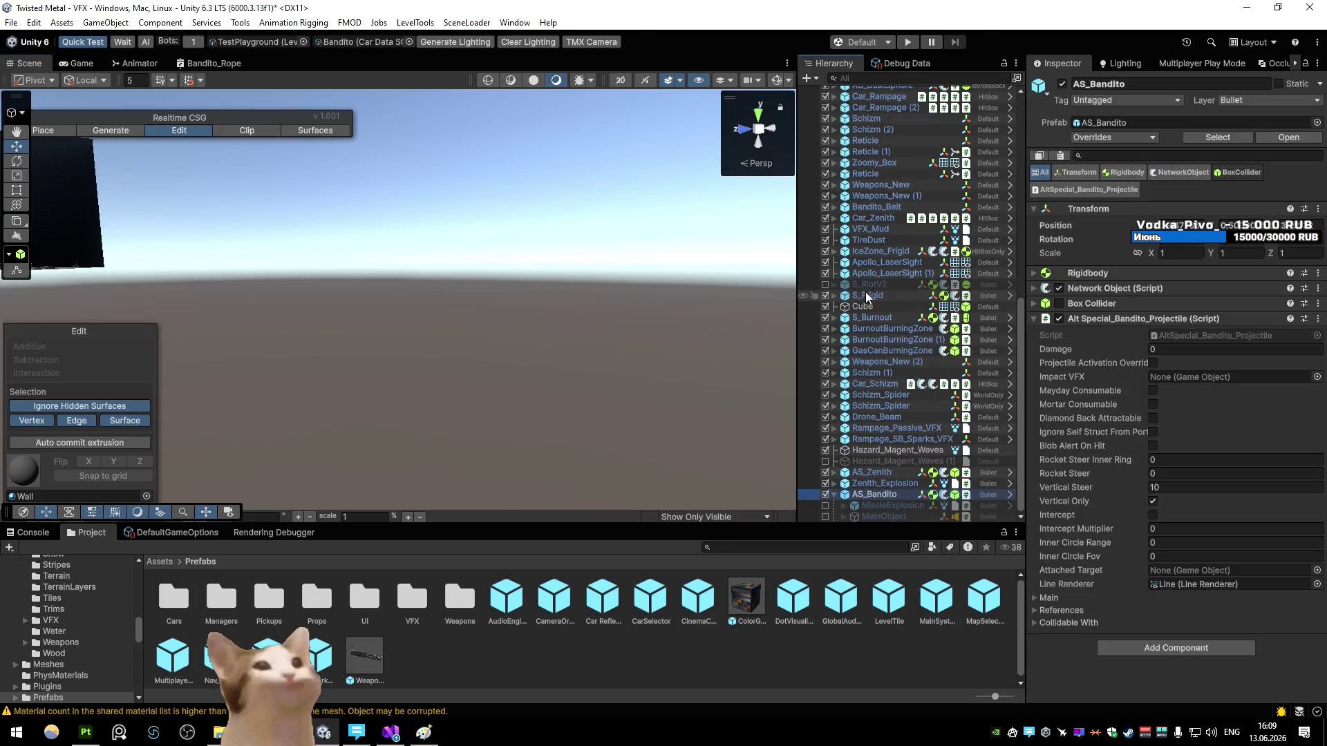
key("f")
Step: Enter AS_Bandito prefab mode and select its Line renderer object
left_click(1010, 494)
left_click(884, 129)
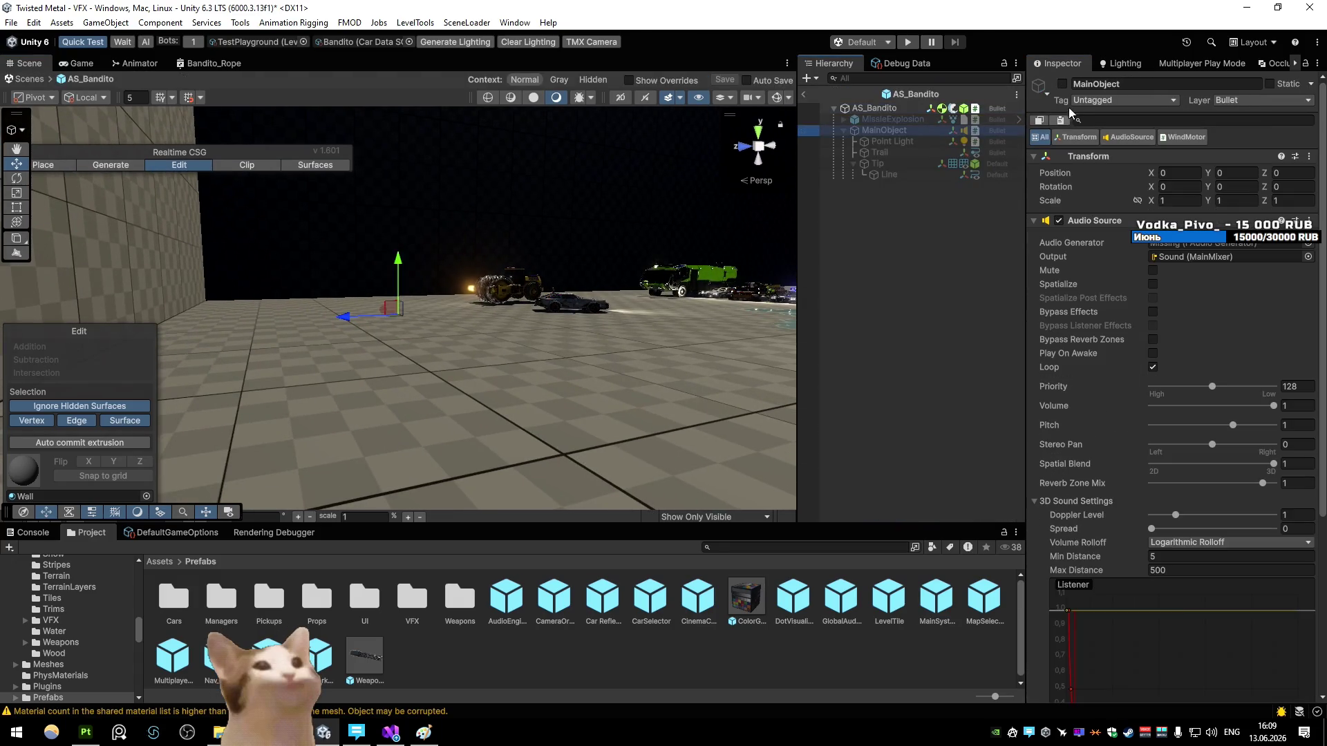
mouse_move(569, 195)
left_mouse_down()
mouse_move(628, 139)
mouse_move(695, 142)
left_mouse_up()
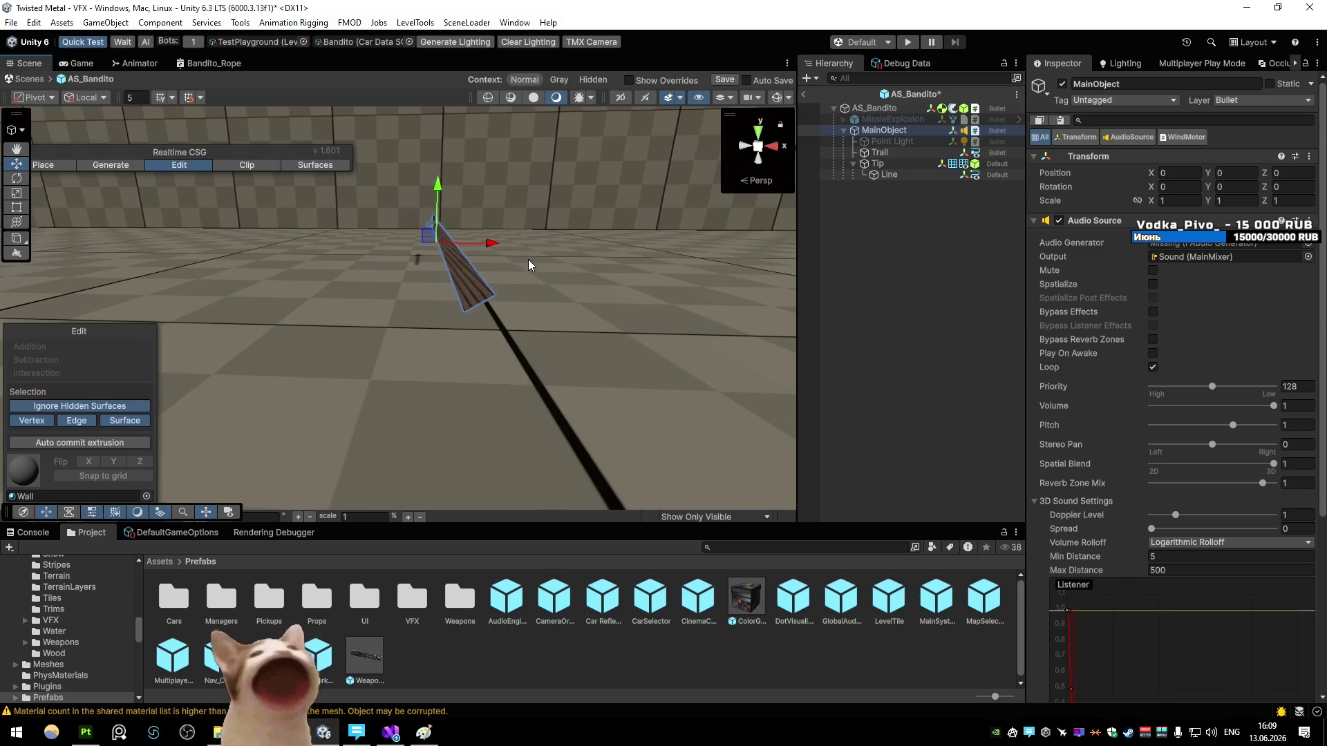
left_click(890, 176)
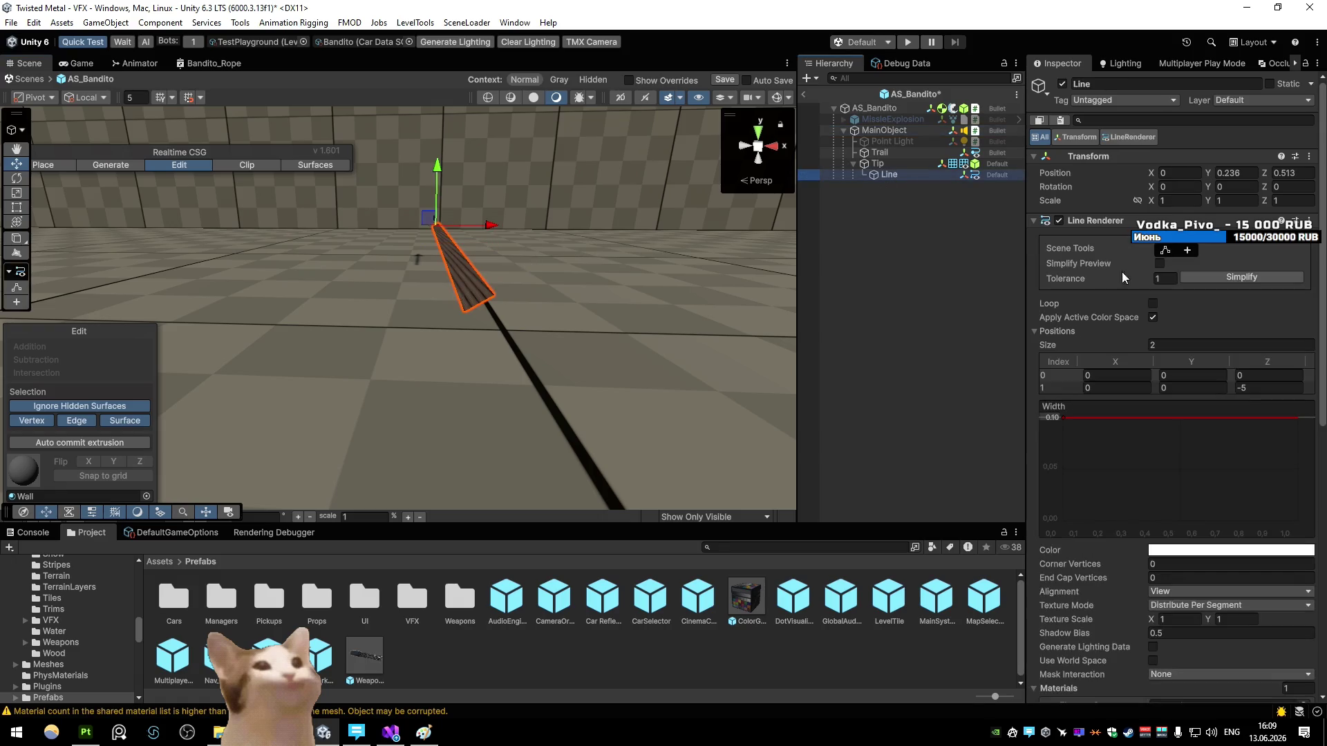
Step: Set the rope Line's Line Renderer alignment to Transform Z
scroll(1229, 320, "down", 5)
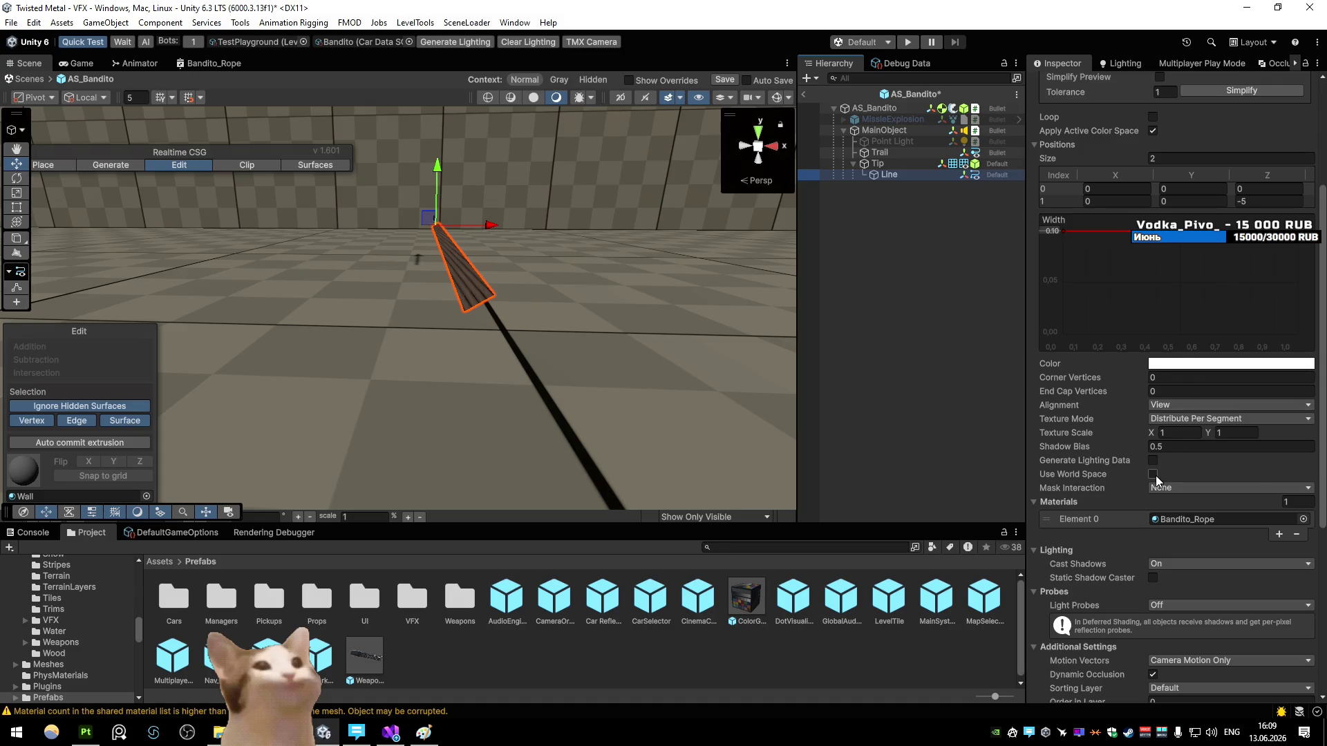
scroll(1144, 449, "down", 5)
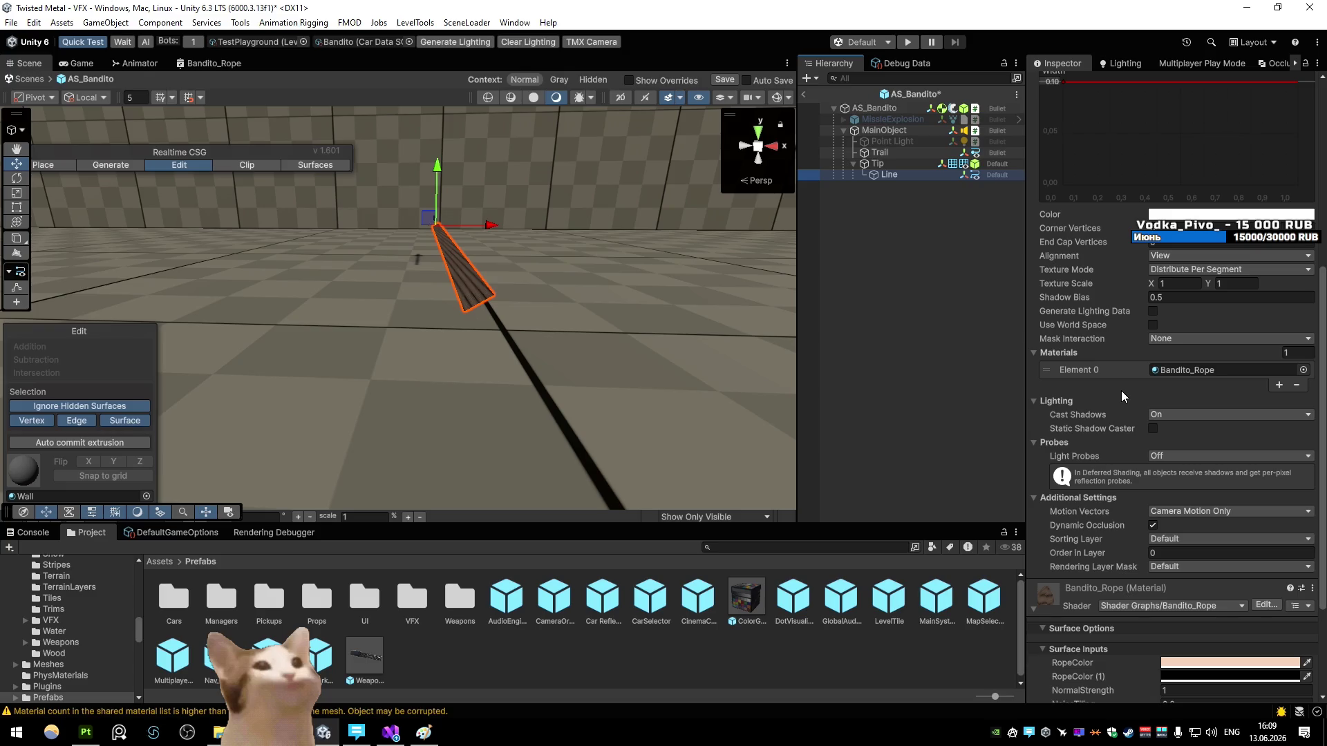
scroll(1126, 394, "up", 3)
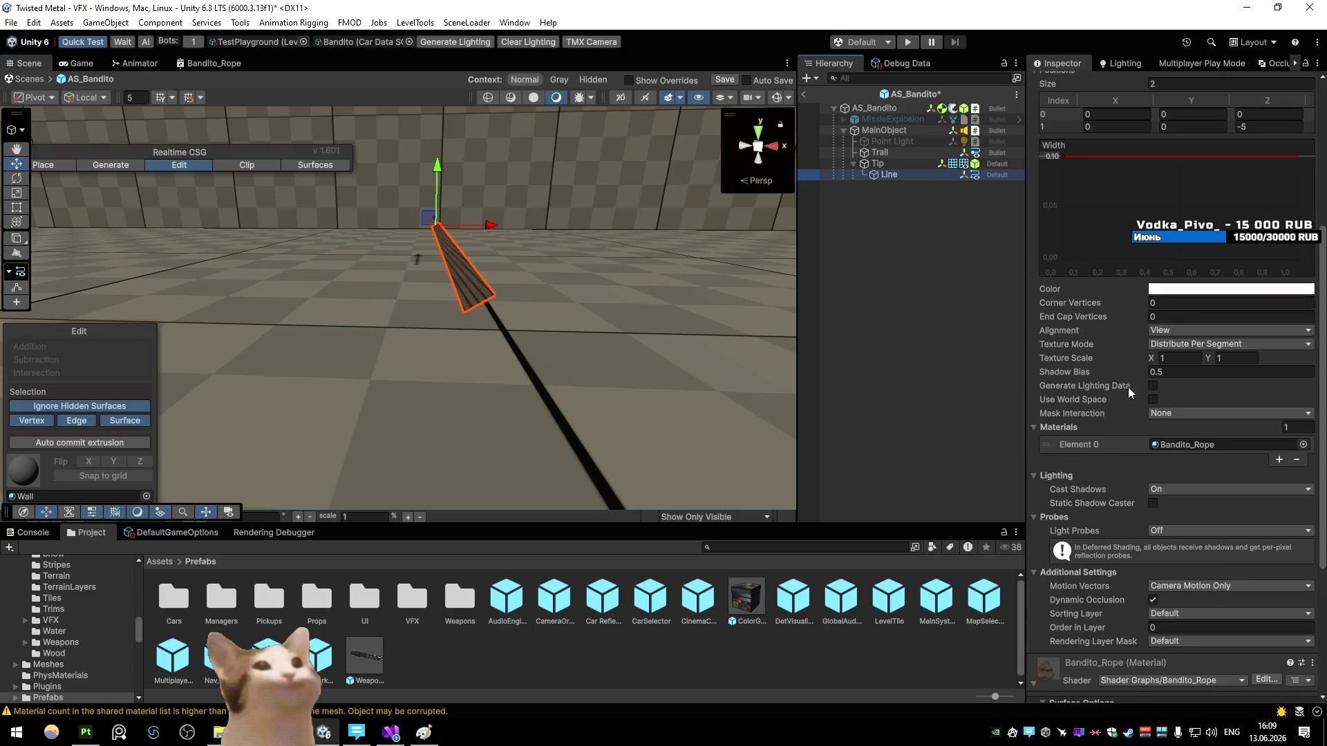
left_click(1230, 330)
left_click(1175, 343)
Step: Rotate the rope line into position and duplicate it as Line (1)
mouse_move(487, 311)
left_mouse_down()
mouse_move(489, 170)
mouse_move(512, 201)
mouse_move(504, 304)
mouse_move(1043, 340)
mouse_move(1090, 370)
mouse_move(829, 297)
mouse_move(816, 313)
left_mouse_up()
key("e")
mouse_move(302, 270)
left_mouse_down()
mouse_move(320, 320)
mouse_move(365, 183)
mouse_move(466, 391)
mouse_move(372, 484)
mouse_move(373, 170)
mouse_move(335, 265)
mouse_move(512, 184)
mouse_move(706, 192)
mouse_move(800, 177)
mouse_move(978, 216)
mouse_move(733, 207)
mouse_move(604, 291)
mouse_move(677, 255)
left_mouse_up()
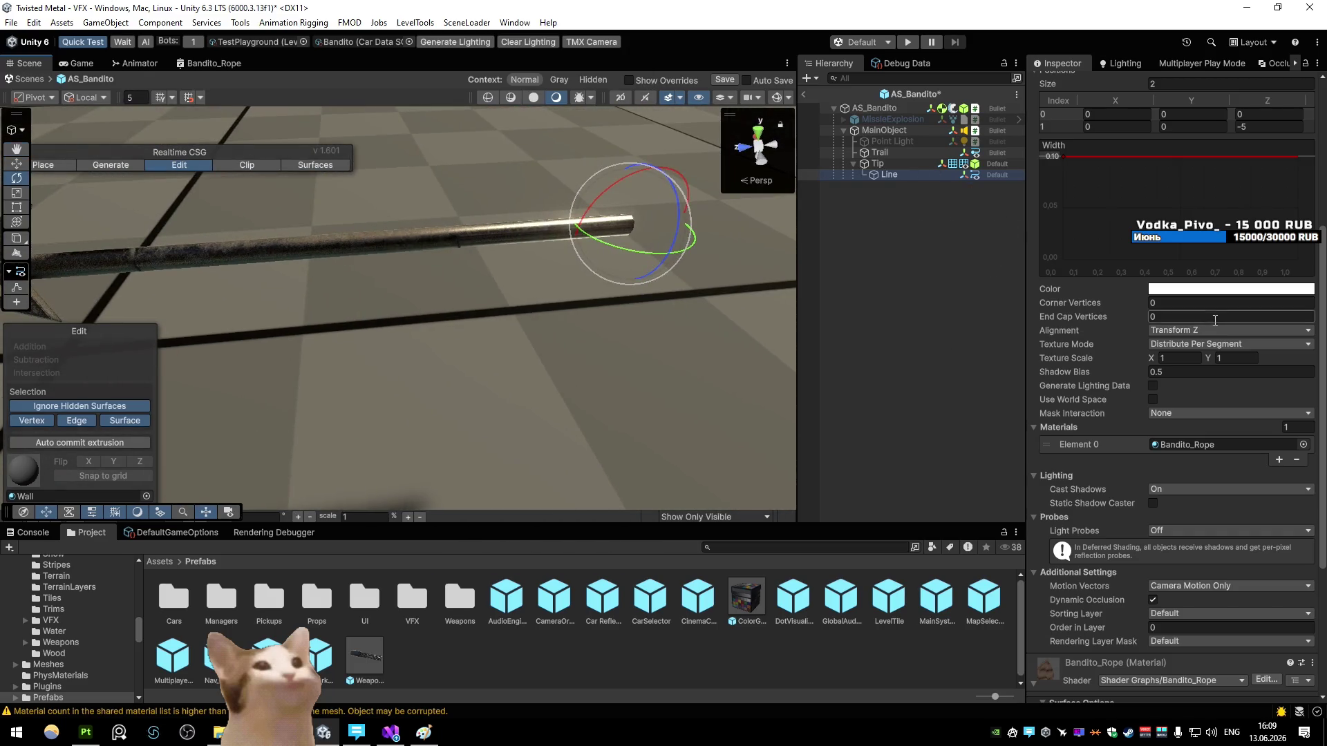
mouse_move(1056, 334)
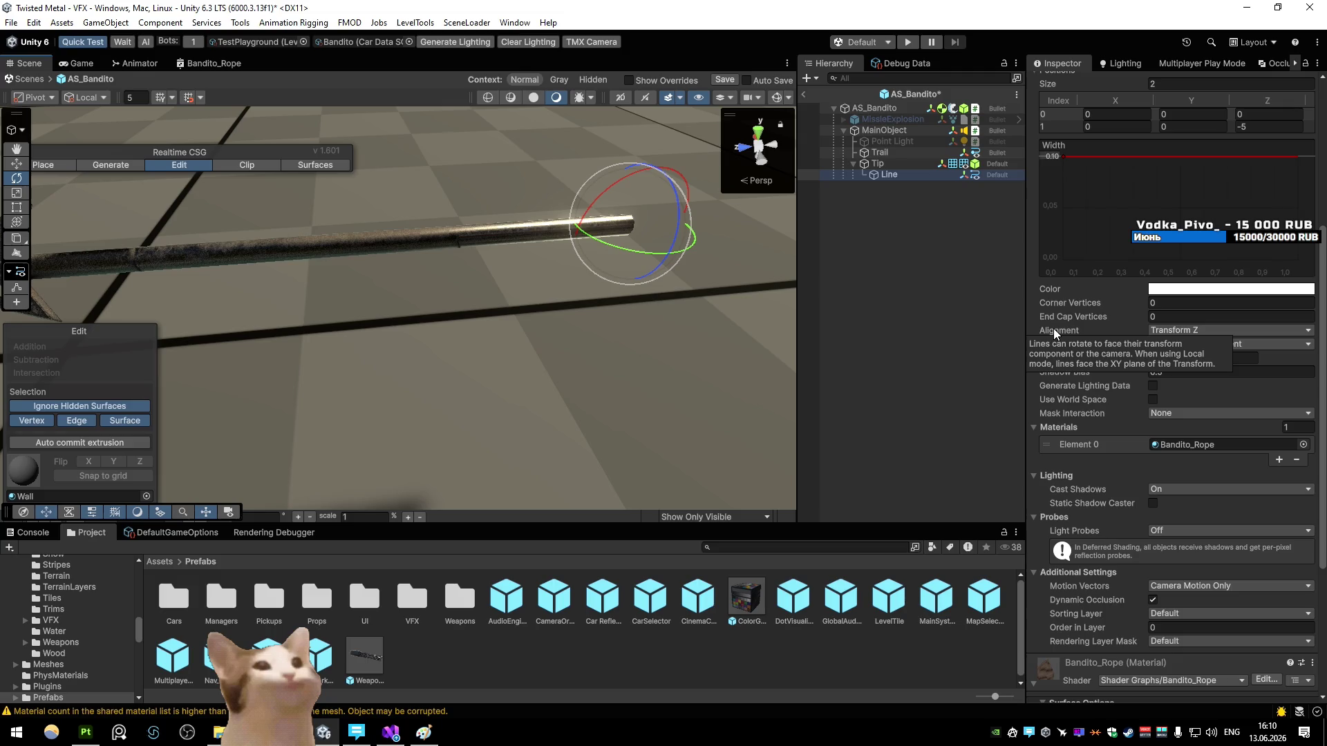
mouse_move(677, 207)
left_mouse_down()
mouse_move(235, 364)
mouse_move(533, 359)
mouse_move(370, 196)
mouse_move(311, 277)
mouse_move(325, 324)
mouse_move(326, 291)
left_mouse_up()
key("w")
mouse_move(462, 301)
left_mouse_down()
mouse_move(520, 296)
mouse_move(636, 241)
left_mouse_up()
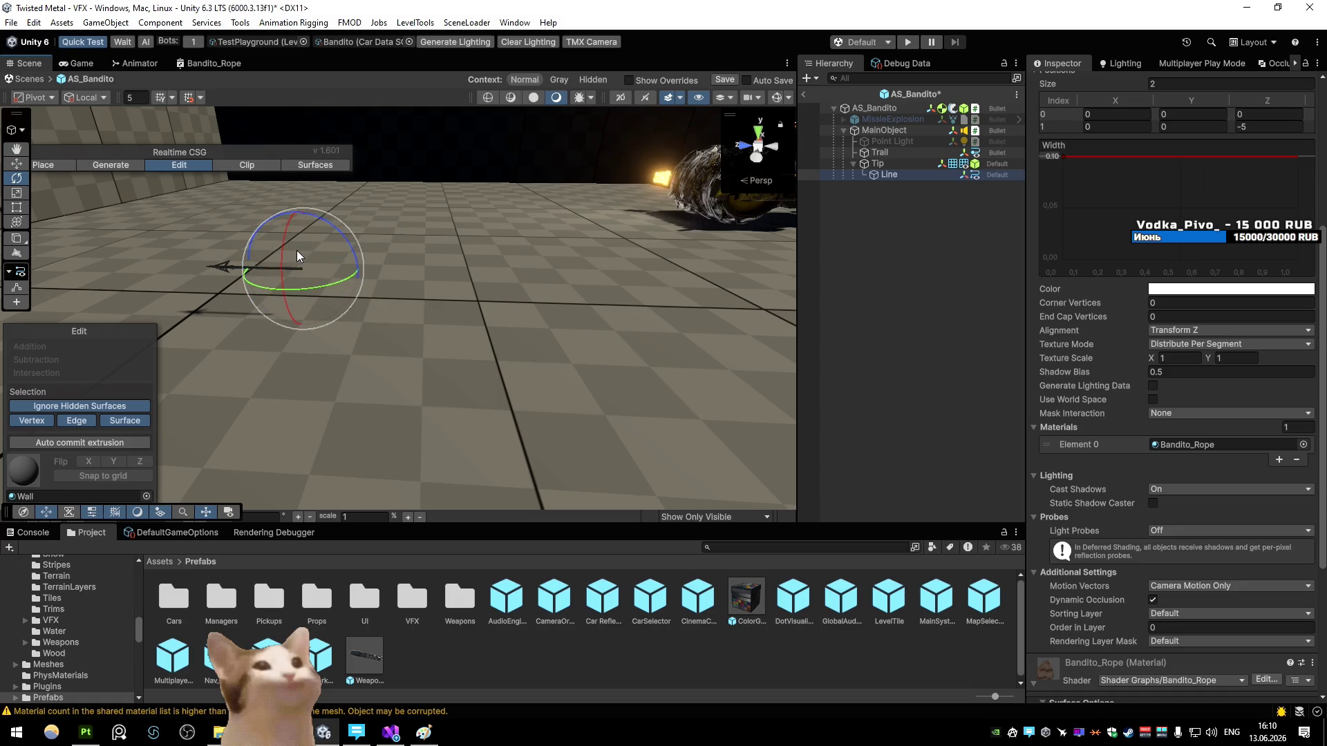
mouse_move(274, 295)
left_mouse_down()
mouse_move(266, 470)
mouse_move(312, 420)
left_mouse_up()
left_click_drag(340, 289, 502, 279)
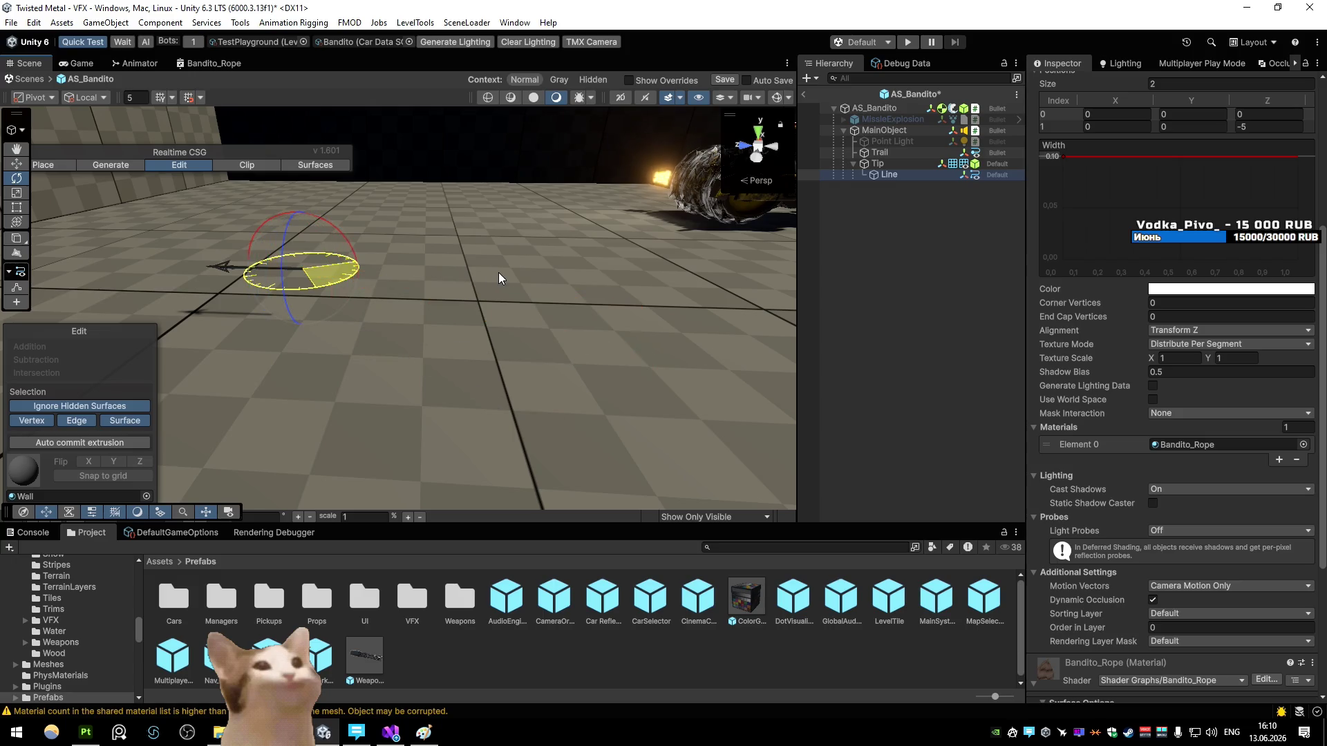
mouse_move(267, 361)
left_mouse_down()
mouse_move(270, 397)
mouse_move(287, 272)
mouse_move(411, 250)
left_mouse_up()
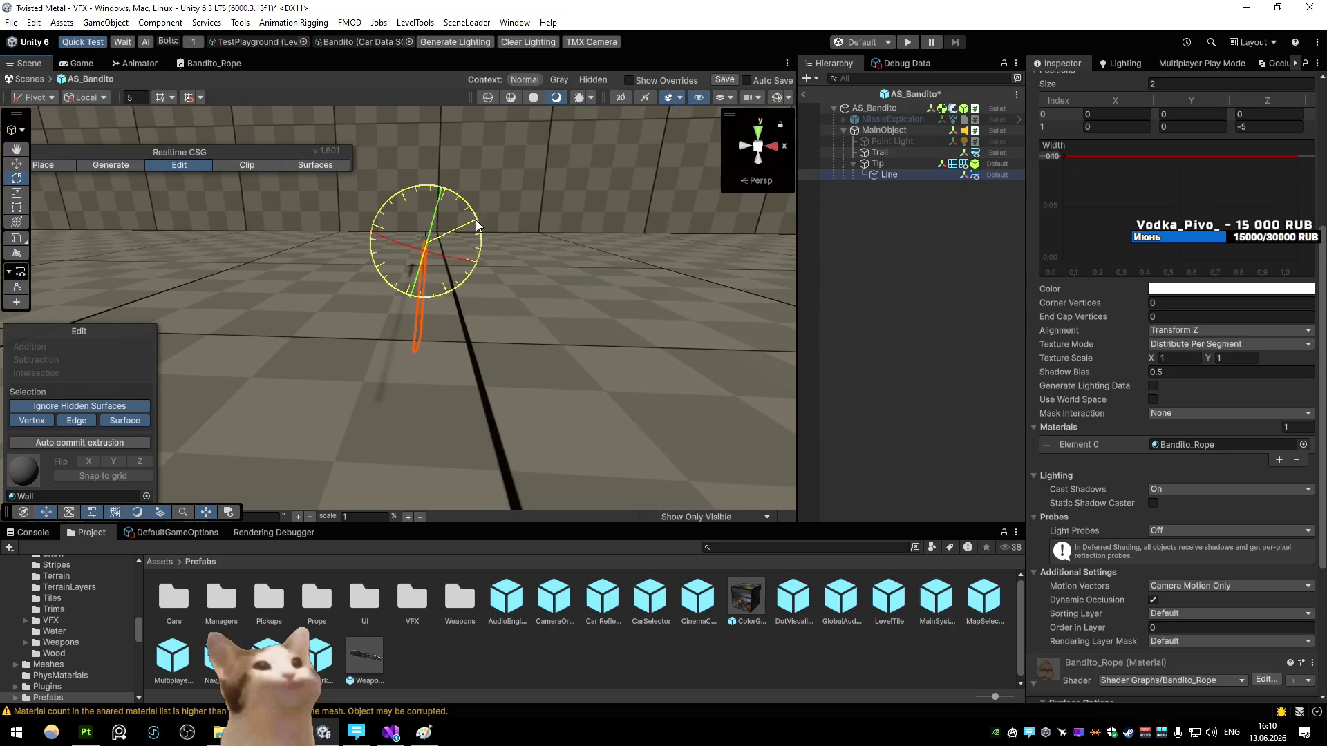
mouse_move(512, 268)
left_mouse_down()
mouse_move(617, 238)
mouse_move(550, 223)
mouse_move(537, 181)
mouse_move(435, 109)
mouse_move(402, 145)
mouse_move(504, 234)
mouse_move(444, 214)
mouse_move(341, 213)
mouse_move(422, 241)
mouse_move(446, 220)
left_mouse_up()
key("ctrl+d")
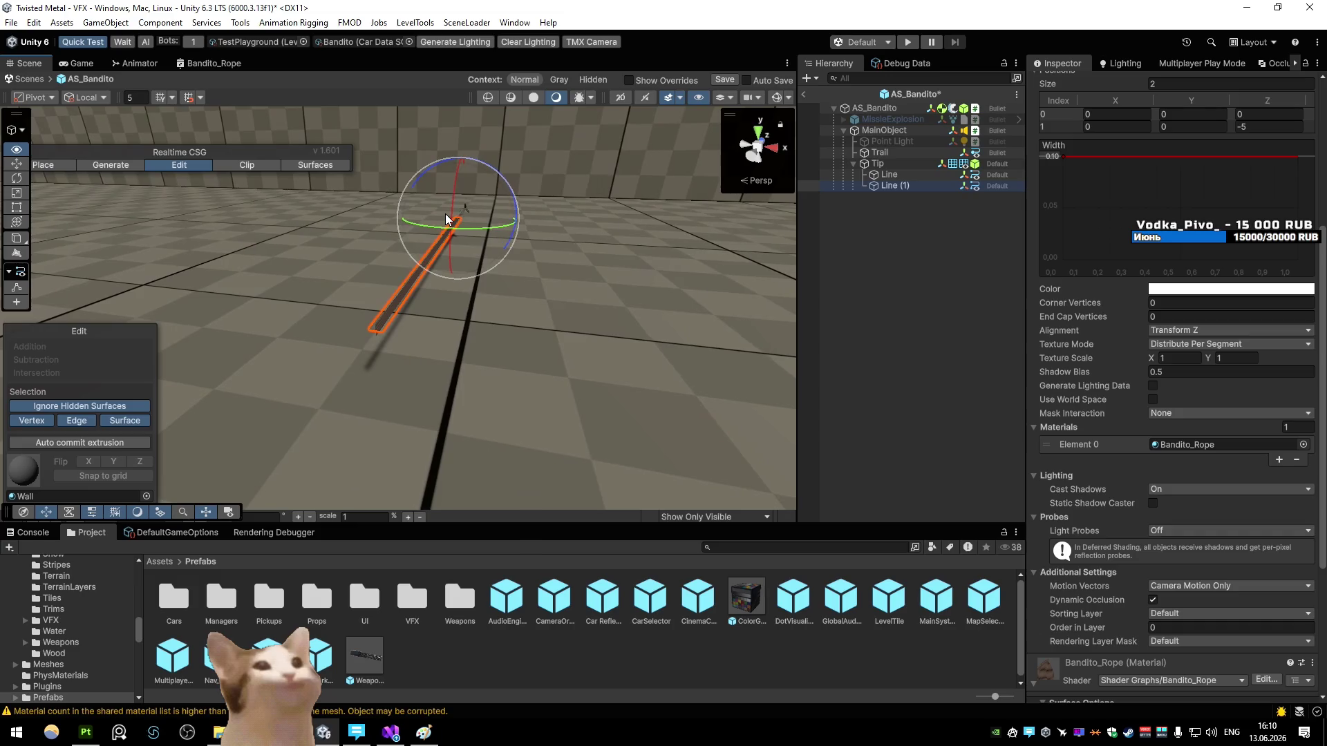
Step: Make the Bandito_Rope shader graph render both faces of the rope
left_click(899, 184)
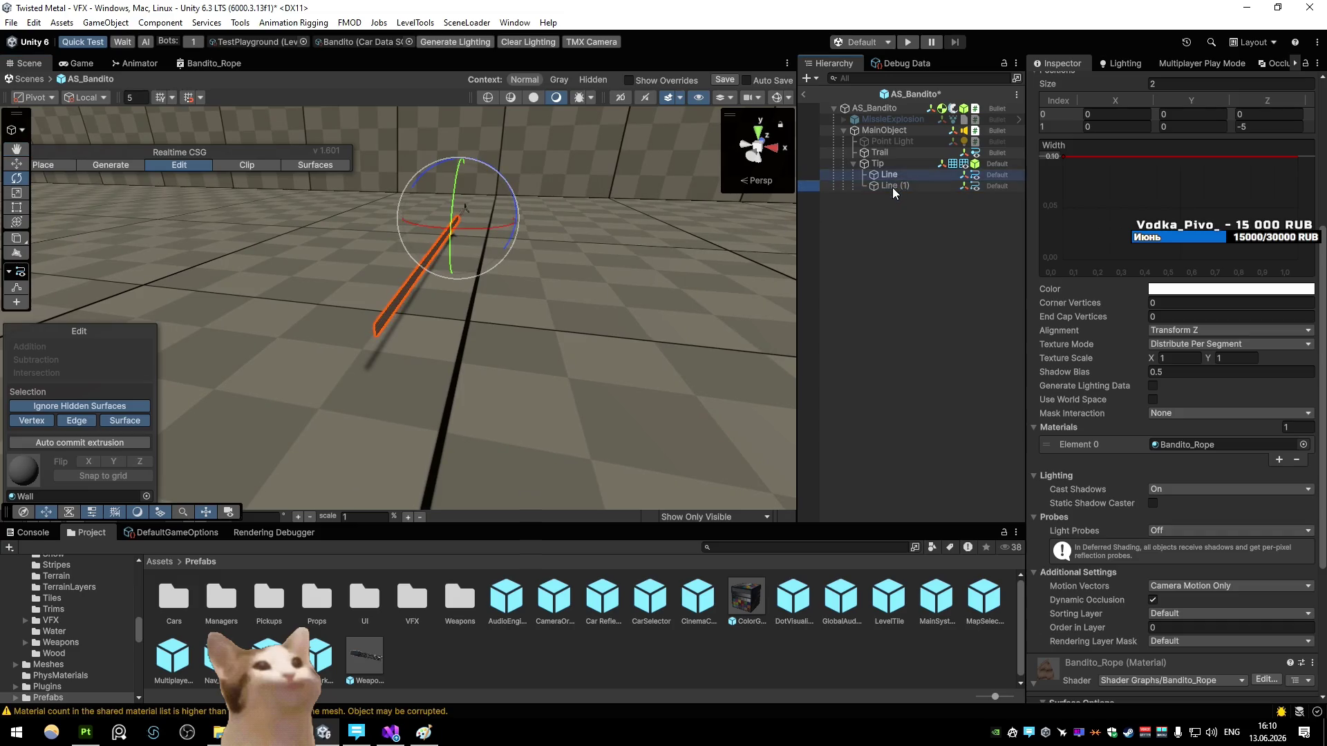
scroll(1184, 380, "down", 5)
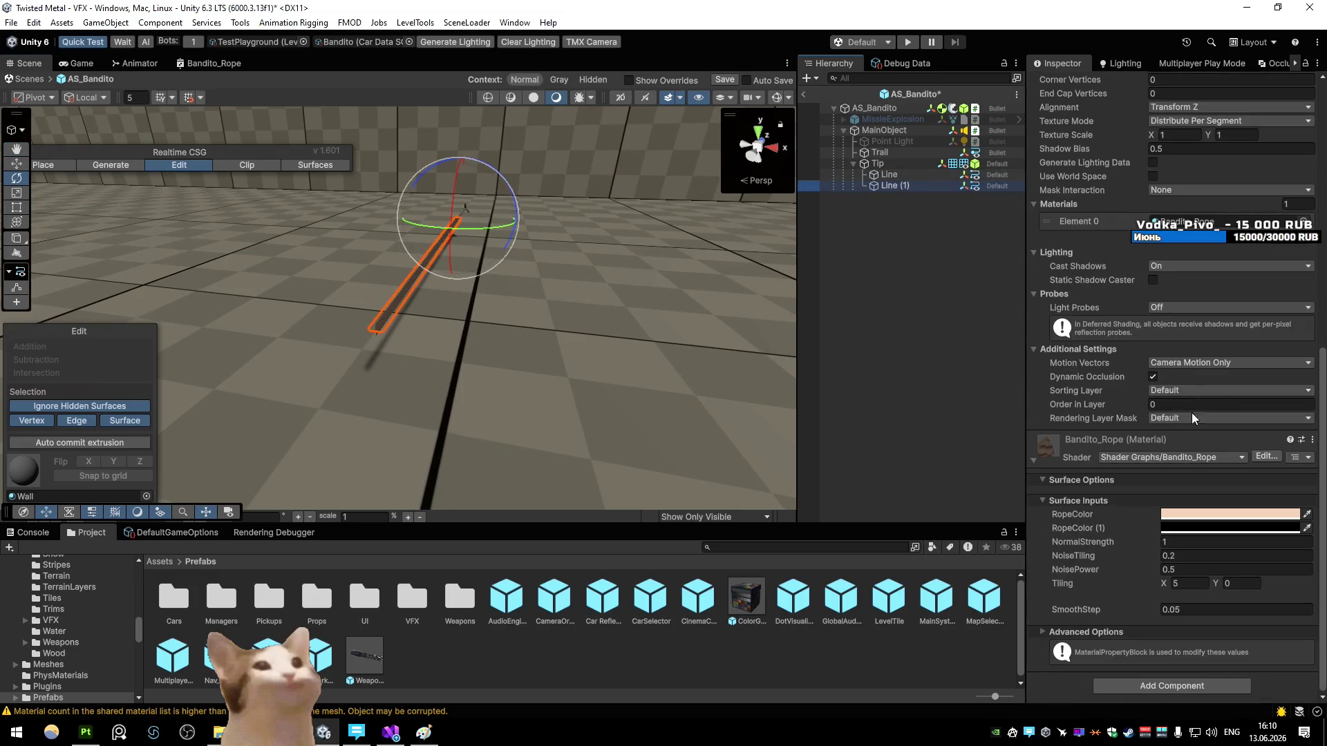
double_click(1217, 221)
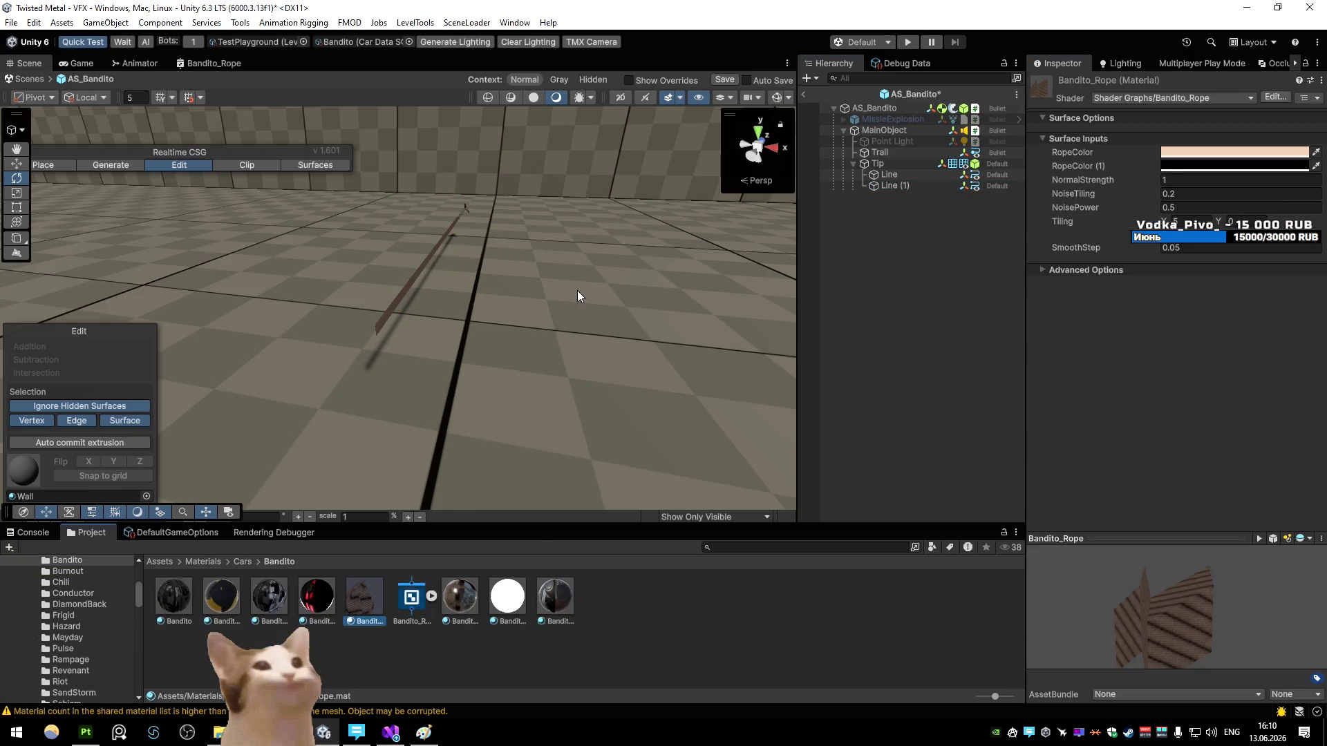
left_click(214, 62)
left_click(688, 278)
left_click(683, 323)
left_click(23, 64)
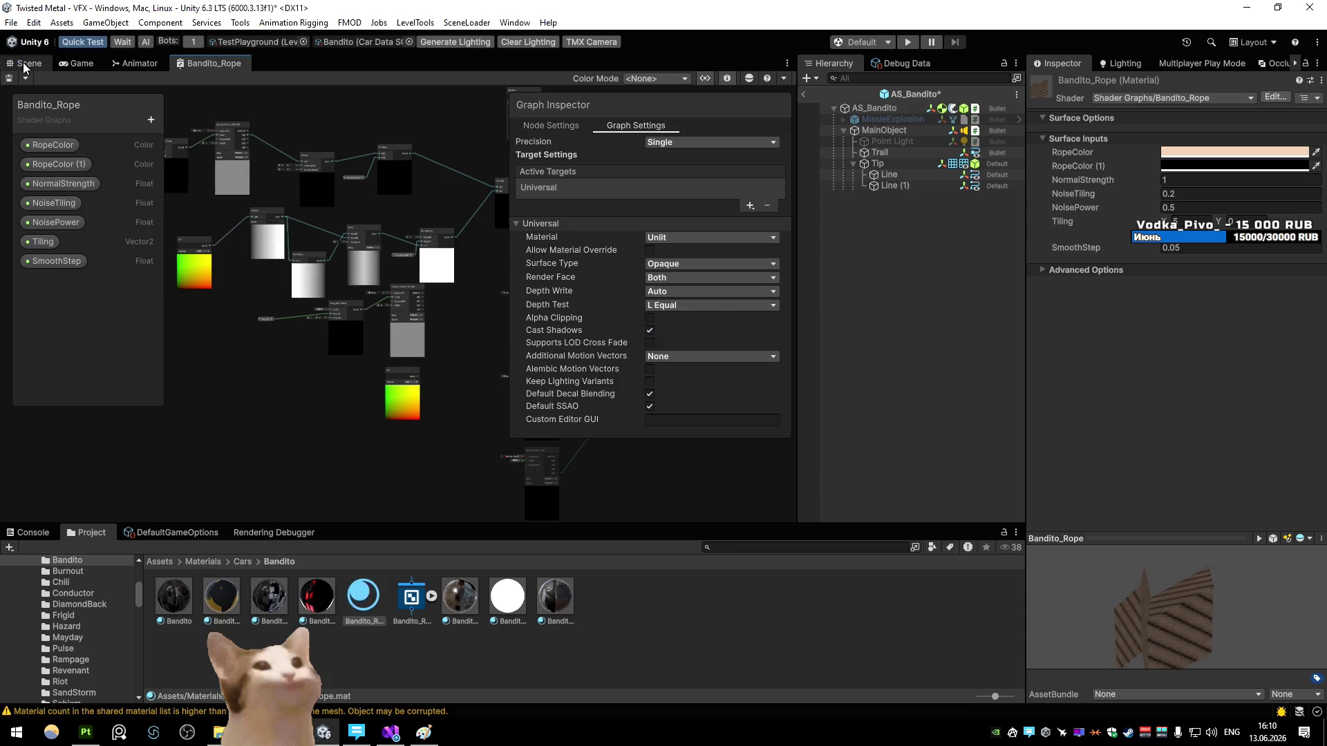
Step: Select the AS_Bandito projectile and open AltSpecial_Bandito_Projectile in the code editor
scroll(419, 245, "up", 3)
mouse_move(450, 226)
left_mouse_down()
mouse_move(525, 260)
mouse_move(260, 226)
mouse_move(400, 243)
mouse_move(730, 232)
mouse_move(616, 234)
left_mouse_up()
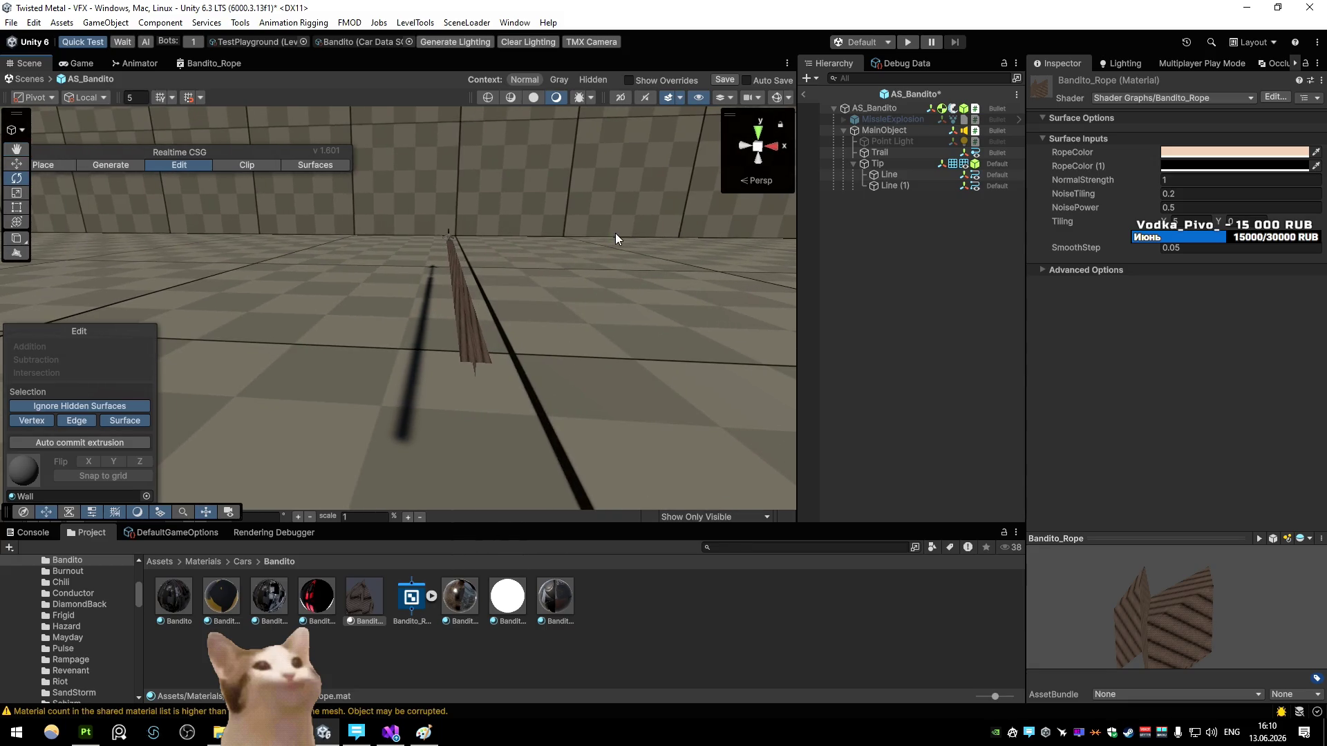
left_click(873, 111)
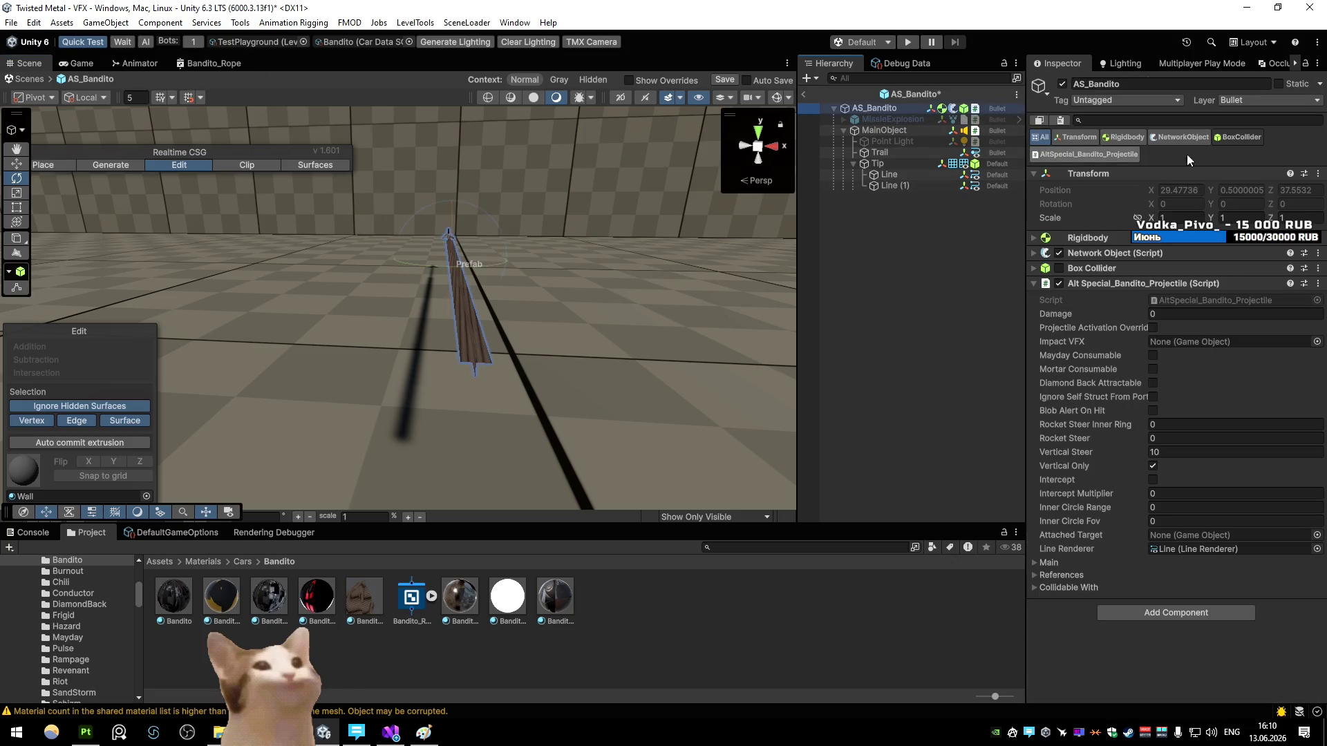
left_click(1220, 297)
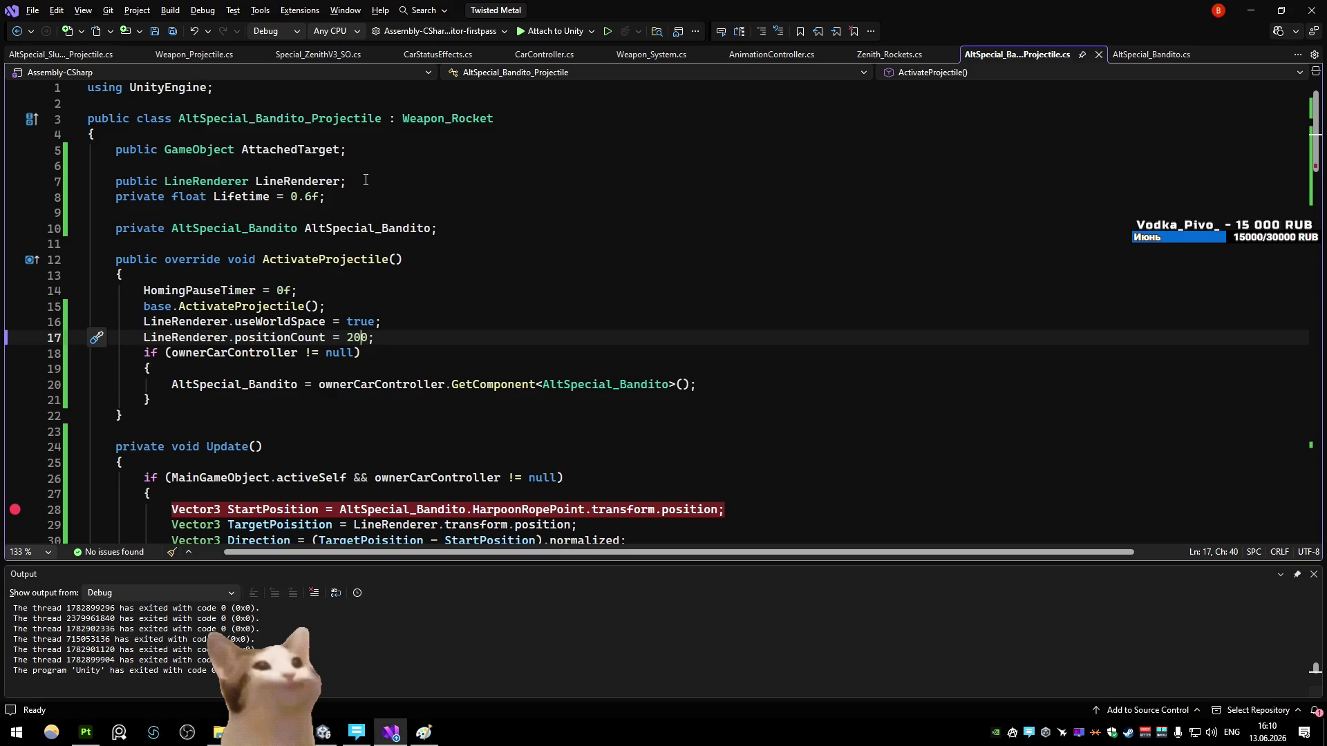
Step: Duplicate the LineRenderer field declaration as a new LineRenderer2 field
left_click(252, 181)
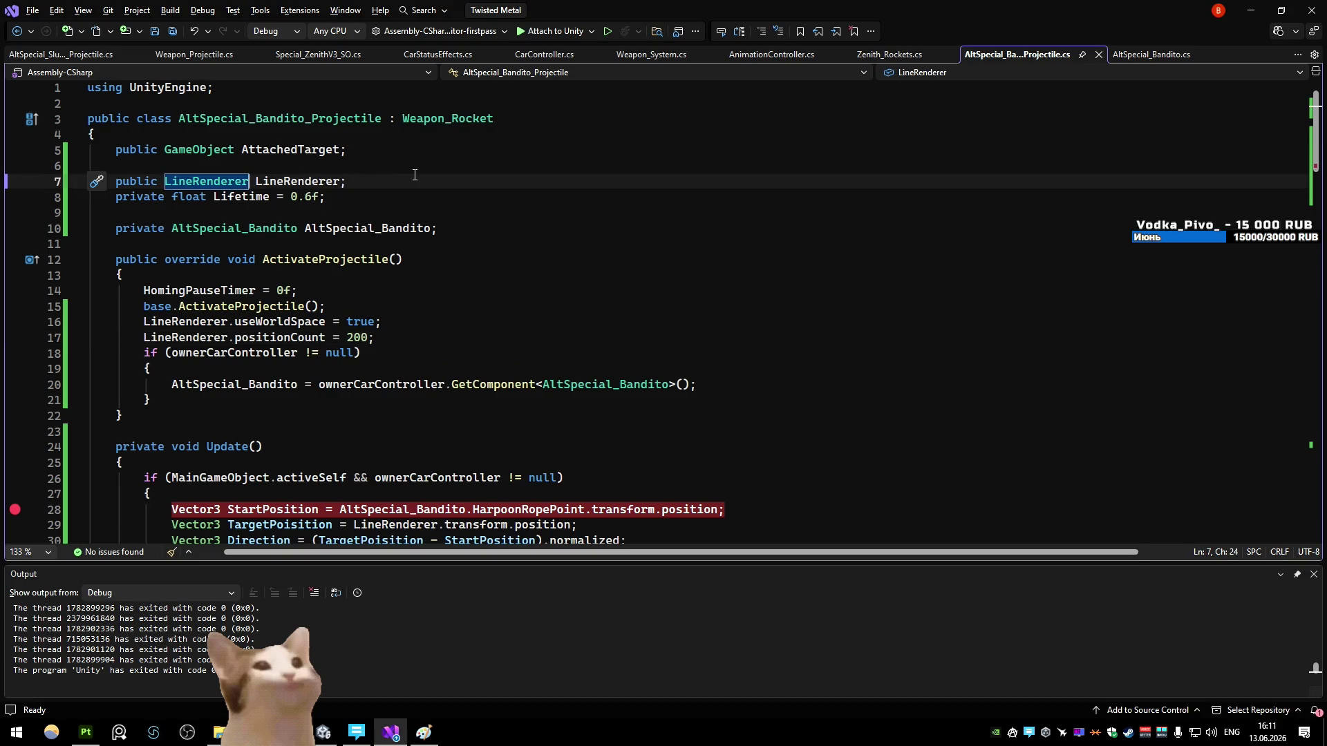
key("ctrl+d")
key("Left")
type("2")
double_click(327, 201)
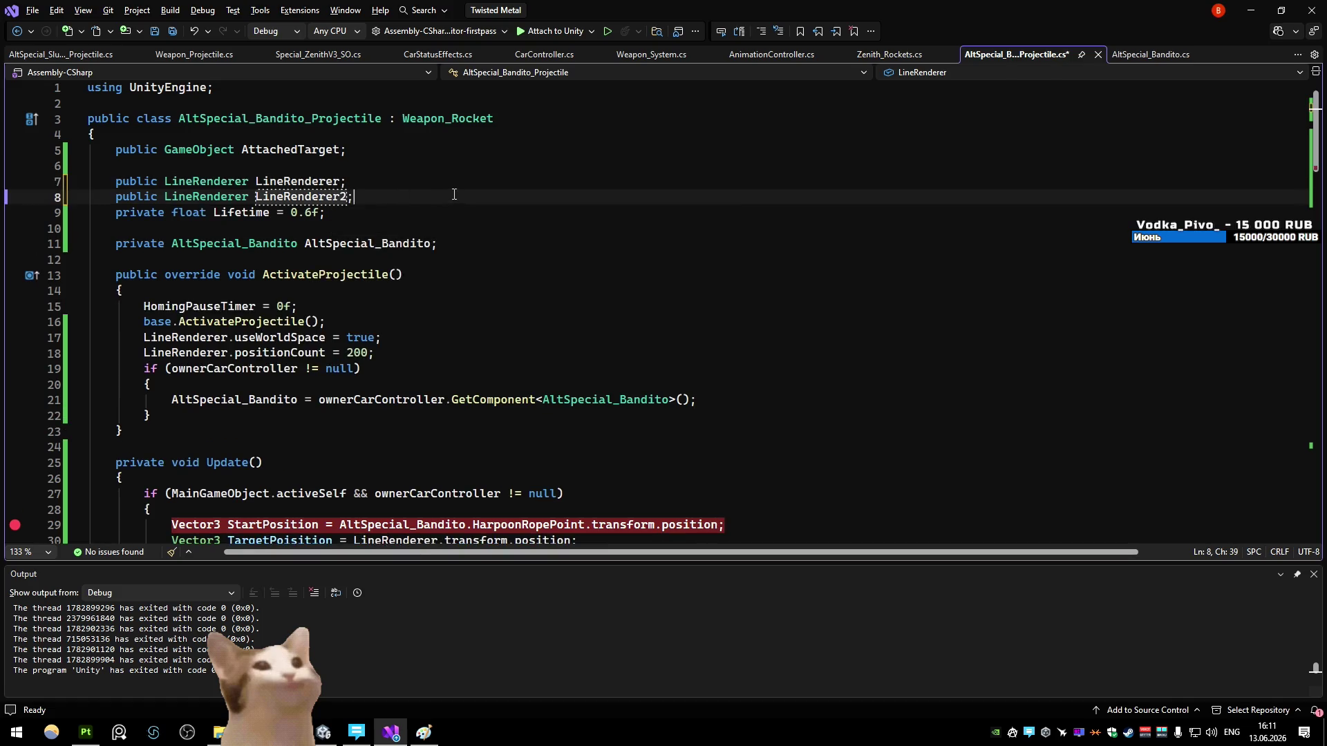
double_click(297, 181)
Step: Copy the useWorldSpace and positionCount setup lines for LineRenderer2
scroll(456, 223, "down", 2)
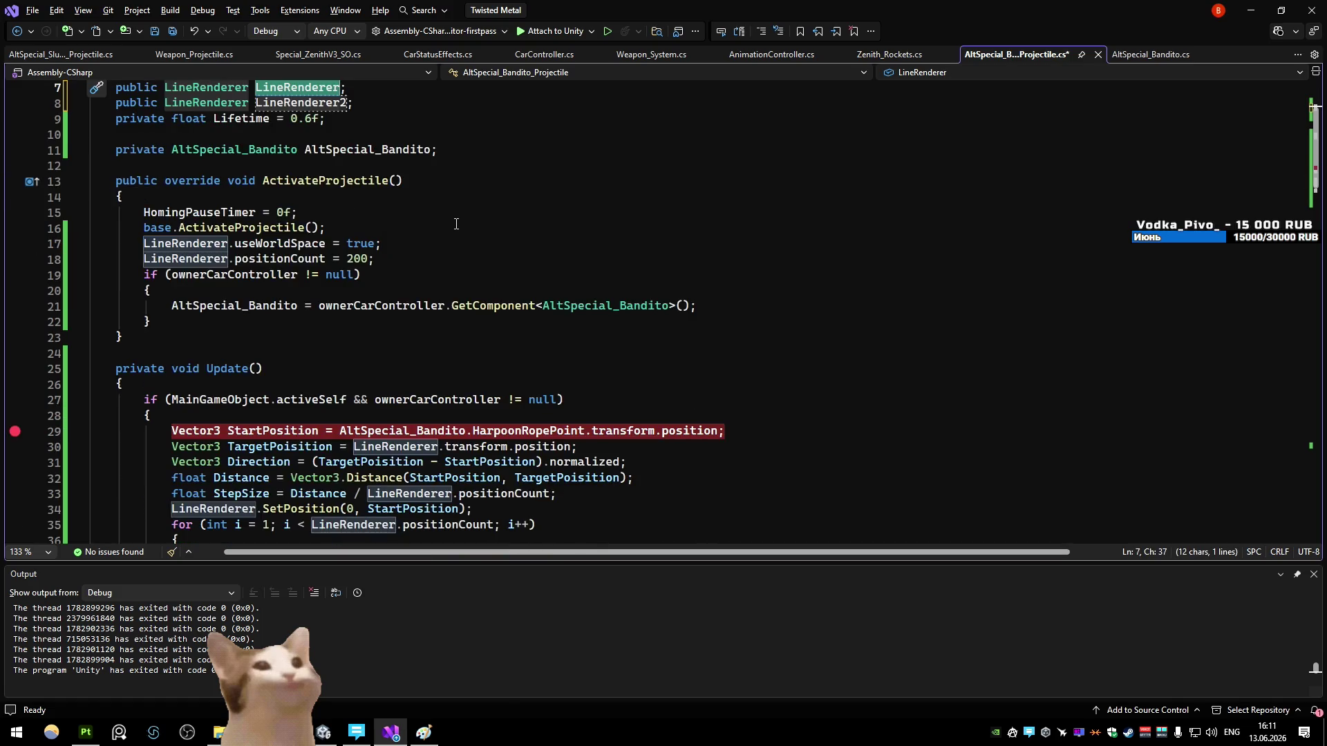
scroll(453, 221, "up", 2)
left_click(405, 354)
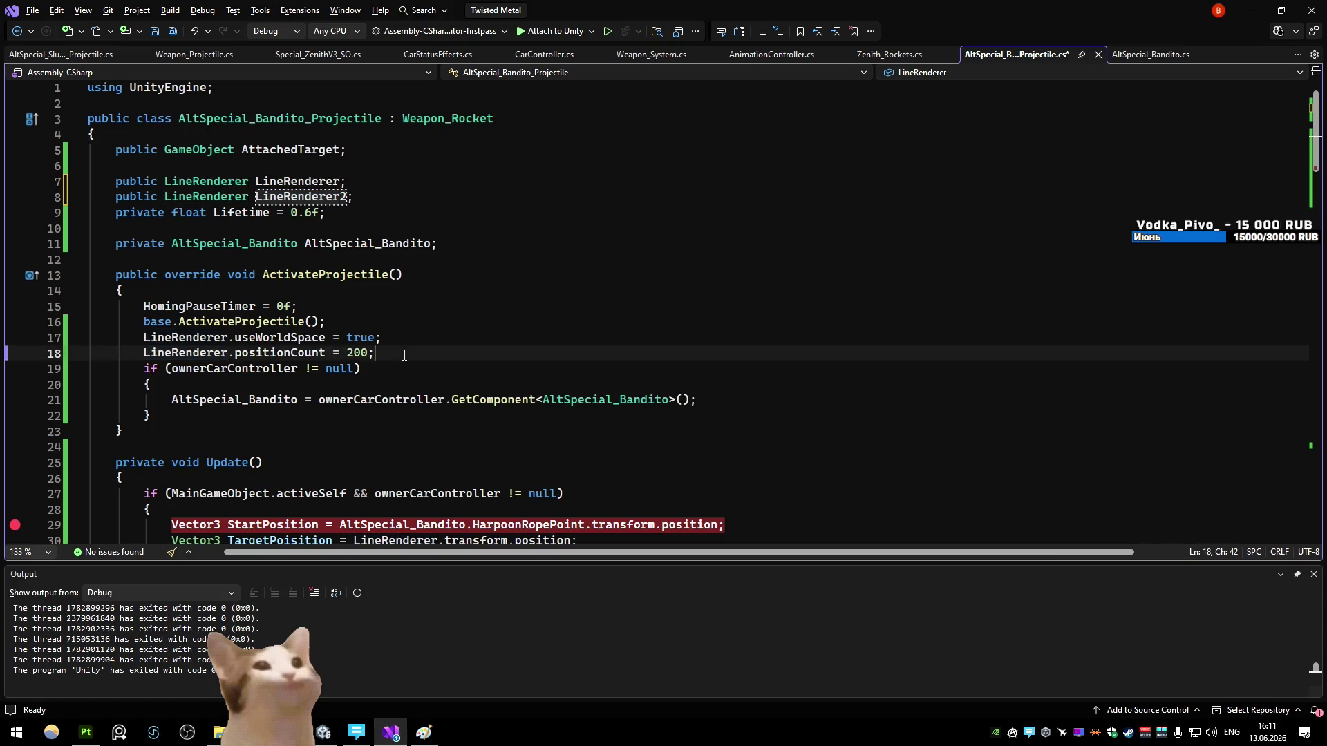
mouse_move(420, 355)
left_mouse_down()
mouse_move(235, 354)
mouse_move(143, 322)
mouse_move(59, 343)
left_mouse_up()
key("ctrl+d")
left_click(228, 368)
left_click(228, 384, "alt+shift")
type("2")
left_click(406, 368)
Step: Change the LineRenderer field's type to a LineRenderer[] array
scroll(407, 369, "down", 4)
left_click(381, 285)
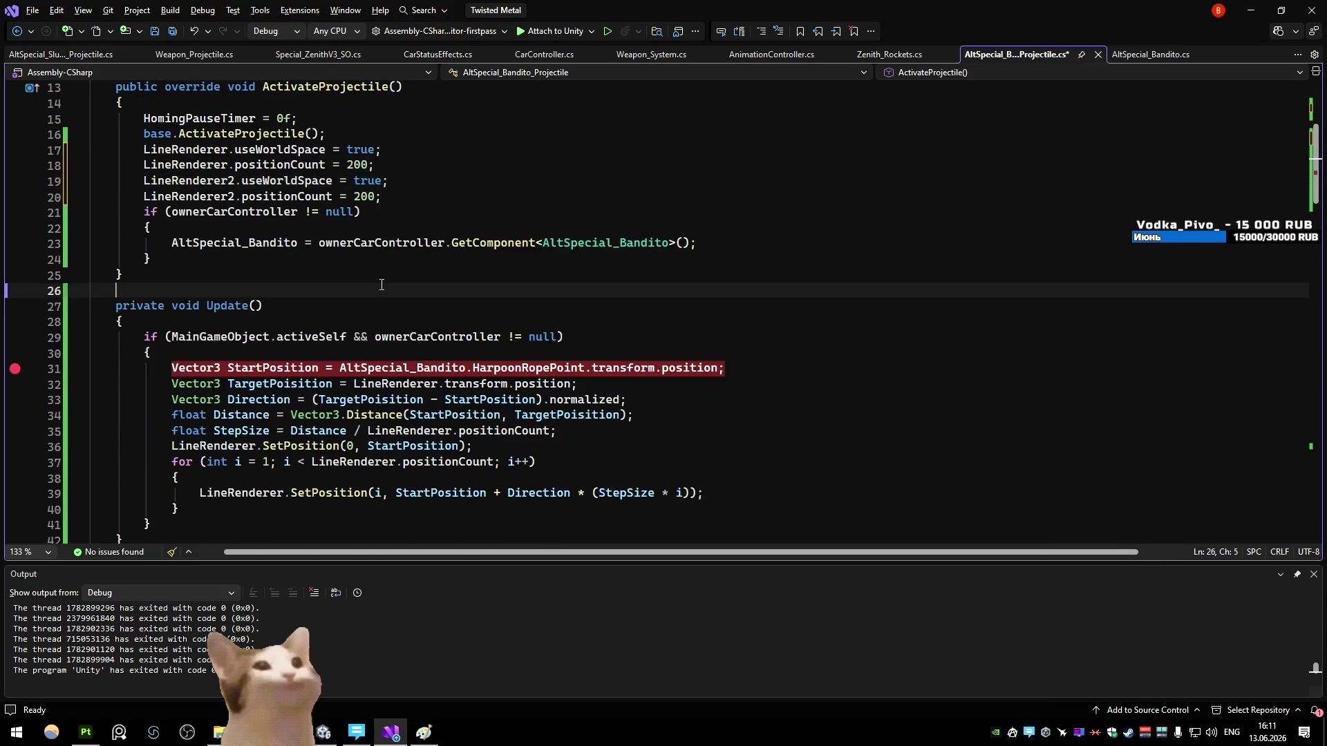
scroll(382, 285, "down", 3)
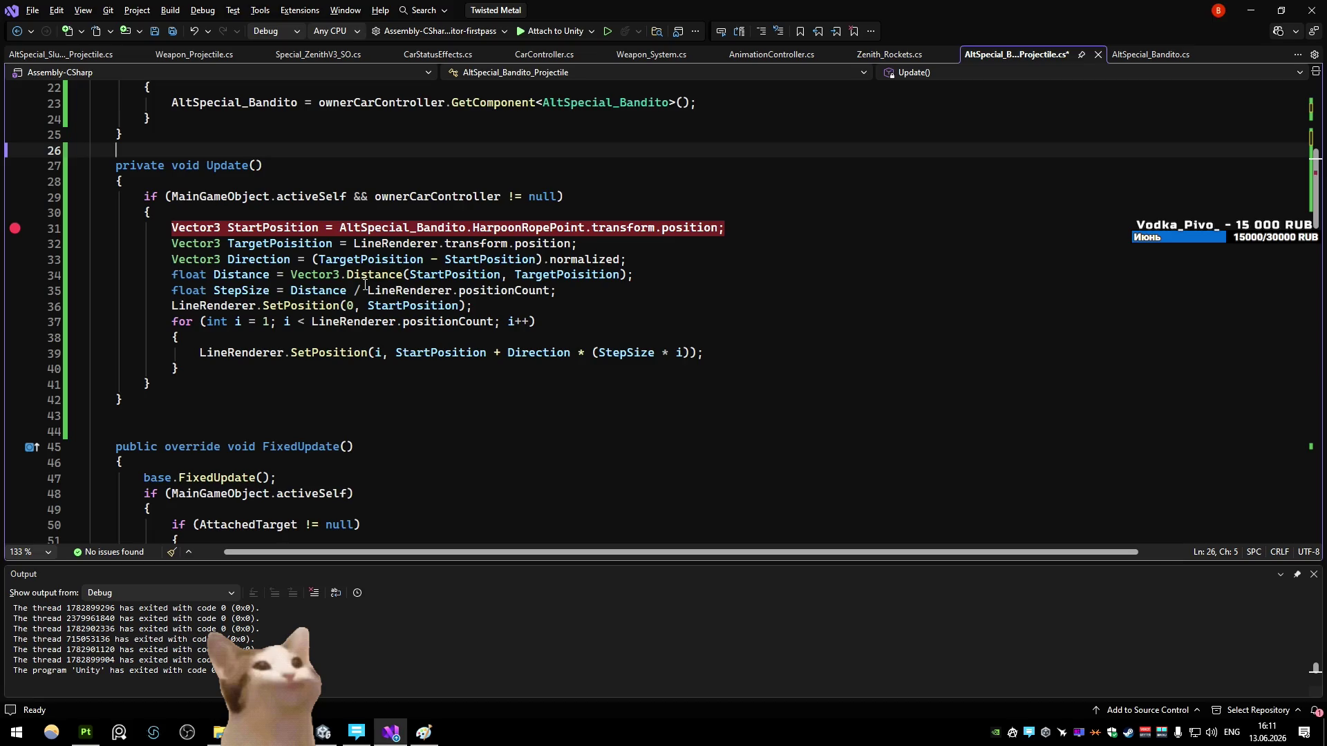
double_click(395, 243)
mouse_move(182, 369)
left_mouse_down()
mouse_move(76, 291)
mouse_move(61, 233)
left_mouse_up()
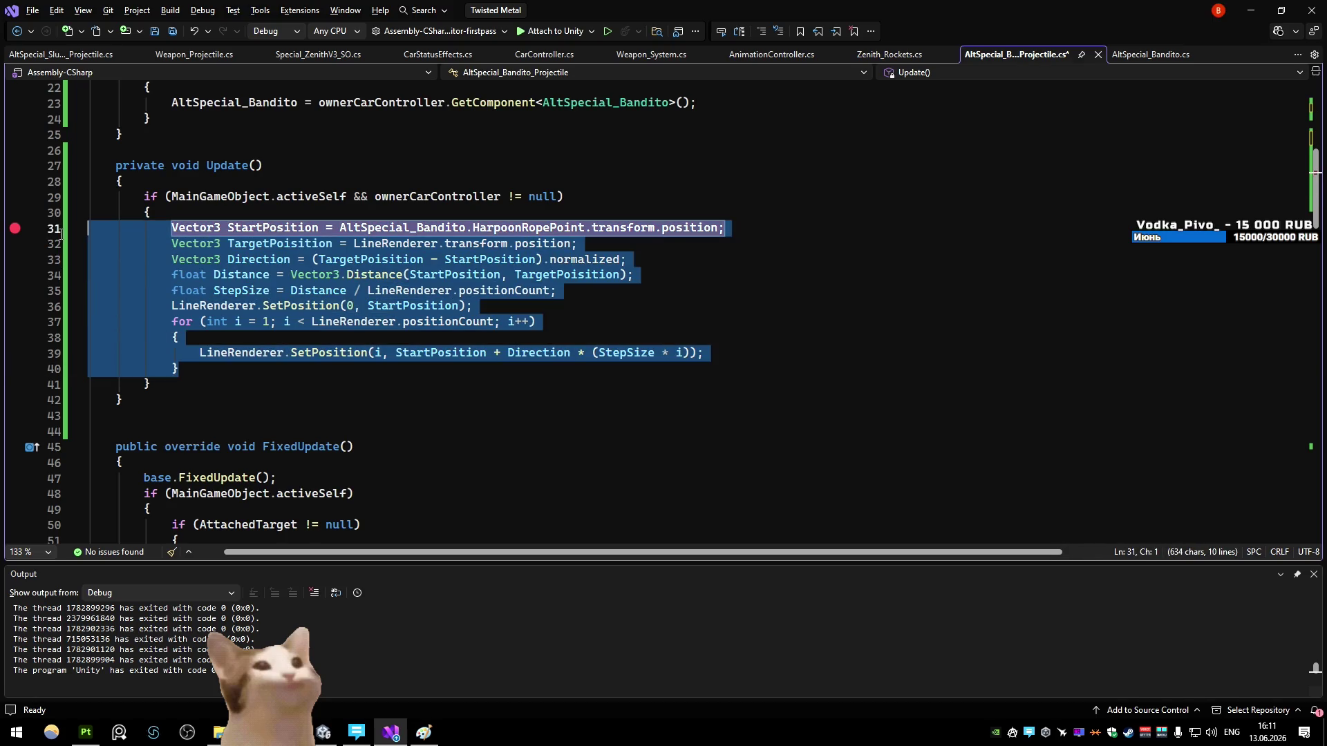
left_click(314, 321, "ctrl")
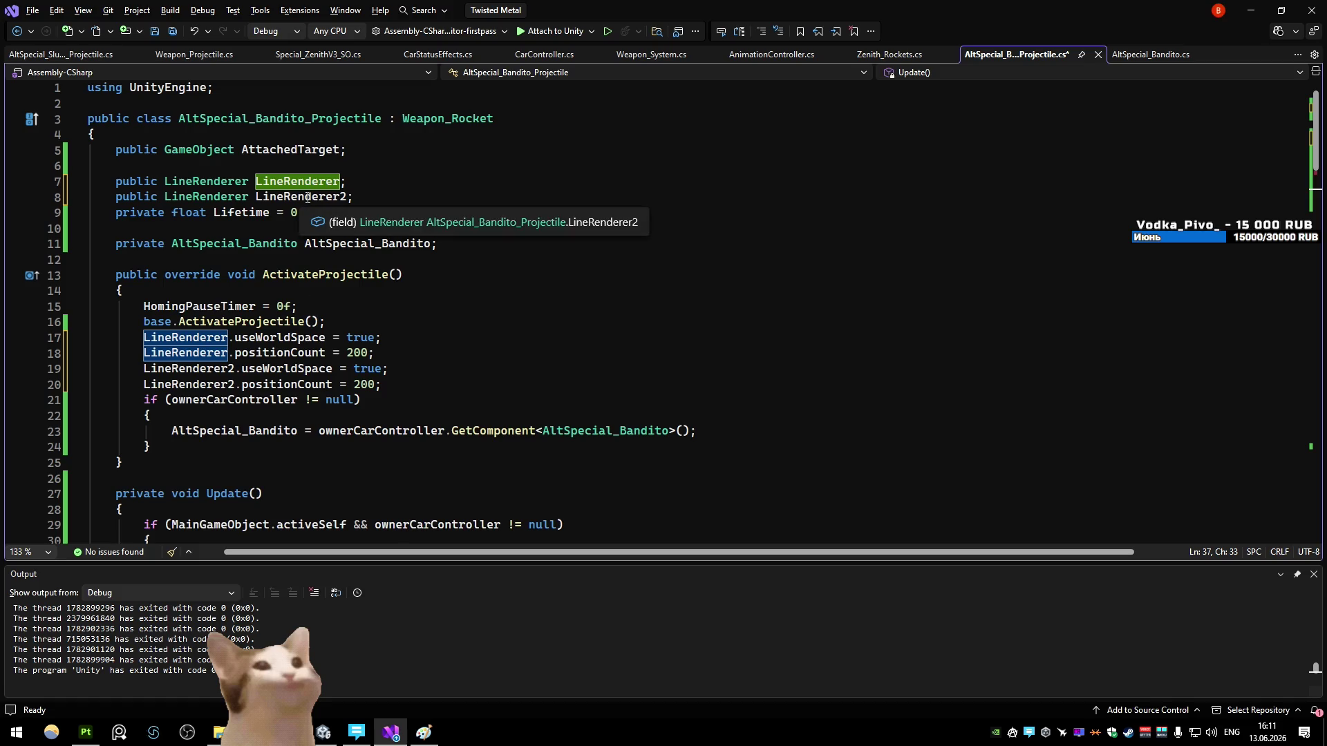
left_click(249, 181)
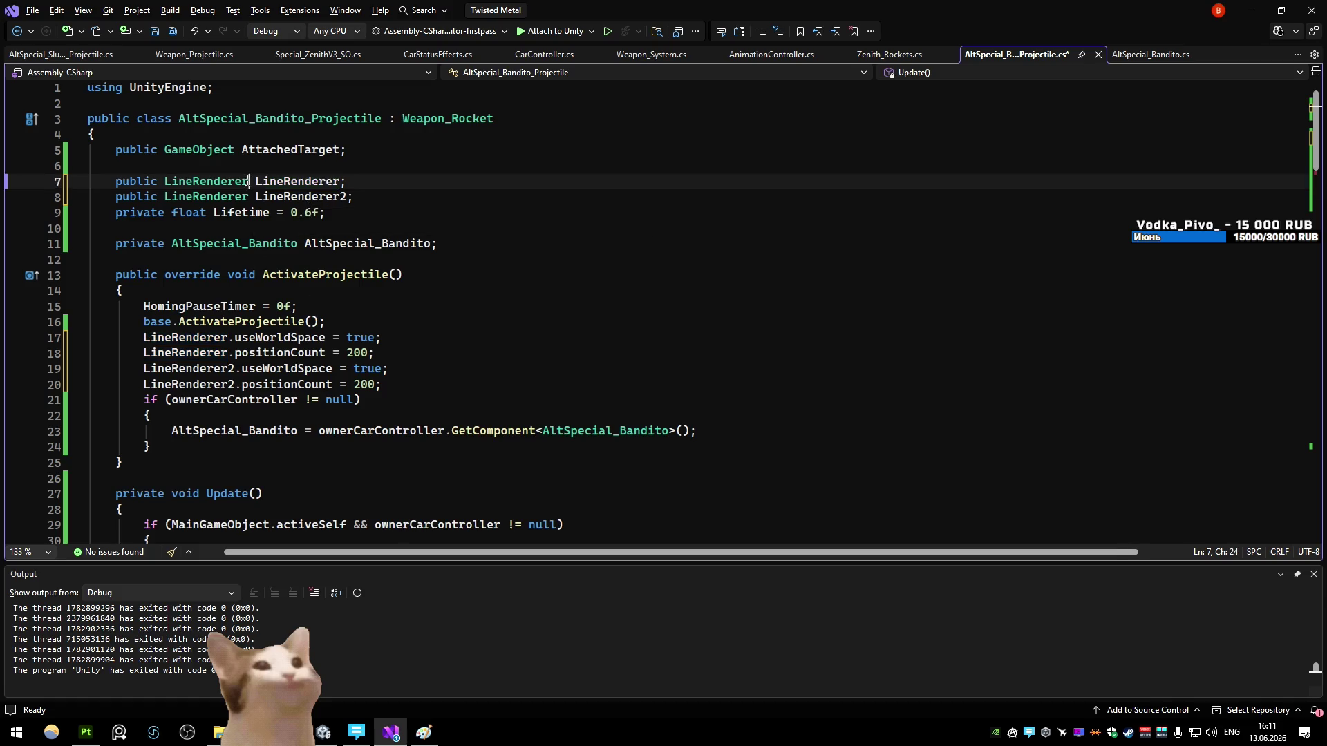
type("[]")
left_click_drag(362, 181, 355, 197)
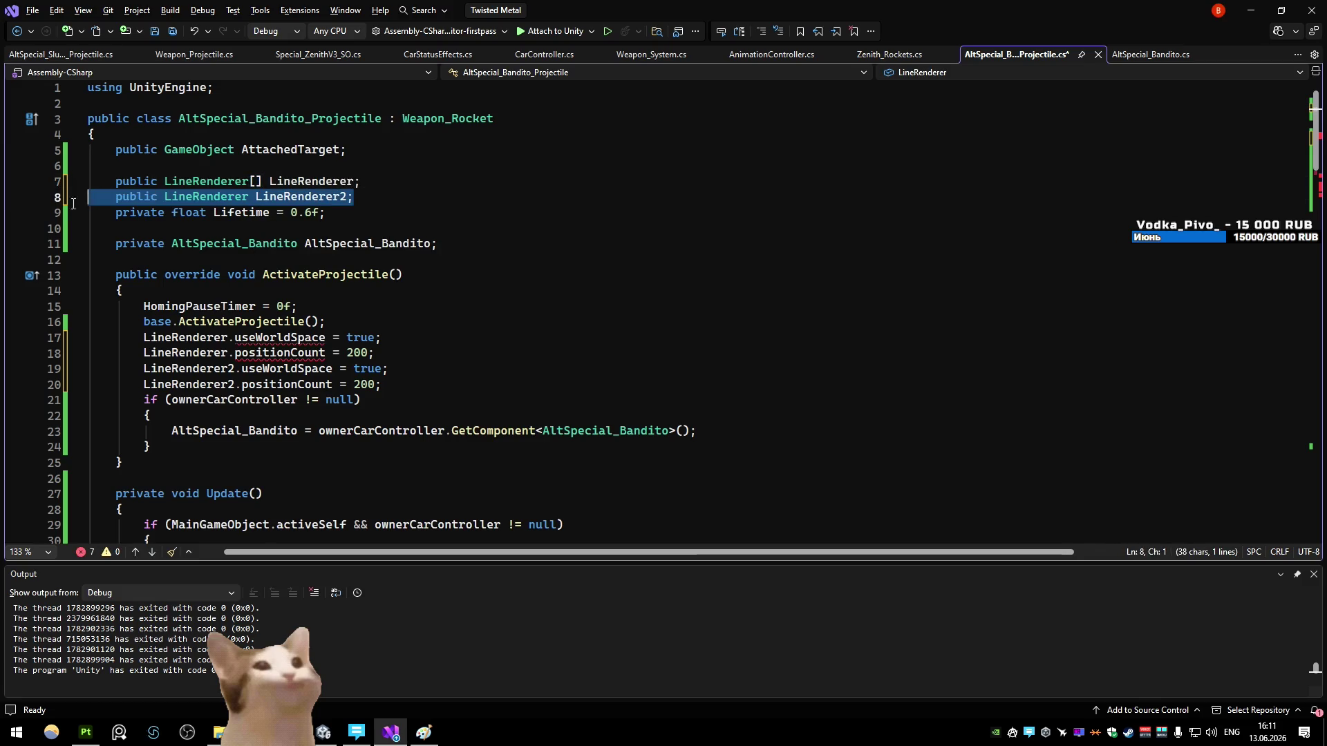
Step: Delete the LineRenderer2 field and add a for loop over LineRenderer.Length in ActivateProjectile
key("Delete")
left_click(351, 304)
key("Return")
type("for")
key("Tab")
key("Tab")
type("int i = 0; i < length; i++)")
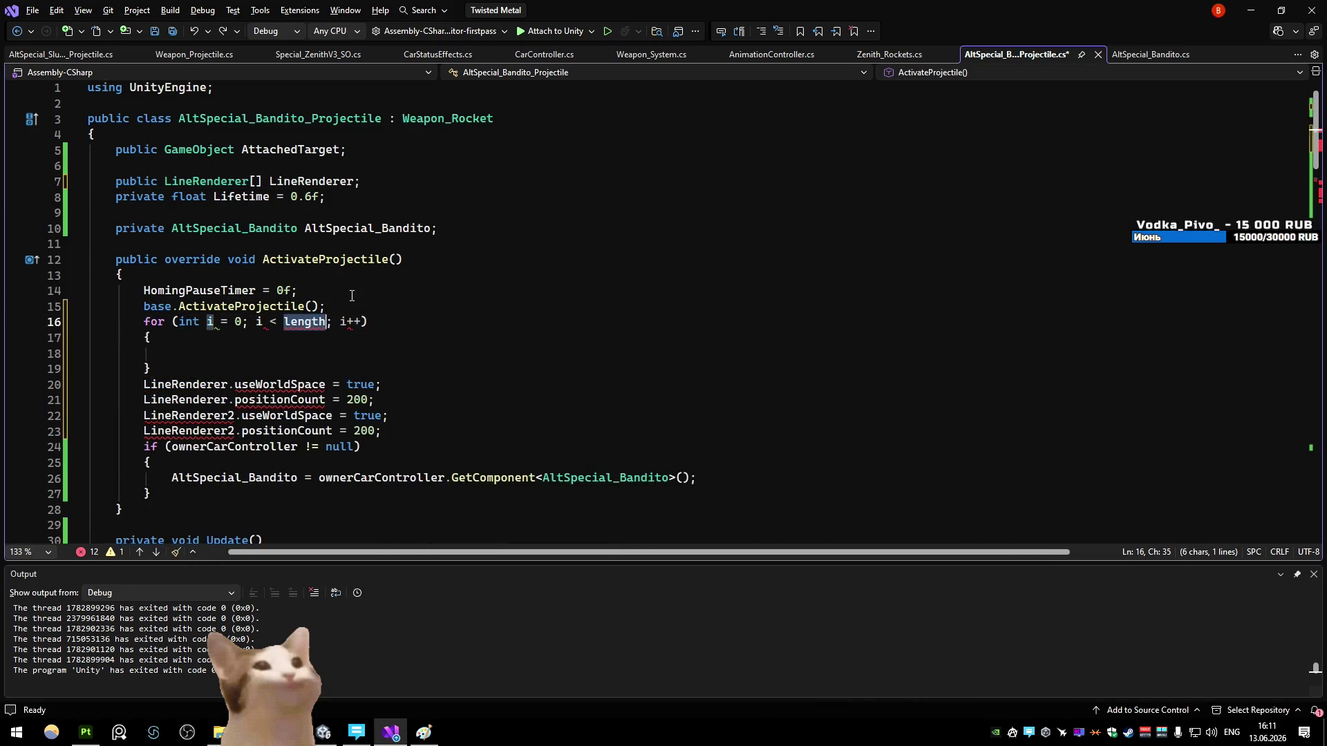
key("Tab")
type("LineRenderer.")
key("Tab")
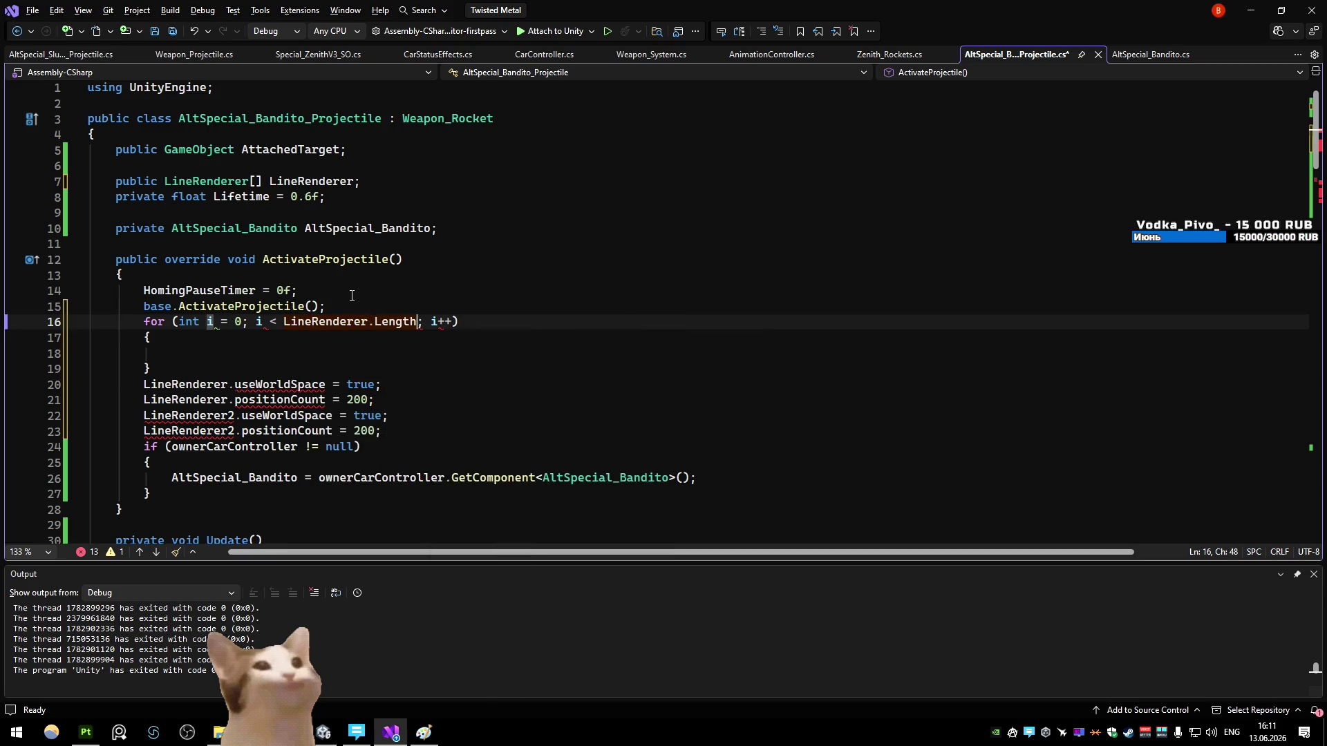
Step: Move the setup lines into the loop and rename LineRenderer2 back to LineRenderer
mouse_move(382, 430)
left_mouse_down()
mouse_move(38, 407)
mouse_move(27, 384)
left_mouse_up()
key("ctrl+x")
left_click(258, 354)
key("ctrl+v")
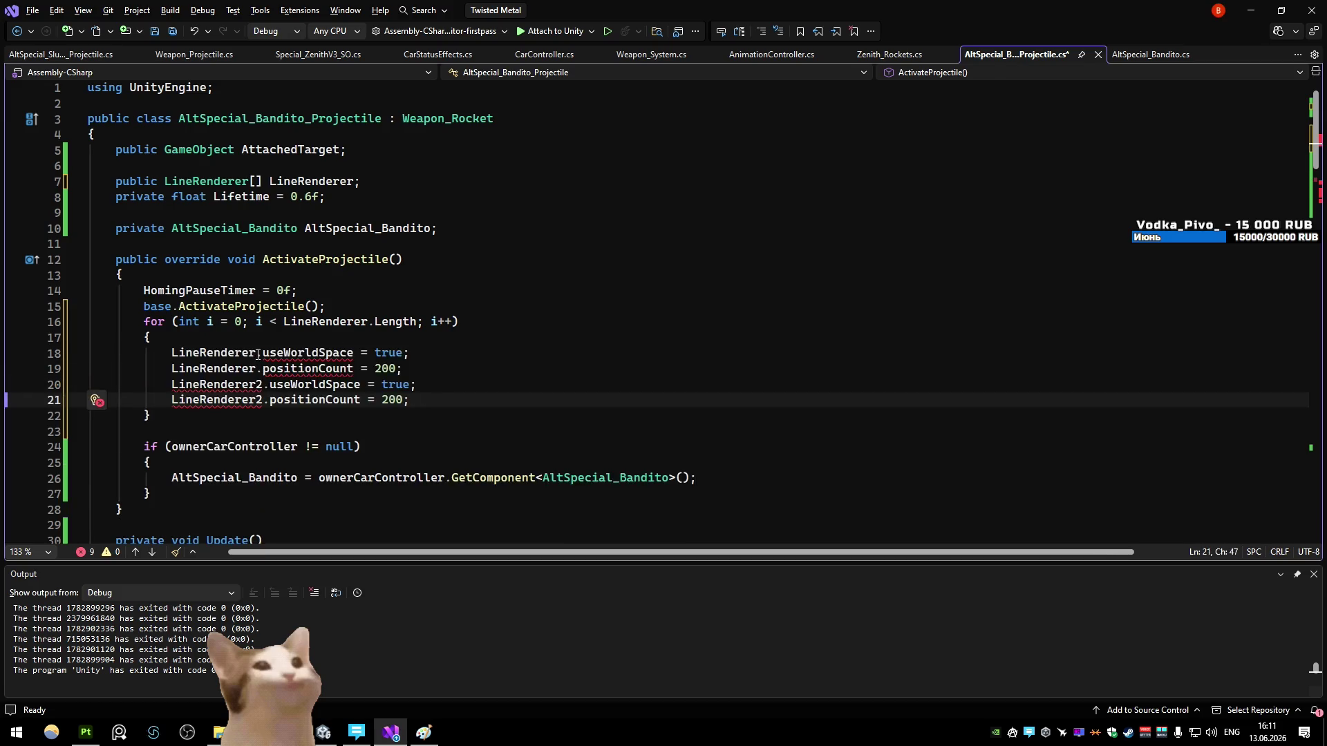
left_click(266, 385)
key("BackSpace")
left_click(266, 399)
key("BackSpace")
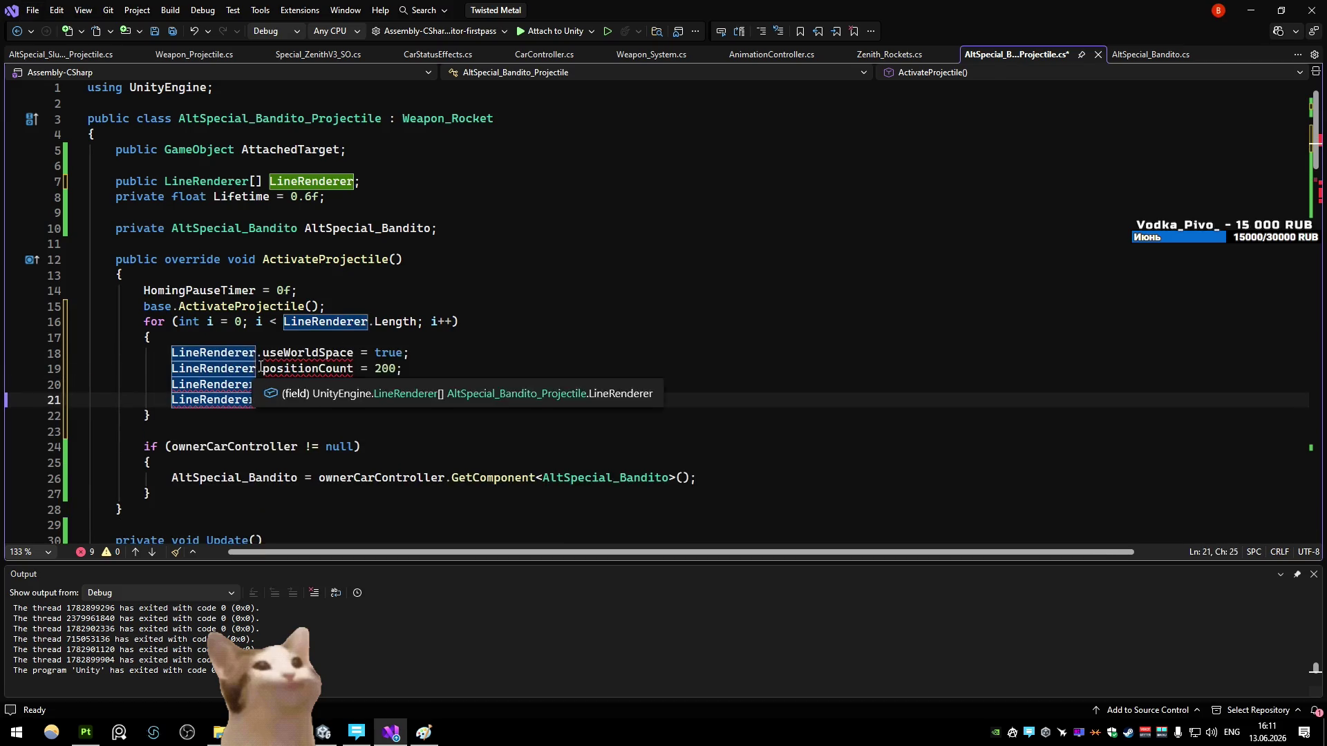
Step: Remove the duplicate setup lines and index both remaining lines with LineRenderer[i]
left_click_drag(258, 355, 257, 401)
left_click_drag(408, 399, 90, 384)
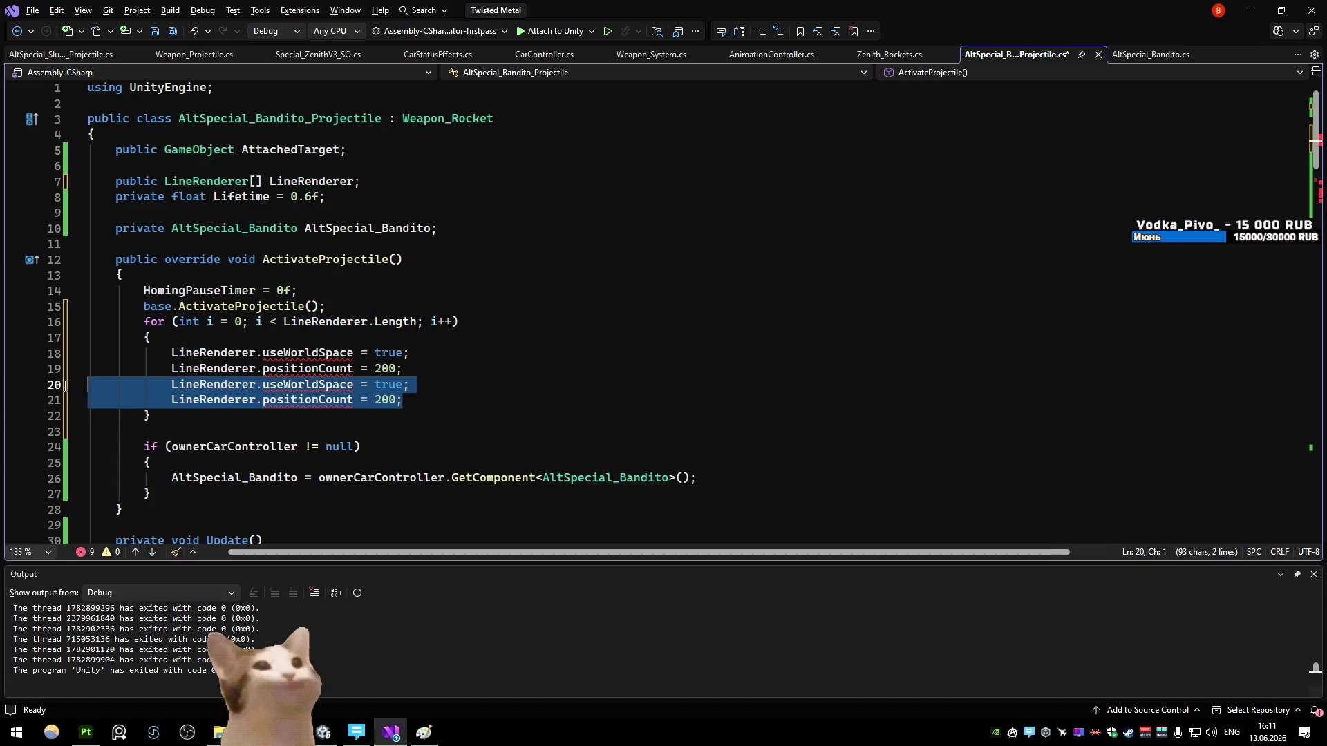
key("BackSpace")
key("BackSpace")
left_click_drag(257, 352, 262, 368)
key("Left")
type("[i]")
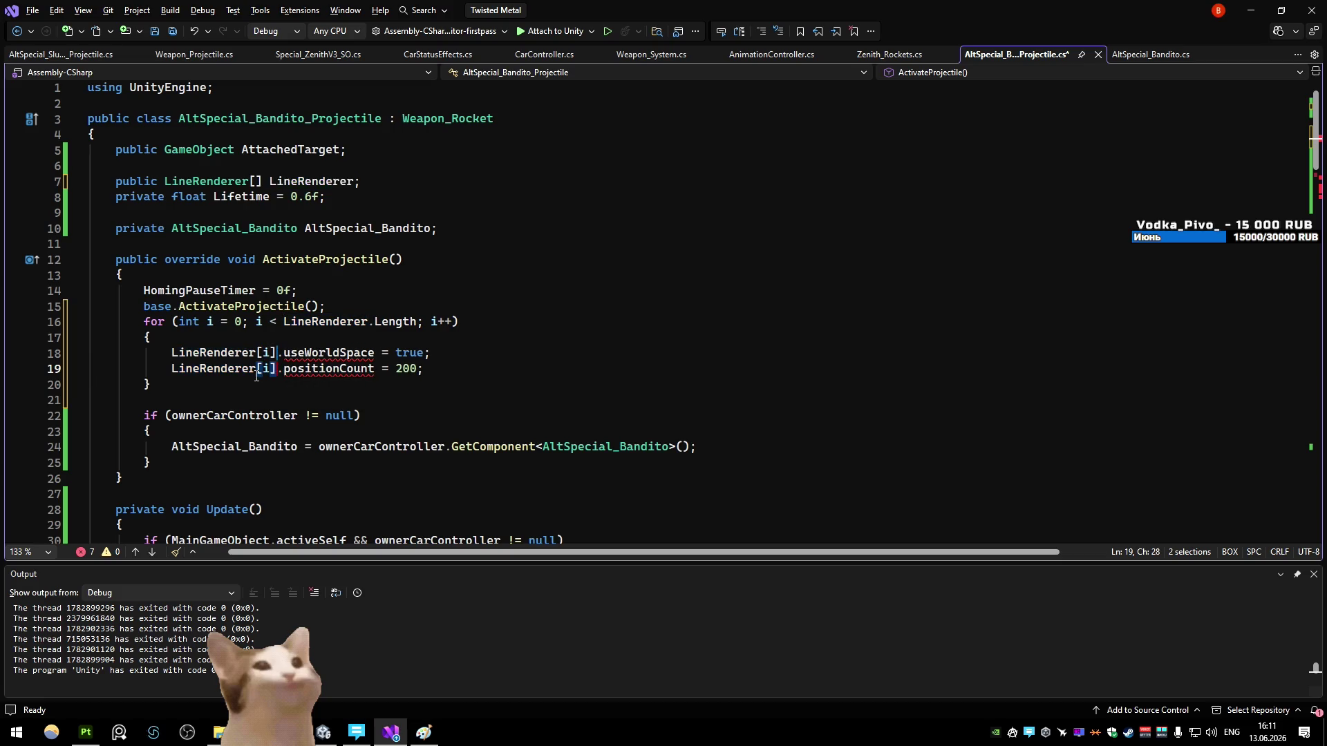
left_click(519, 322)
scroll(481, 338, "down", 7)
Step: Add a for loop with variable p over LineRenderer.Length at the start of Update
left_click(331, 228)
key("Return")
type("for")
key("Tab")
key("Tab")
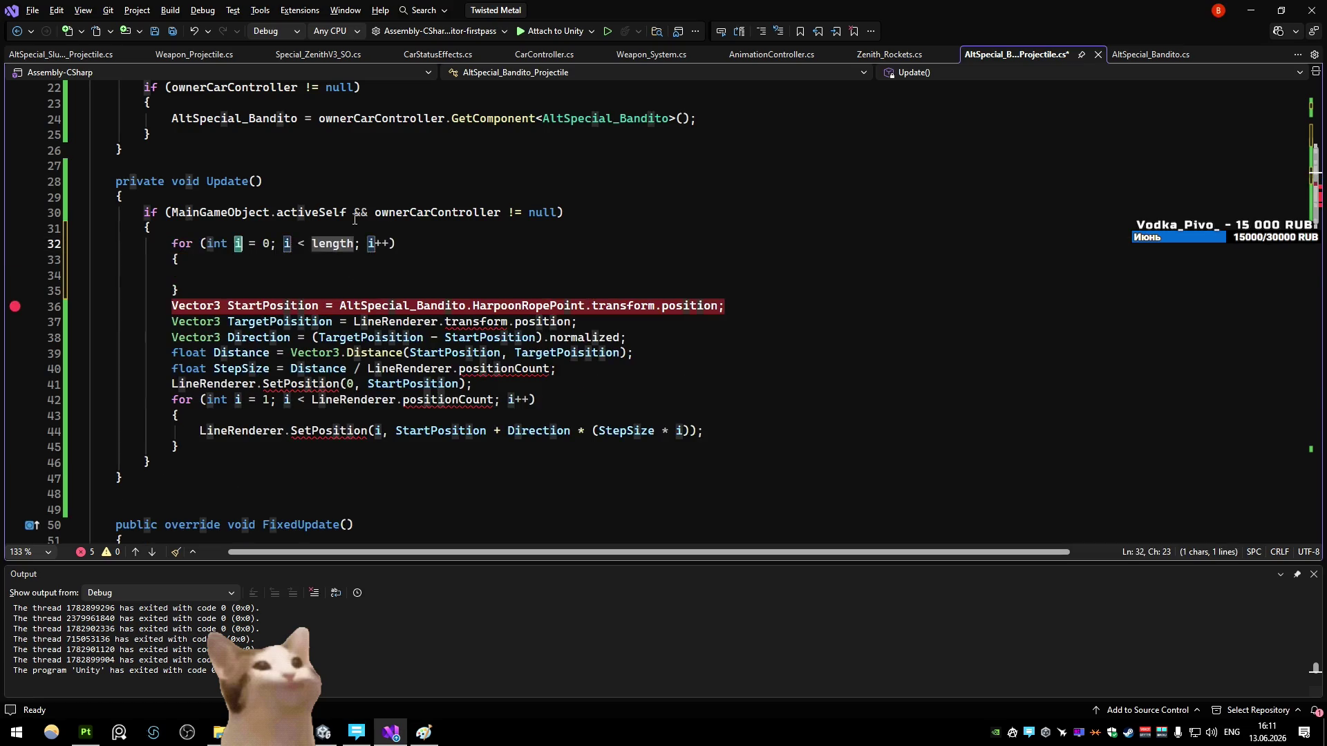
type("p")
key("Tab")
type("line")
key("Tab")
type(".Length")
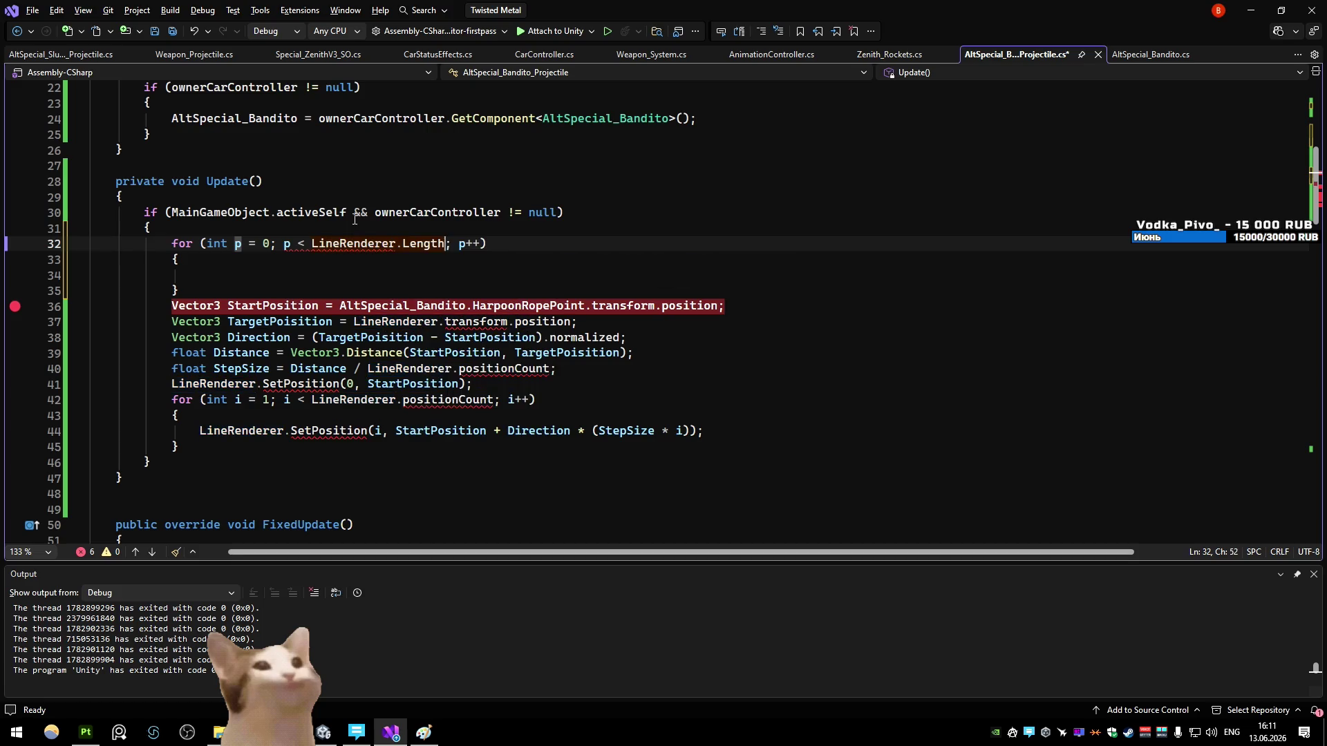
Step: Move the rope position code inside the new loop
left_click_drag(208, 446, 90, 305)
key("ctrl+x")
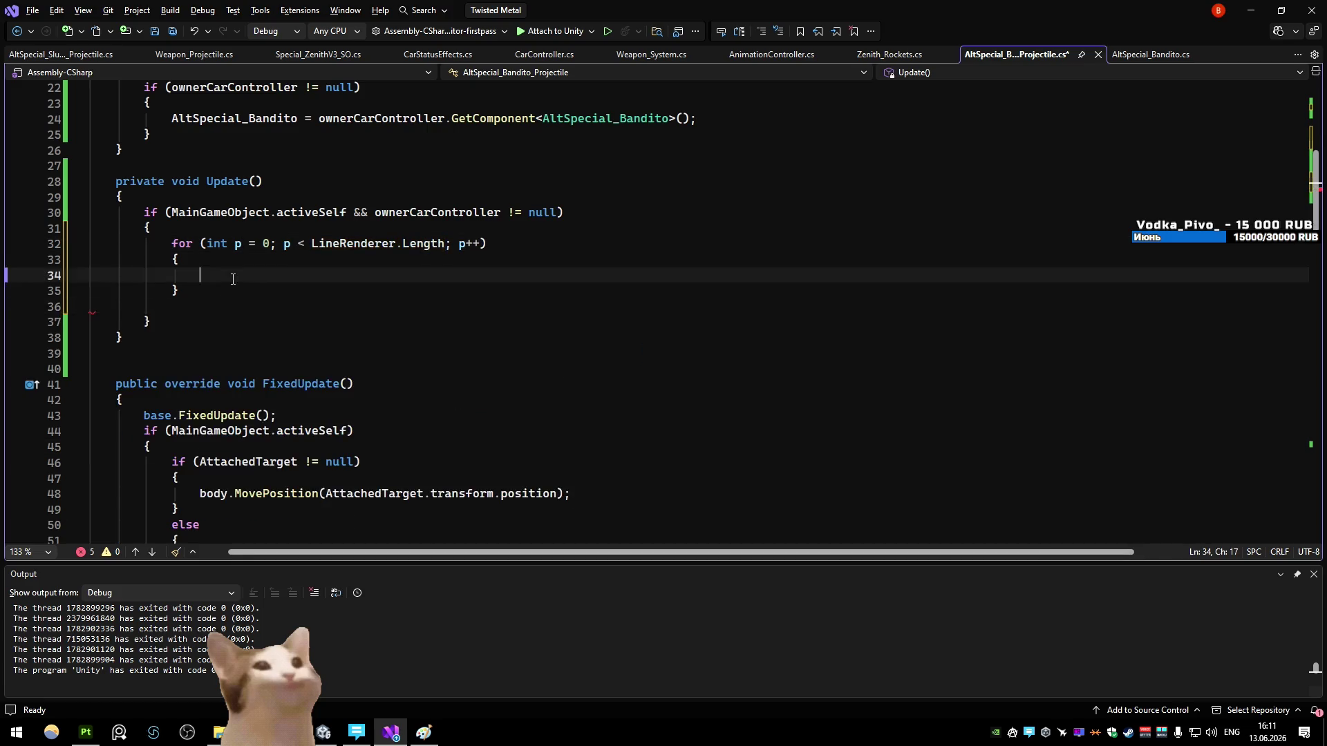
left_click(235, 275)
key("ctrl+v")
key("Down")
key("Down")
key("BackSpace")
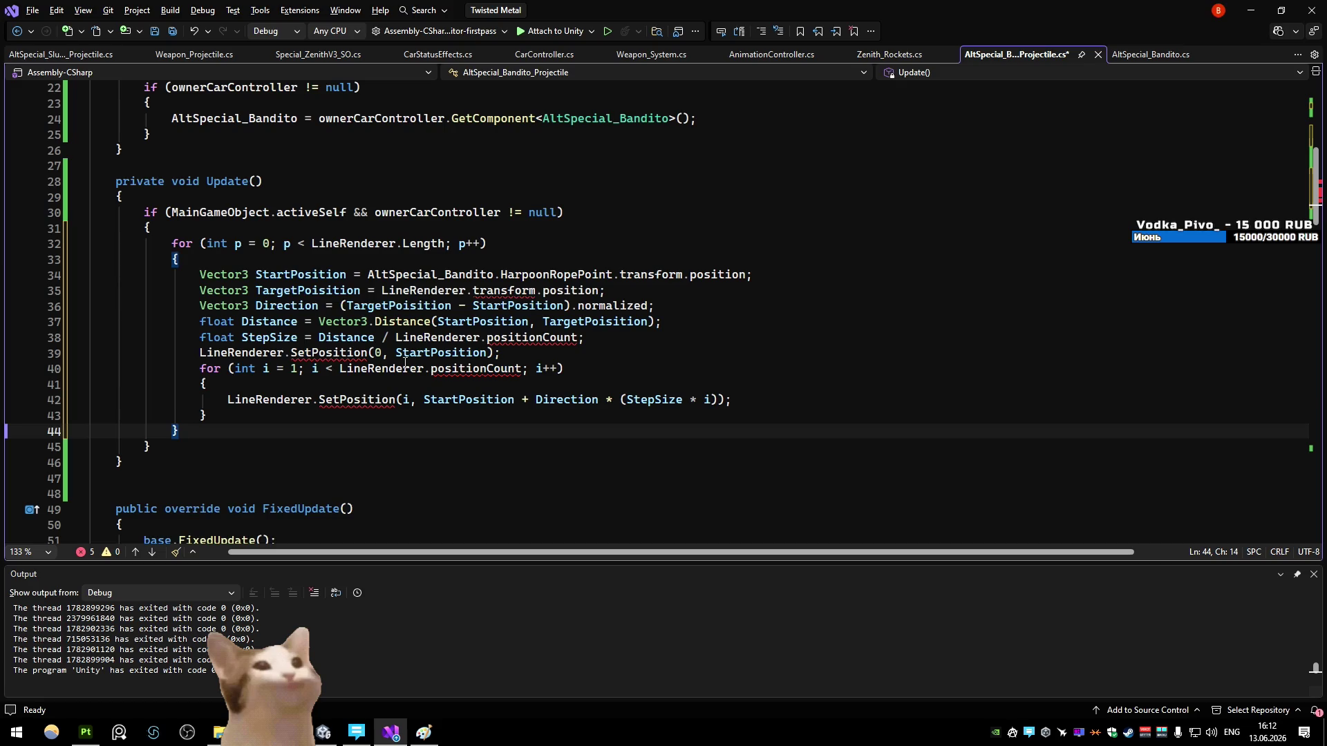
Step: Index LineRenderer with [p] in the TargetPosition and SetPosition calls
left_click(467, 291)
type("[int]")
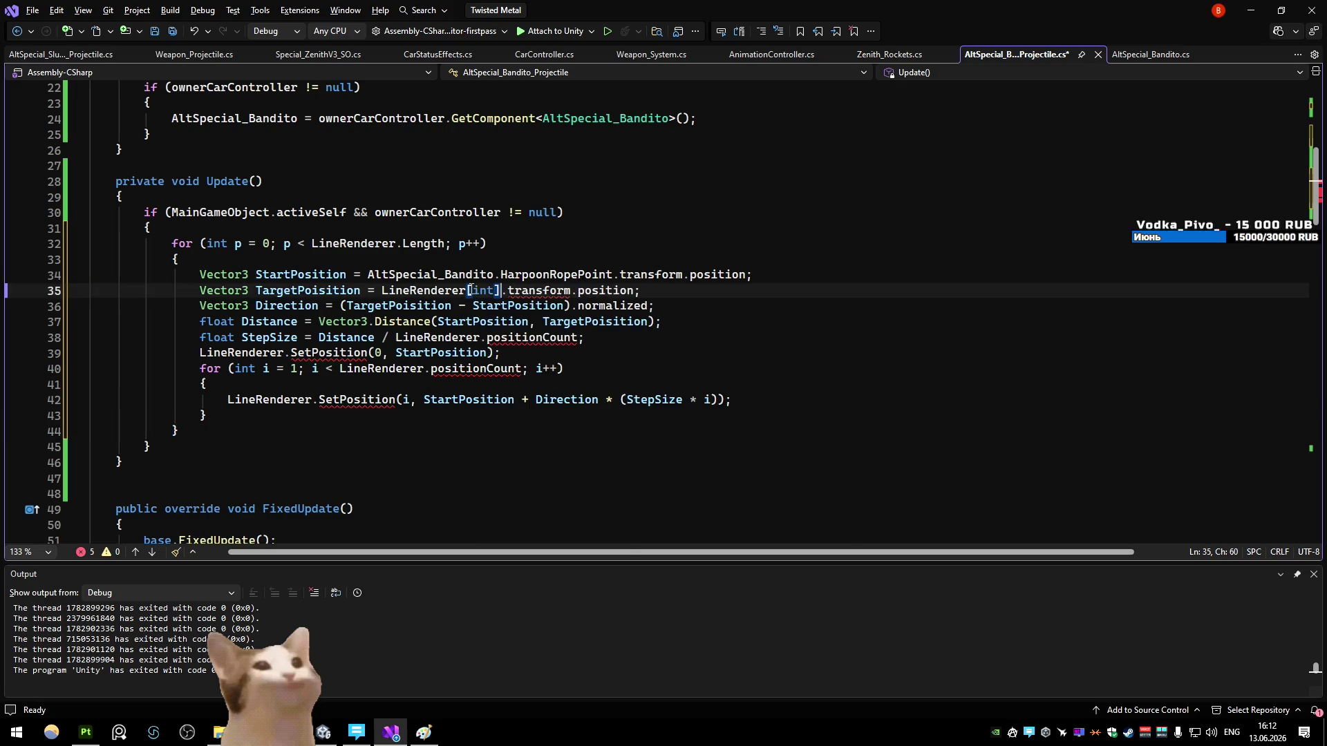
left_click(490, 247)
left_click(284, 351)
type("[int]")
key("Up")
key("Up")
key("Up")
double_click(301, 353)
key("BackSpace")
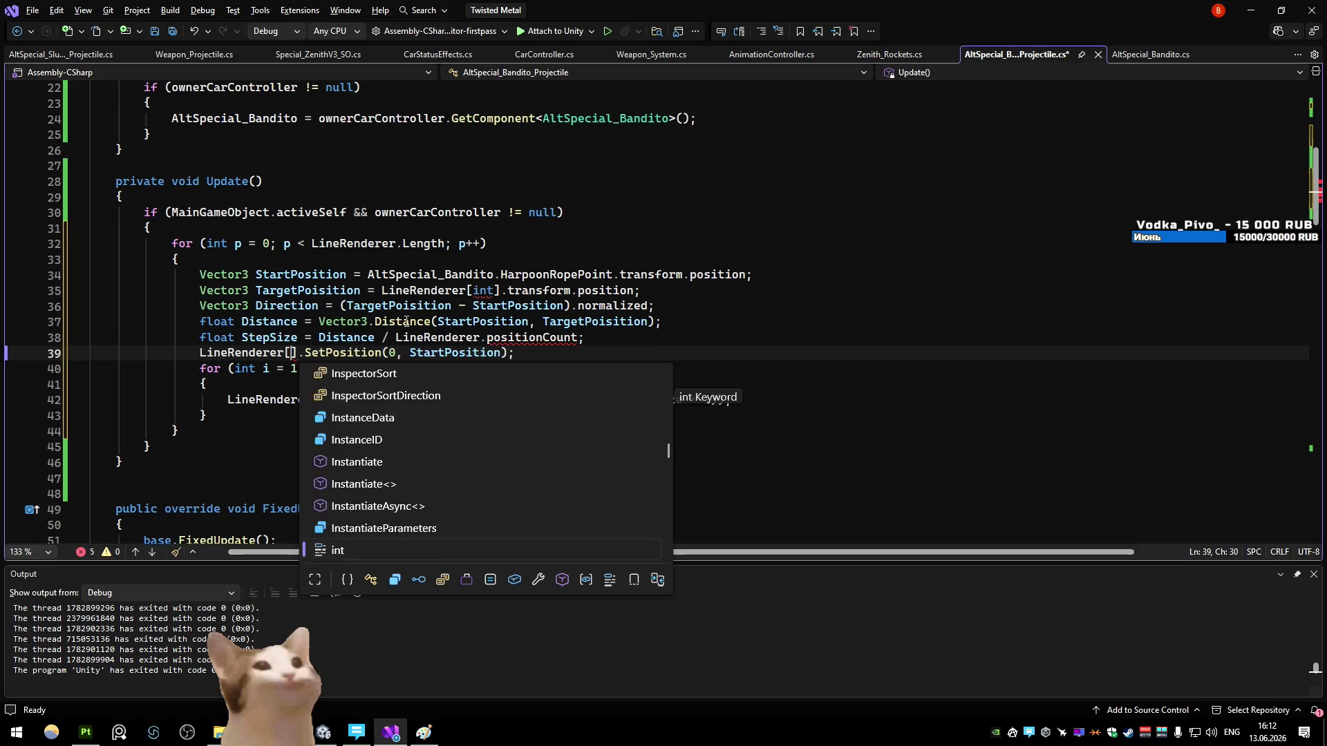
type("p")
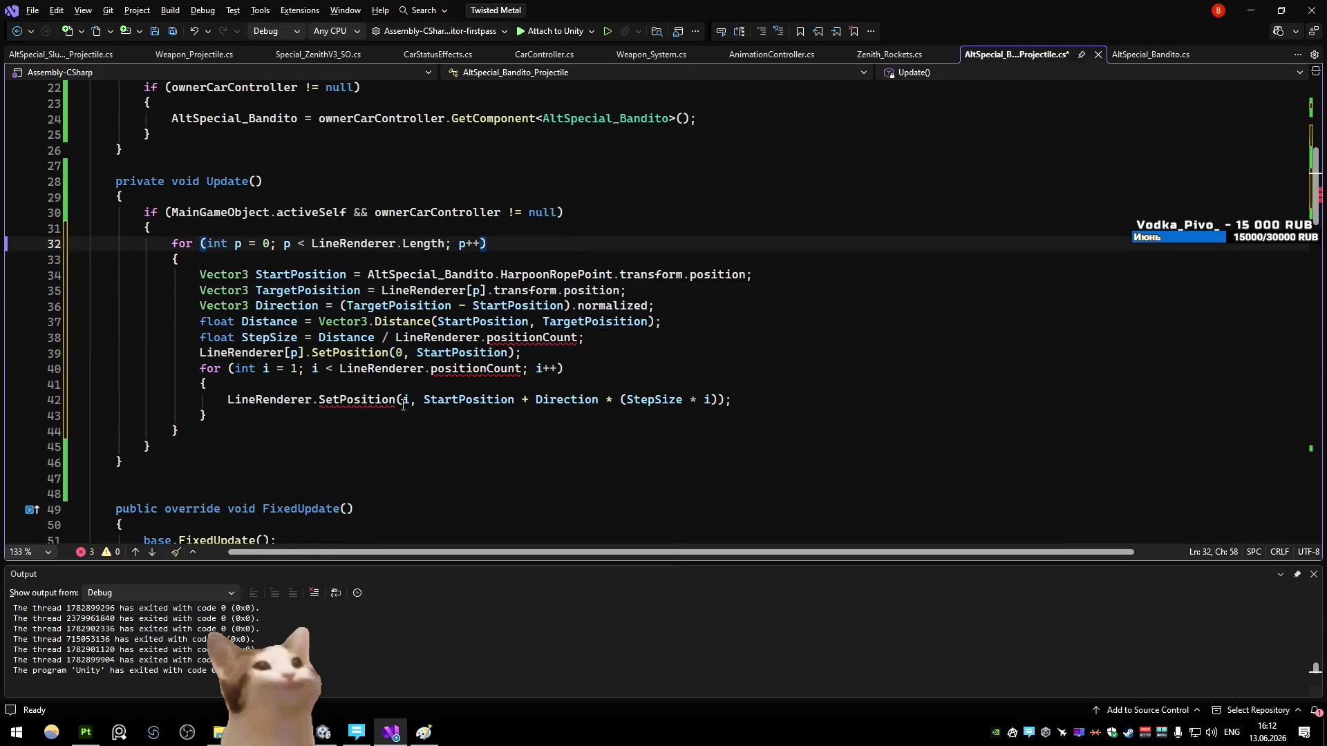
Step: Index LineRenderer with [p] in StepSize and the inner loop condition
left_click(326, 415)
key("Return")
type("[prop]")
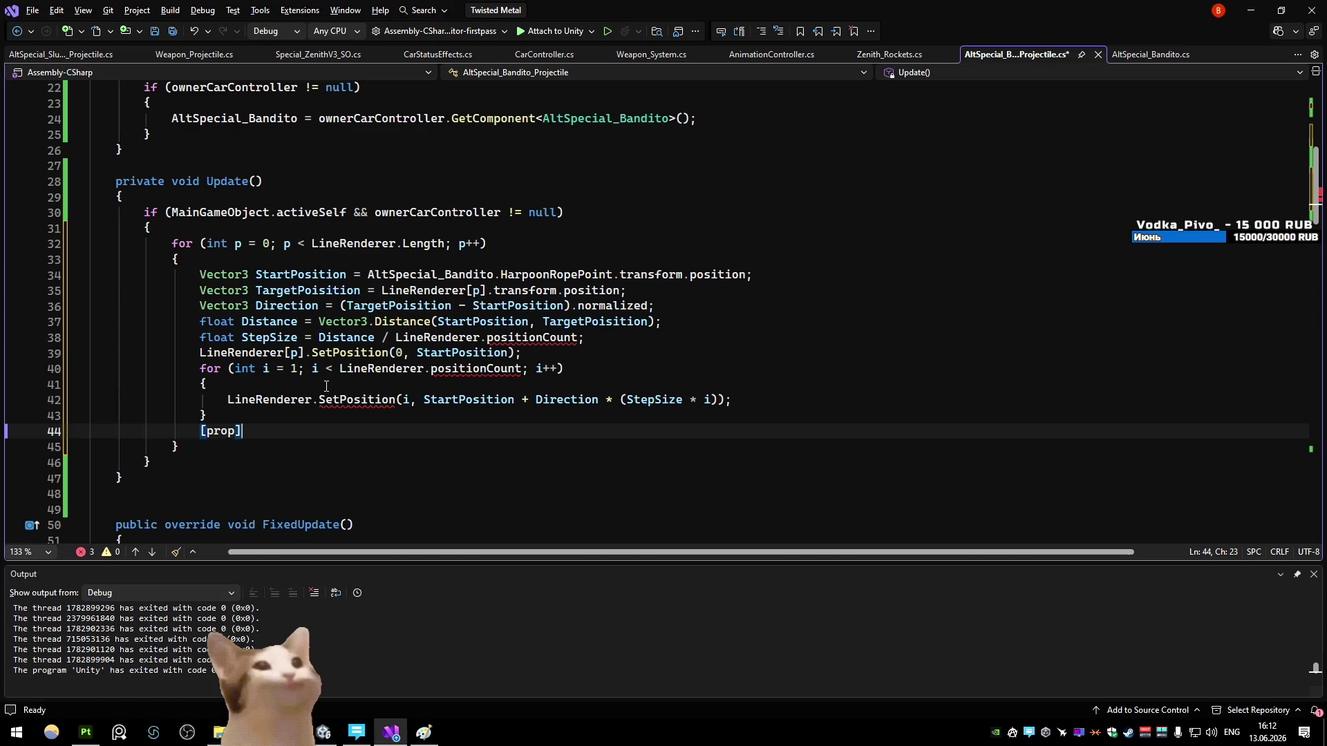
key("ctrl+z")
key("ctrl+z")
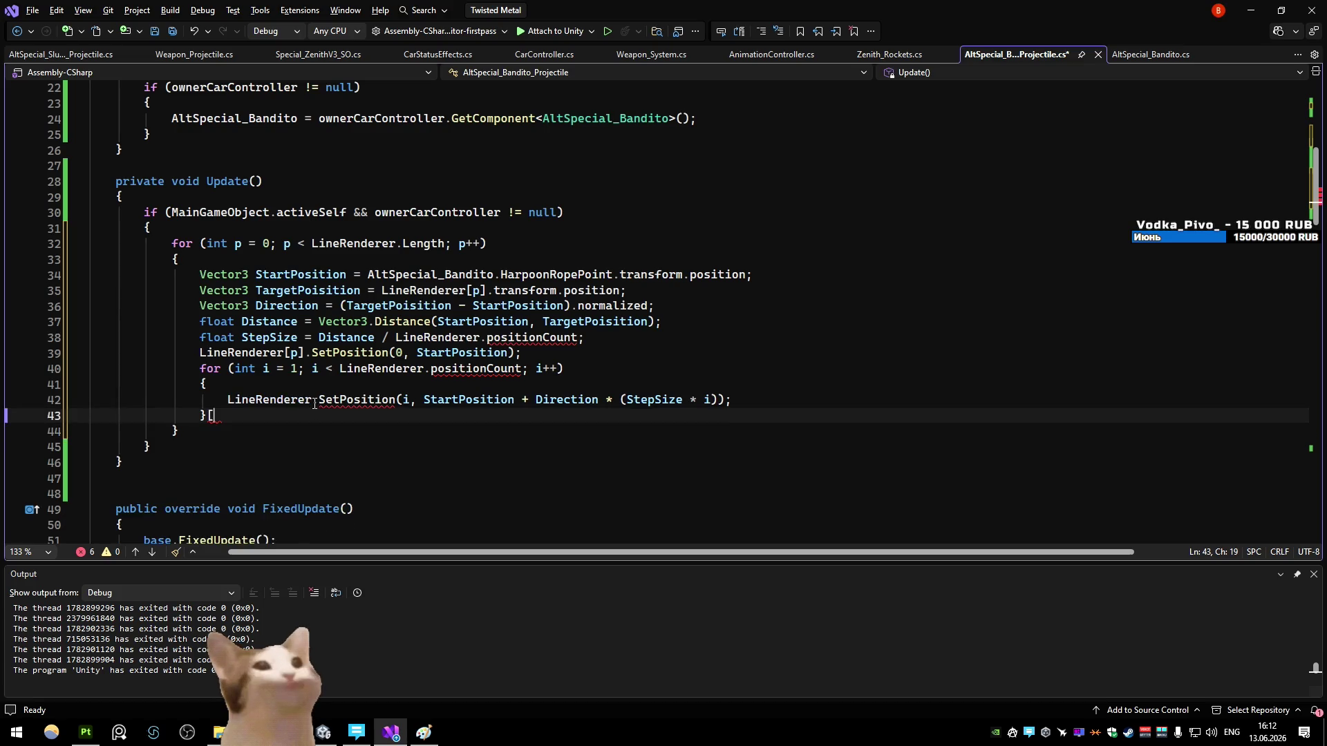
type("[p]")
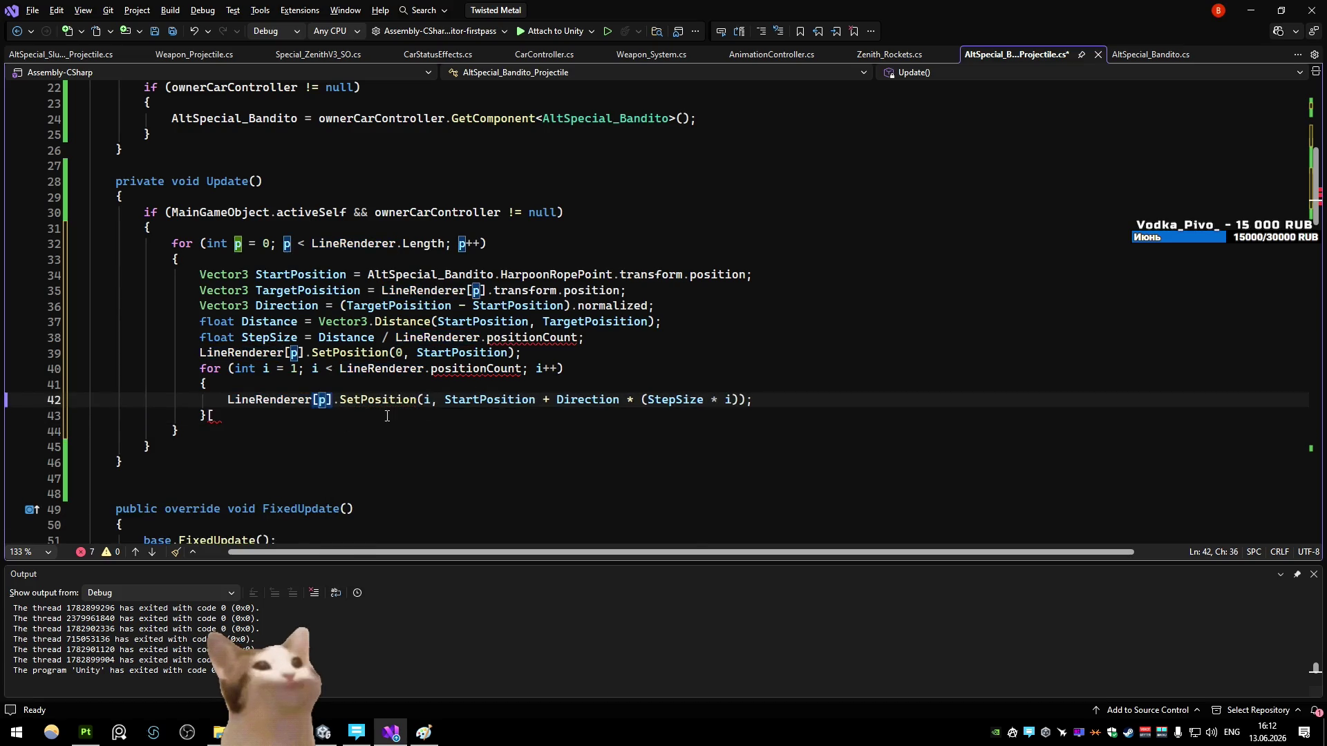
key("ctrl+z")
key("ctrl+z")
key("ctrl+z")
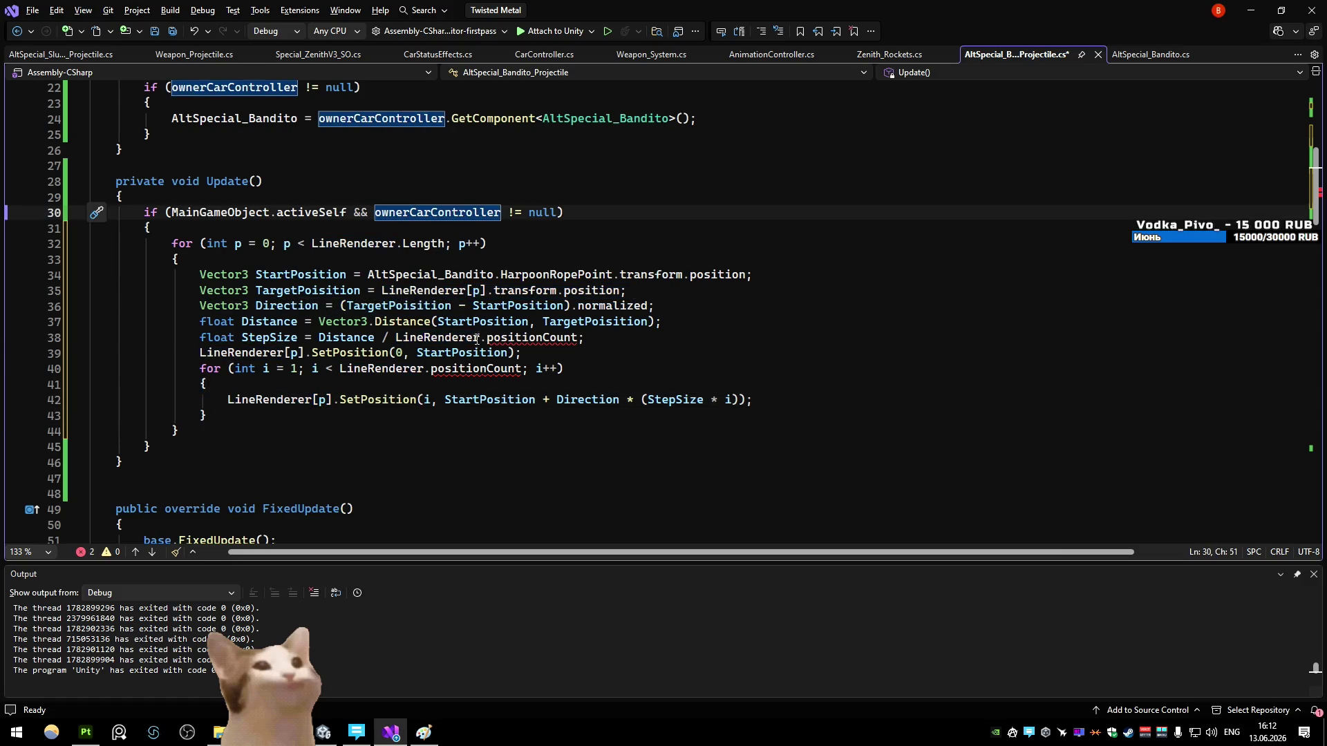
left_click(479, 337)
type("[p]")
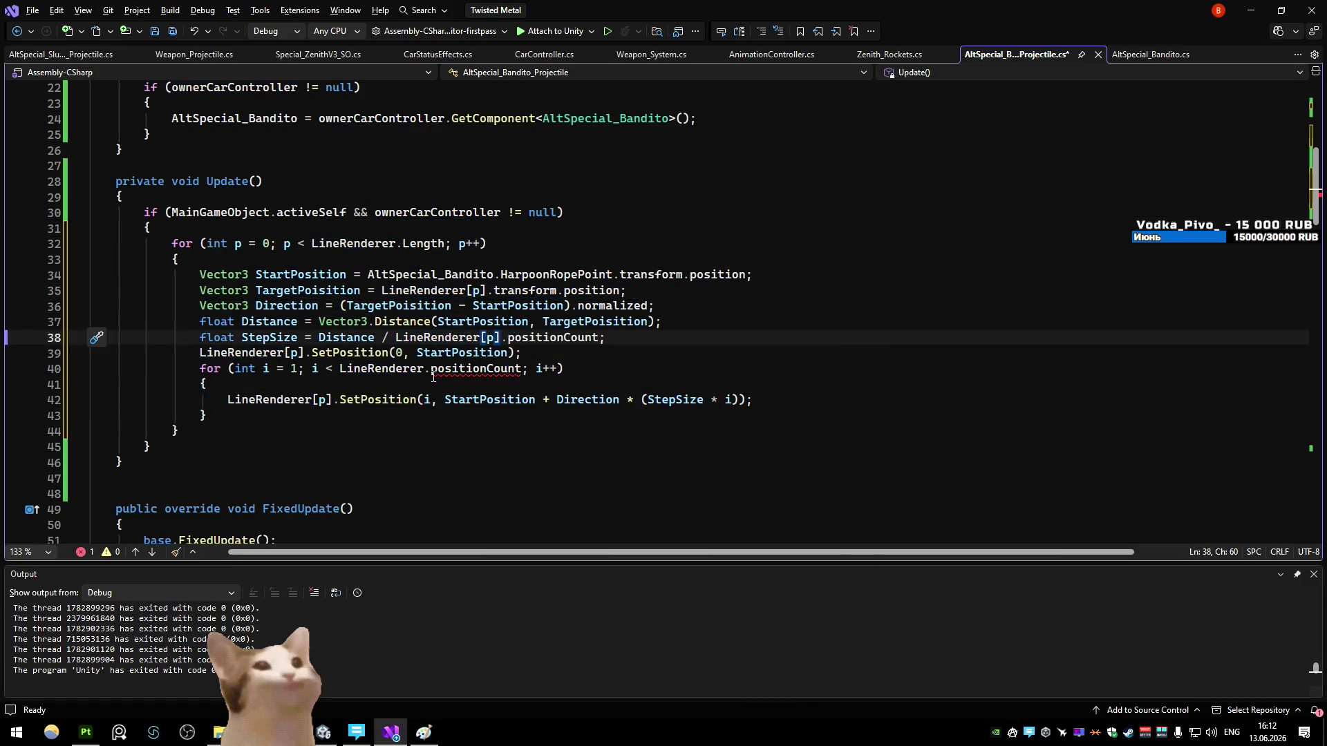
left_click(424, 369)
type("[p]")
Step: Save the script and switch back to Unity
left_click(590, 242)
key("ctrl+s")
left_click(615, 230)
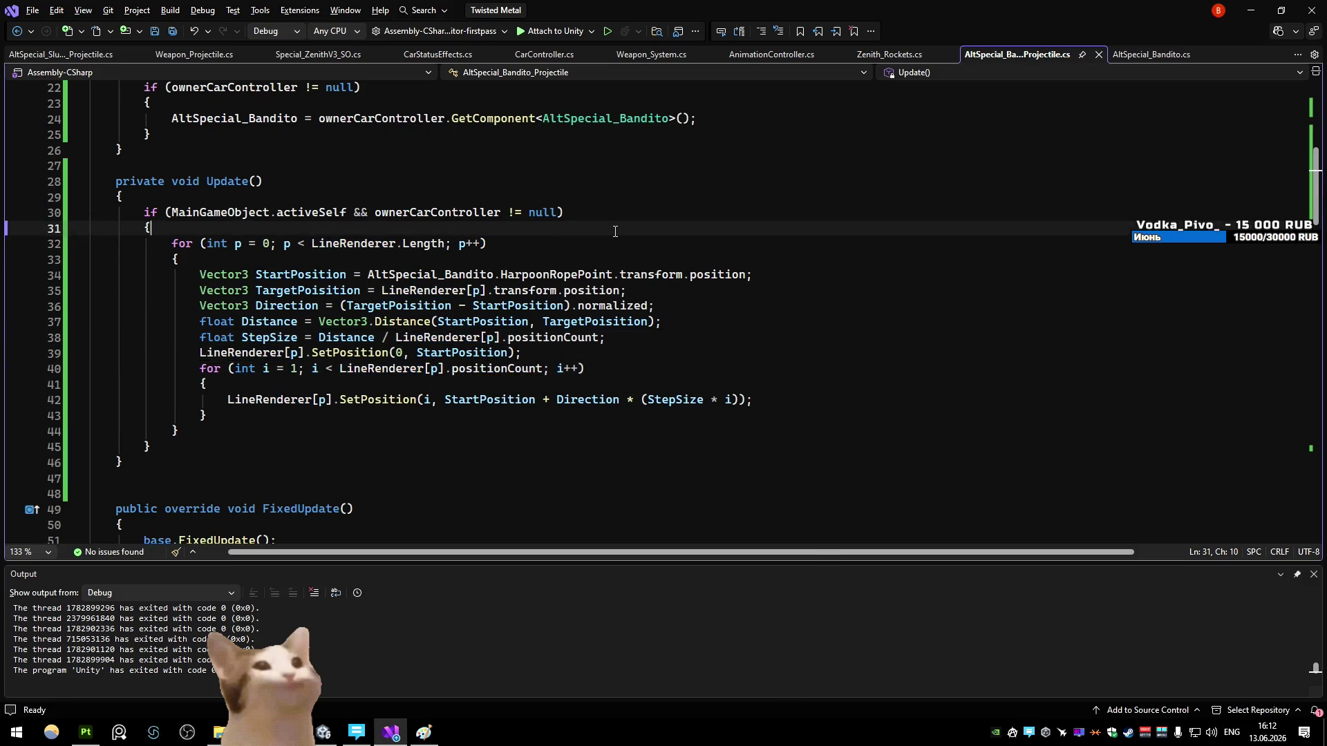
left_click(1257, 7)
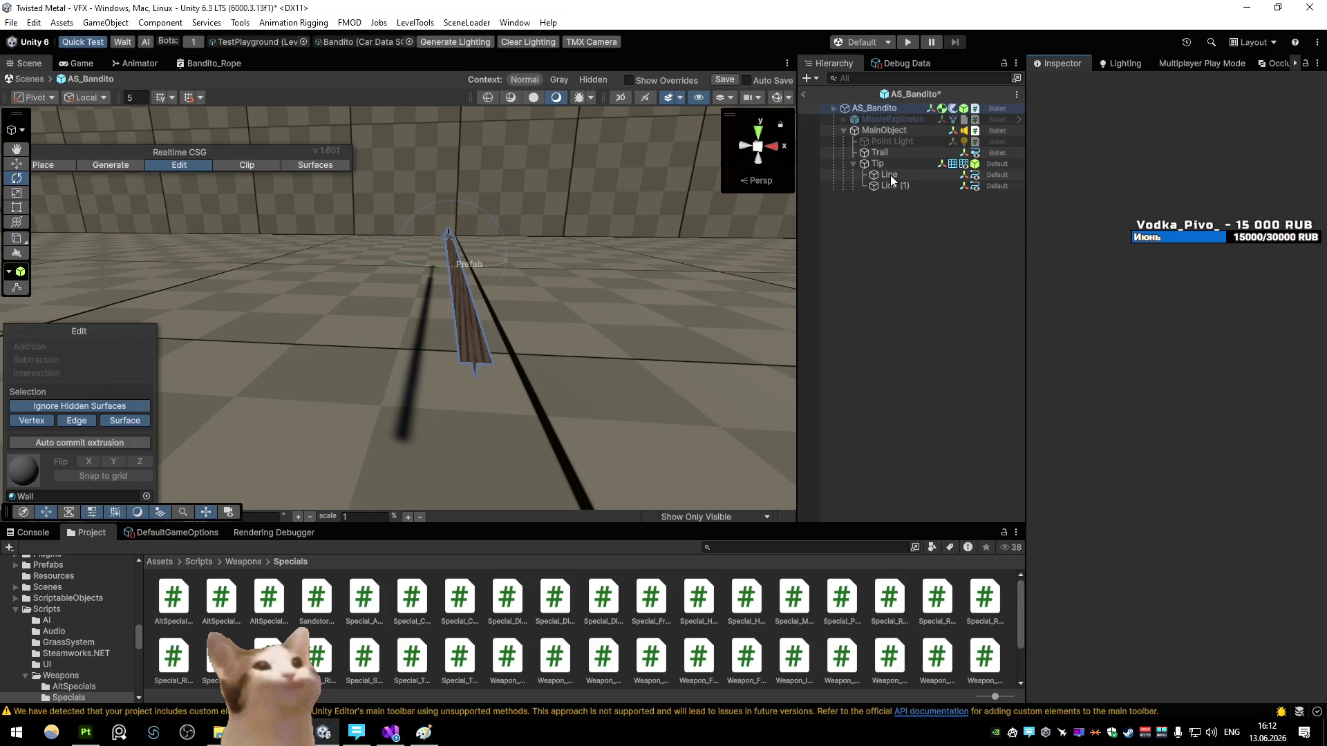
Step: Assign Line and Line (1) to the projectile's Line Renderer array, then exit prefab mode keeping changes
left_click_drag(1072, 553, 1071, 553)
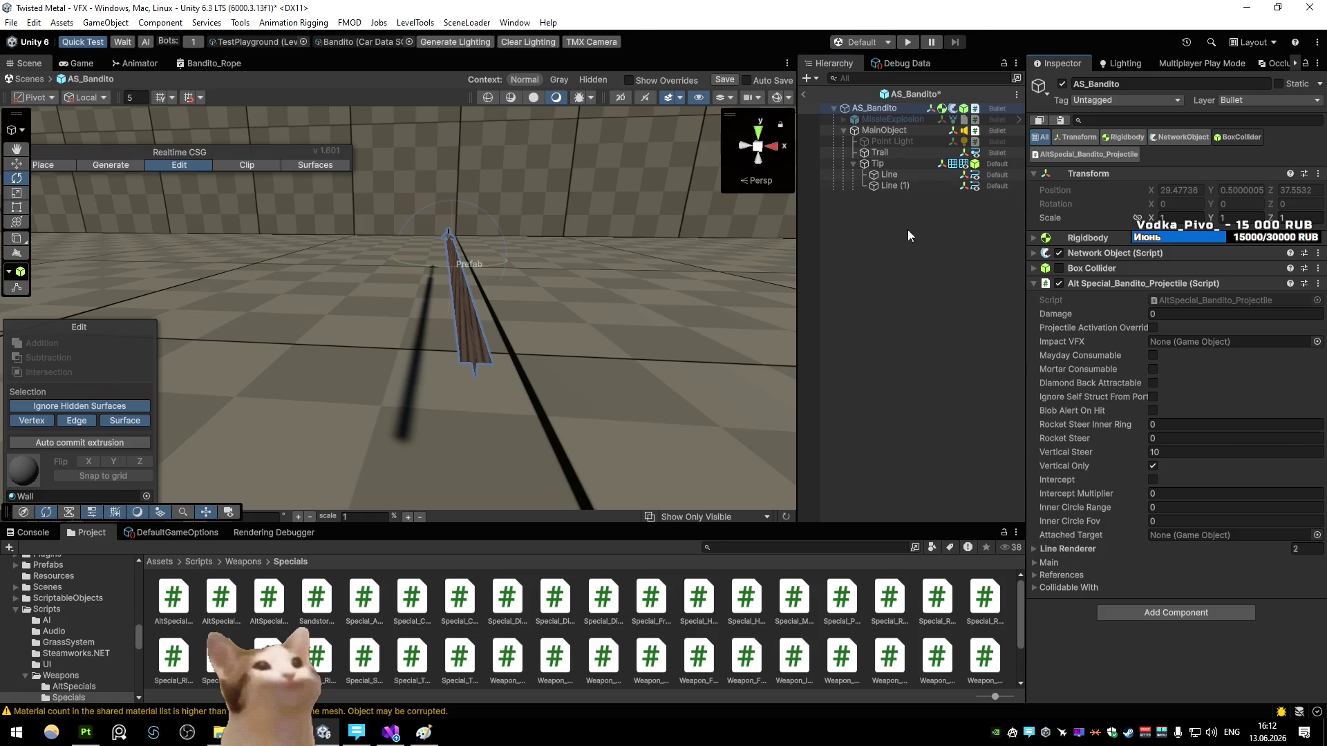
left_click(863, 130)
left_click(803, 94)
left_click(660, 386)
Step: Play TestPlayground, fire the harpoon, pause, and fly the scene camera to the rope
left_click(908, 41)
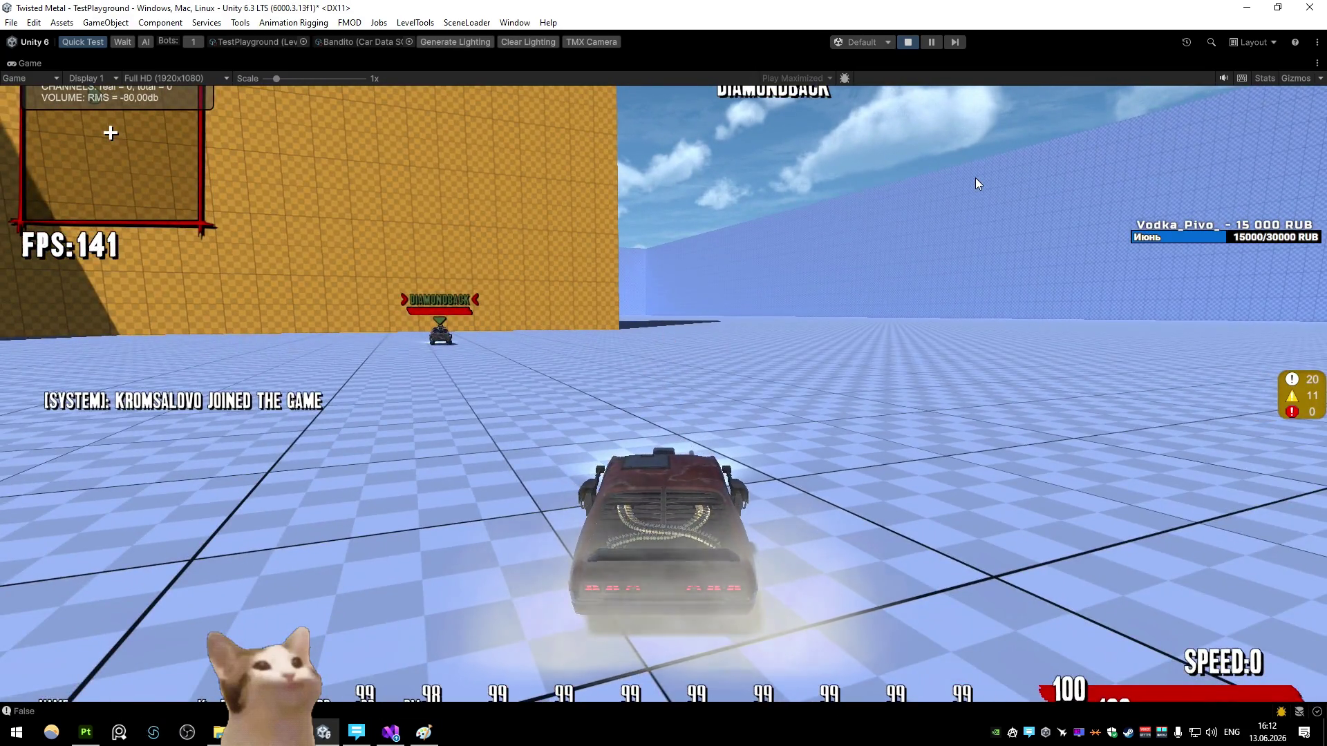
left_click(976, 177)
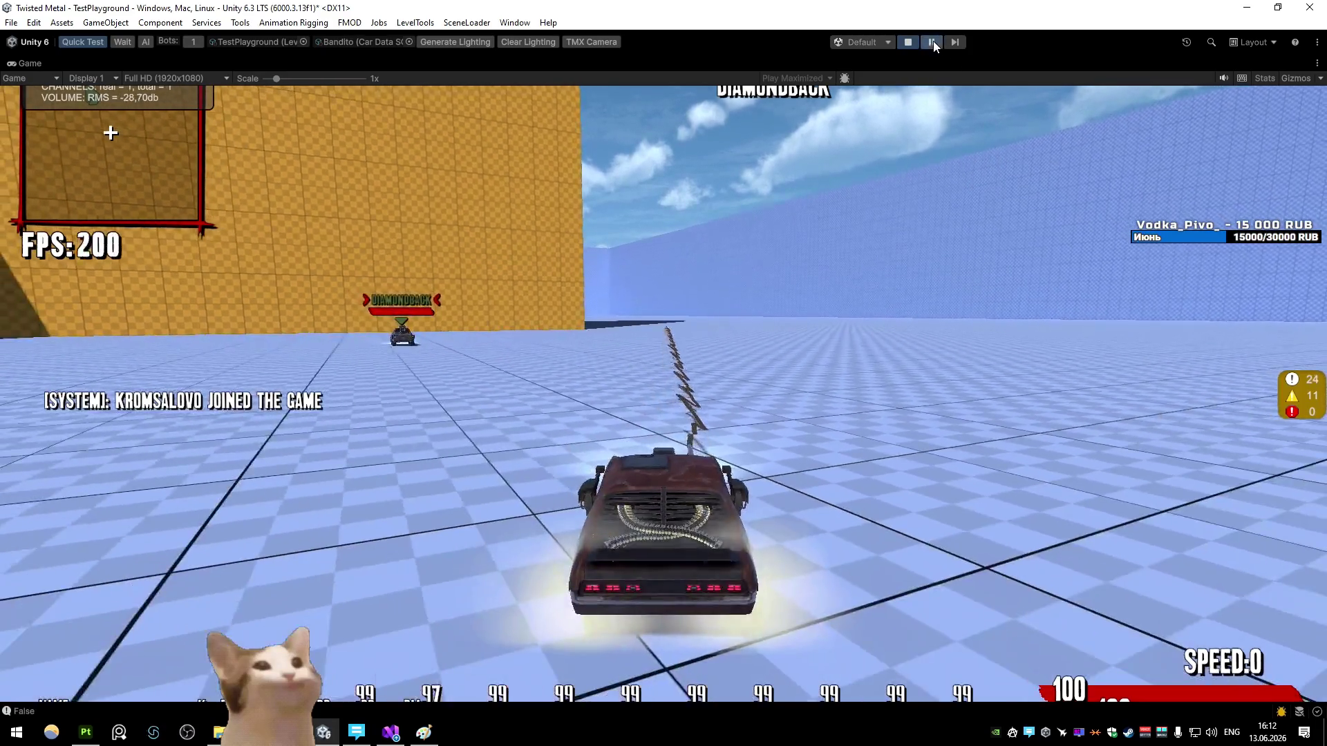
left_click(933, 43)
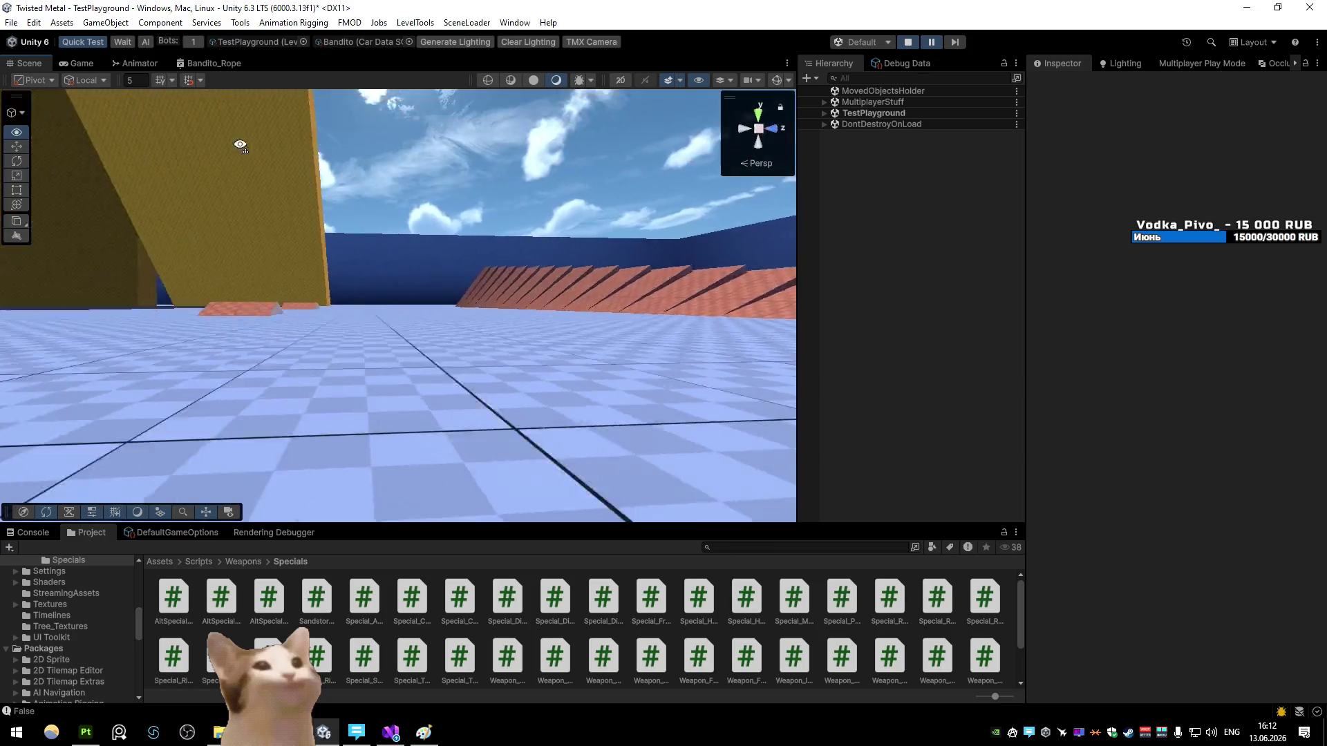
key("w")
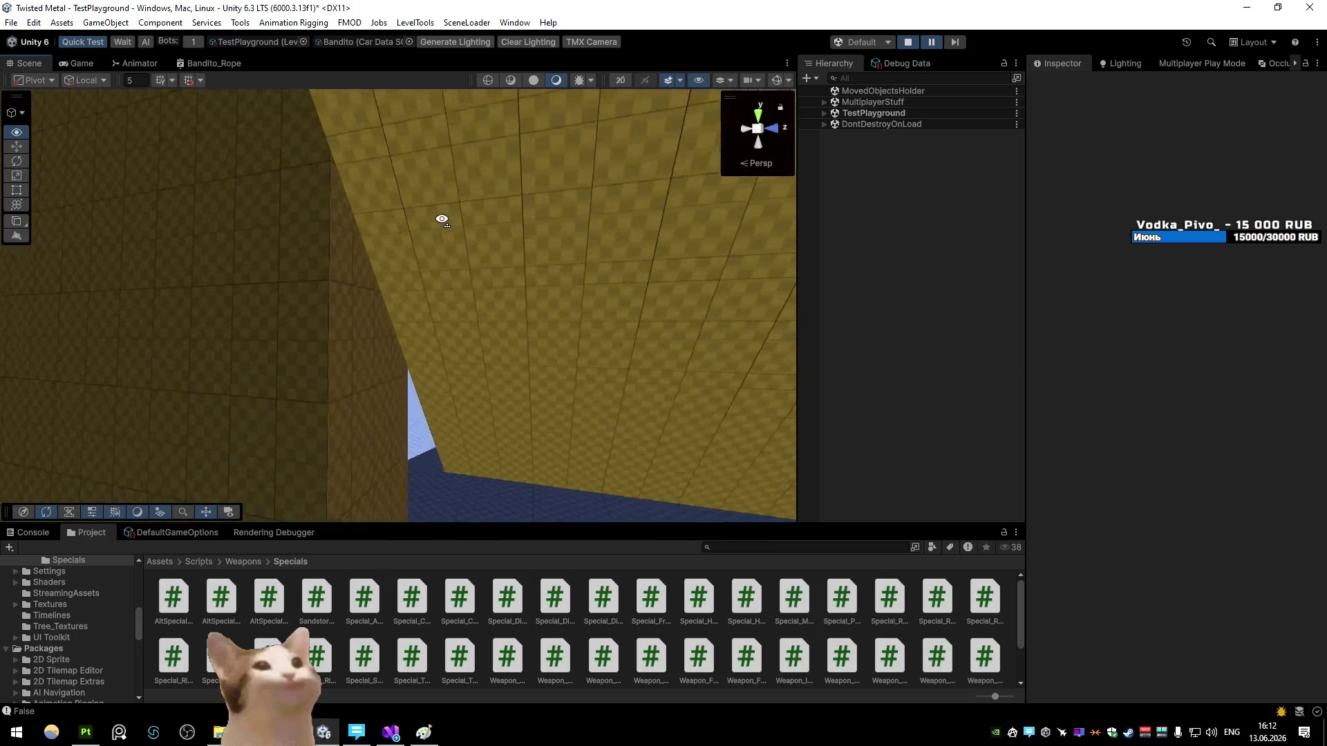
key("w")
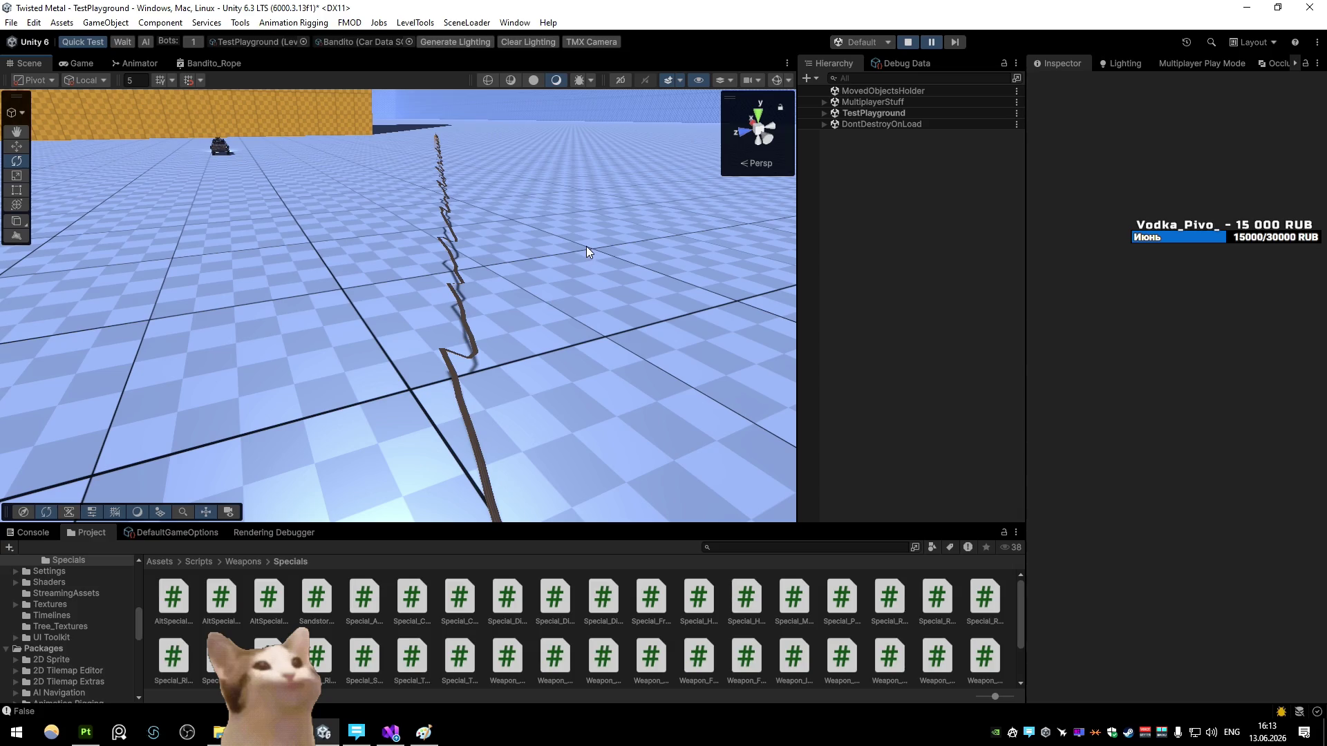
Step: Maximize the Bandito_Rope shader graph and move the tiling nodes aside to clear space
double_click(182, 67)
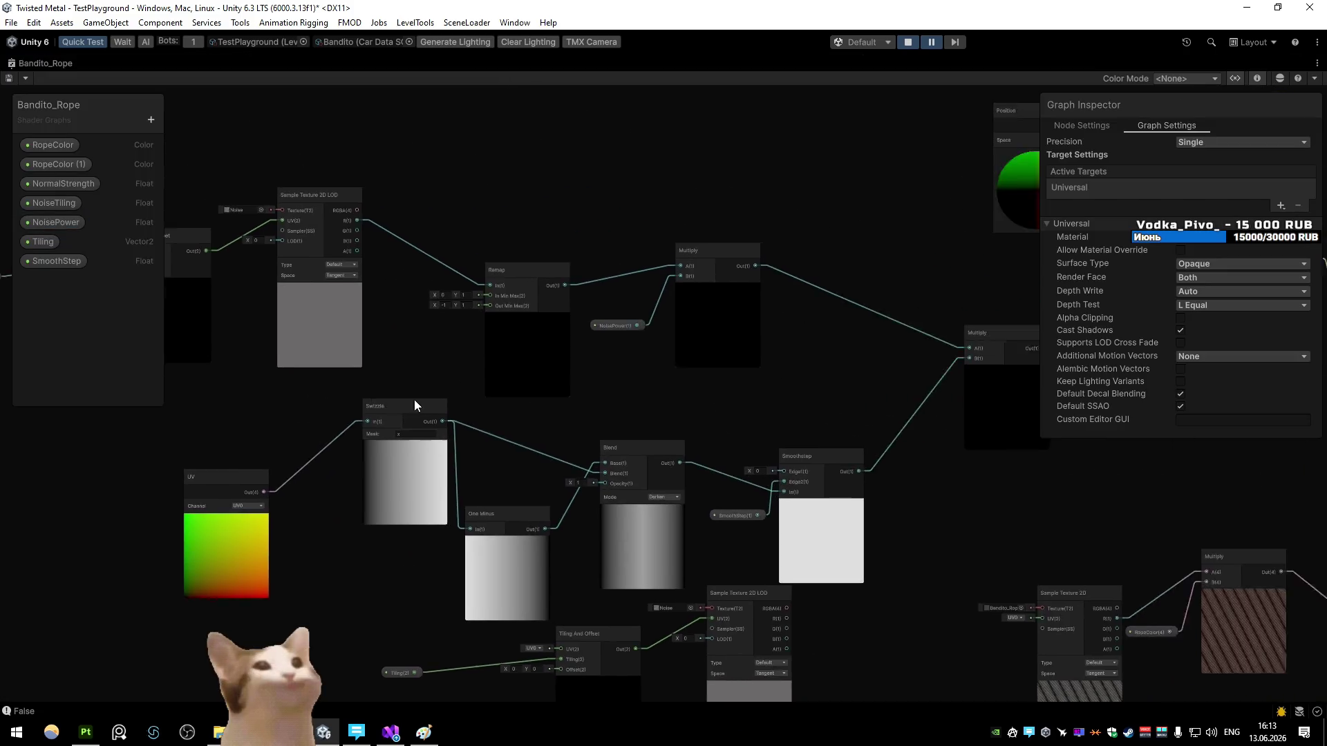
scroll(423, 404, "up", 3)
mouse_move(445, 313)
left_mouse_down()
mouse_move(567, 347)
mouse_move(564, 519)
mouse_move(688, 503)
left_mouse_up()
left_click(548, 283)
left_click(488, 322)
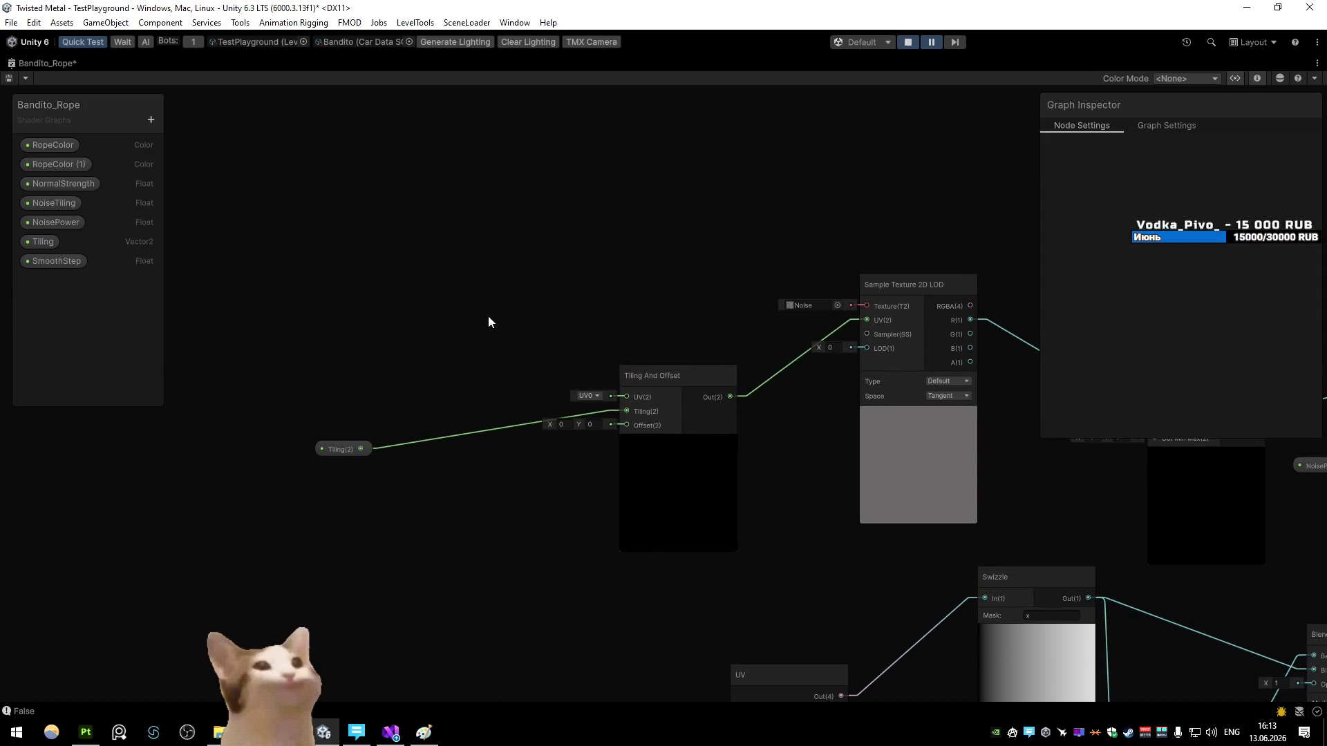
Step: Add and then discard a UV node, and search 'po' for a Position node
key("space")
type("uv")
key("Return")
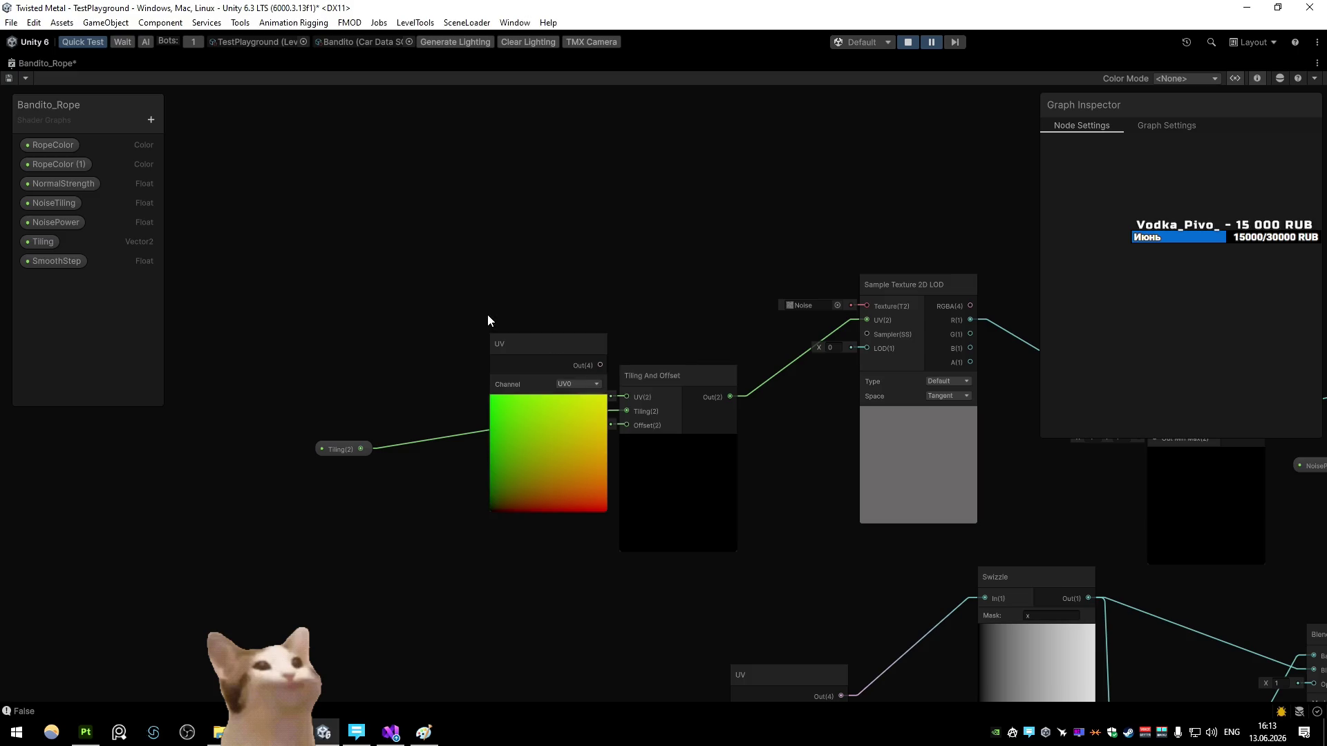
left_click_drag(557, 358, 423, 218)
key("Delete")
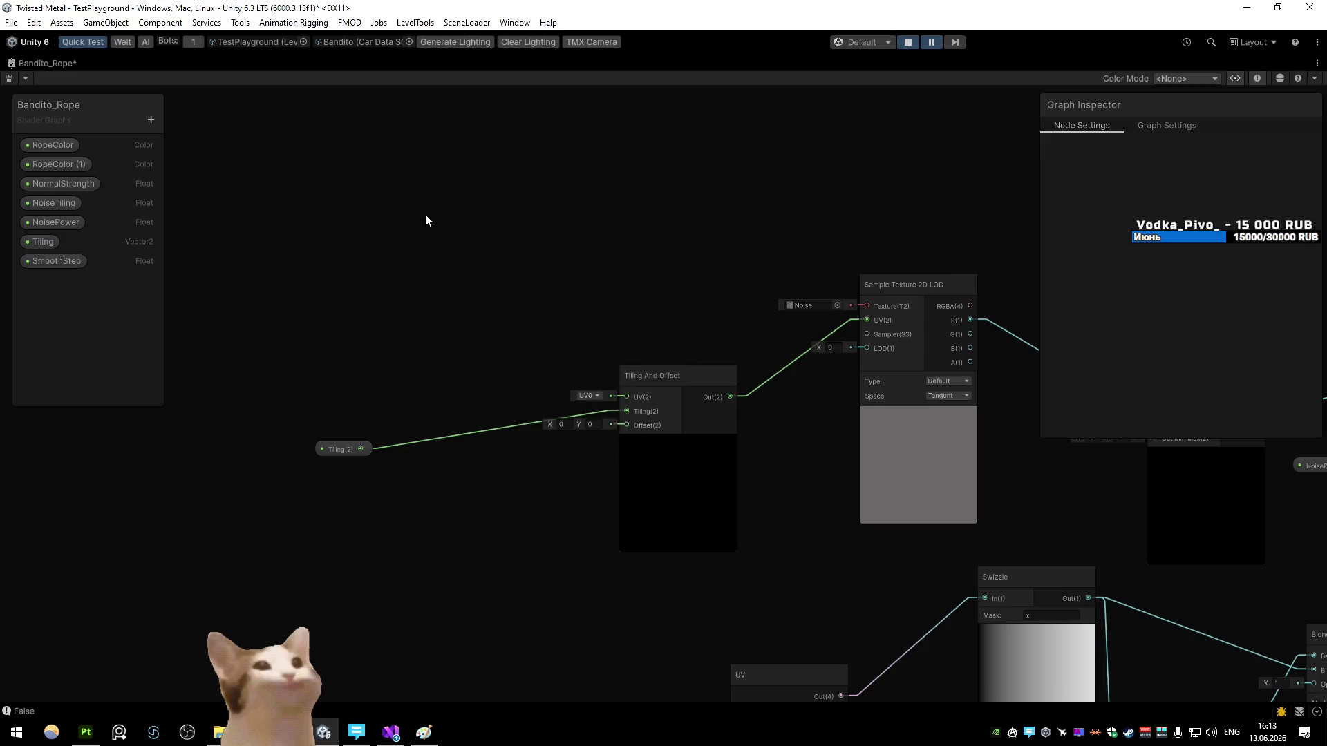
key("space")
type("po")
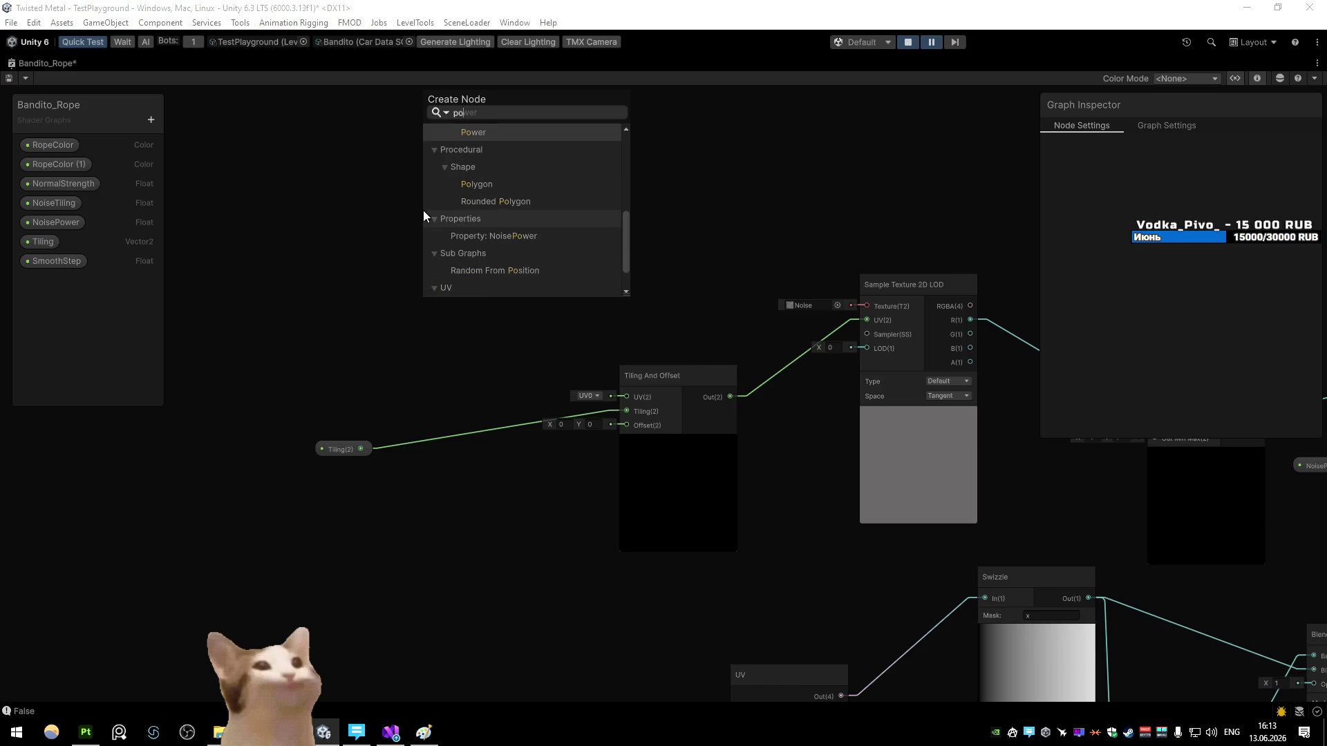
key("BackSpace")
key("BackSpace")
key("Escape")
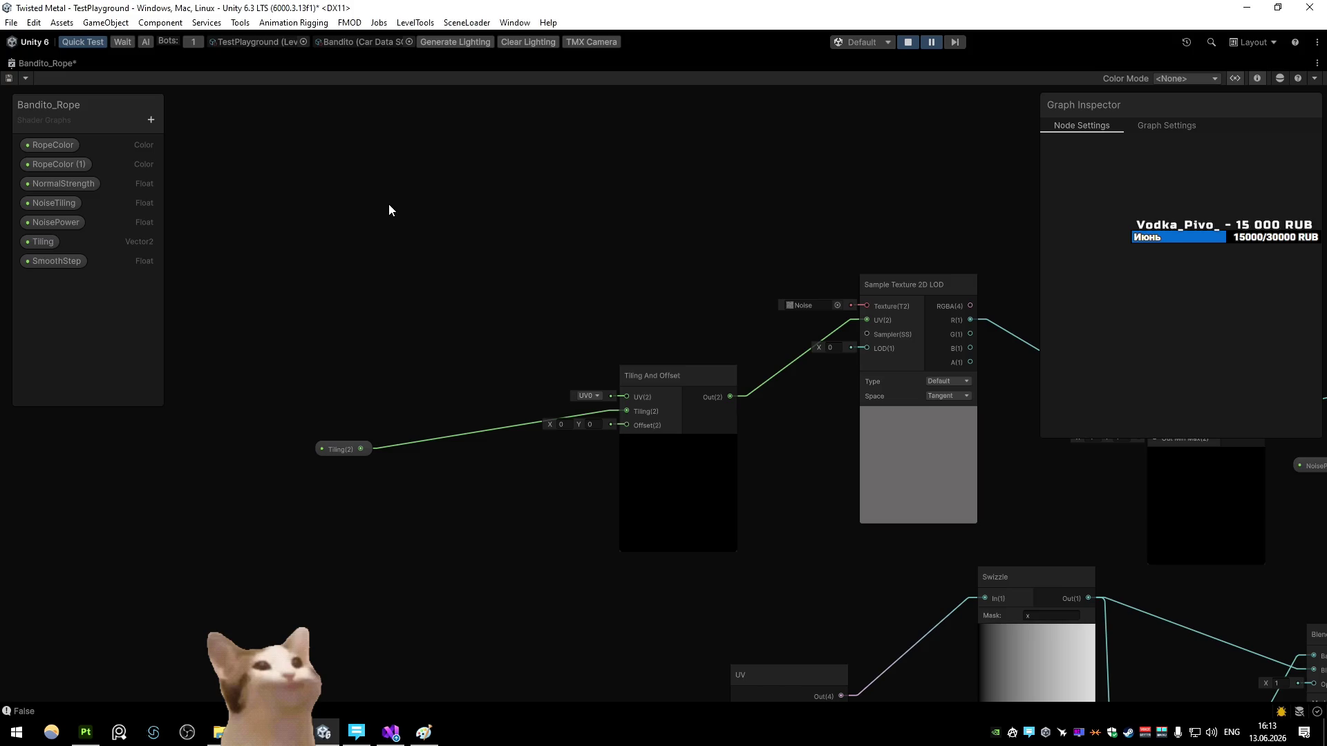
Step: Browse the node library and place a Position node at the upper left
key("space")
scroll(442, 238, "down", 2)
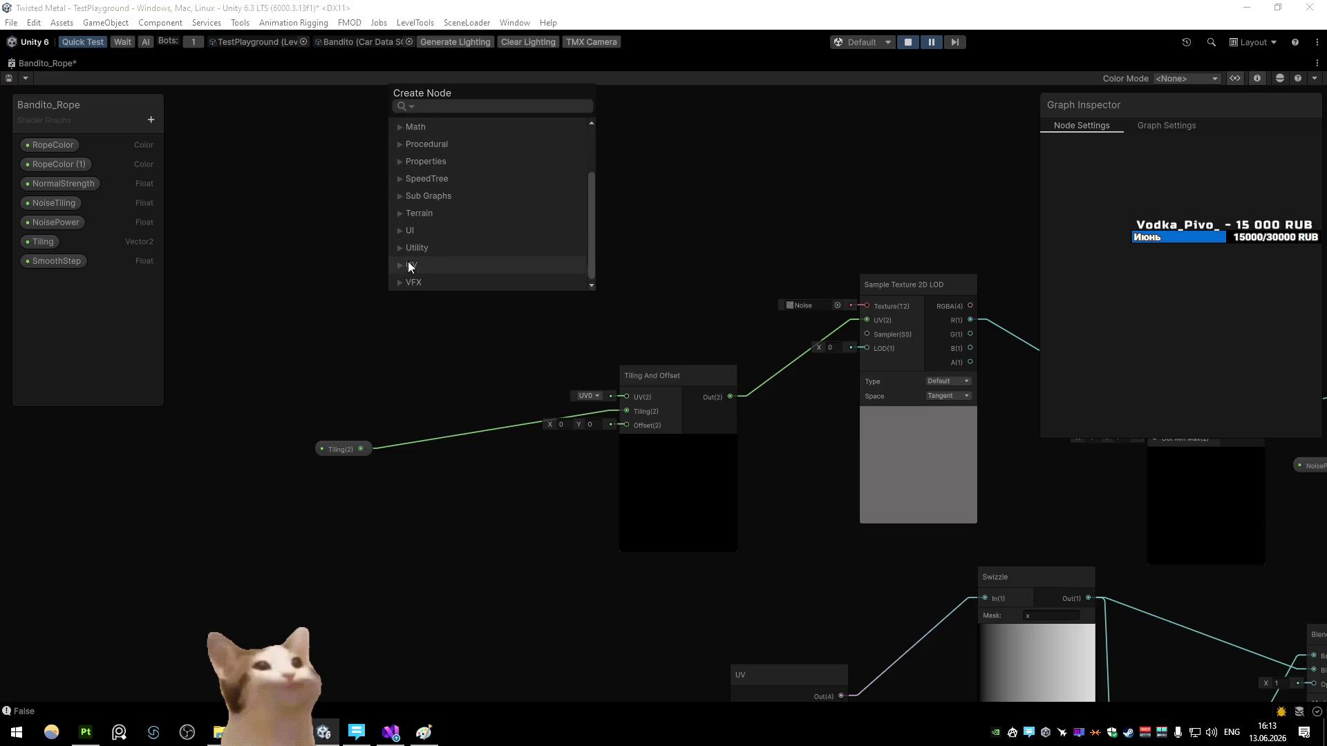
left_click(403, 265)
scroll(537, 241, "down", 3)
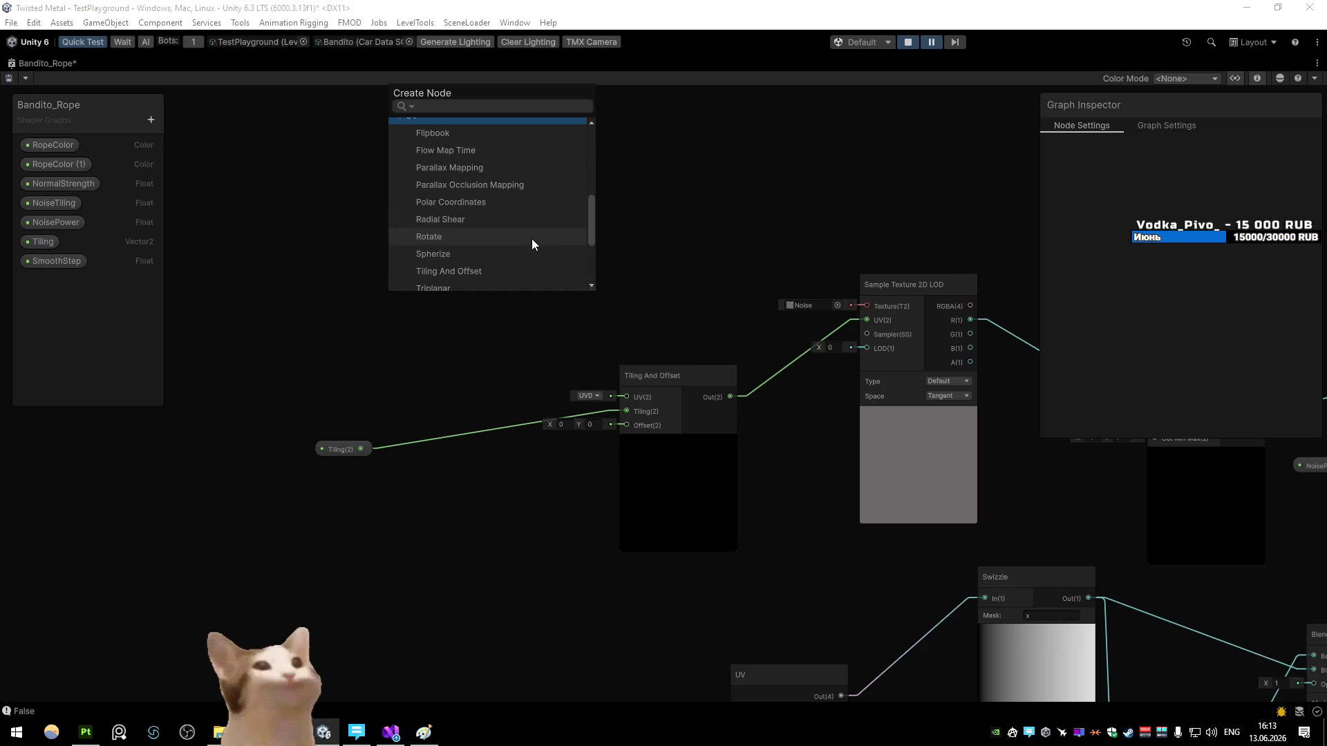
scroll(533, 240, "down", 2)
scroll(533, 240, "down", 4)
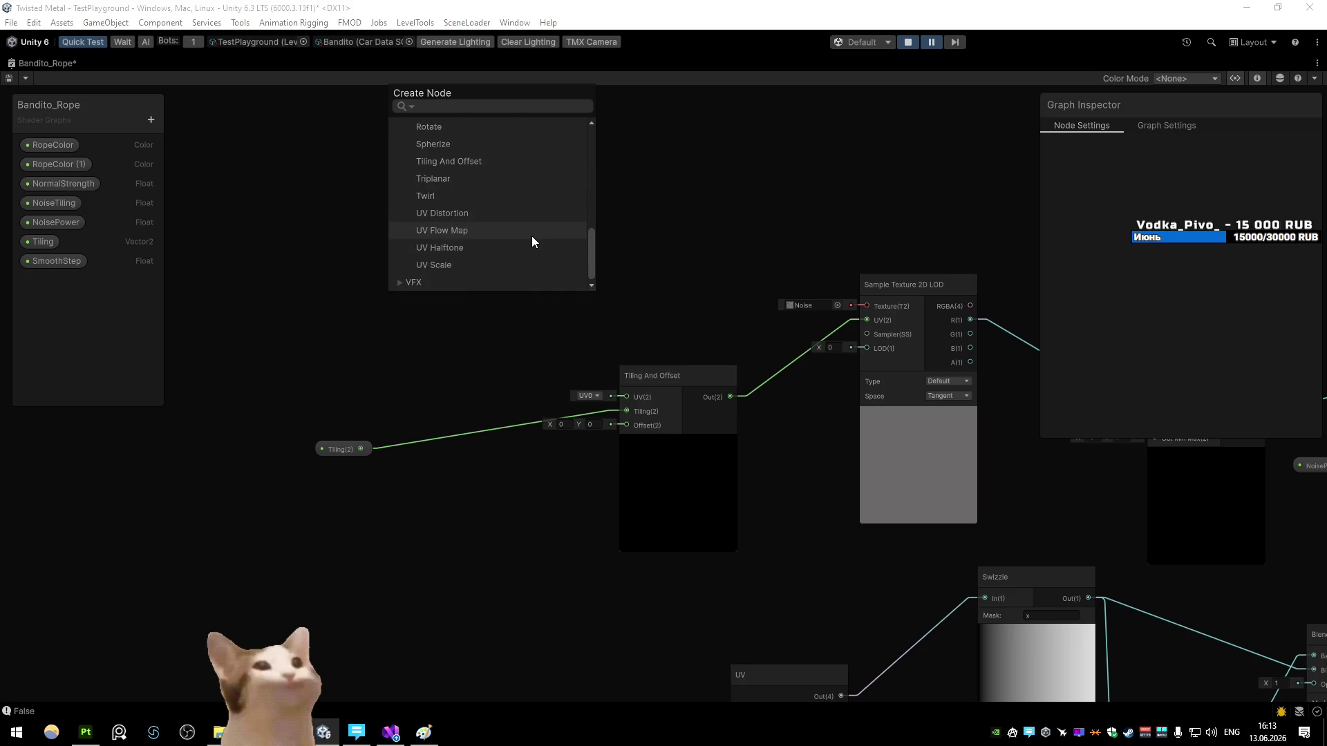
scroll(532, 236, "up", 5)
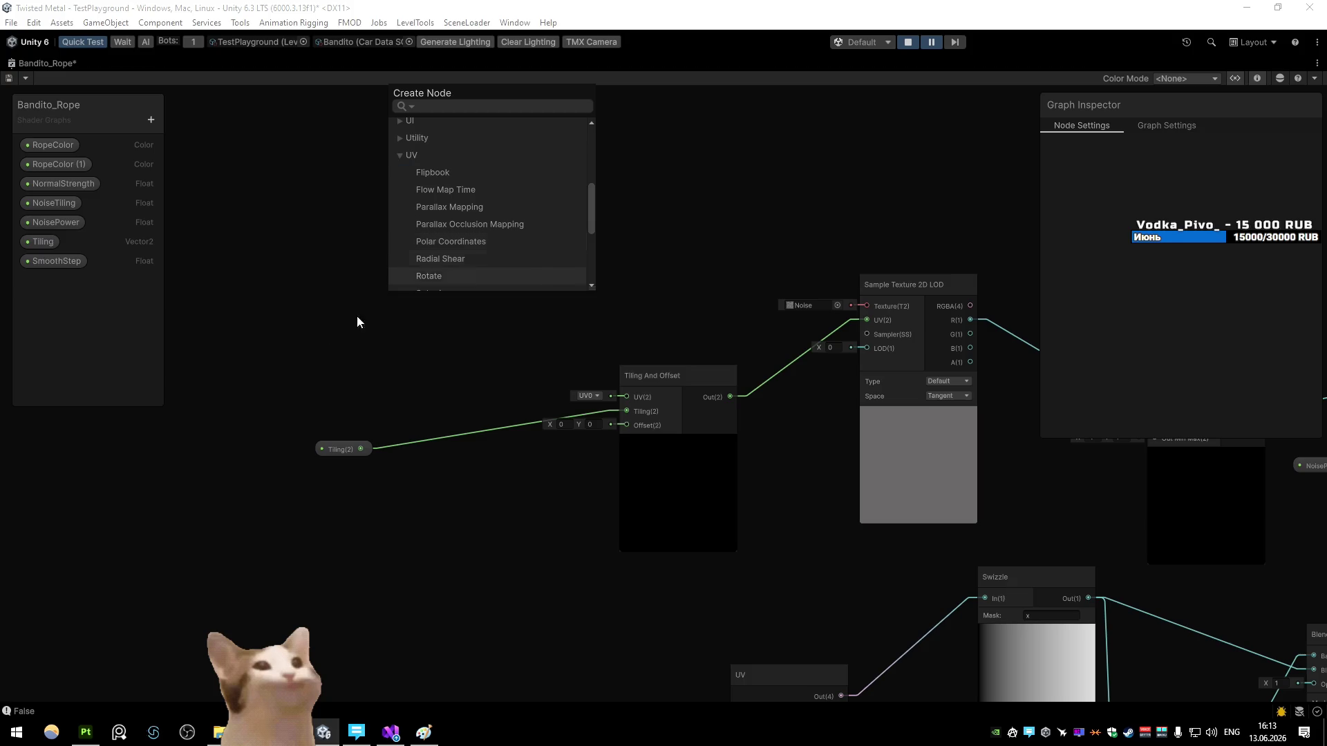
left_click(333, 293)
key("space")
key("Escape")
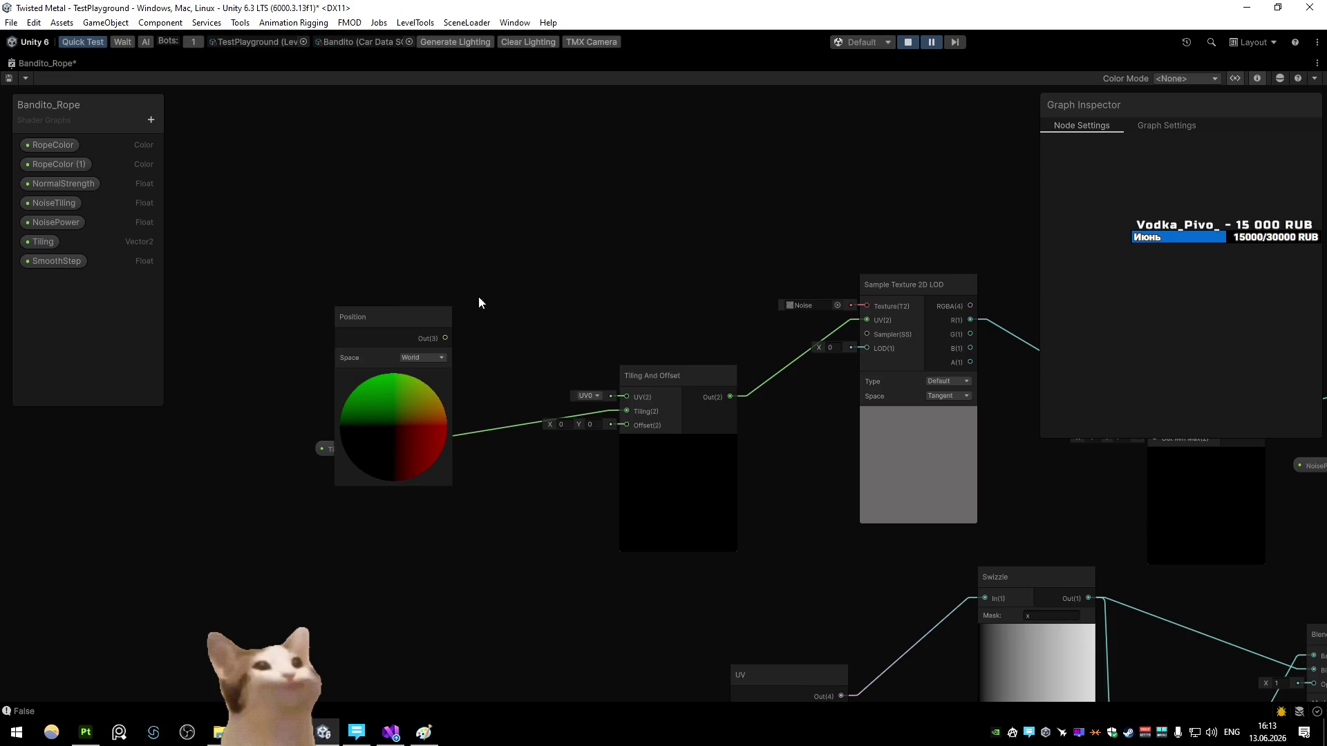
left_click_drag(354, 300, 248, 178)
Step: Add a Swizzle with mask xz fed by Position, wired into Tiling And Offset's UV
key("space")
type("swizzle")
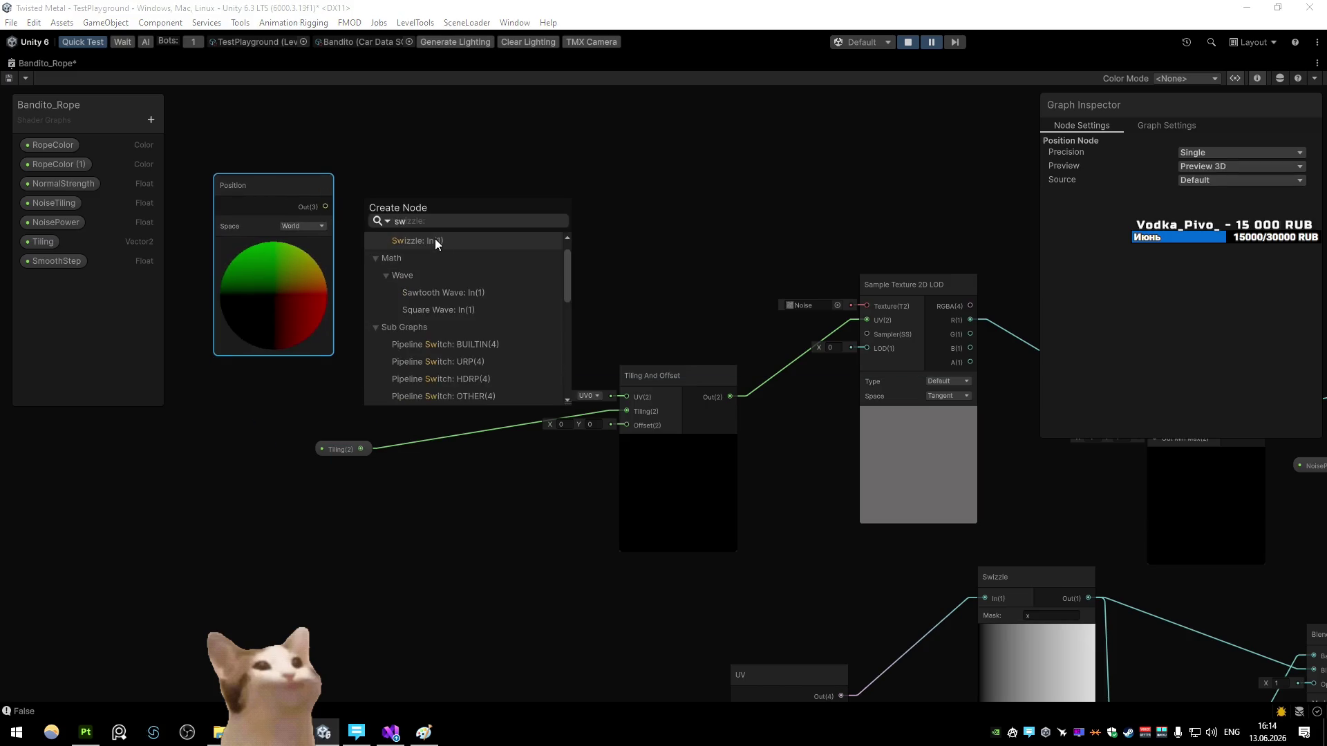
left_click(434, 238)
left_click(428, 249)
type("xz")
left_click(521, 267)
left_click_drag(467, 232, 627, 397)
Step: Save the graph and orbit the Scene view around the rope
key("ctrl+s")
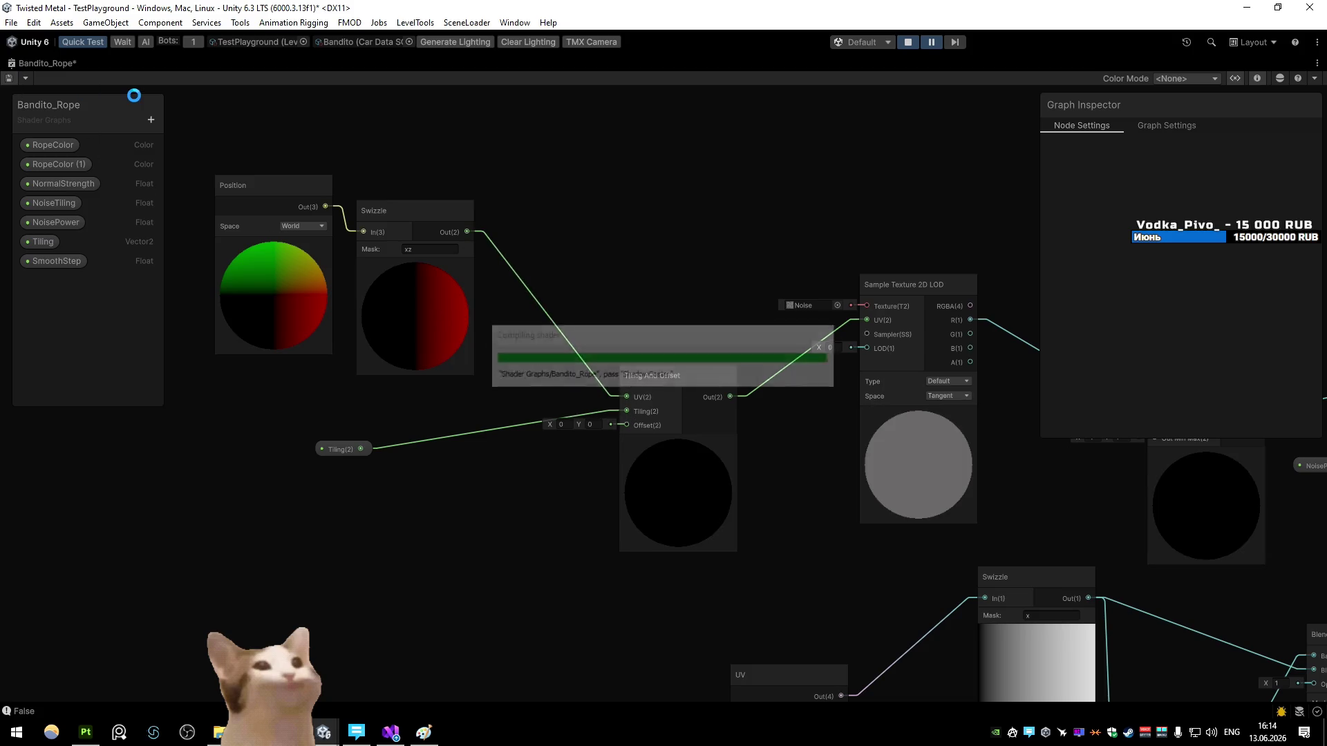
left_click(26, 63)
mouse_move(518, 280)
left_mouse_down()
mouse_move(509, 267)
mouse_move(385, 267)
left_mouse_up()
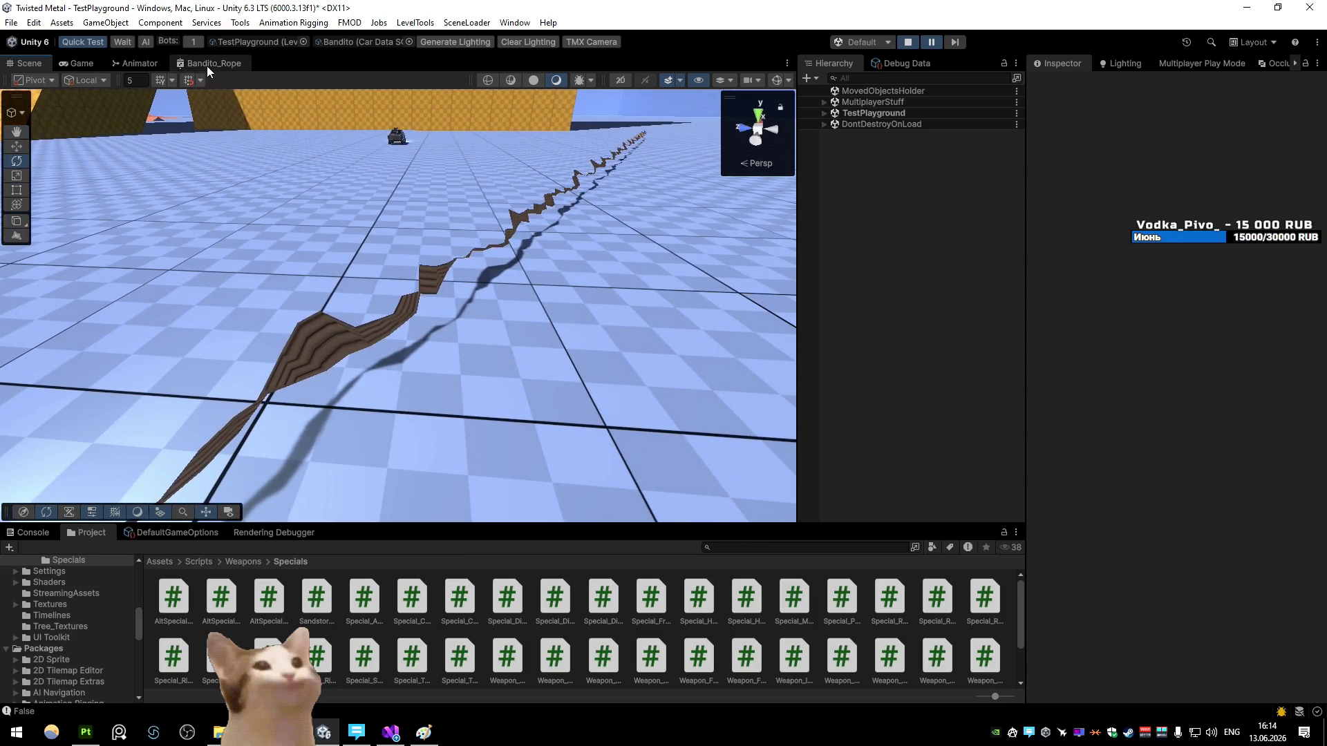
Step: Save the shader graph and orbit the Scene view to look along the rope
left_click(209, 63)
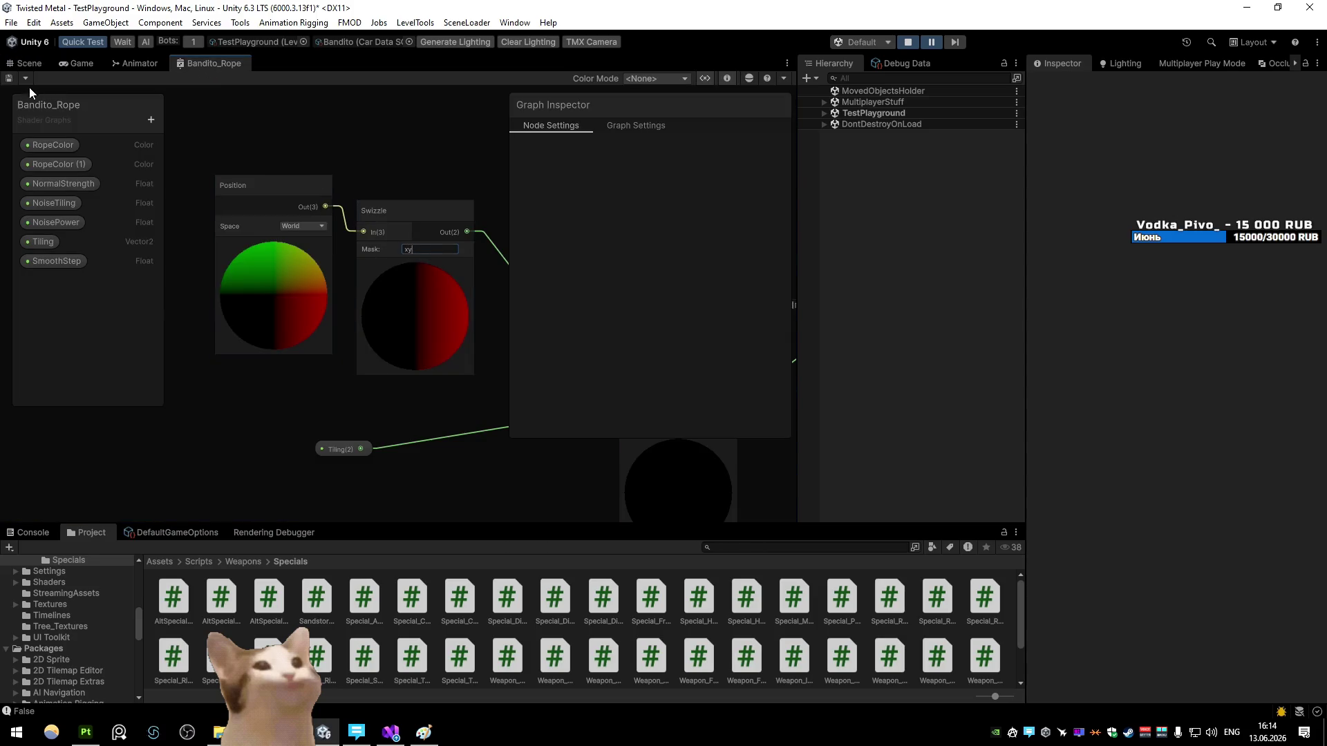
left_click(9, 78)
left_click(28, 63)
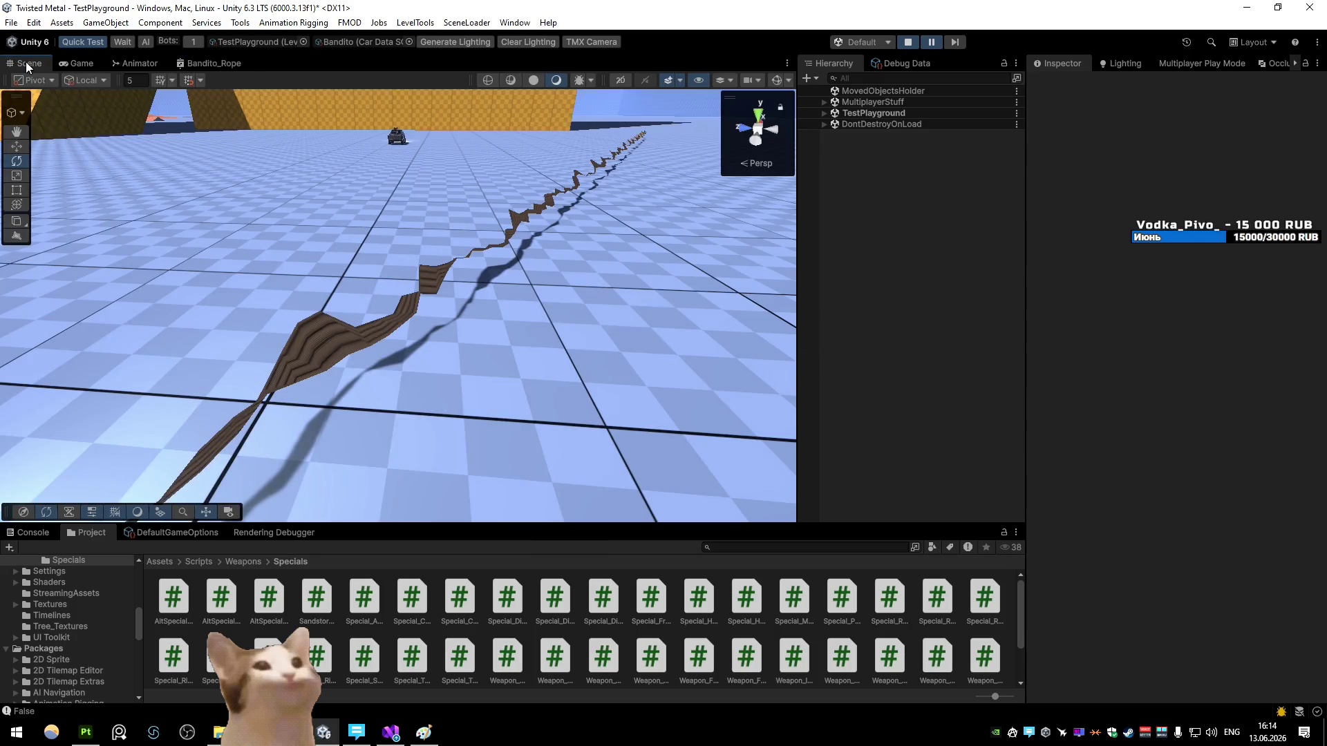
mouse_move(332, 235)
left_mouse_down()
mouse_move(393, 198)
mouse_move(358, 167)
left_mouse_up()
Step: Change the Swizzle mask to yz, move the node clear of Position, and save
double_click(216, 63)
left_click(422, 248)
key("BackSpace")
key("BackSpace")
type("yz")
left_click(413, 160)
mouse_move(421, 240)
left_mouse_down()
mouse_move(446, 240)
mouse_move(379, 227)
mouse_move(468, 228)
left_mouse_up()
left_click(450, 159)
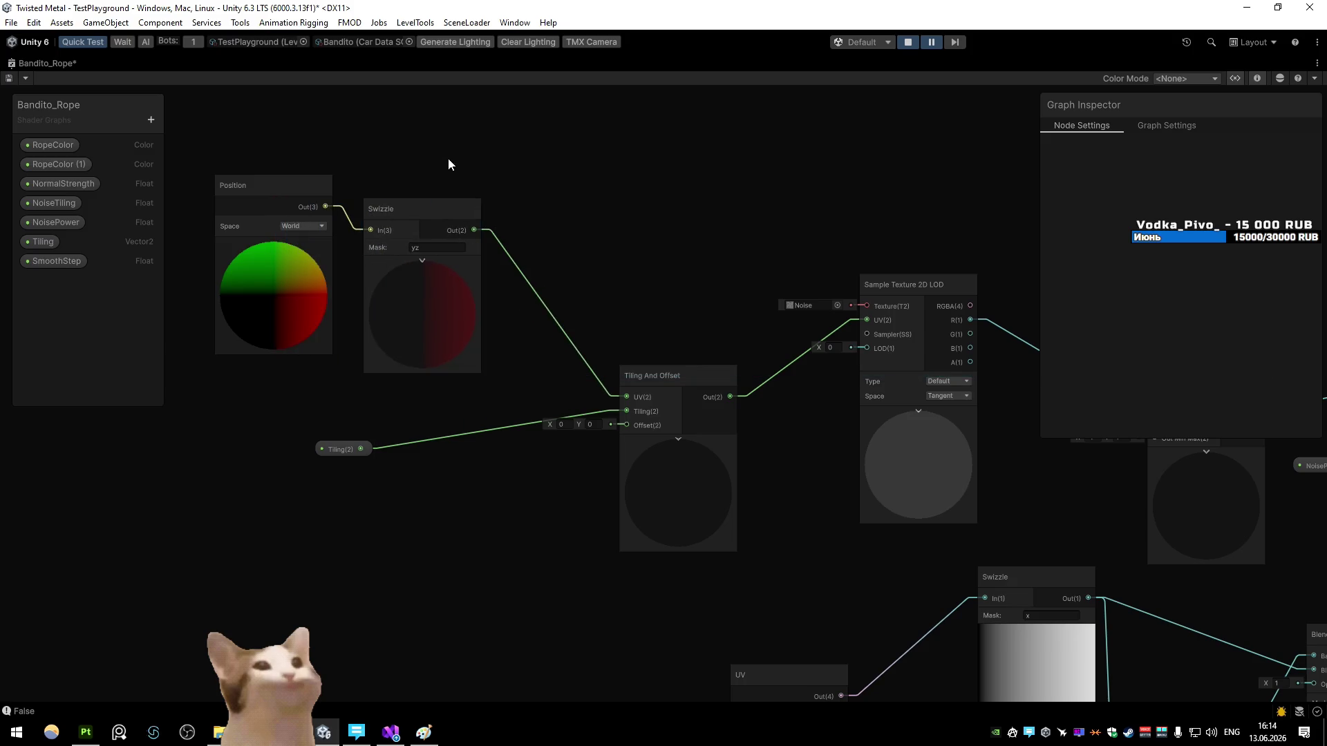
left_click(8, 80)
Step: Check the rope with the yz mask, then delete the Swizzle-to-UV link
left_click(22, 64)
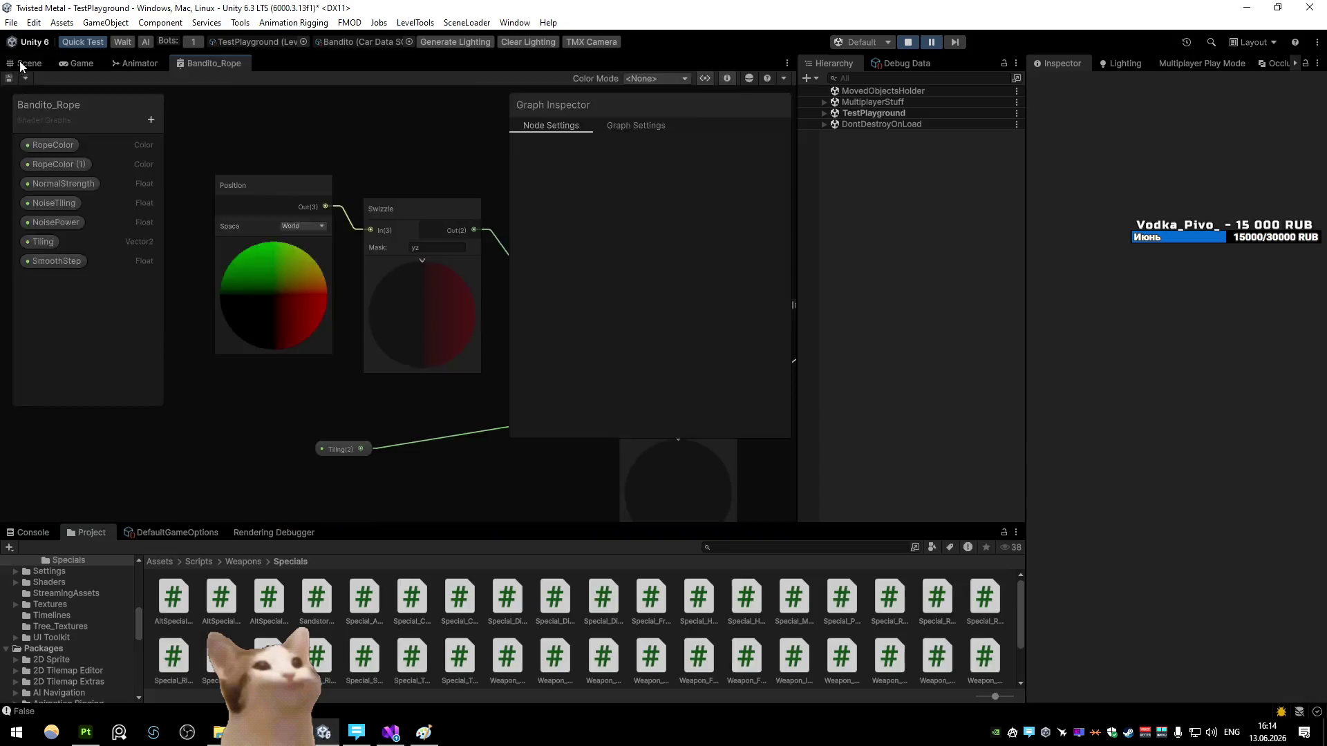
mouse_move(249, 242)
left_mouse_down()
mouse_move(267, 252)
mouse_move(189, 228)
mouse_move(201, 241)
mouse_move(483, 237)
mouse_move(468, 254)
mouse_move(423, 238)
left_mouse_up()
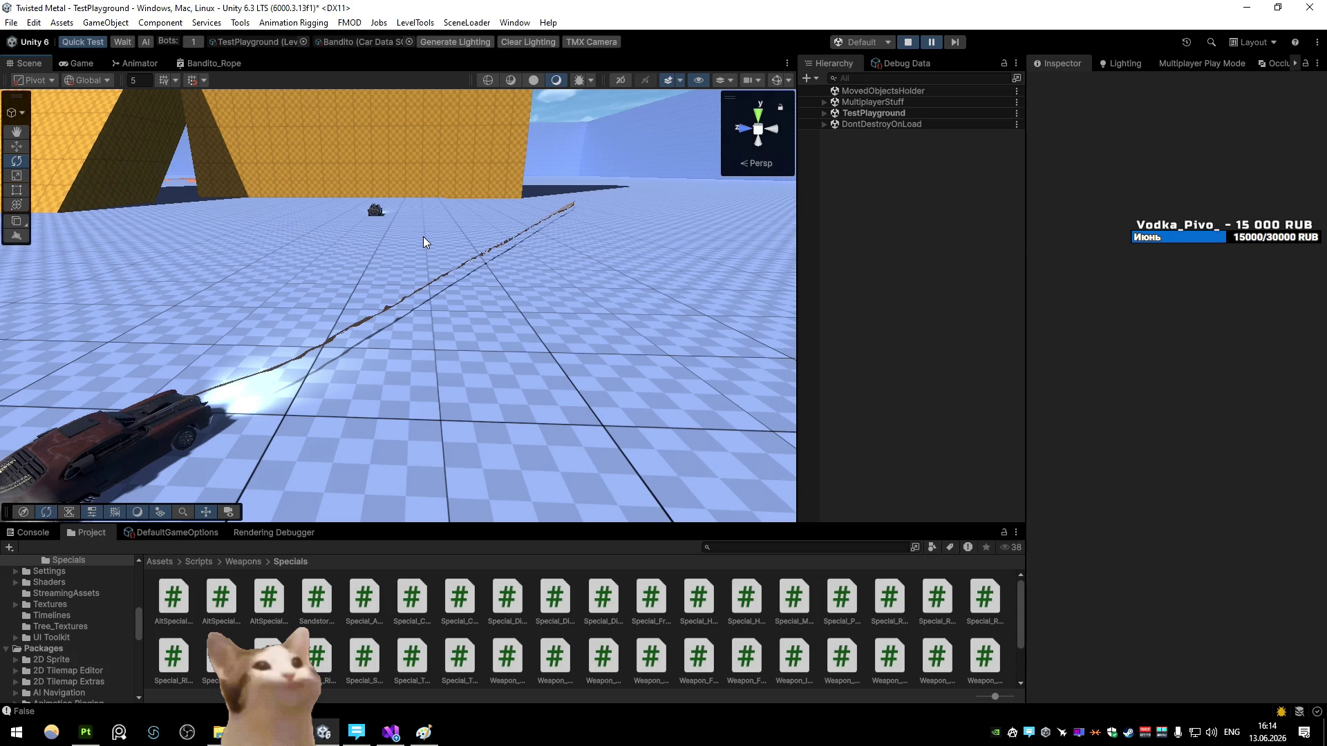
left_click(208, 63)
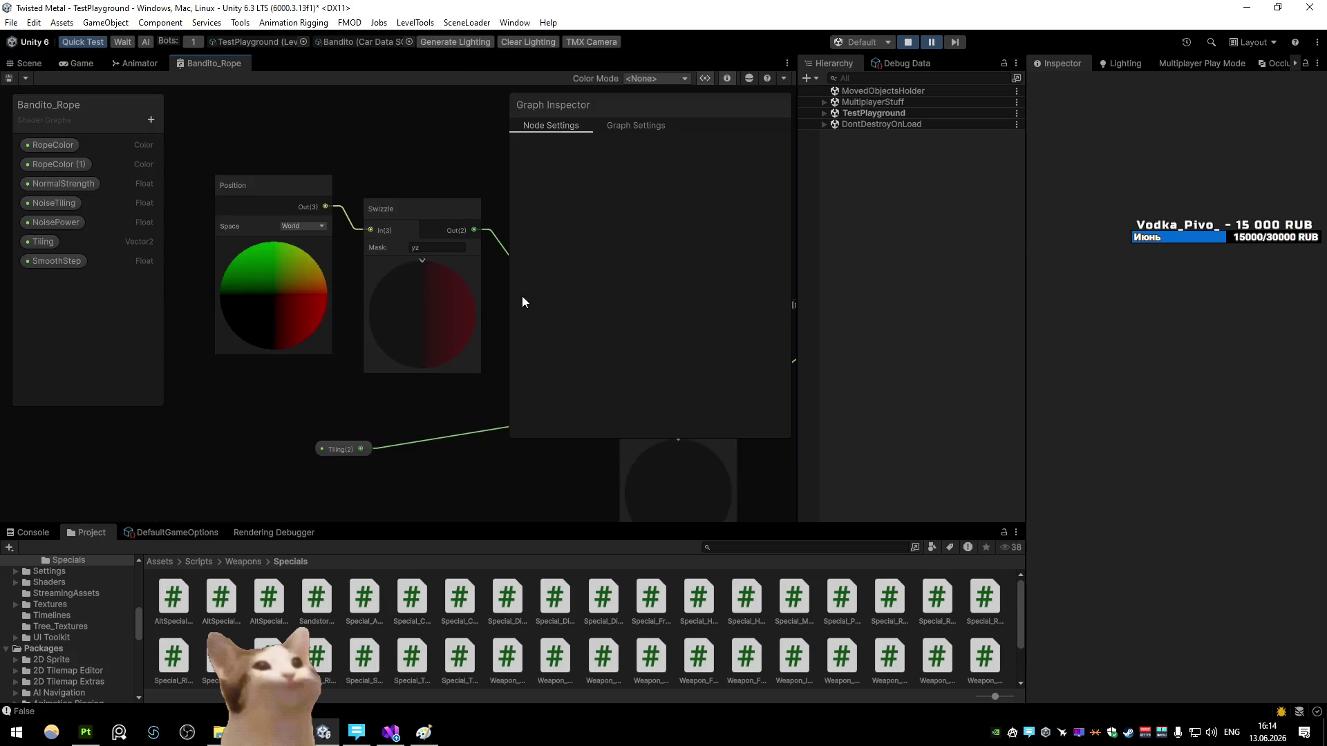
scroll(267, 270, "down", 3)
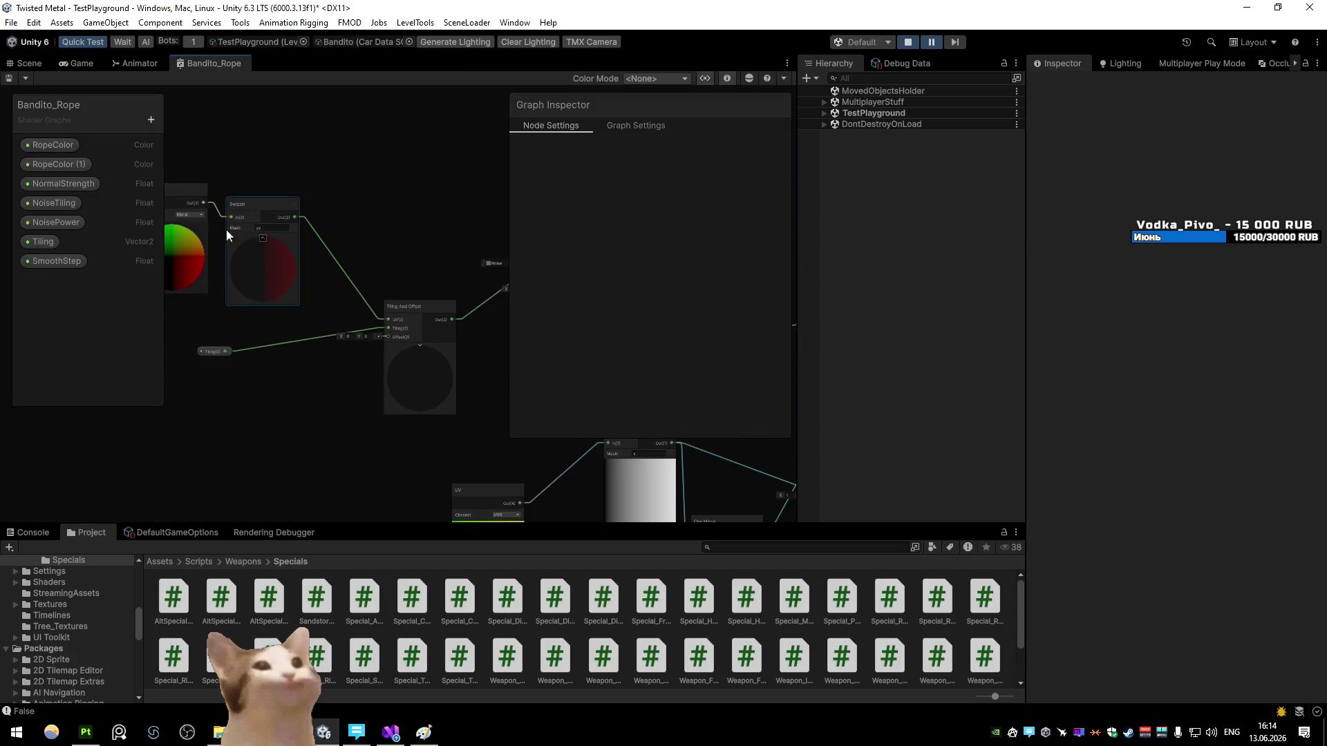
left_click(342, 269)
key("Delete")
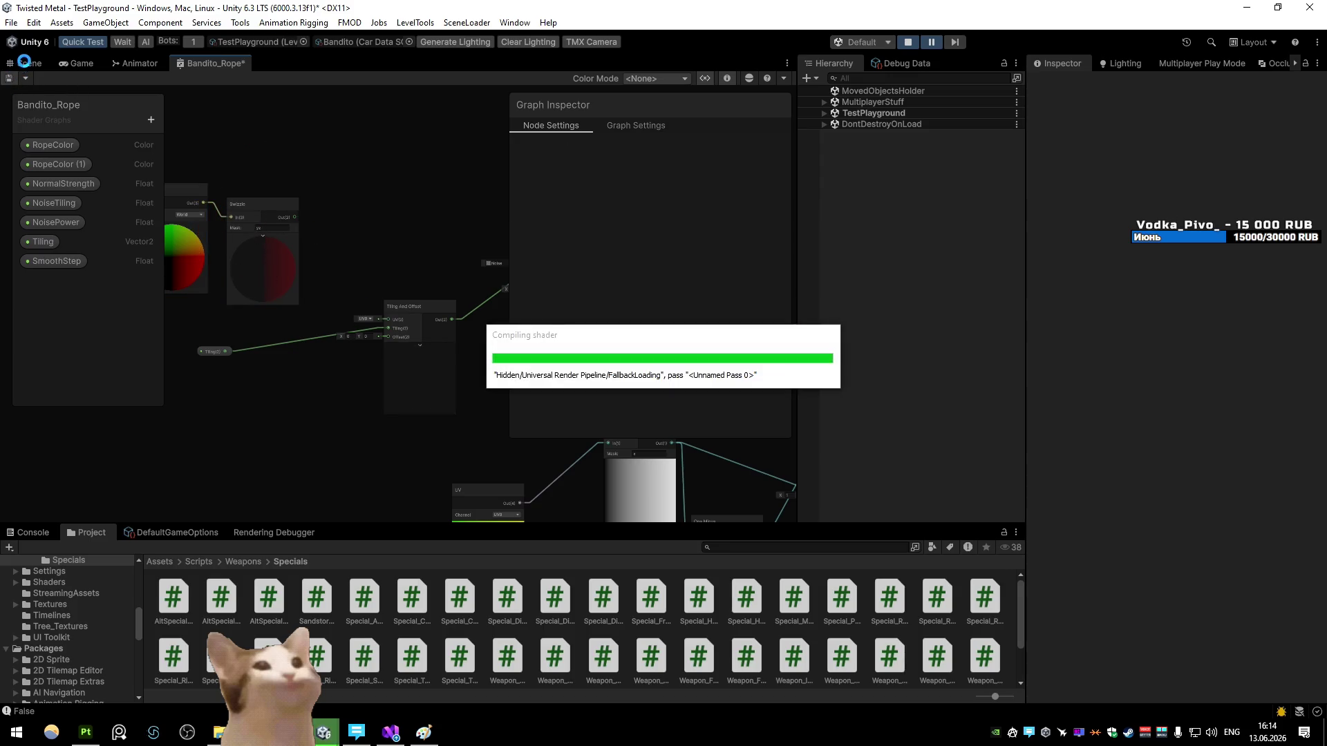
Step: Orbit around the rope in the Scene and reopen the Bandito_Rope graph full-window
left_click(25, 65)
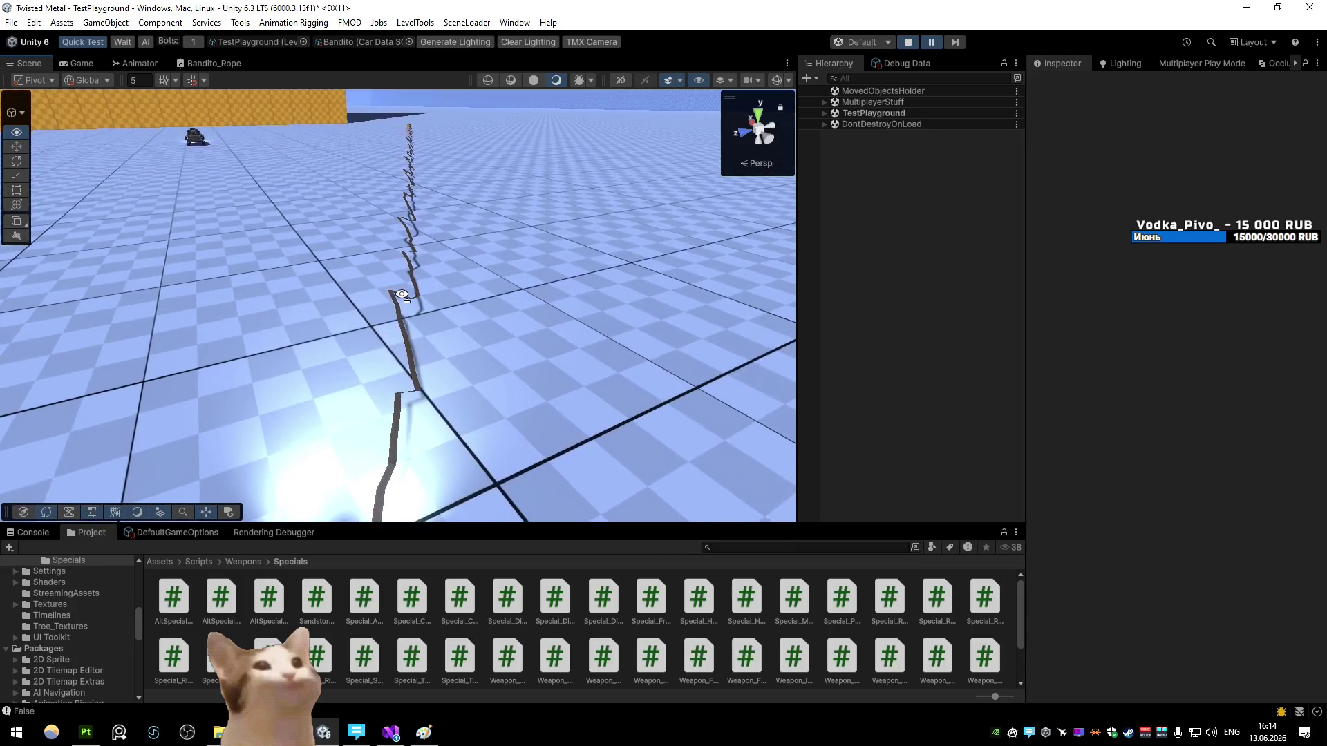
left_click_drag(402, 294, 403, 298)
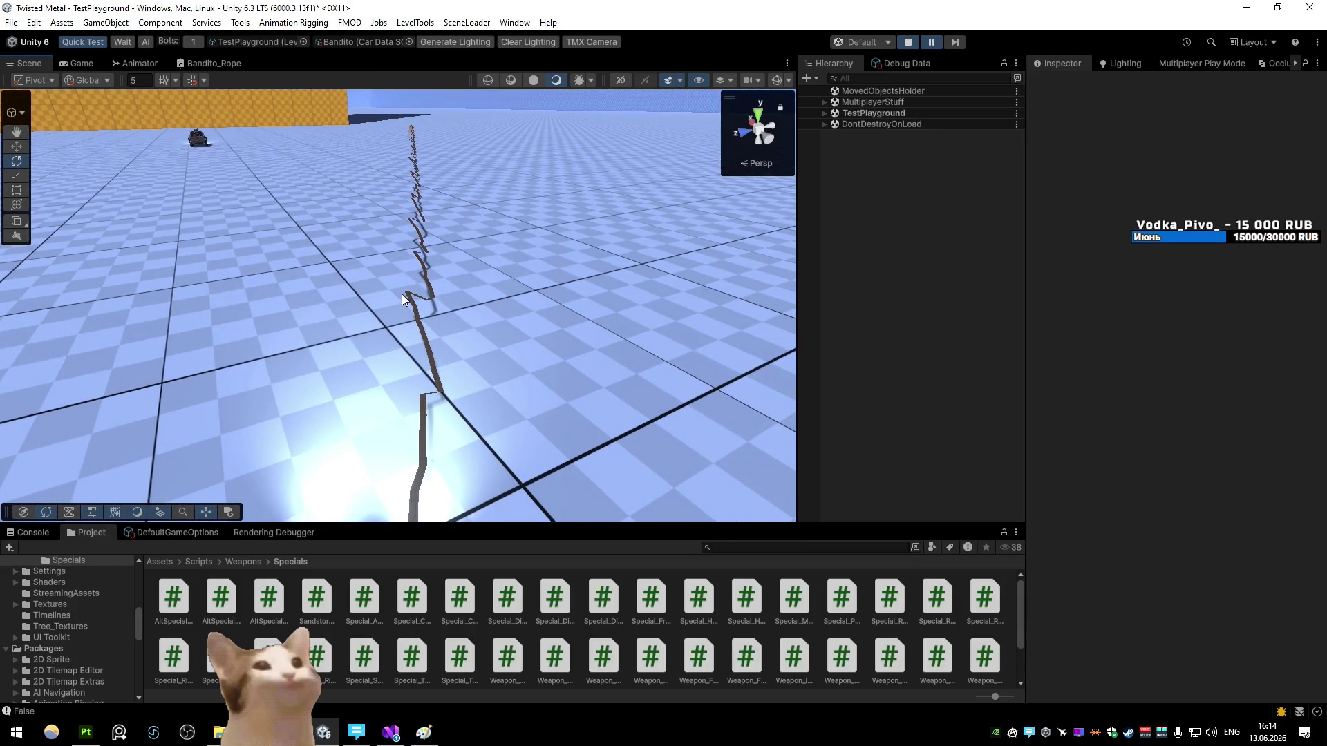
double_click(207, 63)
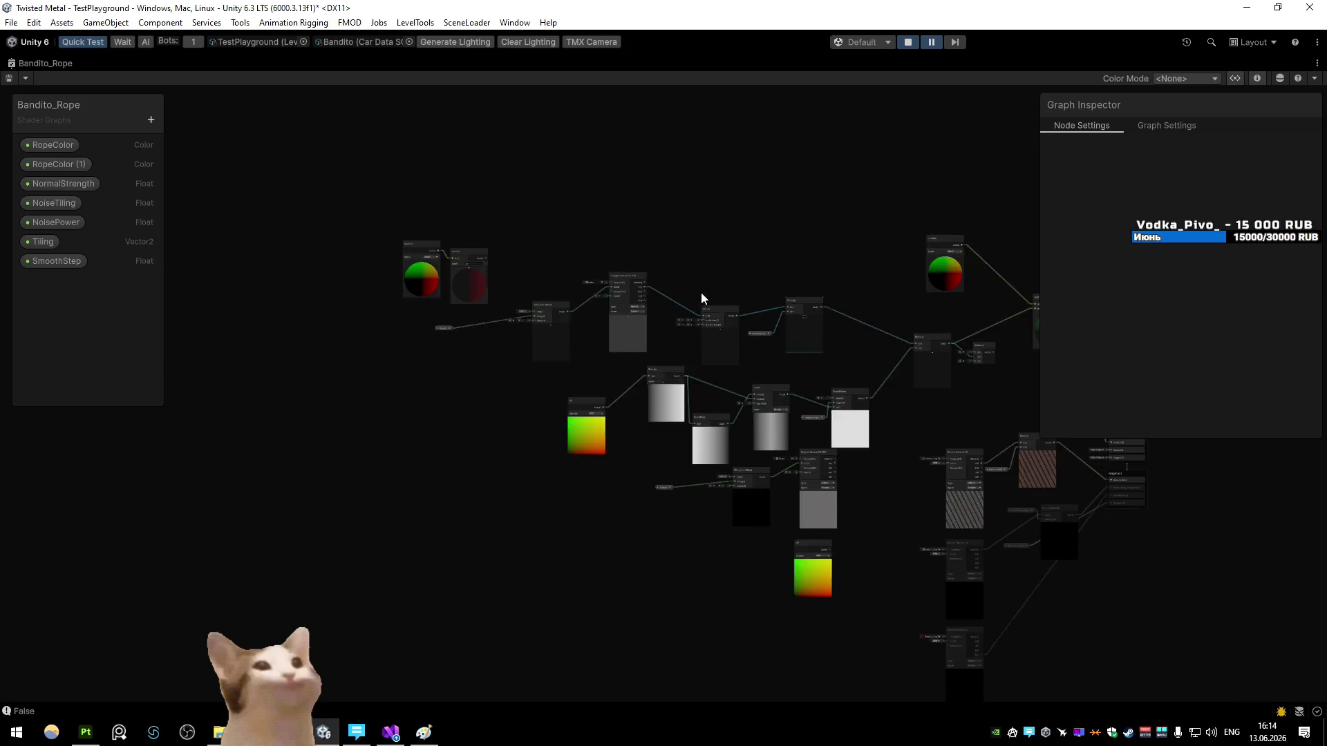
Step: Wire the Vector 3 output into the Add node's B and check the rope from lower
left_click_drag(736, 374, 824, 276)
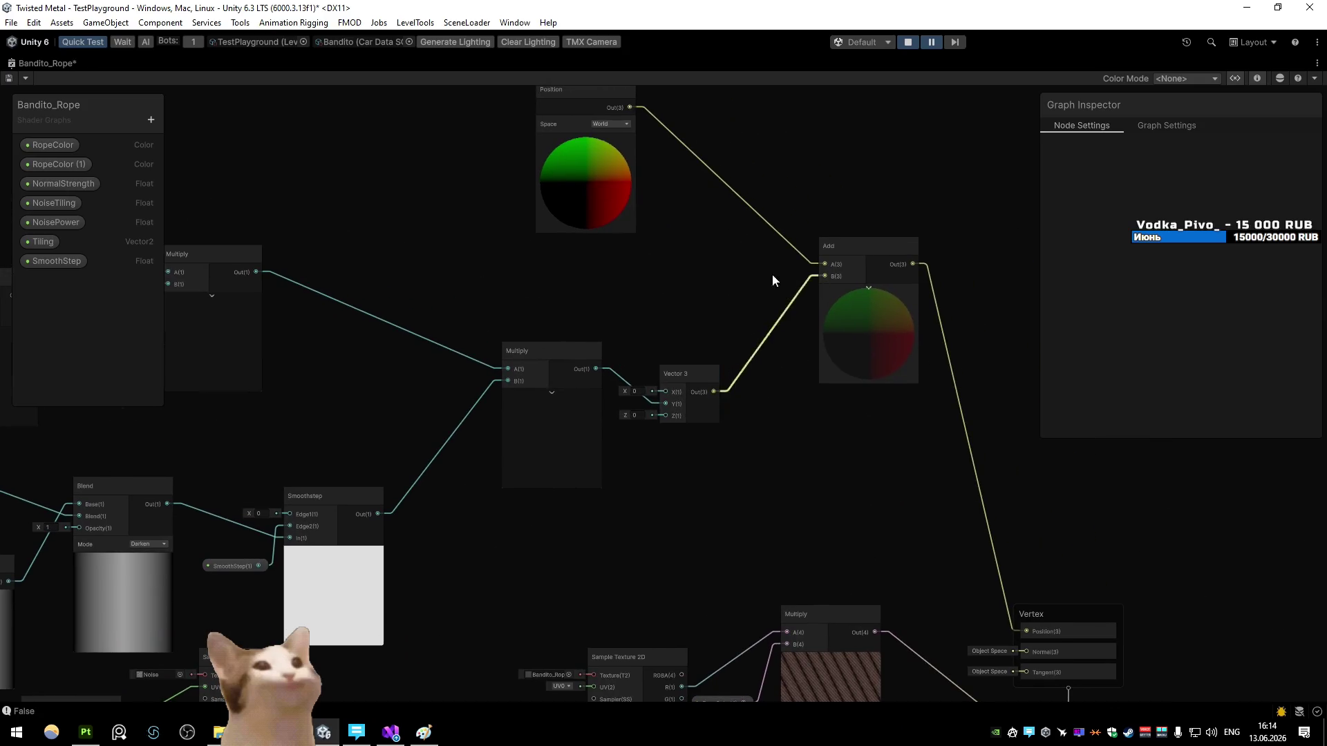
double_click(24, 65)
left_click_drag(406, 276, 296, 230)
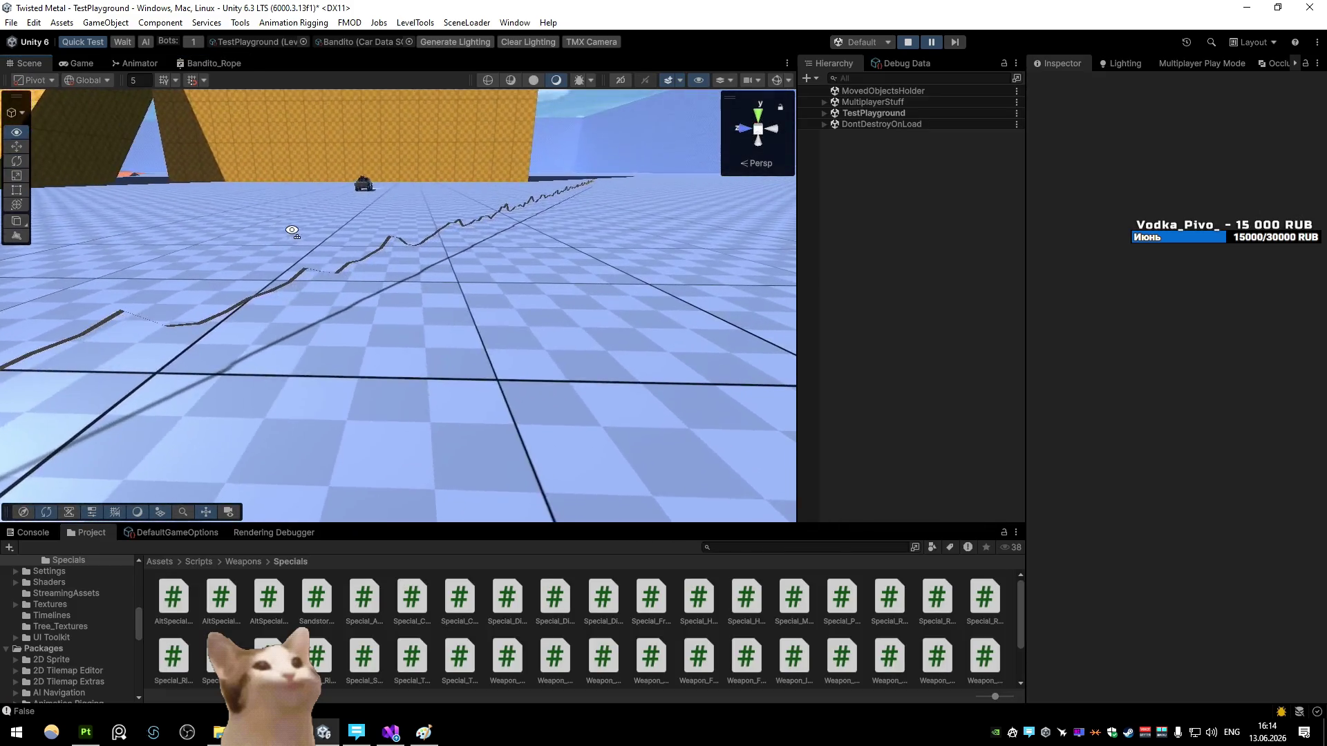
left_click(214, 63)
key("shift+space")
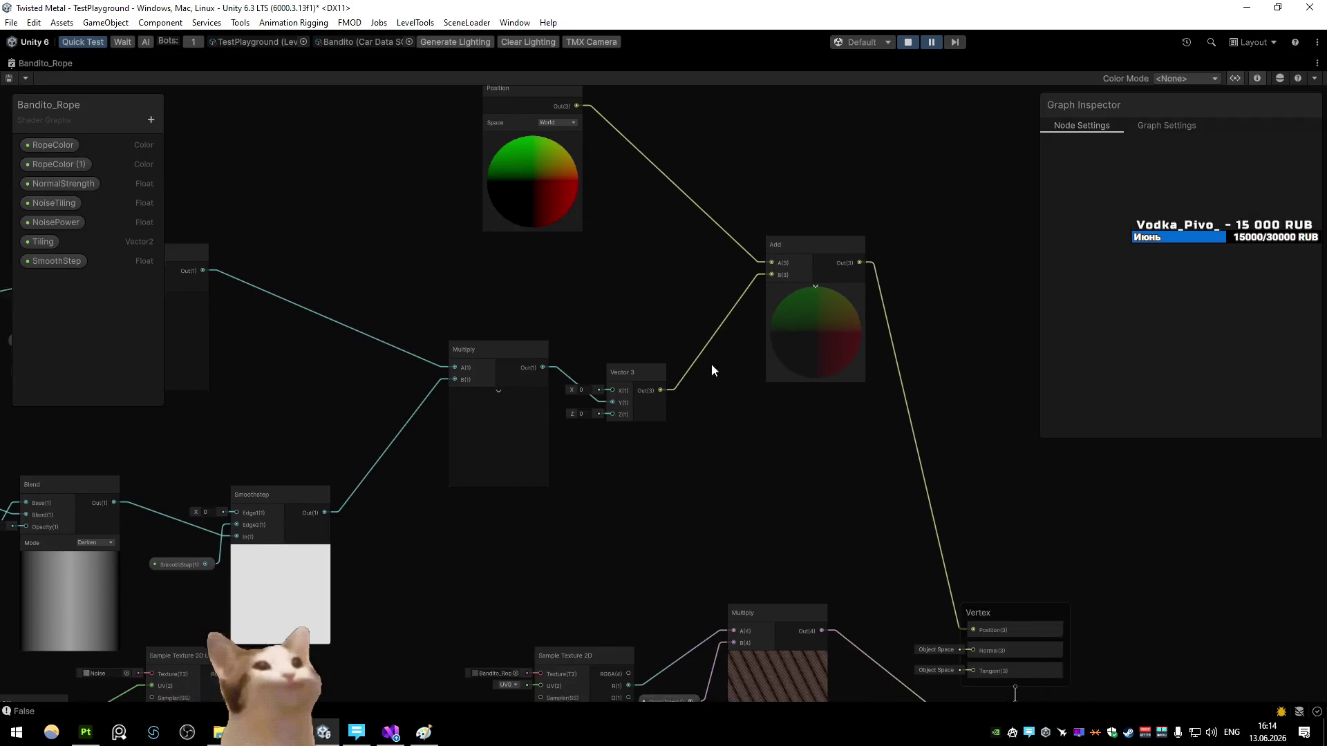
Step: Connect Multiply's output to Vector 3's X and Y, save, and view the rope
left_click_drag(475, 373, 546, 395)
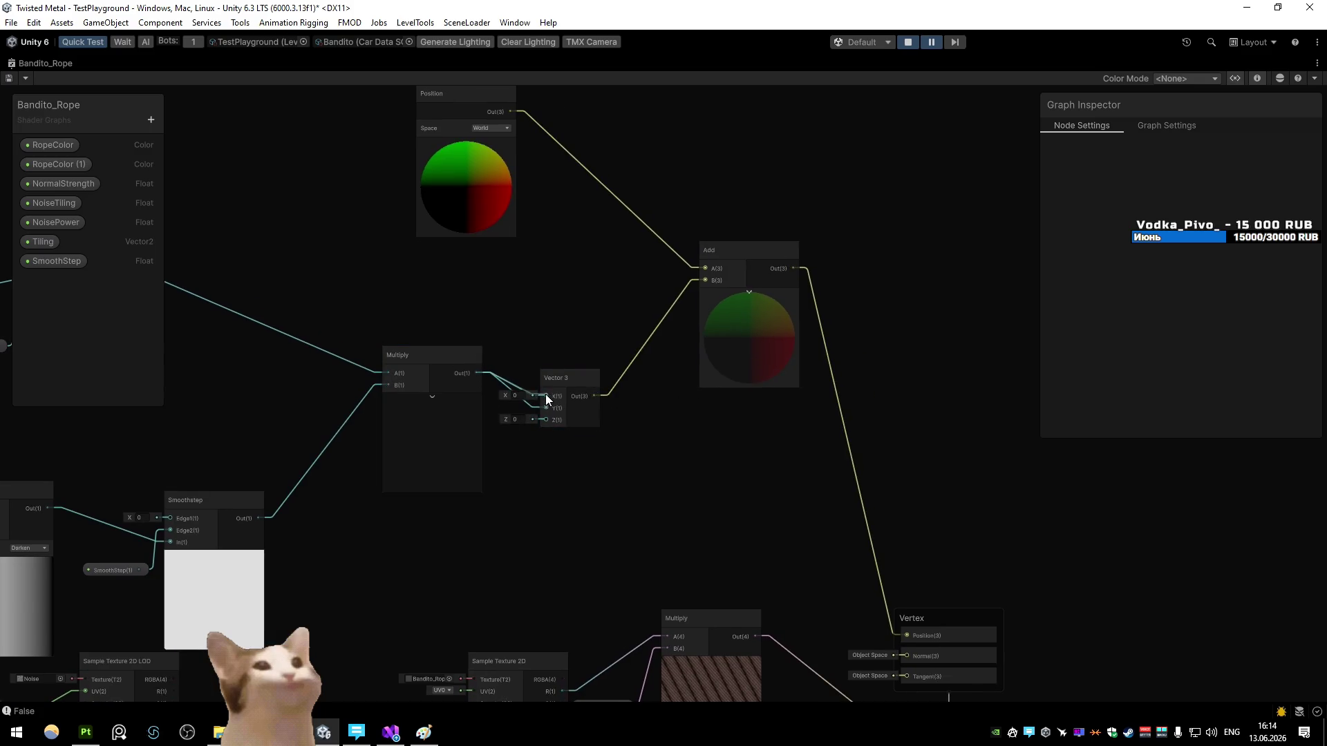
left_click_drag(465, 369, 467, 372)
left_click_drag(531, 400, 546, 408)
left_click(9, 78)
double_click(24, 62)
left_click(24, 63)
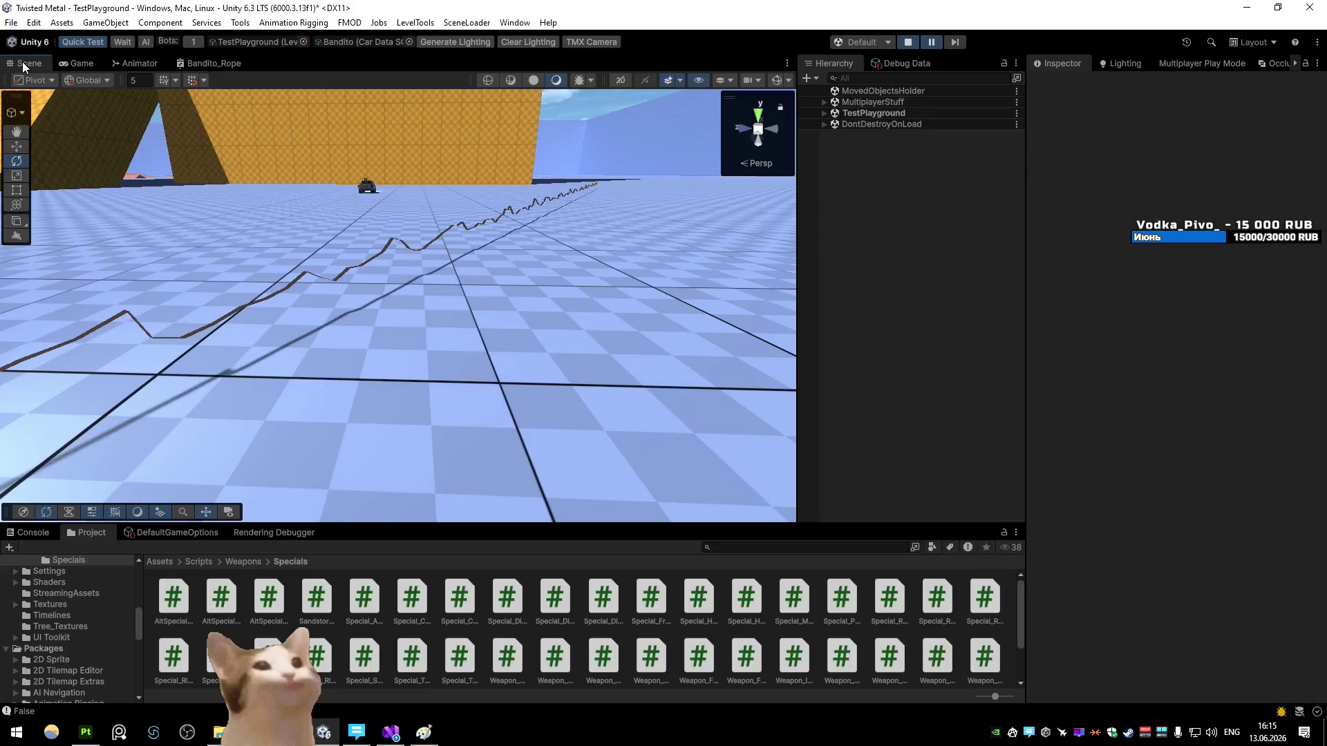
left_click_drag(387, 249, 410, 220)
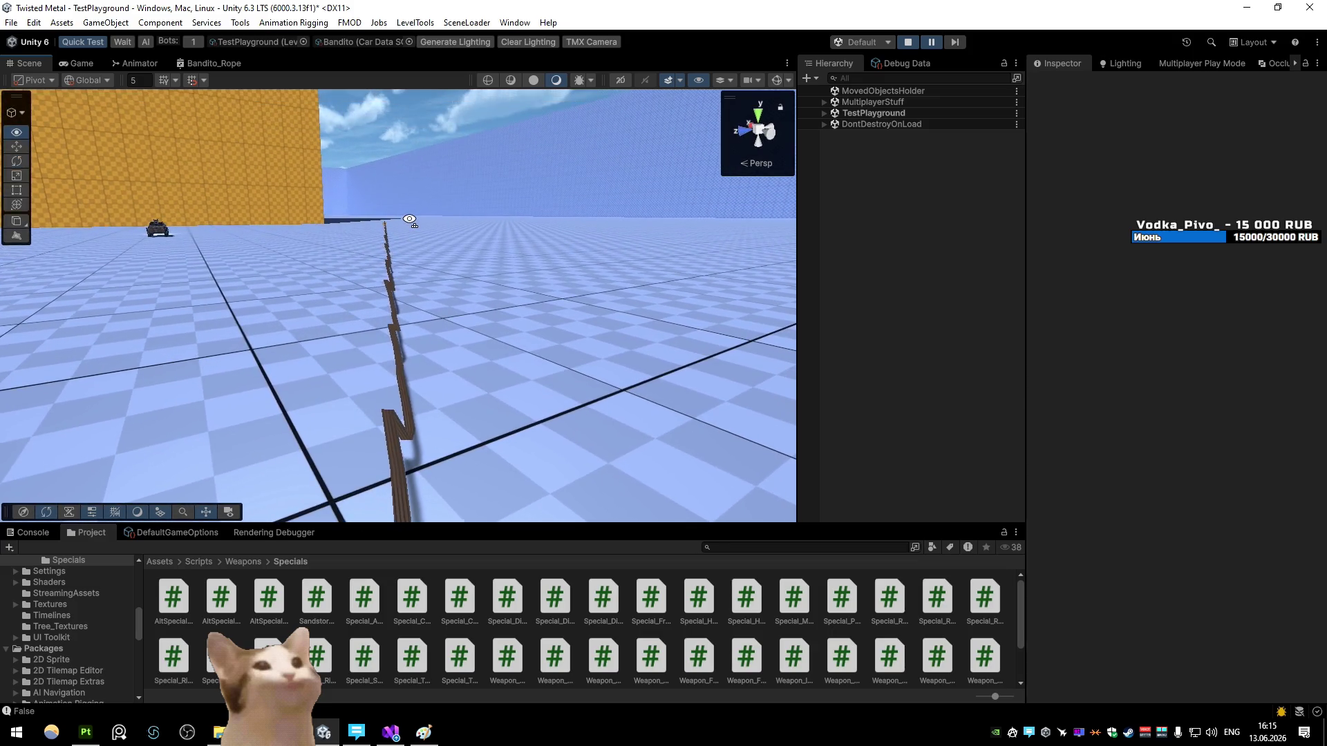
Step: Try Multiply into Vector 3's Z, then remove that wire and recheck the rope
double_click(210, 63)
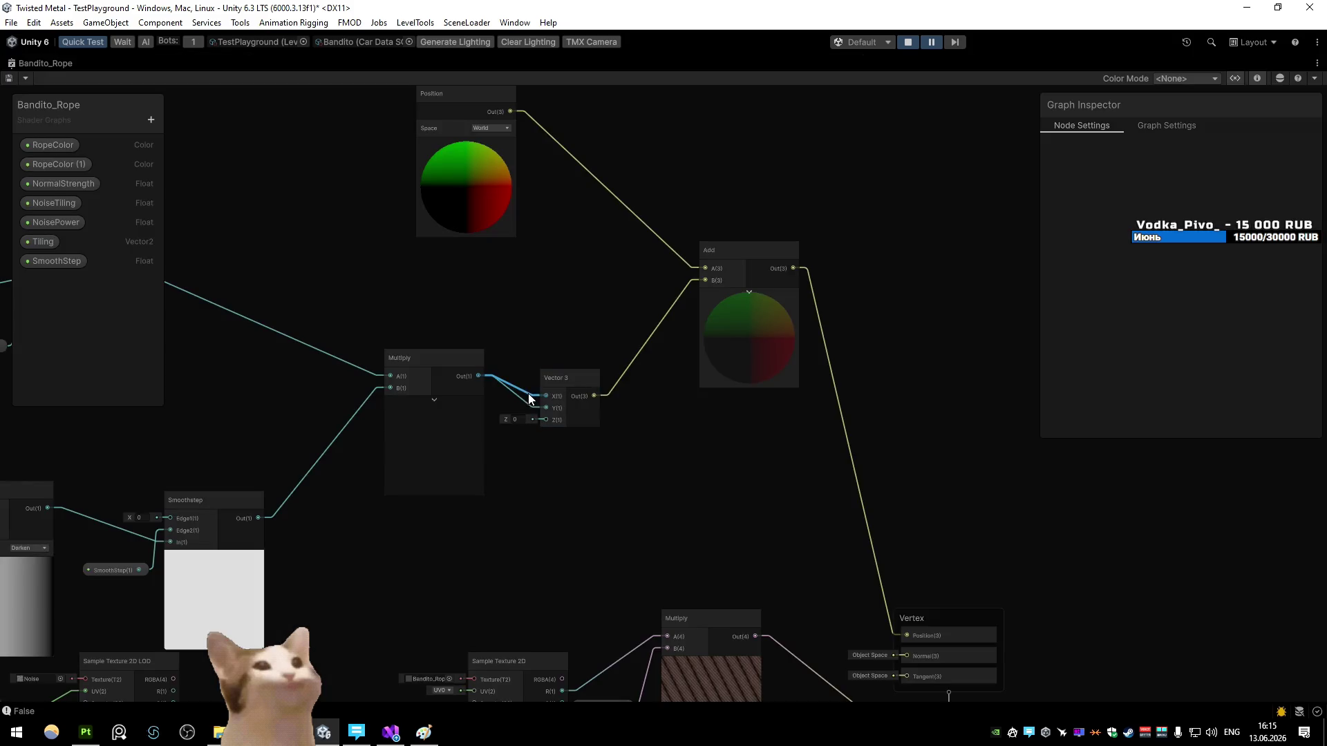
left_click_drag(478, 376, 546, 419)
left_click(10, 79)
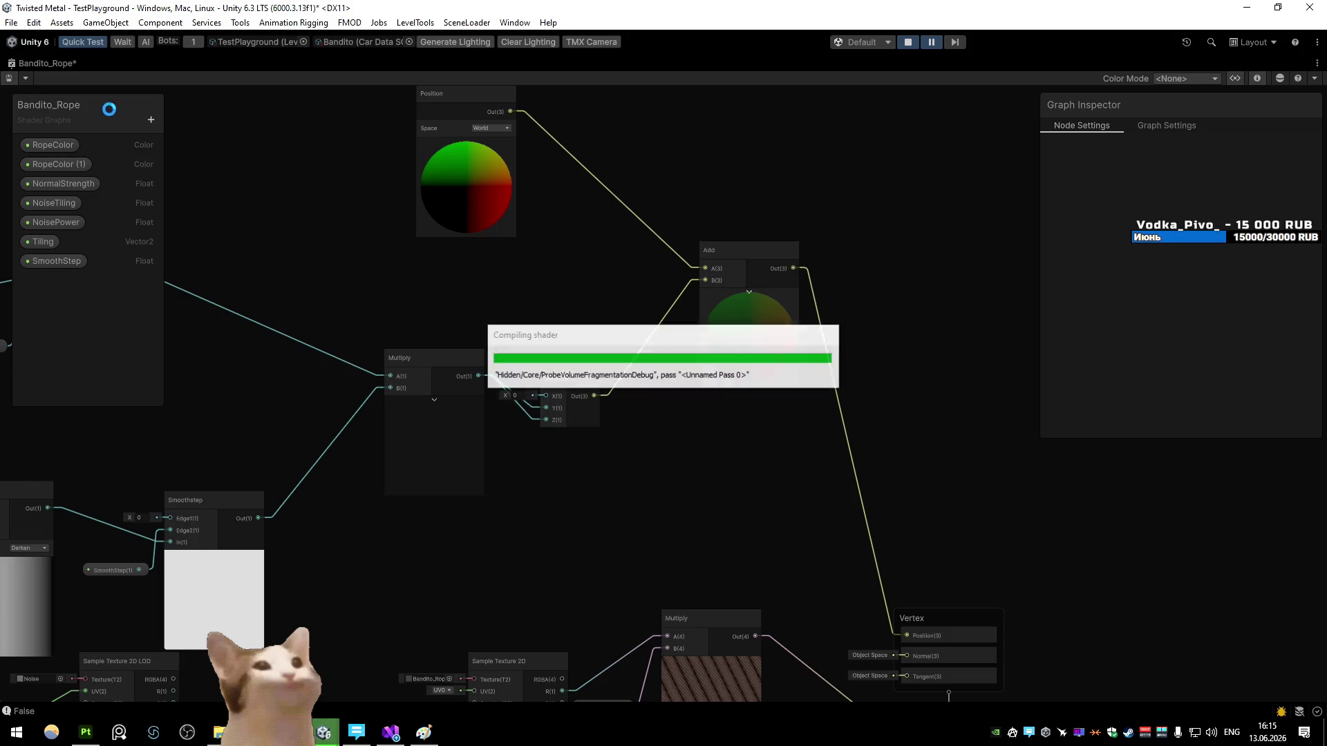
double_click(23, 63)
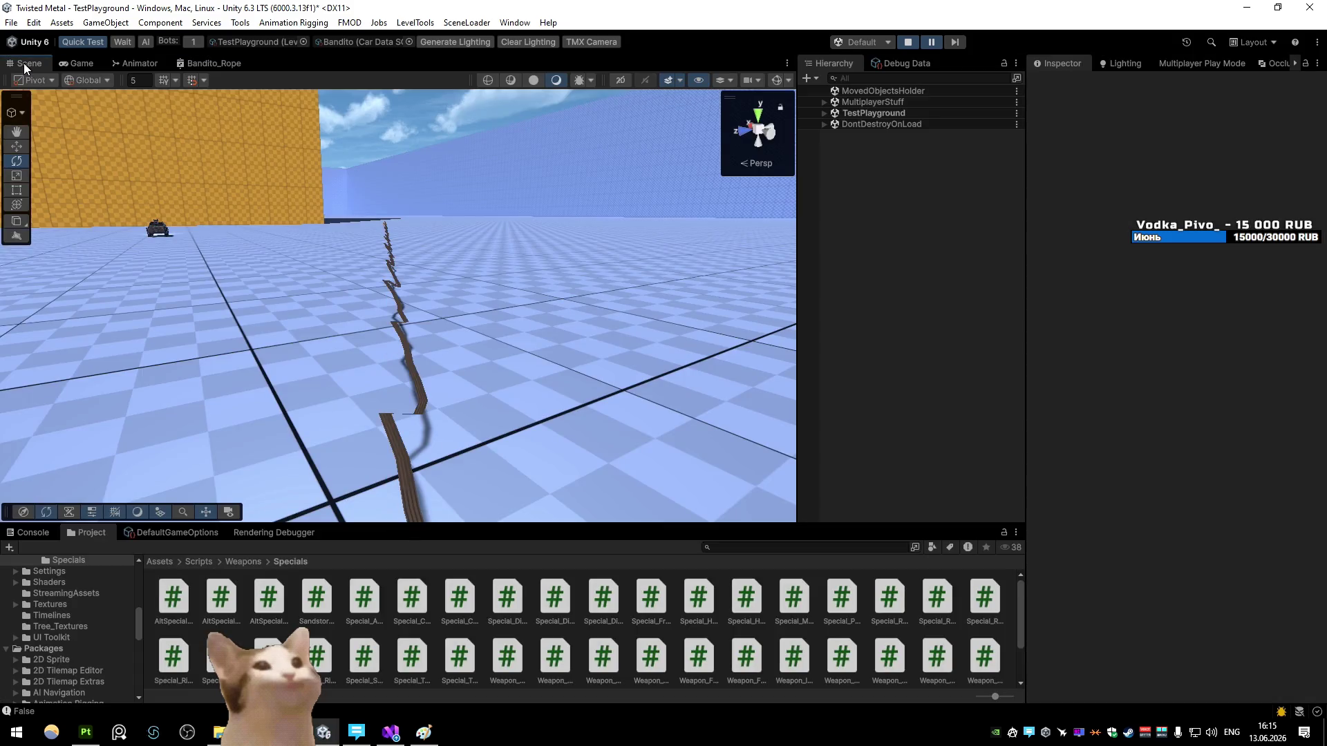
double_click(202, 64)
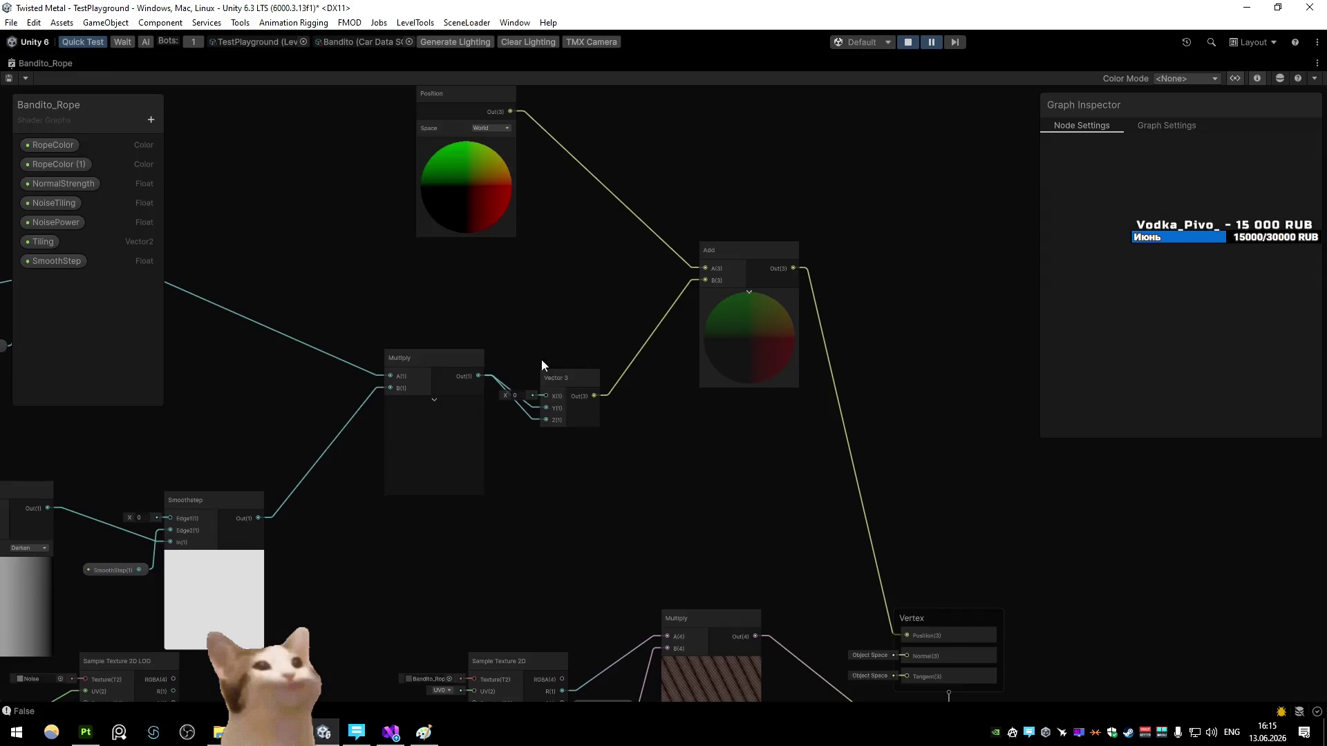
left_click(532, 421)
key("Delete")
key("shift+space")
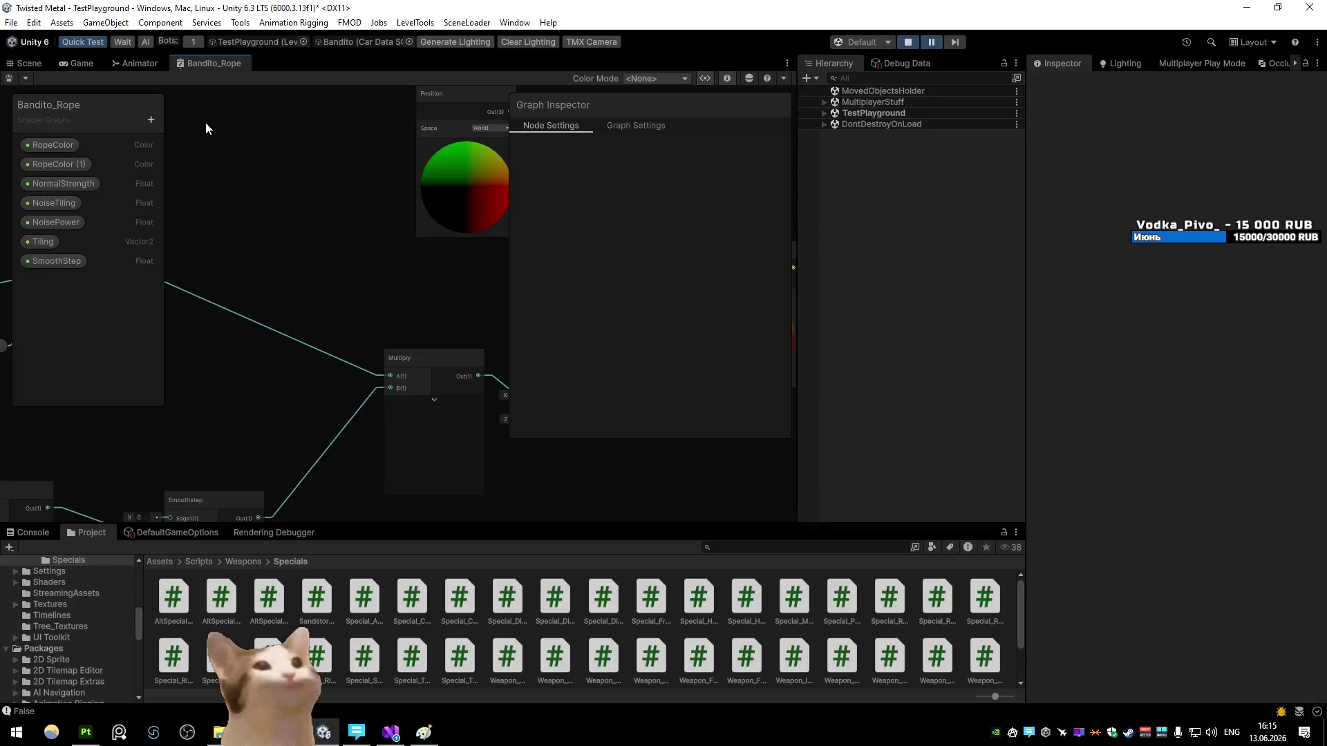
left_click(27, 63)
left_click_drag(207, 221, 320, 251)
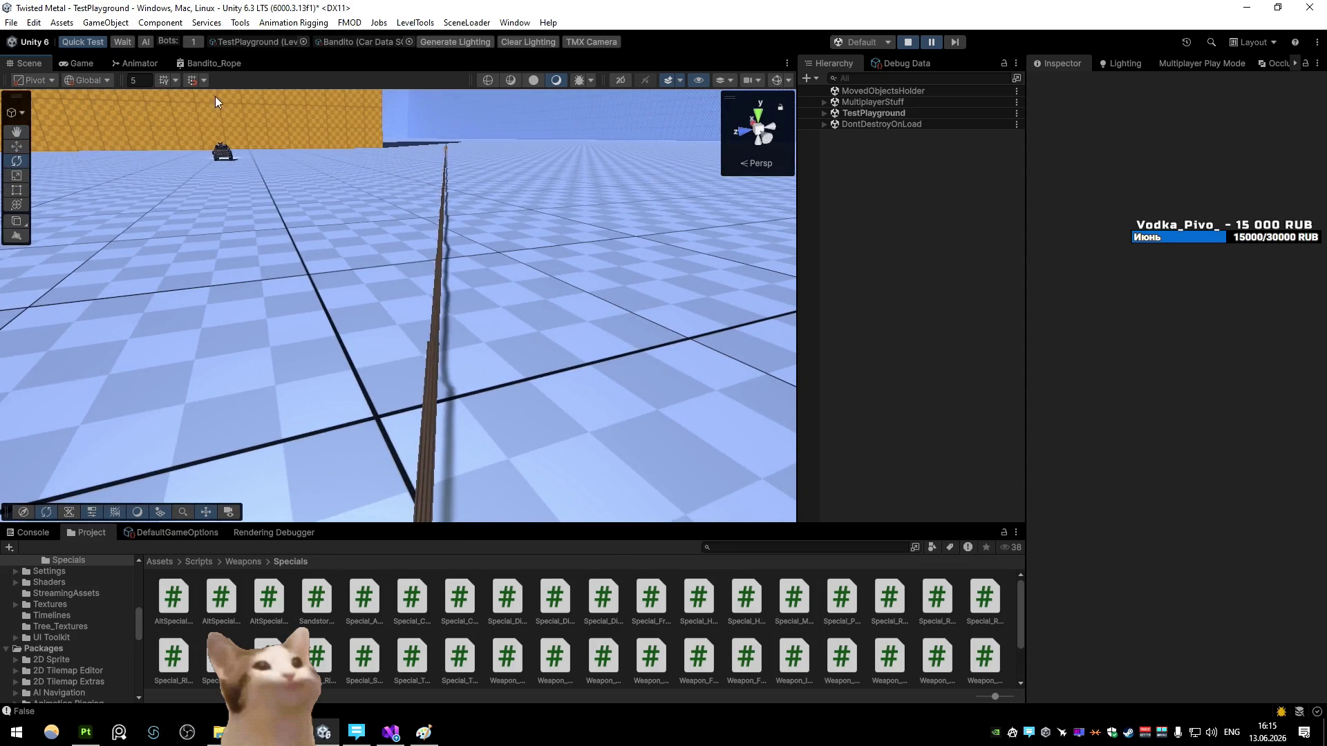
Step: Pan to the Tiling property and enter 1 as its default X value
key("shift+space")
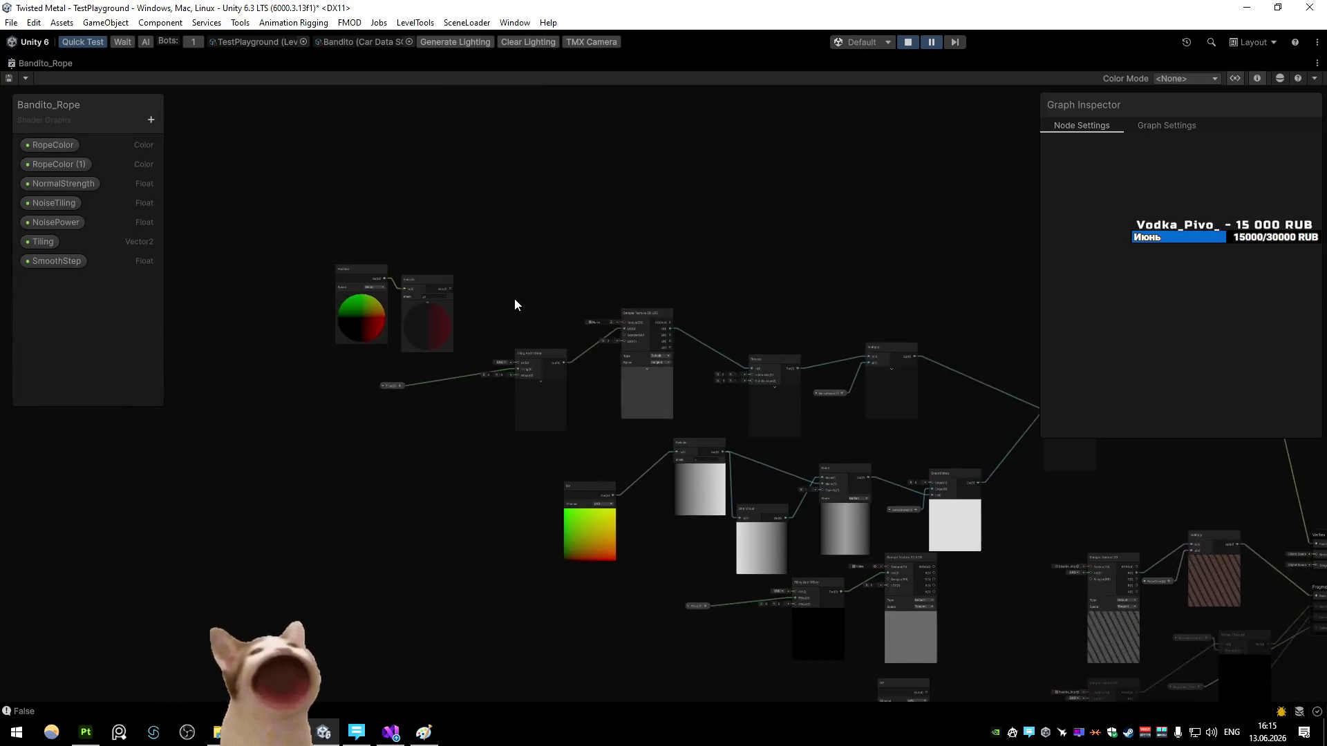
mouse_move(783, 352)
left_mouse_down()
mouse_move(596, 305)
mouse_move(686, 281)
left_mouse_up()
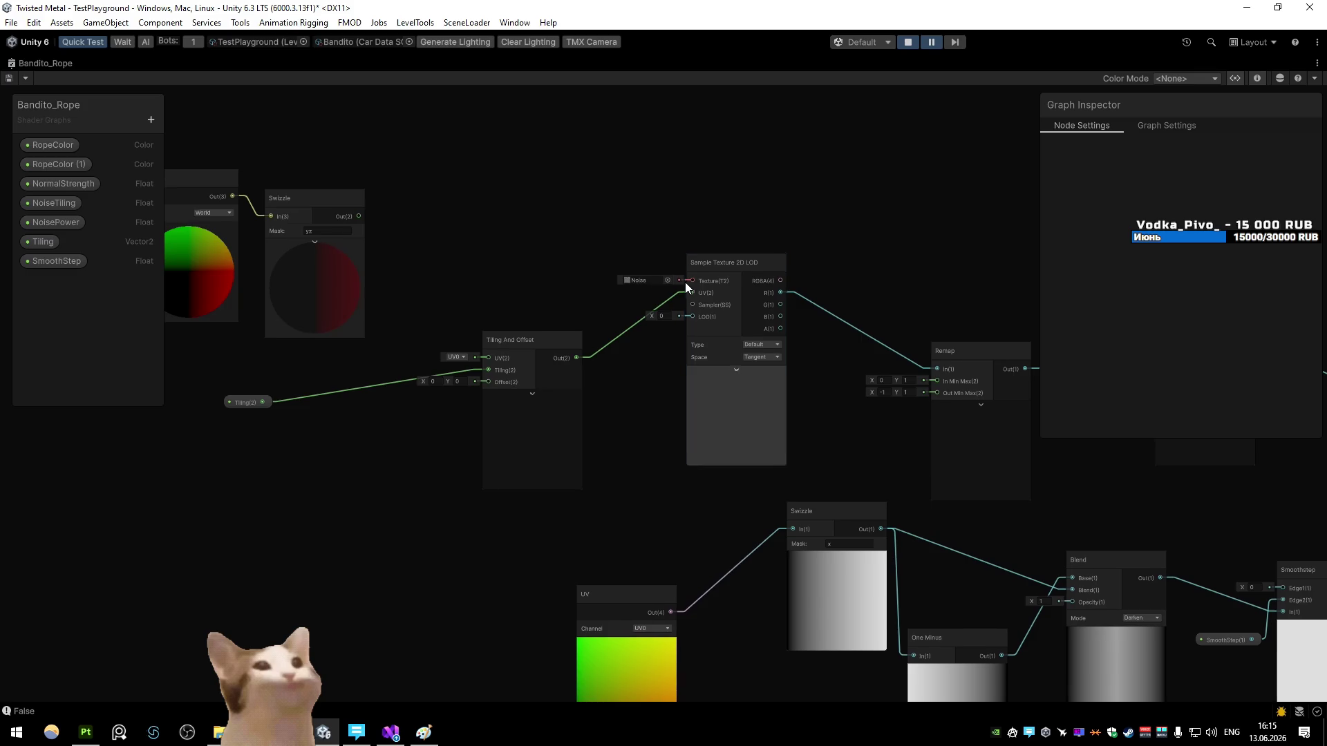
scroll(686, 280, "down", 3)
mouse_move(565, 282)
left_mouse_down()
mouse_move(375, 317)
mouse_move(213, 312)
mouse_move(506, 348)
left_mouse_up()
left_click(263, 422)
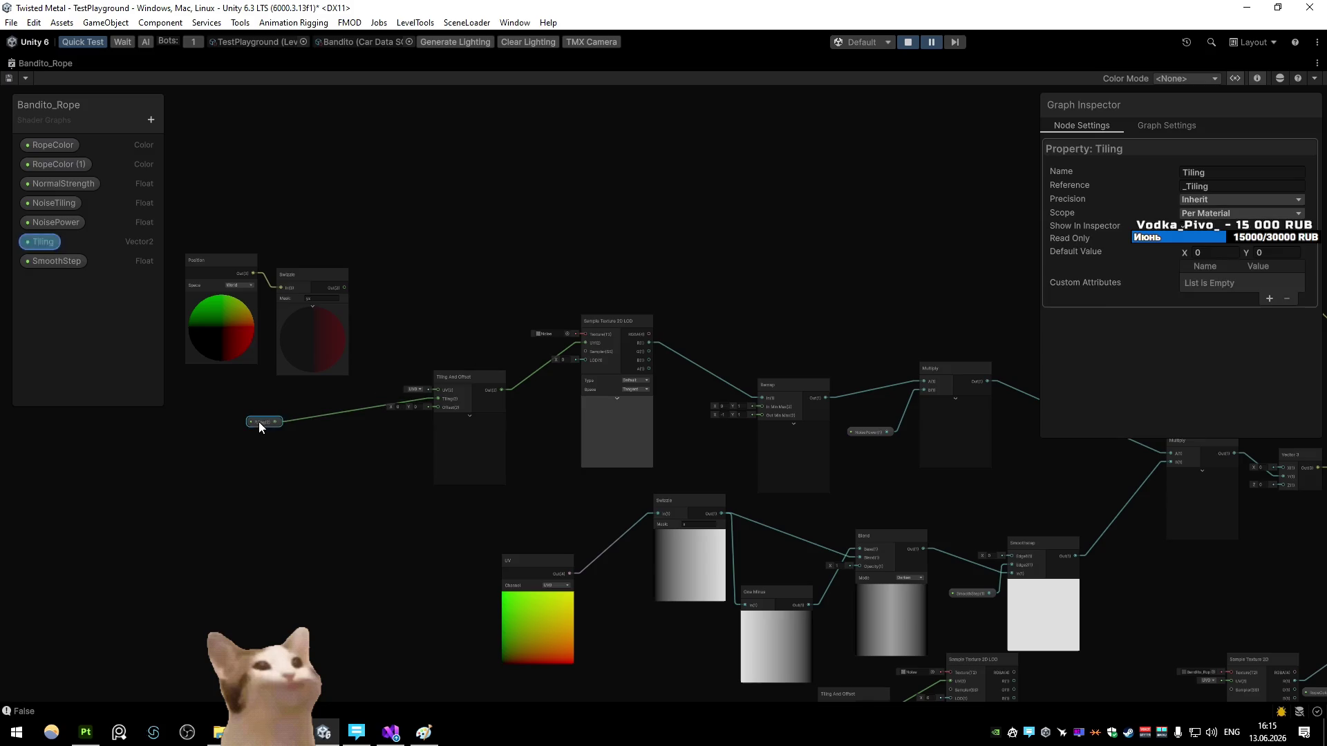
type("1")
key("Tab")
Step: Finish the Tiling default values and reposition the Tiling property node
type("1")
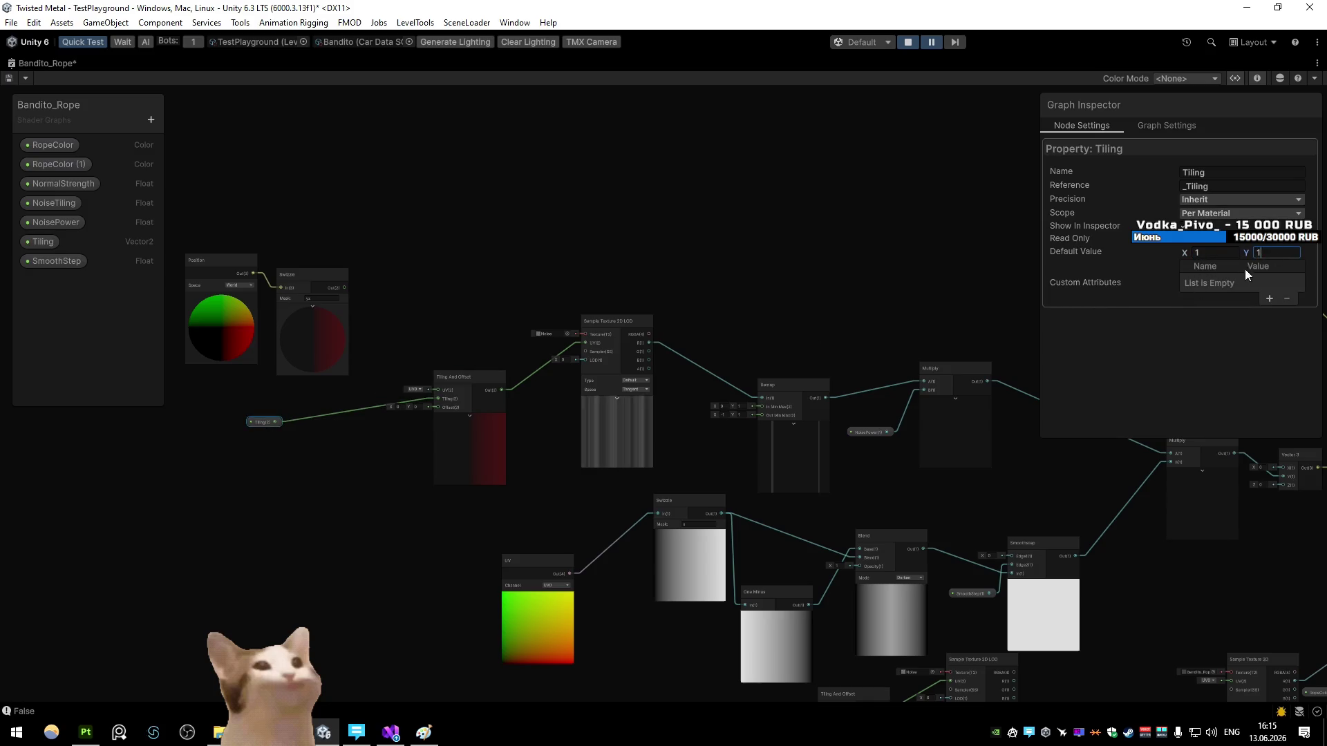
left_click(875, 228)
left_click_drag(801, 272, 779, 275)
left_click_drag(250, 425, 302, 434)
left_click(347, 390)
left_click(300, 430)
left_click(1240, 252)
type("0")
left_click(938, 304)
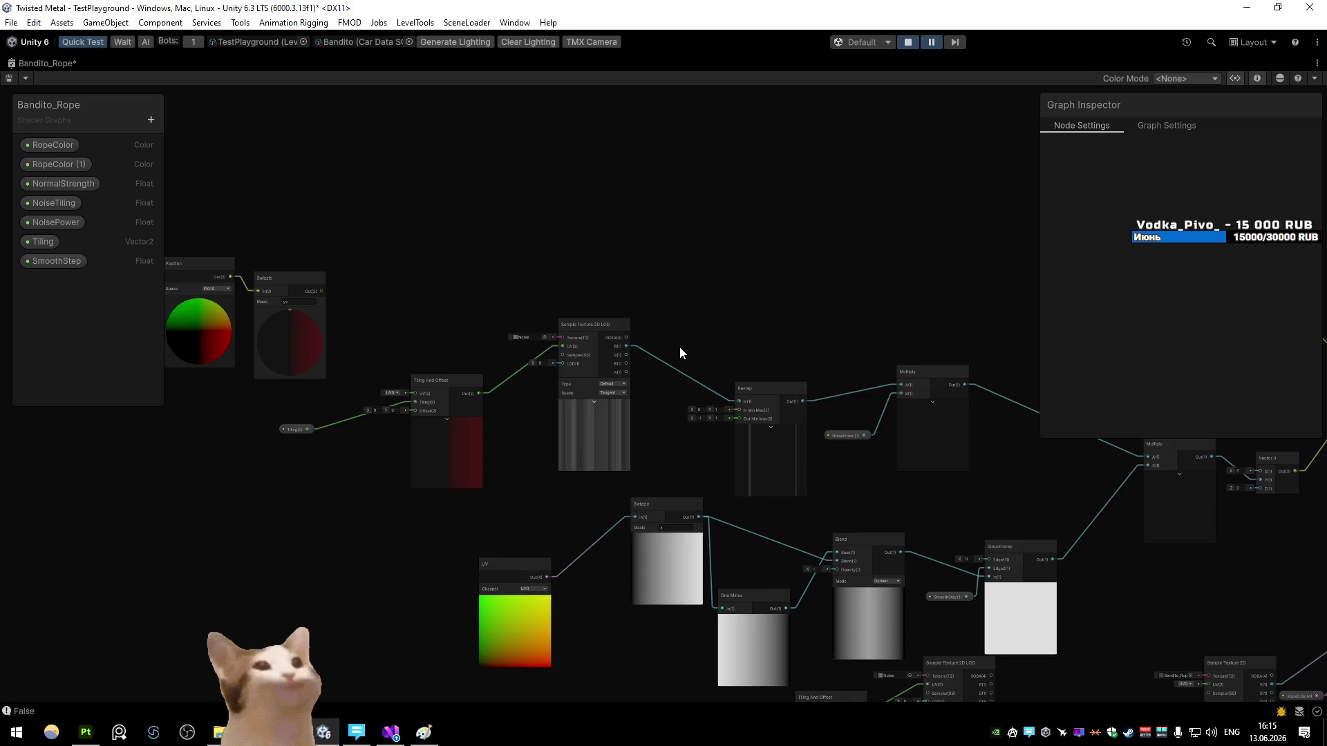
Step: Delete the Swizzle, Position and old Tiling And Offset nodes
scroll(622, 335, "up", 4)
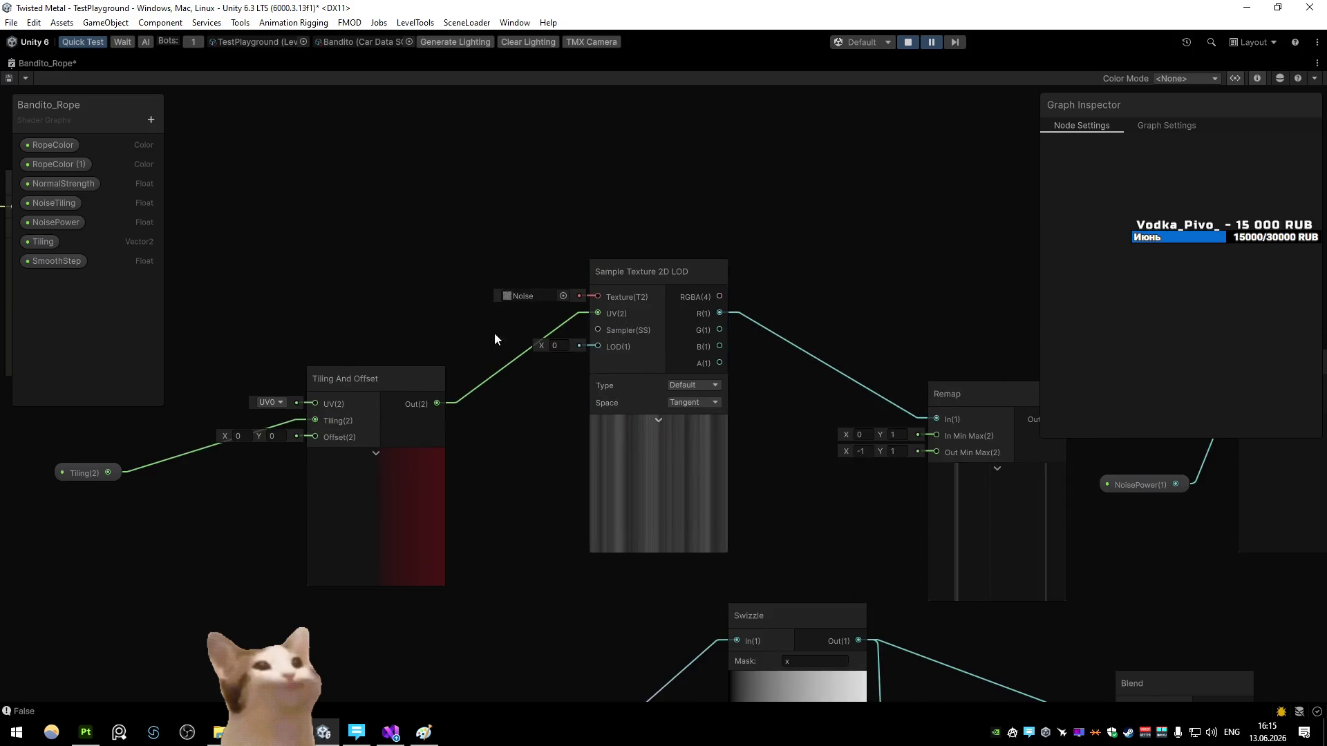
left_click_drag(509, 333, 666, 342)
left_click(483, 404)
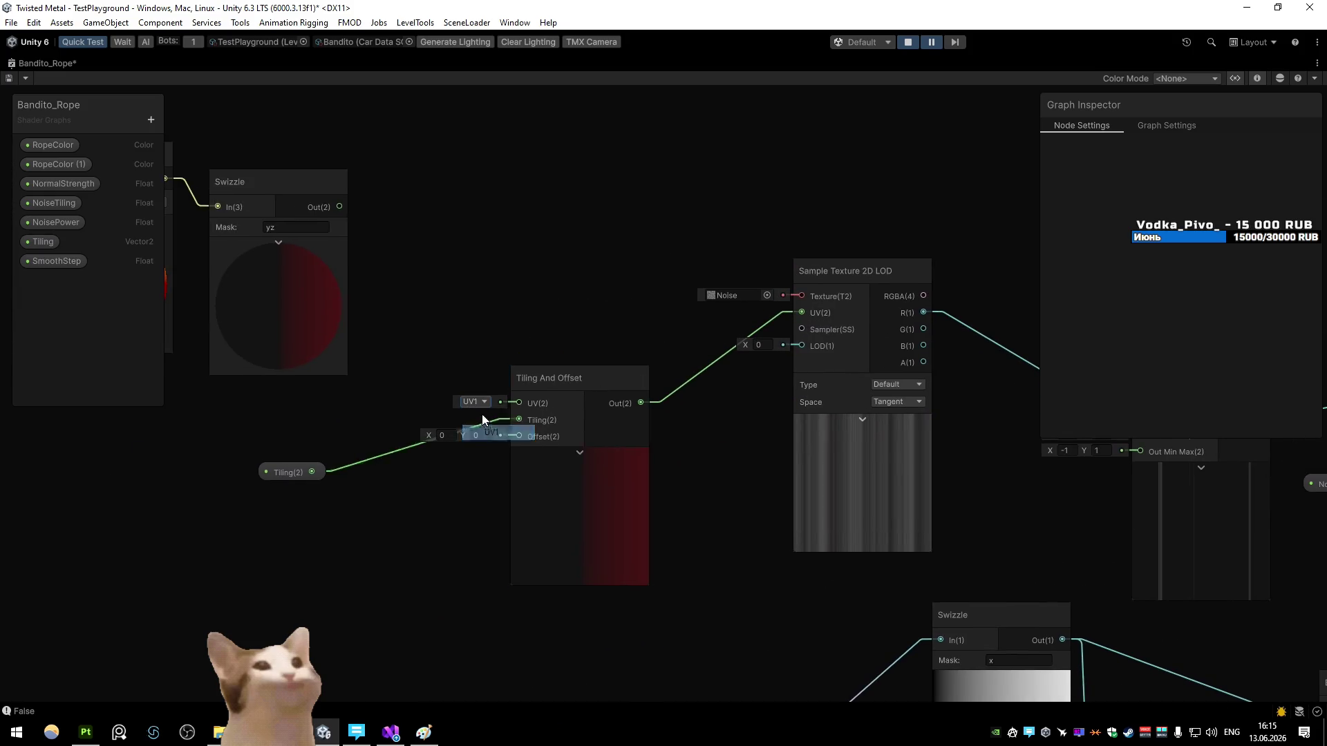
left_click(484, 418)
scroll(391, 311, "down", 3)
left_click(391, 311)
key("Delete")
left_click(232, 229)
key("Delete")
left_click(531, 433)
key("Delete")
Step: Drag out from Tiling and add a new Tiling And Offset node via 'tiling' search
left_click_drag(435, 410, 671, 313)
type("tiling")
left_click(569, 528)
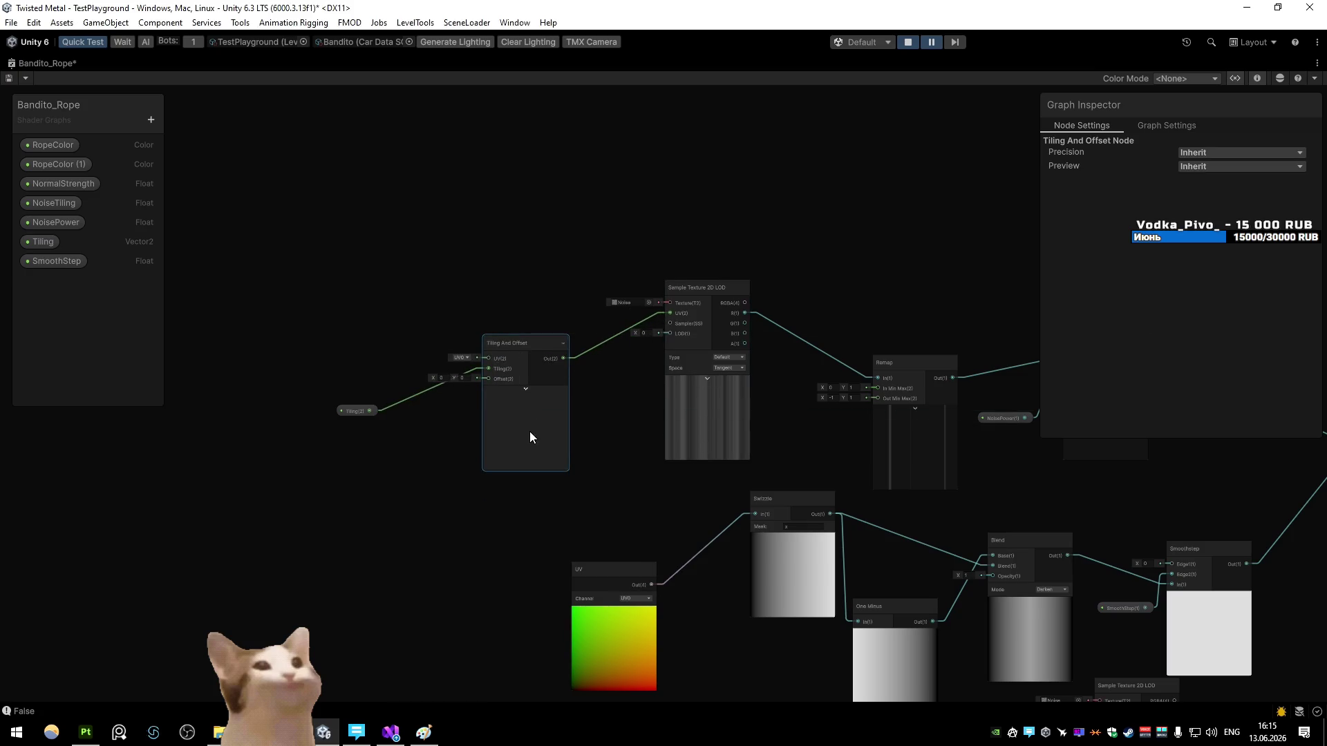
left_click(374, 409)
left_click(637, 318)
mouse_move(637, 318)
left_mouse_down()
mouse_move(402, 283)
mouse_move(574, 276)
left_mouse_up()
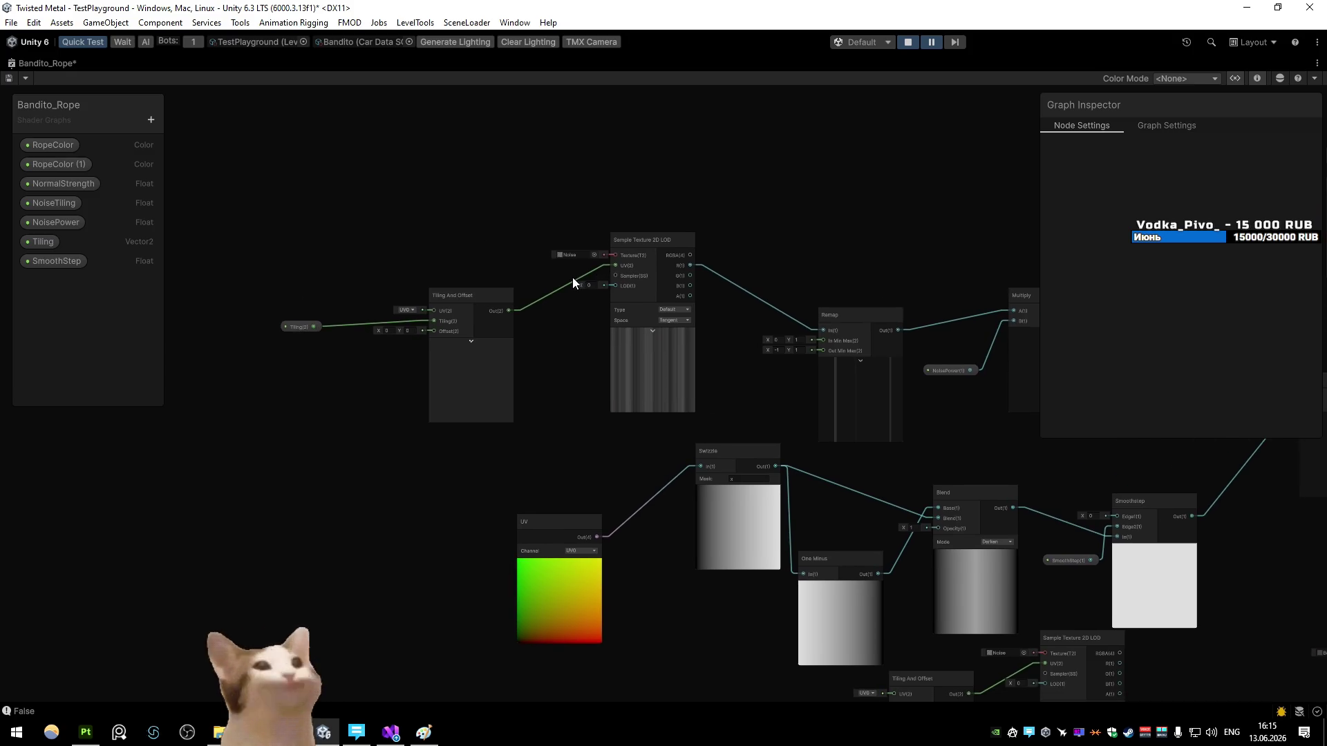
key("space")
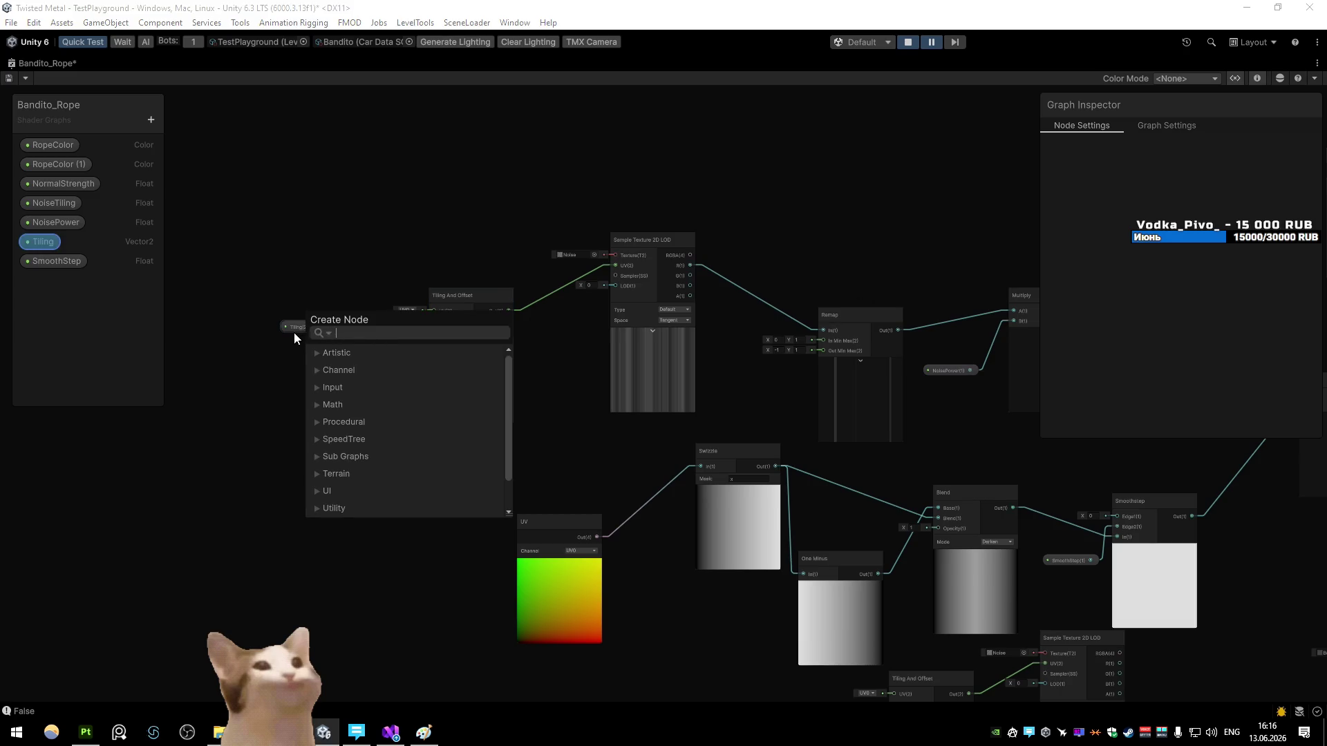
Step: Re-edit the Tiling property's default in the Graph Inspector, entering 5 for X
left_click(297, 329)
type("0")
left_click(1269, 252)
type("0")
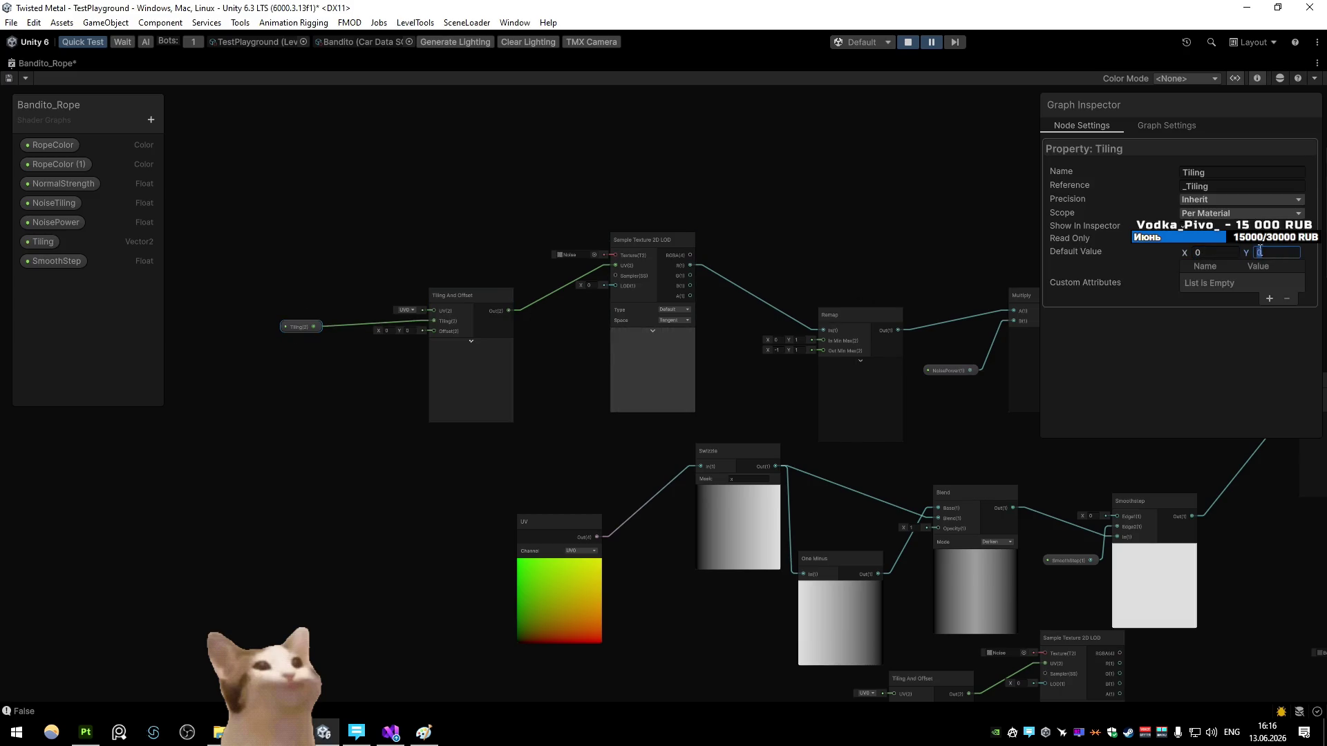
left_click(1207, 251)
type("5")
left_click(1280, 253)
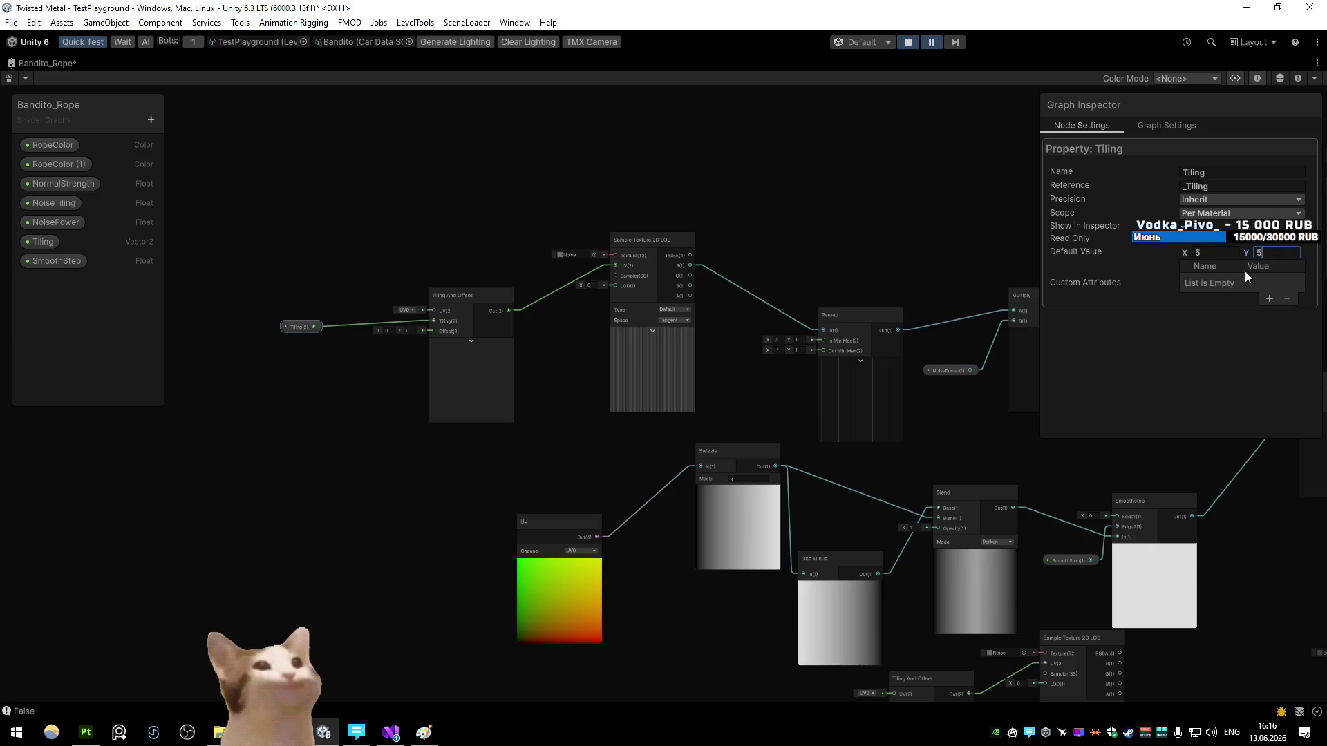
left_click(673, 218)
Step: Inspect the Tiling-to-UV wire and Sample Texture 2D LOD node, then pan toward Remap
scroll(675, 219, "up", 3)
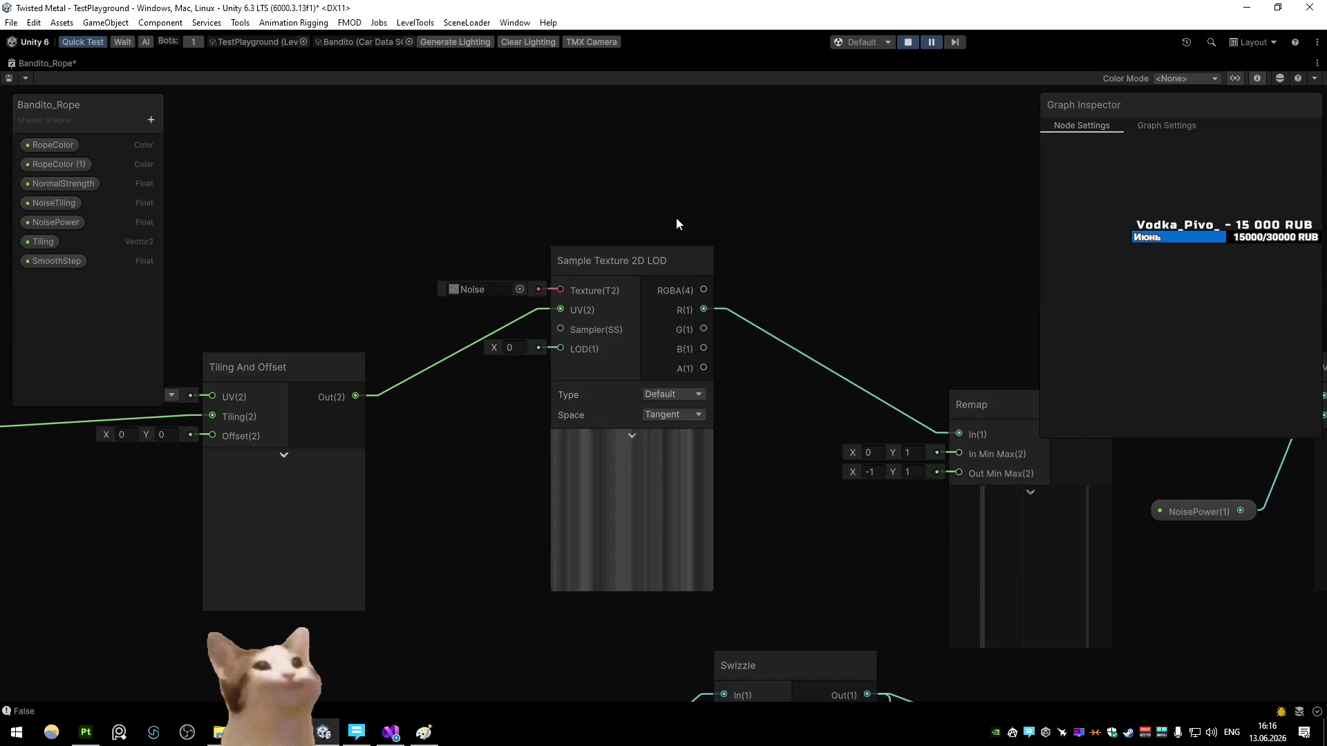
left_click(641, 328)
left_click(704, 316)
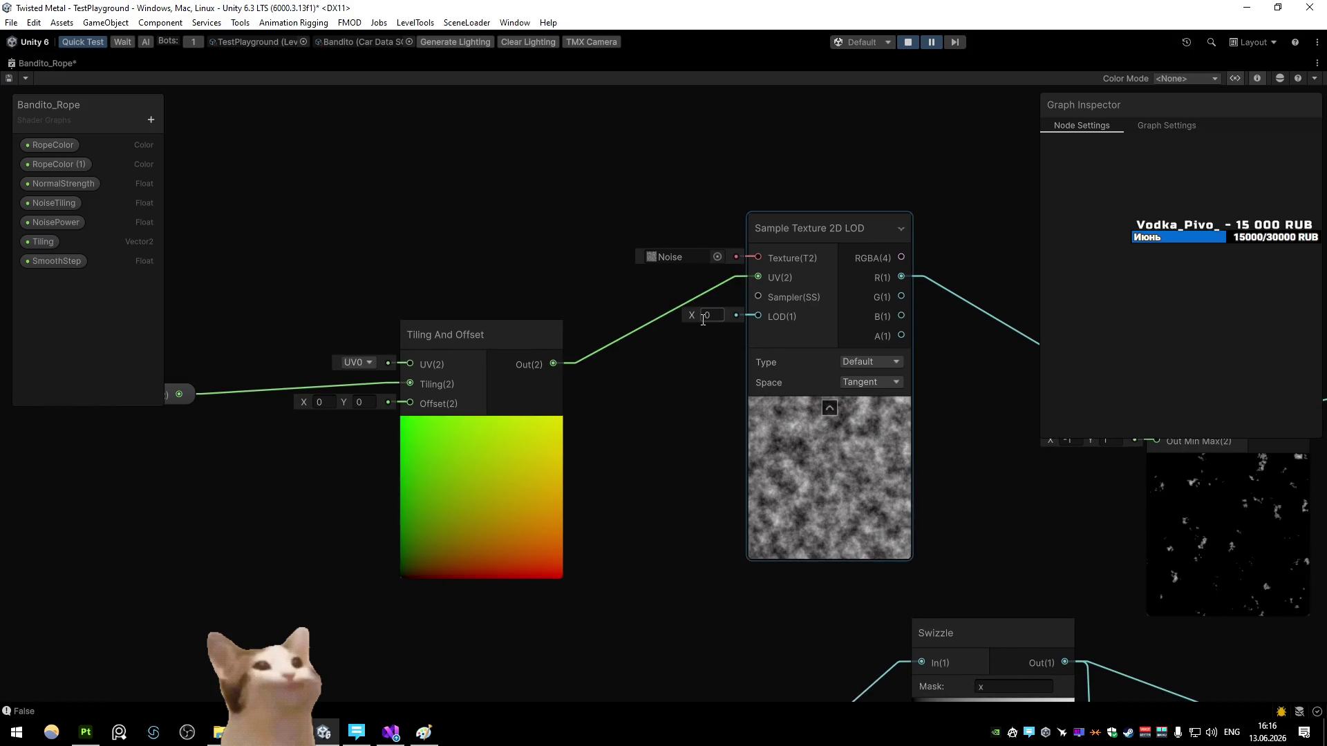
scroll(546, 310, "down", 5)
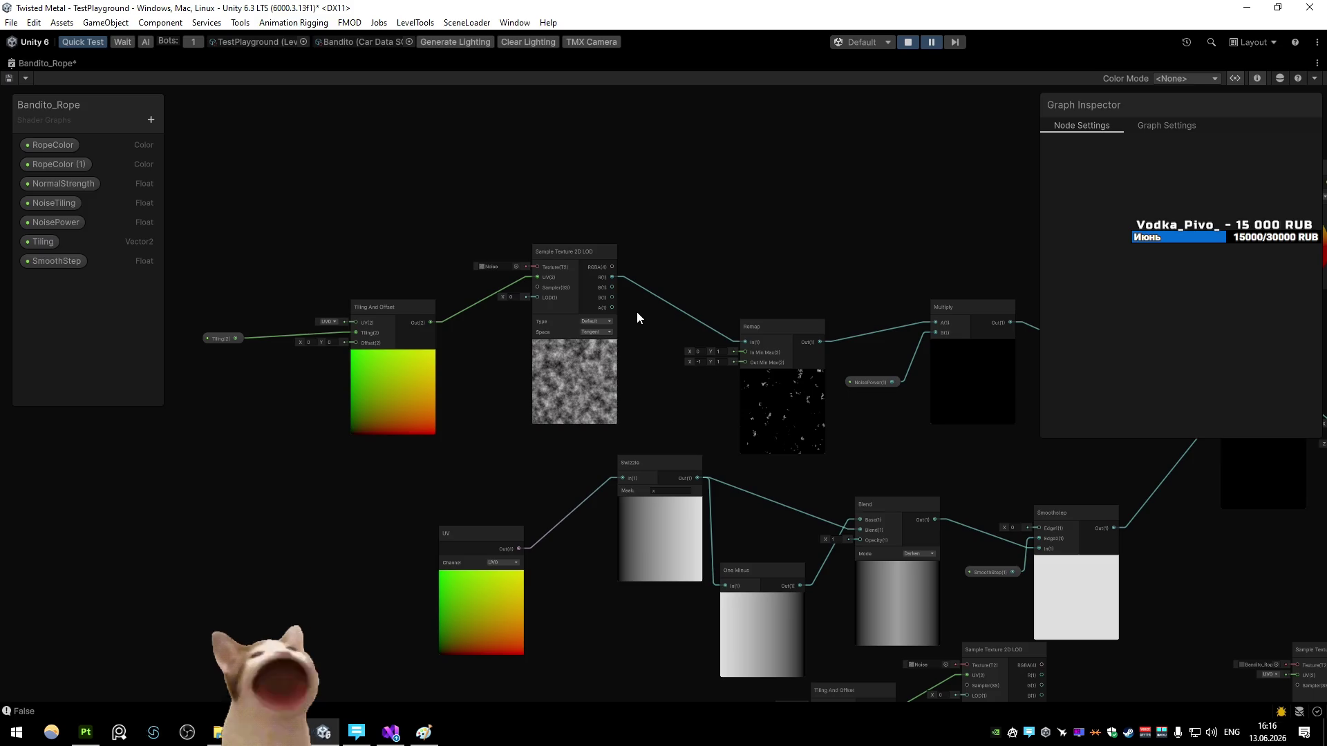
left_click_drag(637, 313, 474, 275)
scroll(575, 279, "up", 3)
left_click_drag(576, 281, 490, 285)
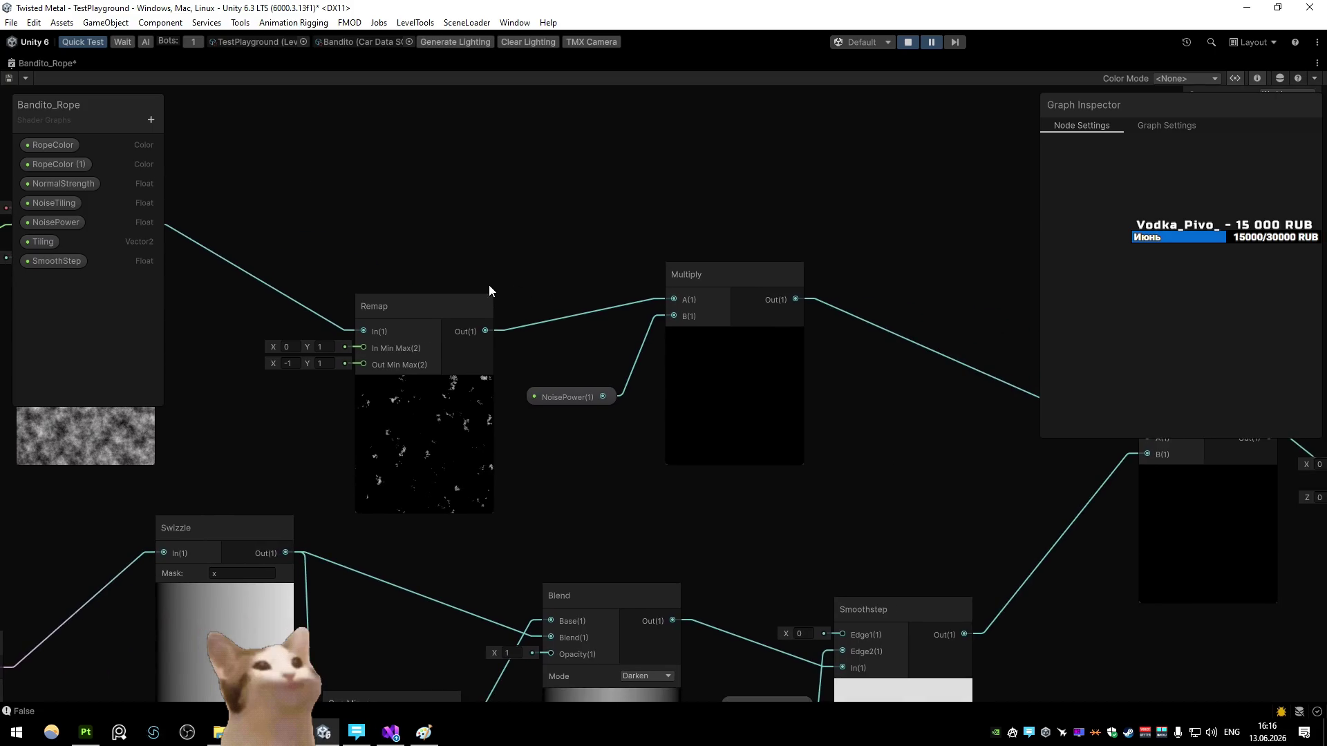
Step: Enter 5 as the NoisePower property's Default Value and bring the noise nodes into view
left_click(568, 397)
left_click(1234, 266)
type("5")
scroll(561, 277, "down", 5)
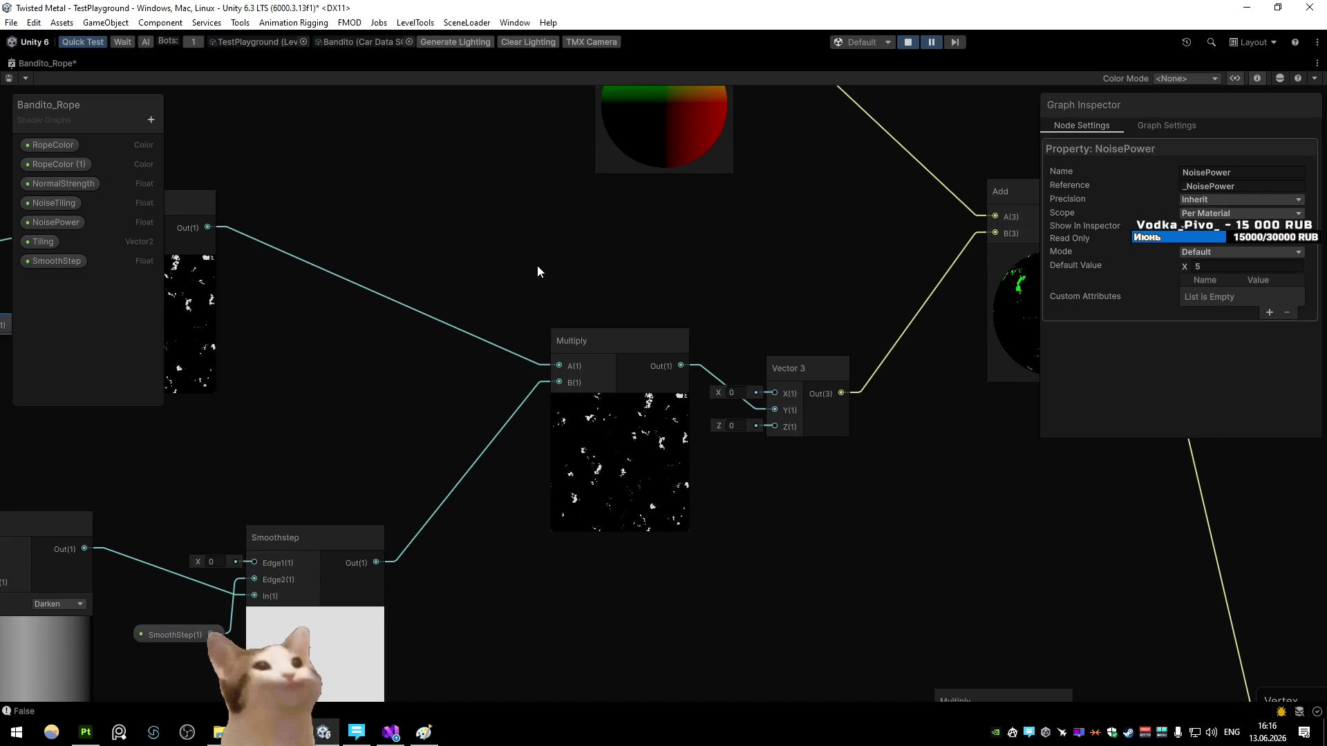
left_click_drag(627, 254, 745, 284)
scroll(536, 260, "up", 4)
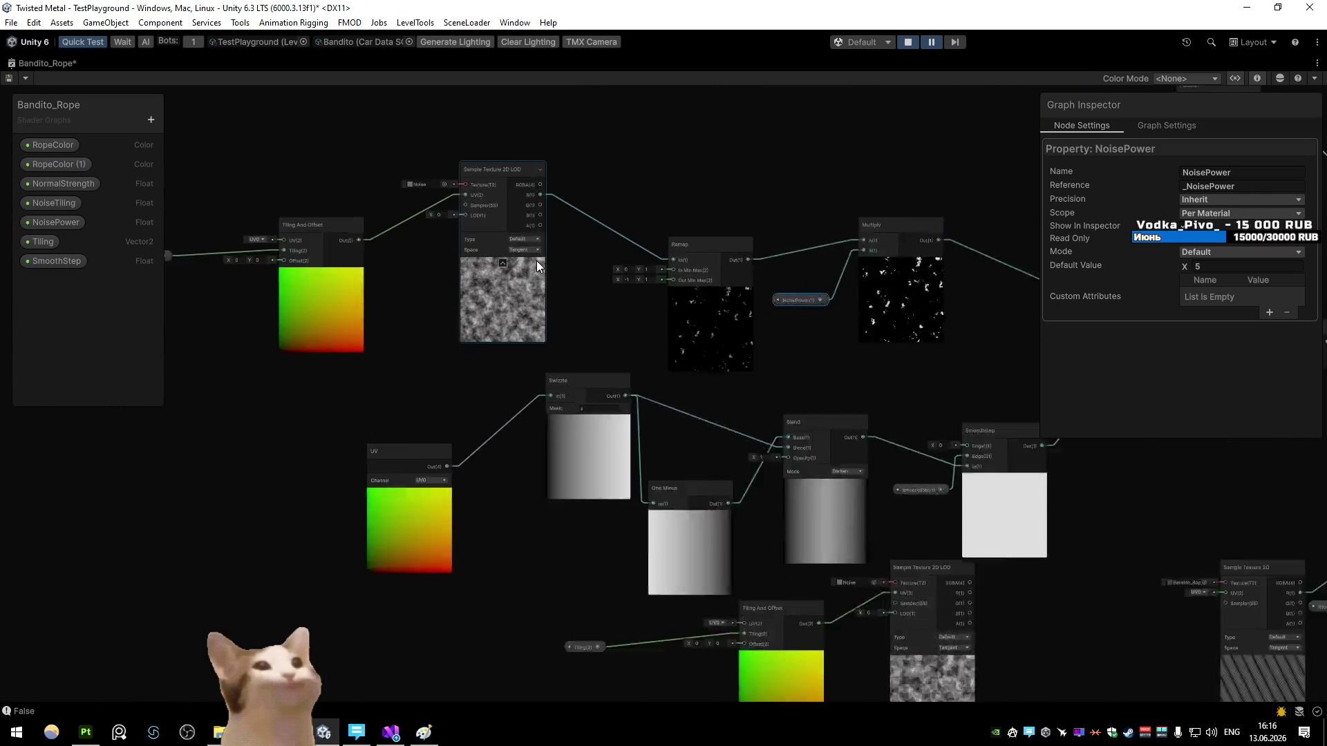
scroll(536, 260, "down", 5)
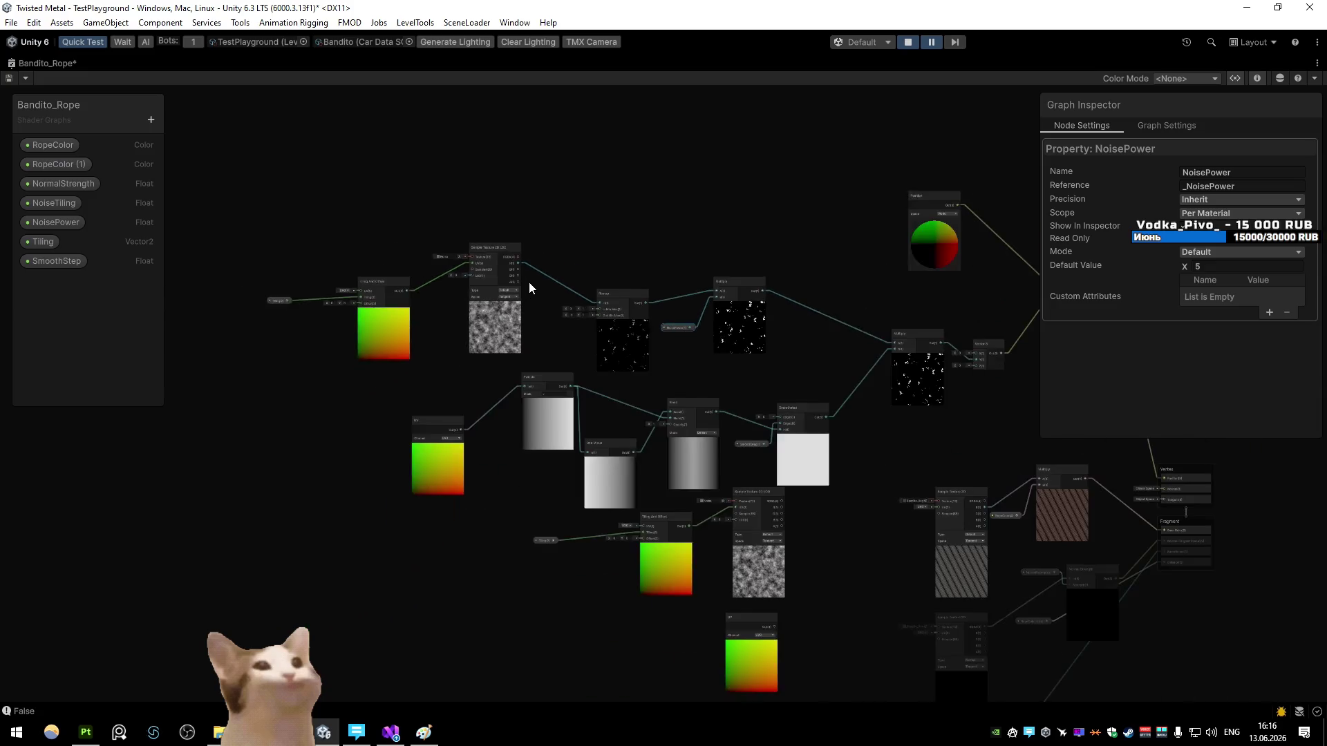
Step: Duplicate the Tiling/Sample LOD/Remap/Multiply noise row and move the copy into the empty upper area
left_click_drag(454, 260, 564, 315)
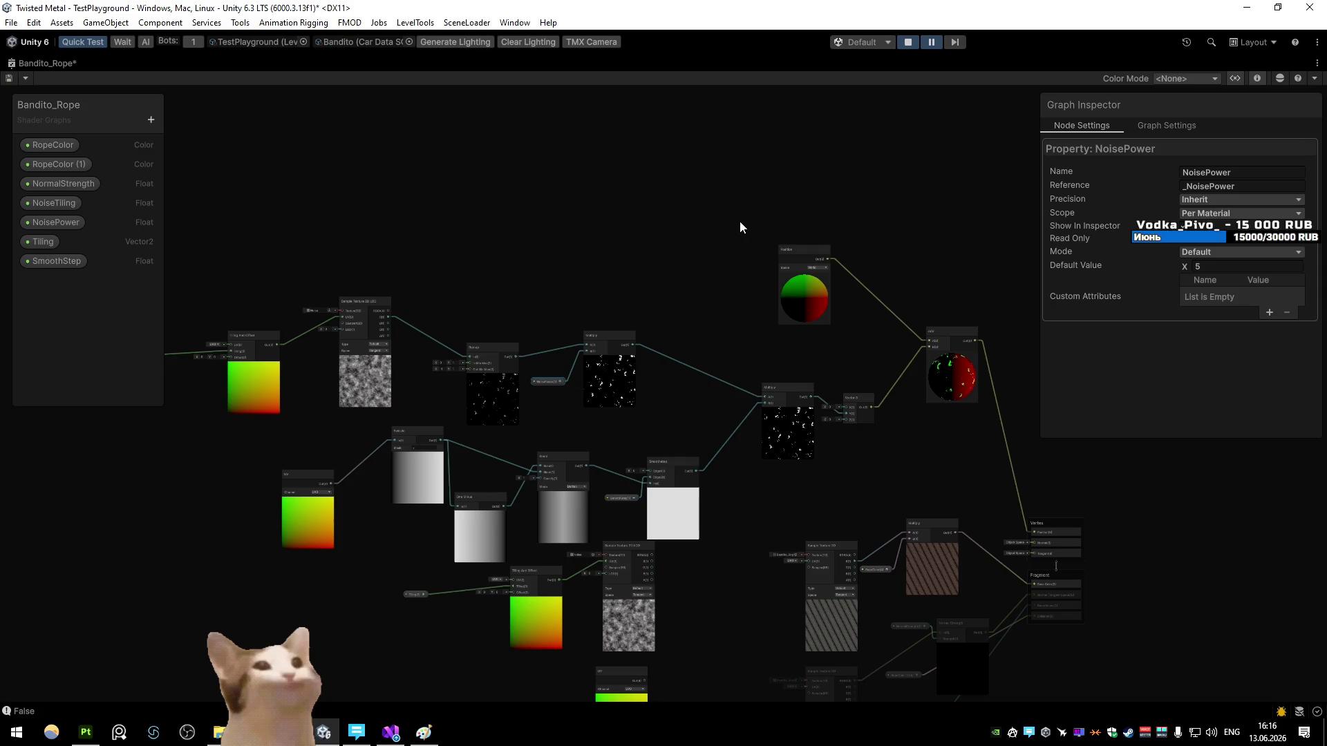
left_click_drag(606, 249, 702, 257)
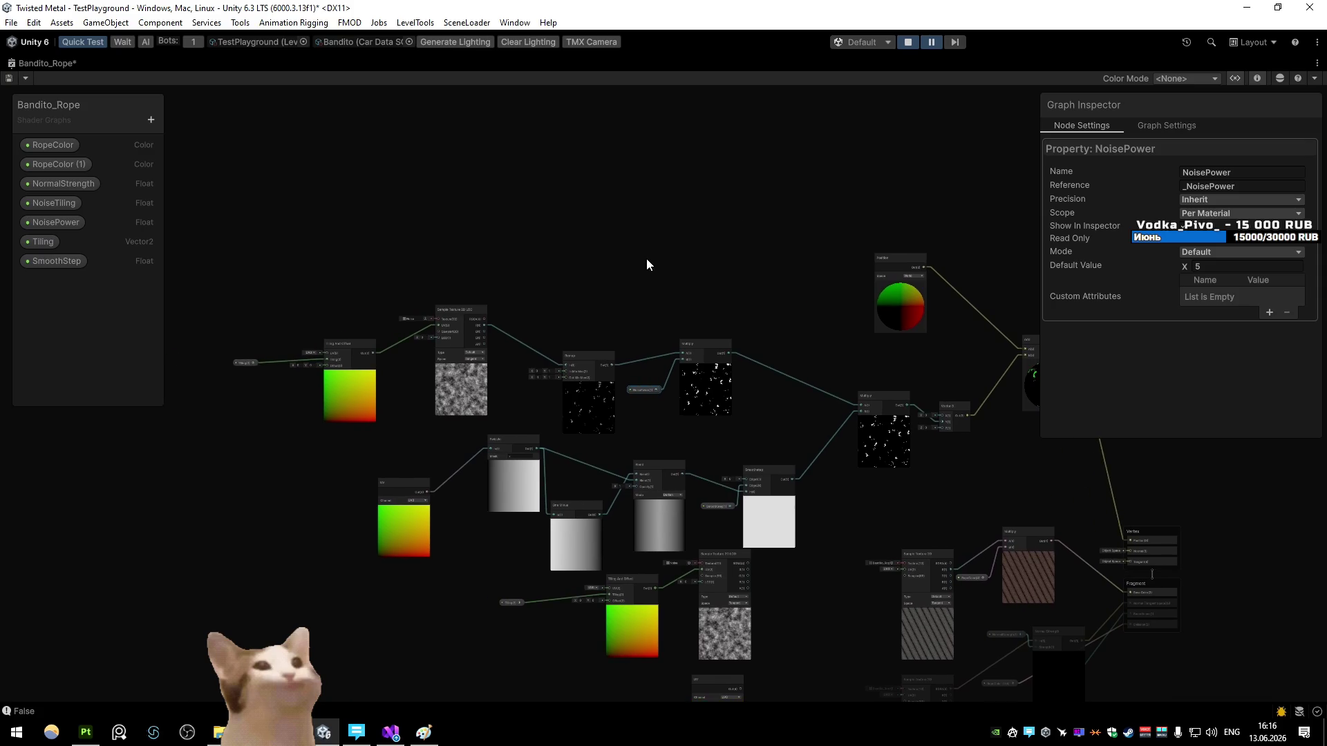
left_click_drag(888, 325, 889, 230)
mouse_move(221, 259)
left_mouse_down()
mouse_move(895, 425)
mouse_move(870, 405)
left_mouse_up()
key("ctrl+d")
left_click_drag(890, 459, 524, 254)
left_click(857, 285)
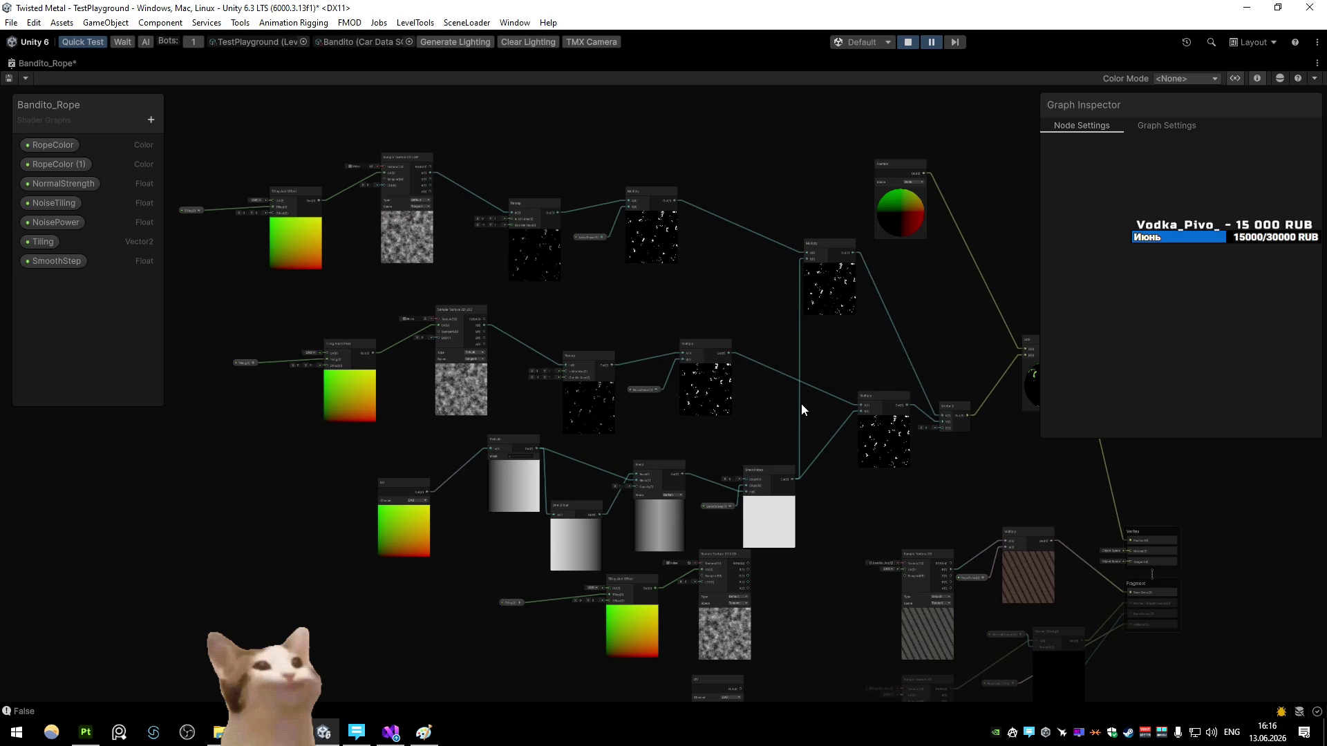
Step: Set the copy's Tiling And Offset X offset to 0.24, save the graph, and restore the docked layout
scroll(798, 402, "up", 3)
left_click_drag(768, 396, 779, 396)
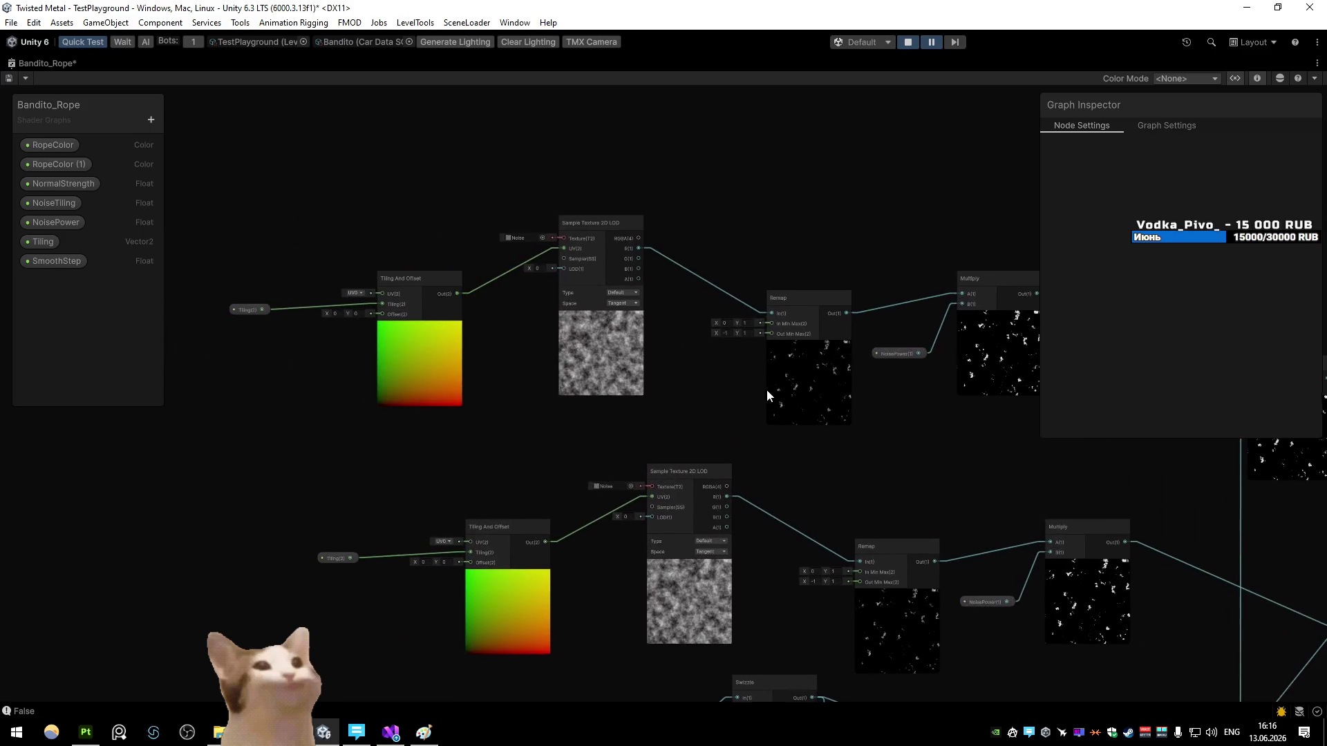
type("0.24")
key("Return")
left_click(8, 78)
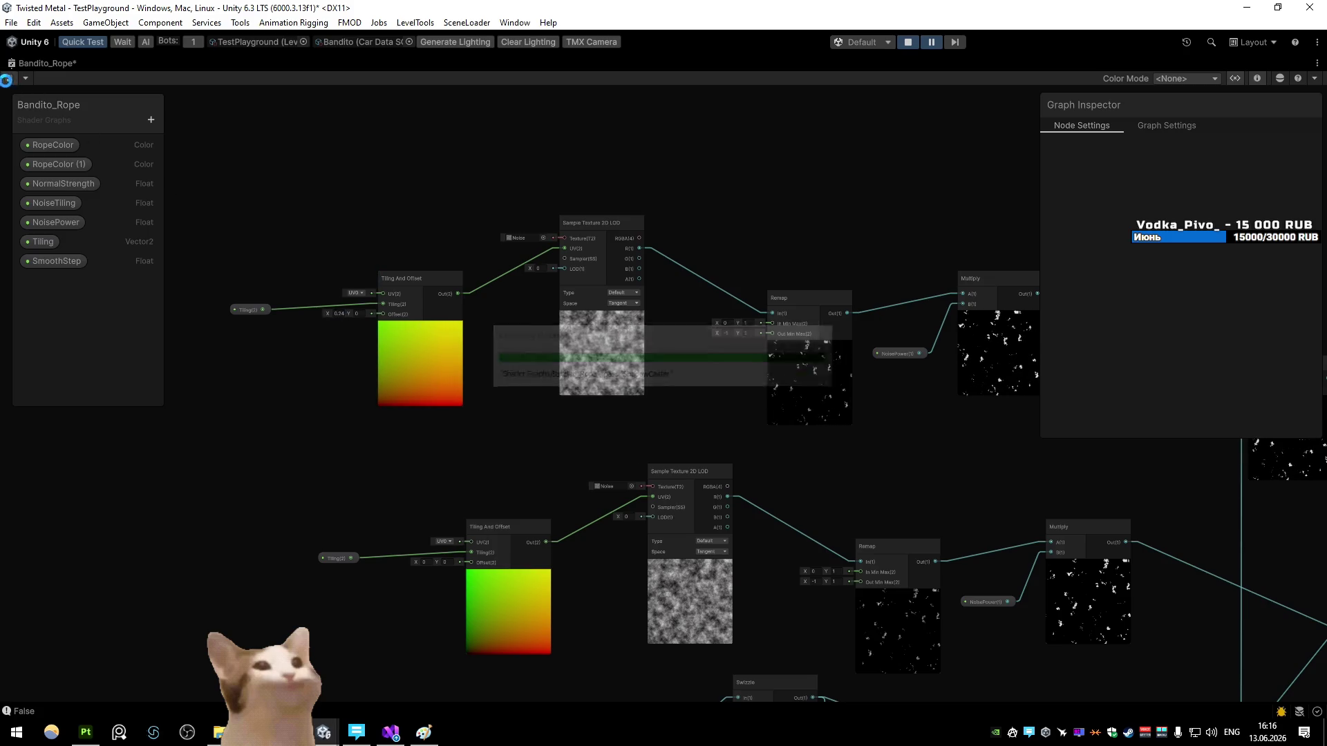
double_click(23, 60)
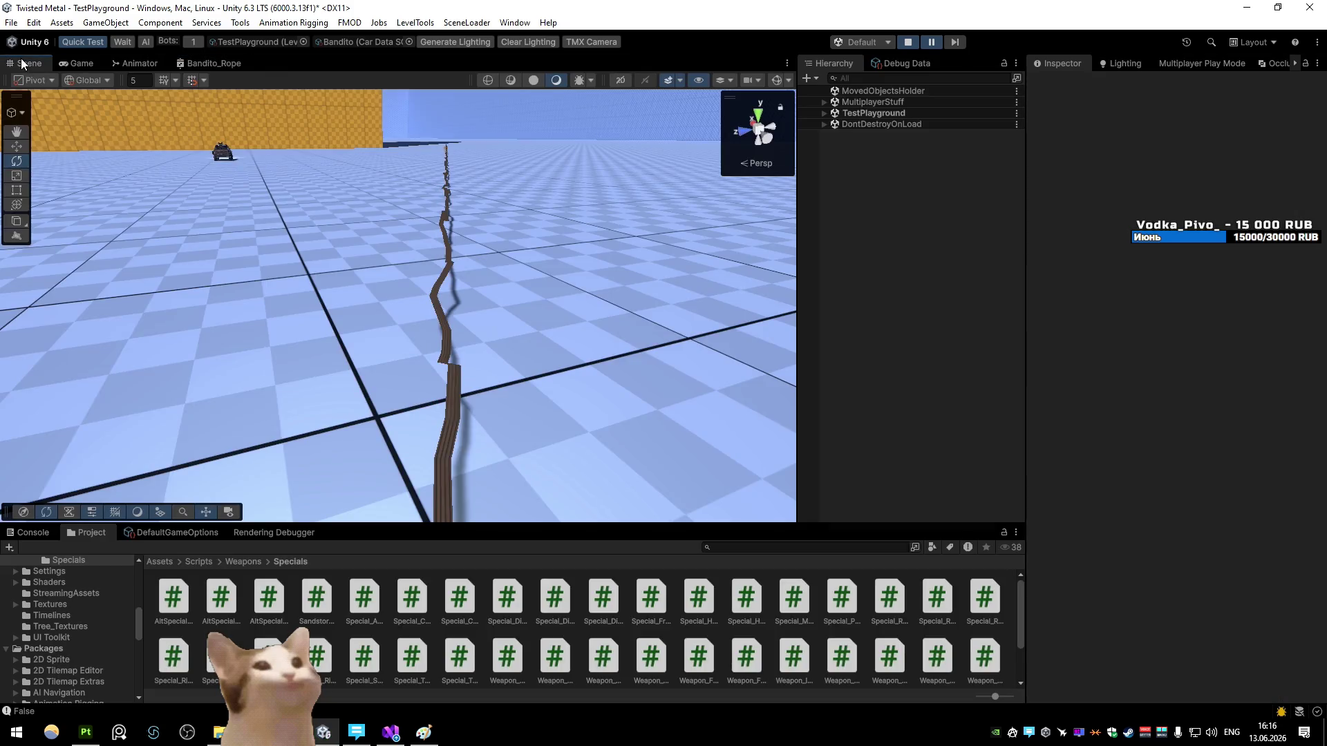
Step: Select the Line rope, set its Bandito_Rope material Tiling X to 1, and view it in Game view
mouse_move(365, 261)
left_mouse_down()
mouse_move(290, 304)
mouse_move(213, 306)
mouse_move(372, 206)
mouse_move(400, 206)
mouse_move(408, 223)
left_mouse_up()
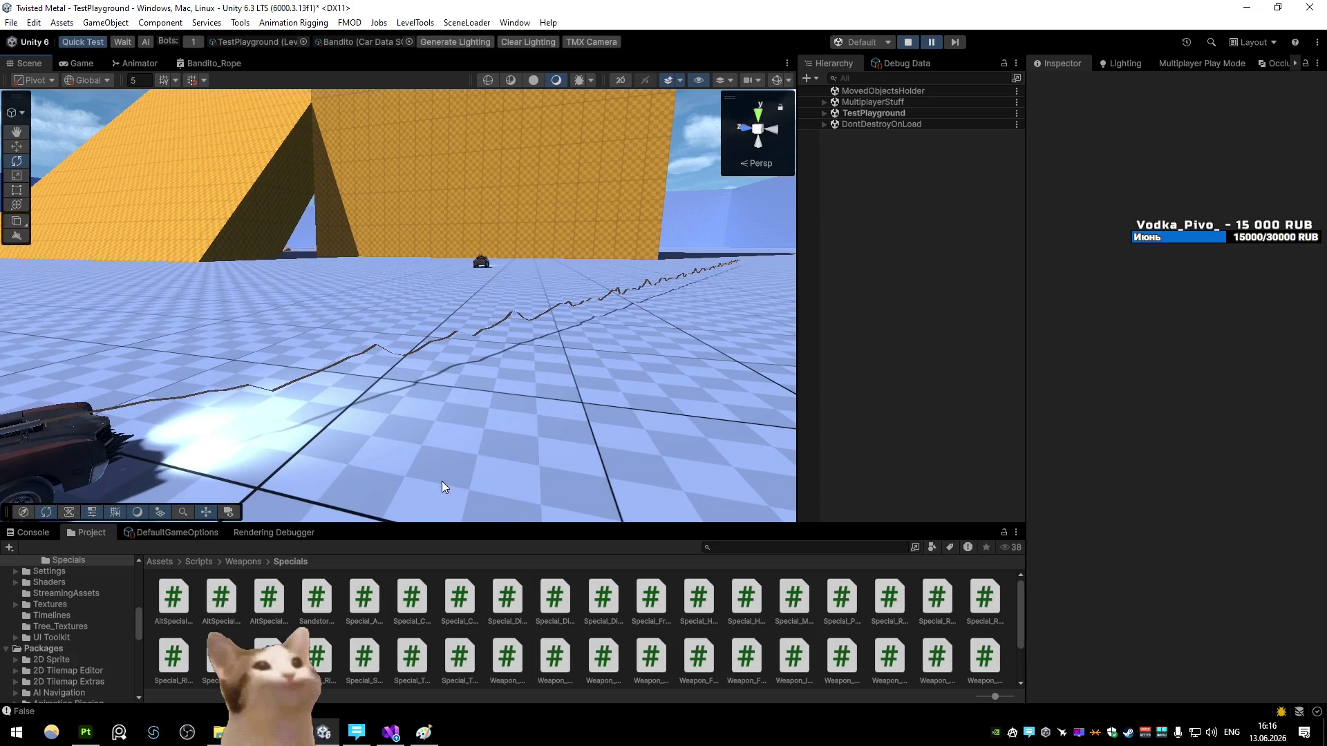
right_click(362, 351)
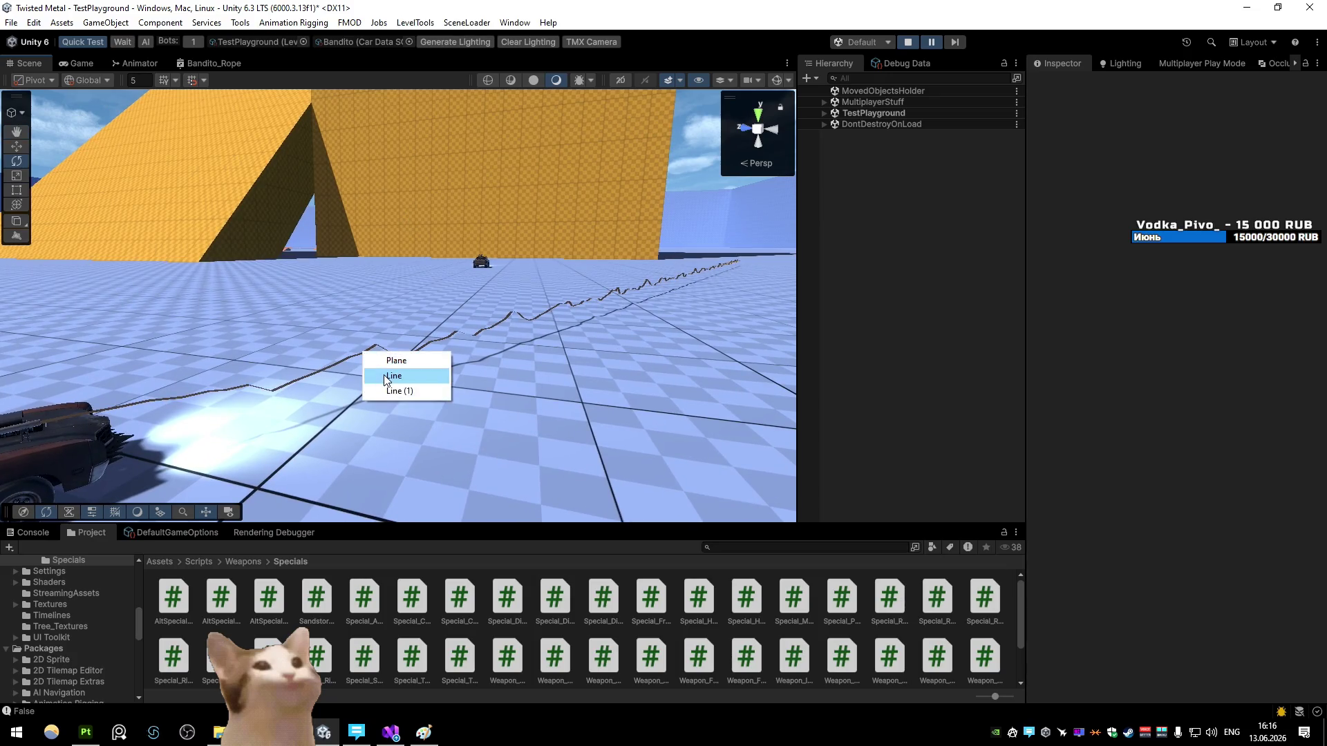
left_click(387, 381)
scroll(1141, 420, "down", 20)
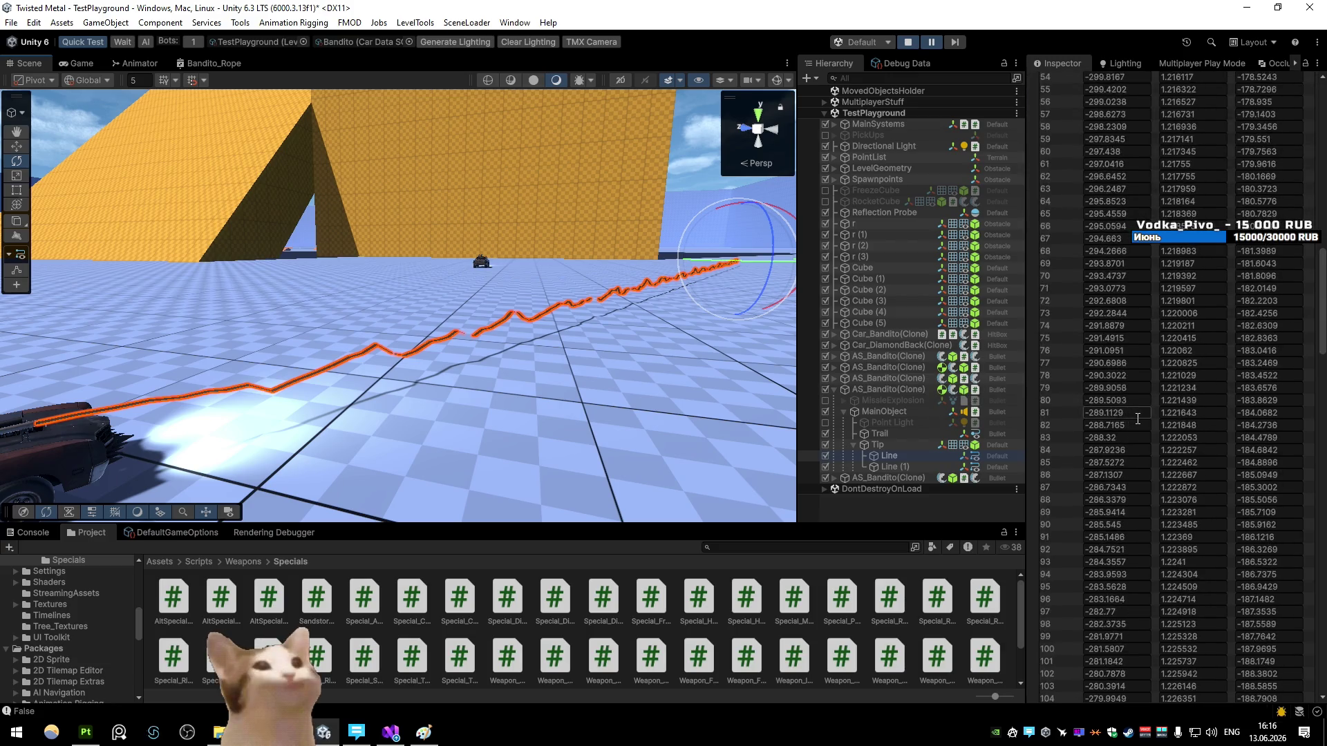
scroll(1141, 419, "down", 10)
left_click(1230, 411)
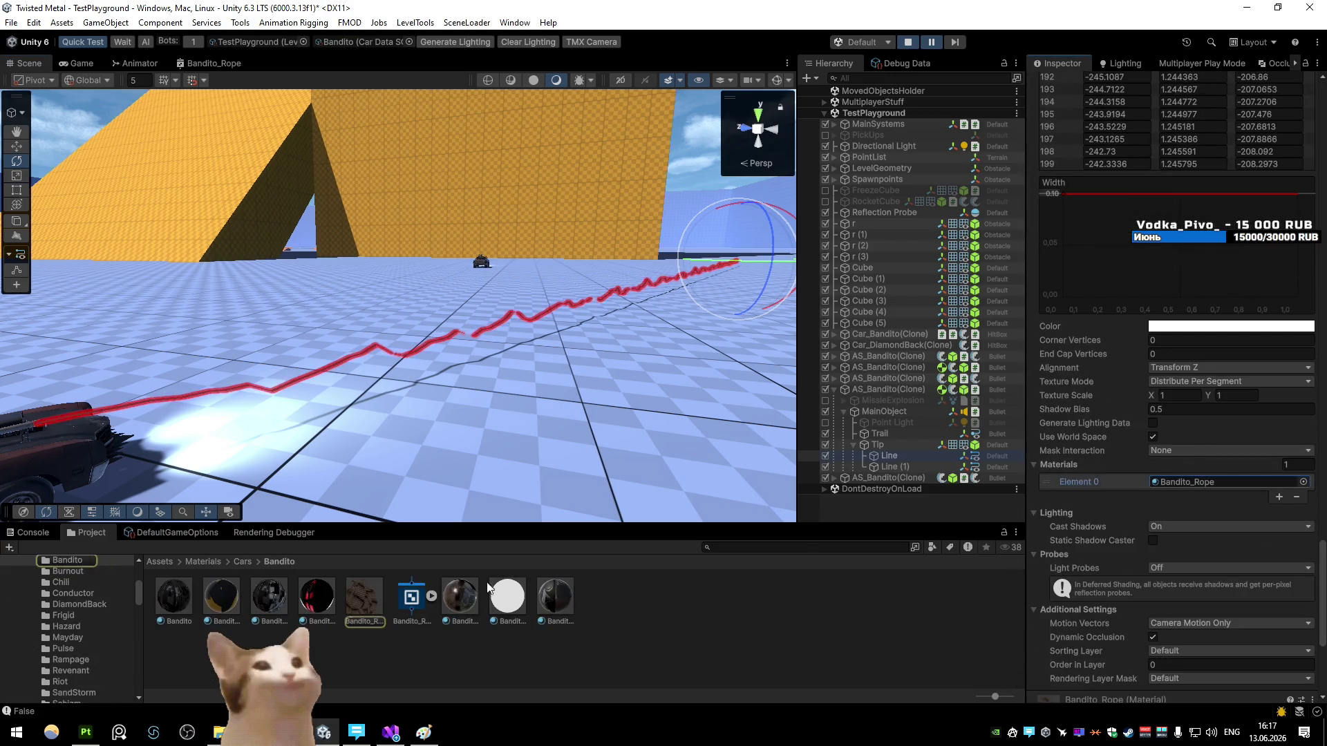
left_click(364, 596)
double_click(1190, 221)
type("1")
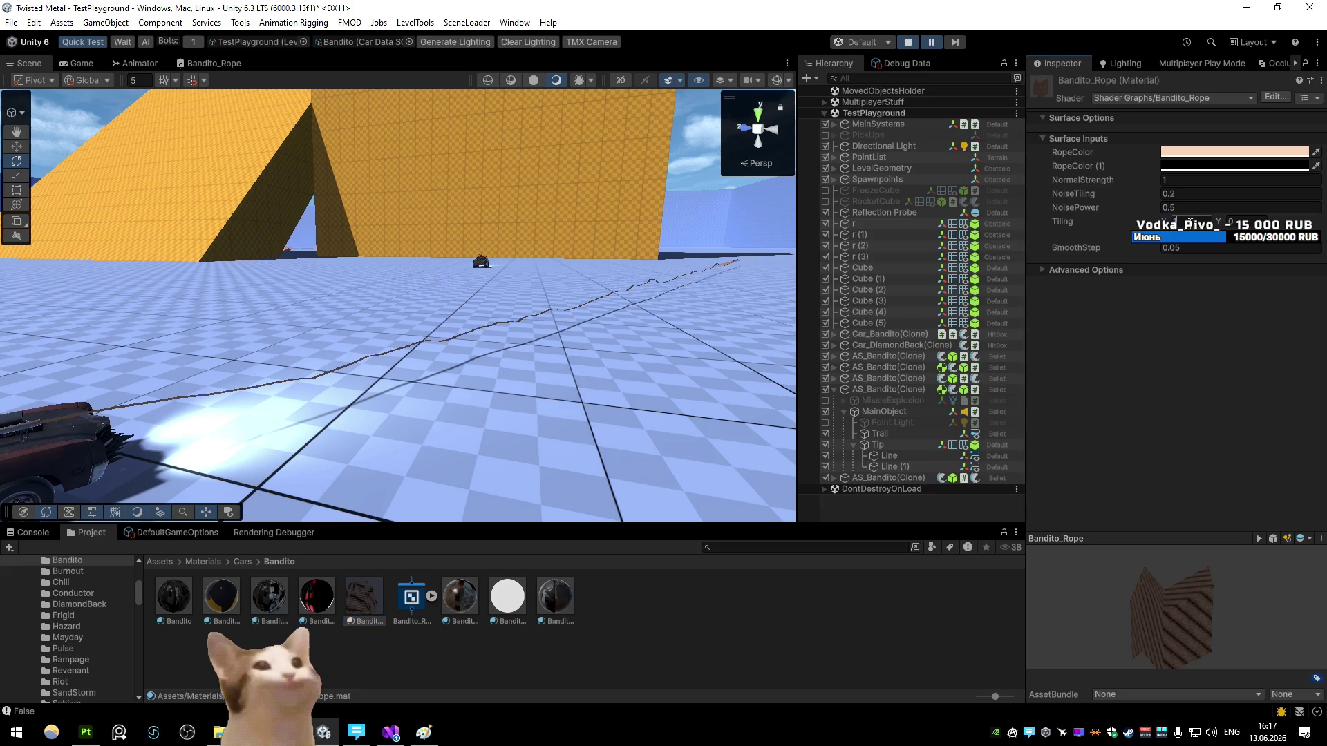
mouse_move(691, 304)
left_mouse_down()
mouse_move(675, 308)
mouse_move(703, 317)
mouse_move(592, 308)
mouse_move(555, 242)
mouse_move(578, 231)
mouse_move(559, 264)
mouse_move(474, 284)
mouse_move(522, 287)
mouse_move(497, 207)
left_mouse_up()
left_click(90, 63)
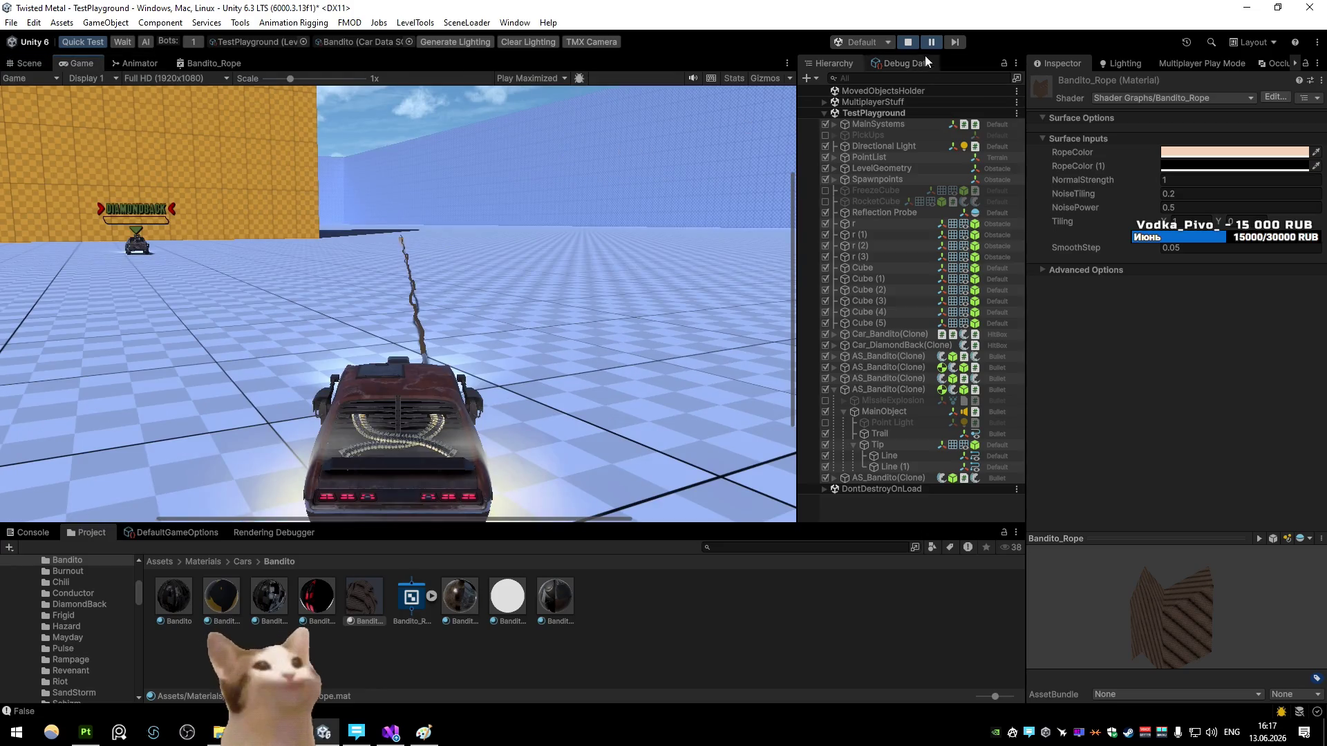
Step: Maximize the Game view and restart play mode
key("shift+space")
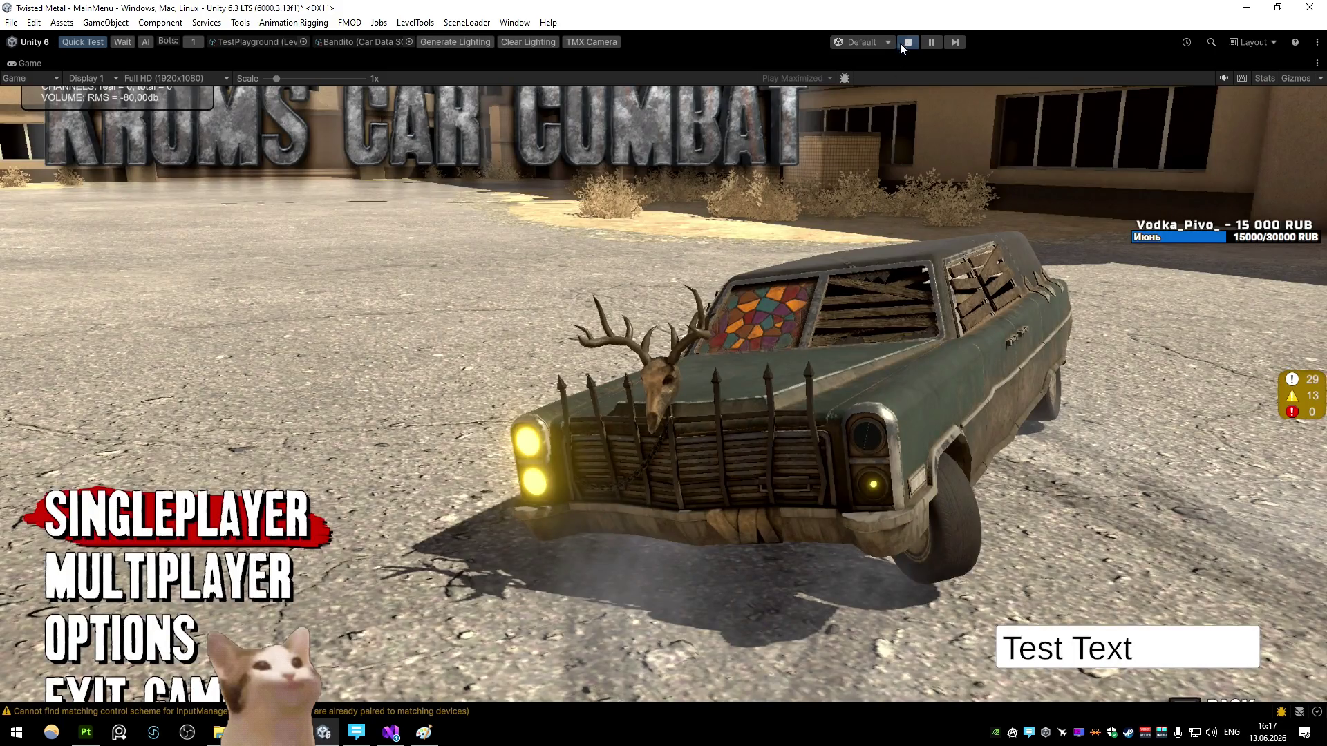
left_click(908, 43)
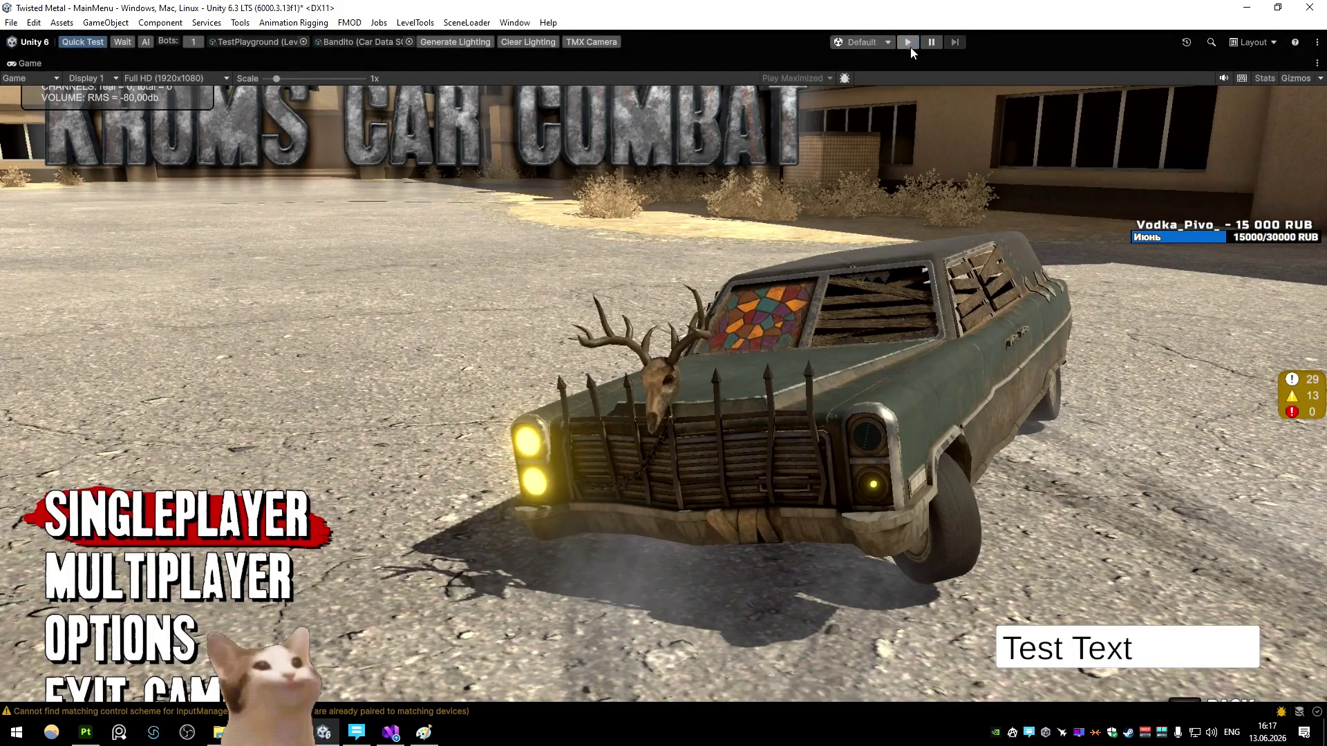
left_click(907, 43)
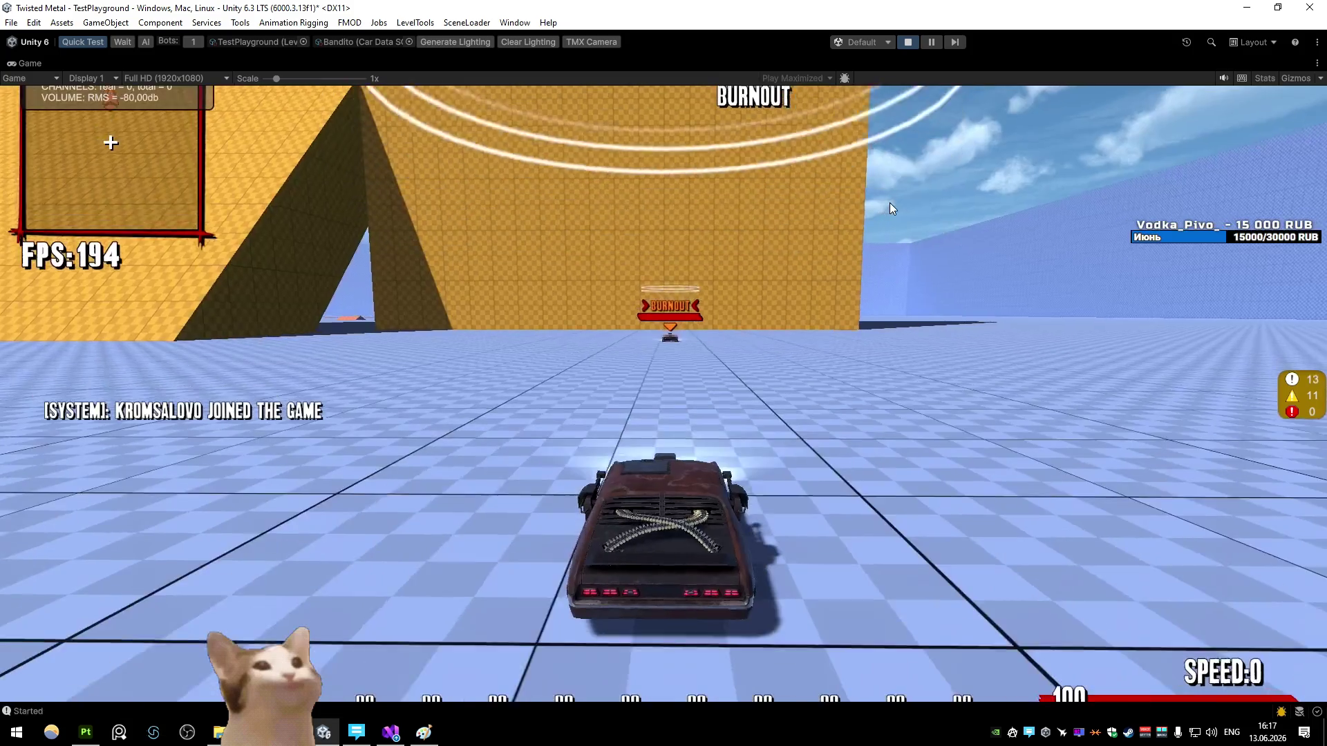
Step: Drive the Bandito car around the arena with WASD, accelerating, drifting, and braking to a stop
key("w")
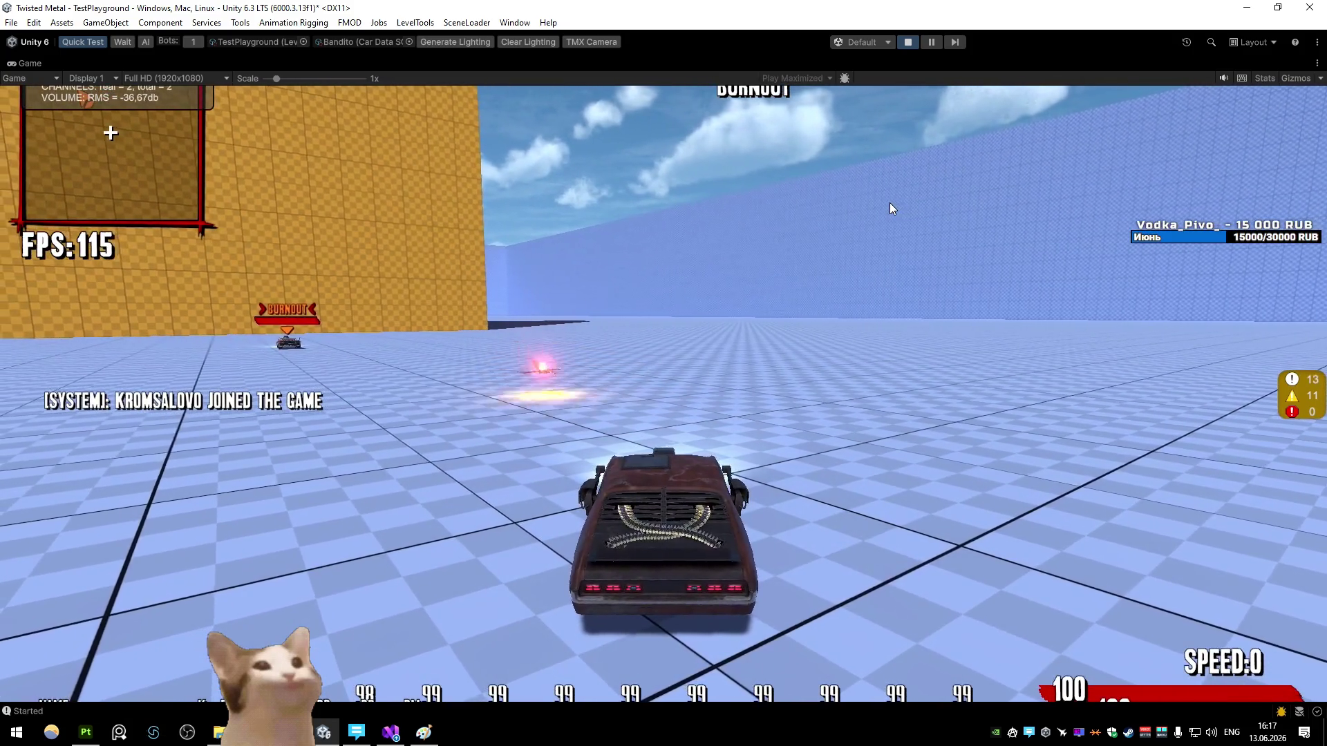
key("w")
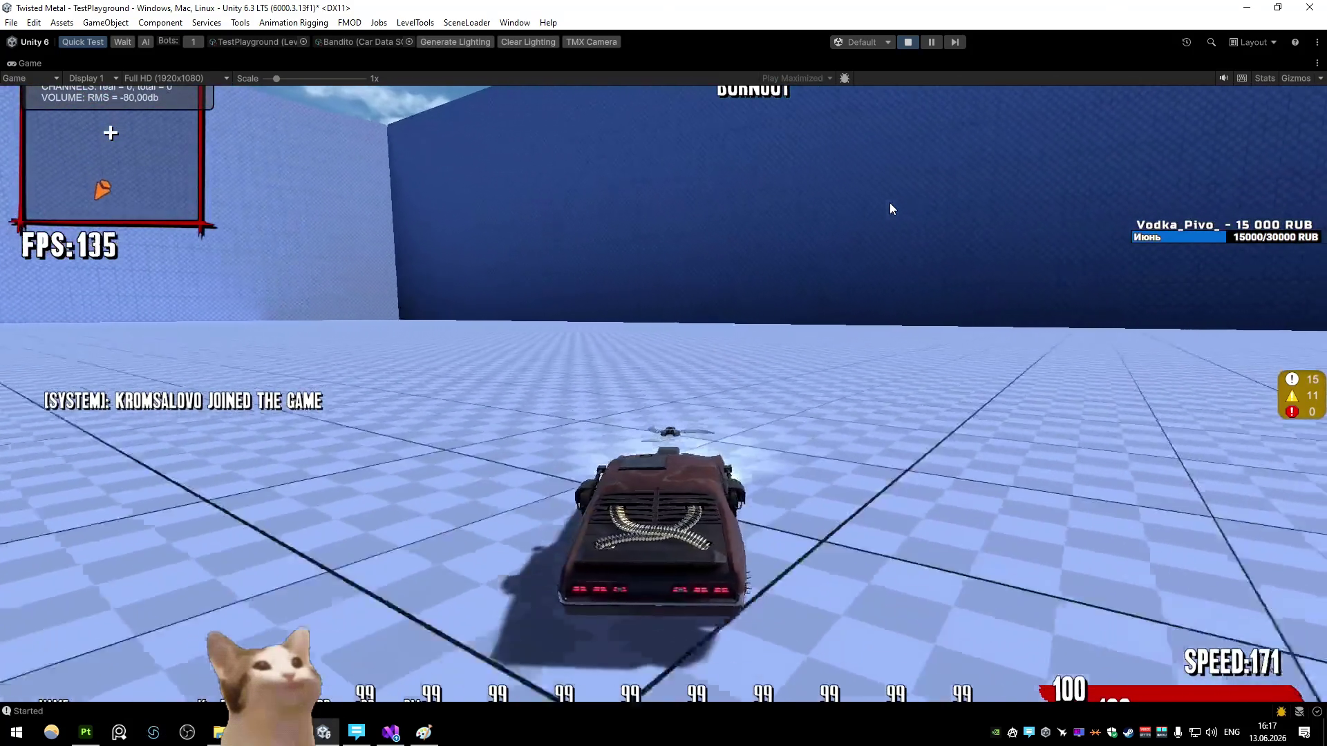
key("d")
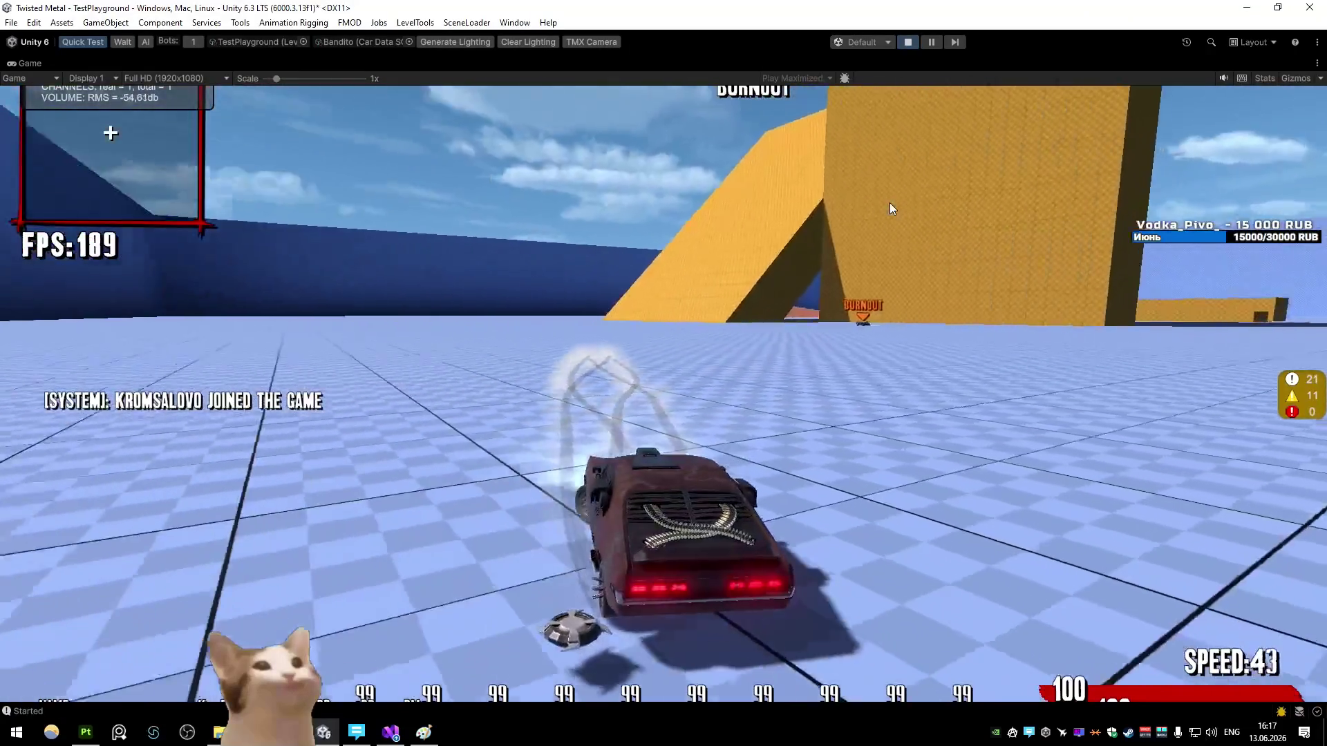
key("w")
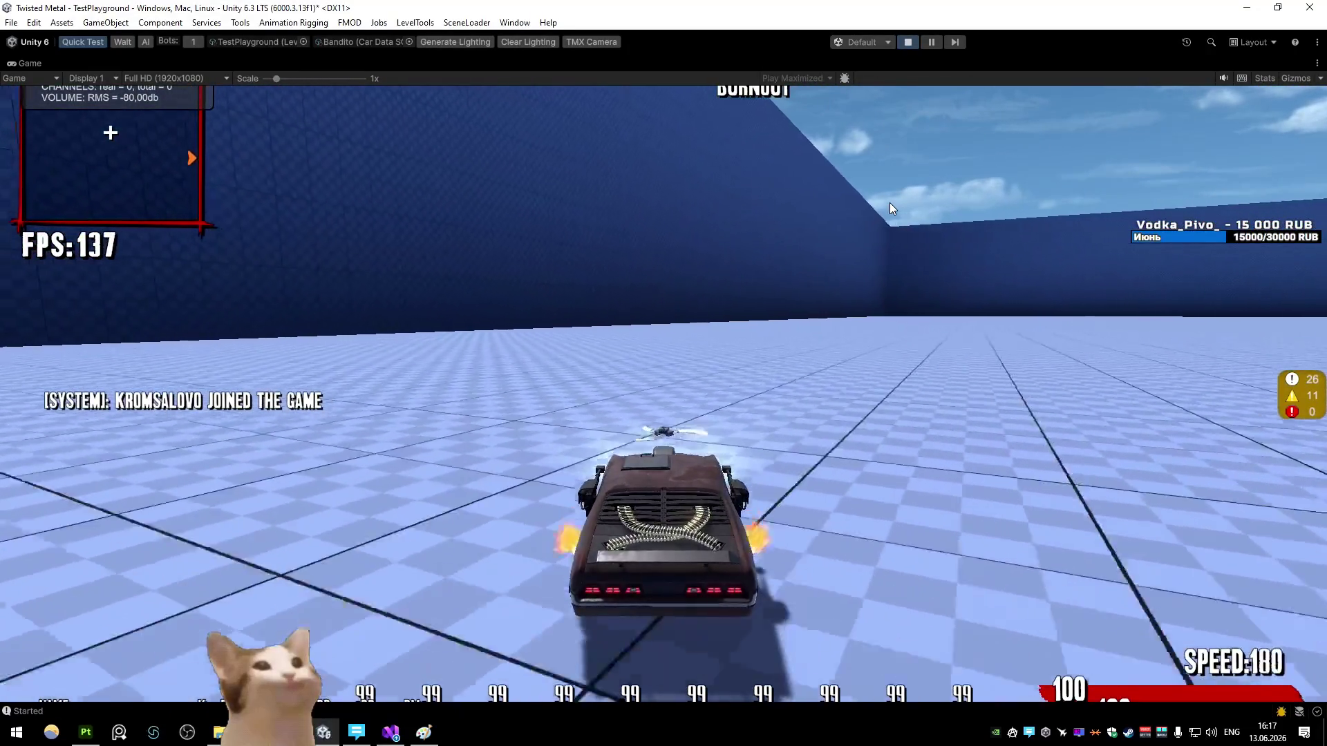
key("d")
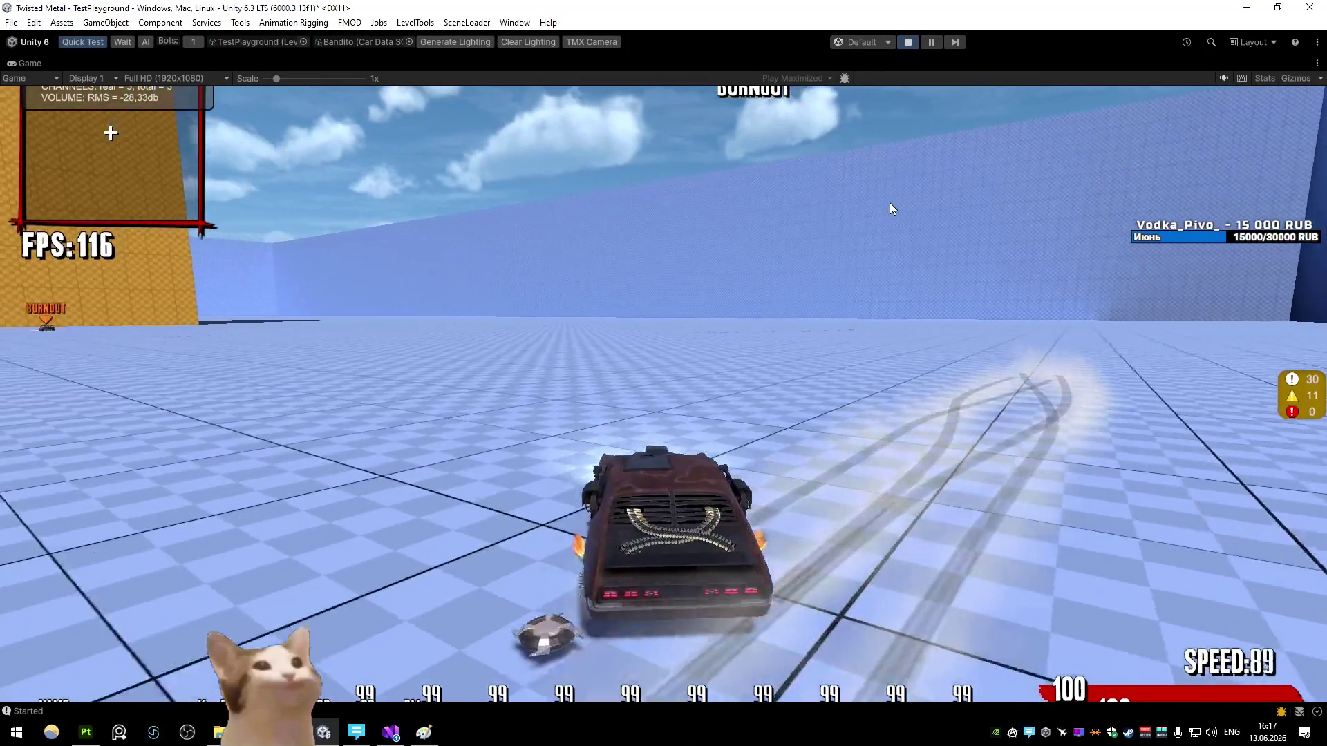
key("s")
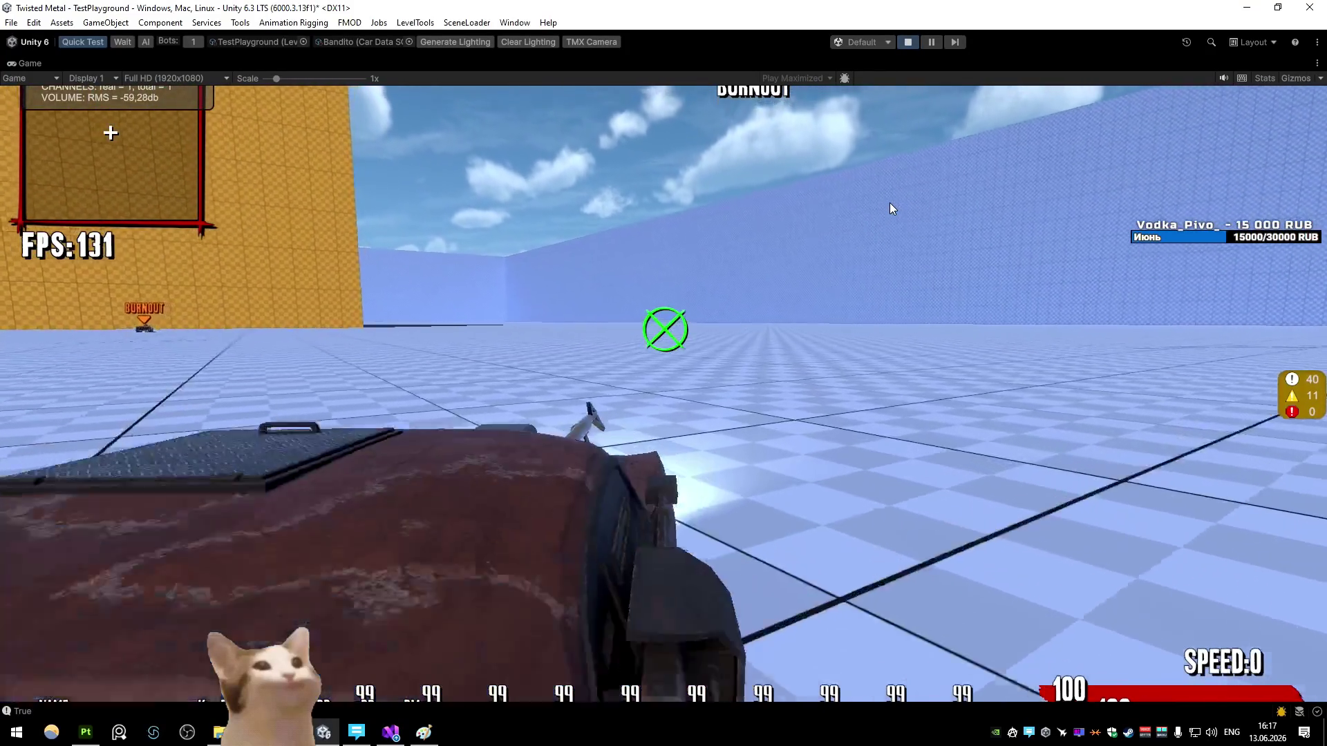
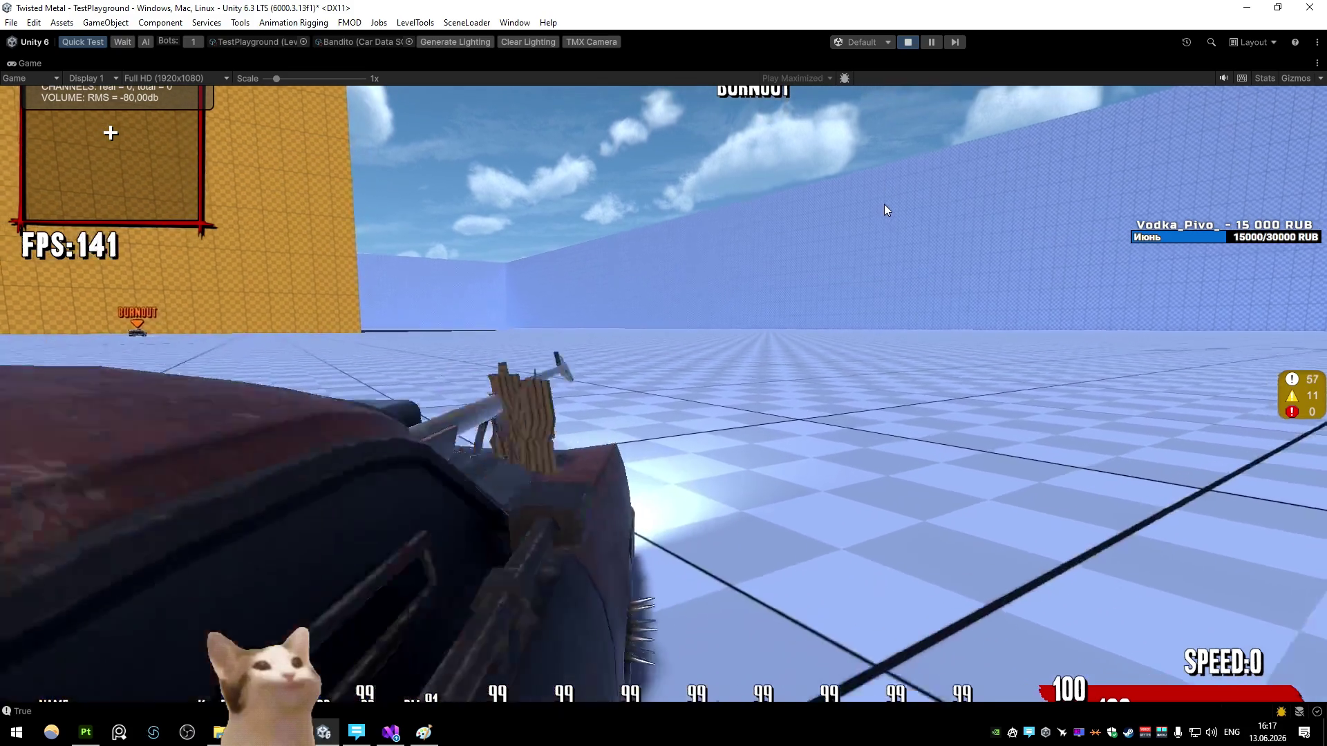
Step: Resume the game, drive the car toward the yellow wall, then restore the full editor layout
left_click(886, 209)
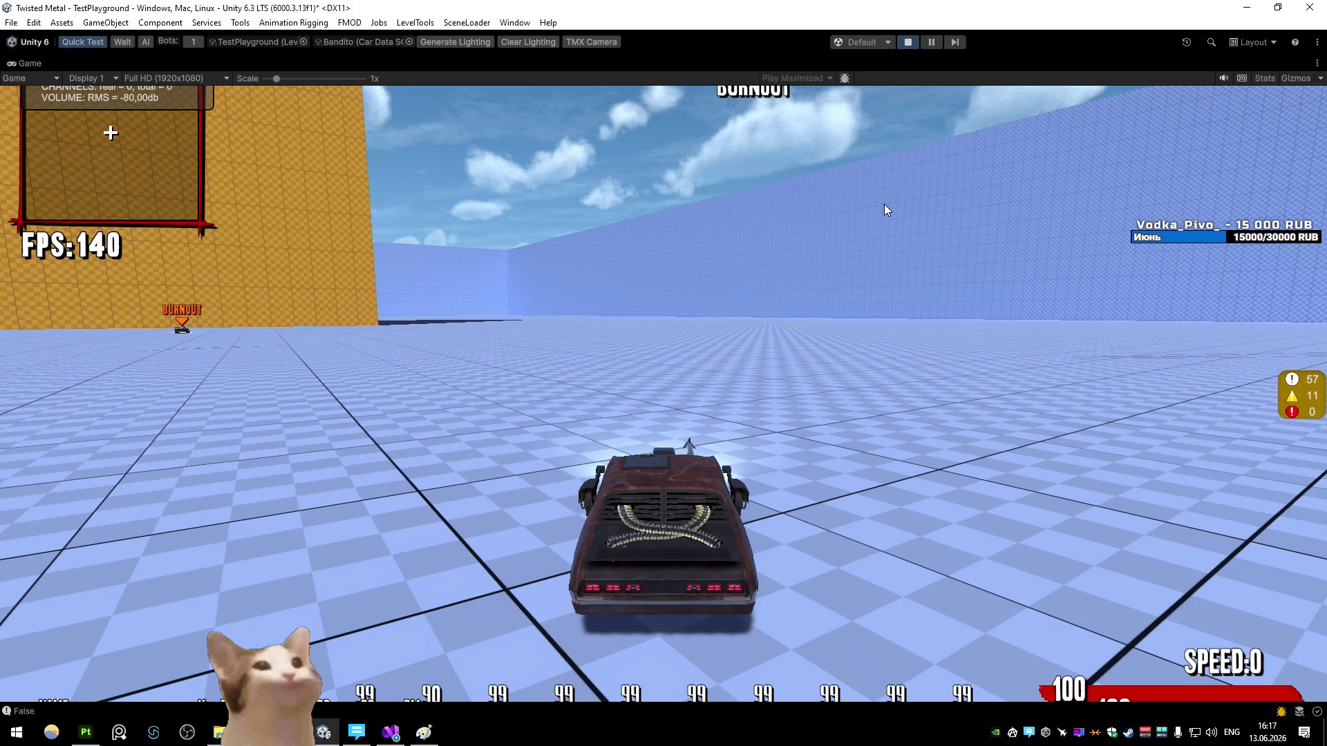
key("w")
key("a")
key("w")
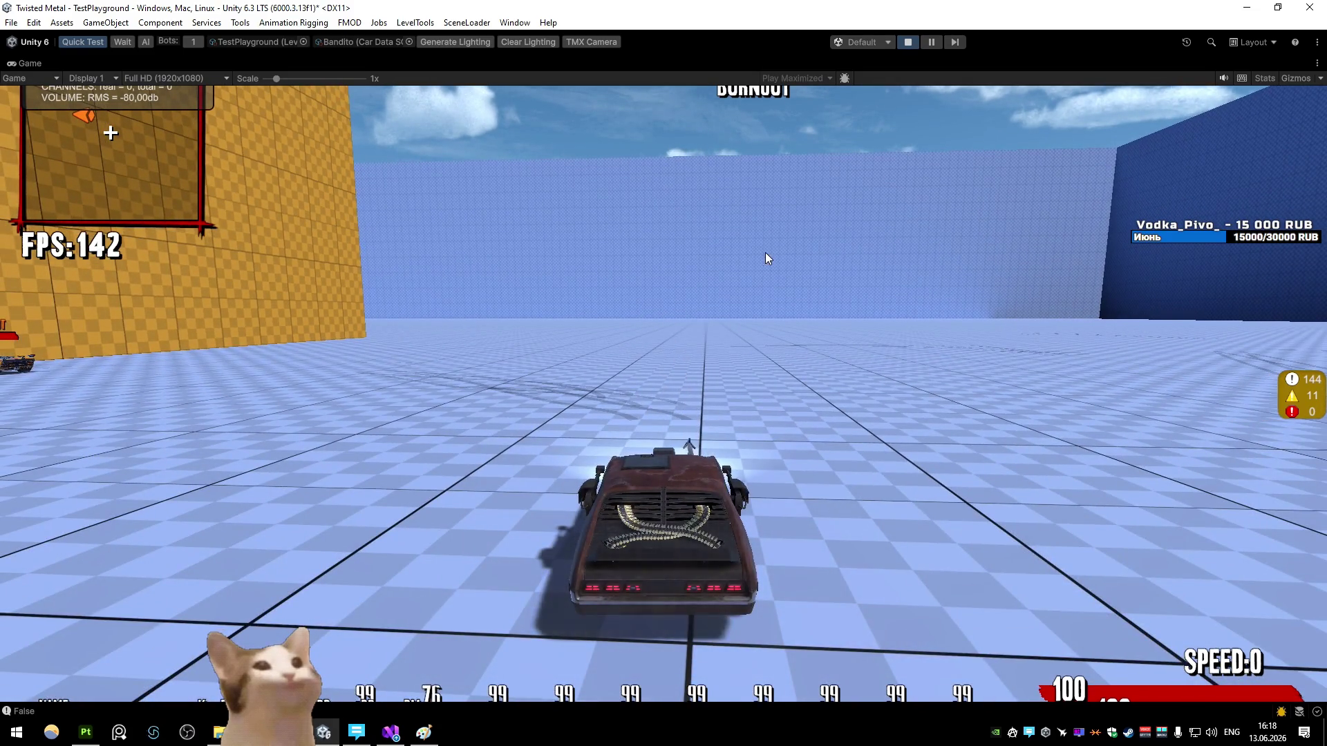
right_click(24, 61)
left_click(76, 104)
Step: Open the Bandito_Rope graph full-screen and move the Swizzle, Blend and Smoothstep nodes into place
left_click(207, 63)
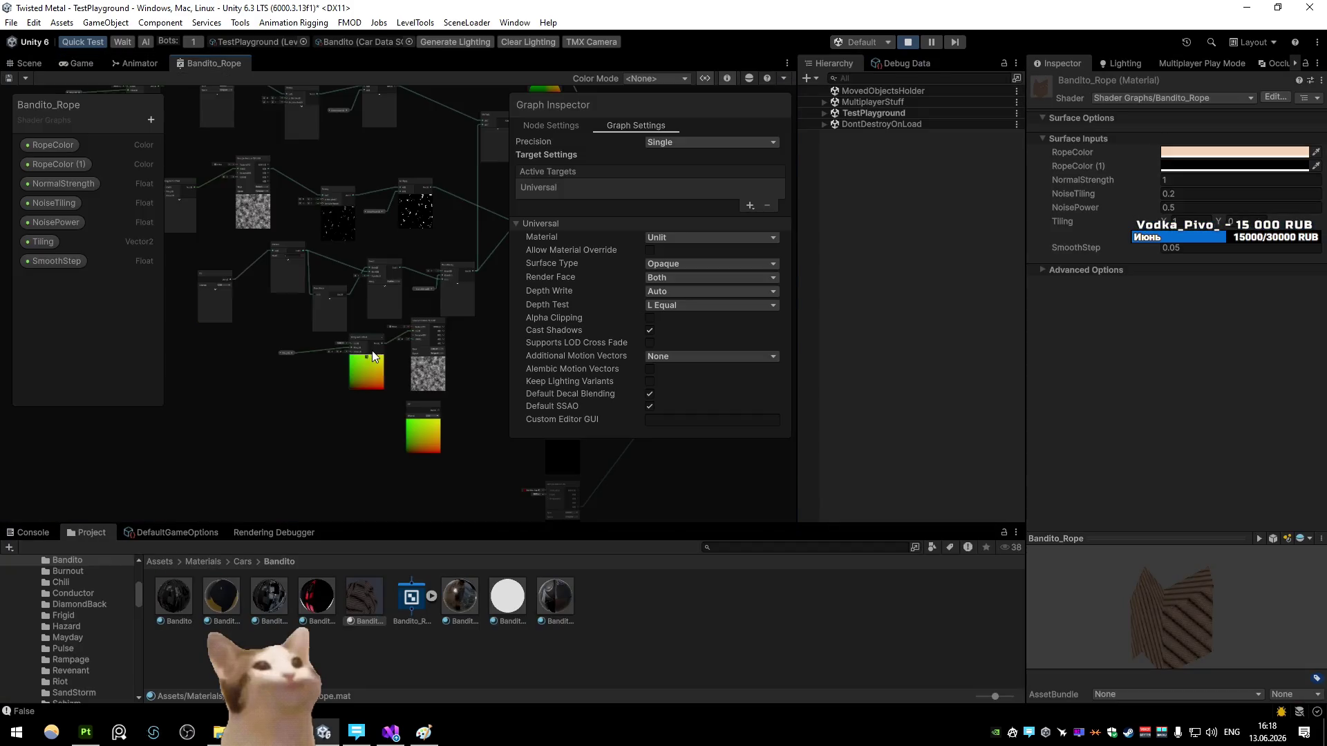
key("shift+space")
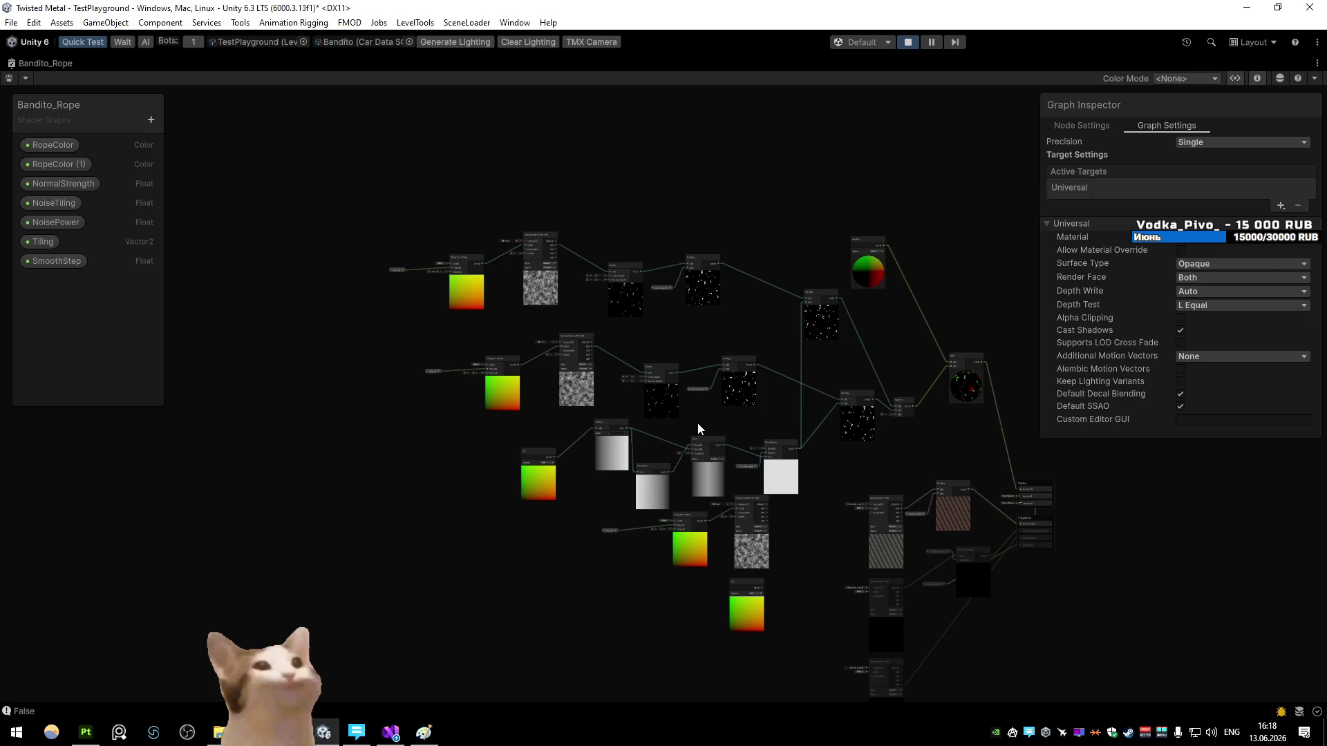
scroll(594, 450, "up", 4)
left_click_drag(616, 450, 644, 506)
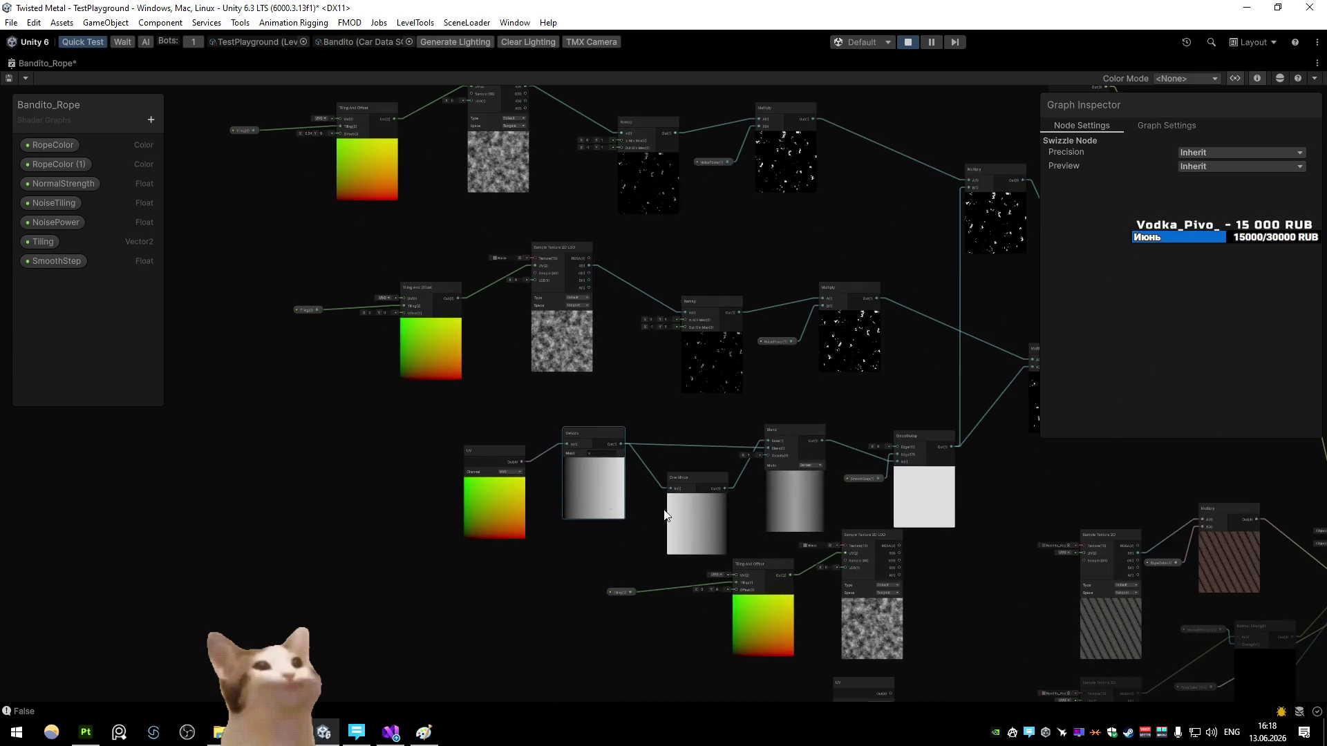
left_click(670, 508)
left_click_drag(777, 489, 736, 493)
mouse_move(919, 483)
left_mouse_down()
mouse_move(678, 516)
mouse_move(657, 500)
left_mouse_up()
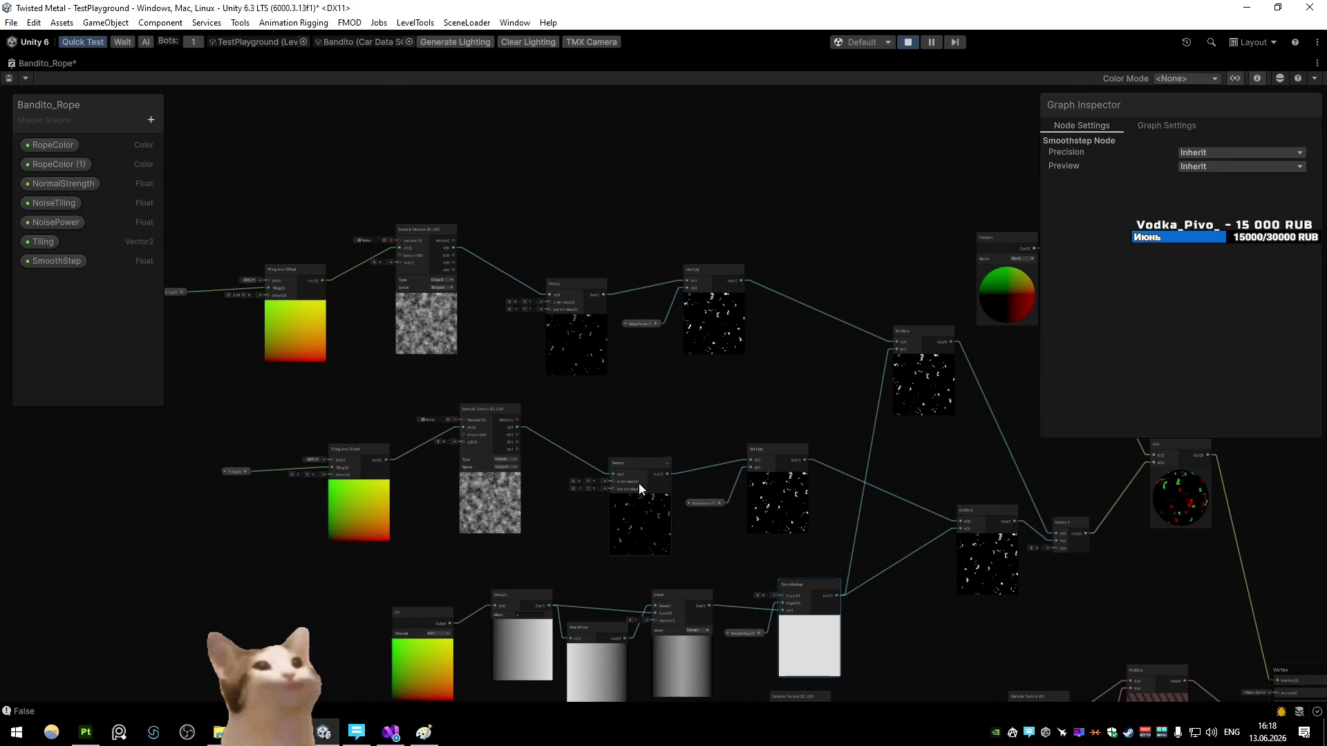
Step: Shift the top noise row's Tiling, Tiling And Offset, Sample Texture, Remap and Multiply nodes left
left_click_drag(304, 321, 453, 399)
scroll(312, 375, "up", 5)
left_click_drag(600, 487, 656, 424)
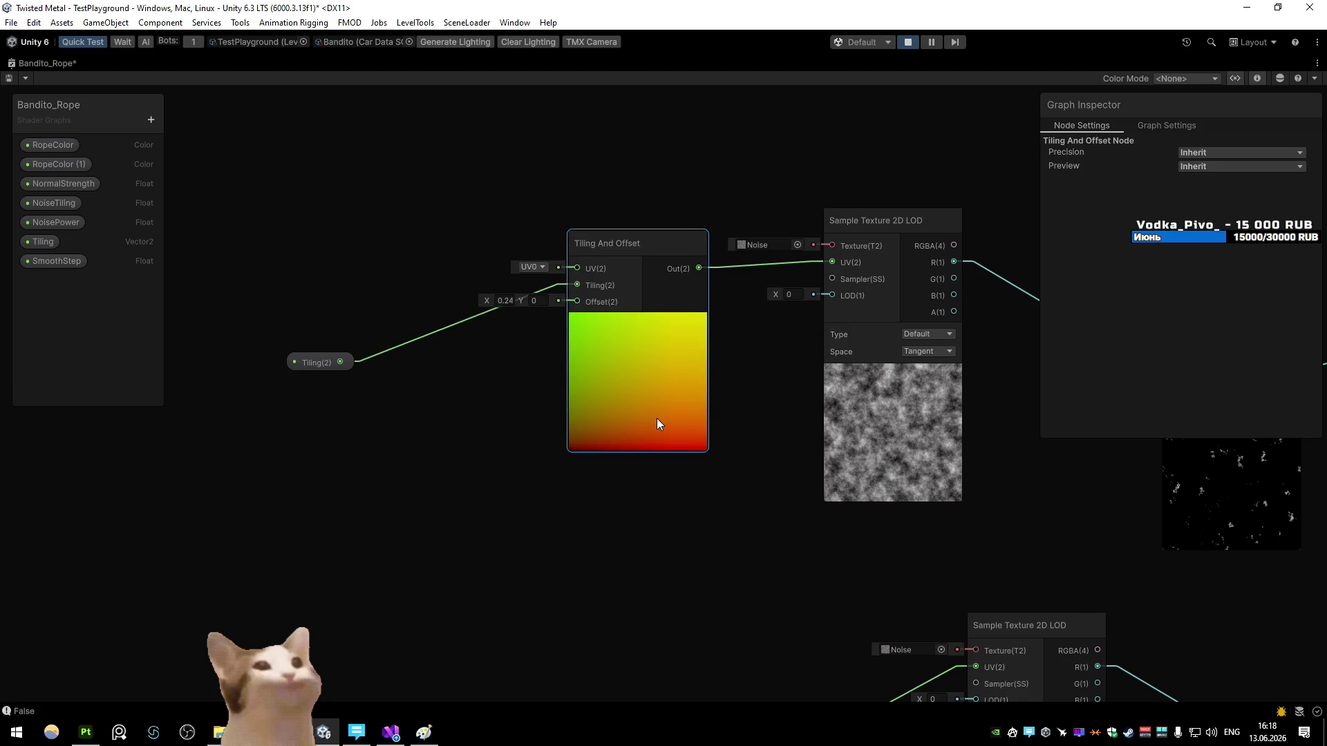
left_click(301, 366)
left_click_drag(1163, 419, 741, 383)
scroll(640, 373, "down", 4)
mouse_move(366, 284)
left_mouse_down()
mouse_move(632, 414)
mouse_move(612, 421)
left_mouse_up()
left_click_drag(700, 416, 570, 413)
left_click(636, 378)
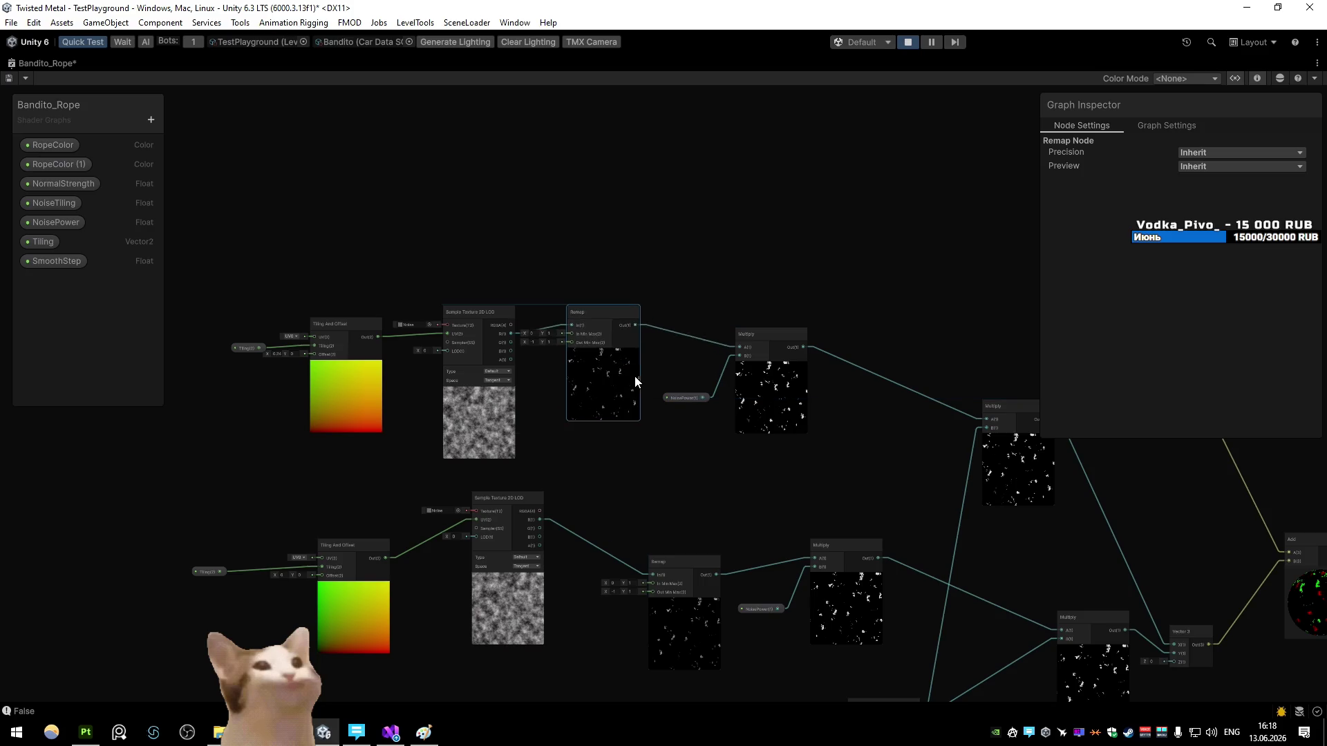
left_click(686, 398)
left_click_drag(767, 407, 733, 409)
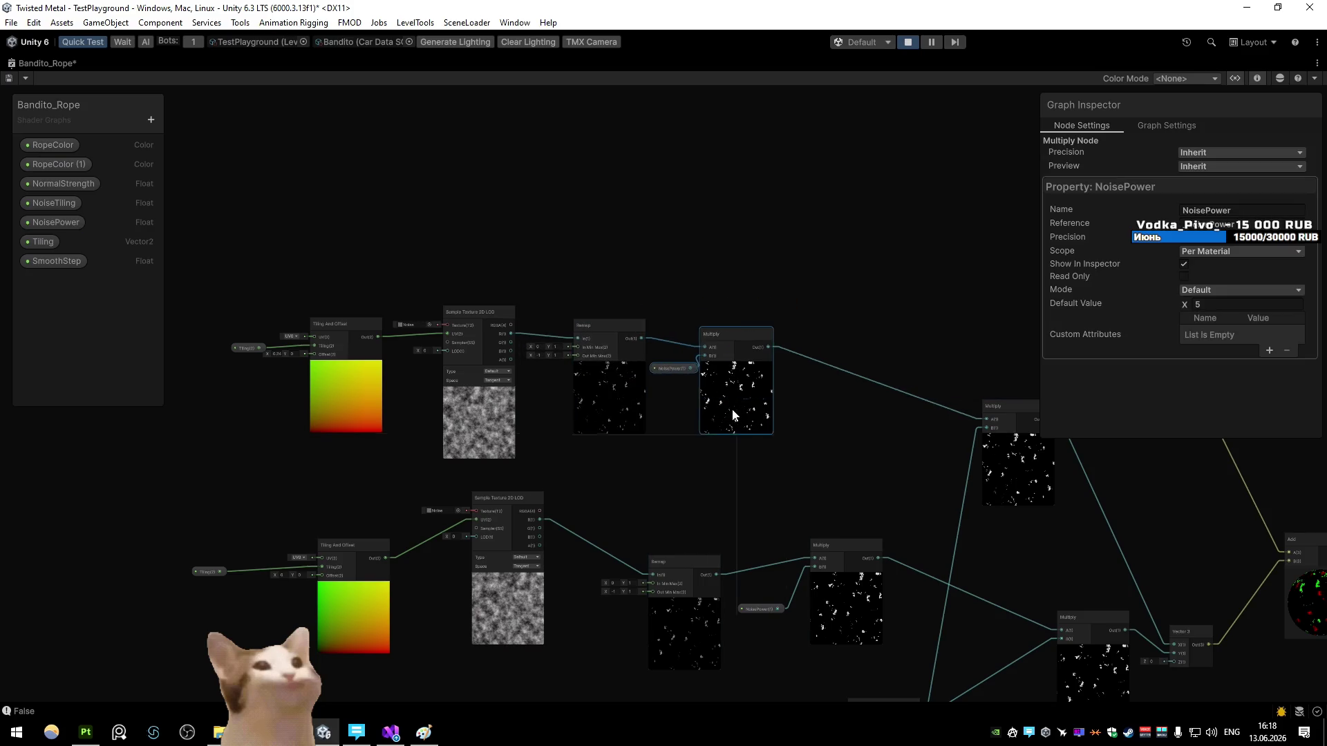
mouse_move(1009, 449)
left_mouse_down()
mouse_move(658, 415)
mouse_move(764, 417)
left_mouse_up()
Step: Move the middle row's Sample Texture, Remap and Multiply nodes left, placing the Multiplies side by side
scroll(765, 418, "down", 3)
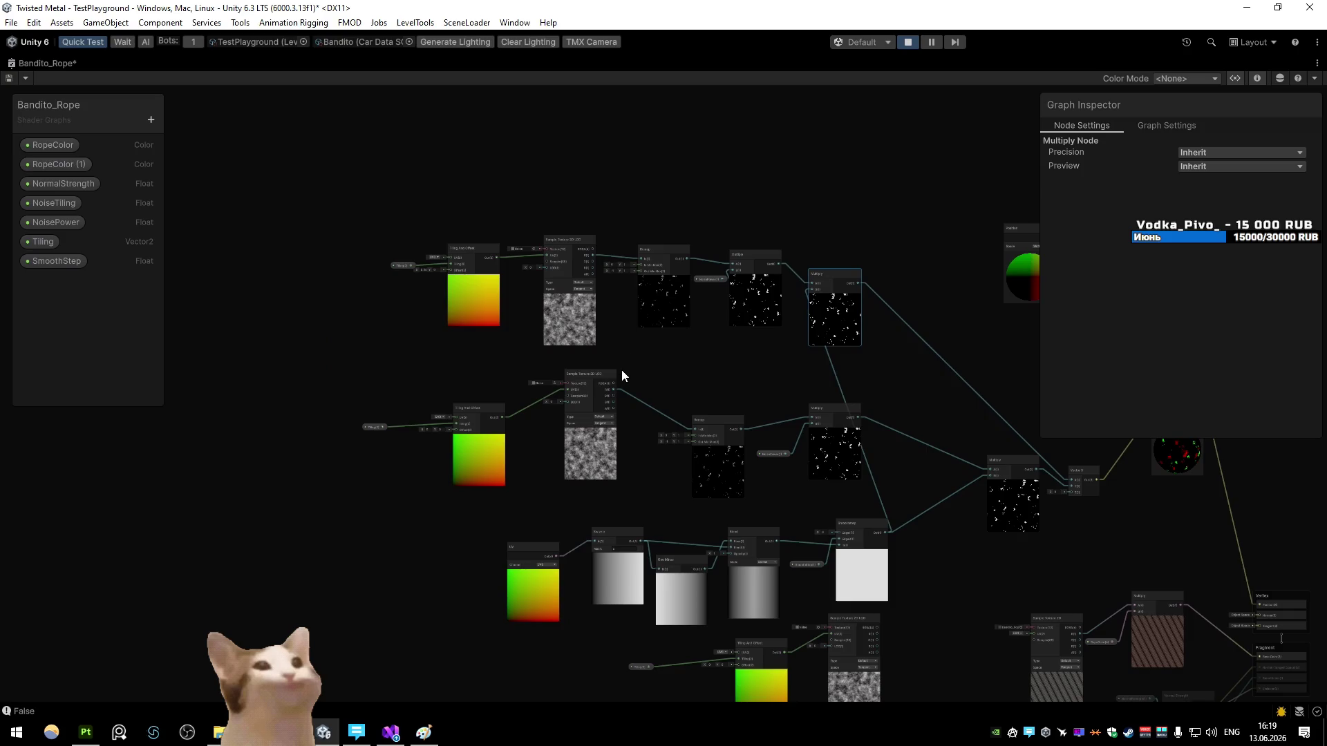
left_click_drag(584, 453, 553, 459)
left_click_drag(711, 475, 637, 451)
left_click_drag(843, 466, 690, 445)
left_click(840, 503)
left_click_drag(839, 503, 633, 450)
left_click_drag(756, 491, 760, 417)
mouse_move(293, 426)
left_mouse_down()
mouse_move(694, 509)
mouse_move(437, 500)
mouse_move(508, 518)
left_mouse_up()
Step: Add reroute points on the Smoothstep and top Multiply wires to straighten them
double_click(570, 413)
double_click(560, 413)
left_click_drag(560, 413, 584, 437)
double_click(632, 285)
mouse_move(632, 284)
left_mouse_down()
mouse_move(614, 279)
mouse_move(626, 277)
left_mouse_up()
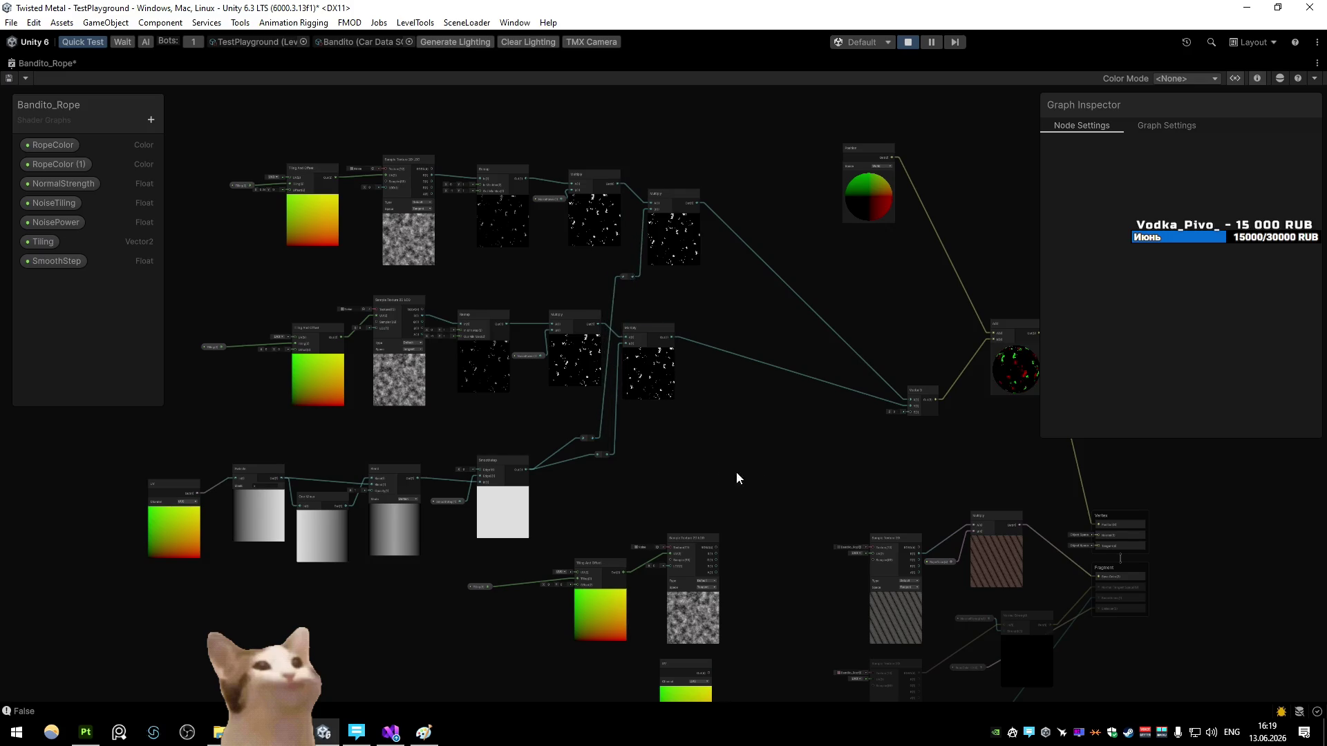
Step: Move the Vector 3, Add and Position nodes left, then search for a Position node
left_click_drag(727, 478, 652, 475)
left_click_drag(850, 387, 705, 320)
mouse_move(800, 342)
left_mouse_down()
mouse_move(704, 355)
mouse_move(736, 329)
mouse_move(638, 332)
left_mouse_up()
left_click_drag(715, 172, 618, 218)
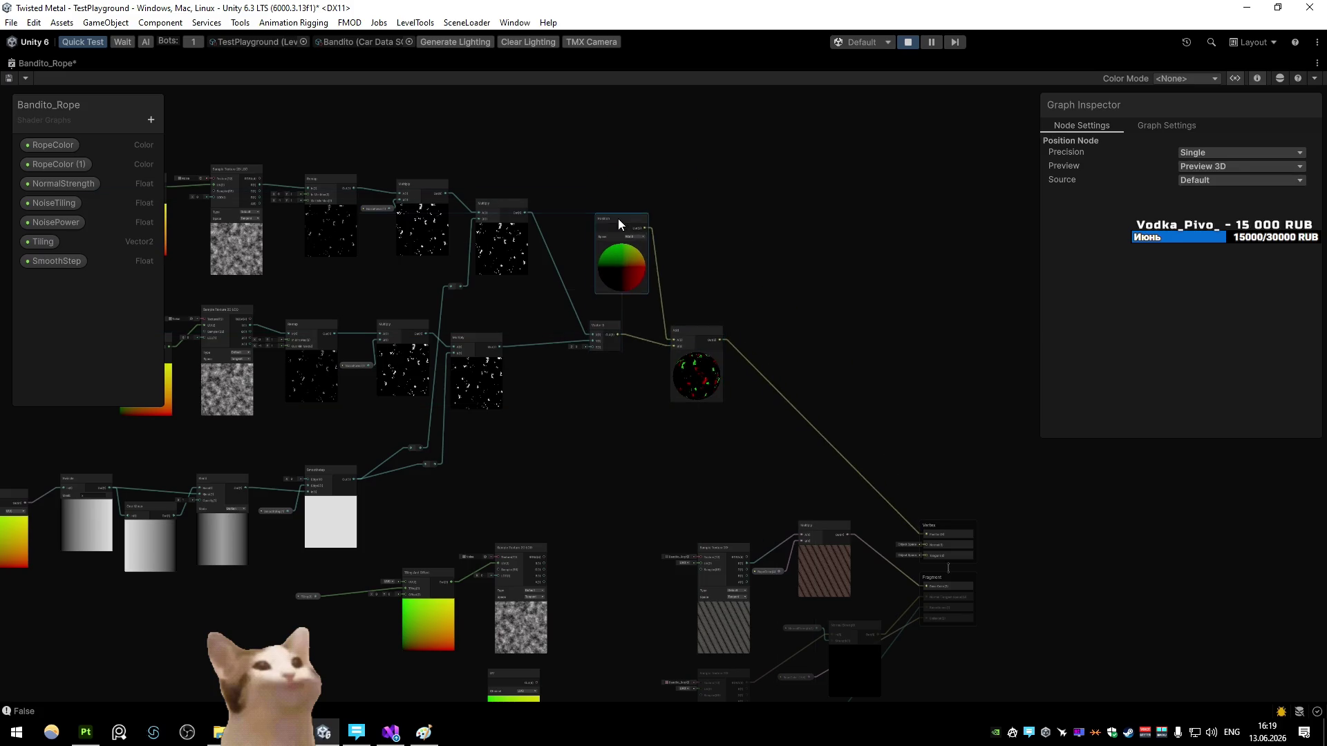
left_click(744, 260)
scroll(706, 271, "up", 5)
left_click_drag(686, 279, 789, 326)
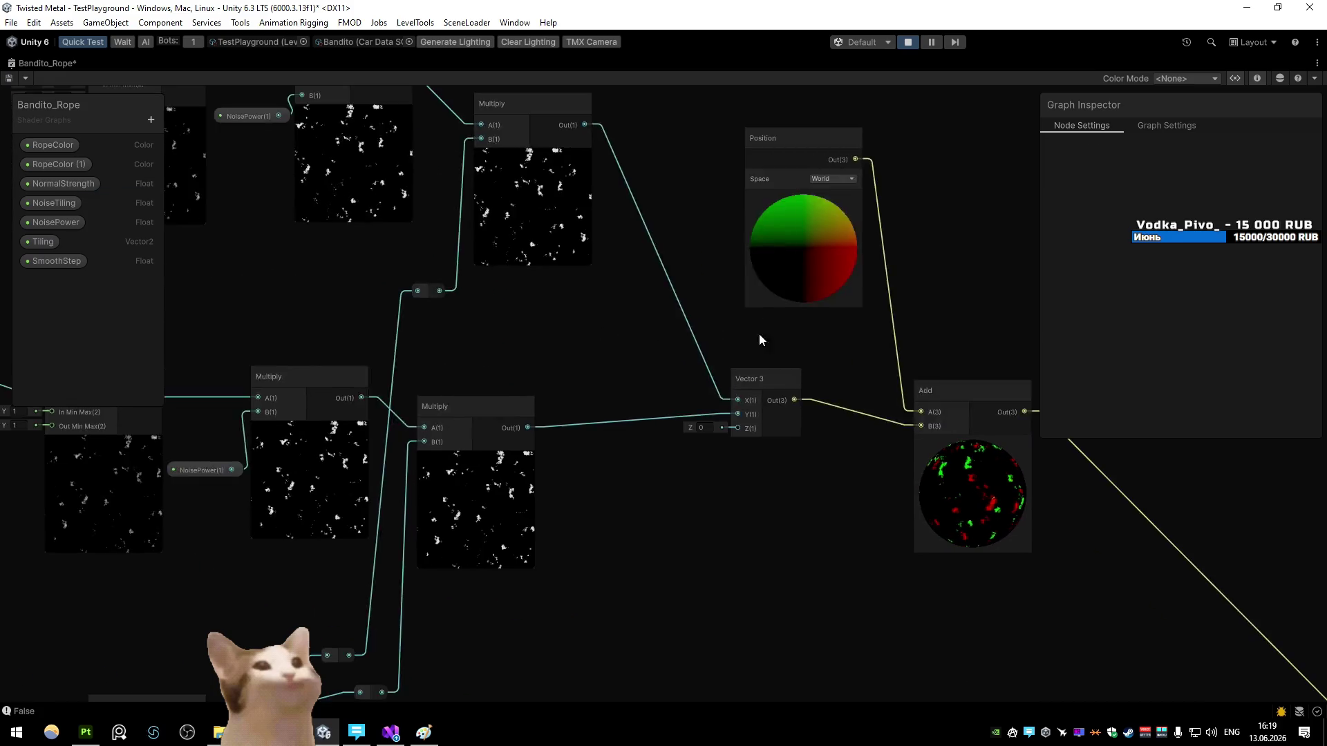
scroll(787, 359, "down", 5)
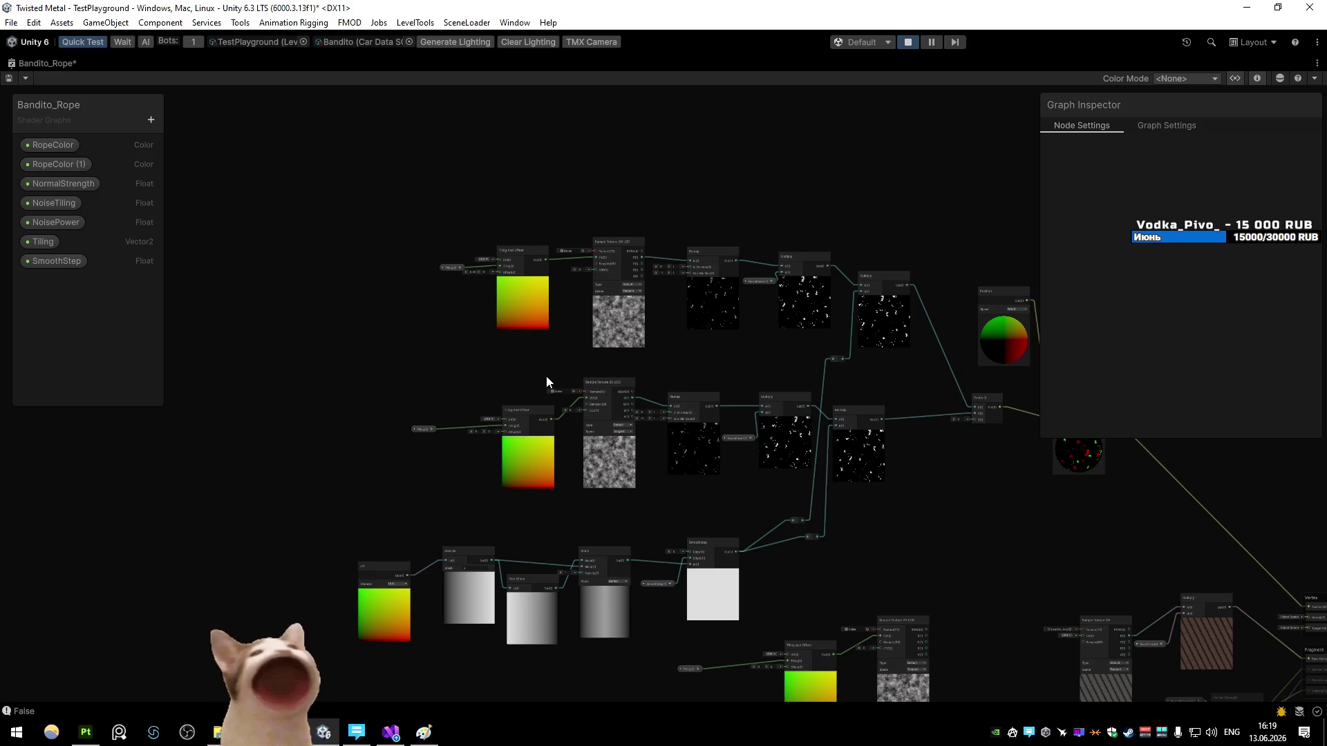
scroll(546, 379, "up", 3)
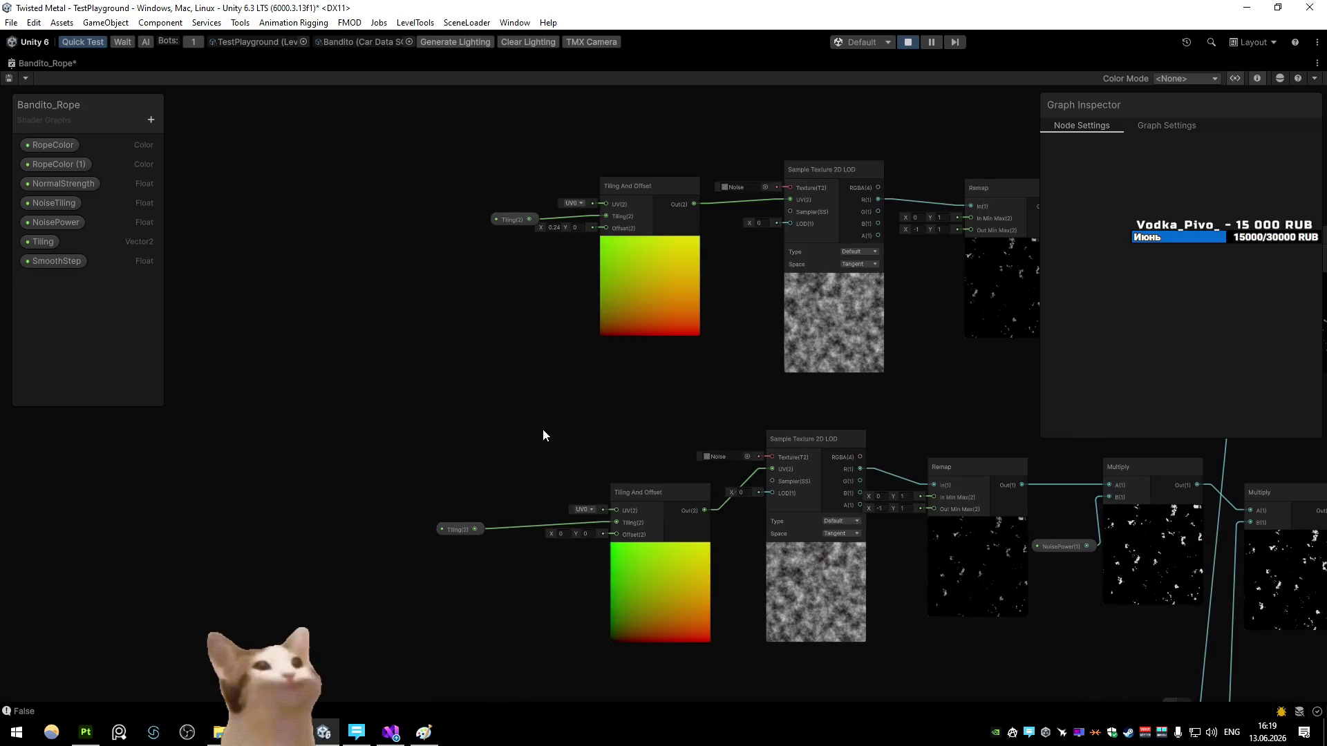
scroll(521, 450, "left", 2)
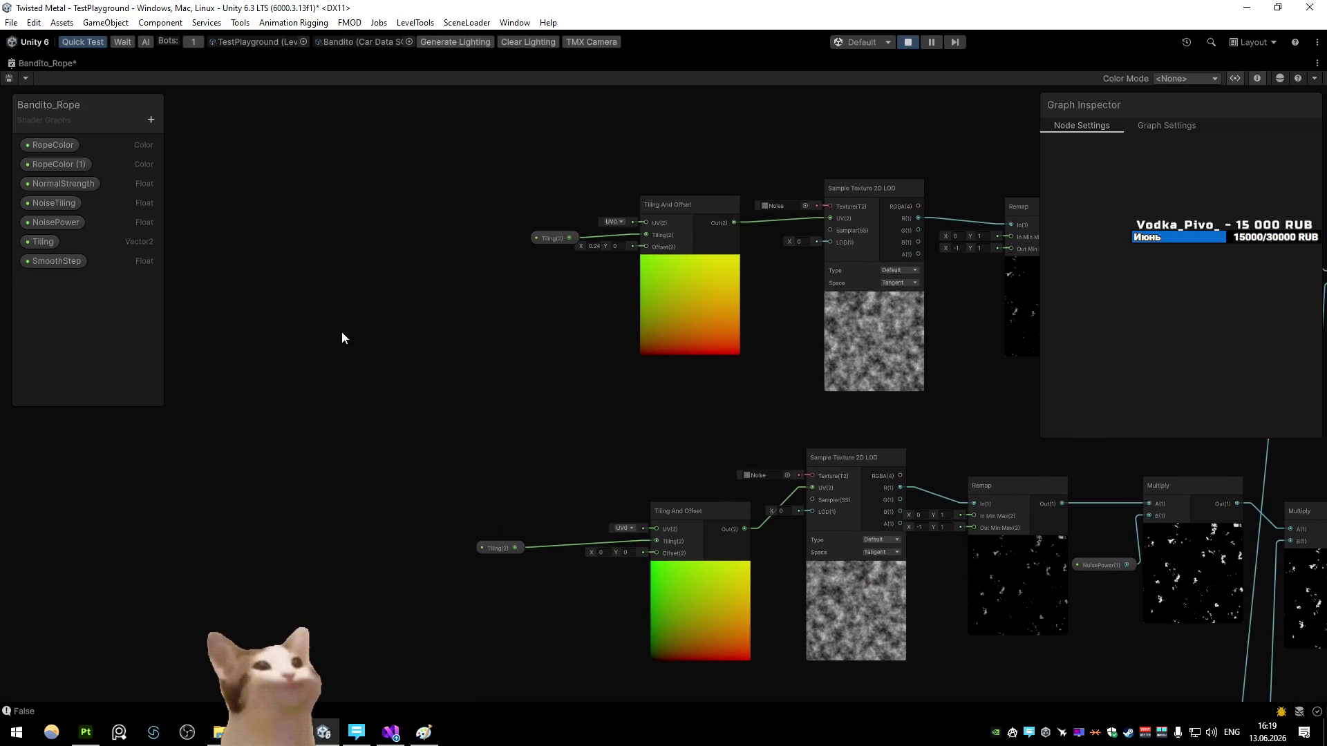
key("space")
type("posit")
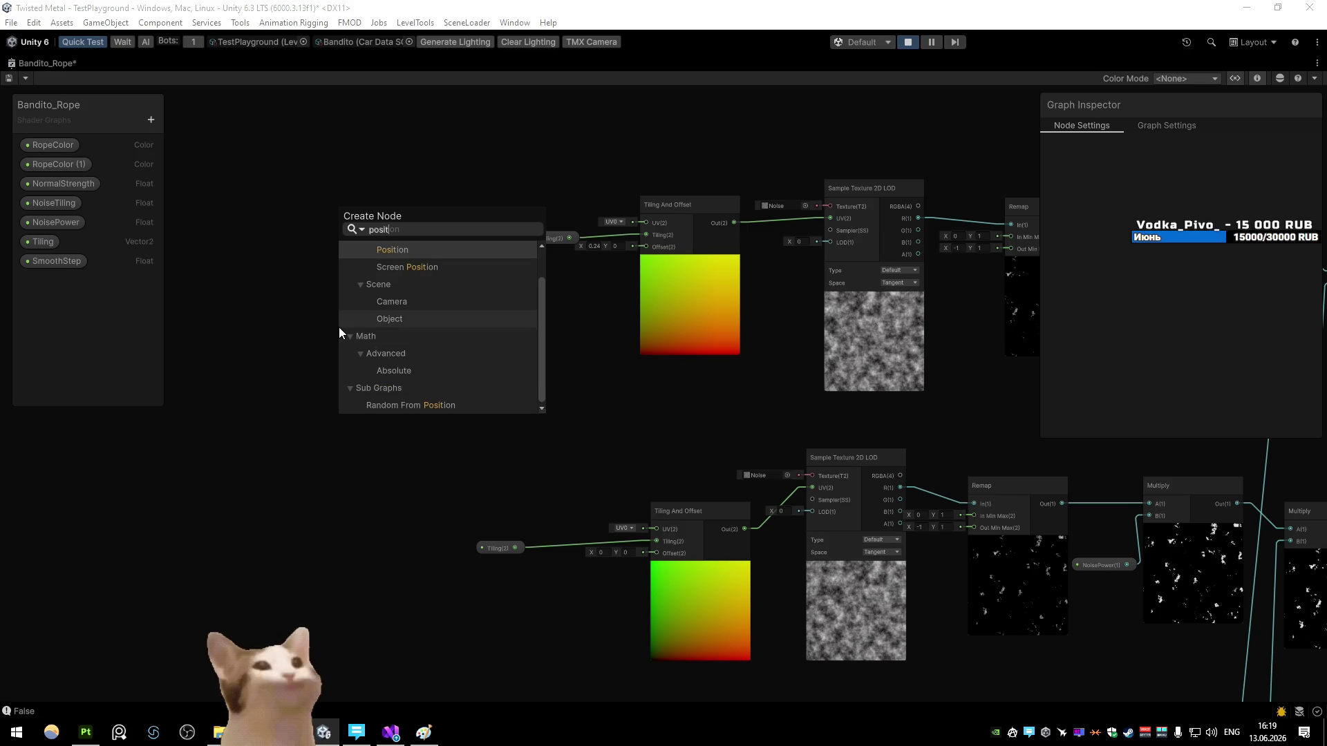
Step: Add a Position node and an xz Swizzle wired into the lower Tiling And Offset UV, then return to the Scene view
key("Return")
mouse_move(363, 358)
left_mouse_down()
mouse_move(312, 168)
mouse_move(384, 177)
mouse_move(319, 177)
left_mouse_up()
key("space")
type("swizzle")
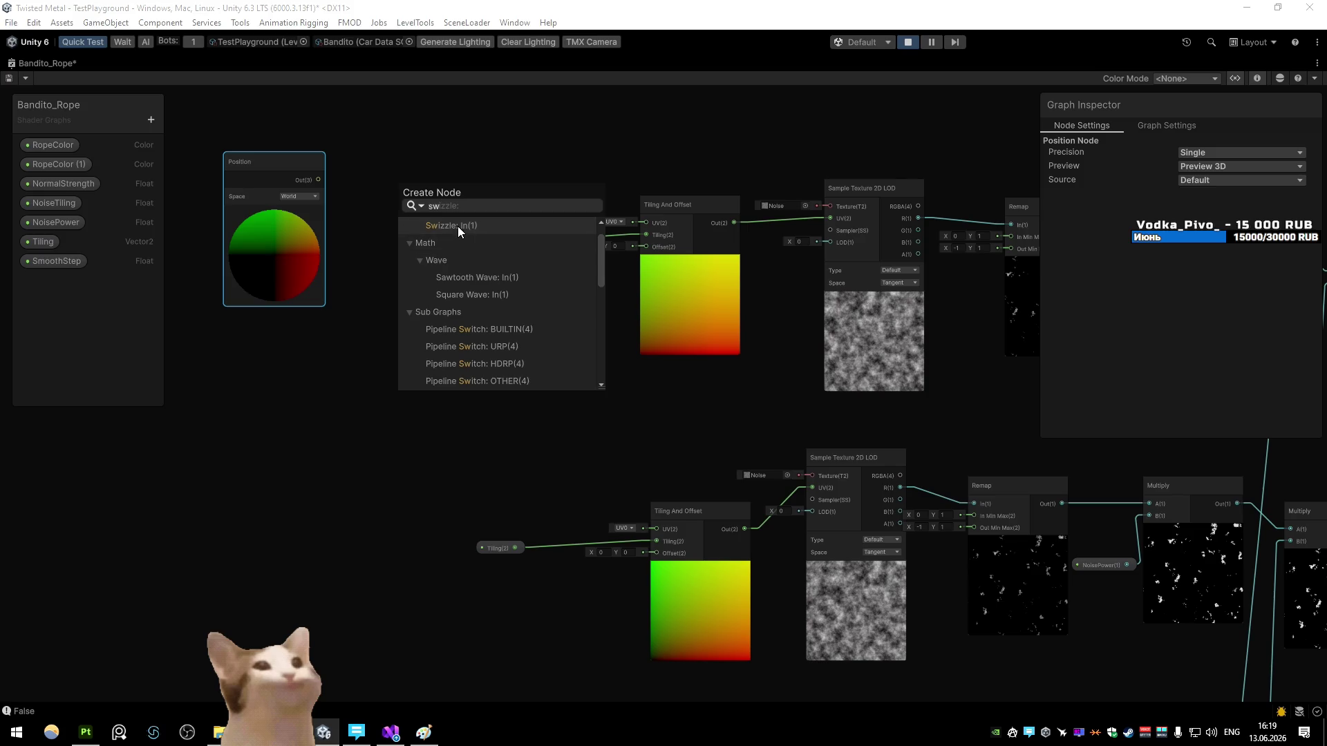
left_click(457, 226)
mouse_move(452, 233)
left_mouse_down()
mouse_move(373, 233)
mouse_move(408, 191)
mouse_move(645, 223)
left_mouse_up()
type("xz")
left_click_drag(452, 199, 655, 529)
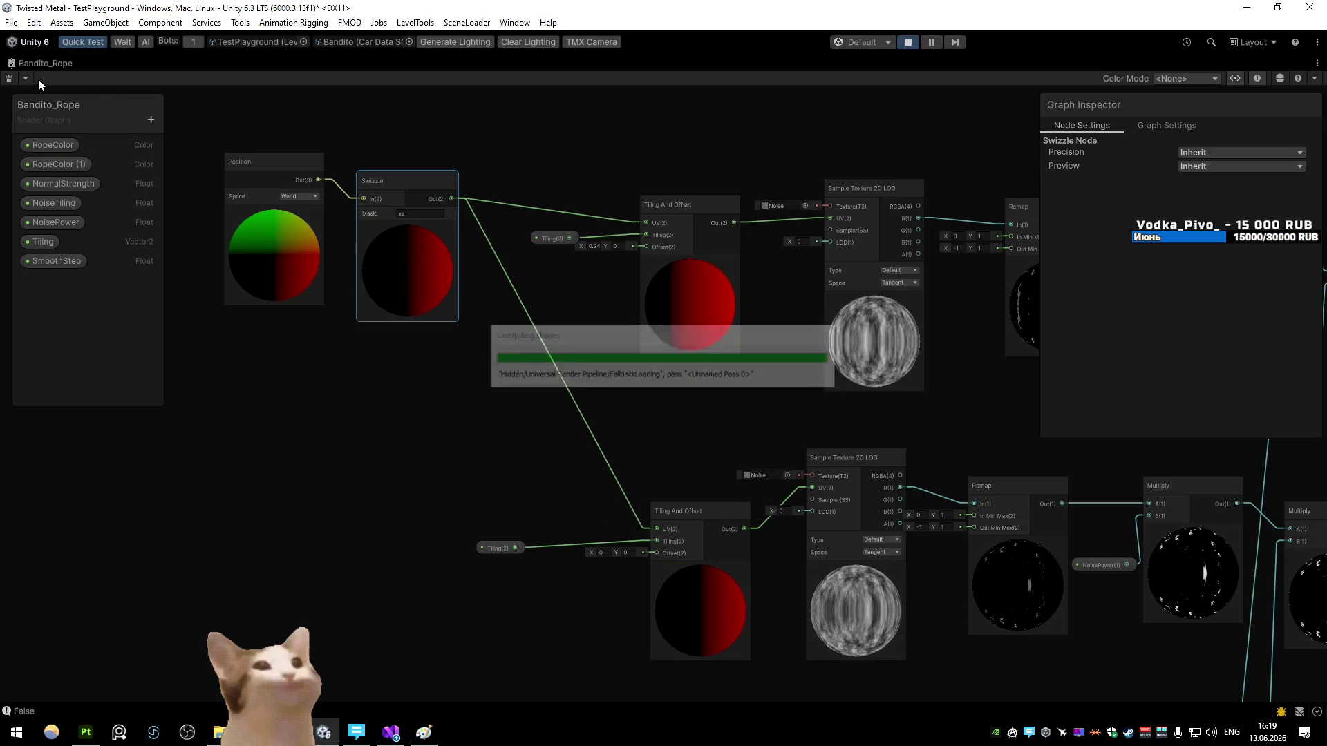
double_click(23, 63)
left_click(23, 63)
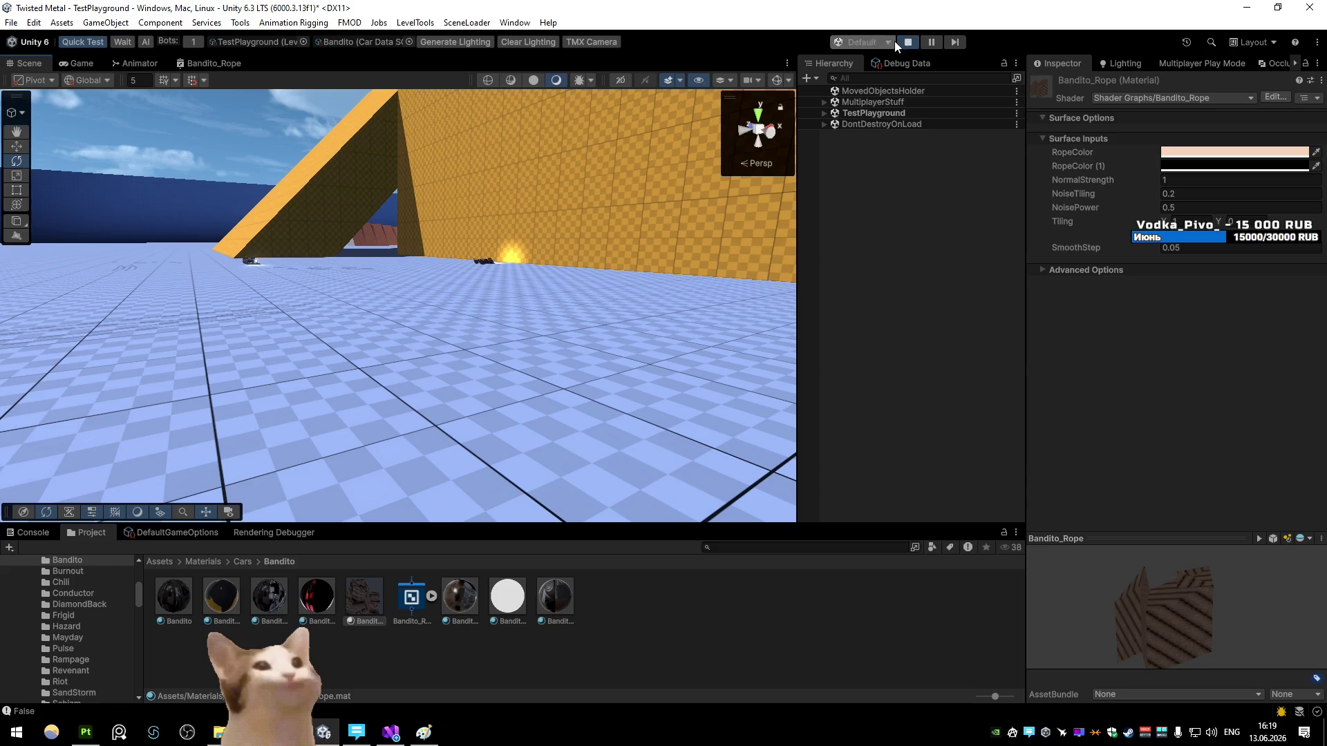
Step: Start play mode, then open the graph full-size and move Position and Swizzle down-left
left_click(928, 41)
left_click(213, 63)
double_click(218, 64)
left_click_drag(529, 266, 271, 184)
left_click_drag(450, 303, 329, 303)
left_click_drag(497, 344, 456, 450)
Step: Add a UV node and an Add node, wiring the UV output into Add's A input
key("space")
type("uv")
key("Return")
left_click_drag(575, 351, 483, 226)
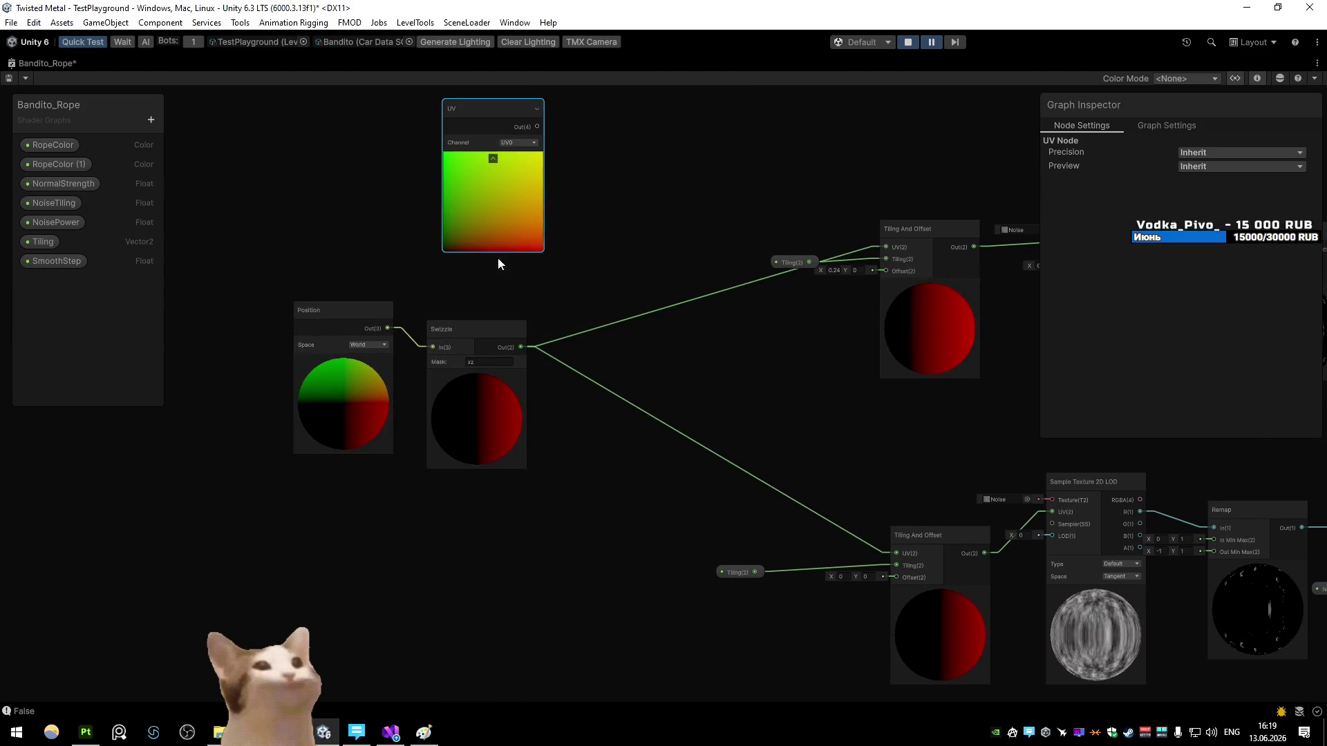
key("space")
type("ad")
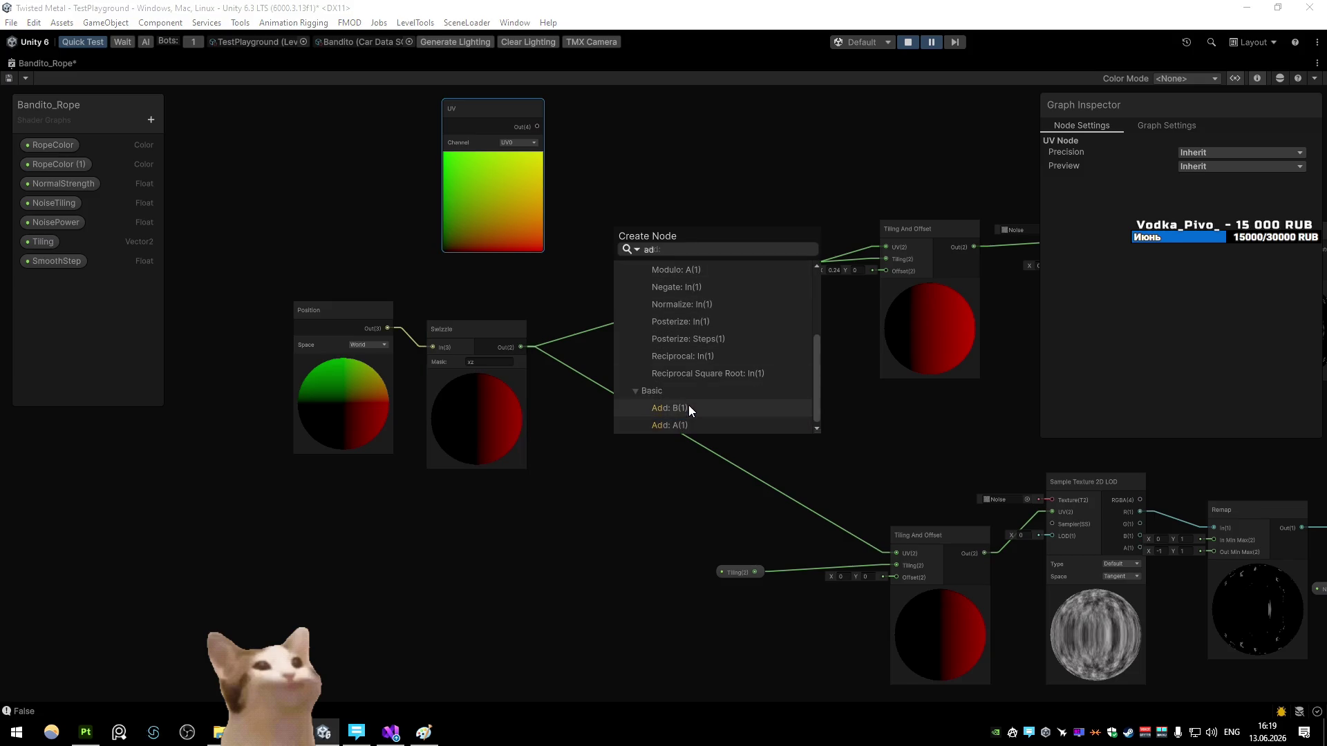
left_click(689, 407)
left_click_drag(537, 127, 610, 269)
key("space")
left_click(573, 177)
left_click_drag(538, 142, 613, 276)
Step: Feed the Add output into both Tiling And Offset UVs, save, and move the camera toward the rope
left_click_drag(880, 280, 884, 276)
left_click_drag(701, 276, 896, 582)
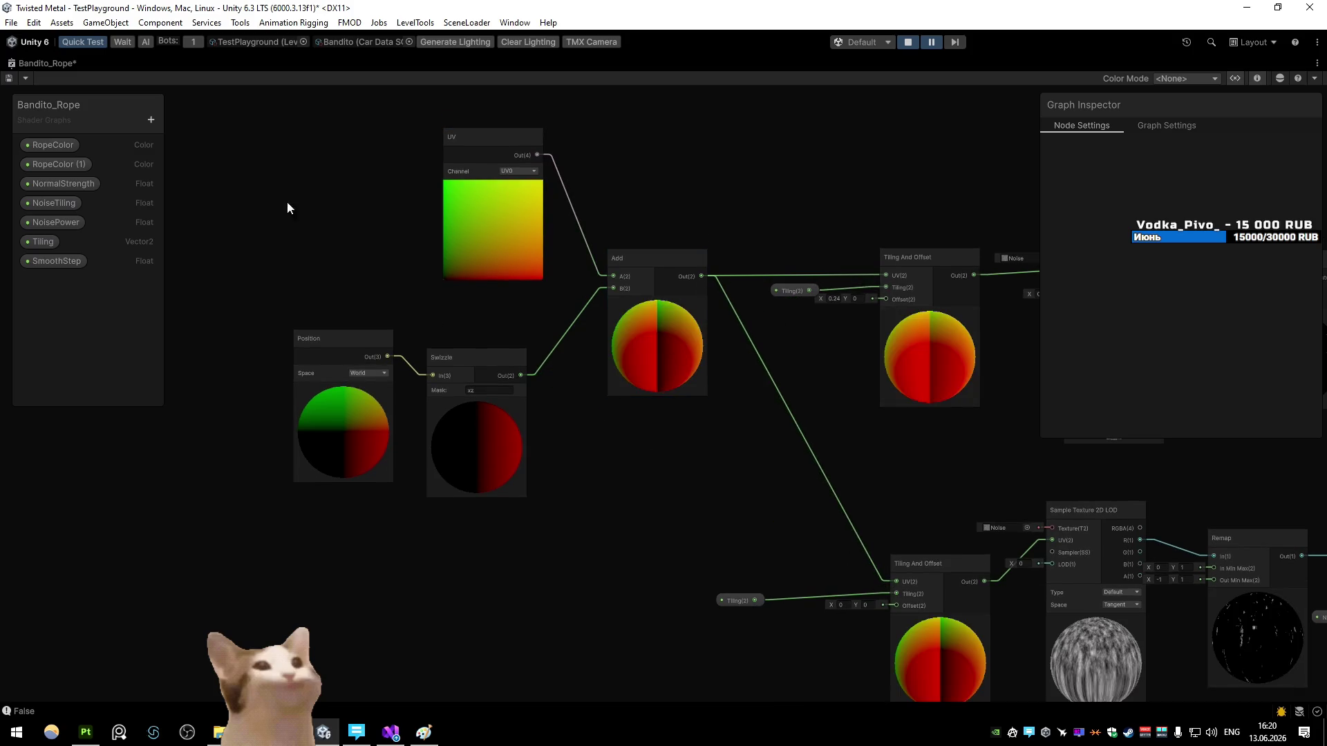
left_click(9, 78)
double_click(25, 63)
mouse_move(256, 221)
left_mouse_down()
mouse_move(818, 238)
mouse_move(711, 287)
mouse_move(699, 222)
left_mouse_up()
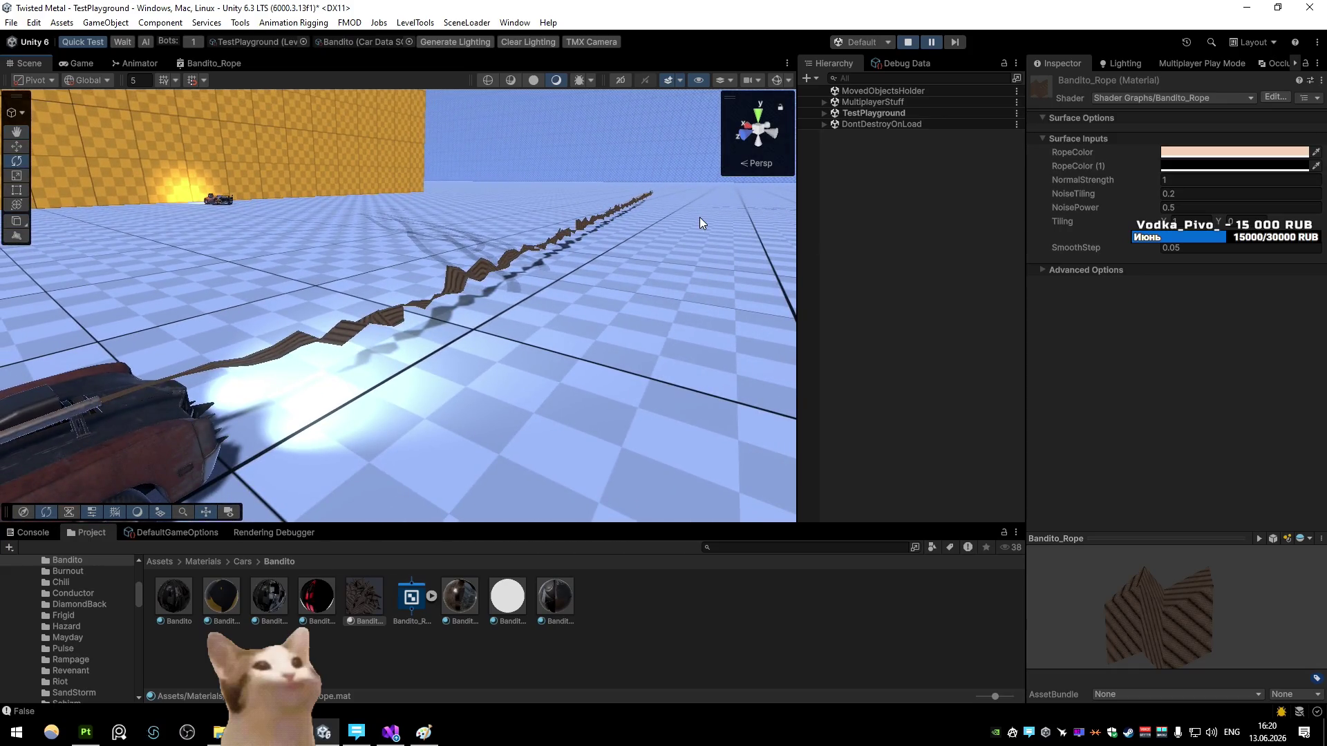
Step: Change the Swizzle mask to xy, save the graph, and move the scene camera toward the rope
double_click(214, 63)
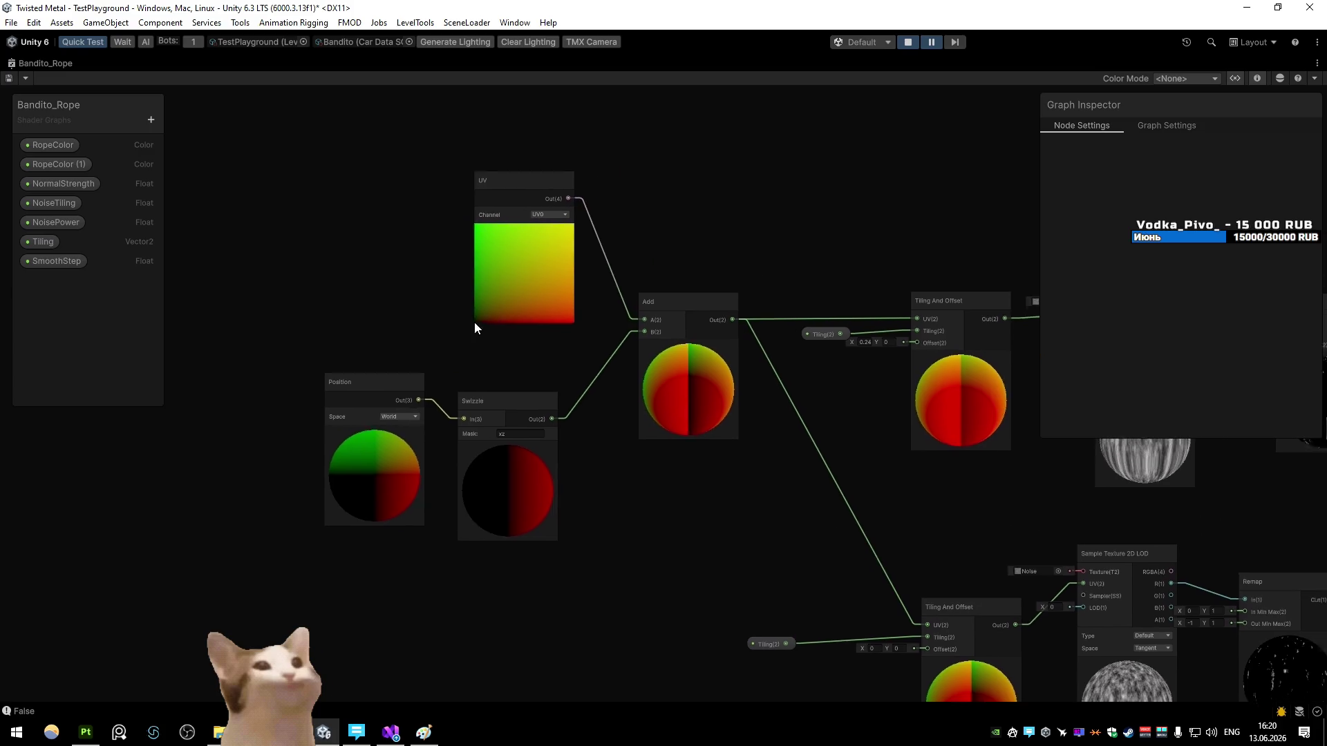
left_click(474, 434)
type("xy")
left_click(431, 329)
left_click(8, 78)
double_click(42, 63)
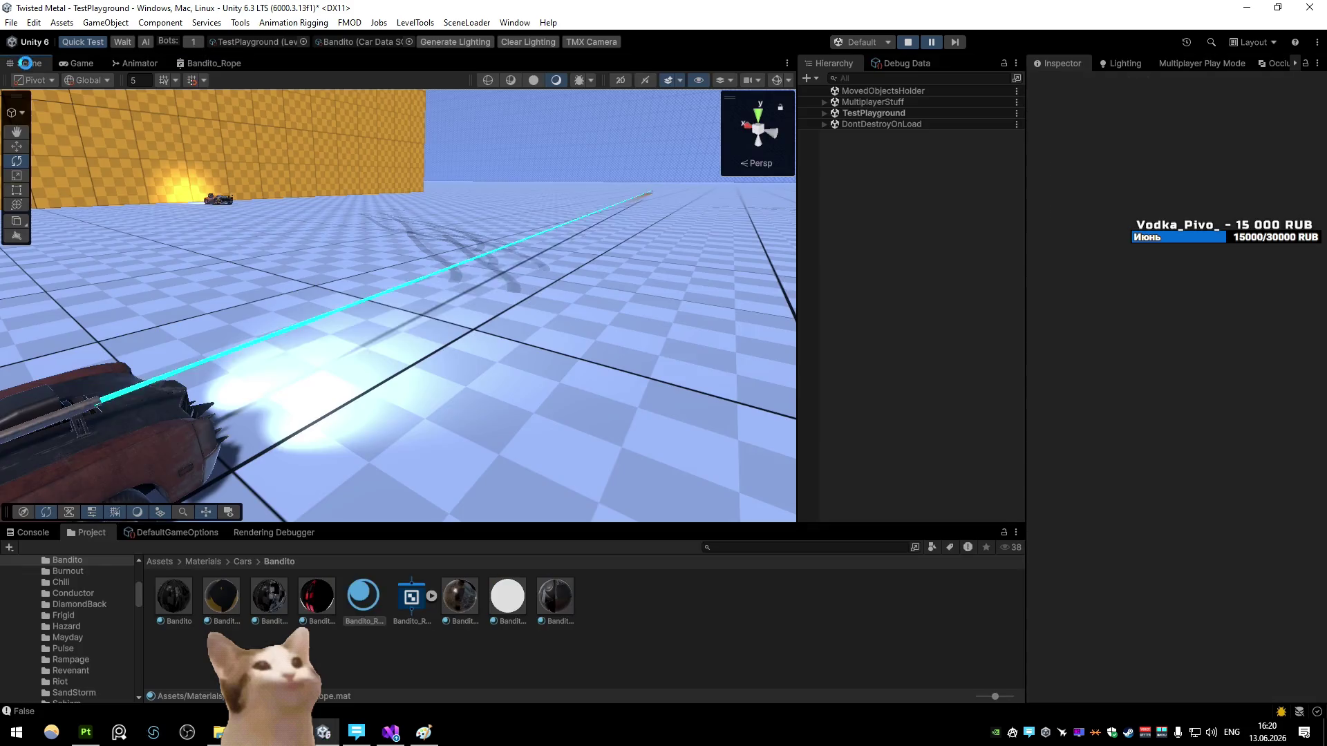
mouse_move(309, 271)
left_mouse_down()
mouse_move(459, 273)
mouse_move(335, 287)
left_mouse_up()
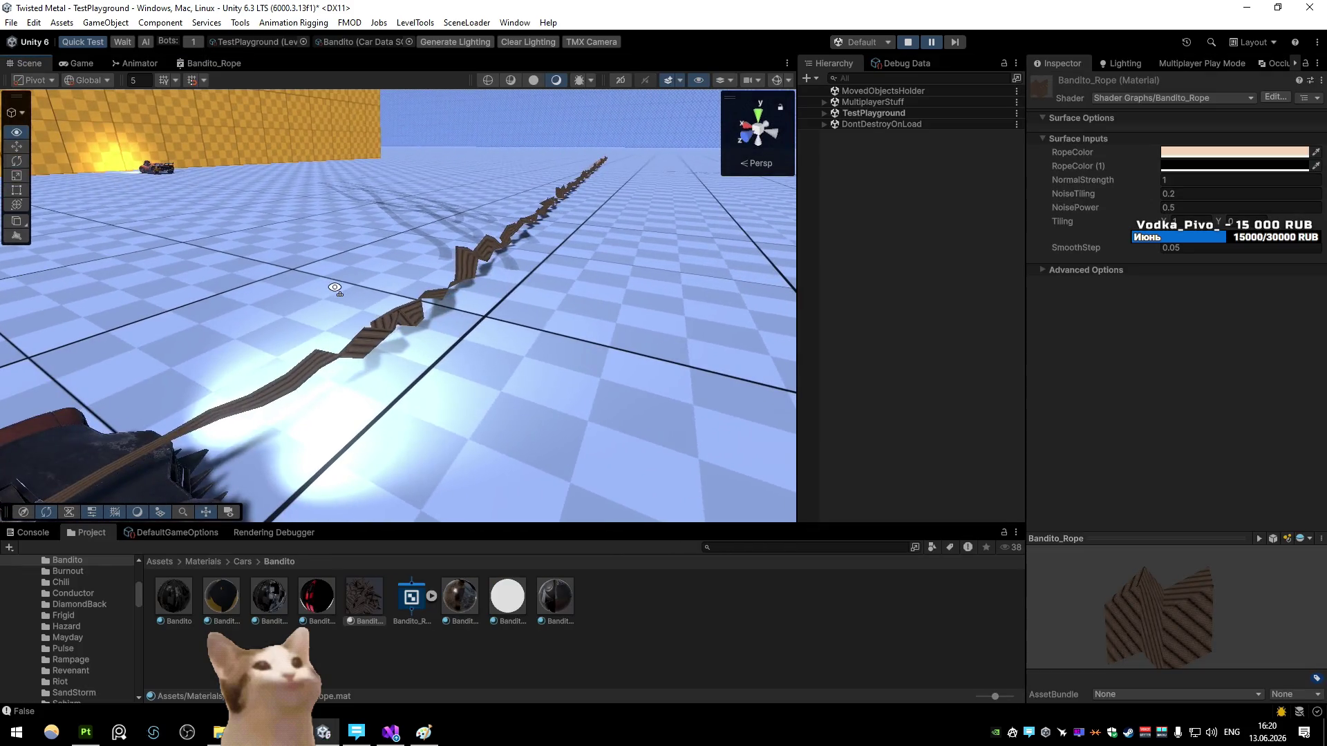
Step: Adjust the NoisePower value and set Tiling X to .1 while viewing along the rope
left_click(1172, 209)
type("0.1")
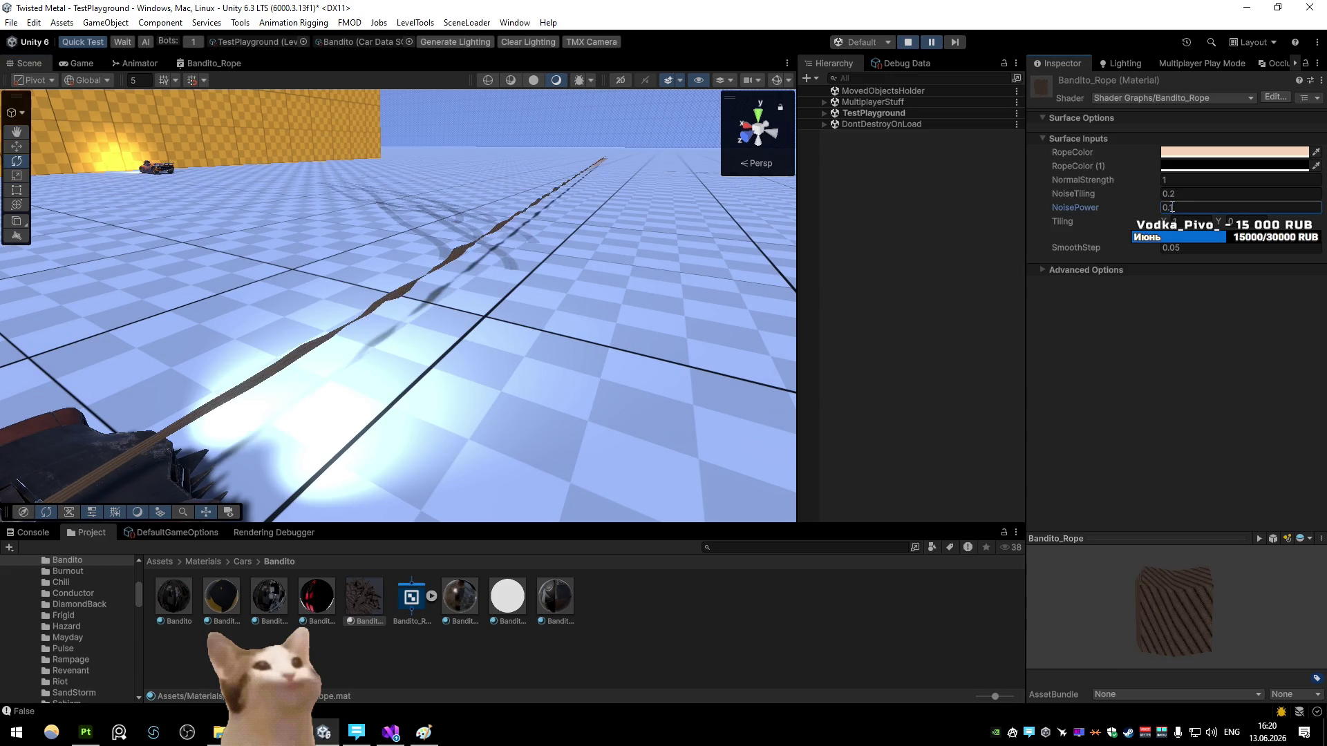
mouse_move(579, 262)
left_mouse_down()
mouse_move(662, 247)
mouse_move(488, 297)
left_mouse_up()
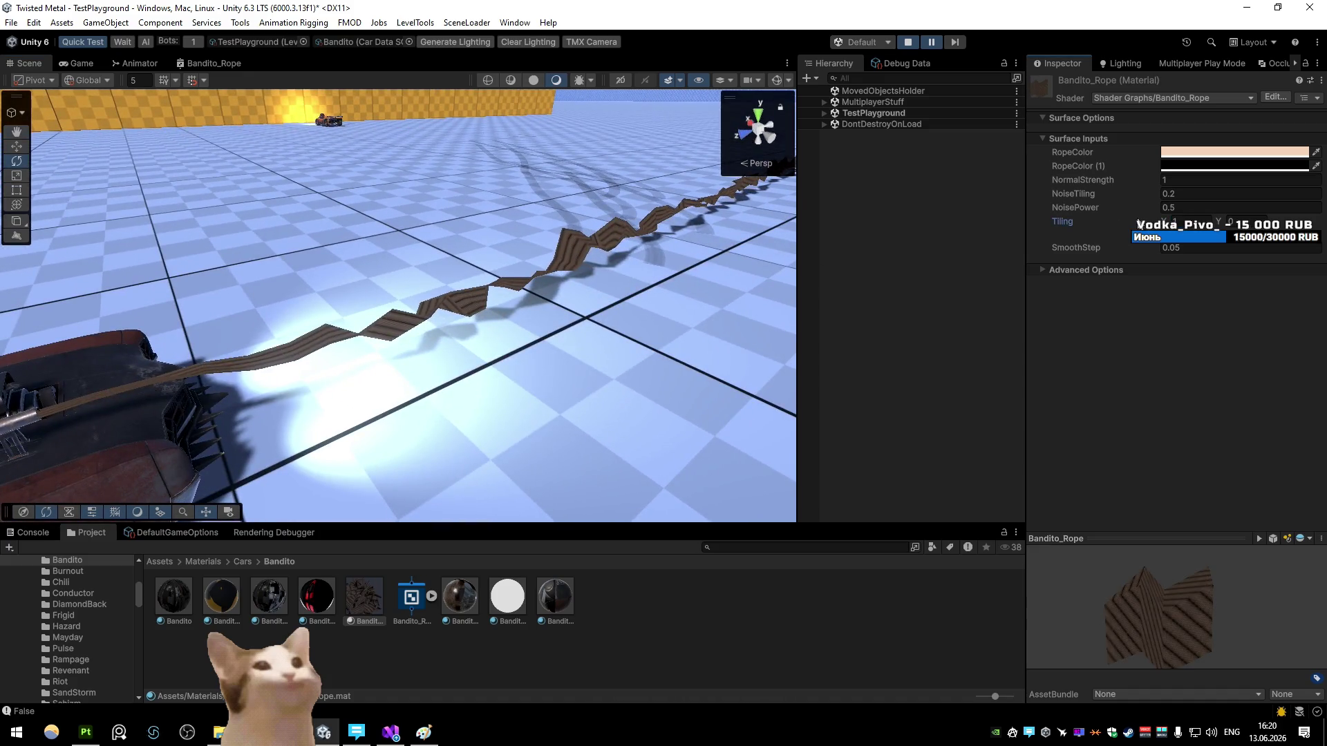
left_click_drag(1165, 220, 1111, 214)
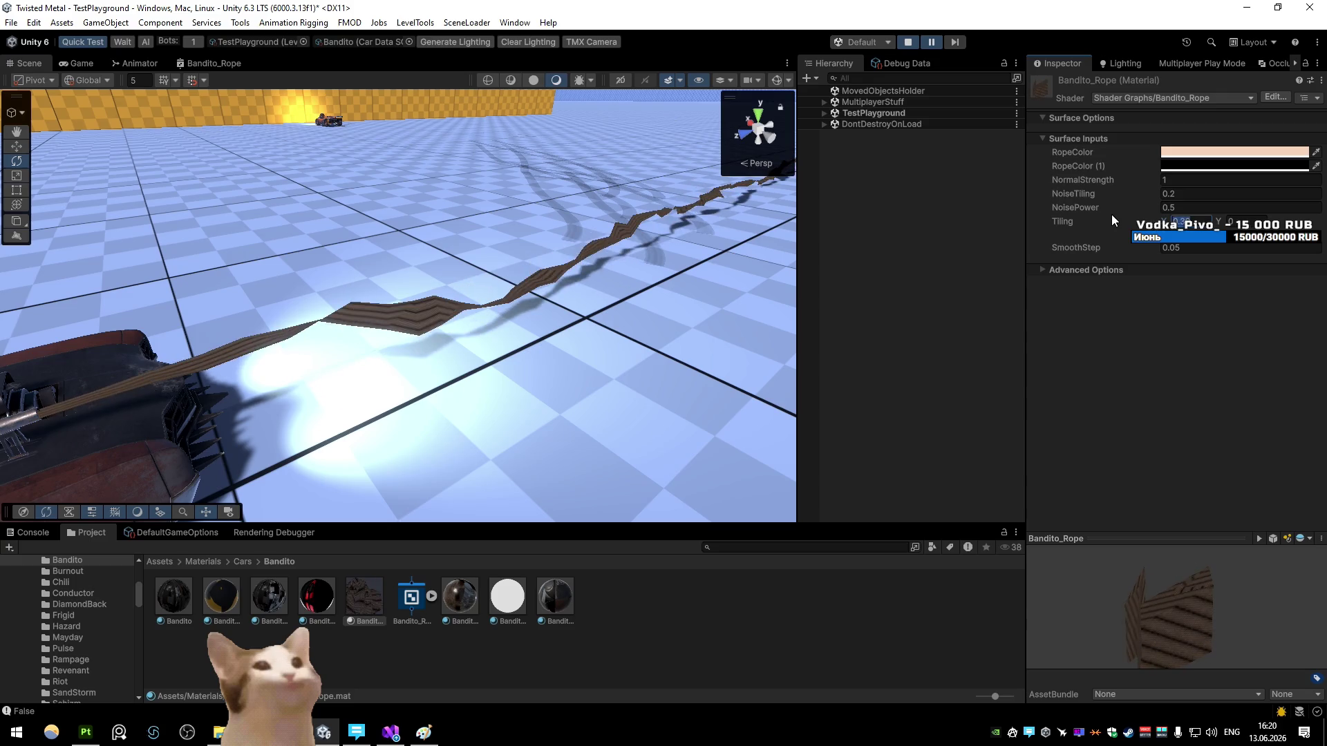
type(".1")
mouse_move(725, 207)
left_mouse_down()
mouse_move(622, 201)
mouse_move(696, 190)
mouse_move(649, 207)
mouse_move(666, 165)
mouse_move(640, 162)
mouse_move(649, 152)
left_mouse_up()
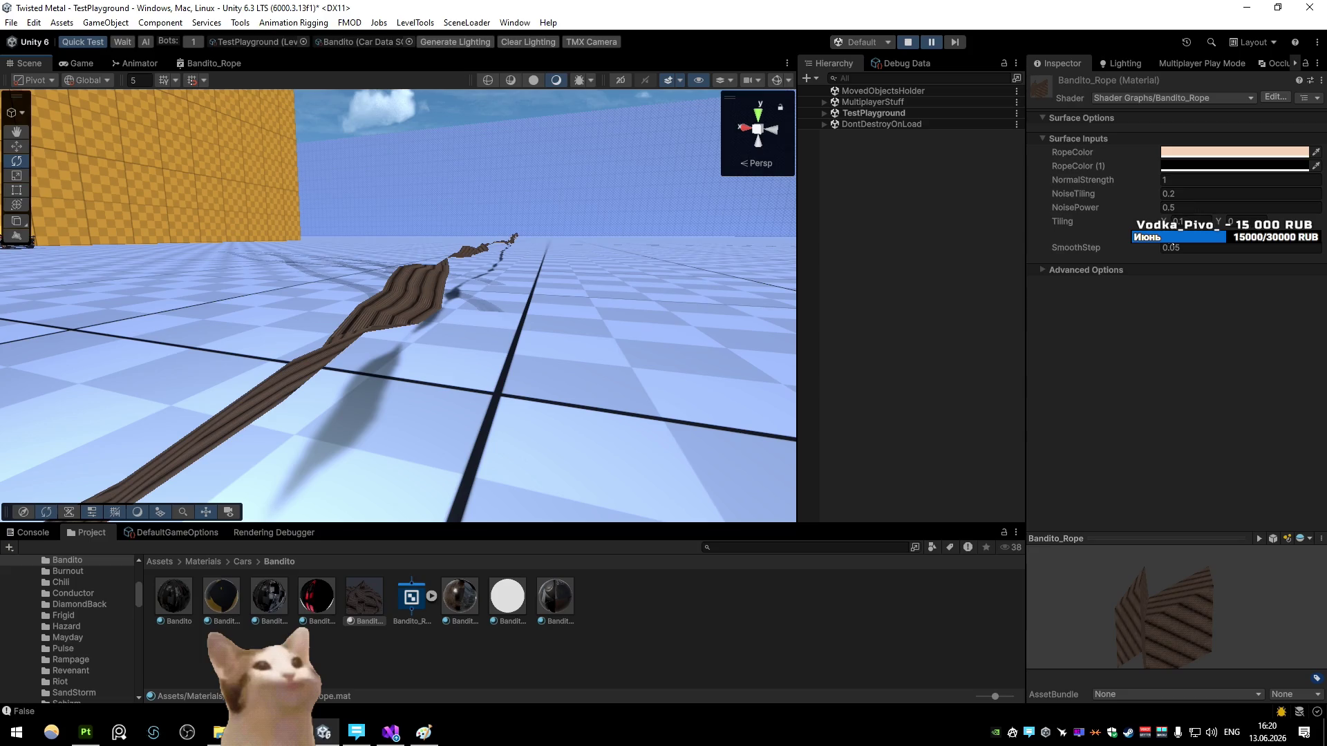
Step: Reopen the graph full-size and connect the UV output into the Add node's A input
double_click(214, 63)
left_click_drag(631, 295, 432, 292)
mouse_move(334, 188)
left_mouse_down()
mouse_move(461, 234)
mouse_move(412, 309)
left_mouse_up()
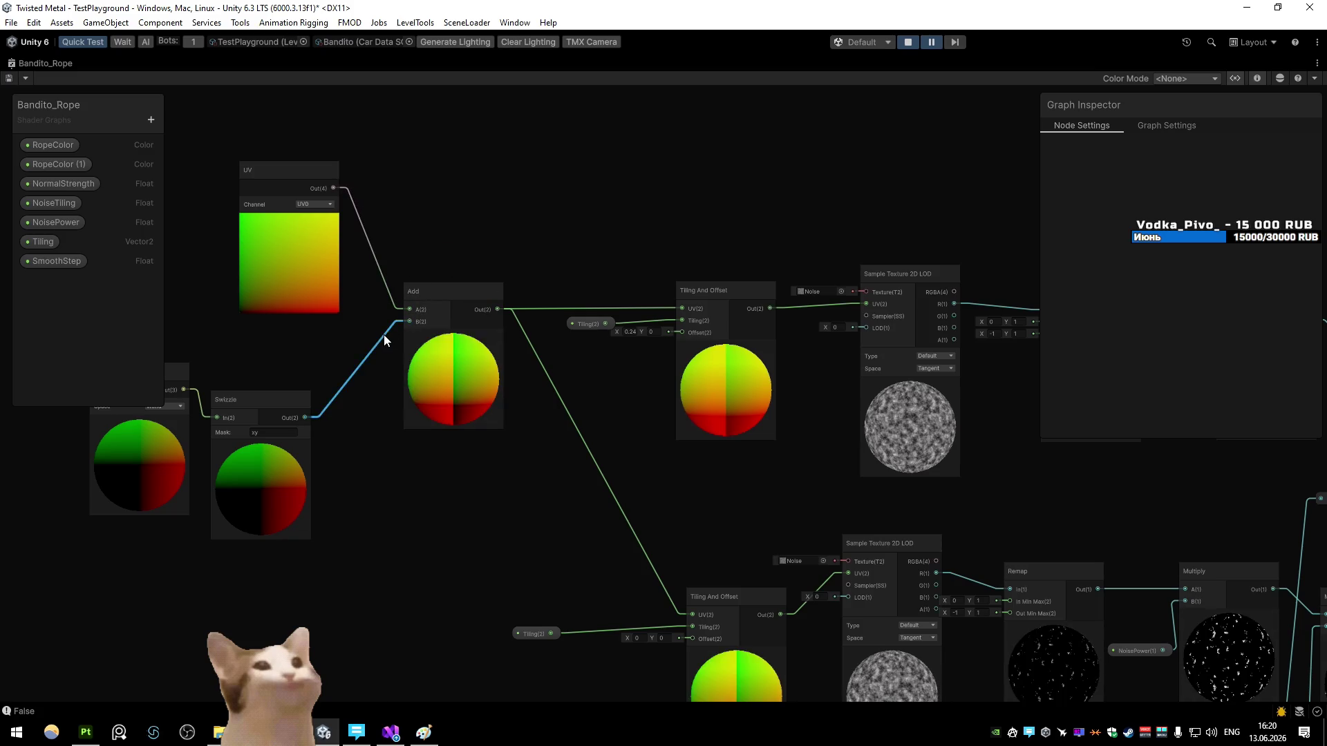
Step: Save the graph with Ctrl+S, move the camera closer, and list objects at the rope end
key("ctrl+s")
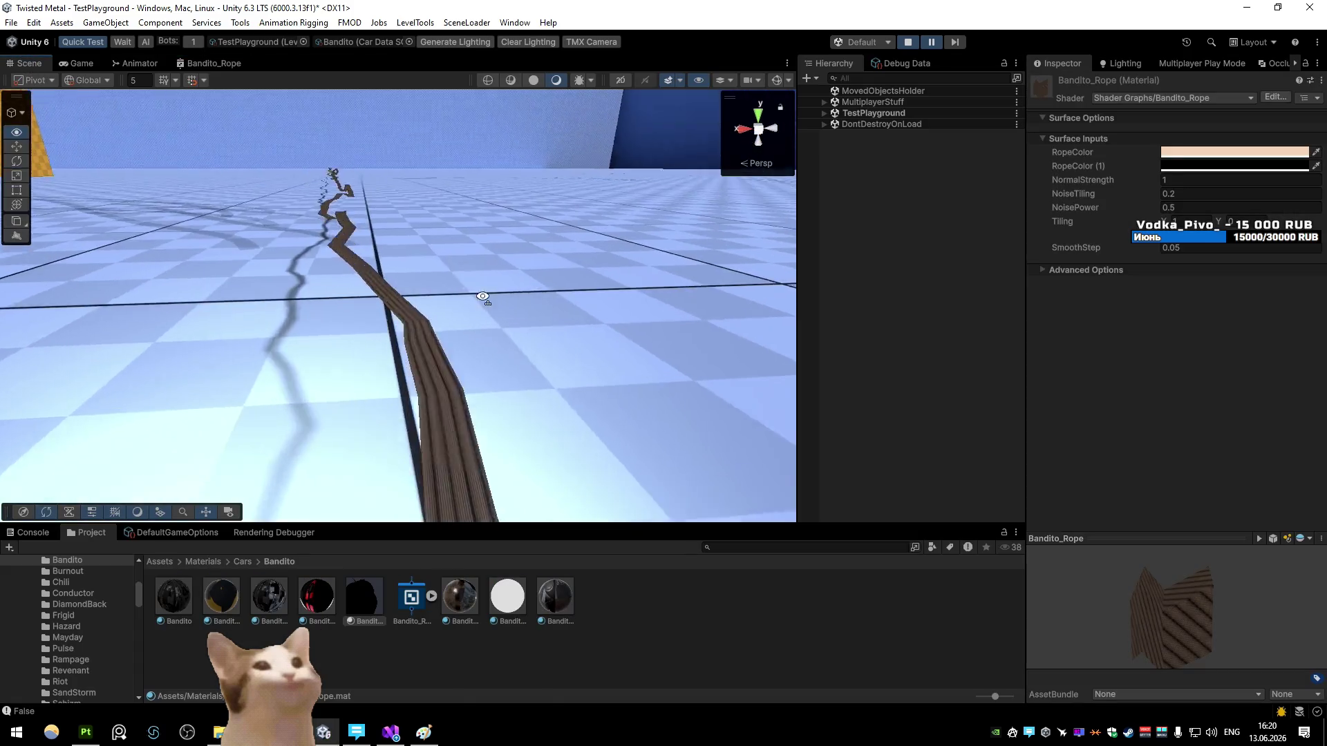
mouse_move(520, 86)
left_mouse_down()
mouse_move(587, 150)
mouse_move(444, 231)
mouse_move(388, 164)
left_mouse_up()
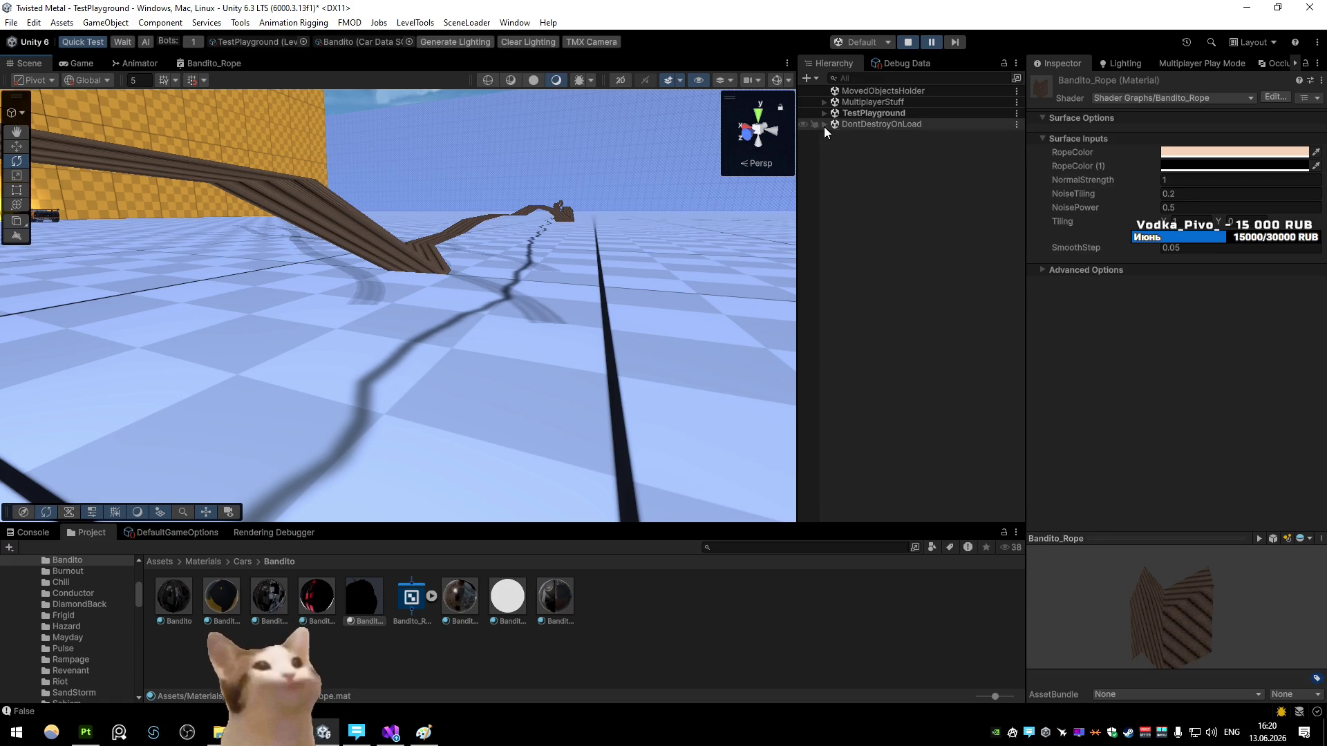
left_click(436, 268)
Step: Select the Line (1) rope and switch the shader's Position node to Object space
left_click(487, 288)
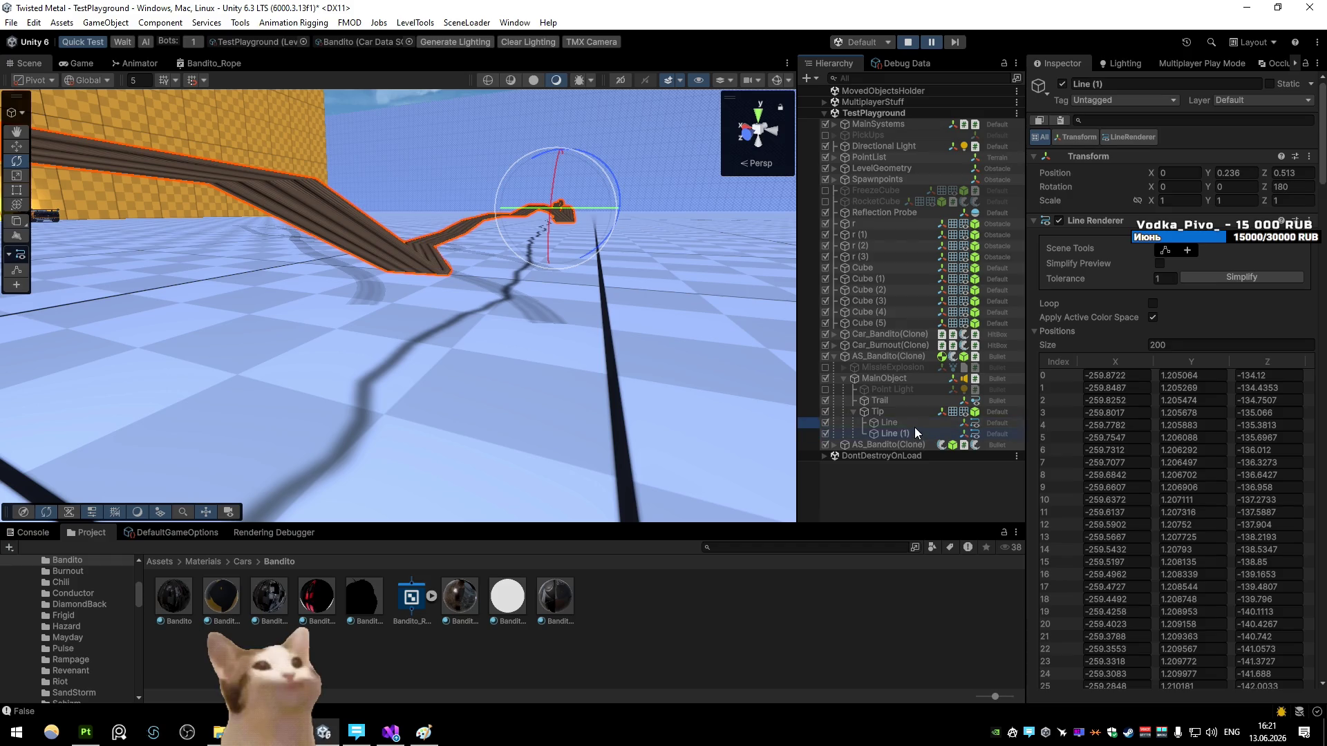
left_click(915, 434)
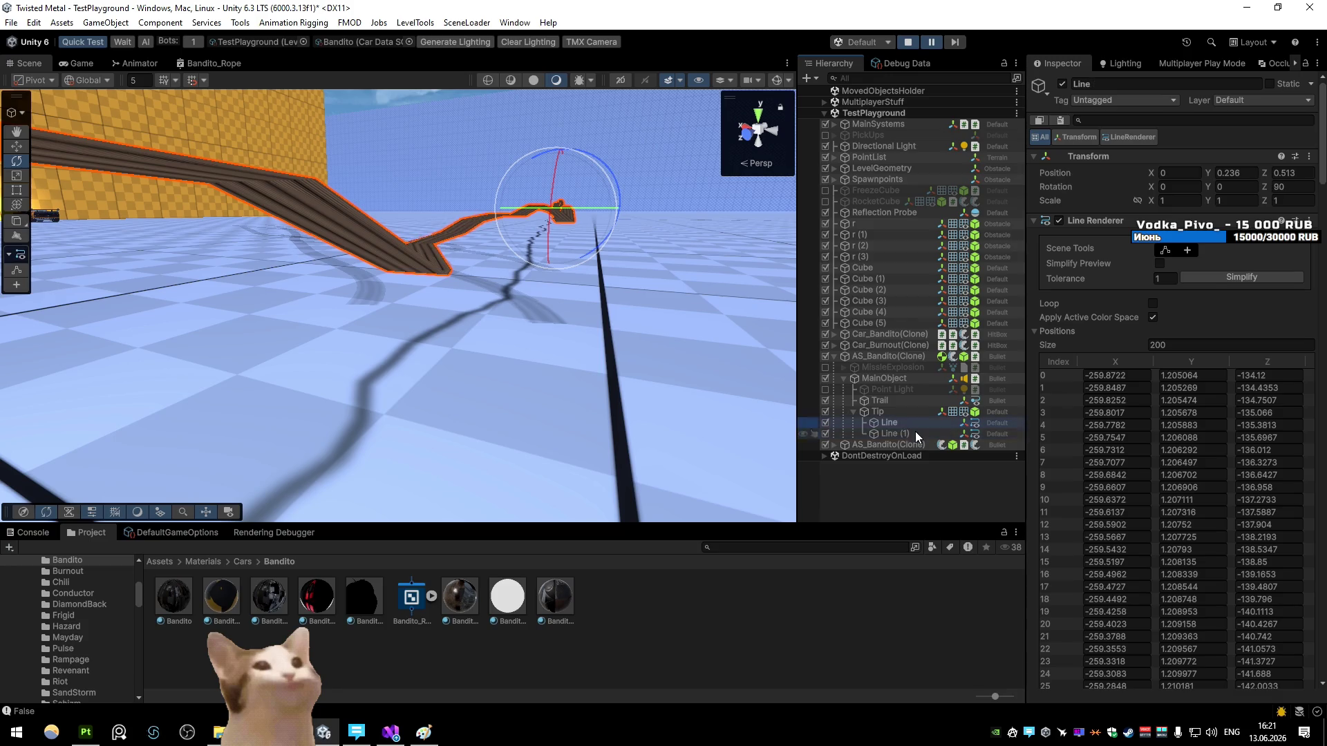
double_click(214, 63)
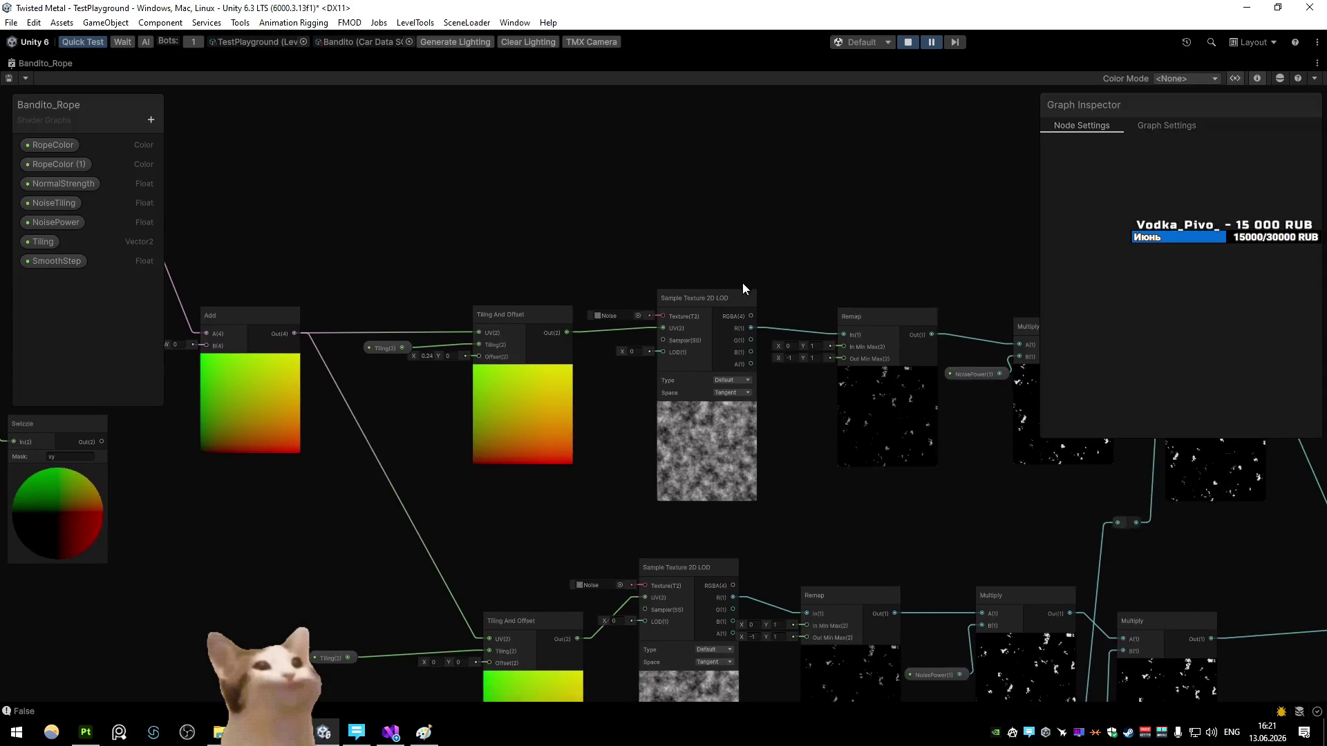
left_click(685, 381)
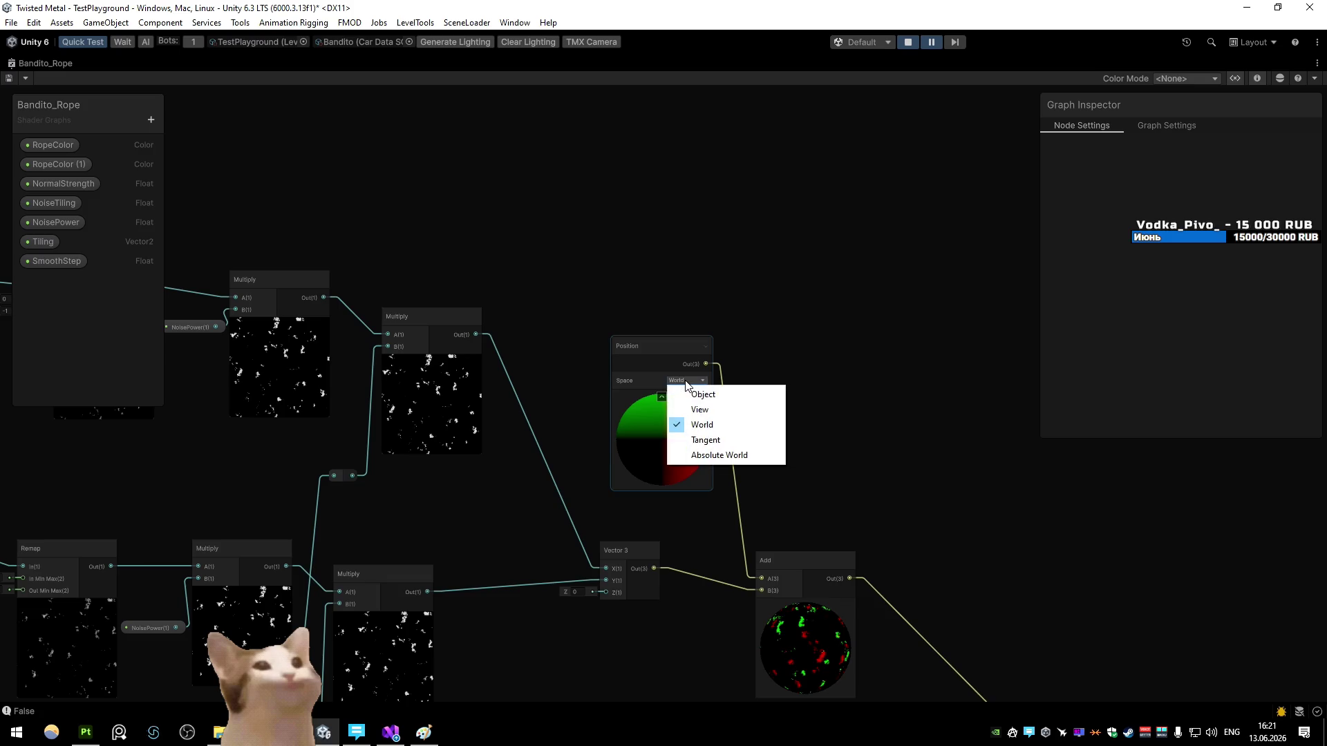
left_click(698, 394)
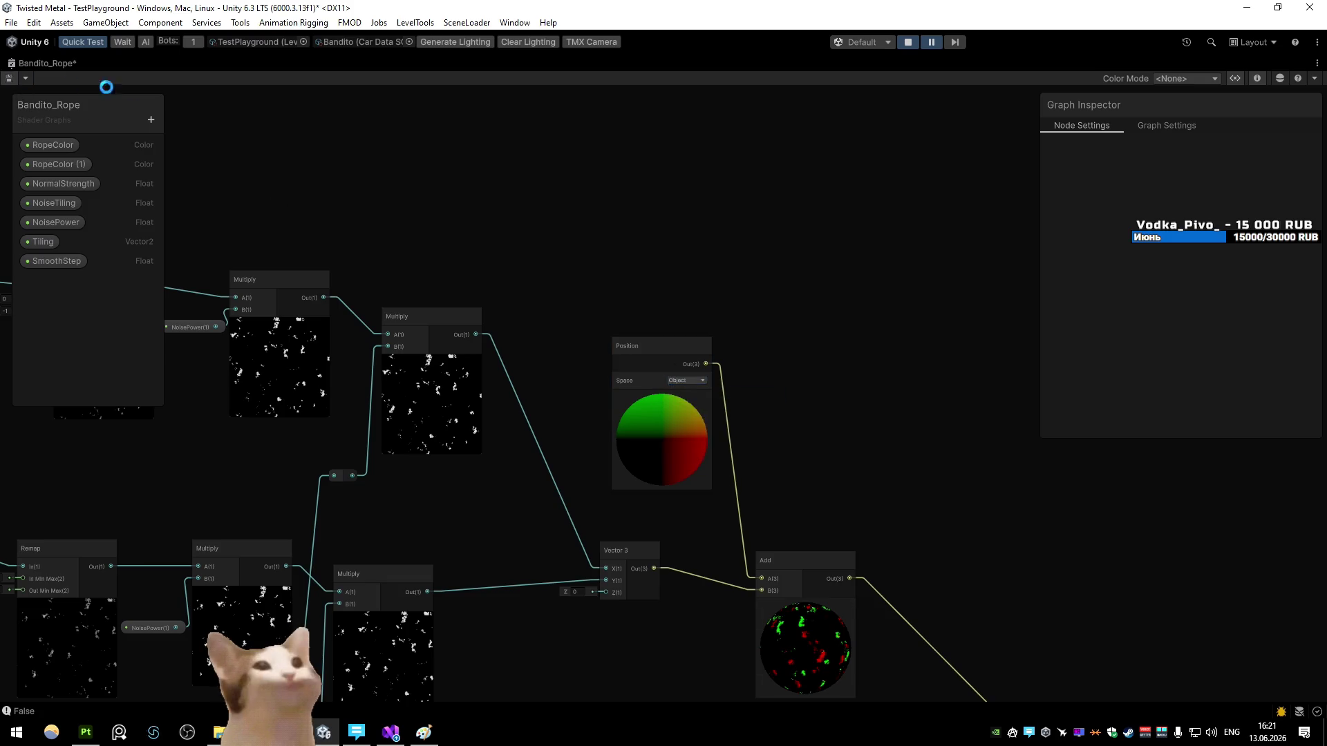
Step: Save the graph, restore the layout, and orbit the Scene view along the rope
double_click(21, 63)
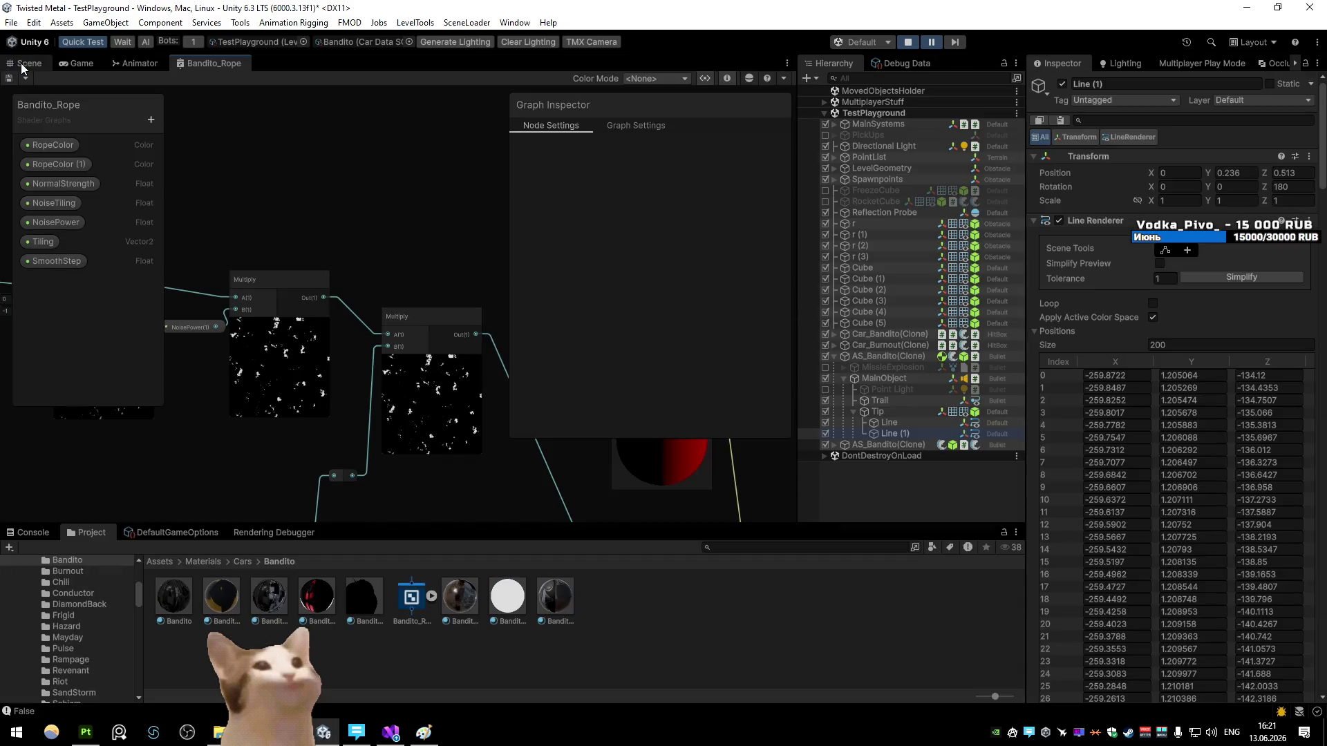
left_click(22, 64)
mouse_move(417, 251)
left_mouse_down()
mouse_move(491, 246)
mouse_move(492, 261)
left_mouse_up()
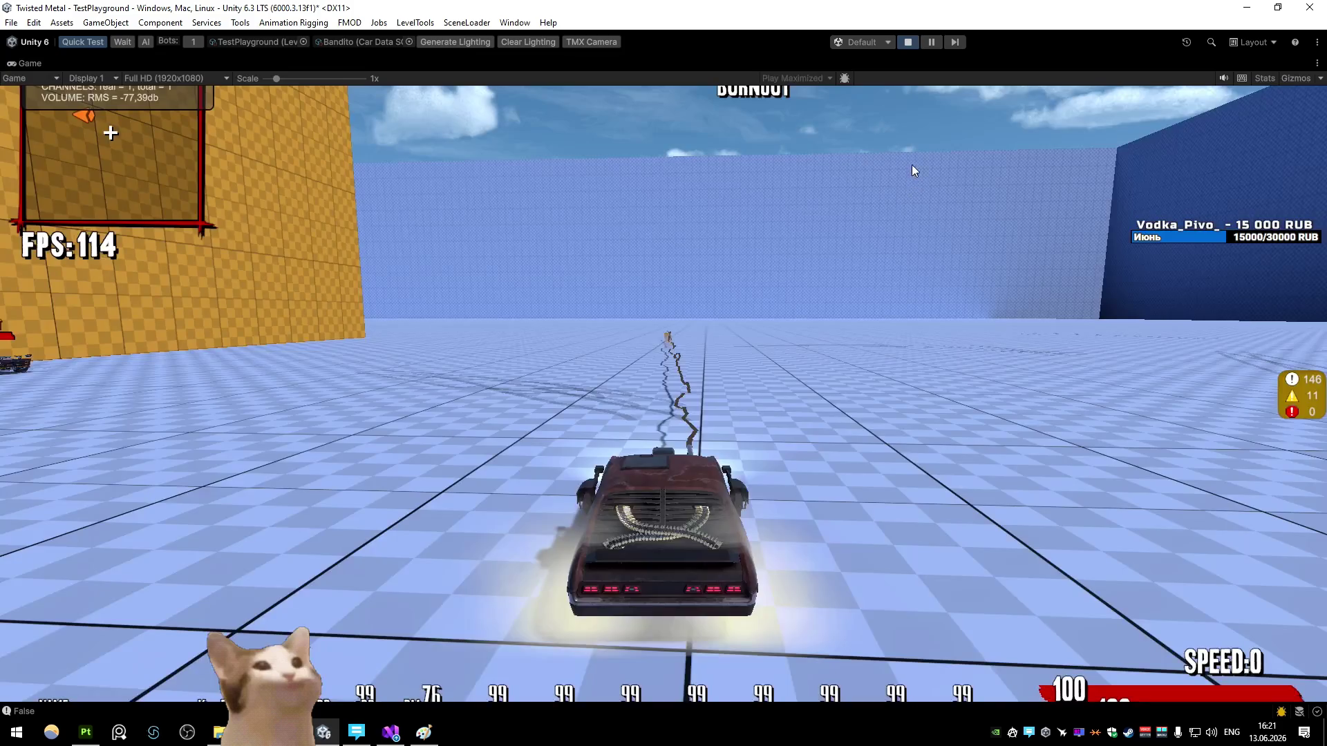
Step: Stop and restart play mode, spin the car with the D key, then change the Game view tab layout
left_click(908, 43)
left_click(908, 43)
left_click(908, 42)
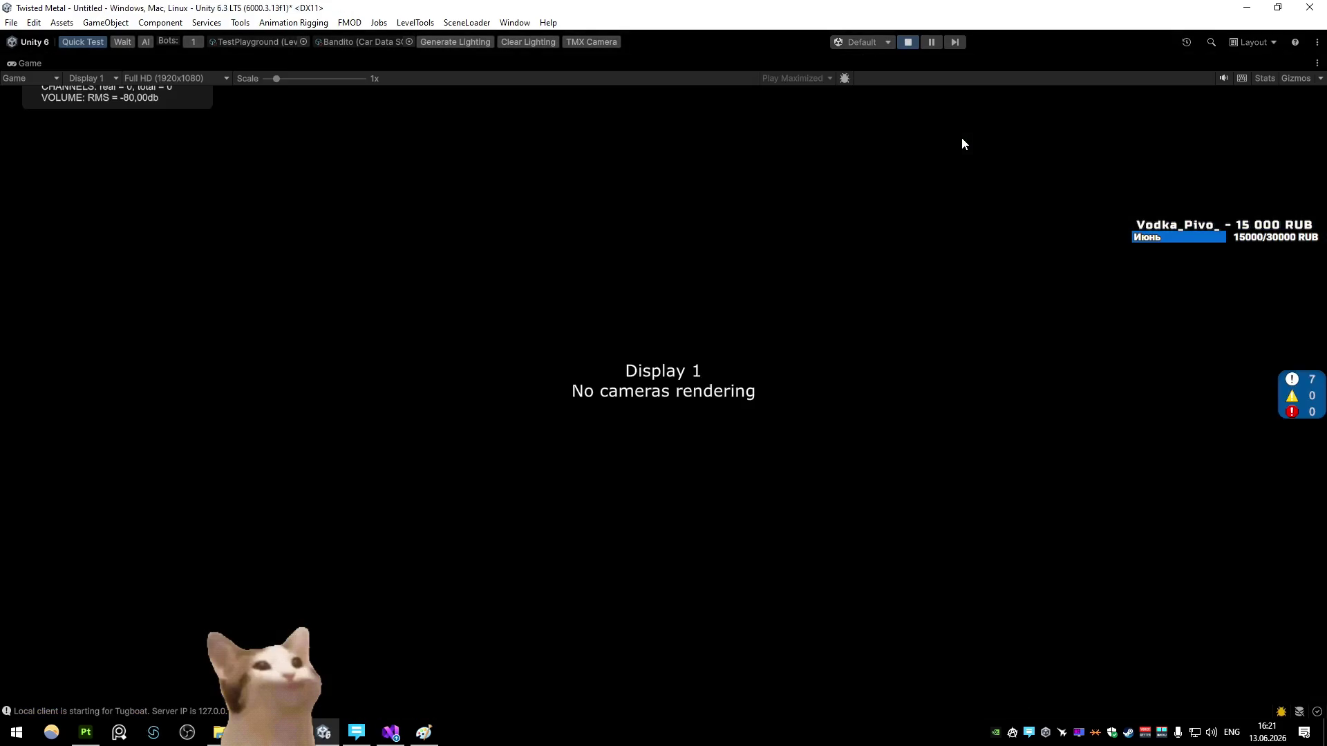
key("d")
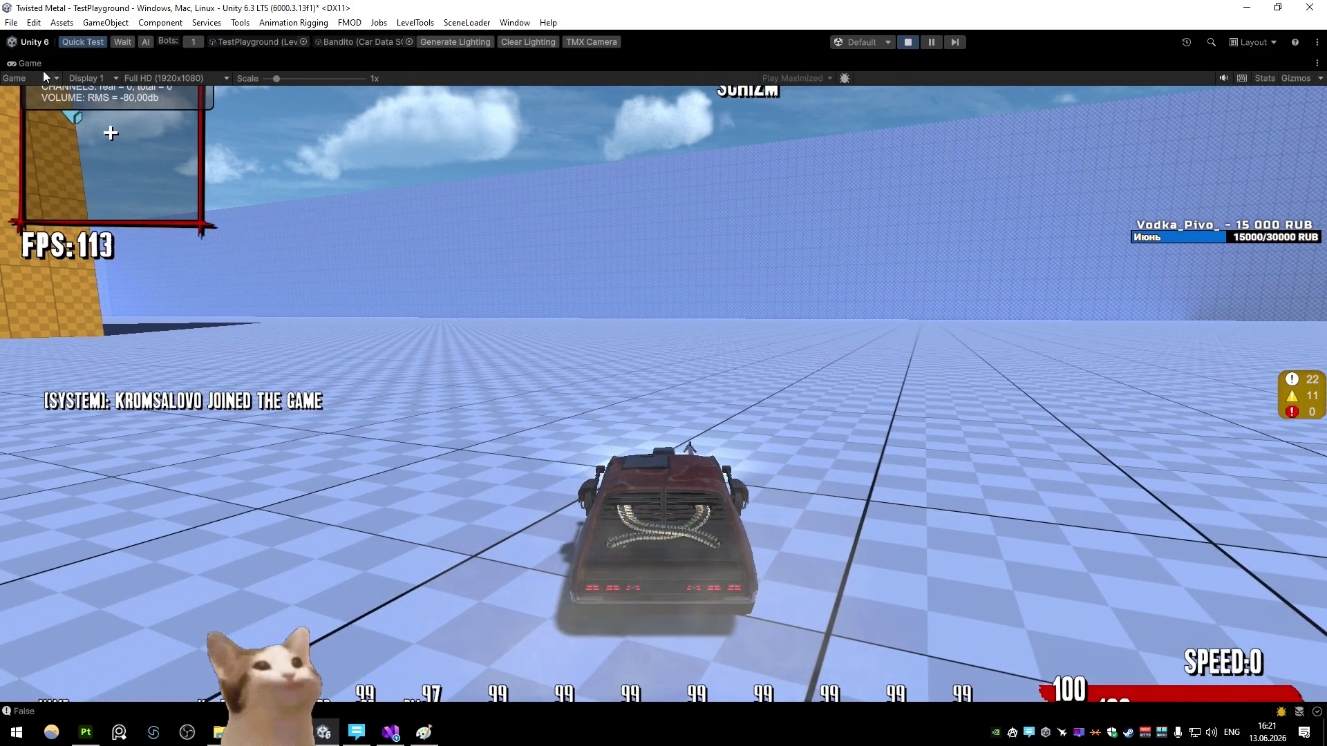
right_click(43, 70)
left_click(69, 118)
Step: Save the graph, restore the docked layout, and select the ground plane in the view
double_click(209, 67)
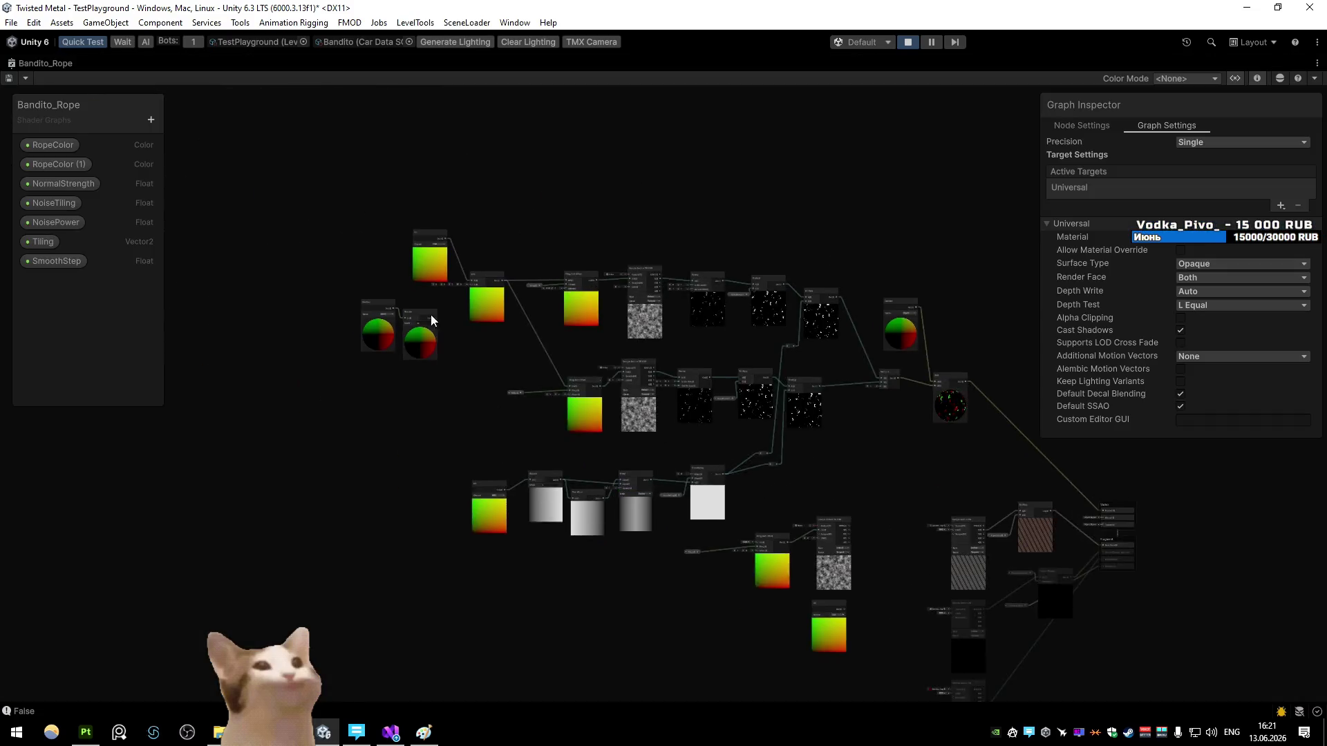
scroll(457, 328, "up", 5)
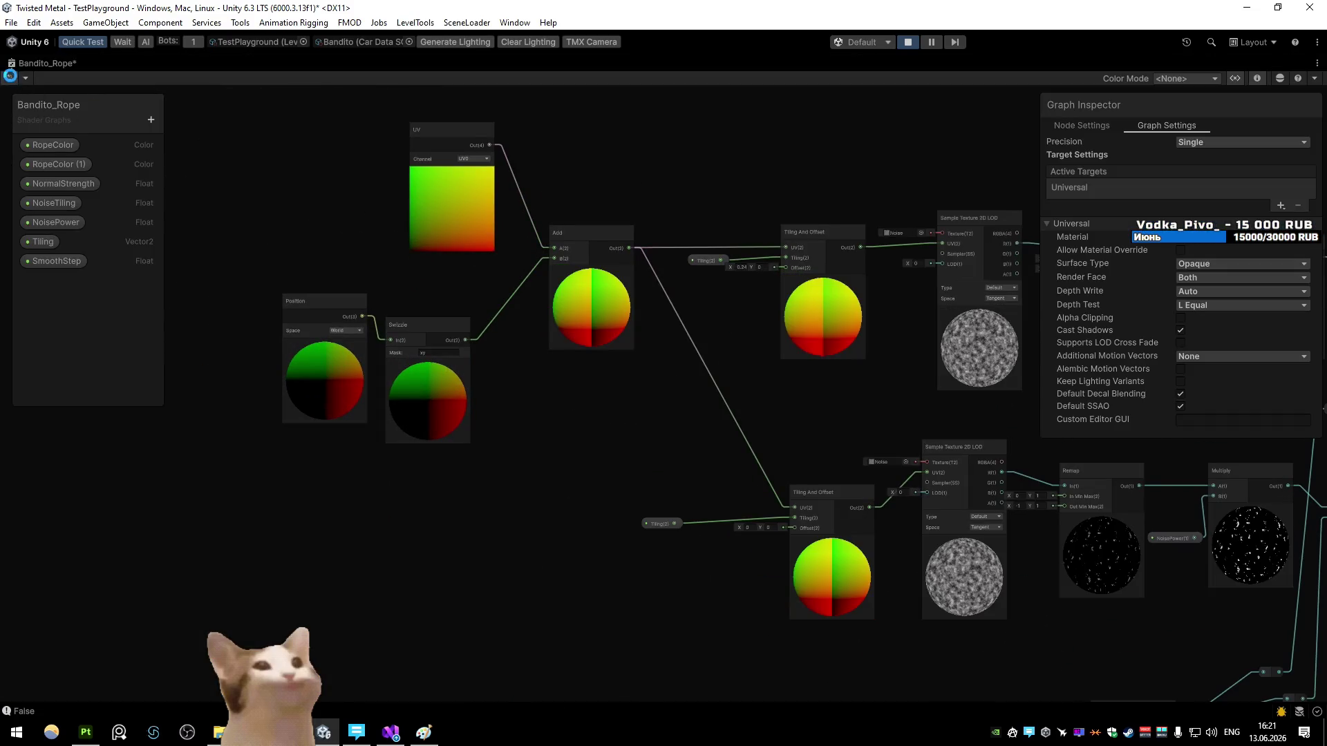
double_click(21, 63)
left_click(24, 63)
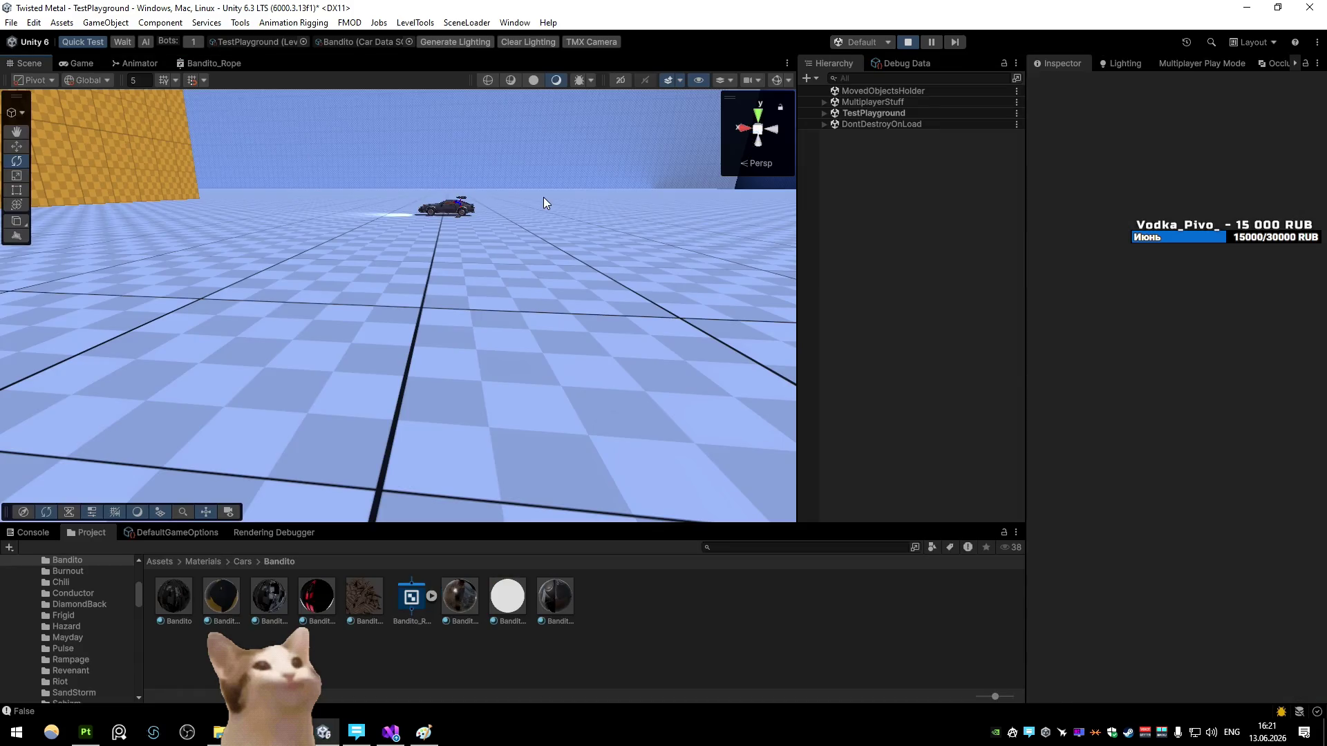
left_click(543, 203)
left_click(81, 64)
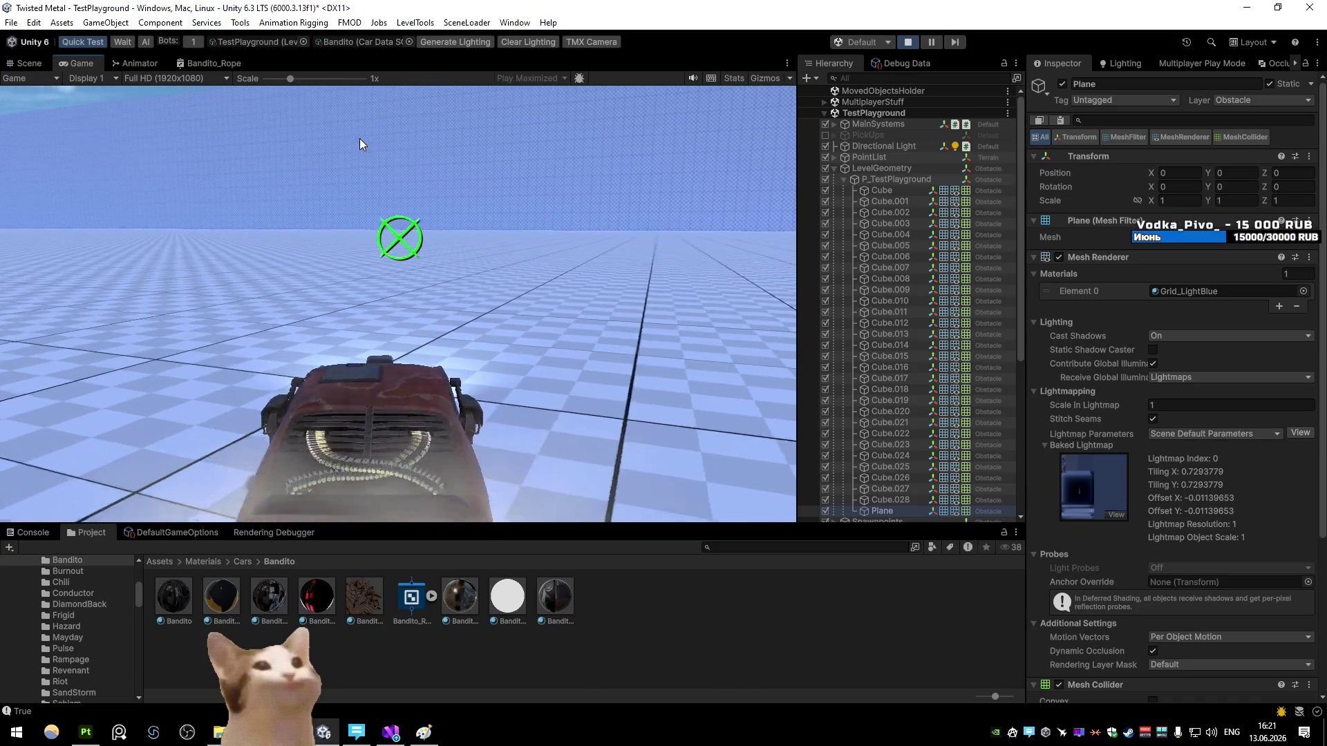
Step: Reopen the graph full-size and create a Multiply node fed by the Swizzle output
double_click(214, 63)
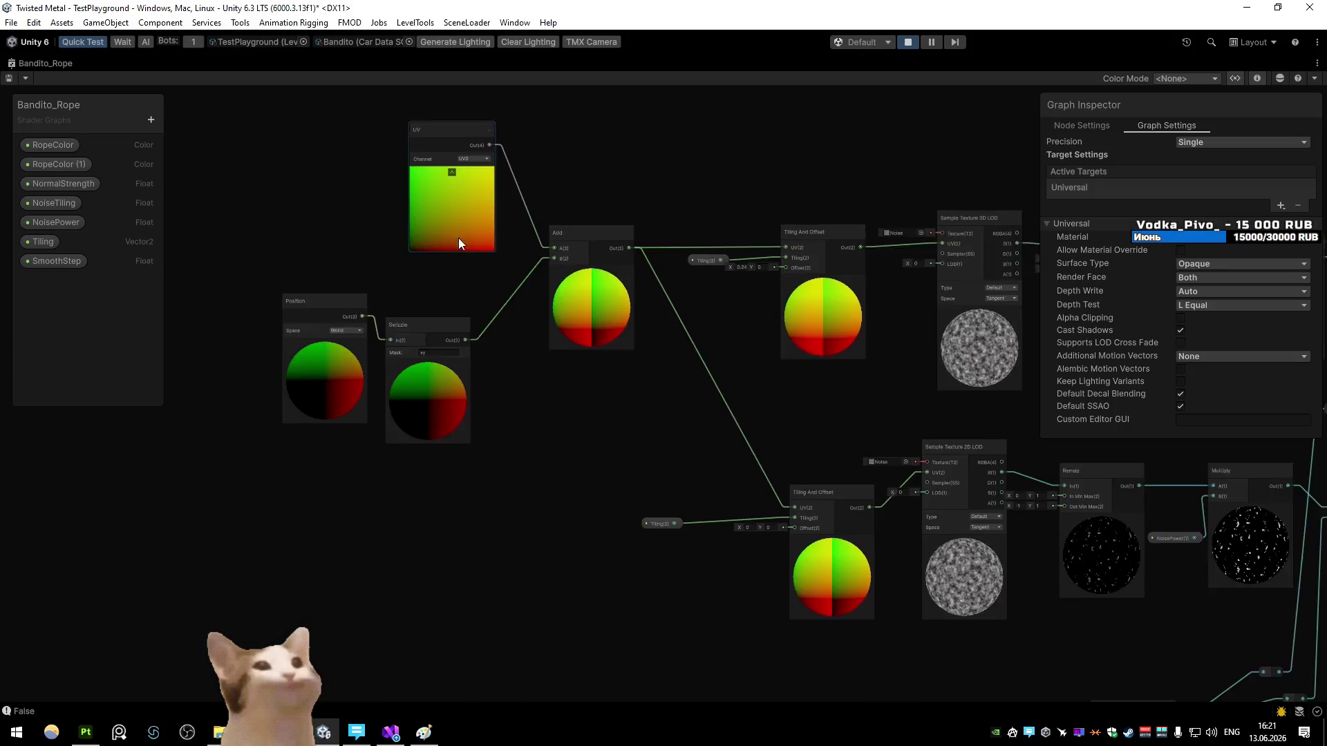
scroll(437, 238, "up", 1)
left_click_drag(449, 342, 459, 468)
scroll(496, 442, "up", 1)
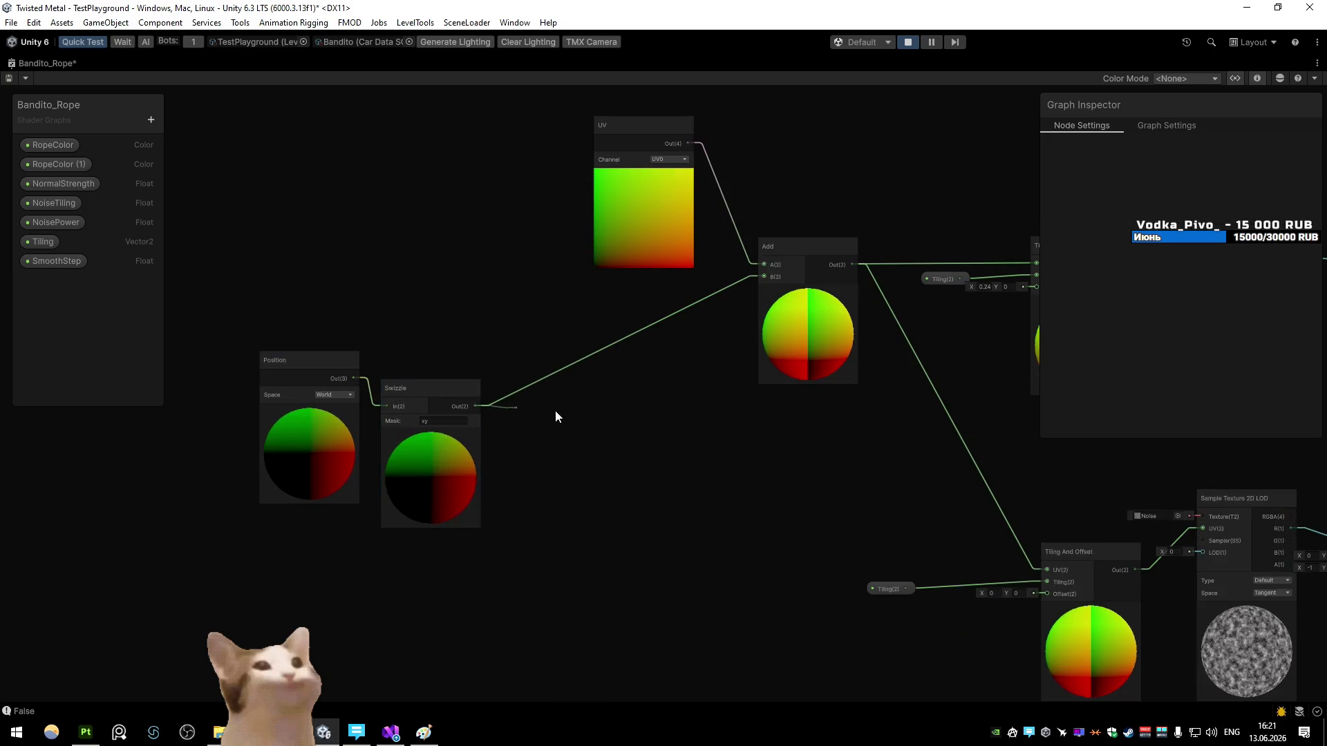
left_click_drag(537, 416, 580, 401)
left_click(656, 556)
Step: Add a new Float property into Multiply's B input, wire Multiply into Add's B, and save
left_click(151, 120)
left_click(208, 146)
left_click(38, 283)
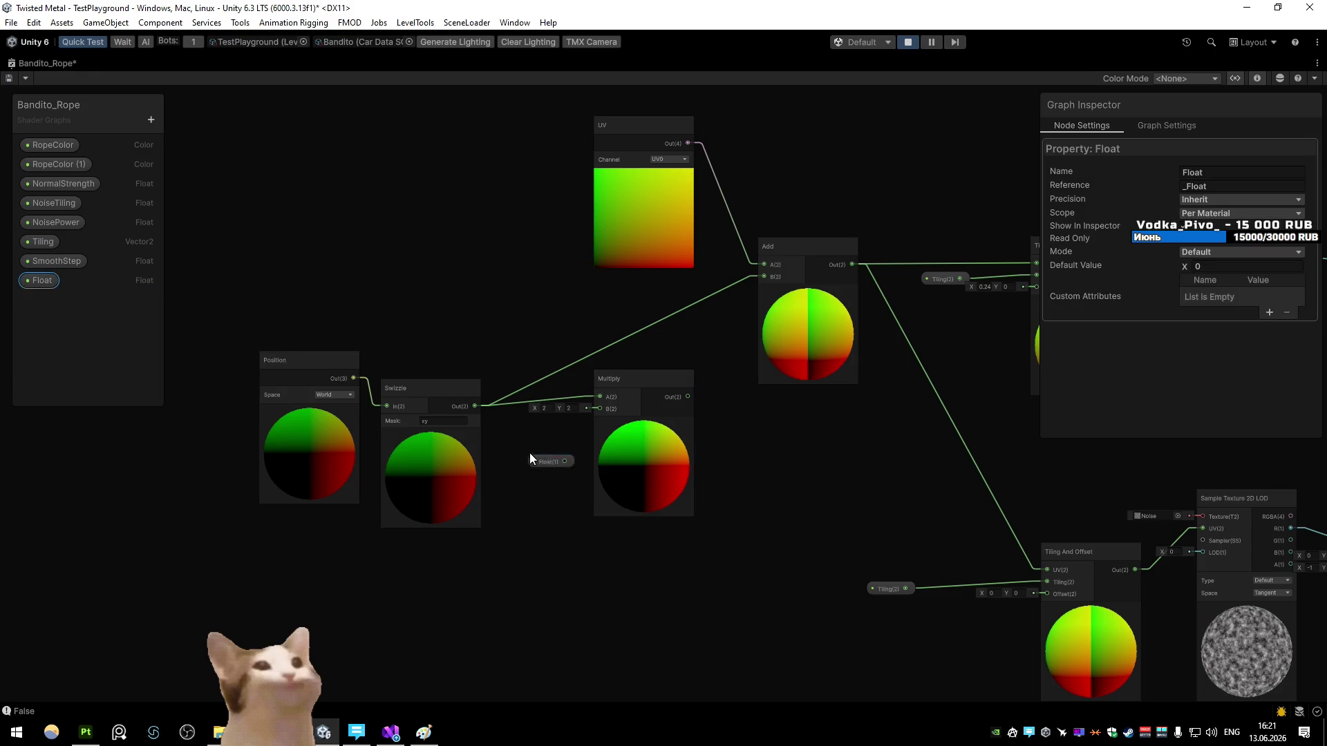
mouse_move(577, 448)
left_mouse_down()
mouse_move(558, 455)
mouse_move(600, 408)
left_mouse_up()
left_click_drag(688, 397, 763, 276)
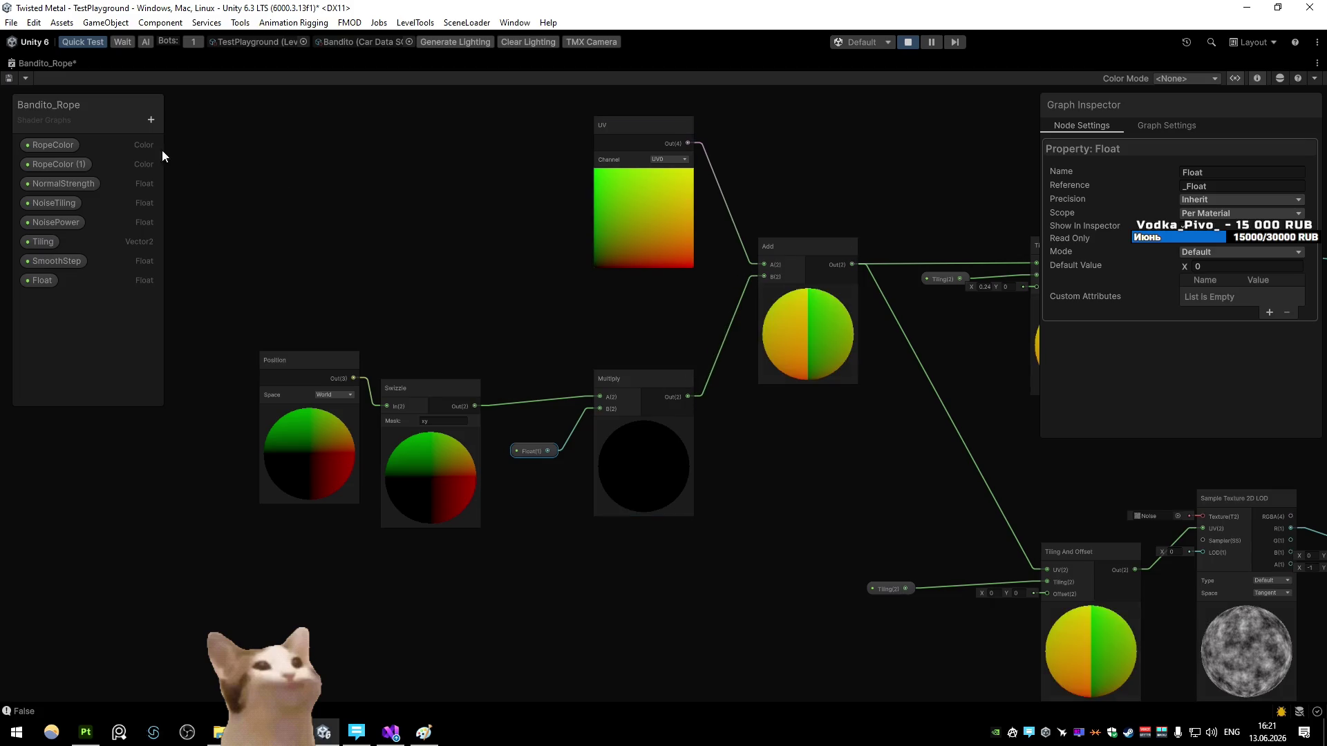
left_click(9, 79)
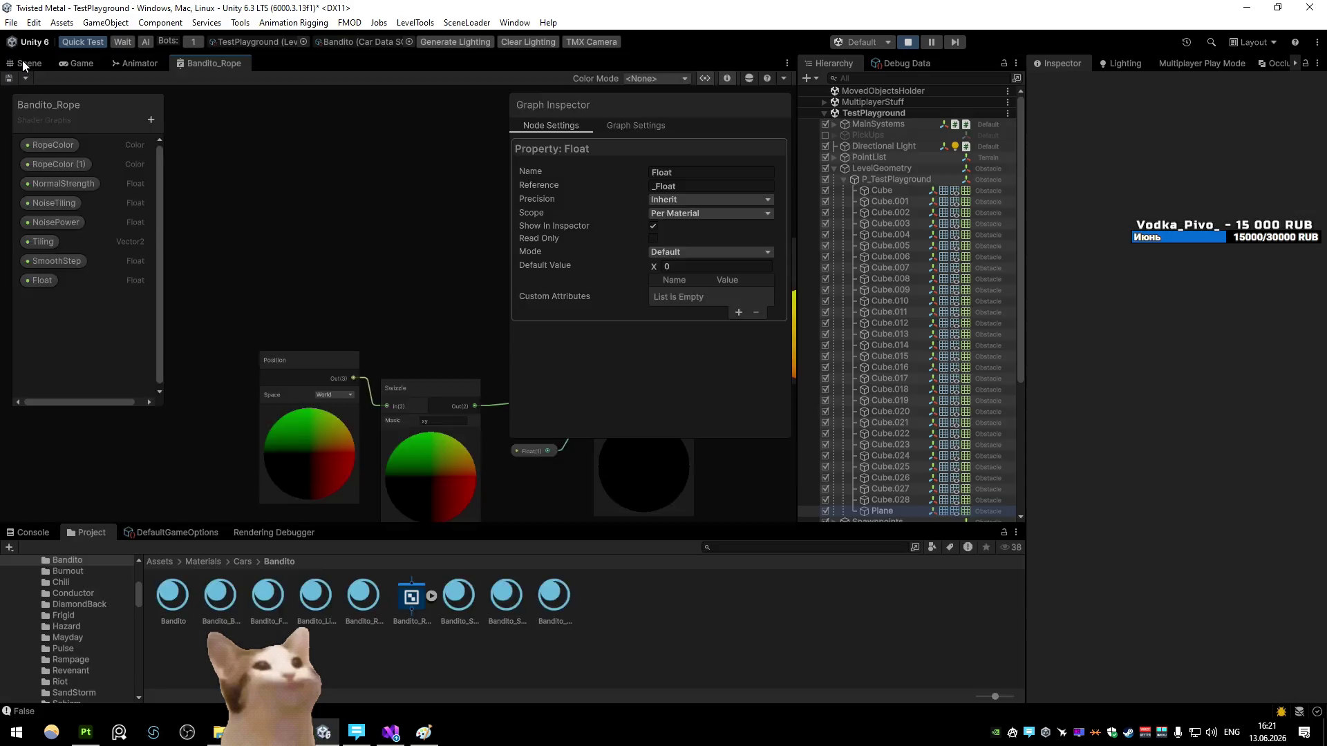
Step: Restore the normal layout, select the Bandito_Rope material, and set its new Float input to 0.1
key("shift+space")
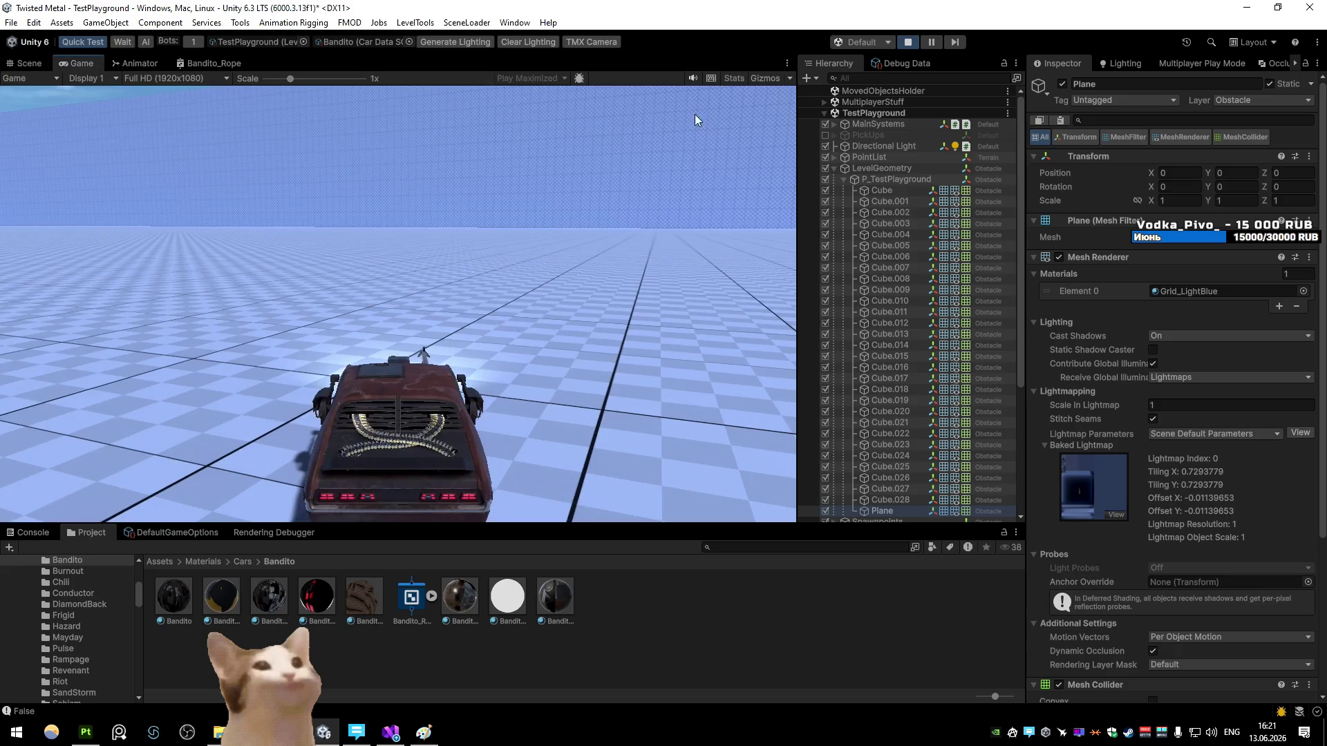
left_click(361, 595)
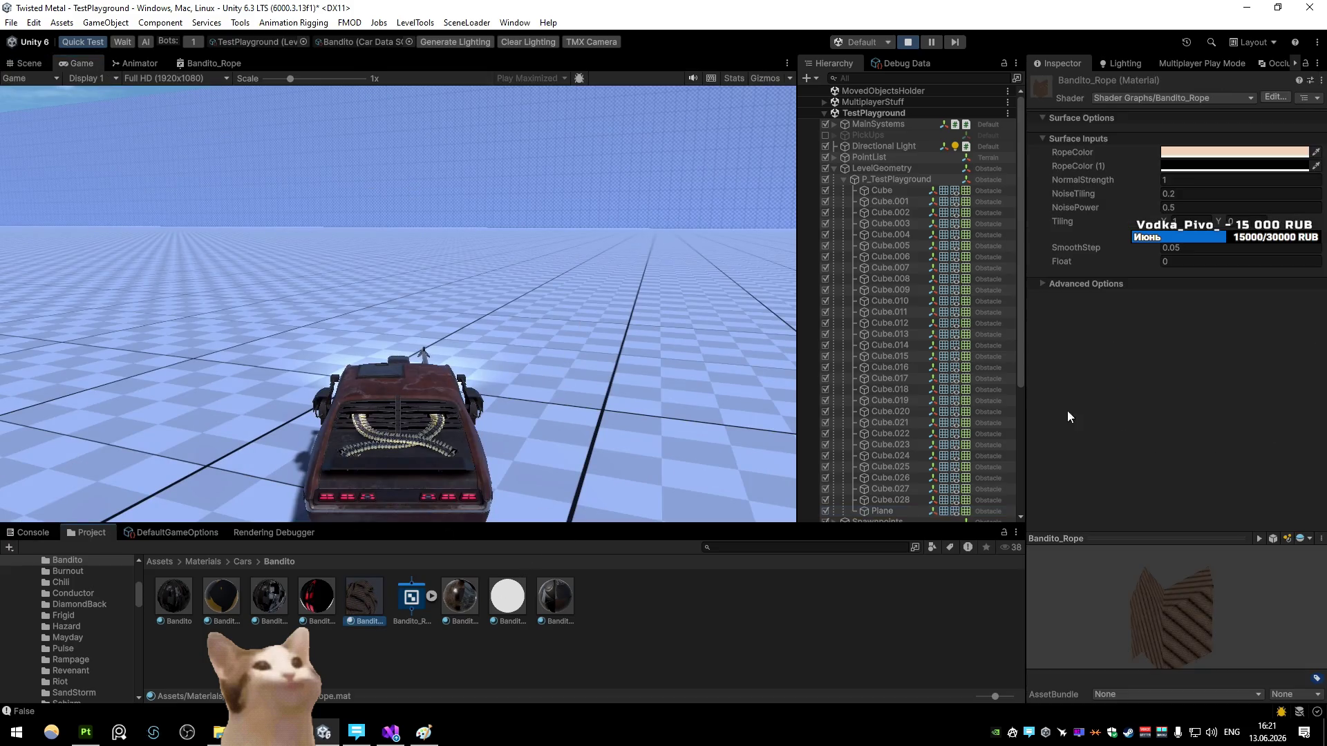
type("0.1")
key("Return")
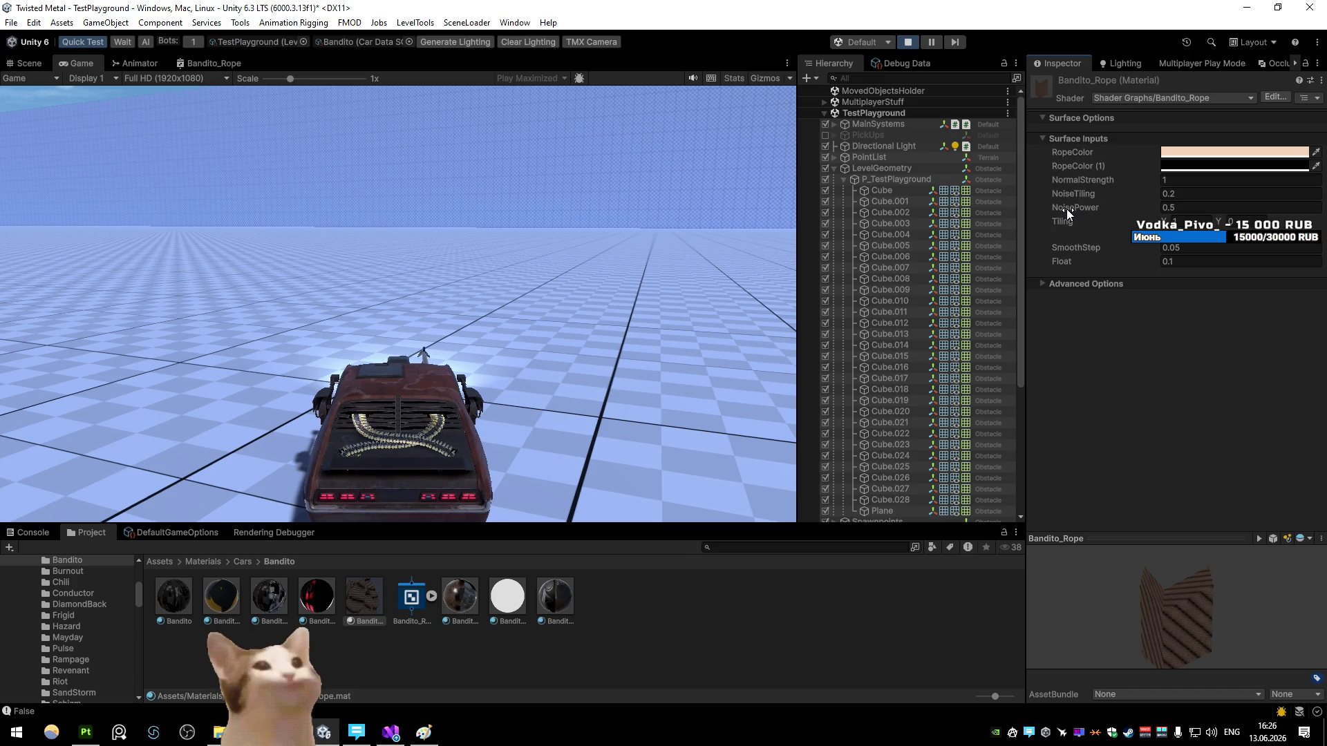
Step: Drive the car to watch the rope trail, try NoisePower 0.1, then undo back to 0.5
left_click(646, 275)
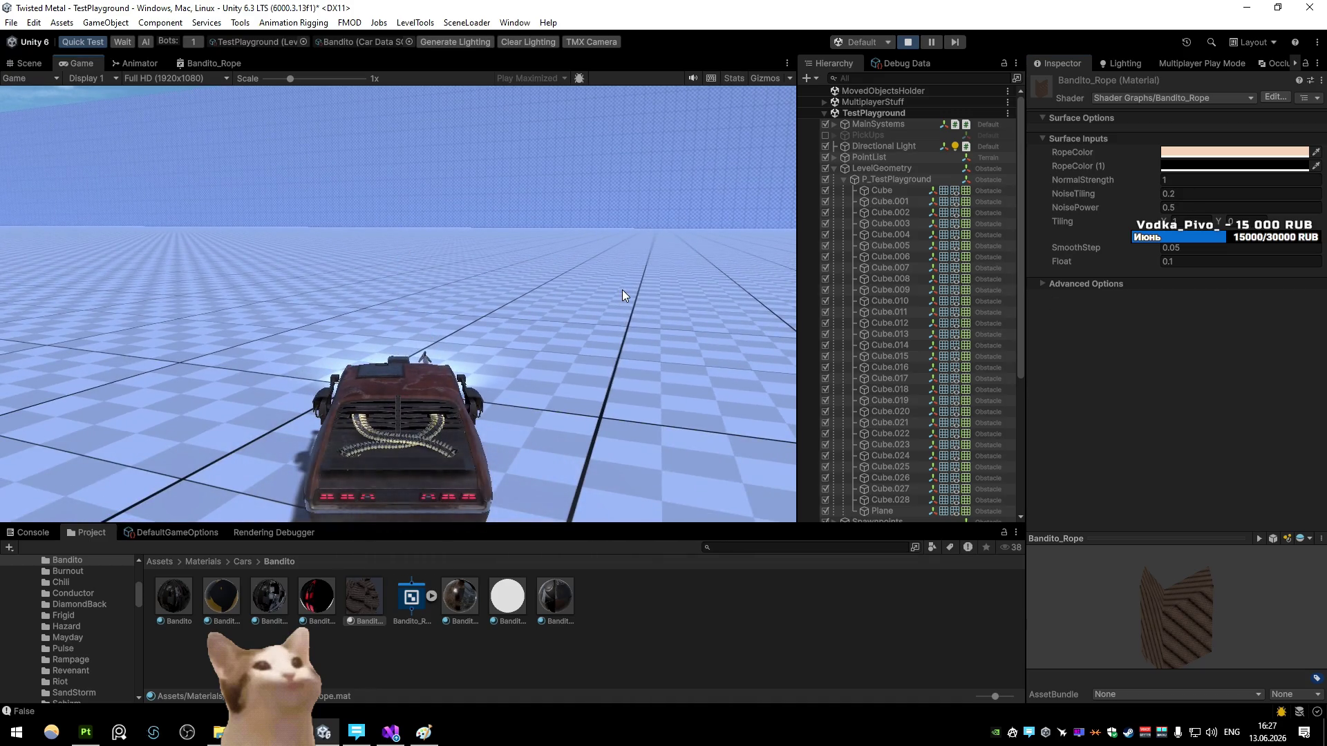
key("w")
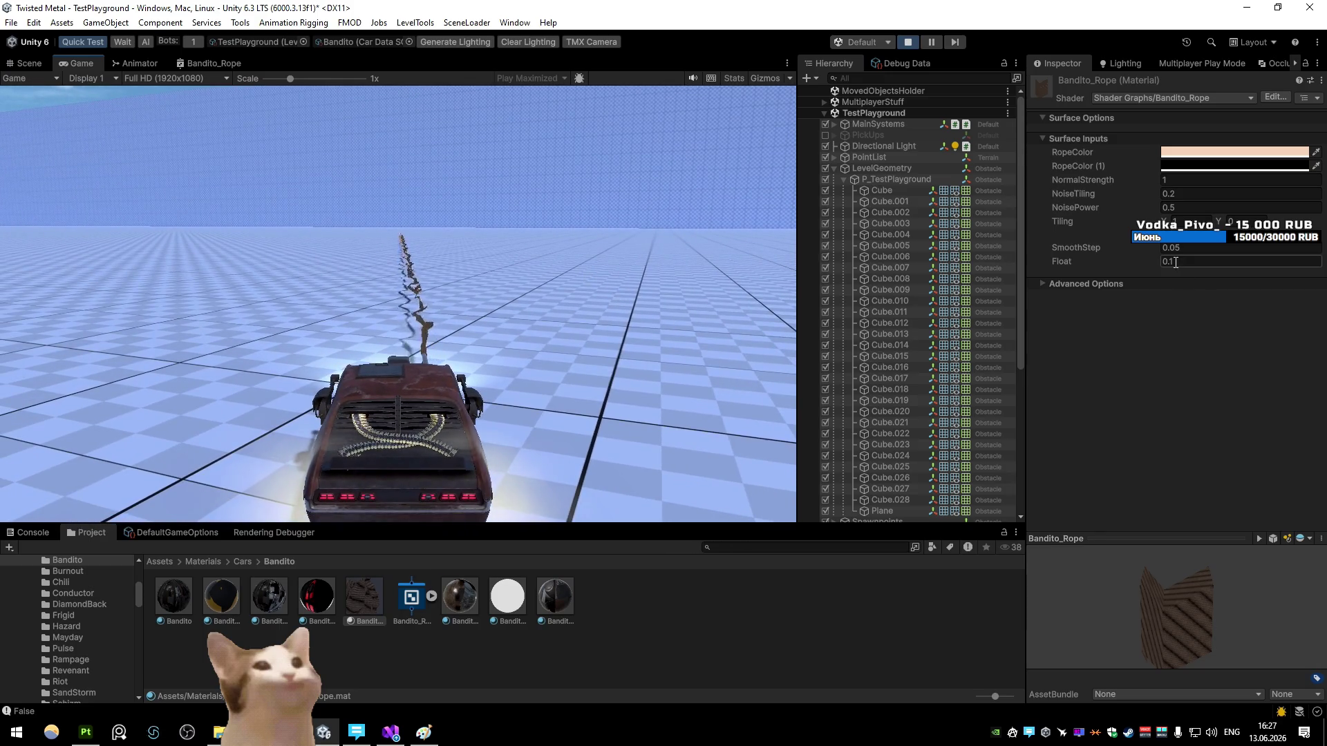
left_click(1171, 207)
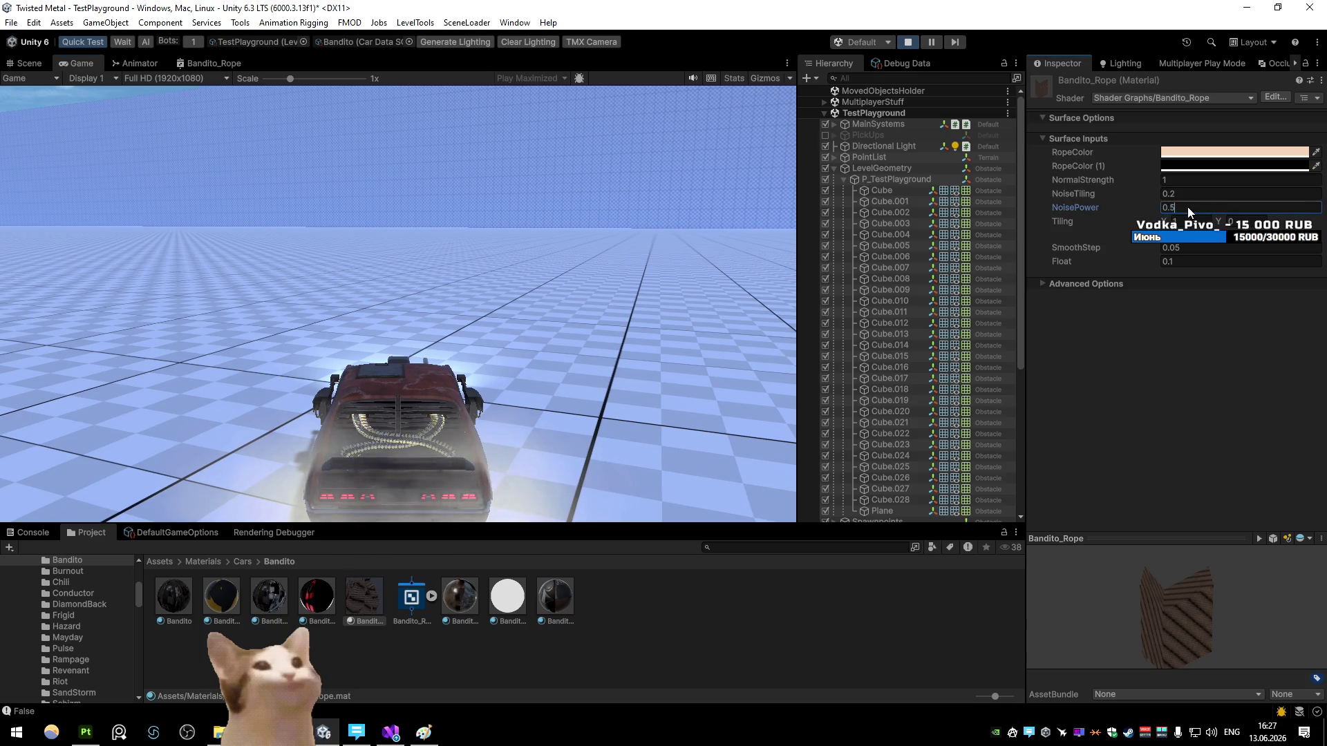
key("BackSpace")
type("1")
left_click(609, 200)
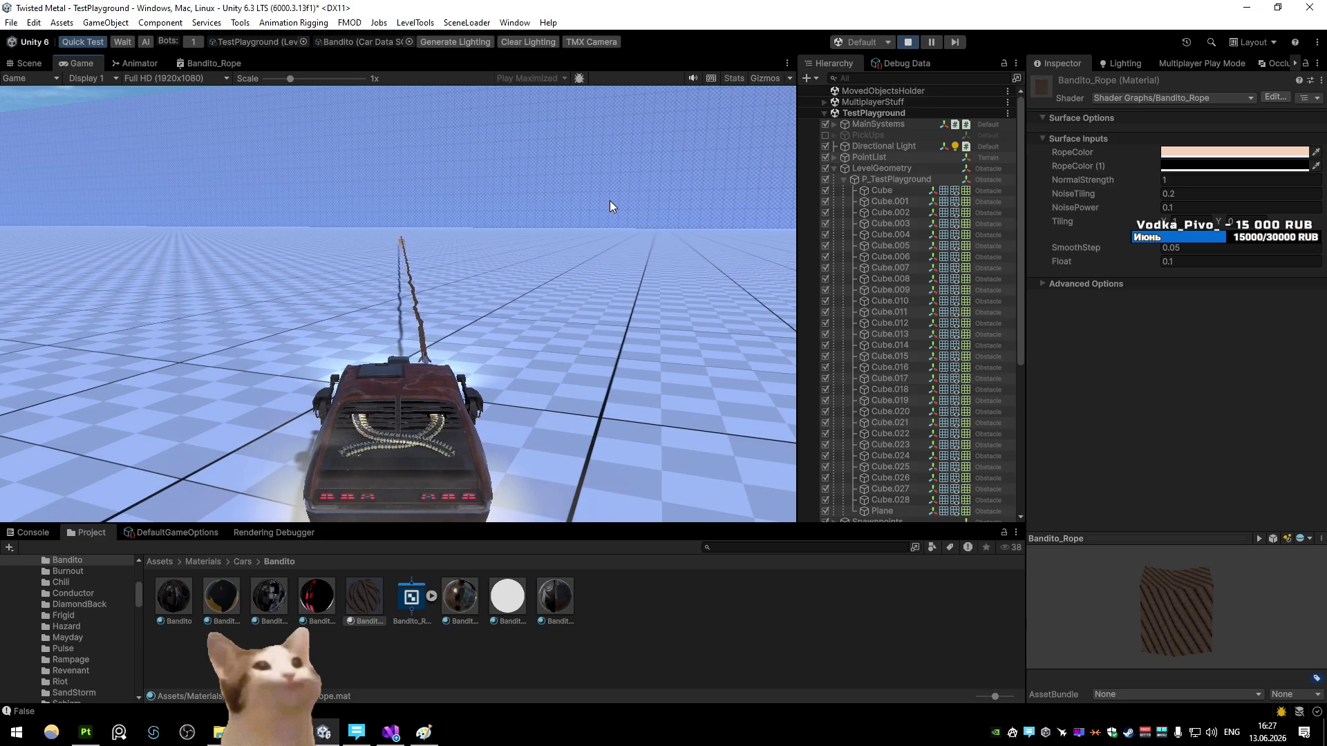
key("ctrl+z")
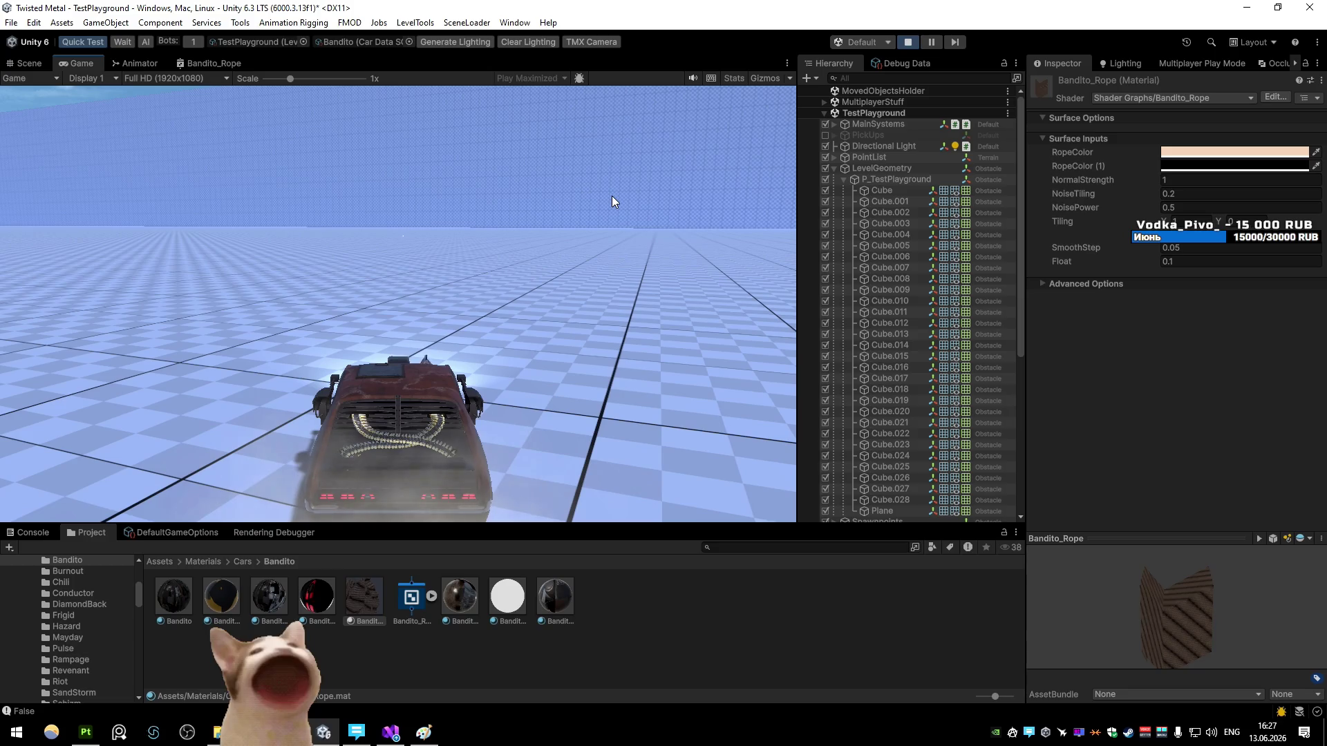
Step: In the browser, go to the DeepSeek chat and close the Google search results tab
key("alt+Tab")
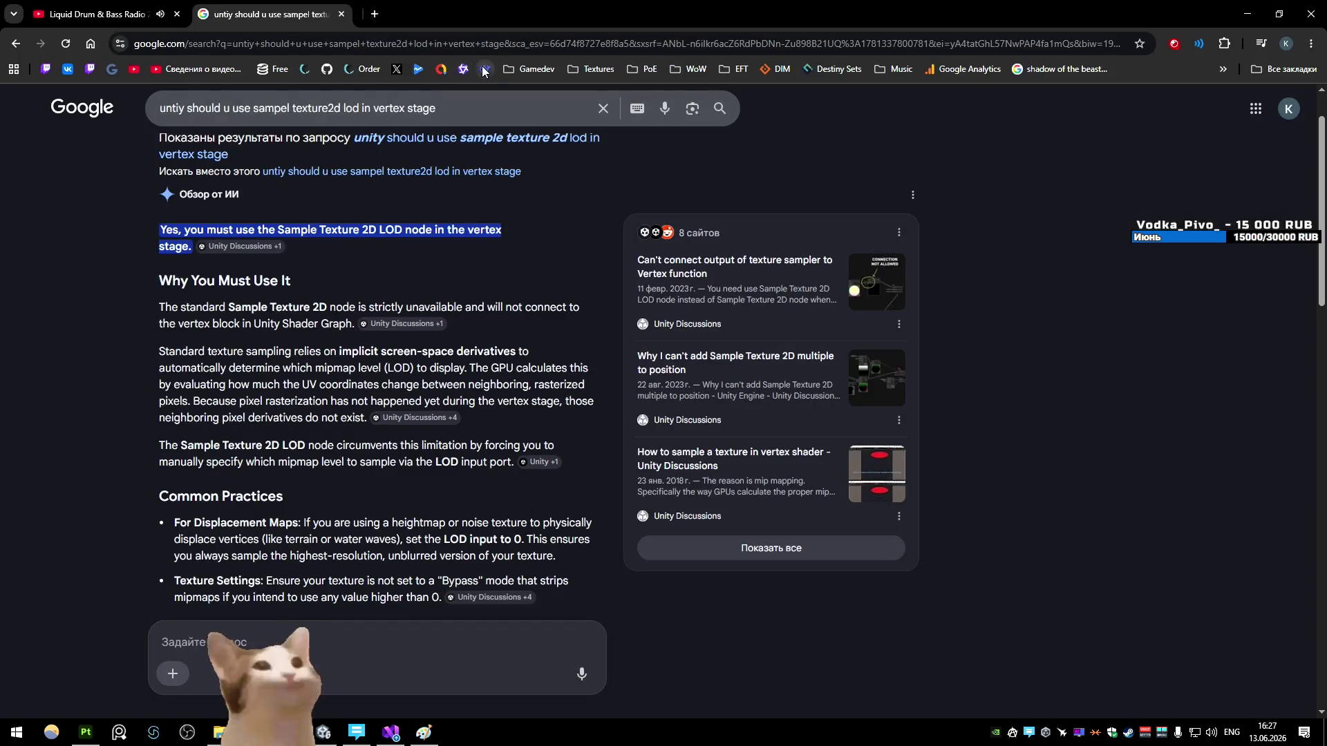
left_click(442, 14)
left_click(342, 14)
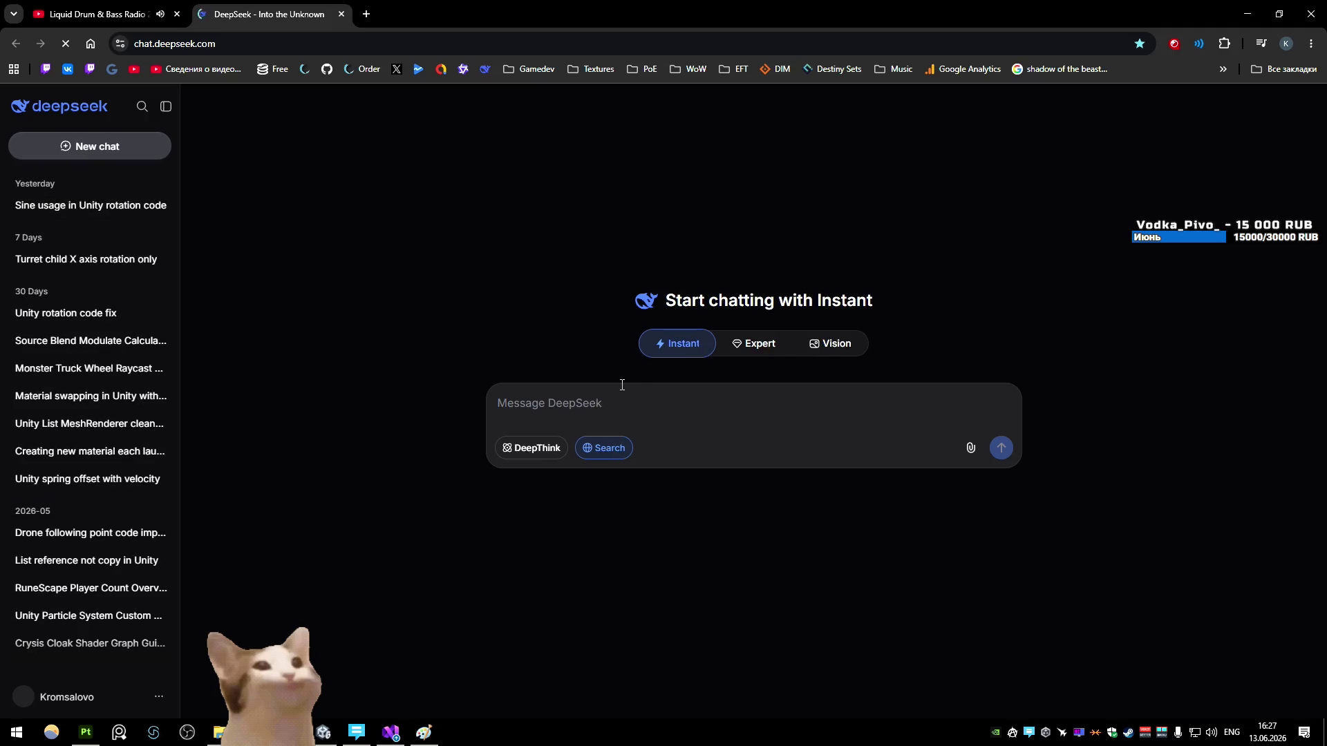
Step: Ask DeepSeek how to add world UV to a line renderer's shader in Unity Shader Graph
type("in unity sdh")
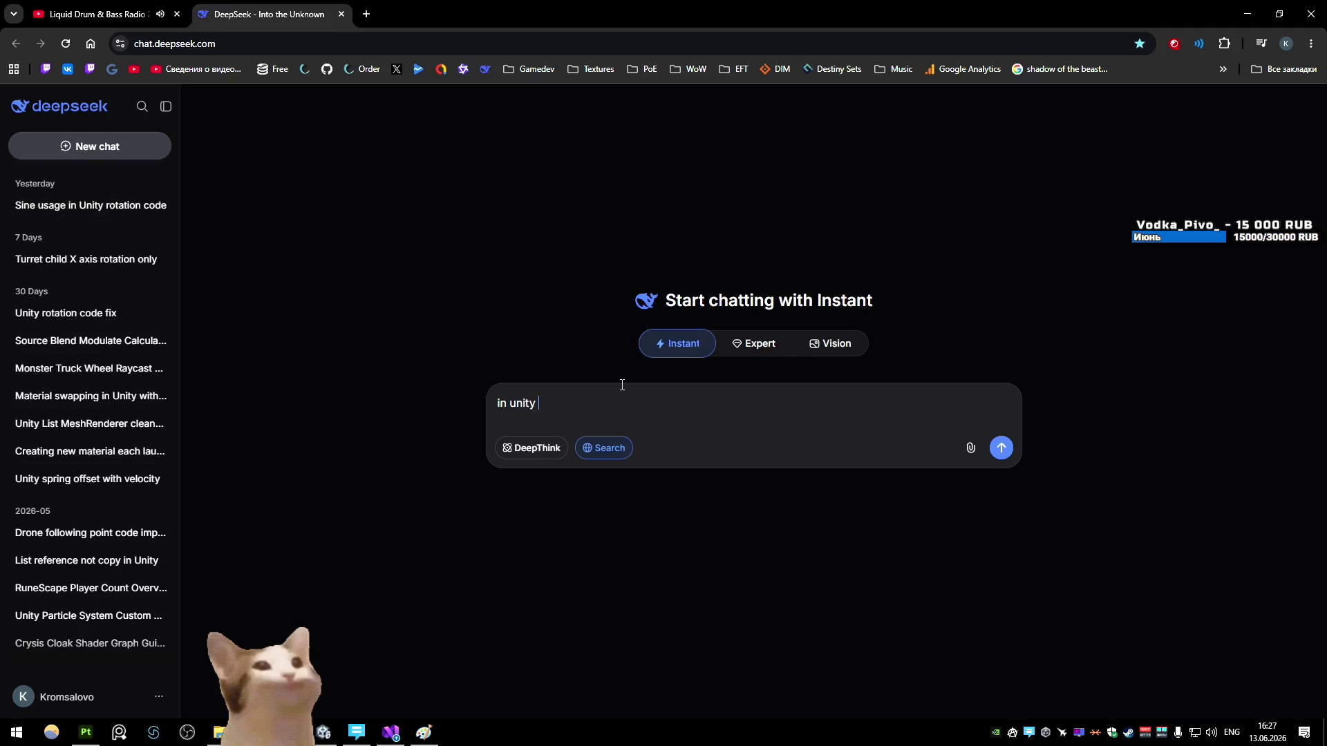
key("BackSpace")
key("BackSpace")
type("hader fg")
key("BackSpace")
key("BackSpace")
type("graph i have ")
type("a line renderer")
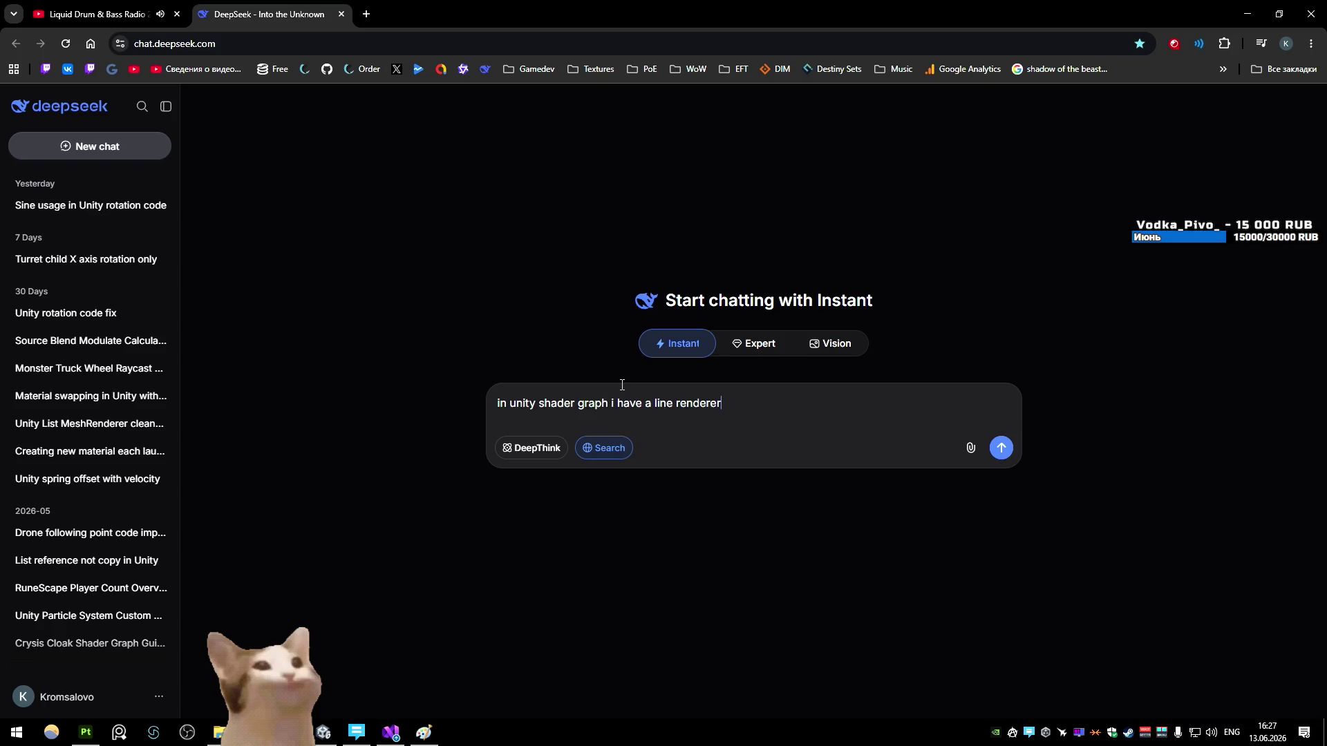
type("er, how to")
key("BackSpace")
key("BackSpace")
type("do i add world ")
type("u")
type("v to the shader")
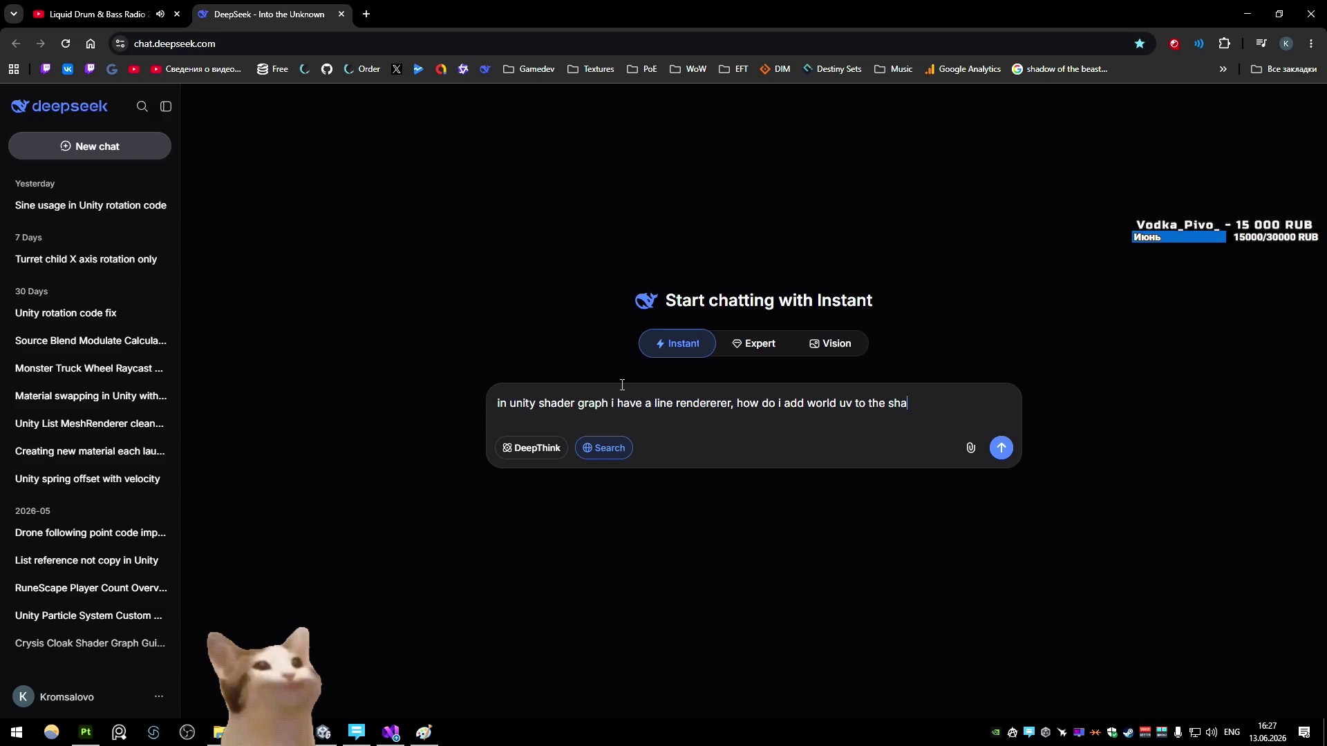
key("Return")
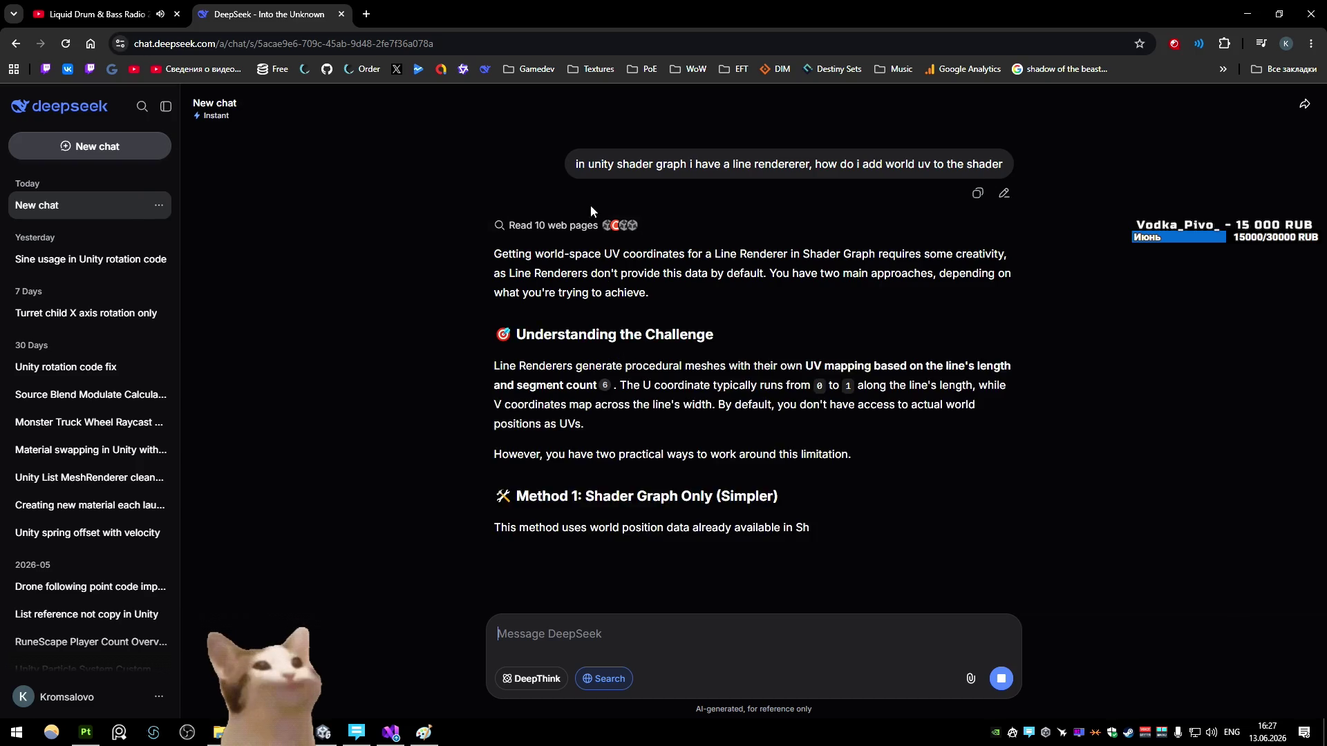
Step: Scroll through DeepSeek's Position→Split→Tiling answer and example graph, then return to Unity
scroll(476, 266, "up", 3)
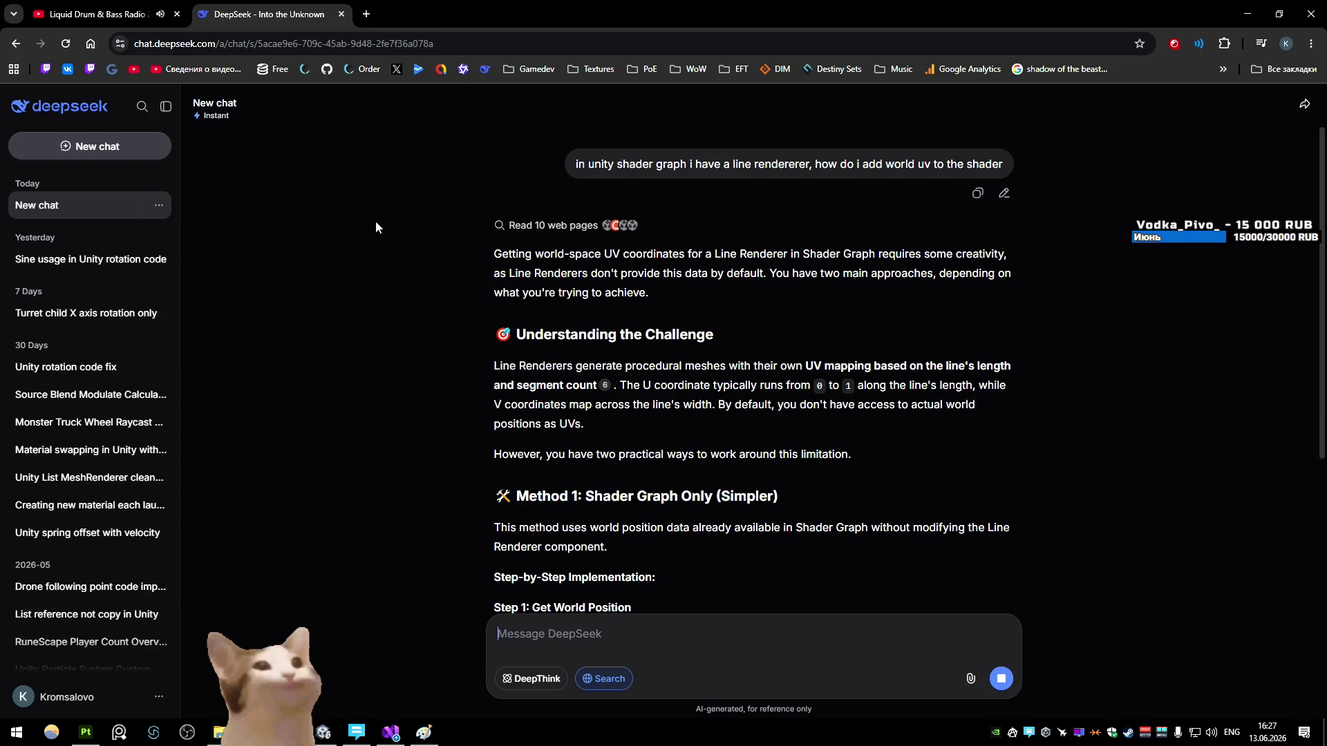
scroll(395, 229, "down", 2)
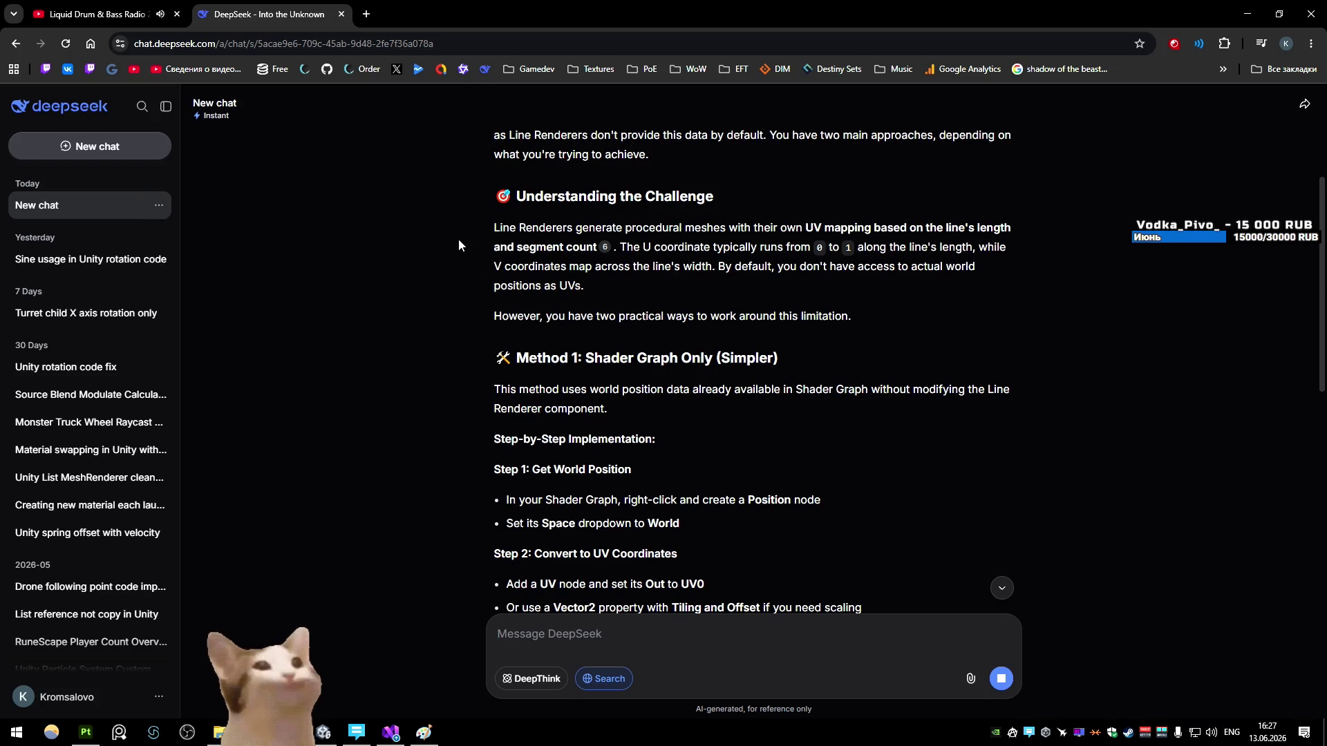
scroll(444, 247, "down", 3)
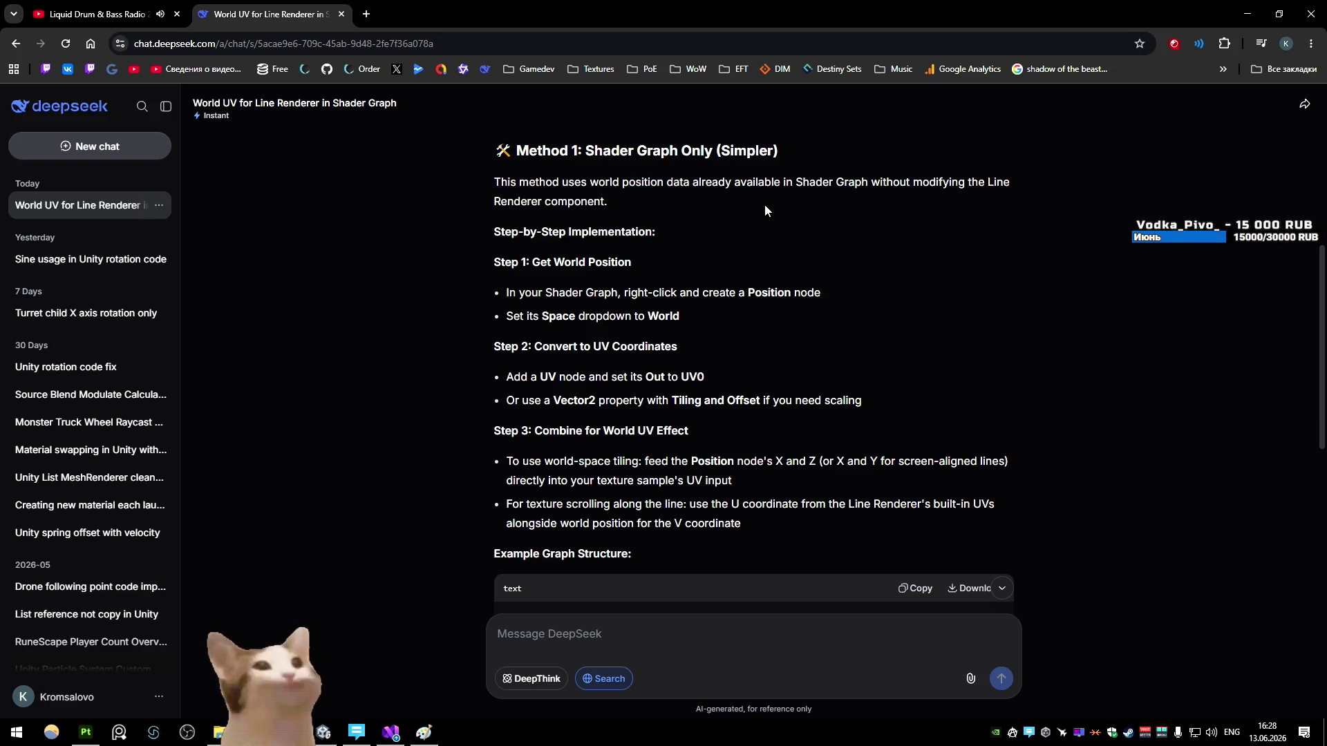
scroll(422, 178, "down", 1)
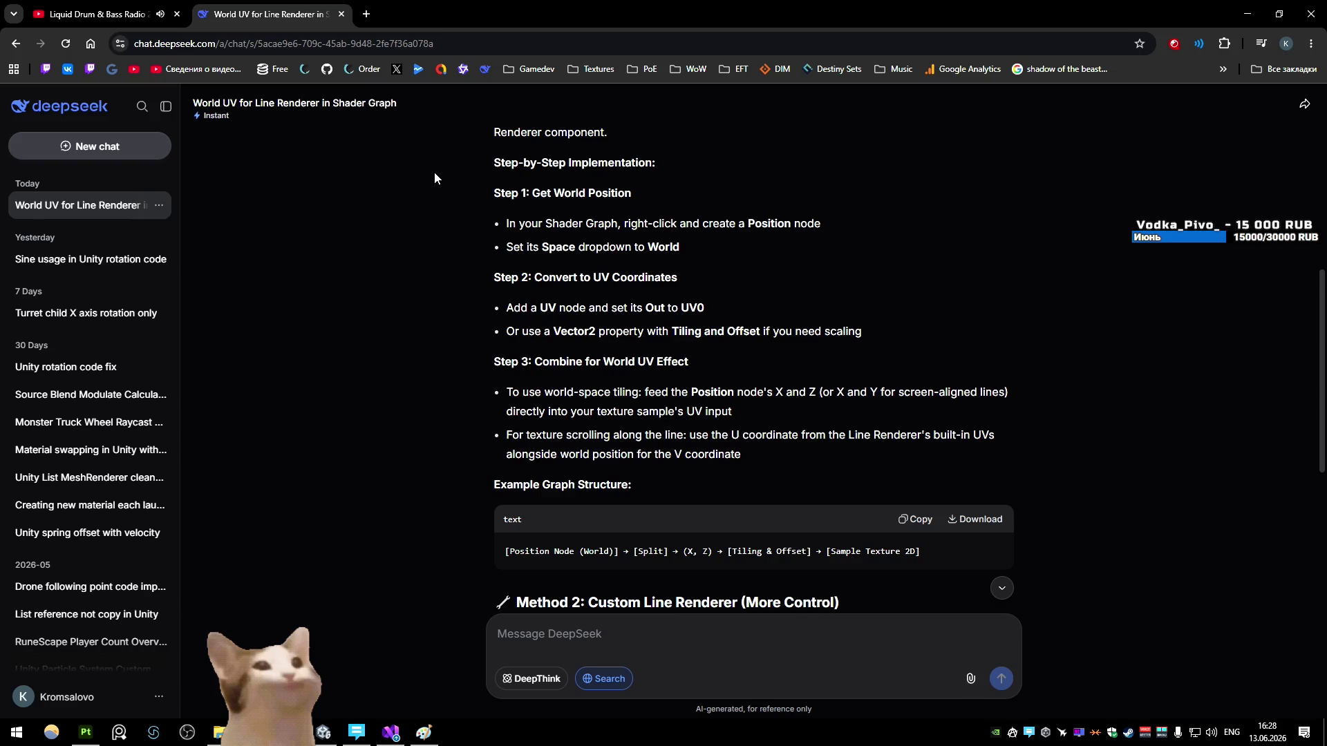
scroll(382, 202, "down", 1)
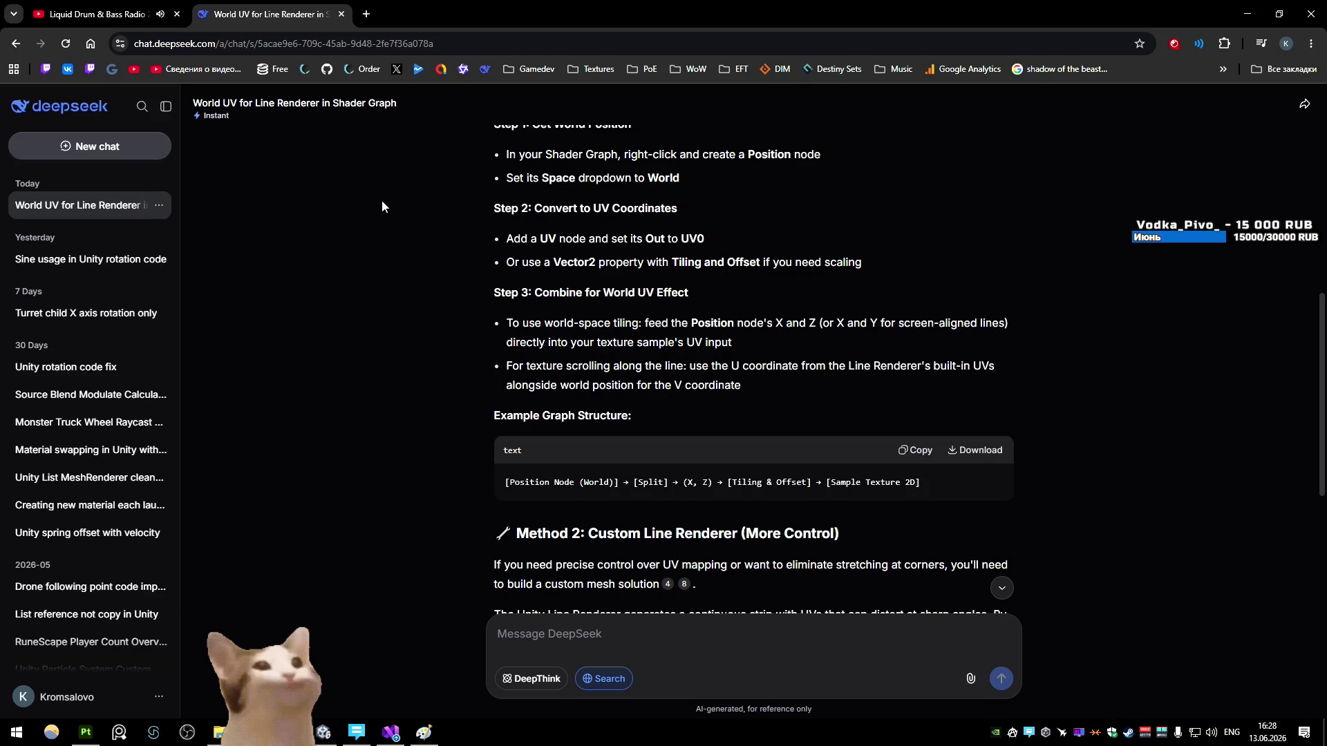
scroll(381, 206, "down", 1)
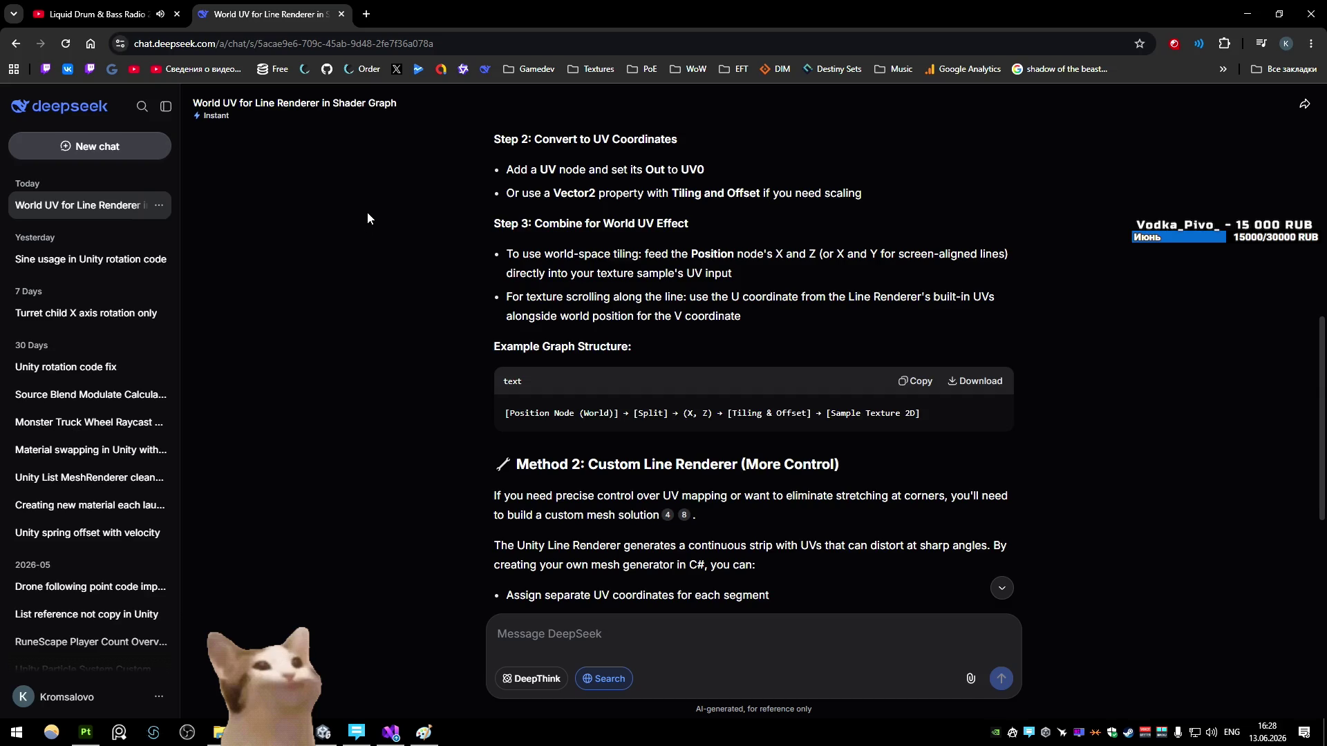
key("alt+Tab")
Step: Set the world Position Swizzle mask to xz in Bandito_Rope and go back to the running game
left_click(215, 64)
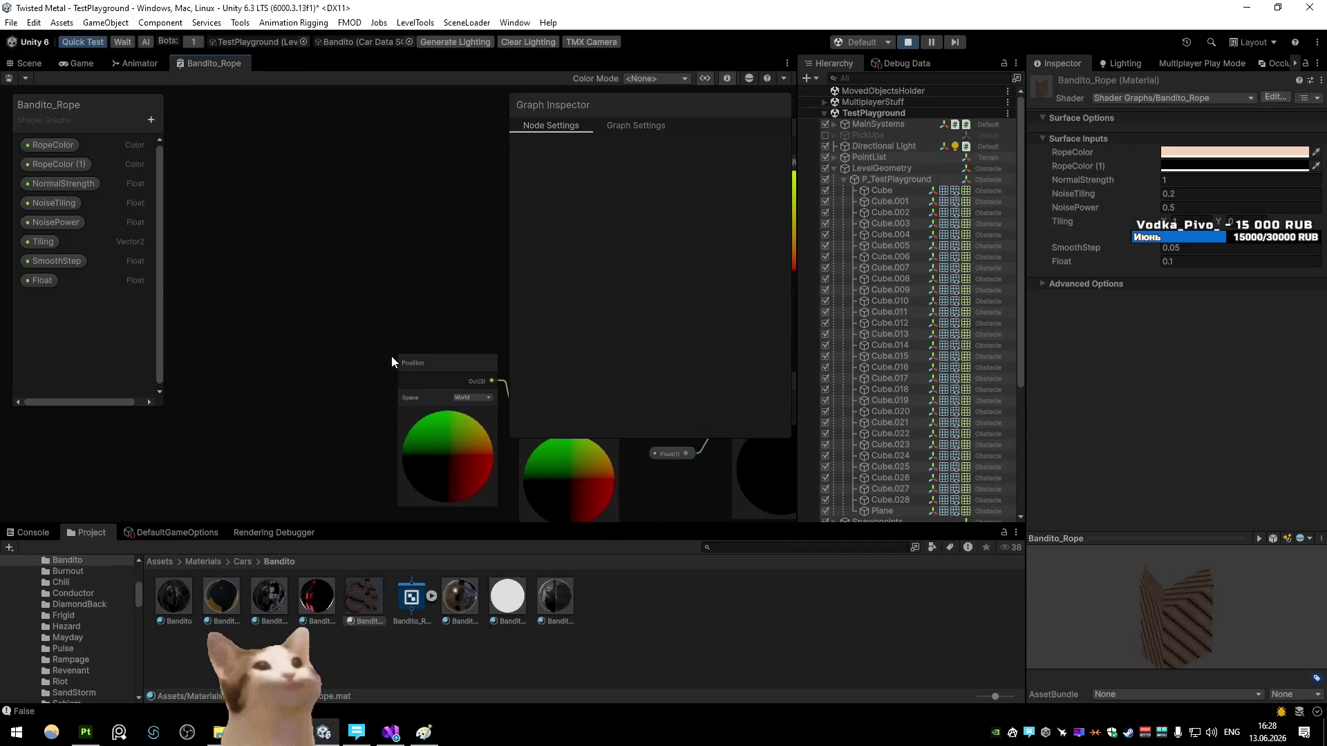
key("shift+space")
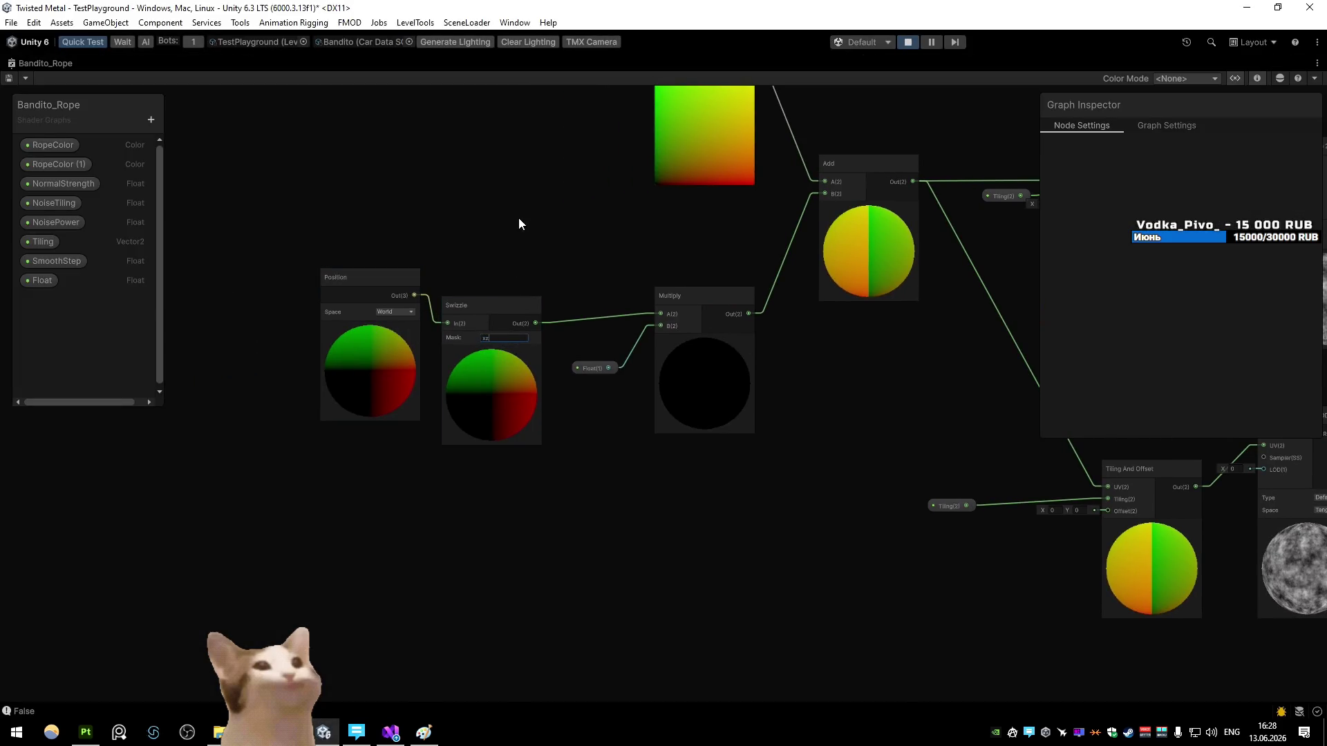
key("Return")
key("shift+space")
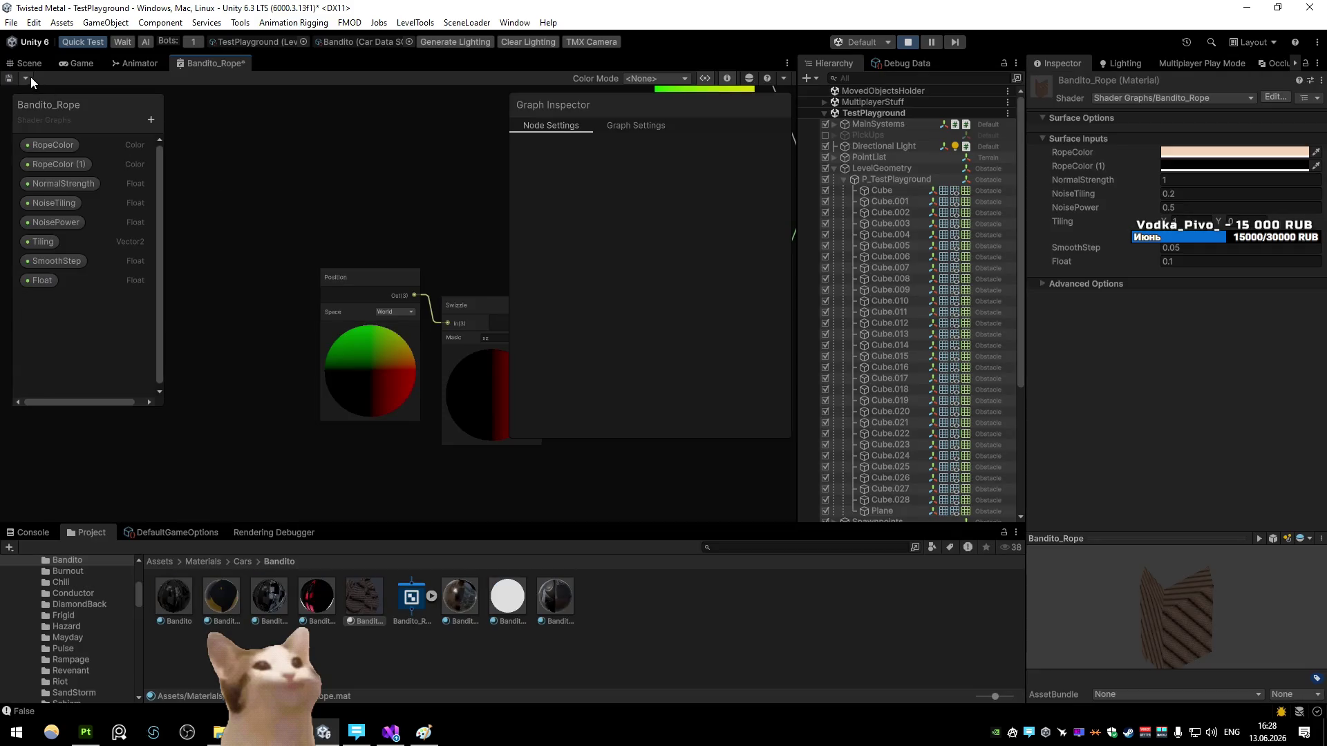
left_click(29, 63)
left_click(82, 69)
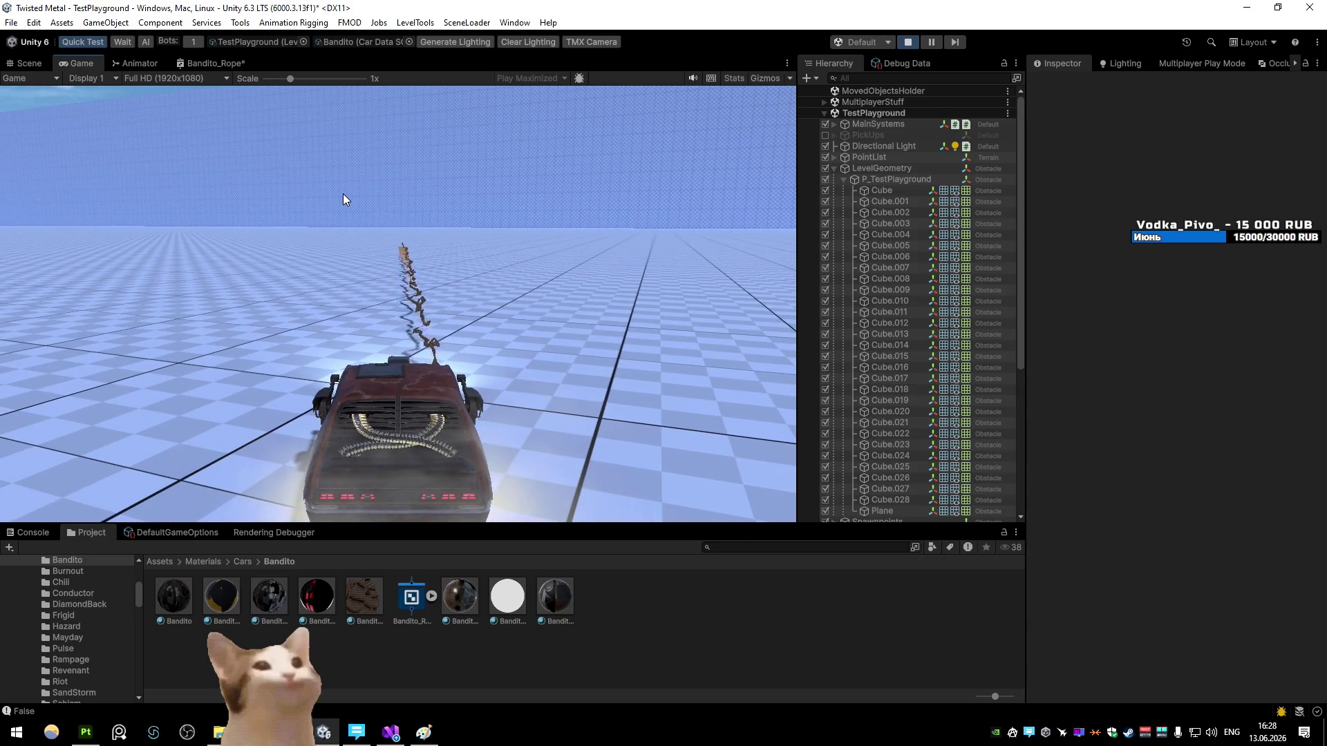
Step: Set the Bandito_Rope material's Float to 1 and reopen the rope shader graph full size
left_click(362, 615)
left_click(1184, 261)
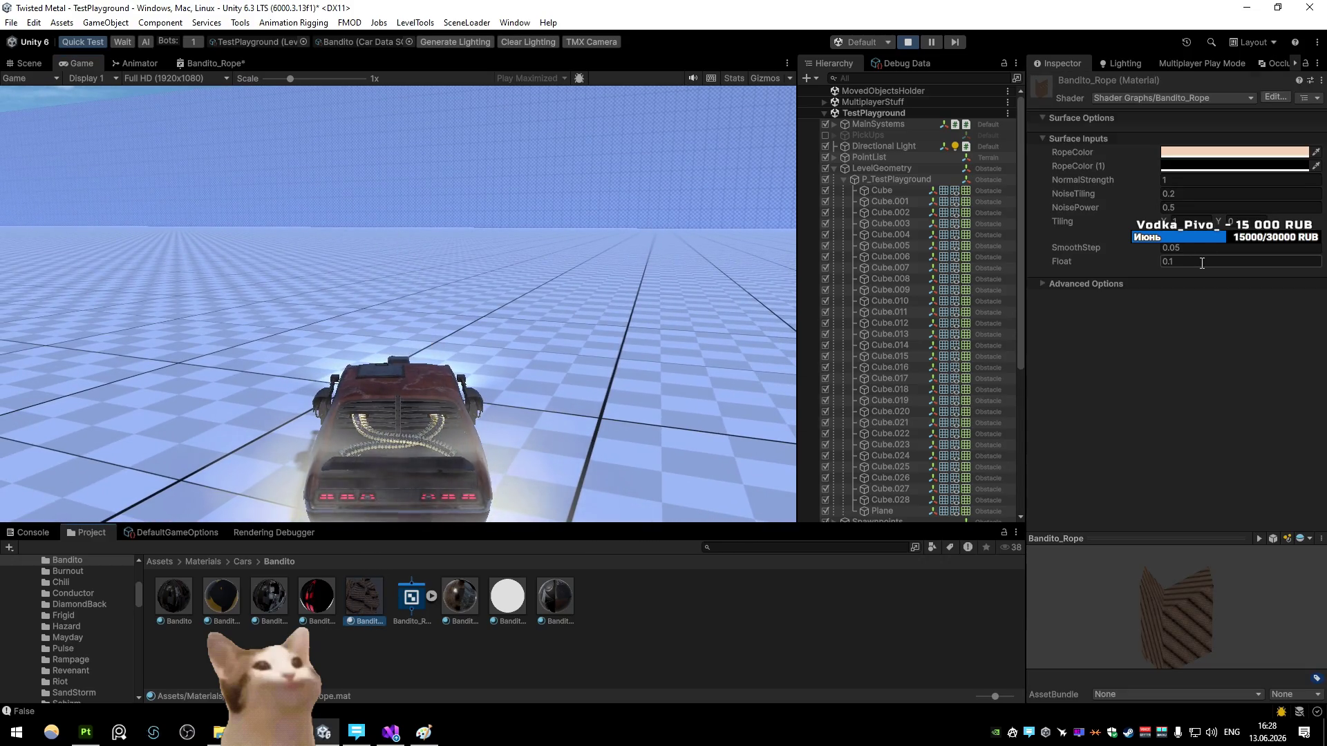
type("1")
key("Return")
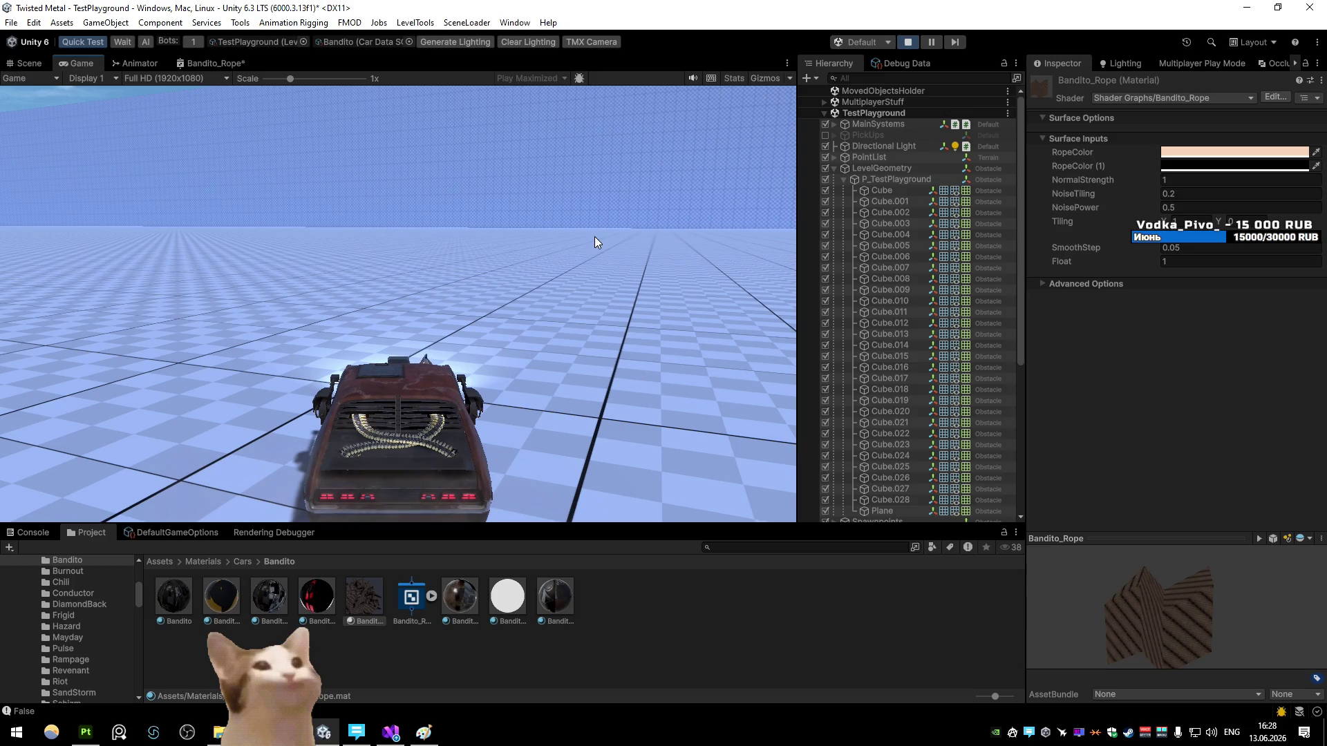
double_click(214, 63)
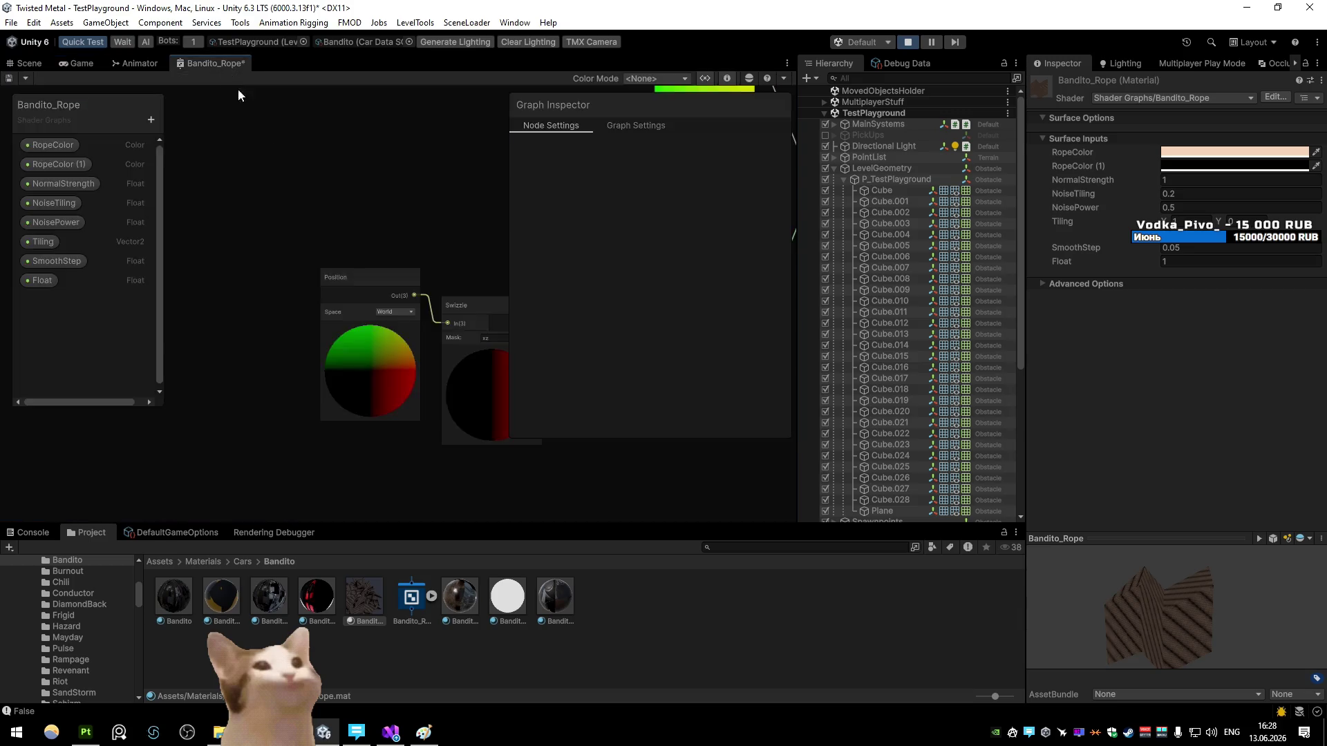
Step: Wire the scaled world-position Multiply into both Tiling And Offset Offsets, remove the Add-to-UV links, and save
mouse_move(500, 209)
left_mouse_down()
mouse_move(283, 380)
mouse_move(274, 332)
mouse_move(488, 340)
left_mouse_up()
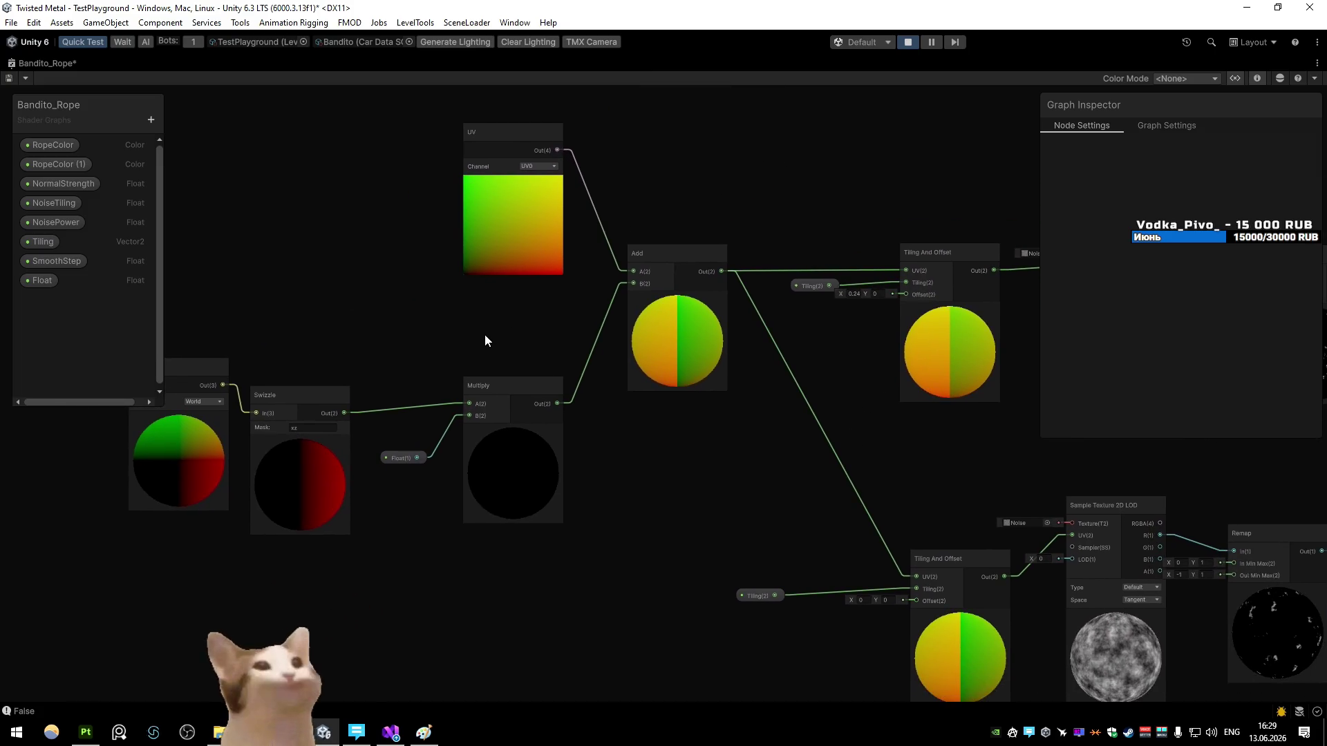
left_click_drag(424, 396, 373, 378)
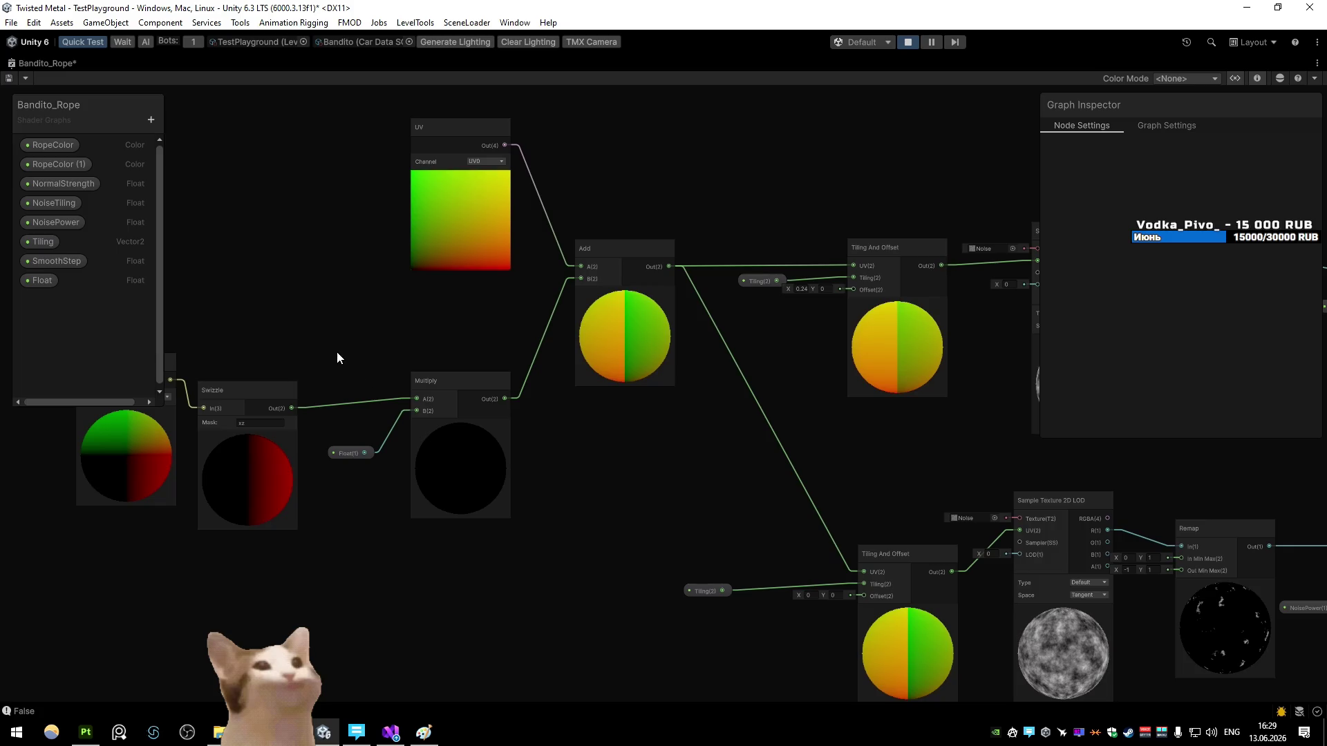
left_click_drag(505, 399, 854, 289)
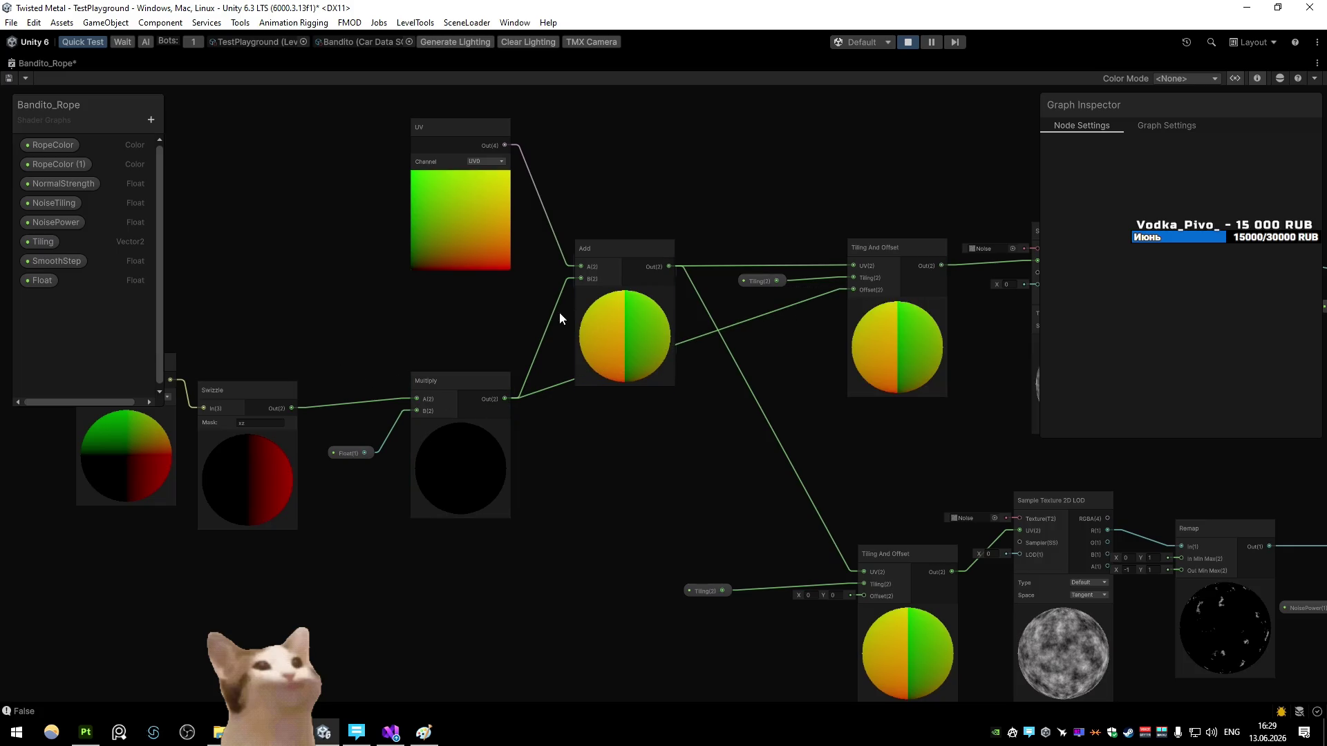
double_click(553, 323)
mouse_move(507, 397)
left_mouse_down()
mouse_move(489, 299)
mouse_move(854, 518)
left_mouse_up()
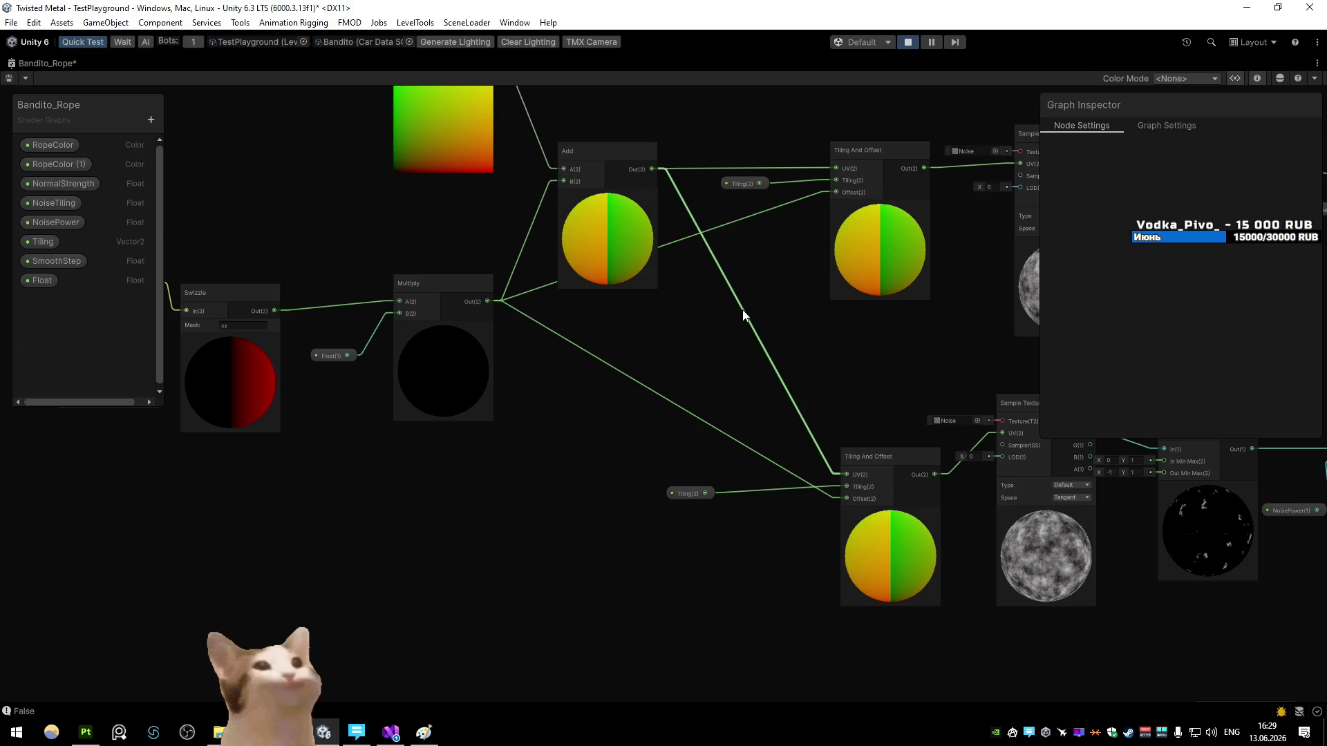
key("Delete")
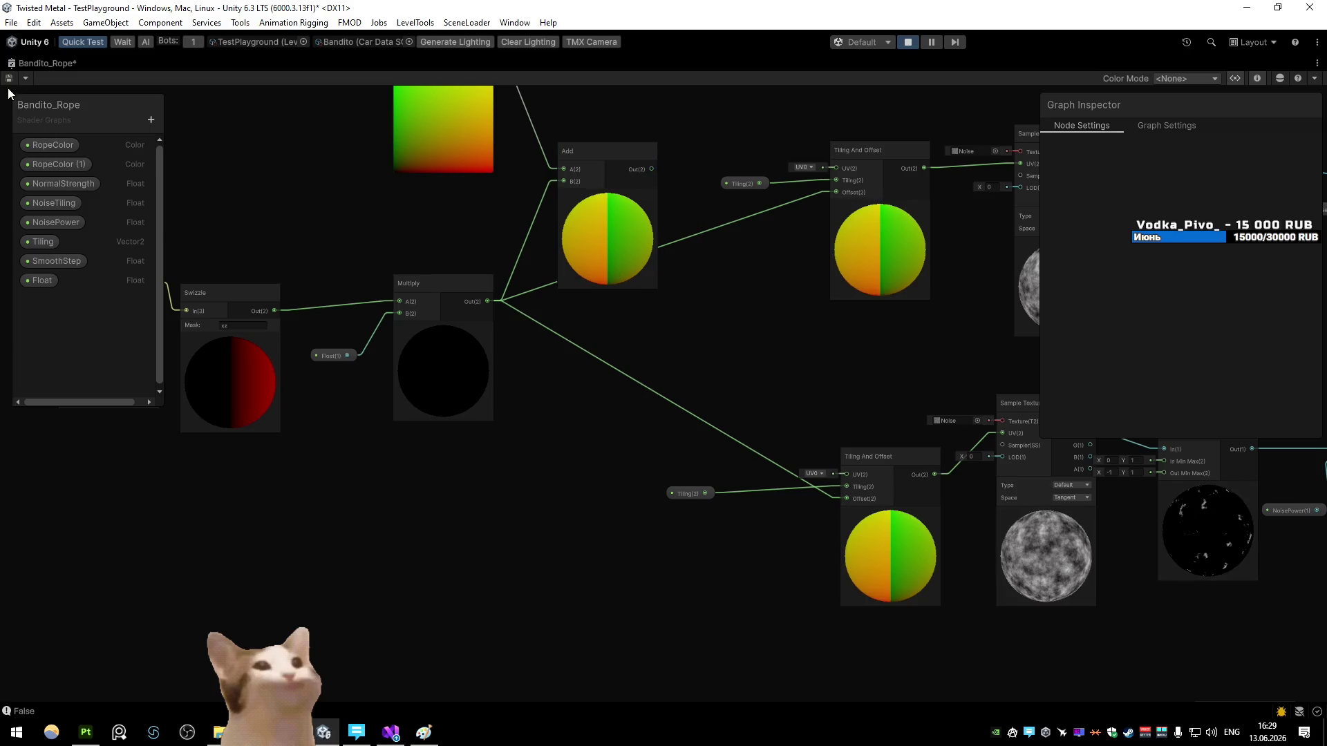
key("ctrl+s")
double_click(22, 66)
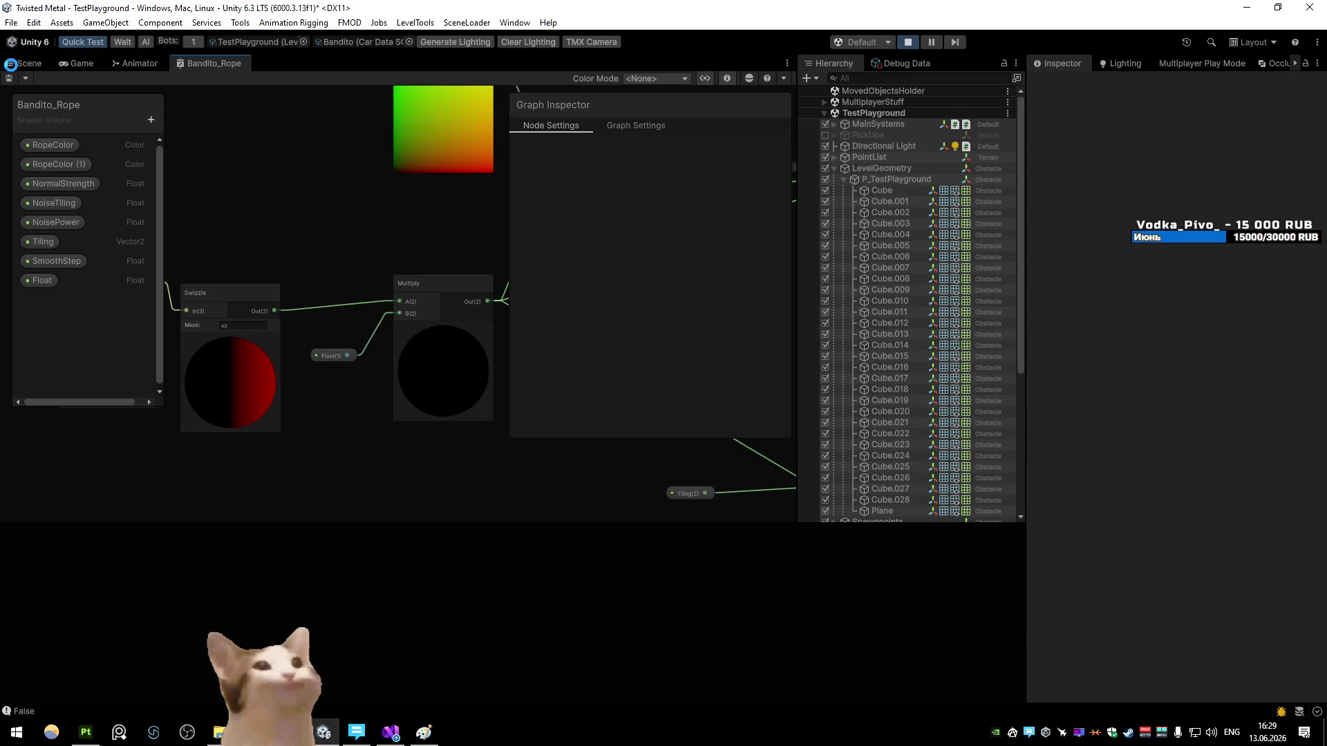
Step: While watching the running game, set the material's Float to 0.1, then to 0
left_click(82, 63)
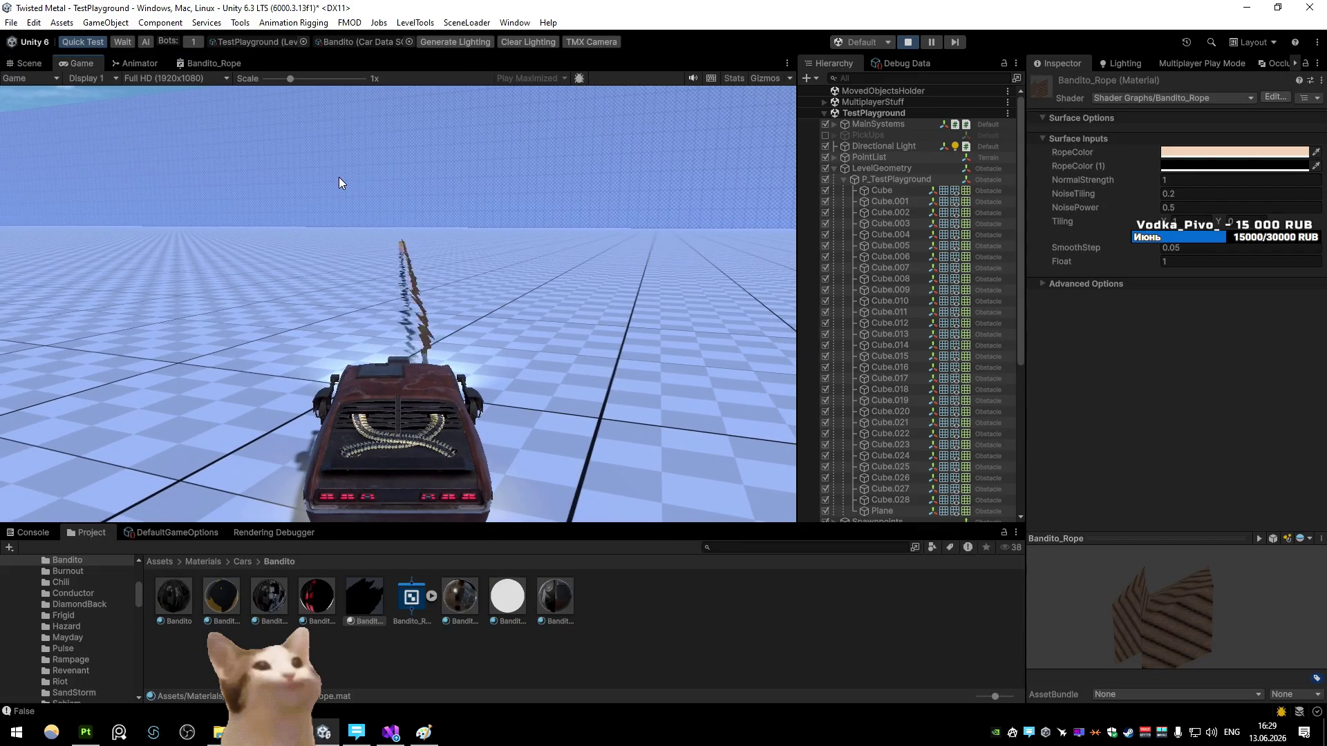
left_click(1179, 261)
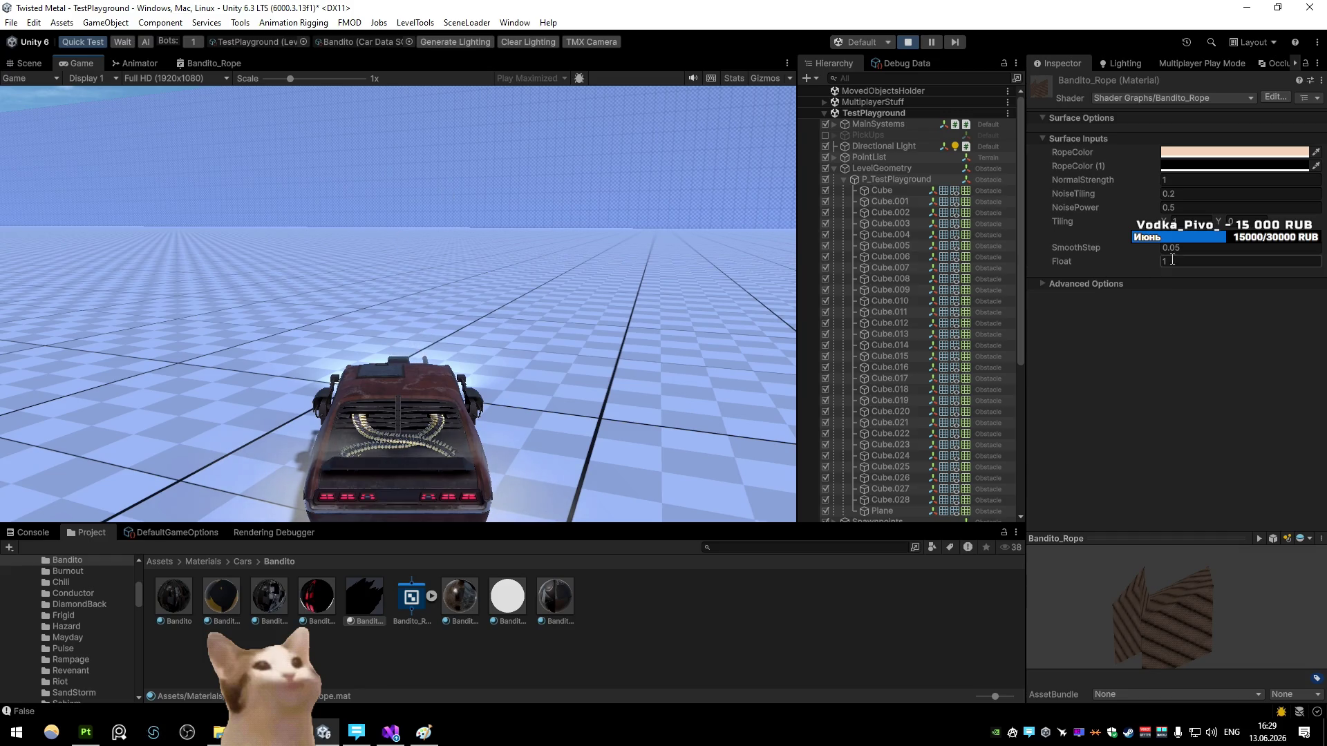
type("0.1")
left_click(619, 277)
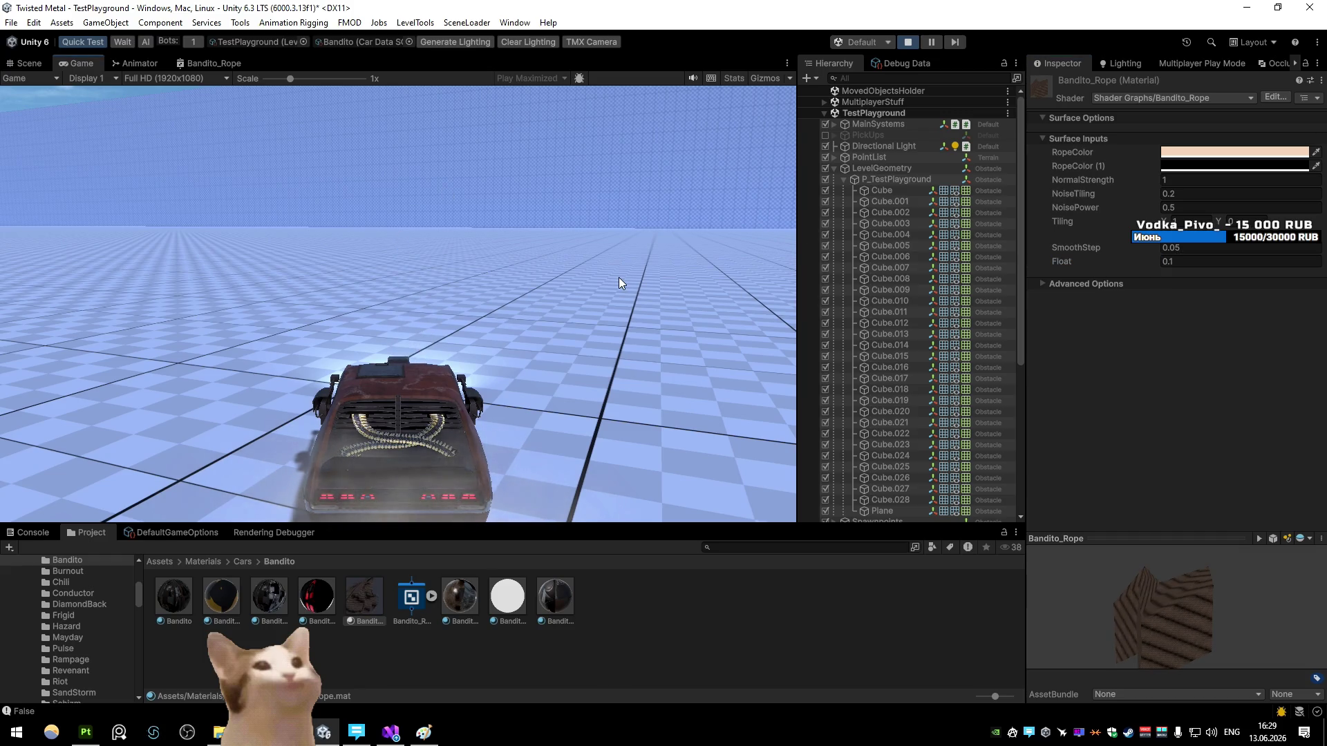
left_click(1174, 261)
type("0")
left_click(613, 196)
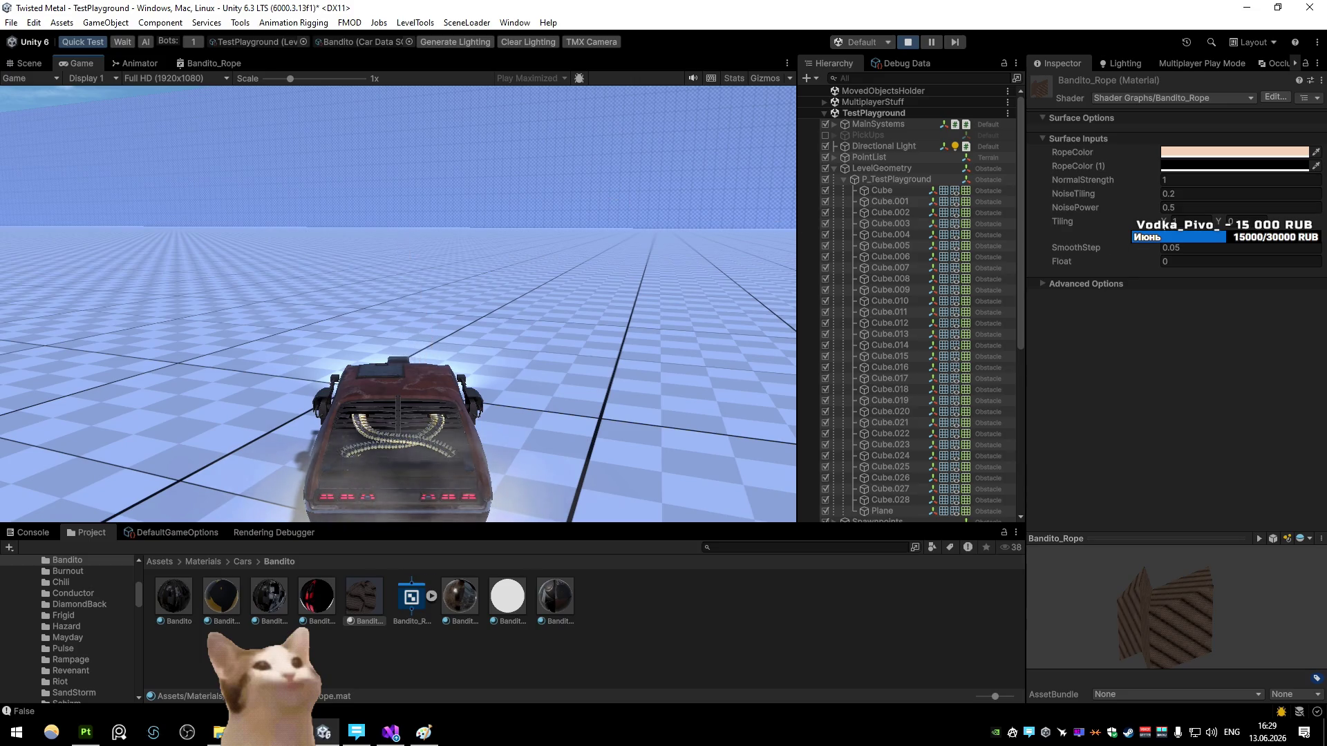
Step: Set NoisePower to 0.1 and reopen the Bandito_Rope shader graph full size
double_click(1186, 206)
type("0.1")
left_click(649, 178)
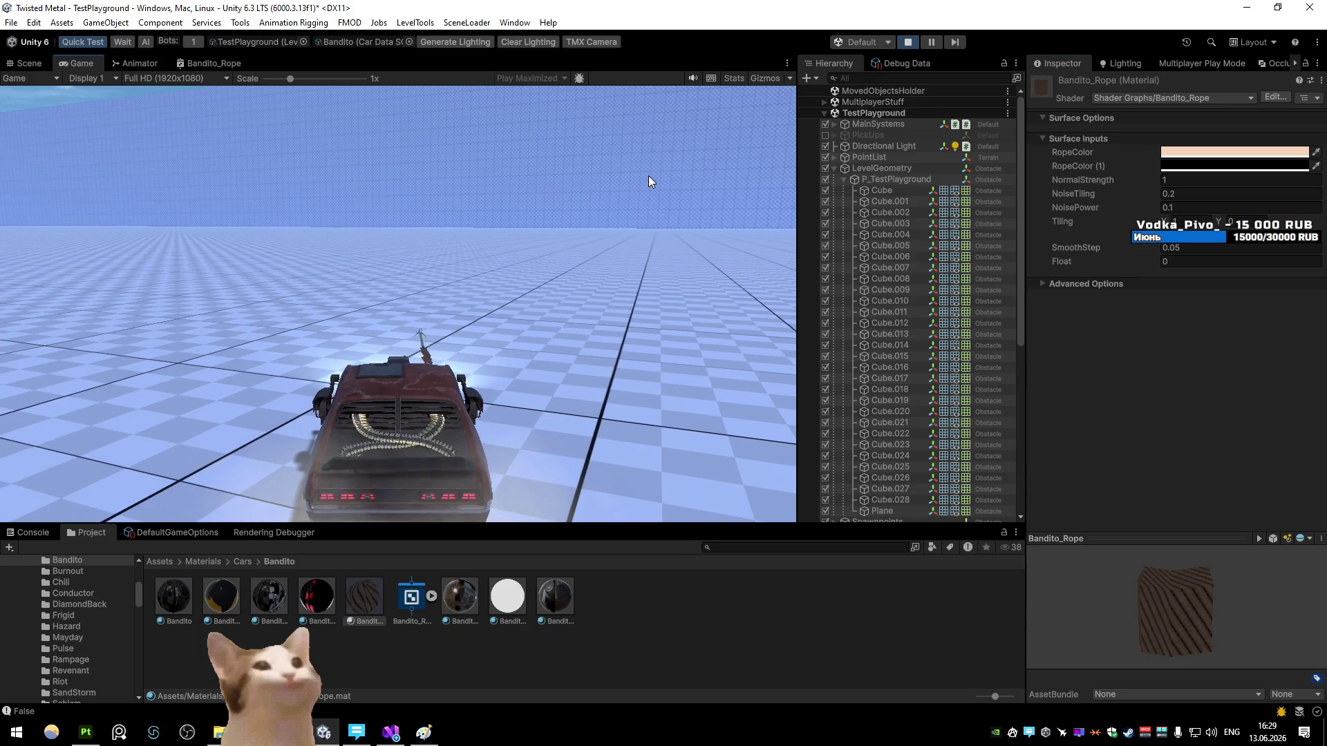
double_click(211, 63)
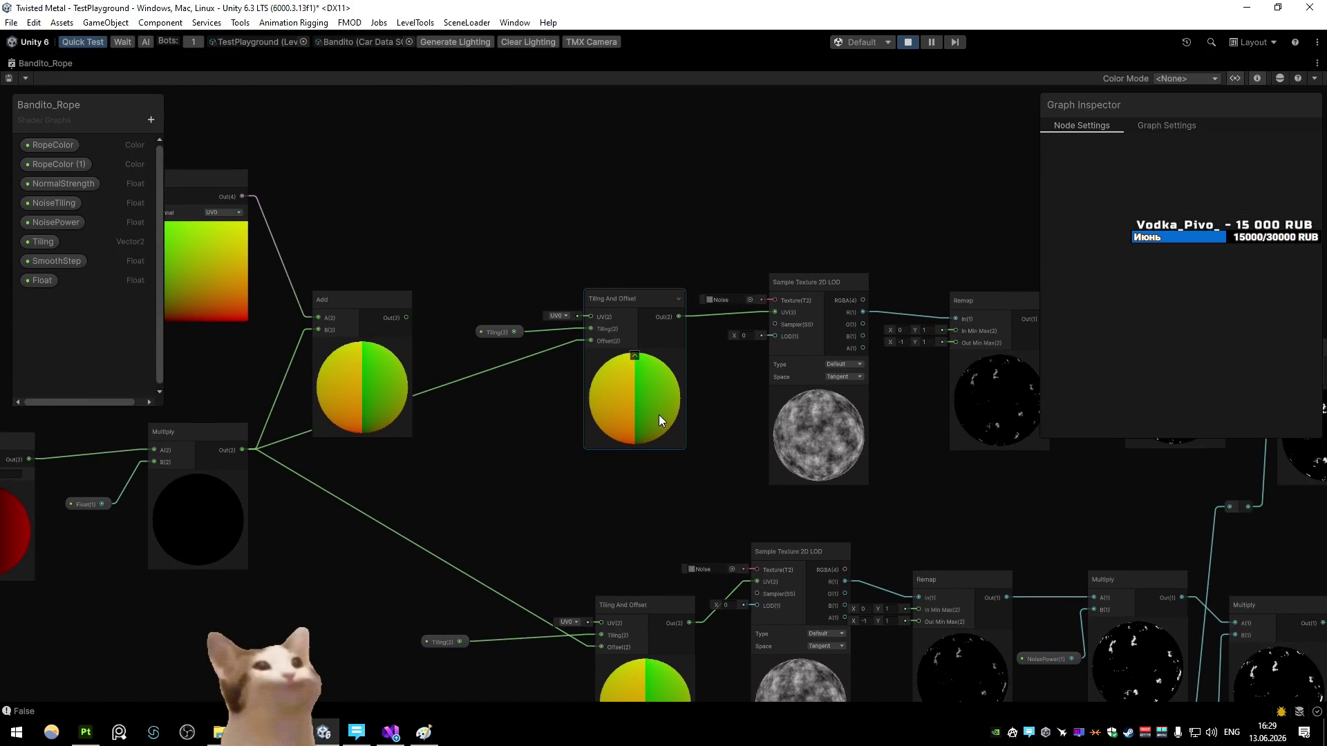
Step: Delete the links into both Offsets, save, and wire the first Add's sum into the lower Offset
left_click(613, 263)
key("Delete")
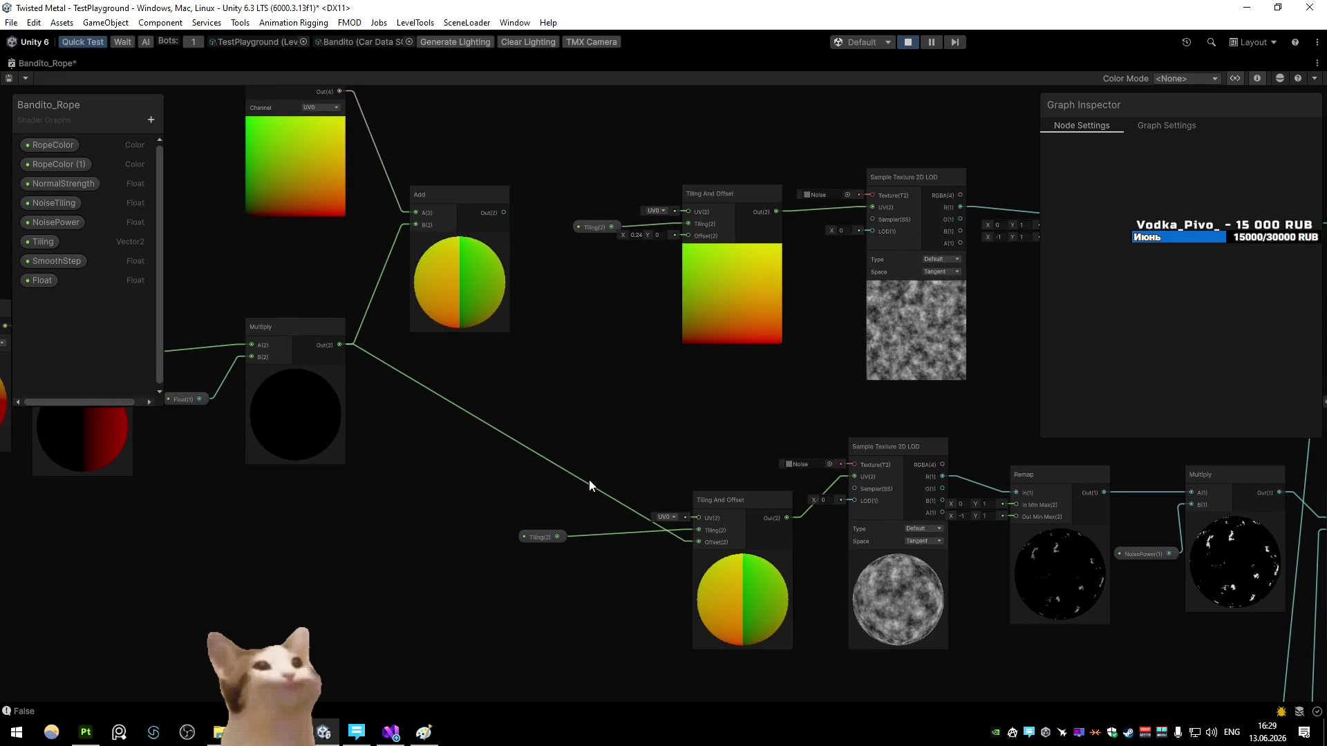
left_click(584, 479)
key("Delete")
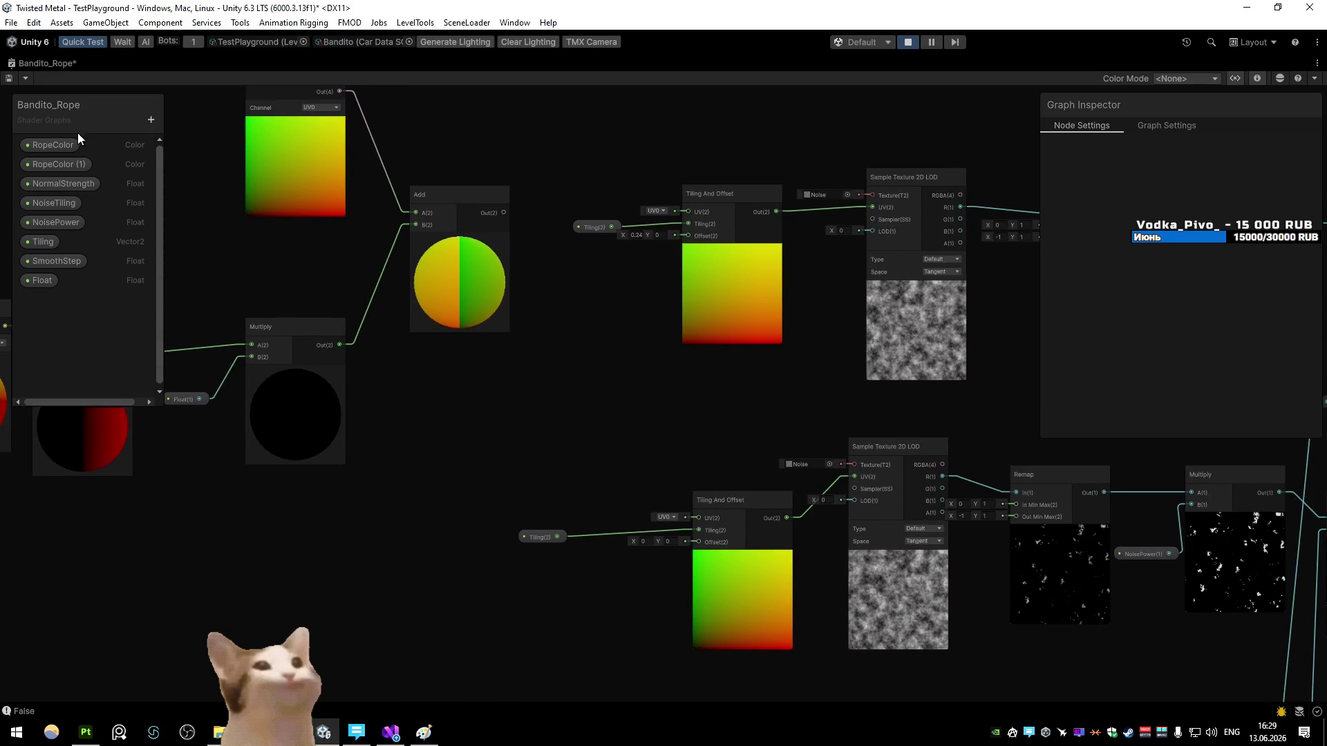
left_click(10, 77)
mouse_move(544, 258)
left_mouse_down()
mouse_move(740, 595)
mouse_move(506, 345)
mouse_move(578, 315)
left_mouse_up()
Step: Add an Add node (X 0.24) from the first Add into the upper Offset, and save
type("ad")
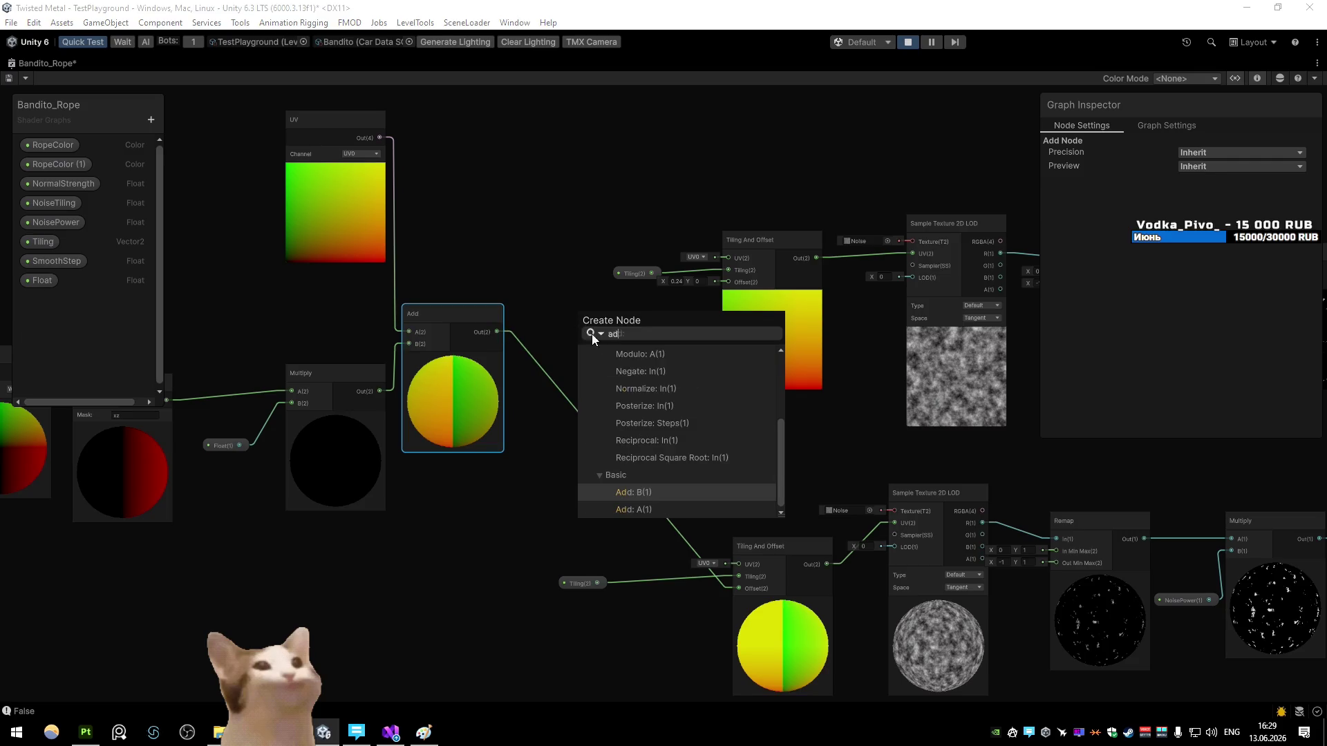
left_click(645, 491)
left_click(674, 282)
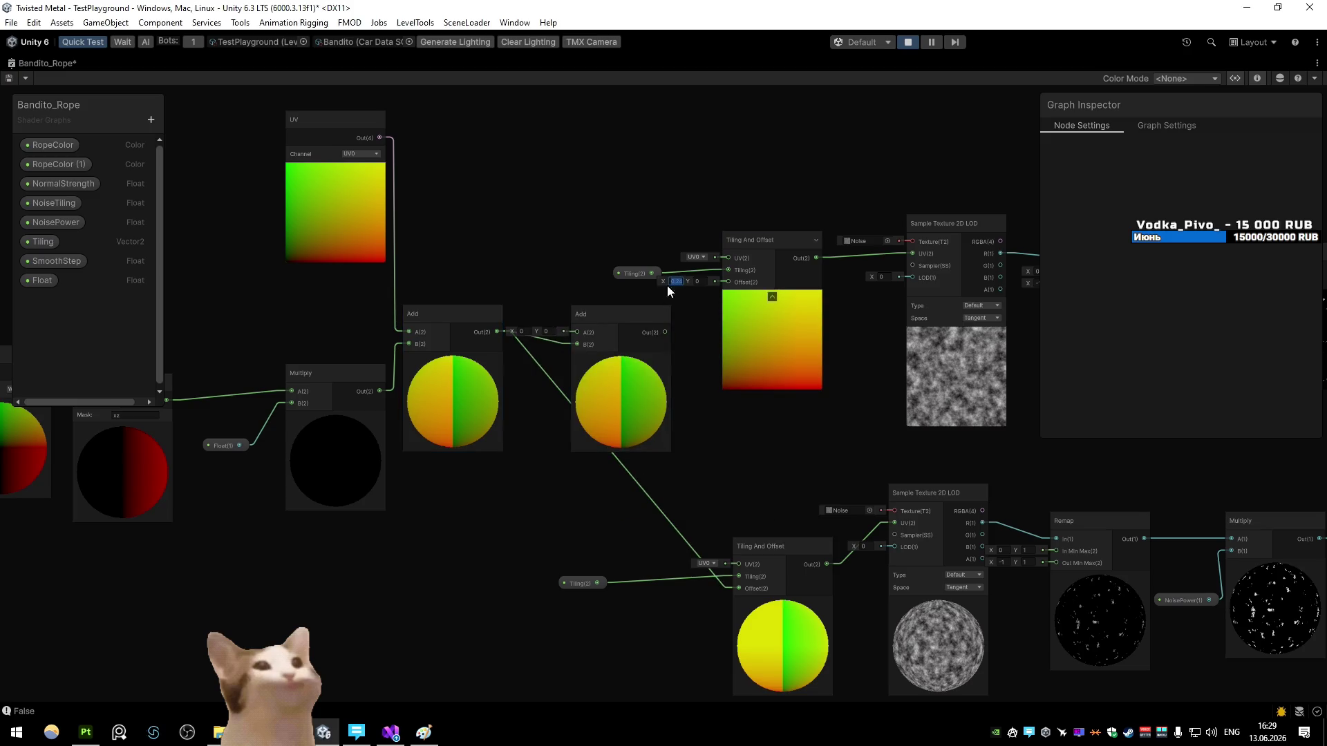
type("0.24")
left_click_drag(664, 332, 725, 282)
left_click(618, 446)
key("ctrl+s")
double_click(22, 66)
left_click(22, 66)
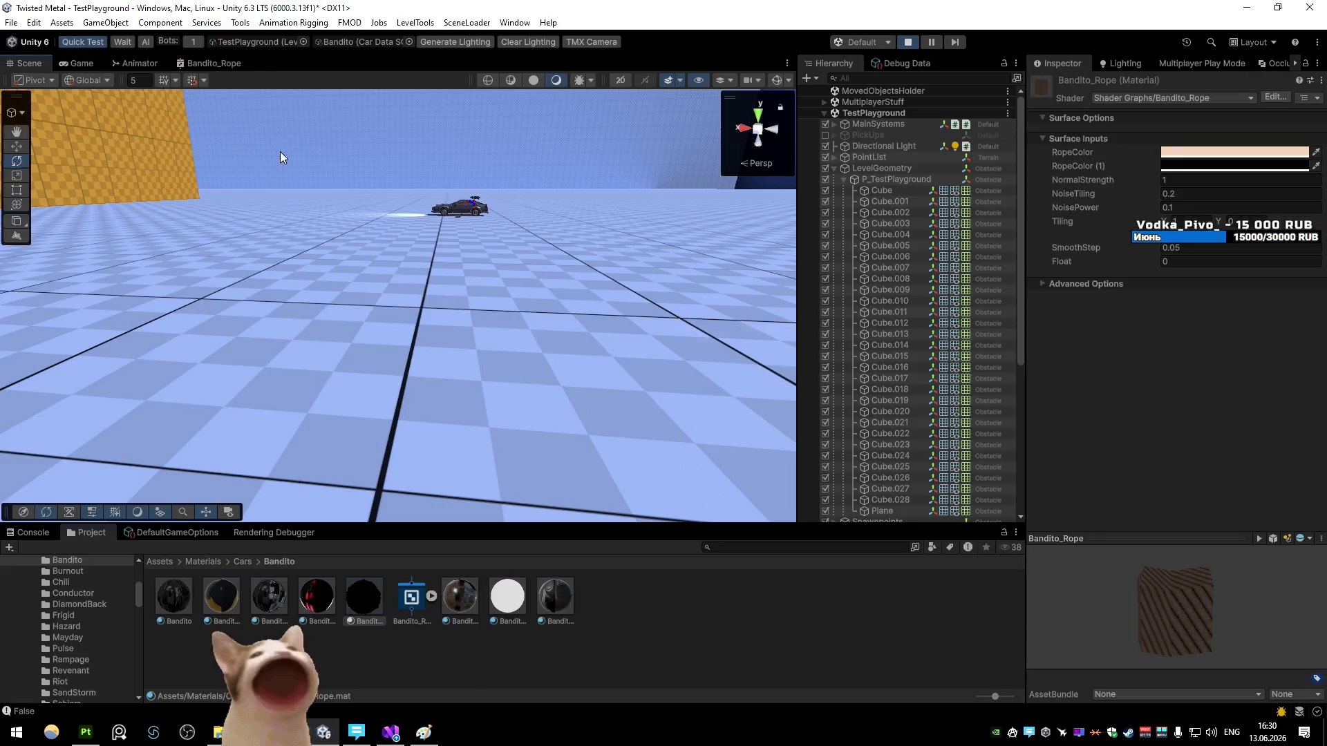
Step: In the running game, set the rope material's Float to 1, then 0.1, firing ropes to compare
left_click(80, 63)
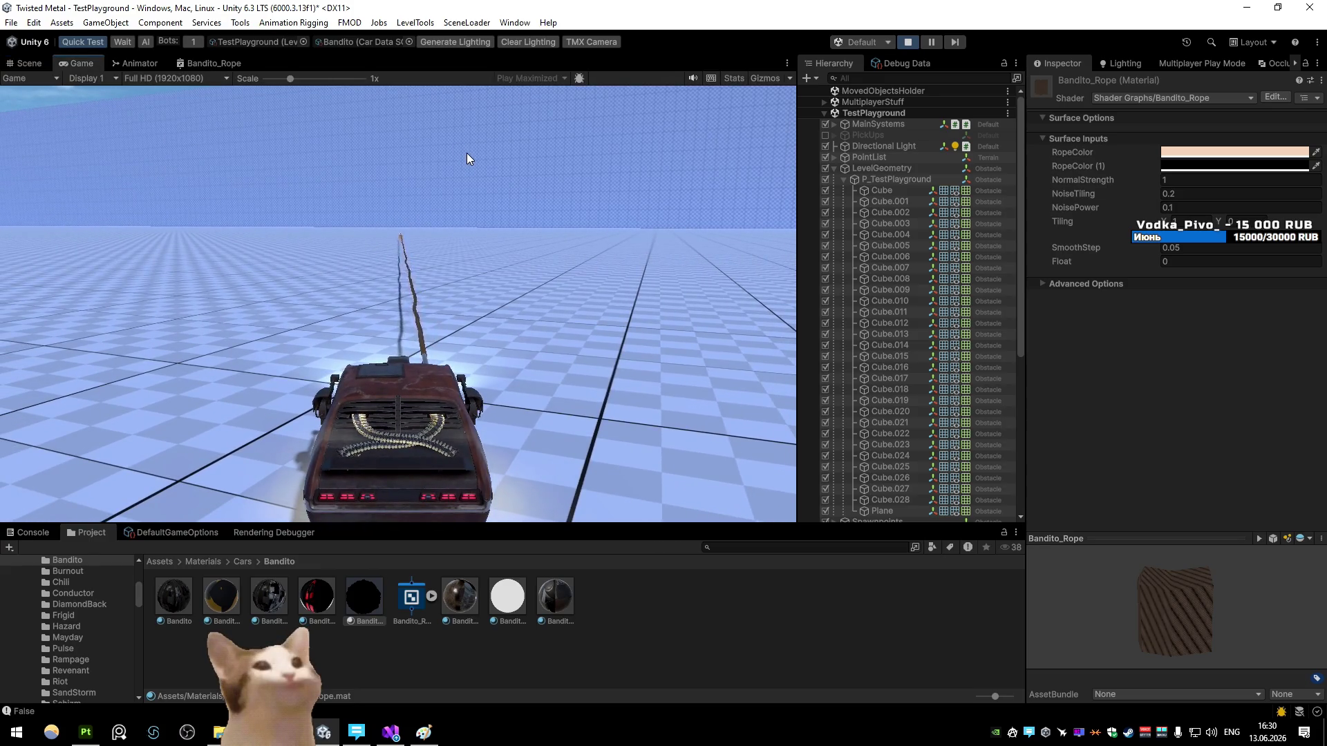
left_click(1209, 262)
type("1")
left_click(594, 147)
left_click(592, 143)
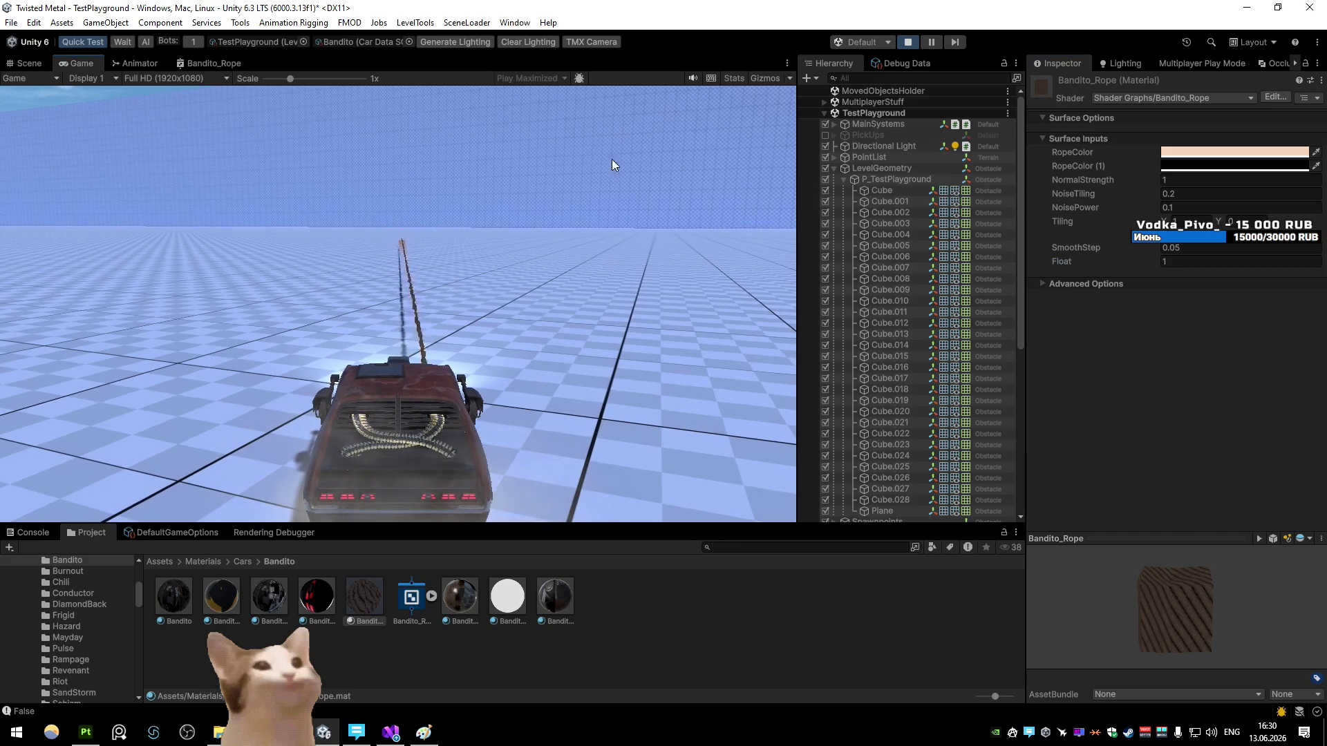
left_click(1210, 261)
type("0.1")
left_click(574, 172)
left_click(575, 172)
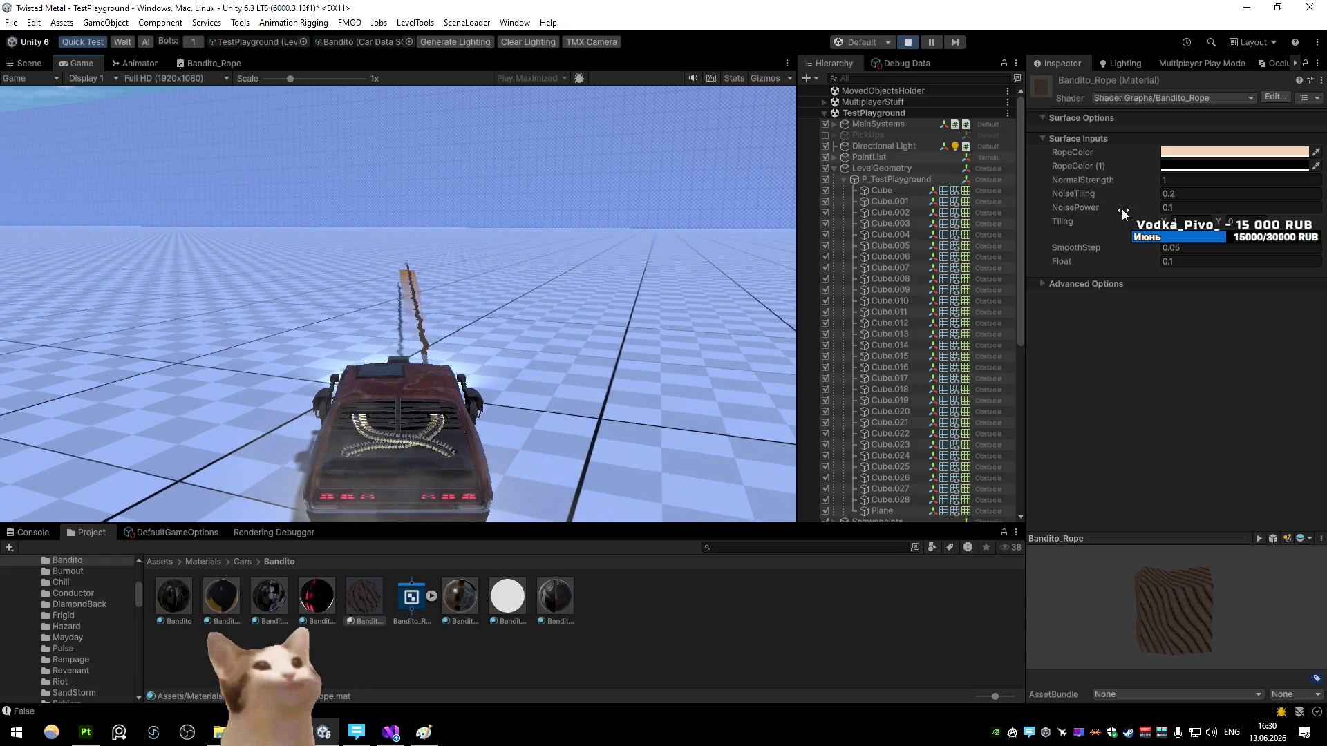
Step: Change NoisePower to 0.2 while firing a rope to check it
key("BackSpace")
type("5")
left_click(489, 181)
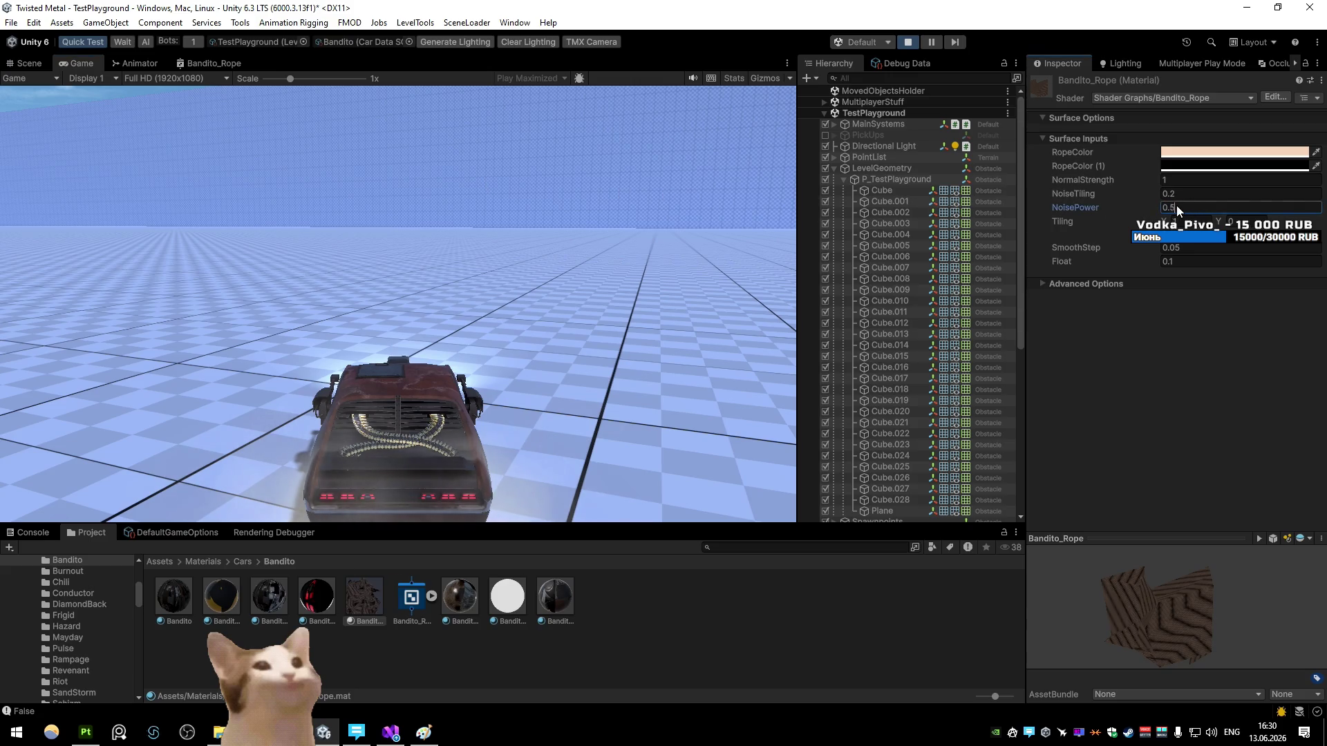
left_click(631, 162)
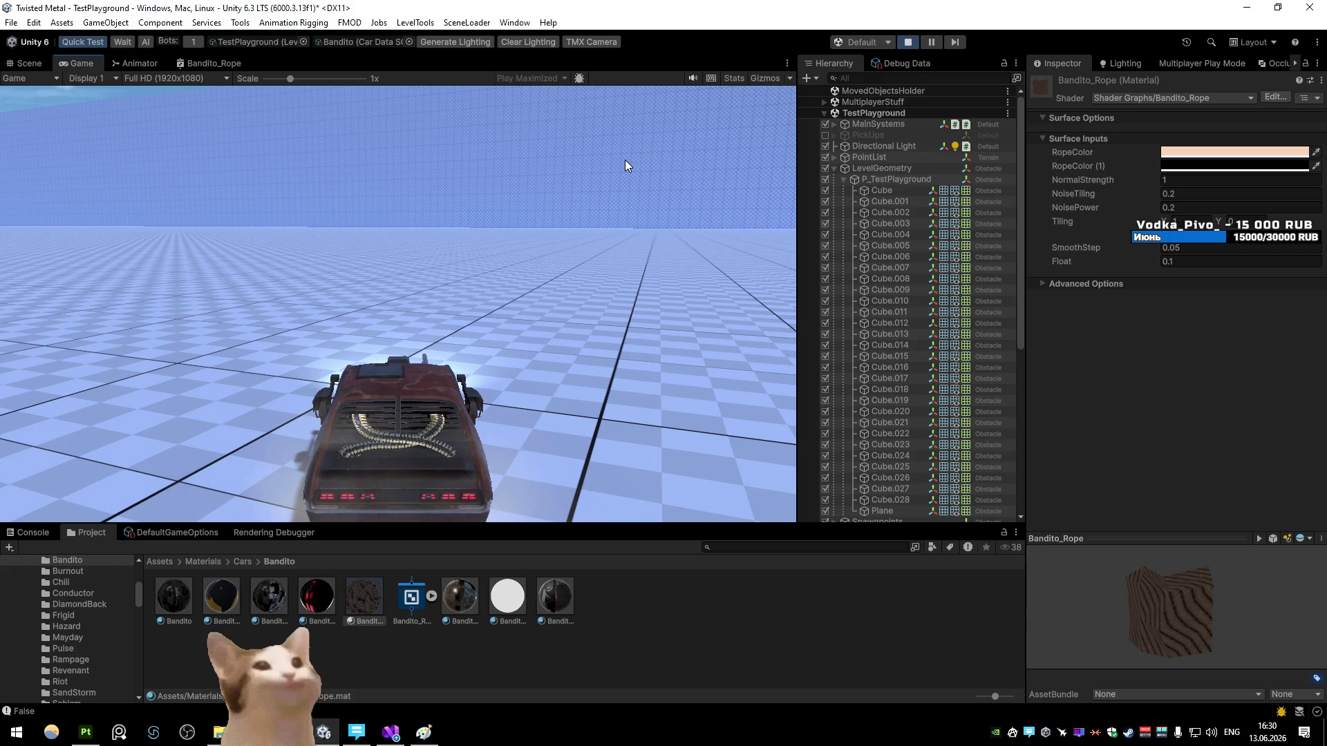
Step: Set NoiseTiling to 0.1, fire a rope, pause, and open the Bandito_Rope graph full size
left_click(1172, 193)
key("BackSpace")
type("1")
left_click(645, 173)
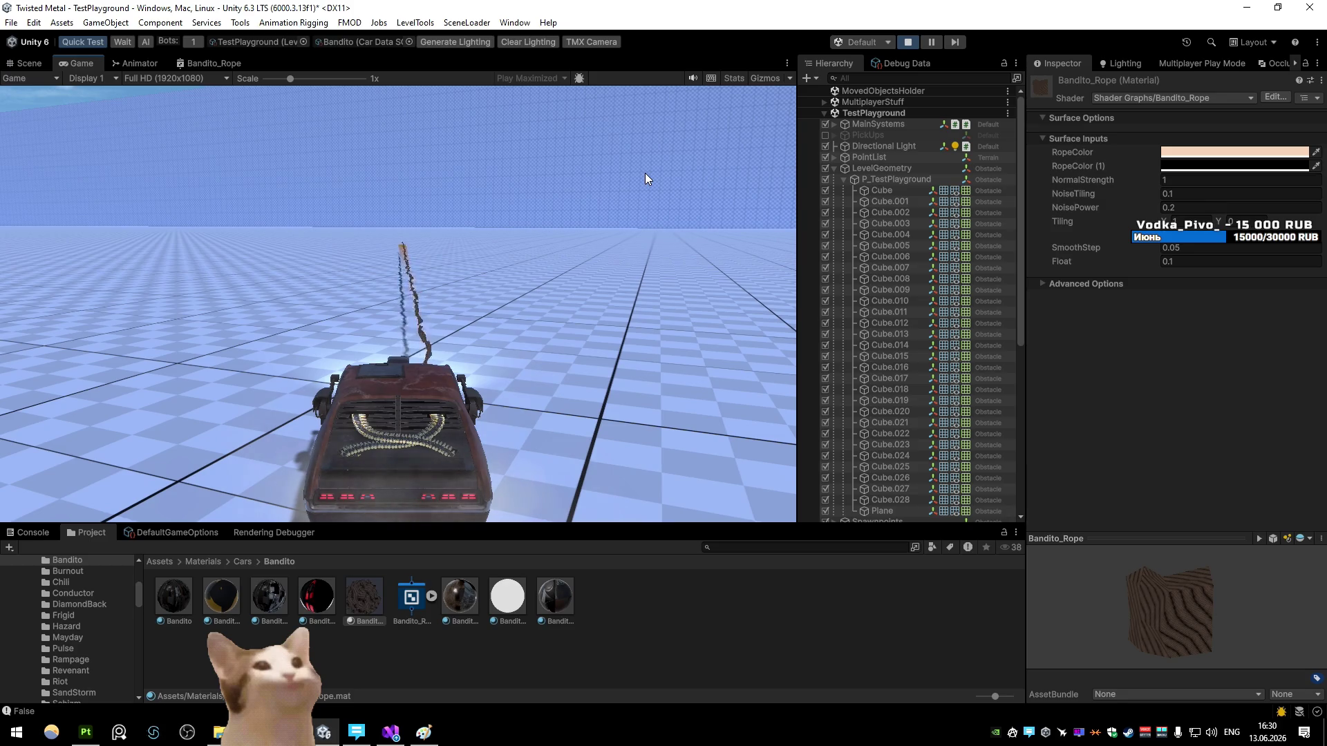
left_click(648, 176)
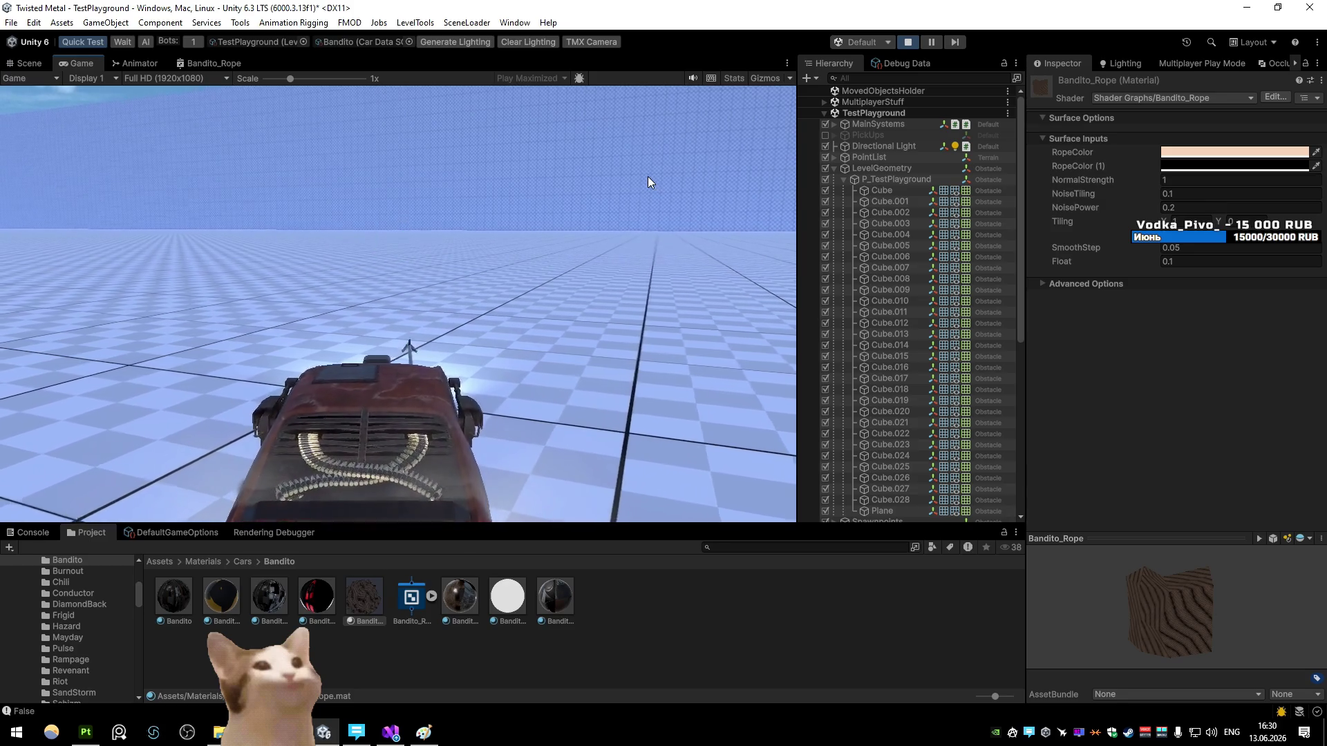
left_click(948, 44)
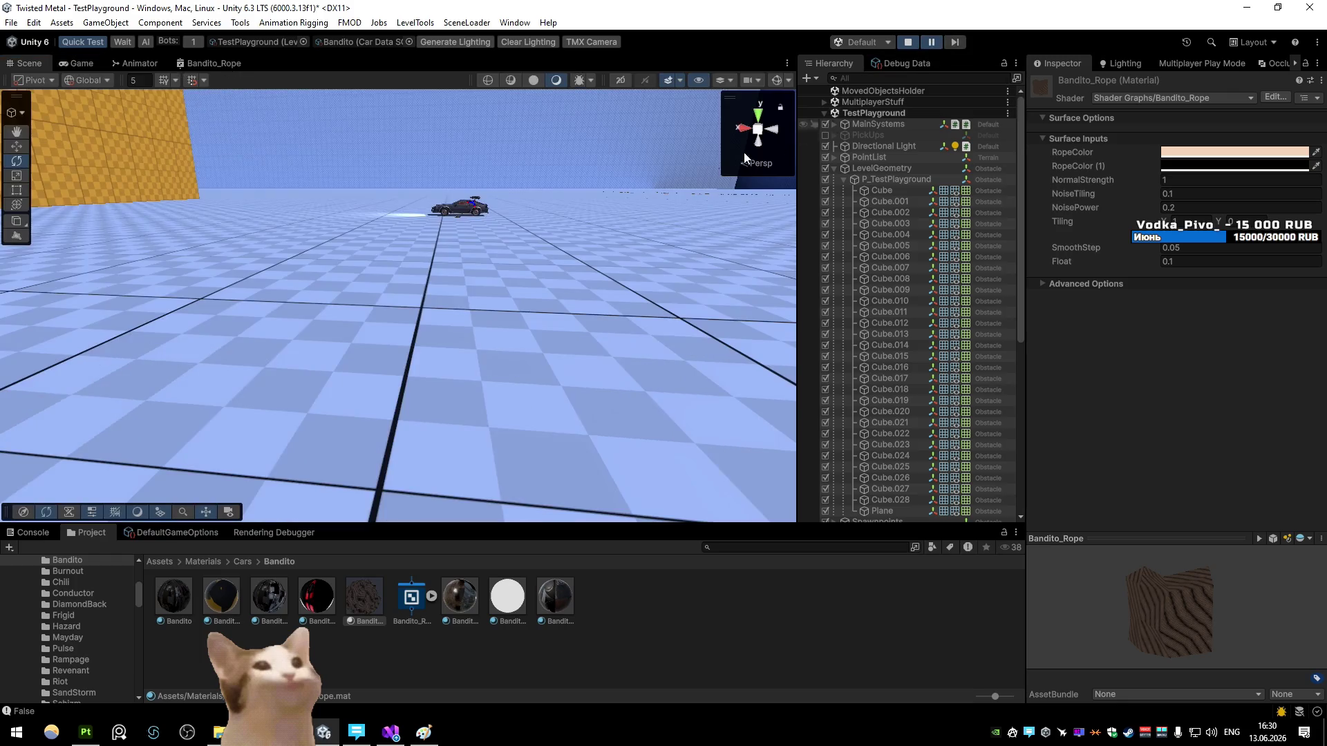
left_click(214, 63)
key("shift+space")
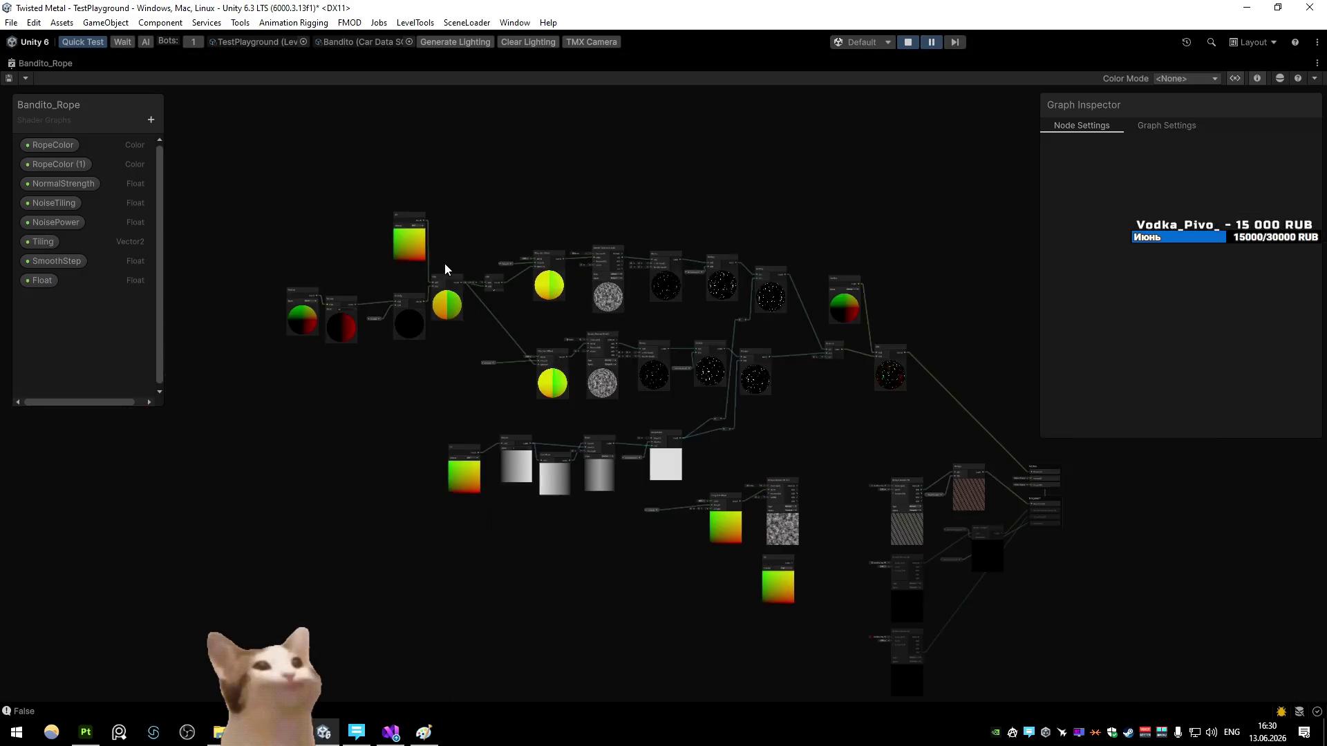
Step: Duplicate the world-position node group and wire its Add output into the lower Tiling And Offset UV
scroll(566, 261, "up", 5)
left_click_drag(568, 261, 501, 255)
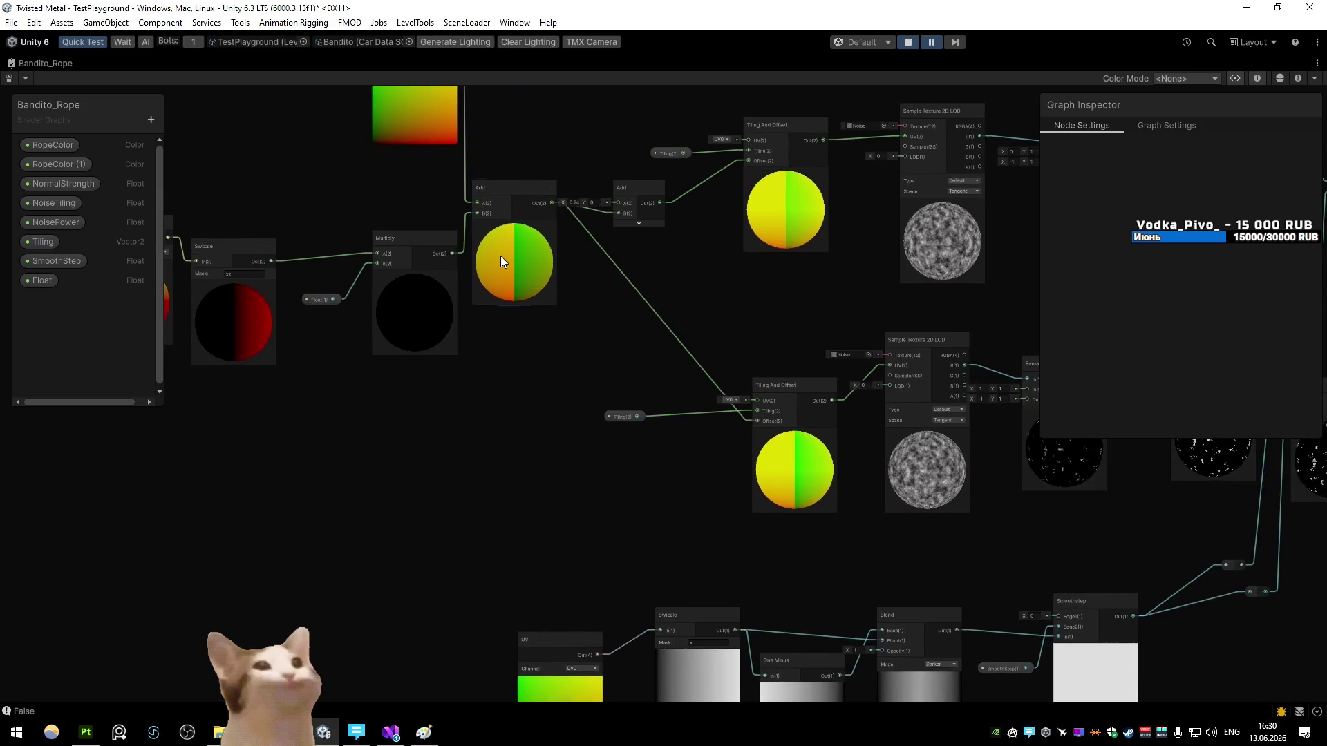
scroll(500, 256, "down", 5)
left_click_drag(315, 185, 516, 309)
scroll(515, 300, "up", 7)
scroll(515, 300, "down", 5)
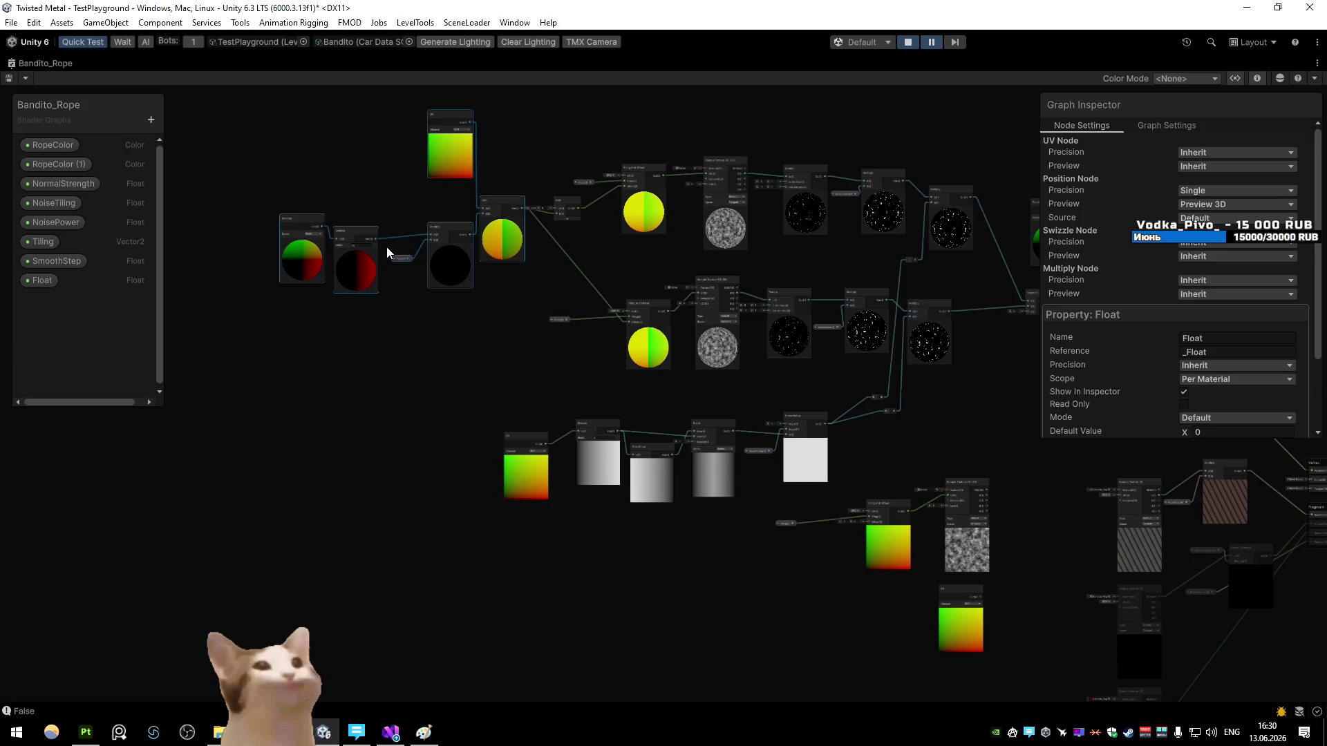
mouse_move(593, 273)
left_mouse_down()
mouse_move(424, 272)
mouse_move(554, 275)
mouse_move(514, 680)
mouse_move(588, 592)
left_mouse_up()
key("ctrl+d")
scroll(604, 590, "up", 3)
scroll(604, 590, "down", 2)
mouse_move(482, 629)
left_mouse_down()
mouse_move(791, 470)
mouse_move(807, 442)
left_mouse_up()
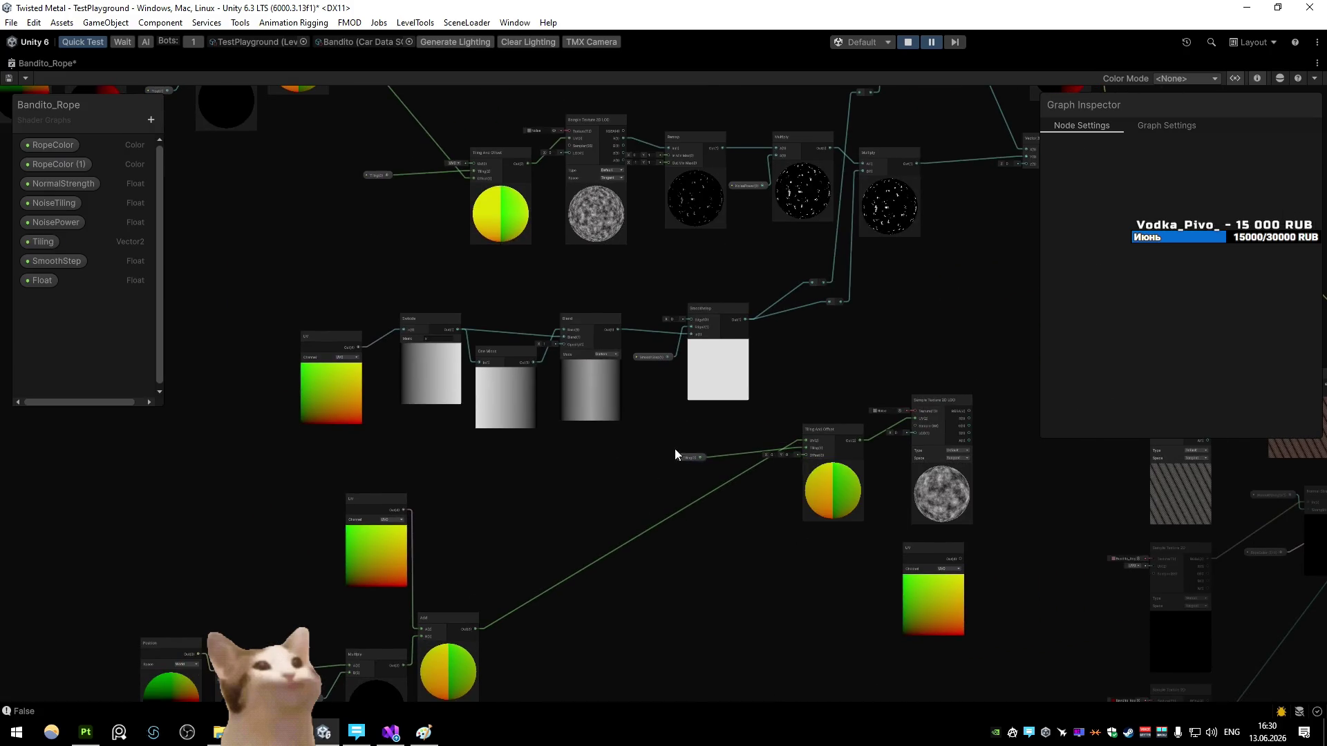
Step: Check the rope in the scene, then wire the noise sample's R output onward and save
double_click(23, 61)
mouse_move(345, 276)
left_mouse_down()
mouse_move(404, 387)
mouse_move(421, 356)
left_mouse_up()
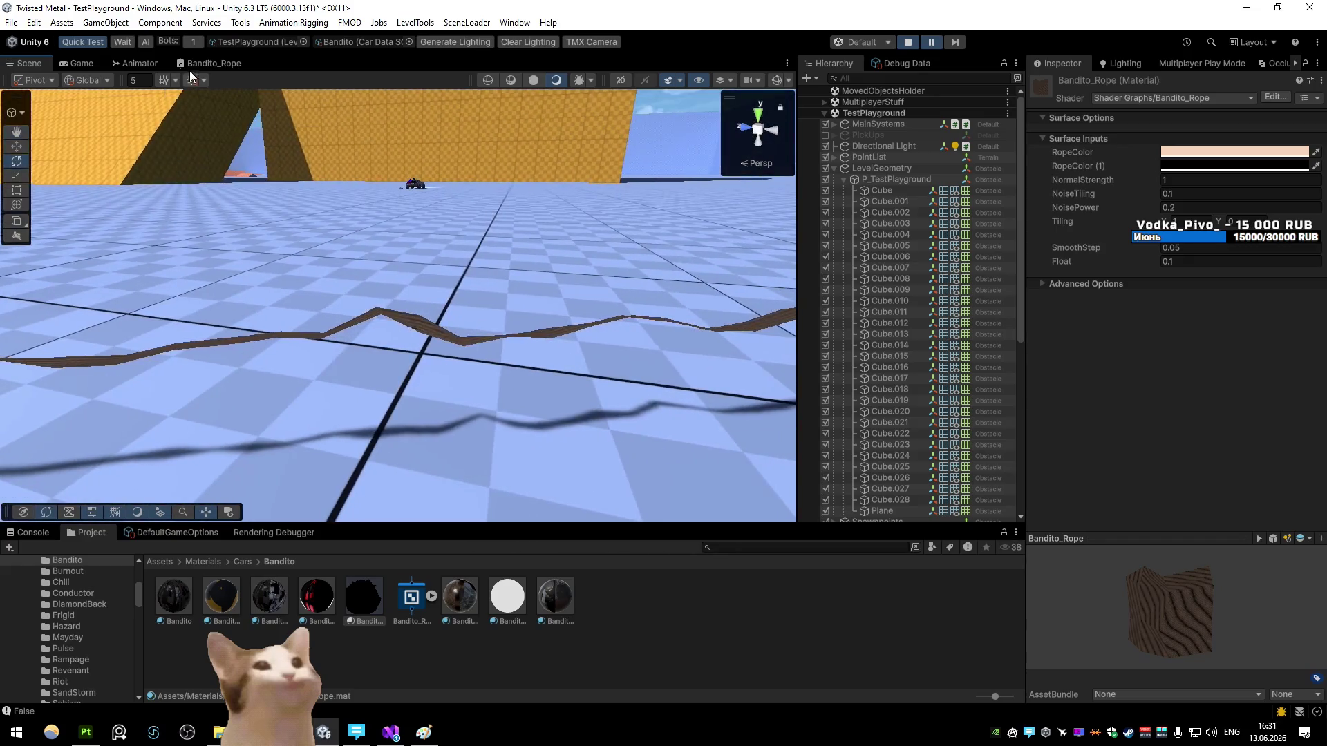
double_click(214, 63)
scroll(662, 415, "up", 3)
scroll(465, 399, "down", 2)
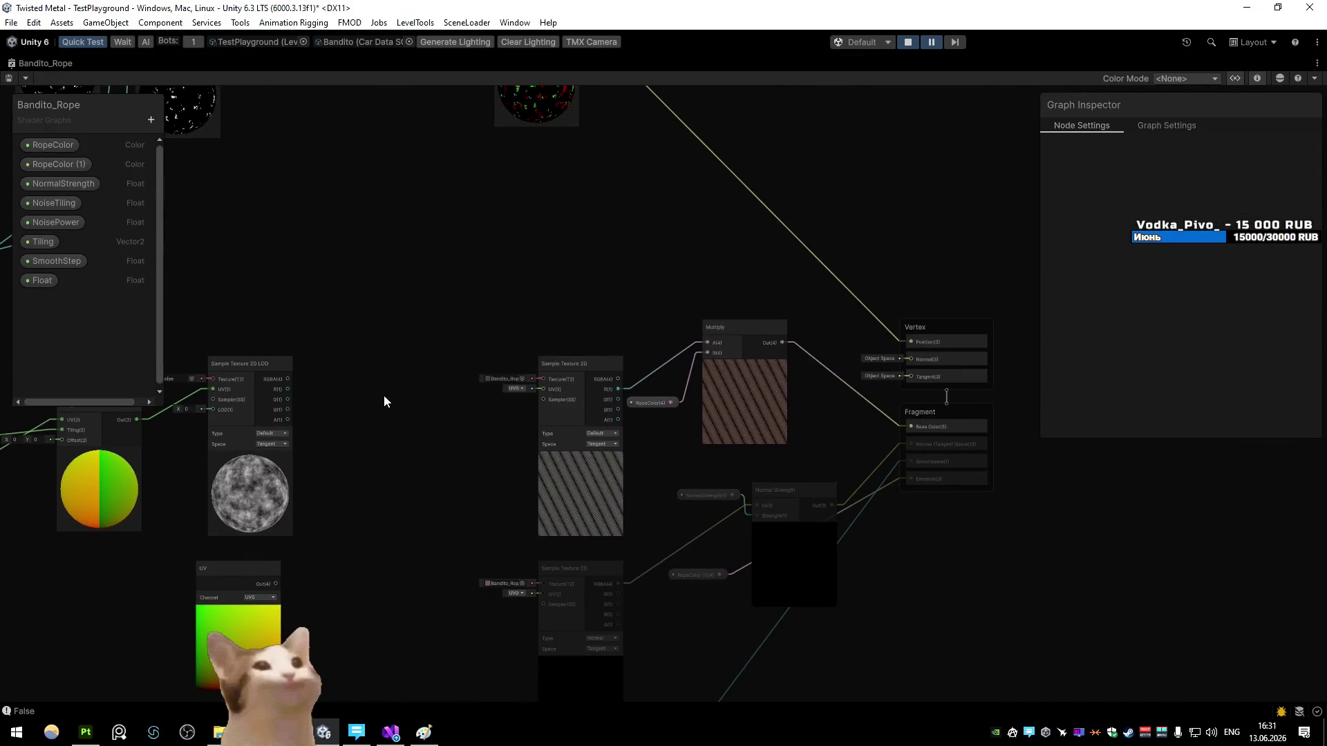
left_click_drag(288, 389, 898, 428)
left_click(9, 77)
double_click(21, 63)
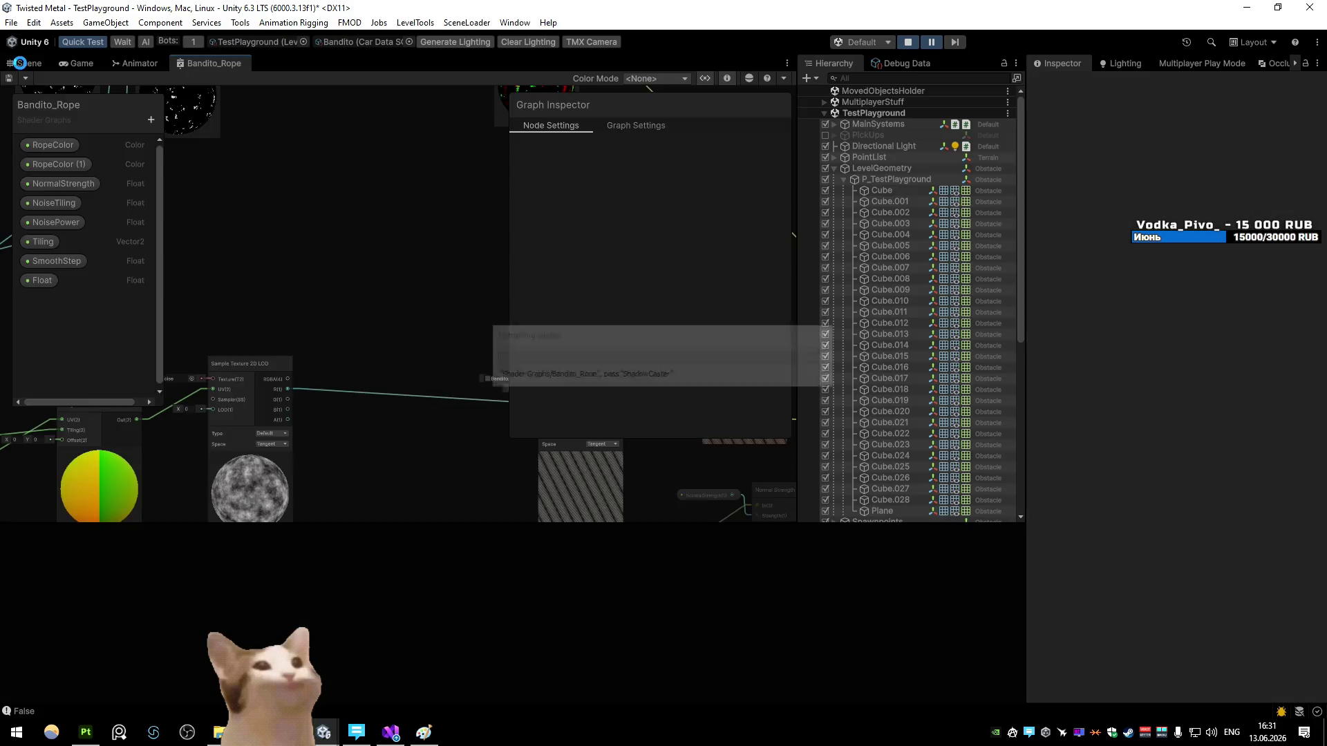
left_click(20, 63)
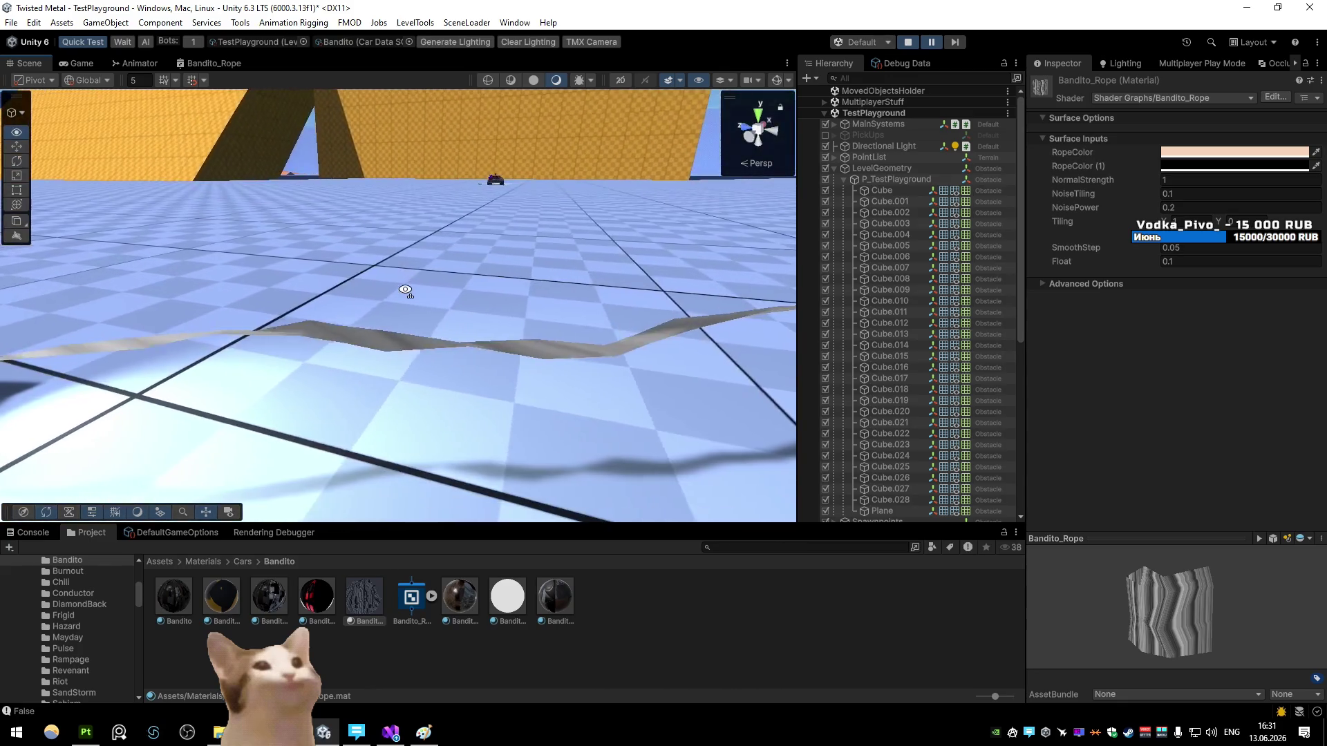
Step: Orbit the scene around the rope and set the material's Tiling X to 0.1
left_click_drag(406, 290, 408, 290)
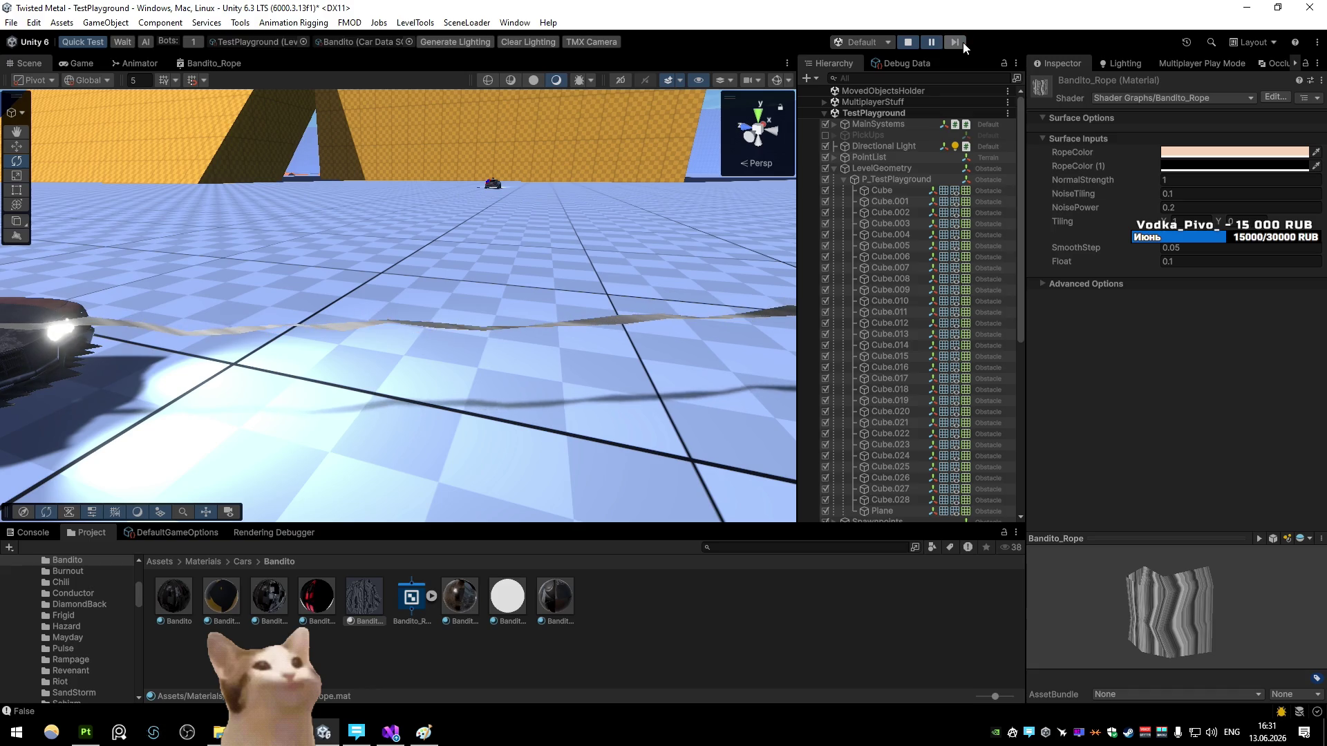
left_click_drag(498, 211, 534, 212)
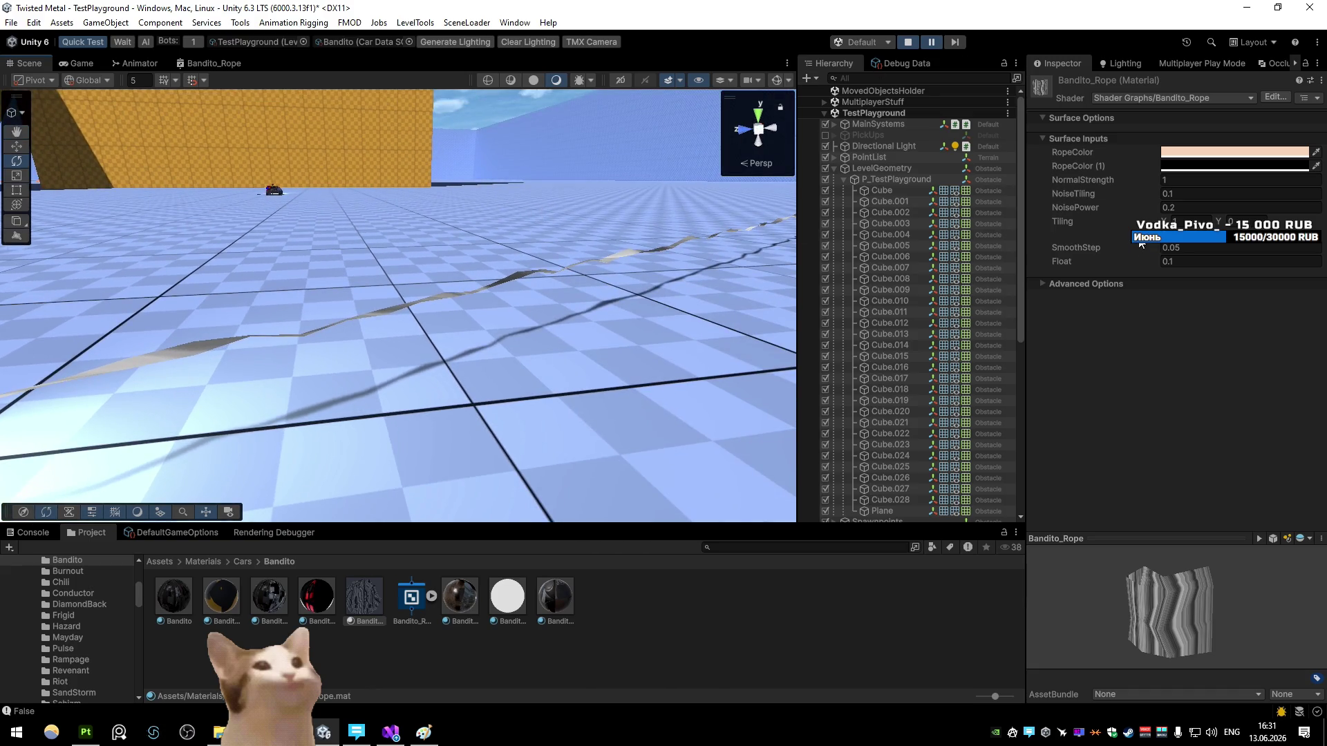
type("0.1")
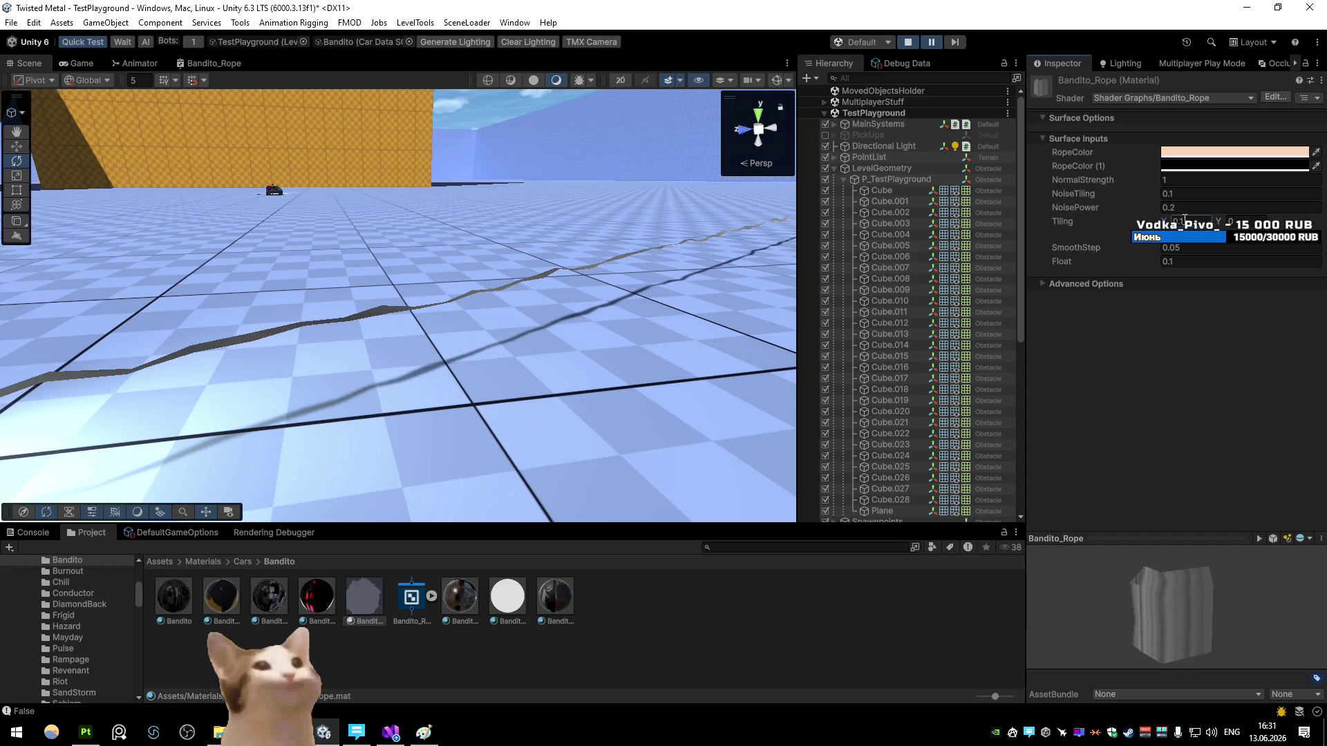
left_click(979, 24)
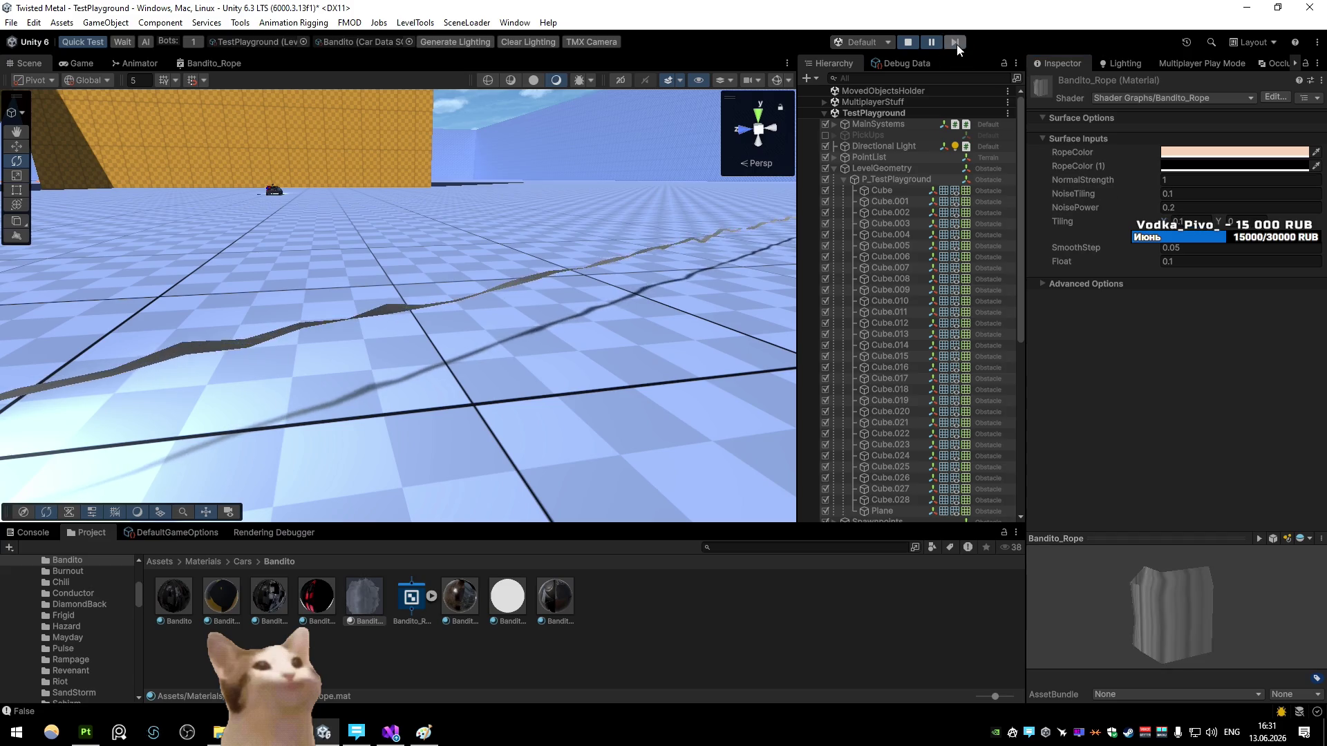
Step: Change NoisePower to 0.25 and resume the paused game
key("Tab")
key("Tab")
type("1")
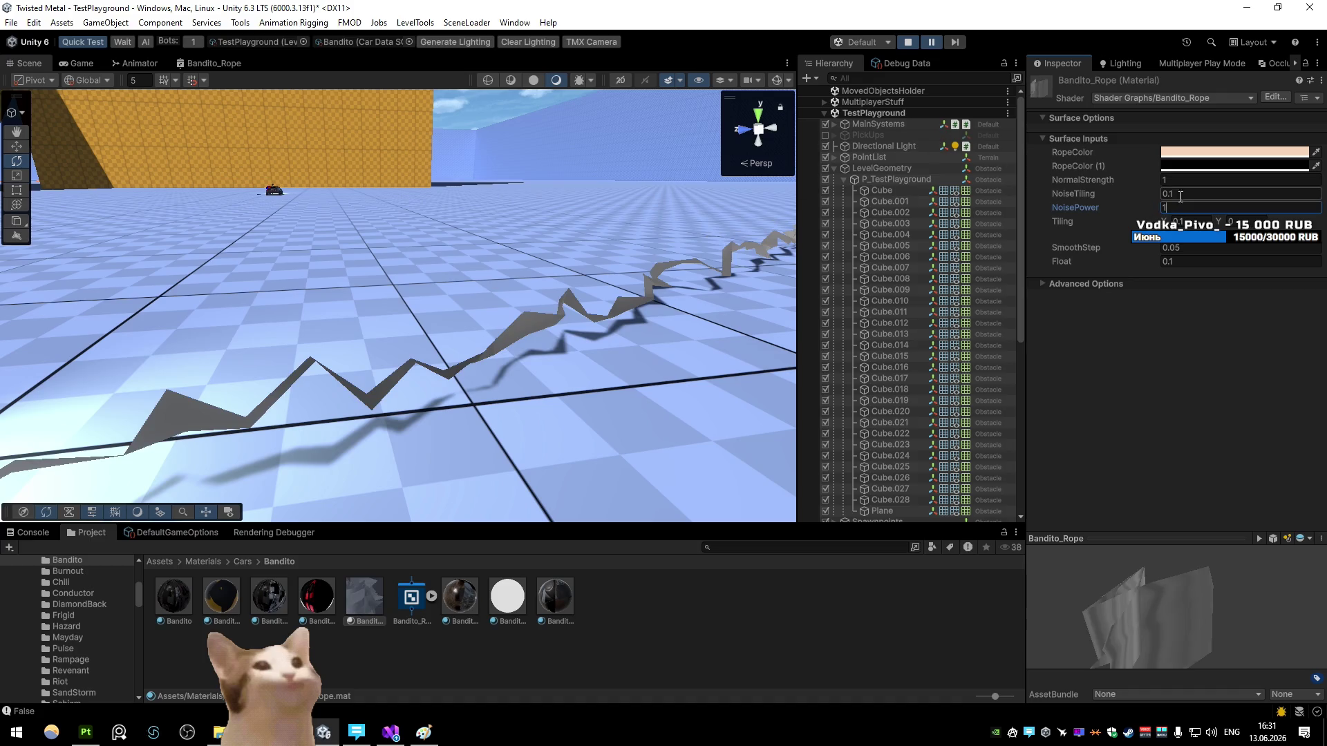
type("0.5")
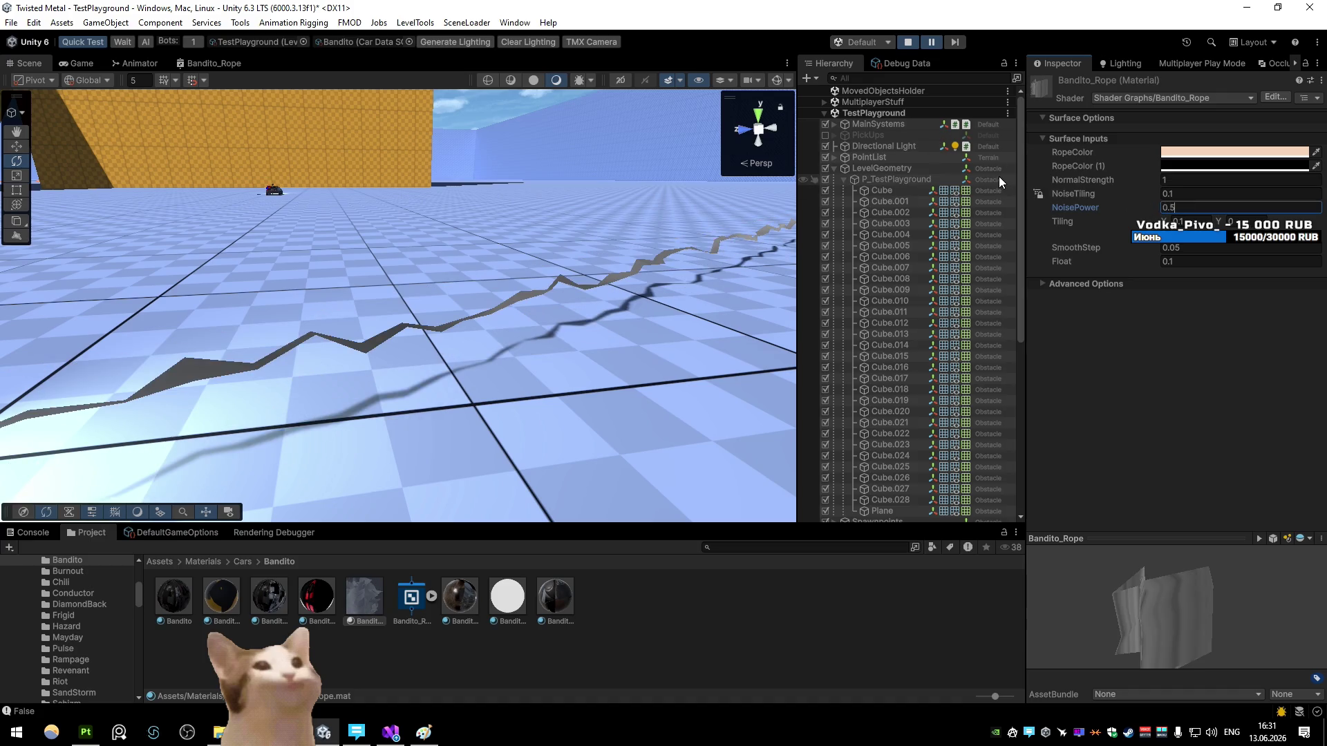
key("BackSpace")
type("25")
key("Return")
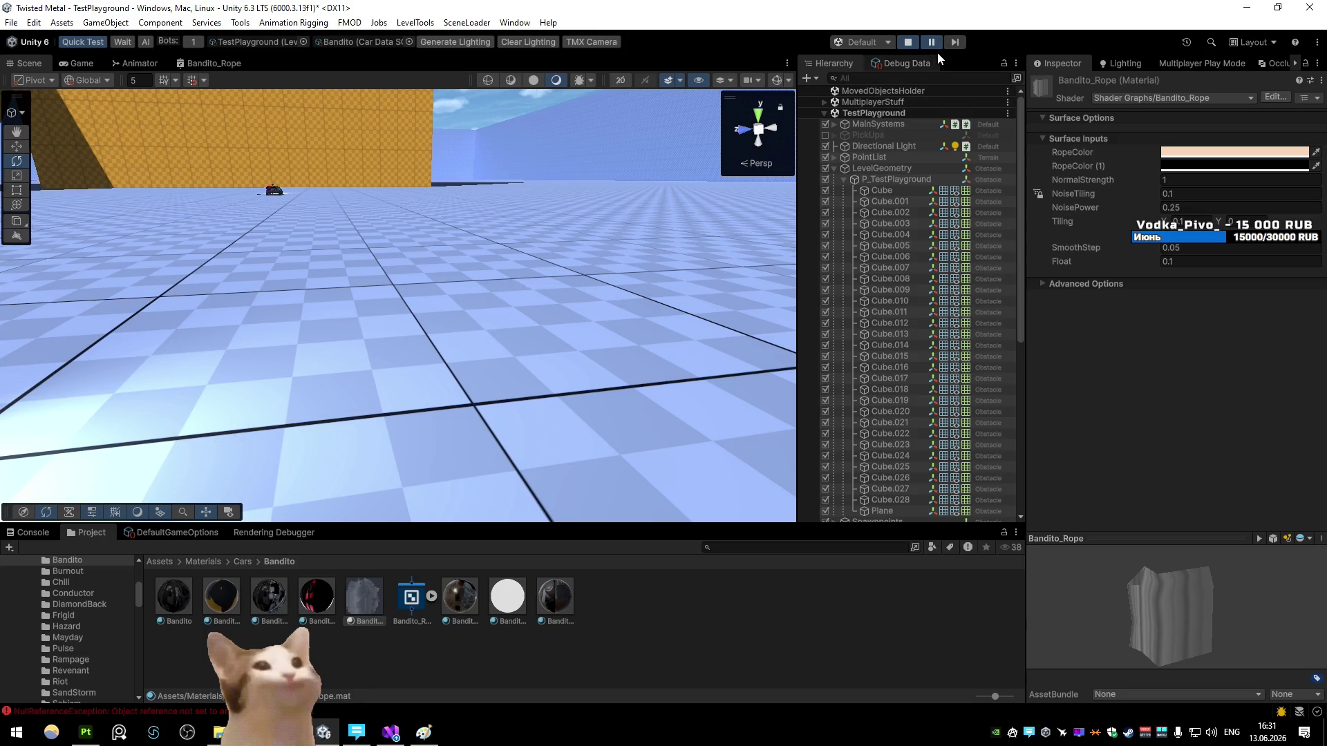
key("ctrl+shift+p")
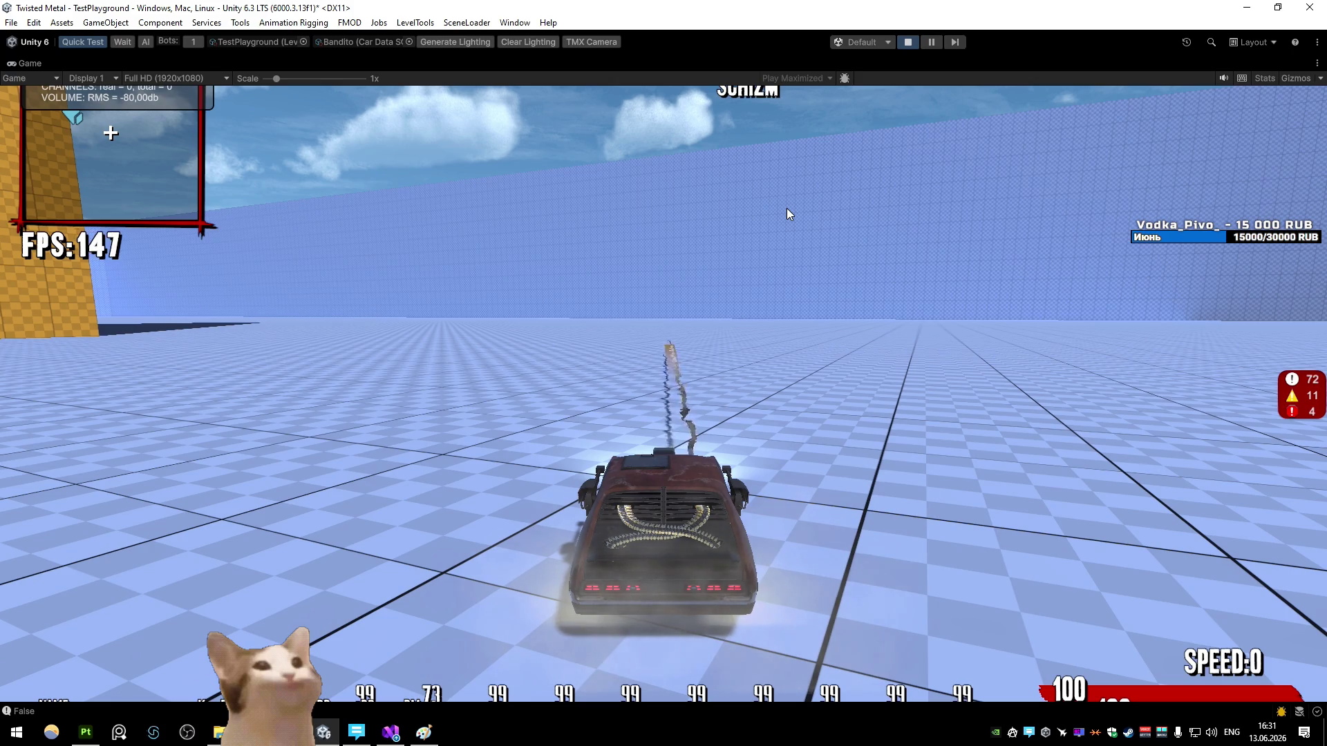
Step: Fire a test rope, un-maximize the Game view, and set Tiling X to 0.05
left_click(762, 221)
right_click(85, 58)
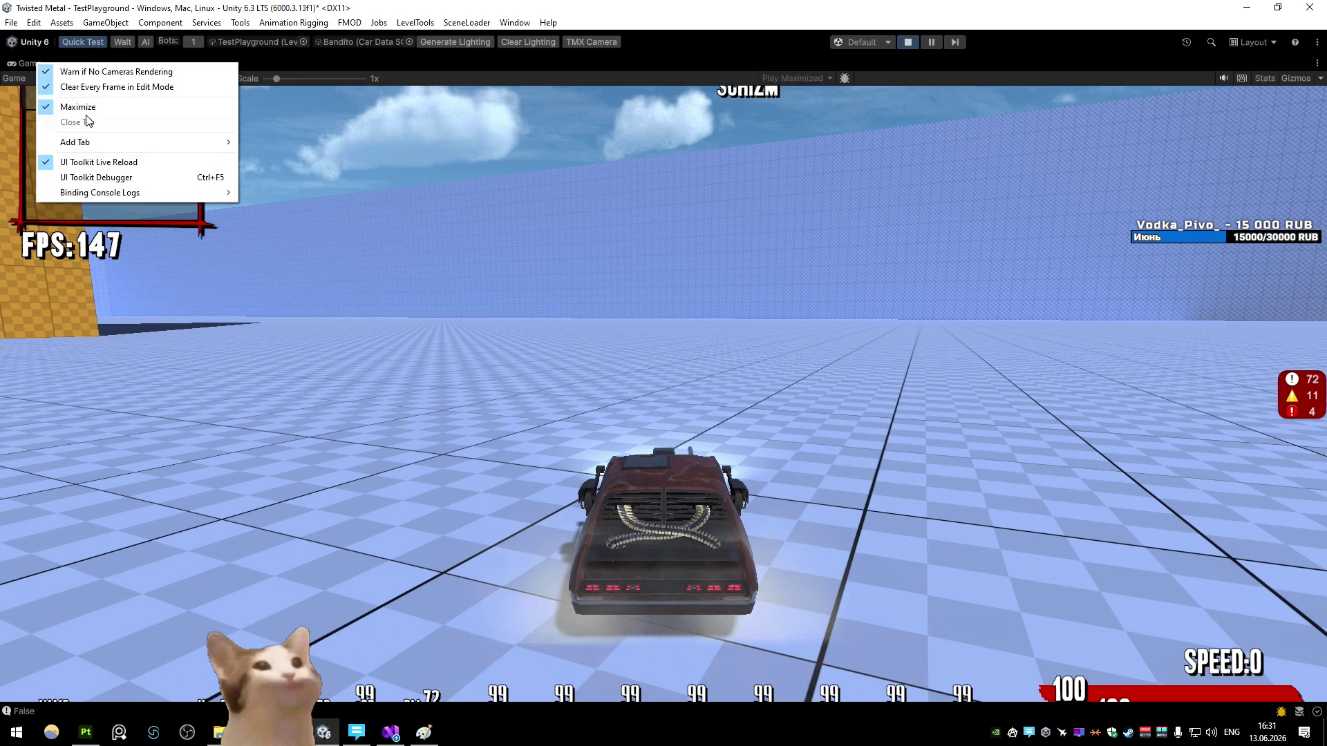
left_click(83, 101)
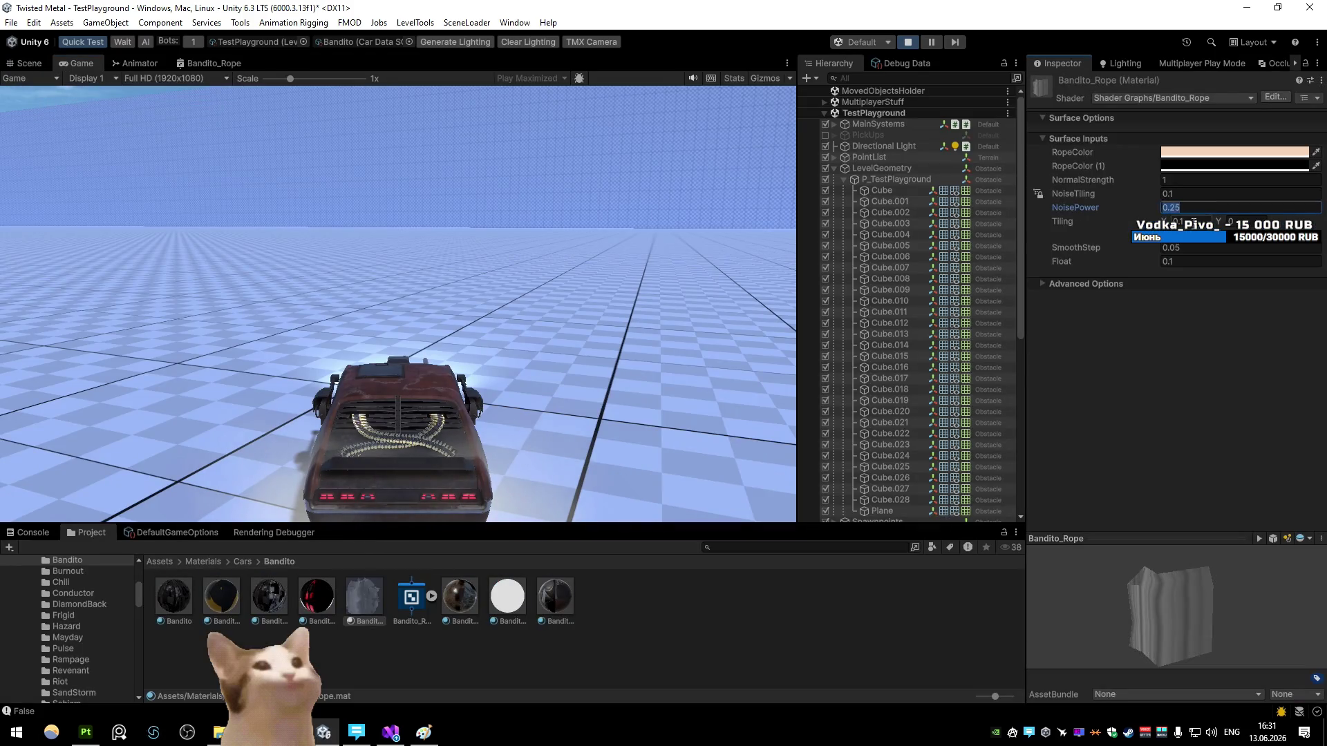
type("0.05")
key("Return")
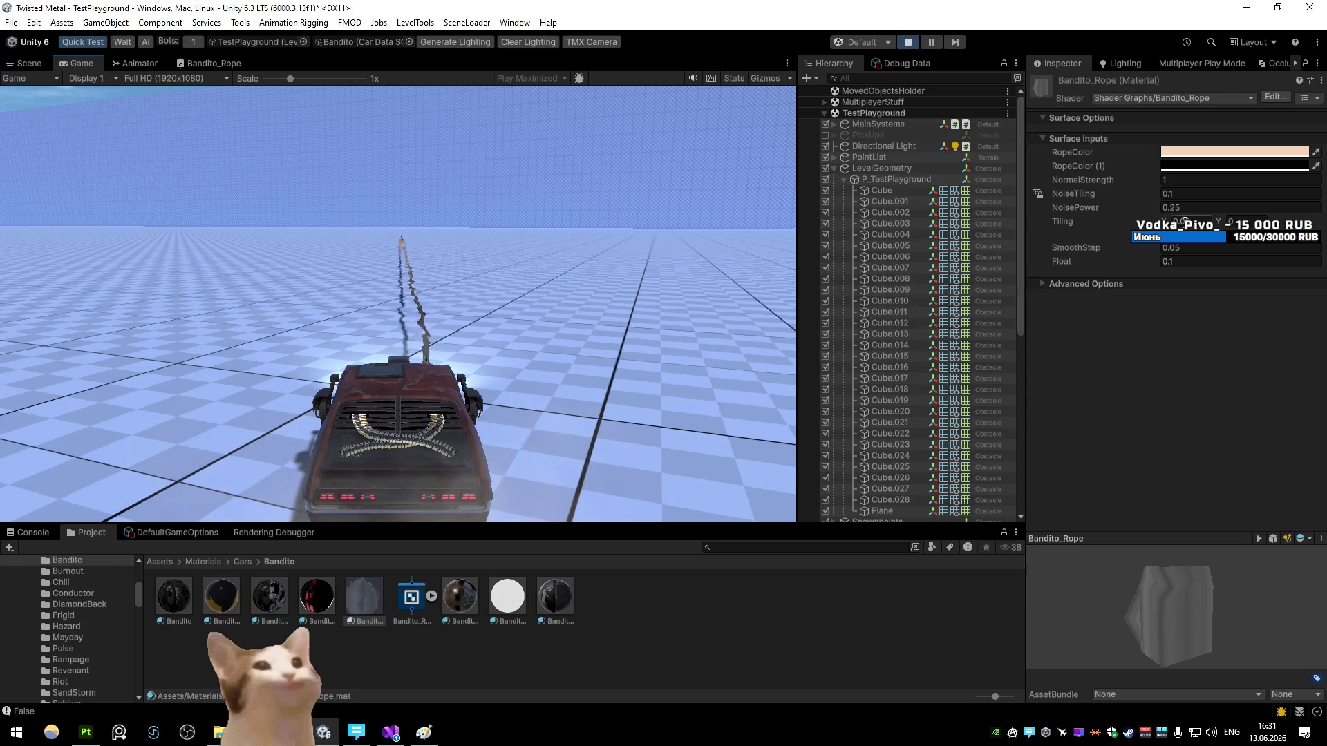
Step: Drop the Bandito_Rope material's Float to 0.01 and test-fire the rope in the Game view
left_click(629, 182)
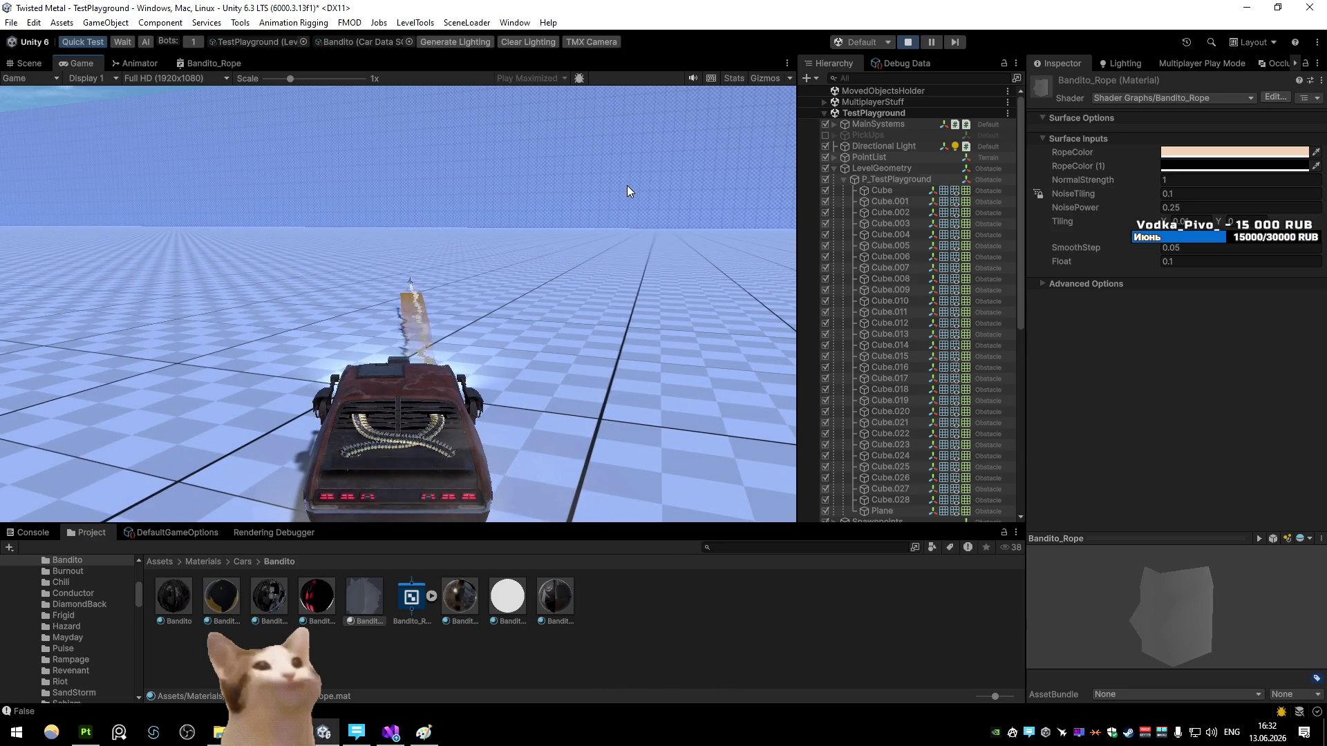
left_click(1203, 262)
type("0.01")
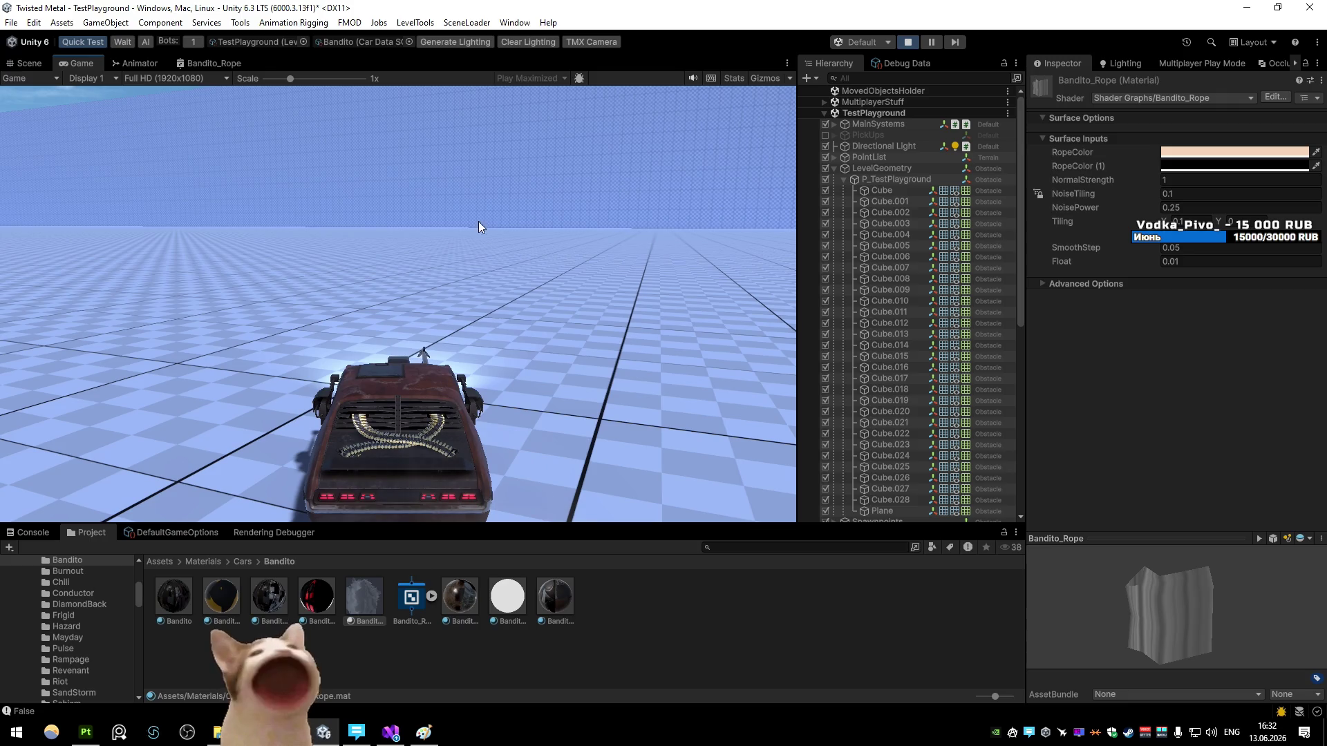
left_click(582, 218)
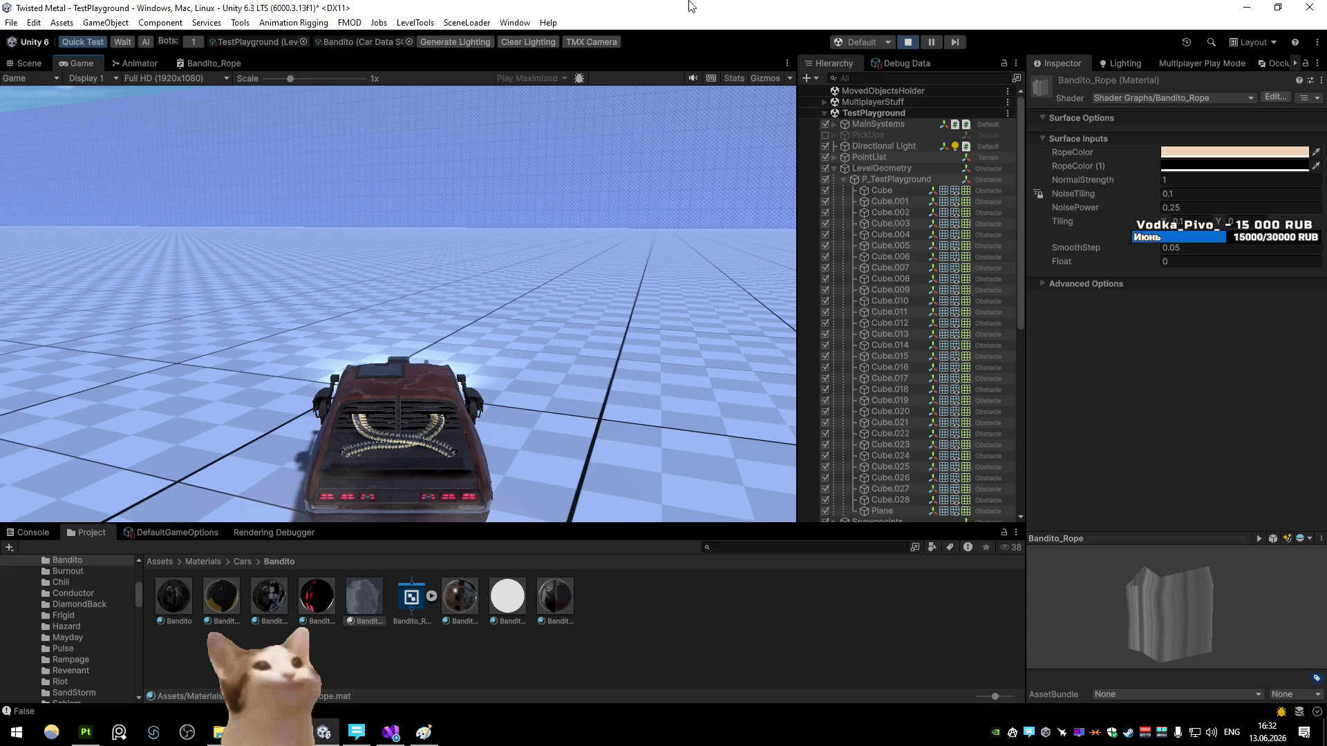
Step: Fire the rope several more times, adjusting the Float value between shots
left_click(568, 187)
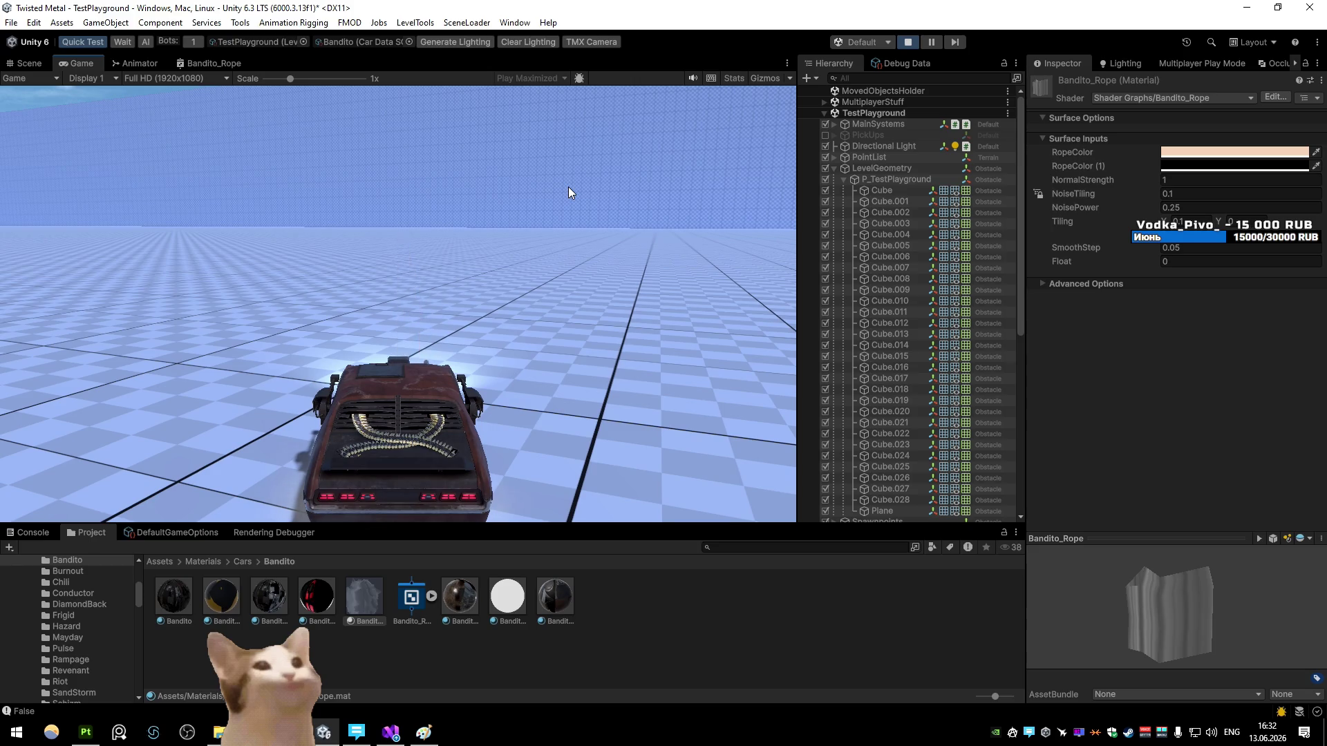
left_click(483, 206)
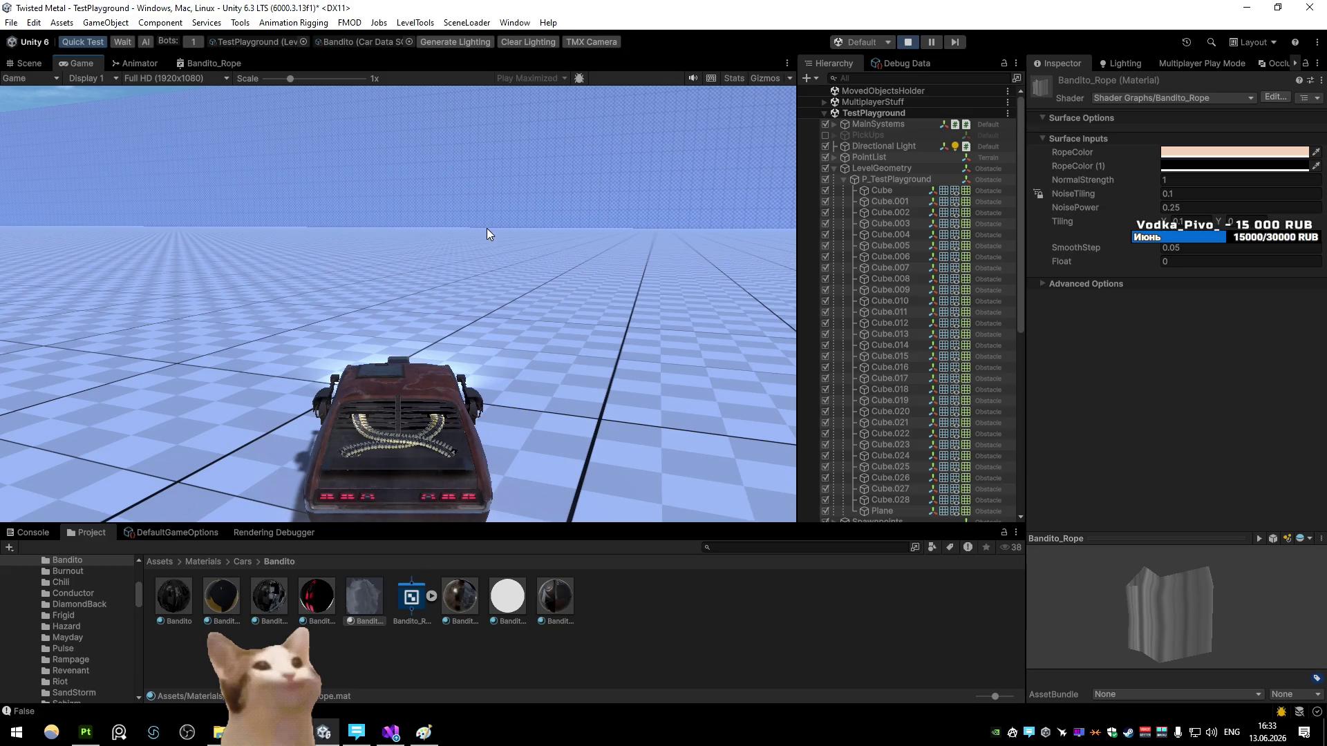
left_click(1041, 196)
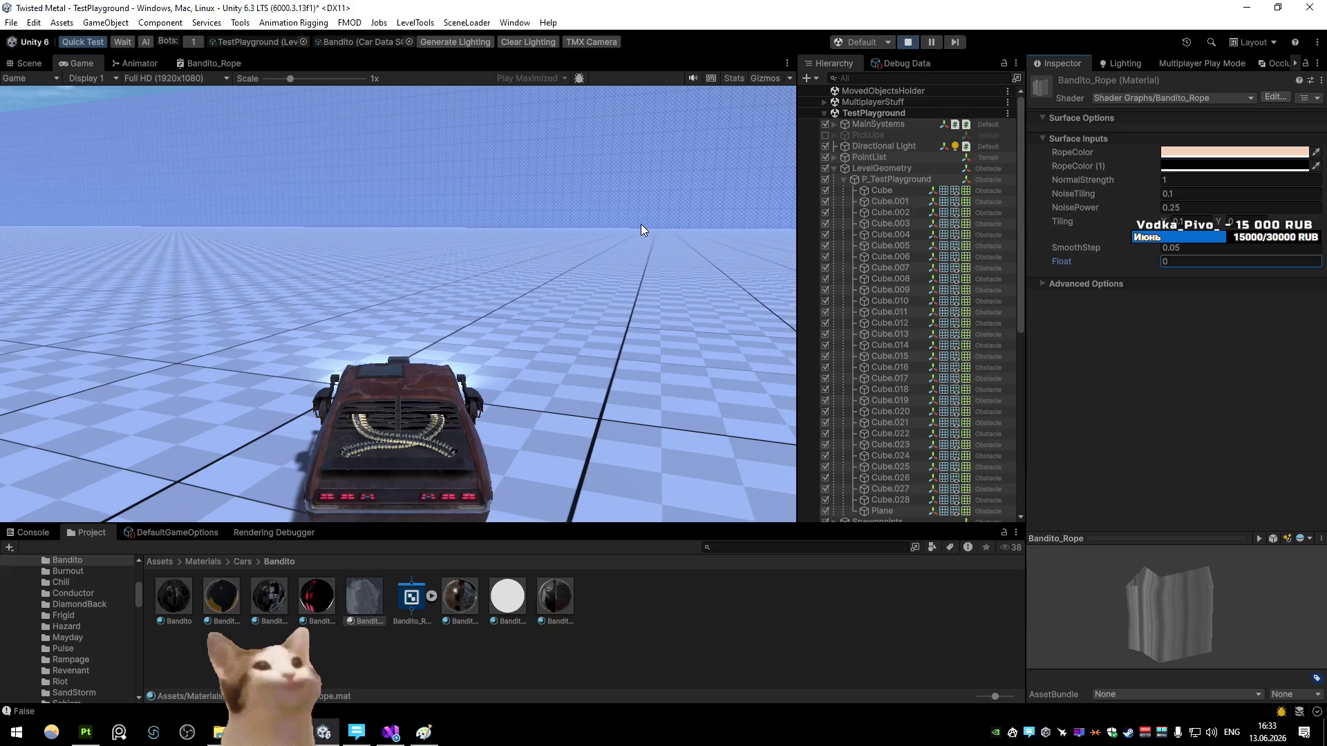
left_click(271, 170)
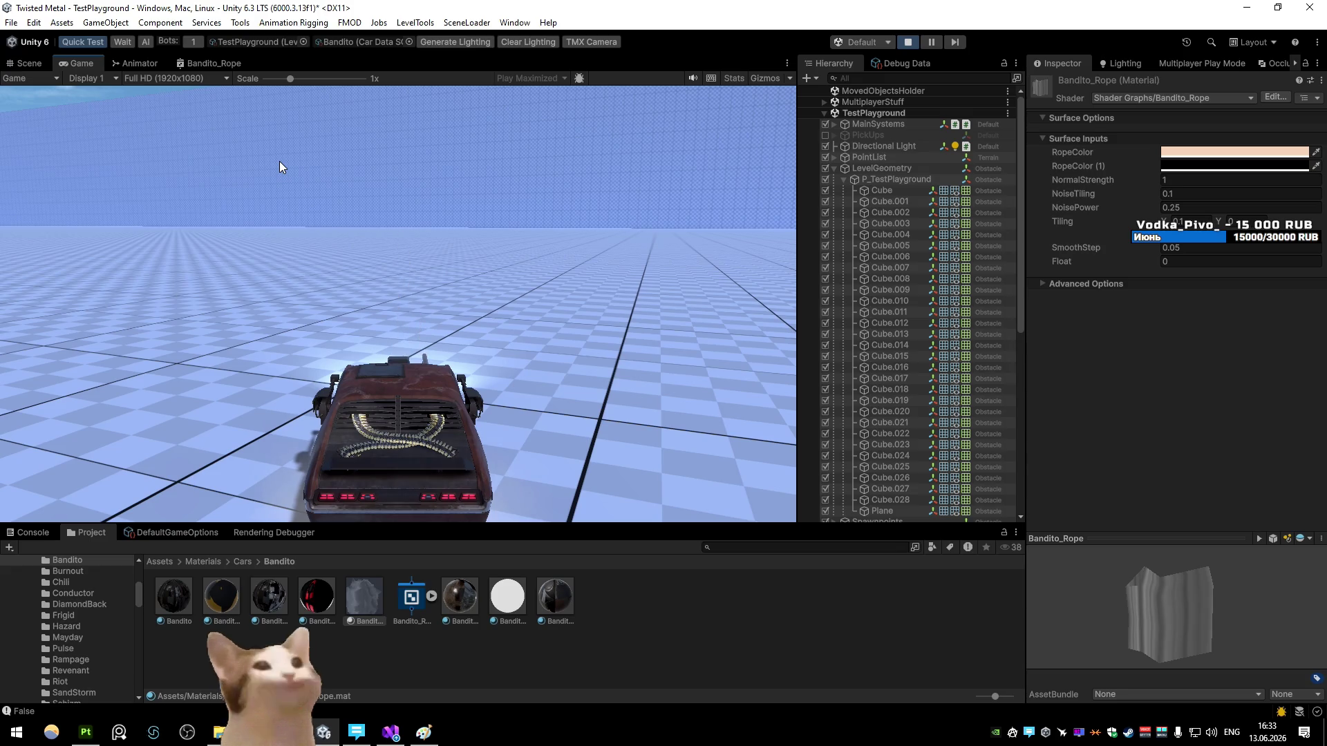
Step: Check DeepSeek's world-UV answer, then open the Bandito_Rope shader graph maximized
key("alt+Tab")
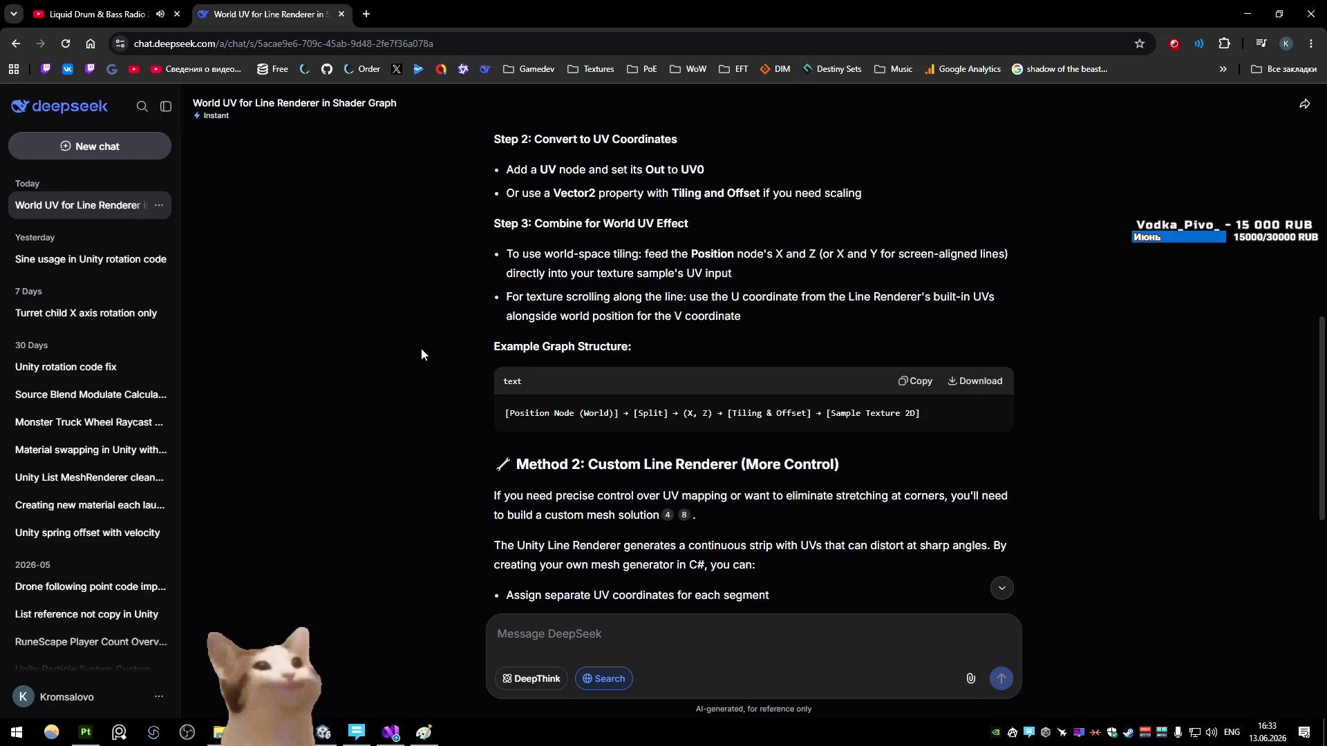
left_click(1248, 14)
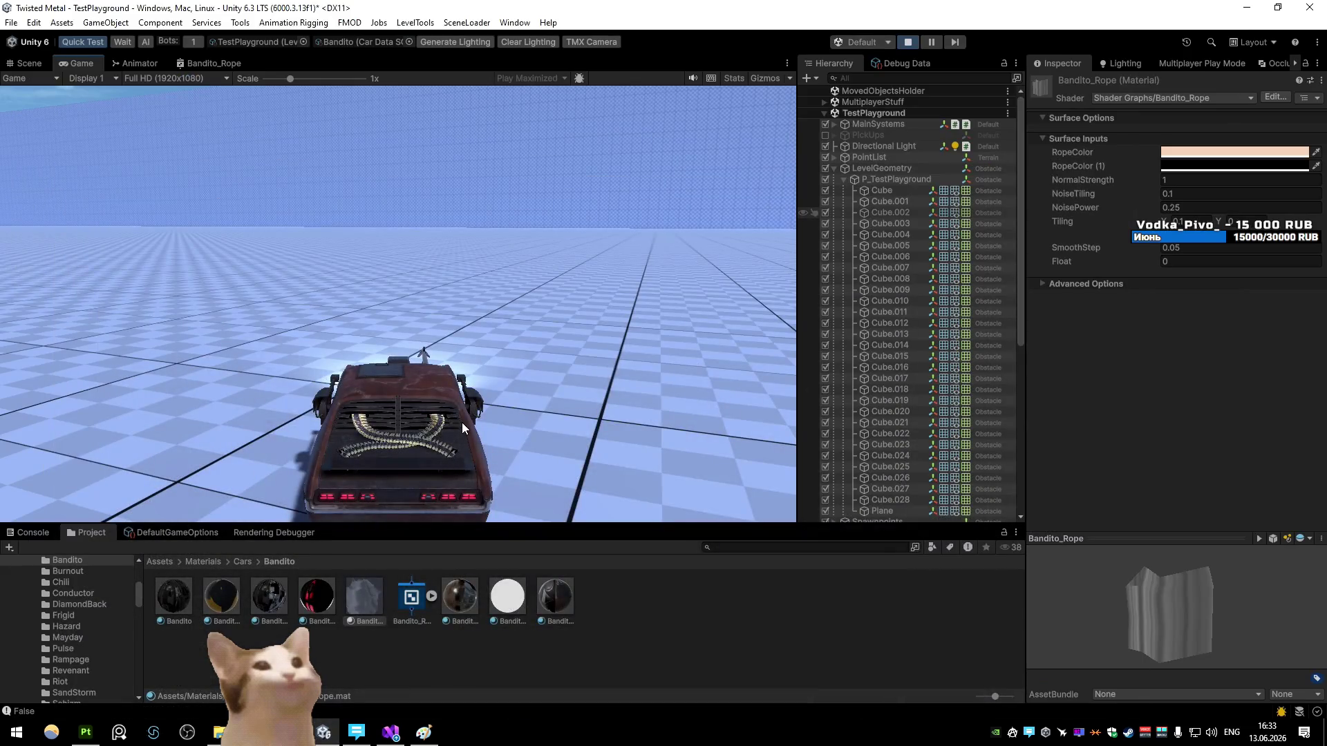
left_click(210, 61)
key("shift+space")
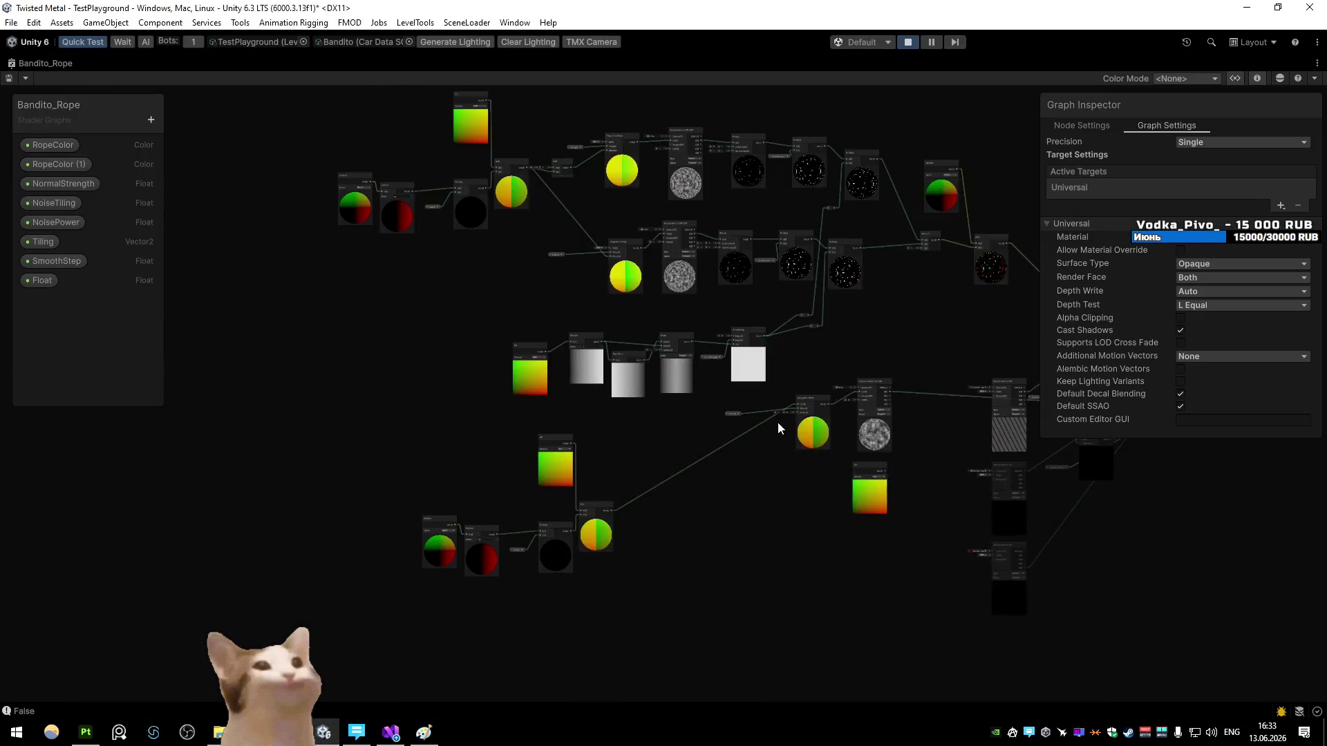
Step: Box-select and delete the old UV, Position, Swizzle, Multiply and Add nodes
scroll(691, 449, "up", 3)
mouse_move(563, 445)
left_mouse_down()
mouse_move(436, 516)
mouse_move(384, 507)
mouse_move(445, 532)
left_mouse_up()
scroll(445, 532, "down", 3)
left_click_drag(361, 266, 530, 536)
key("Delete")
Step: Delete the leftover Add node, save the graph, and return to the Game view
scroll(611, 430, "up", 3)
left_click(656, 322)
key("Delete")
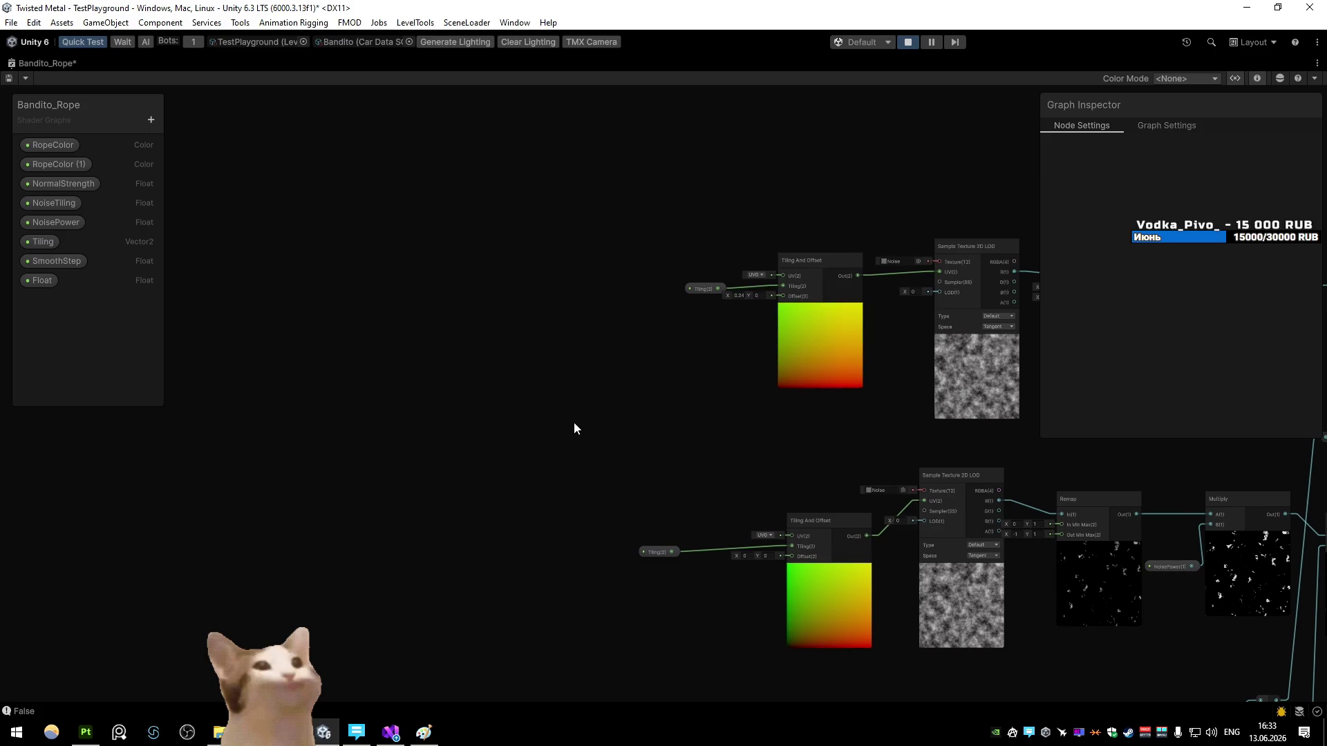
left_click_drag(543, 408, 627, 325)
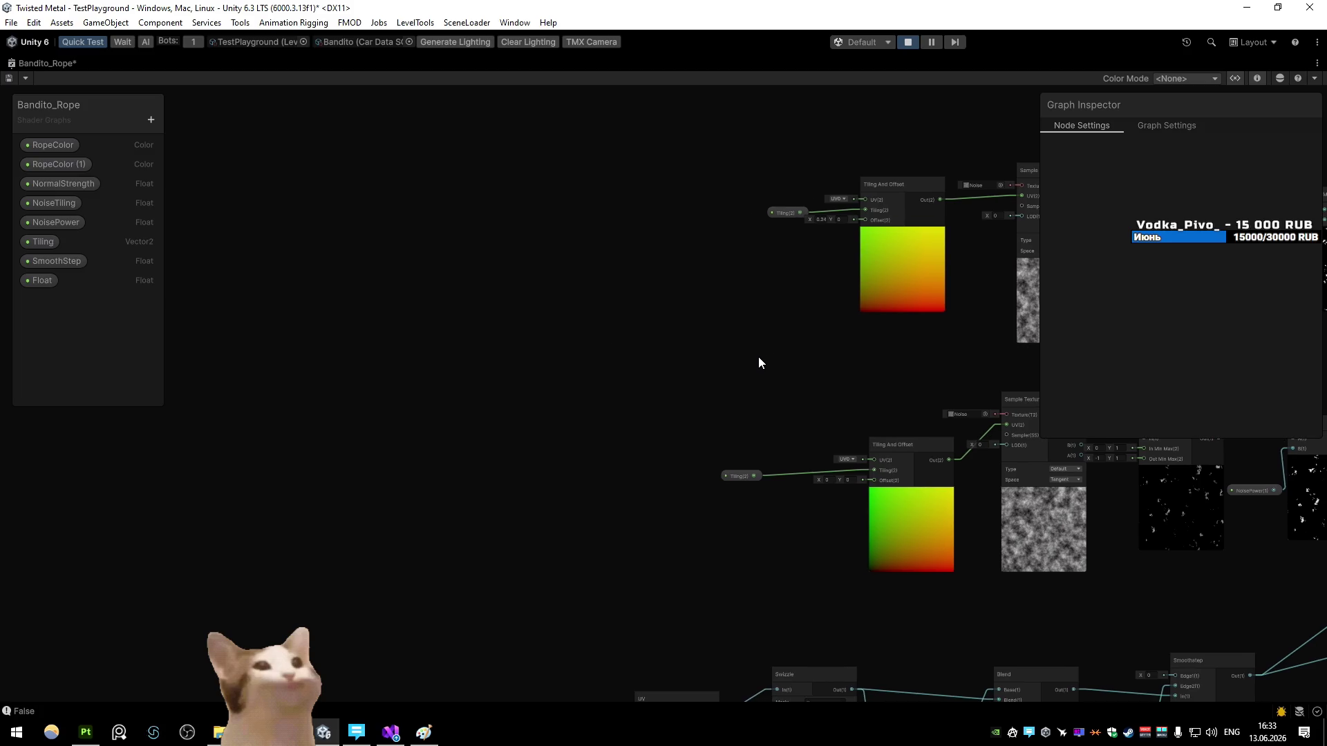
double_click(38, 65)
left_click(67, 64)
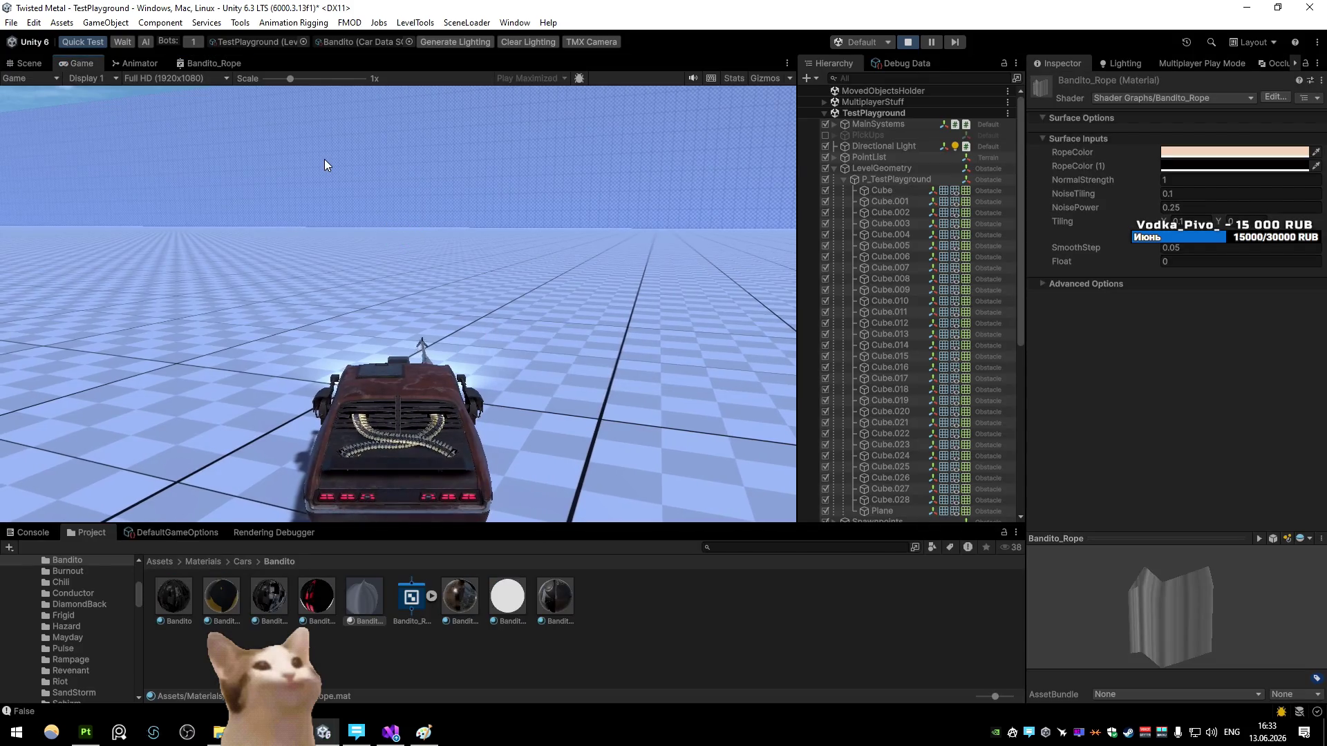
Step: Set NoisePower to 1 and test the rope in the game
left_click(1192, 207)
type("1")
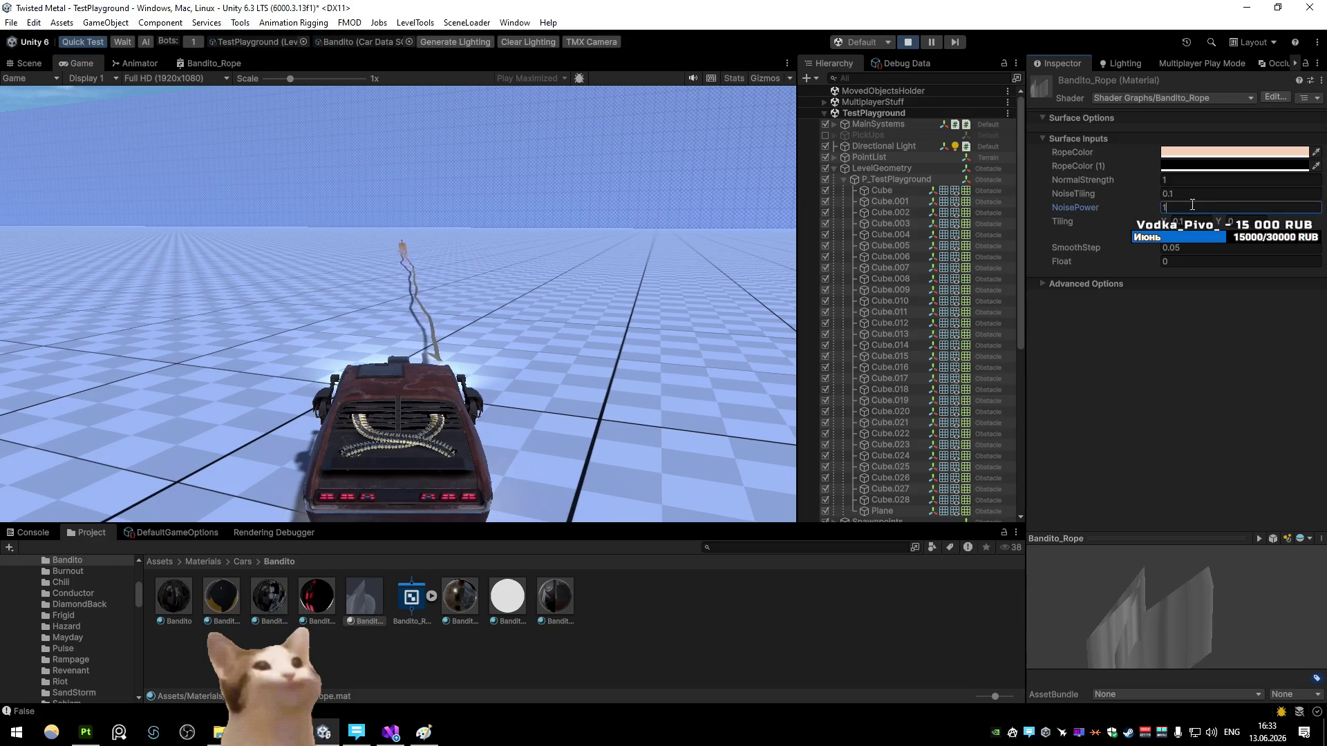
left_click(588, 192)
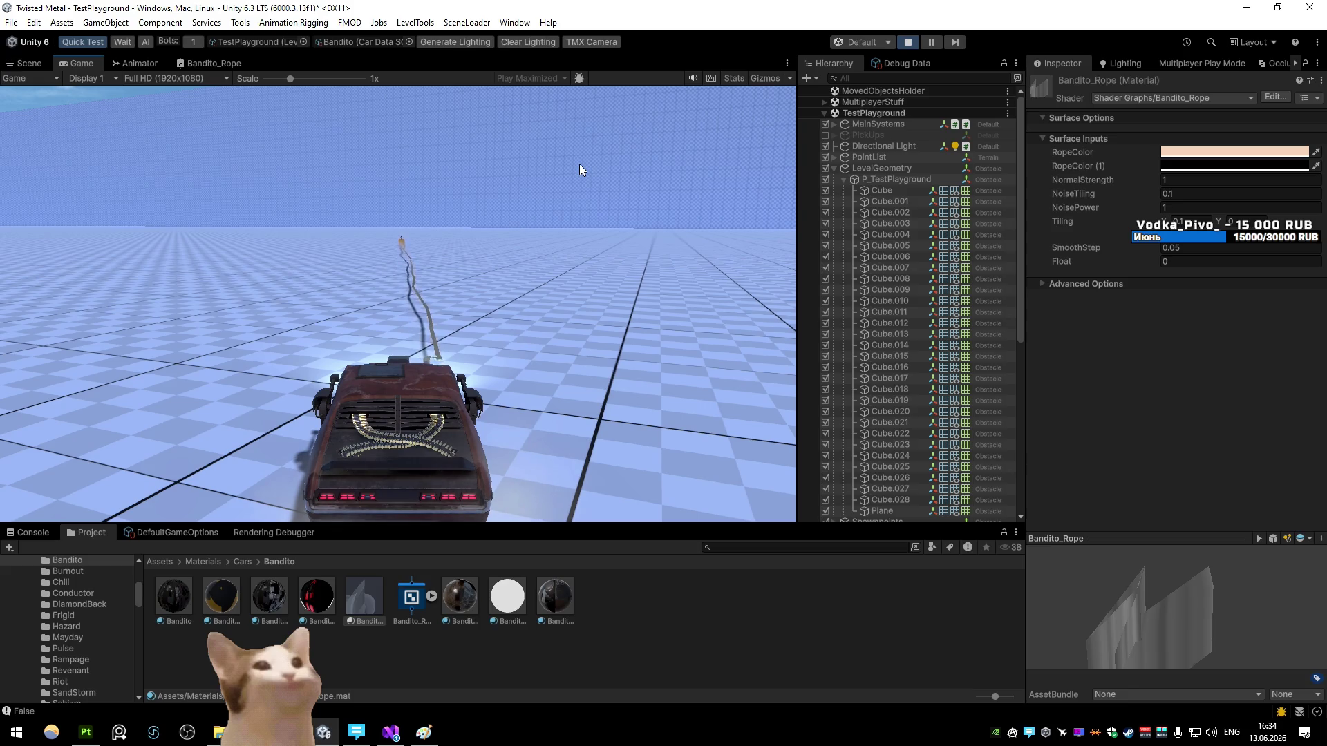
Step: Set NoisePower to 0.5 and reopen the Bandito_Rope shader graph full-window
left_click(1172, 207)
type("0")
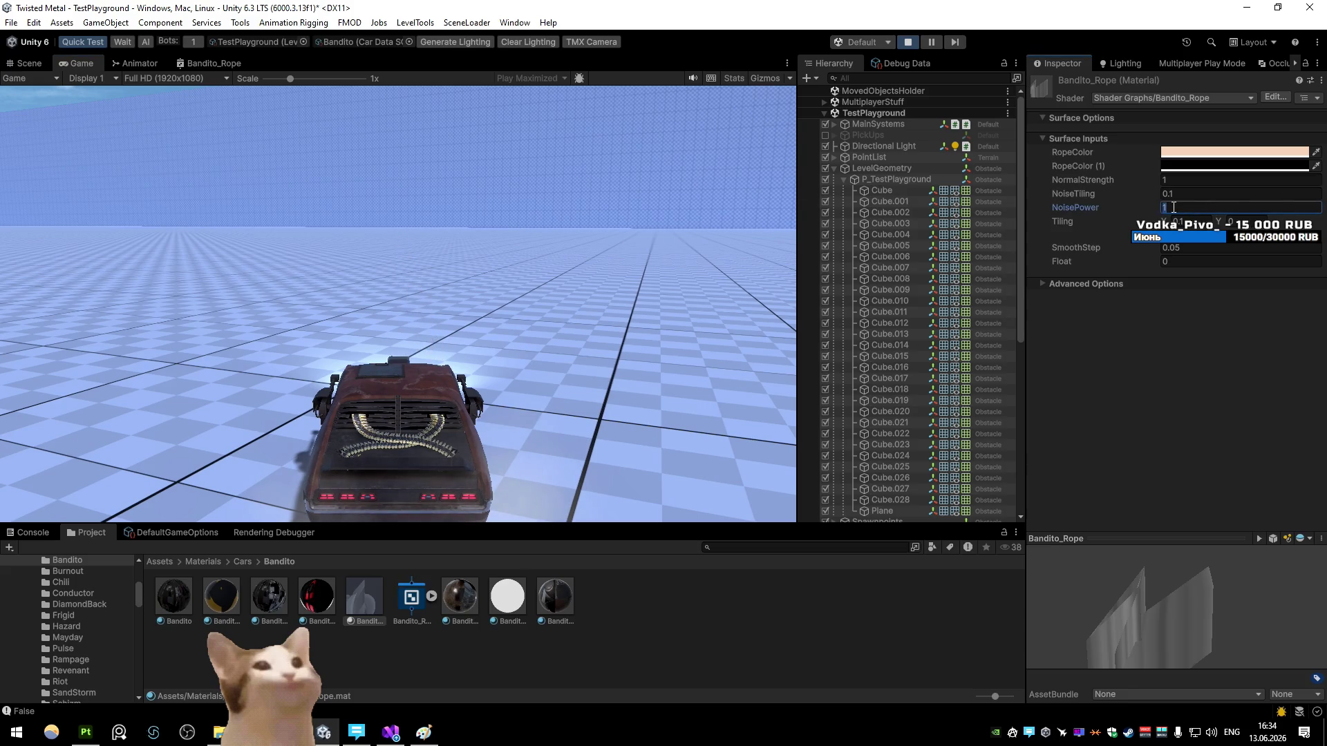
type(".5")
key("Return")
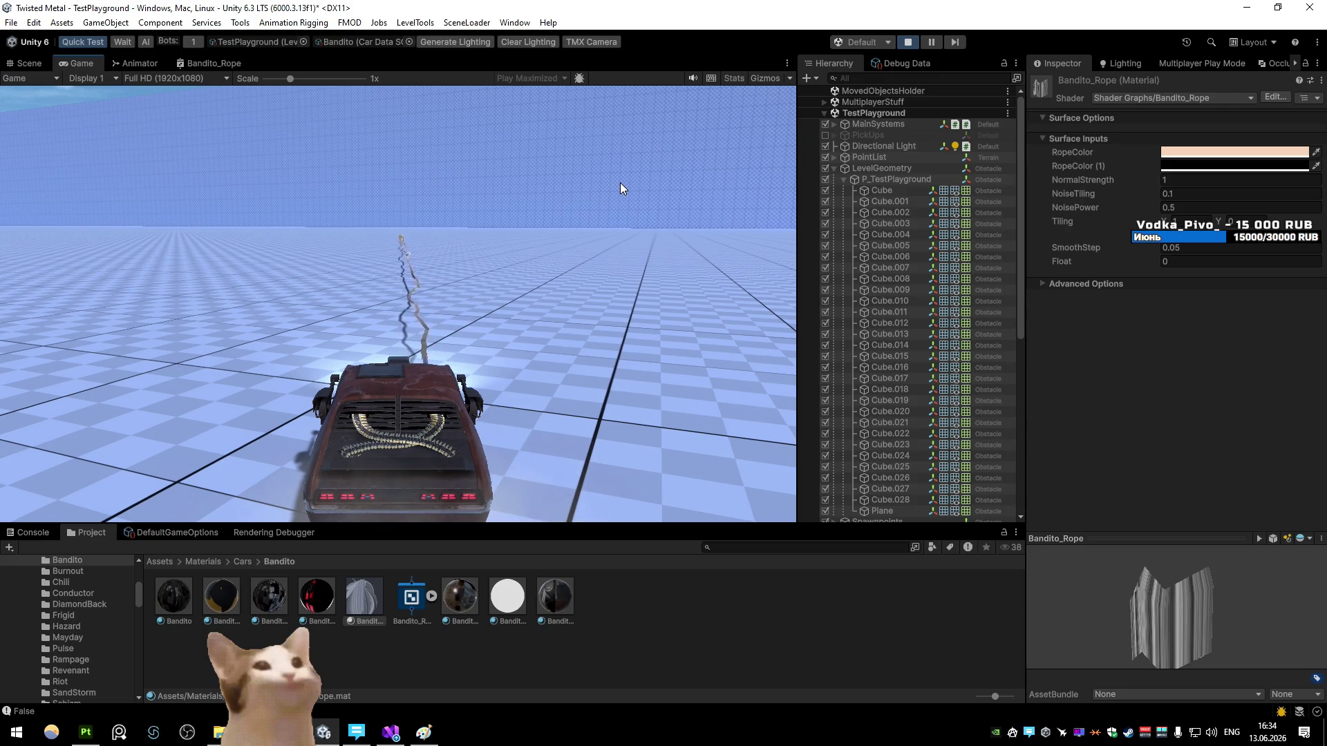
double_click(216, 62)
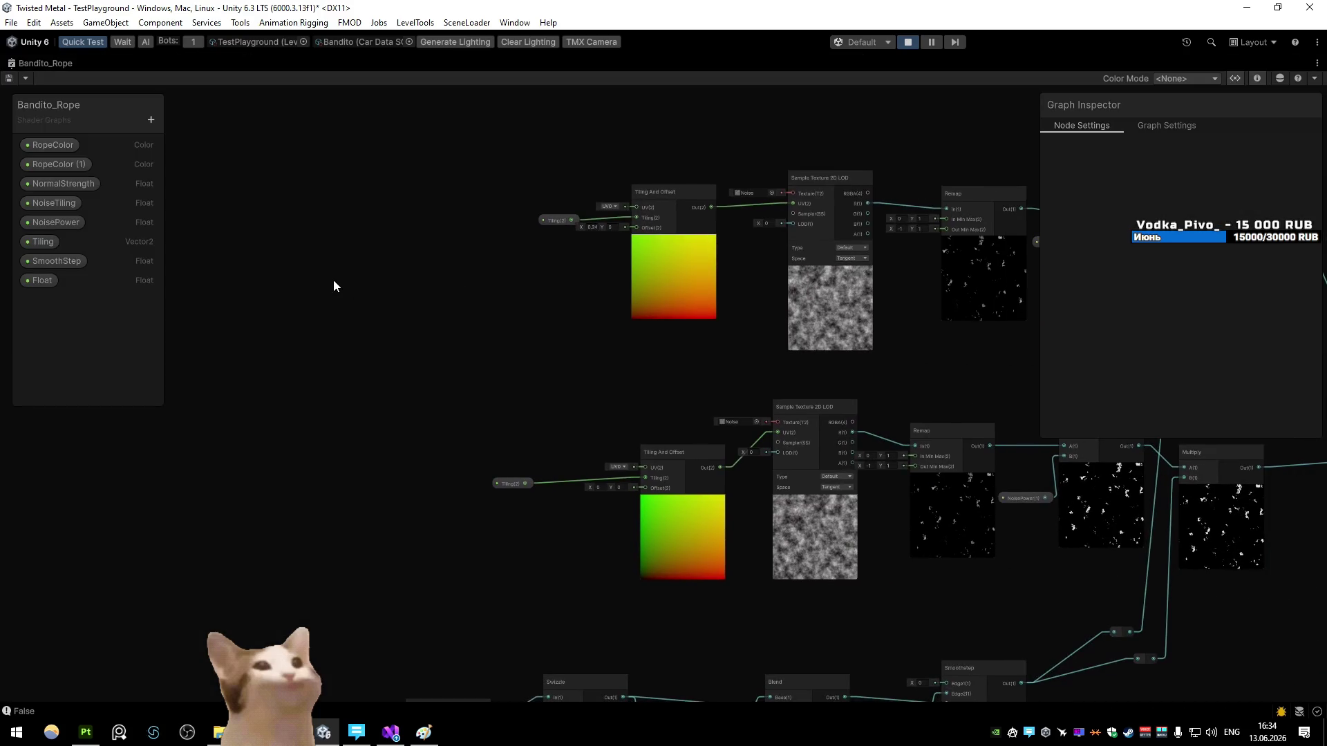
Step: Add an Object node and a Subtract node fed by its Position output
mouse_move(333, 281)
left_mouse_down()
mouse_move(350, 300)
mouse_move(437, 290)
left_mouse_up()
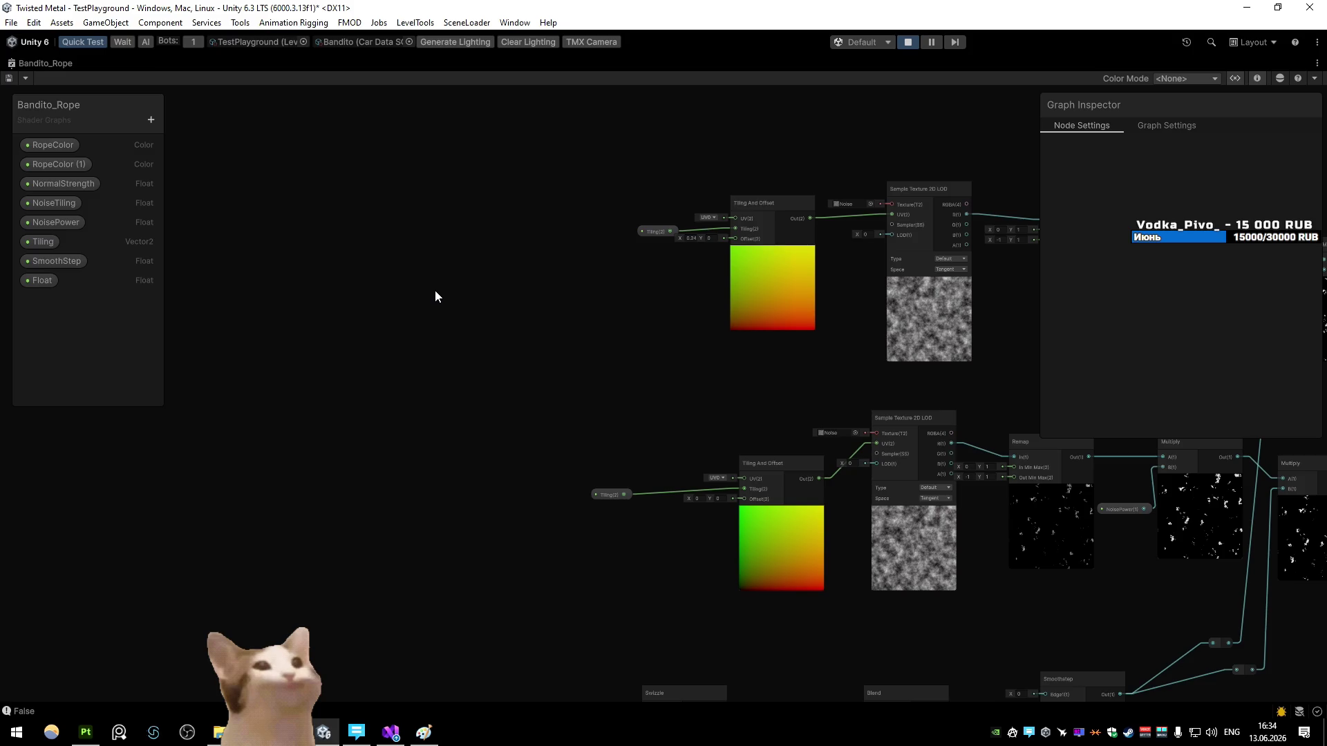
key("space")
type("object")
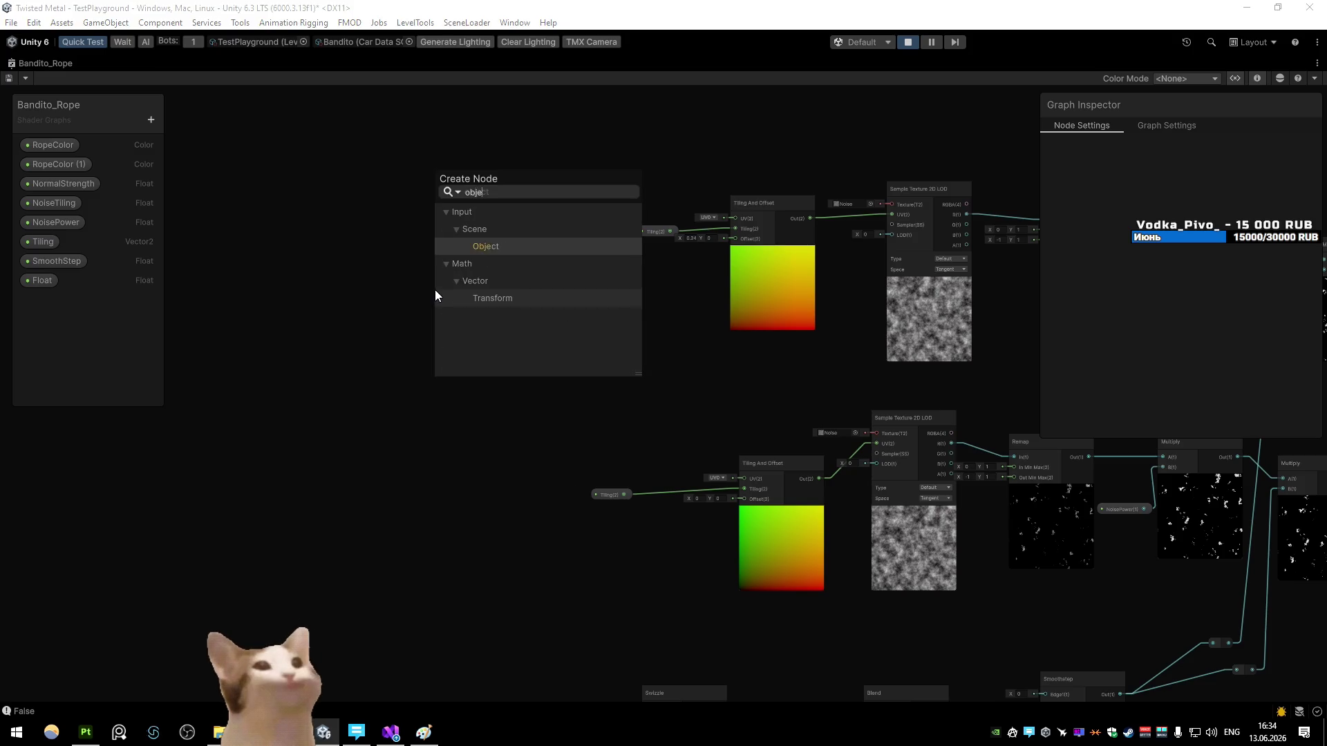
key("Return")
scroll(519, 351, "up", 2)
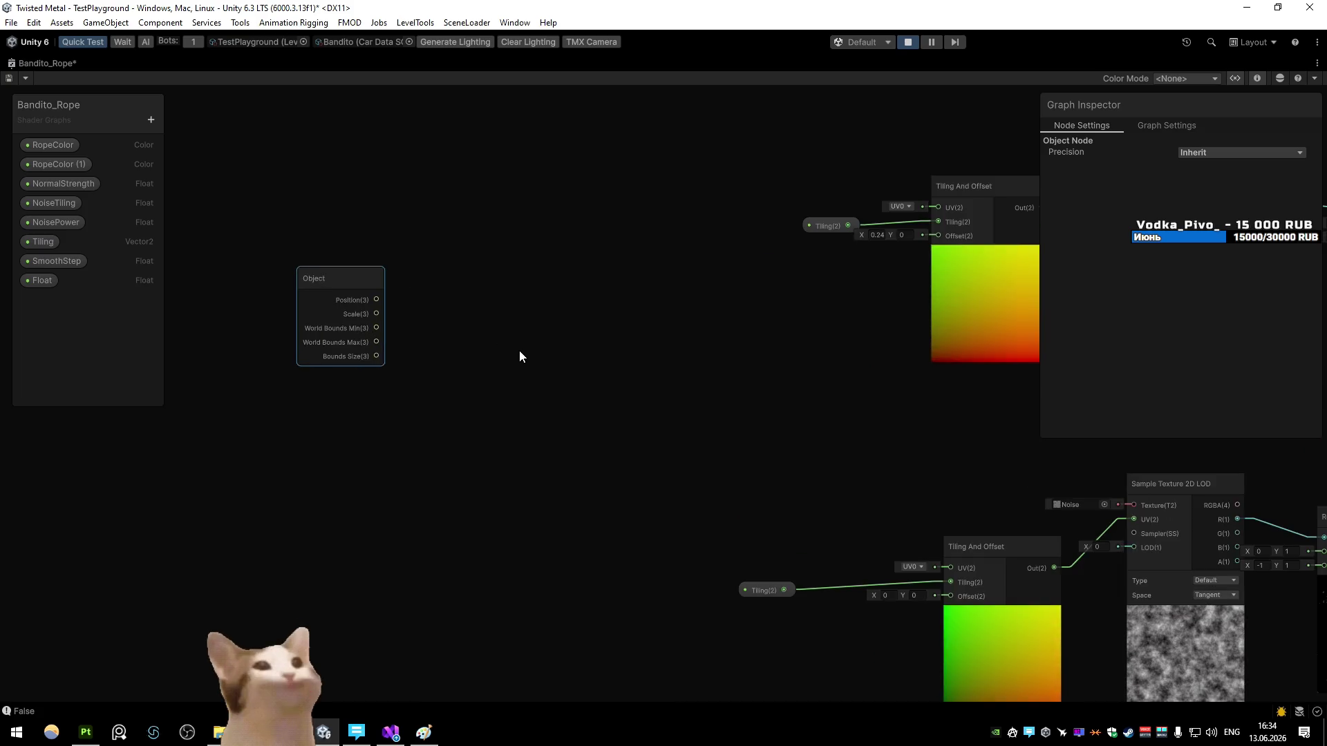
left_click(520, 351)
scroll(520, 350, "down", 2)
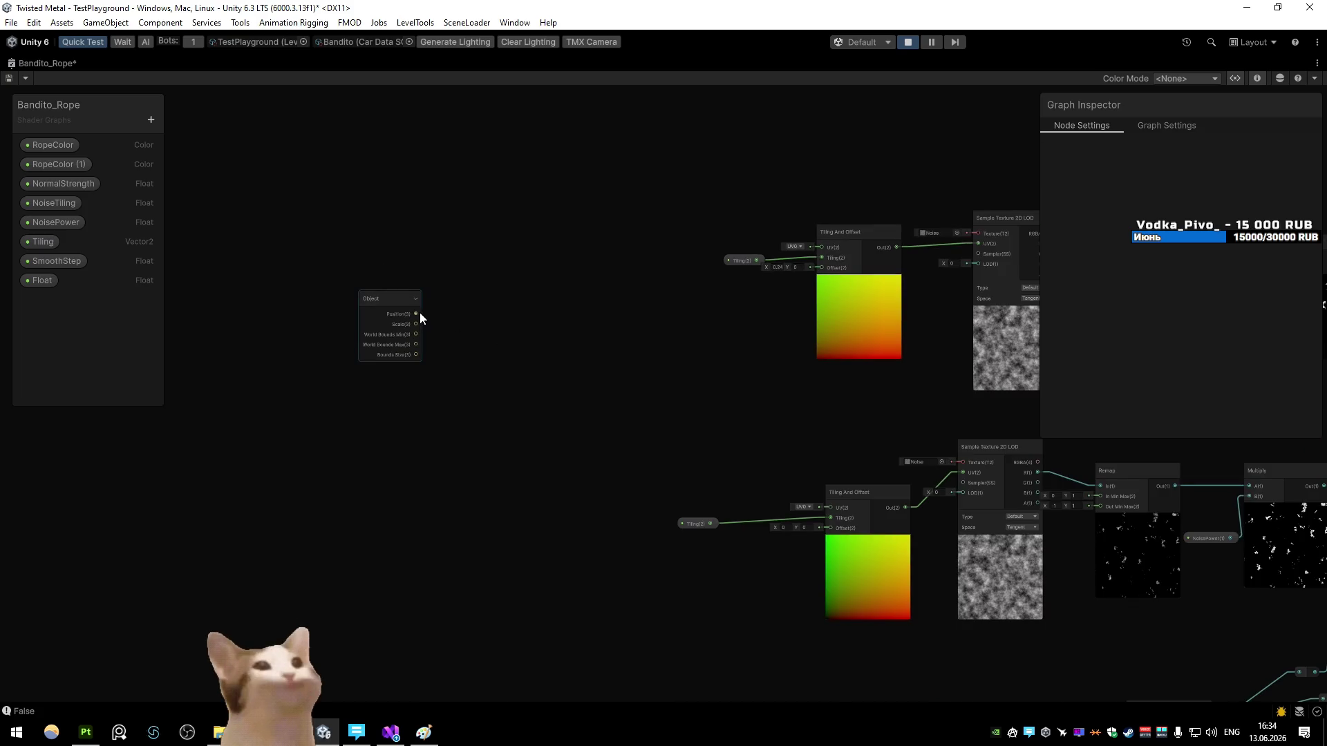
left_click_drag(416, 314, 574, 345)
type("subtract")
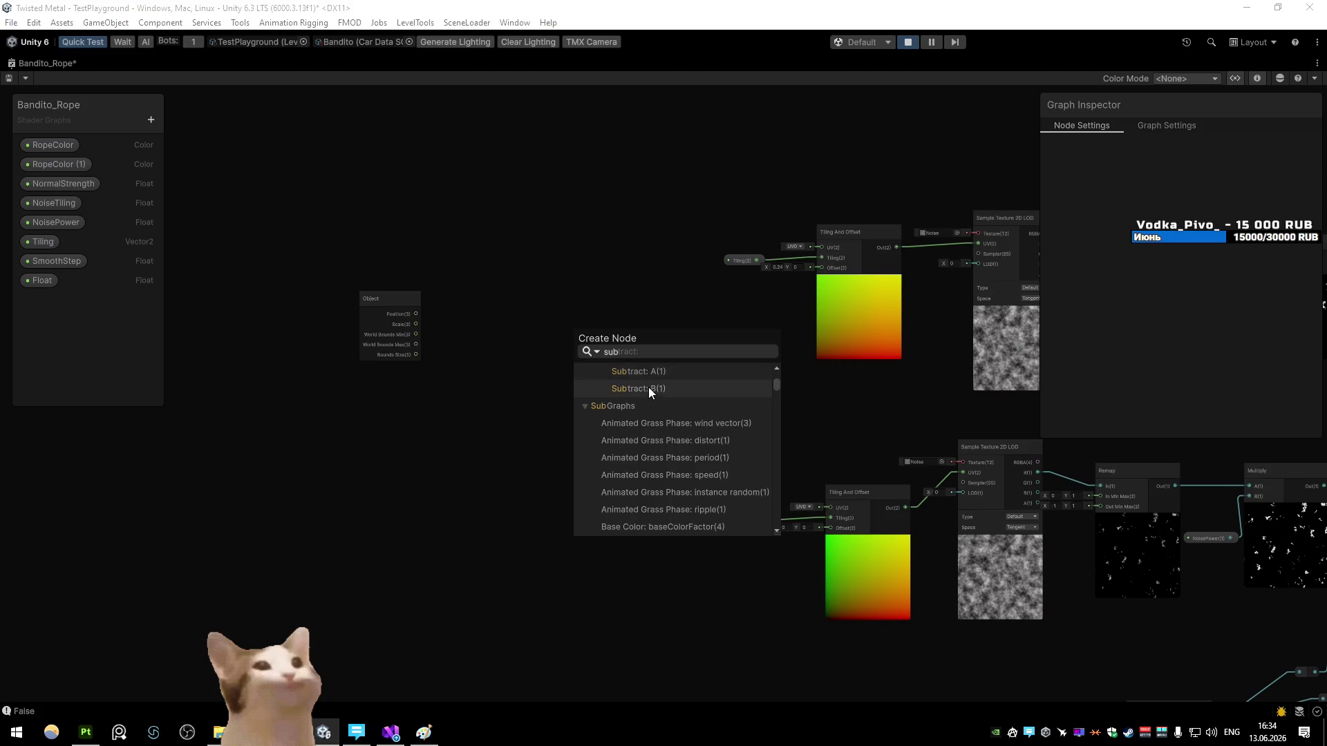
left_click(648, 387)
Step: Add a world Position node into Subtract's A input and arrange the three nodes
key("space")
type("position")
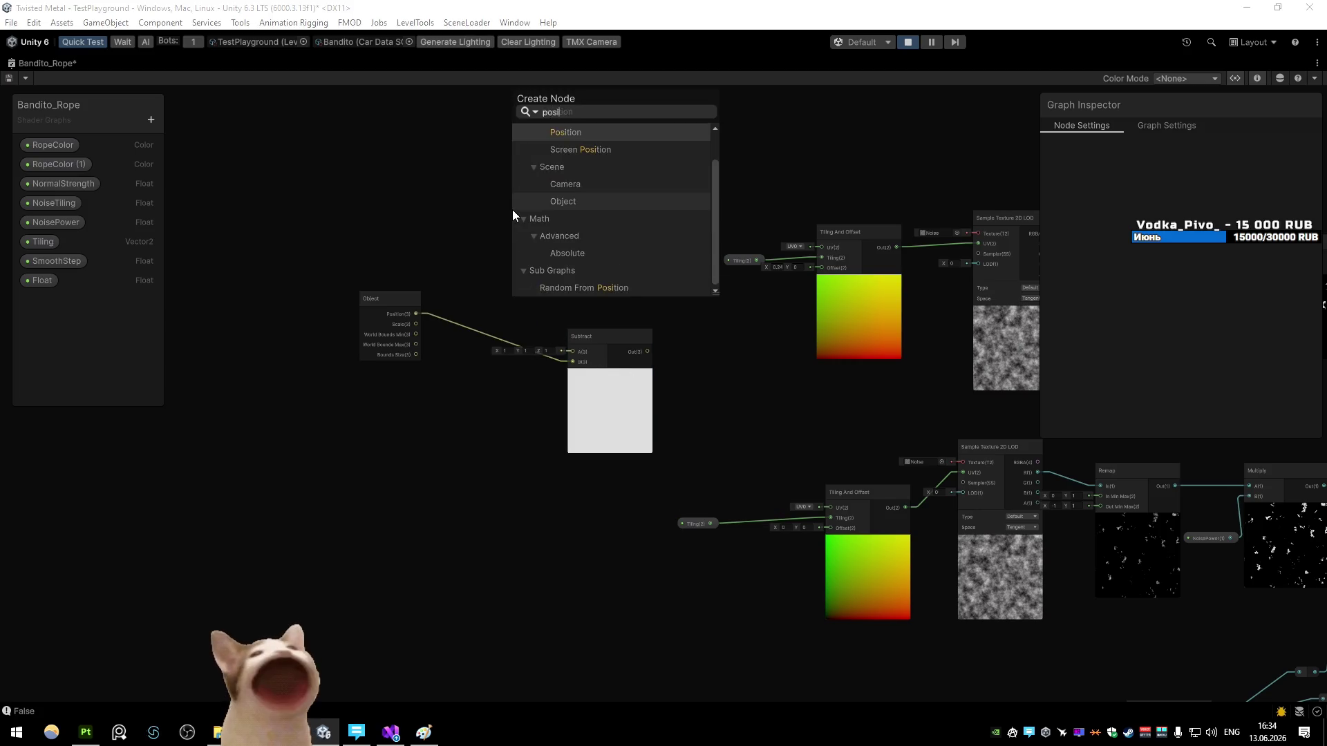
key("Return")
left_click_drag(544, 174, 573, 351)
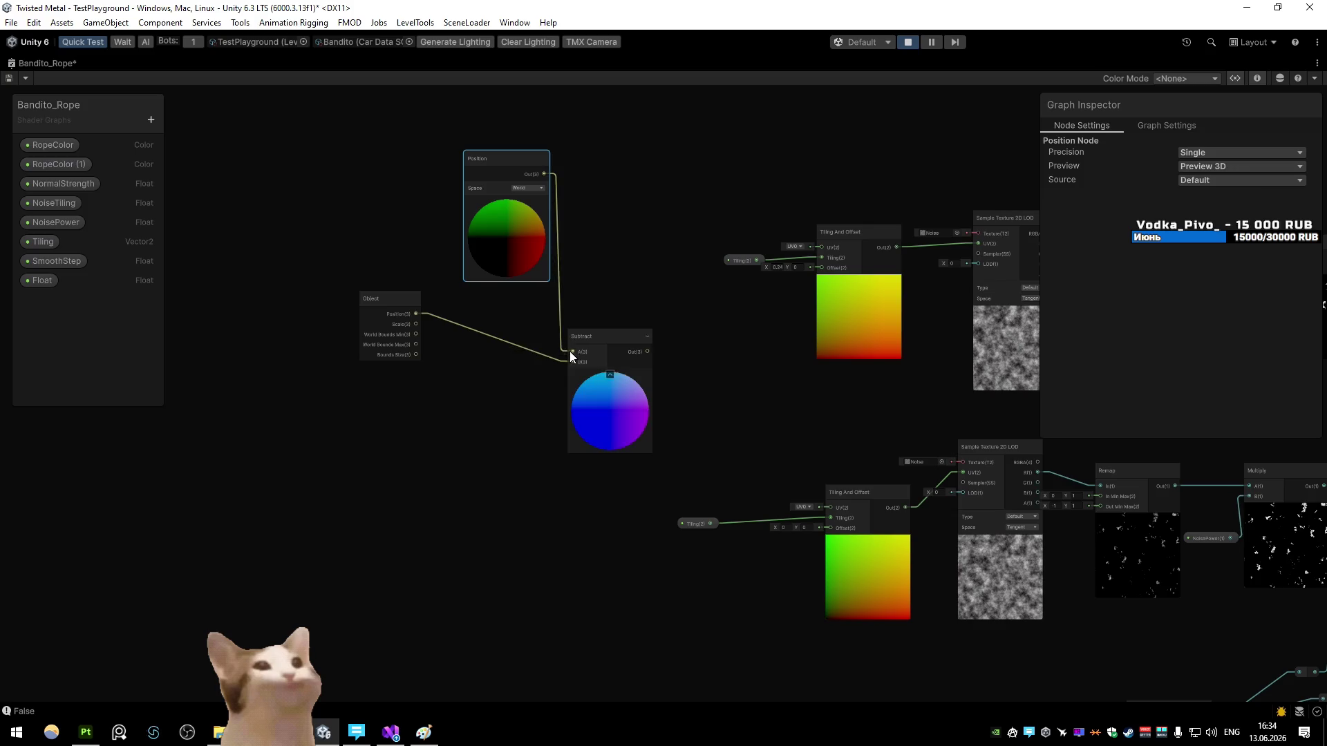
left_click_drag(399, 323, 421, 394)
left_click_drag(596, 365, 544, 371)
left_click_drag(493, 221, 408, 271)
left_click_drag(411, 377, 366, 378)
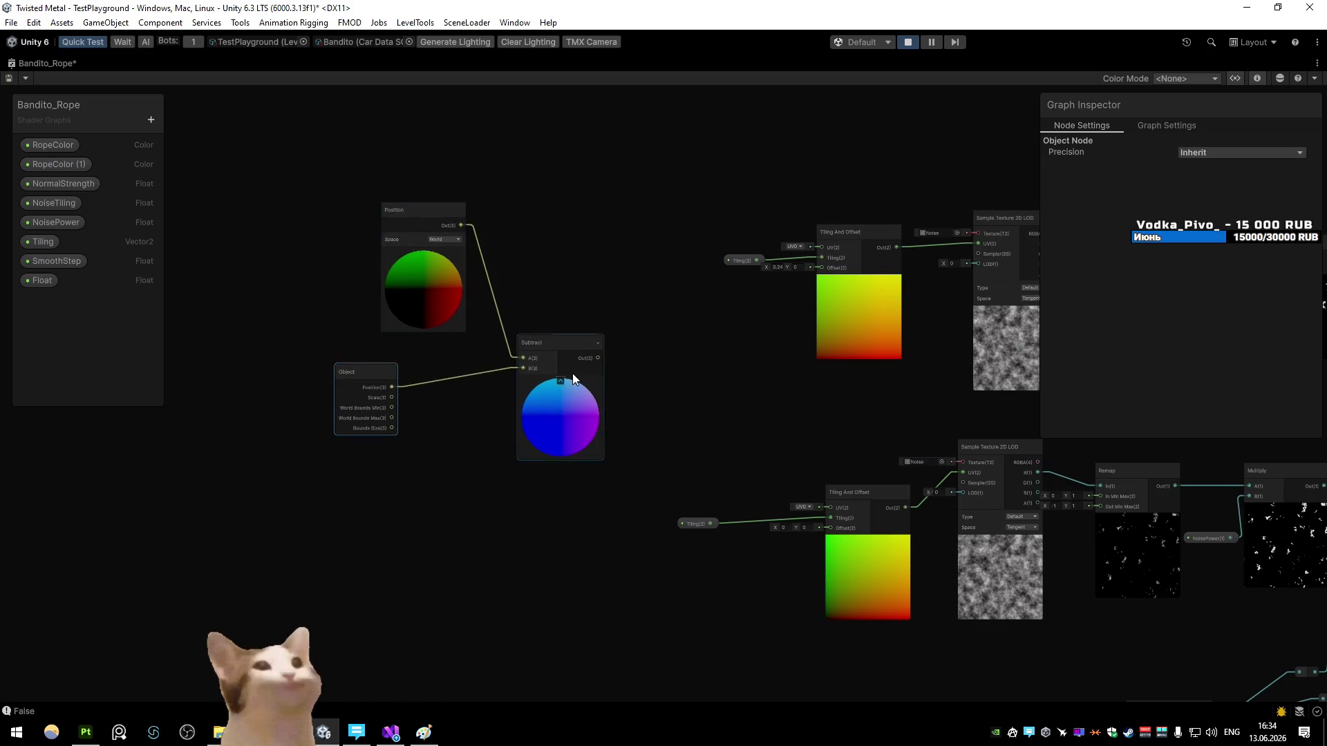
left_click_drag(572, 373, 524, 374)
left_click_drag(416, 308, 337, 315)
left_click_drag(378, 396, 342, 397)
left_click_drag(546, 394, 521, 391)
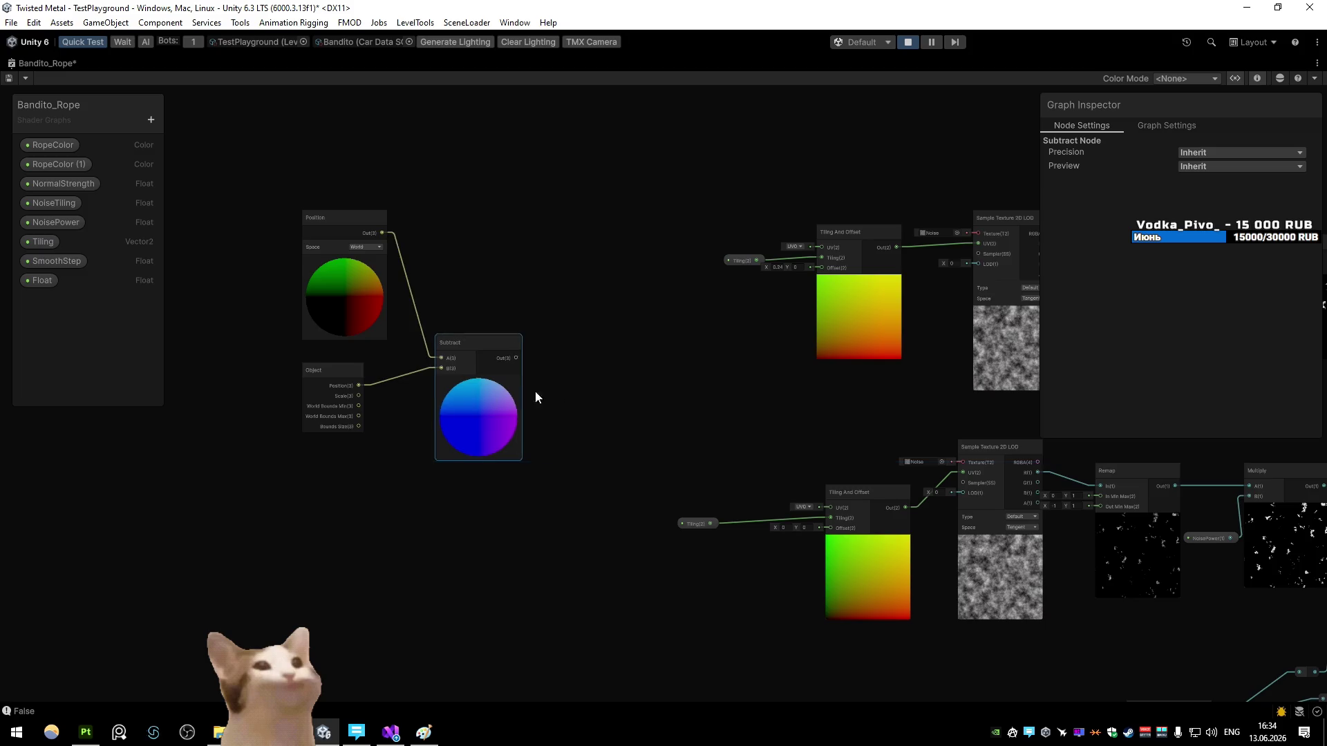
Step: Wire Subtract's output into both Tiling And Offset Offset inputs, drop the stray Add node, and save
mouse_move(433, 375)
left_mouse_down()
mouse_move(550, 355)
mouse_move(719, 277)
left_mouse_up()
type("ad")
left_click(597, 521)
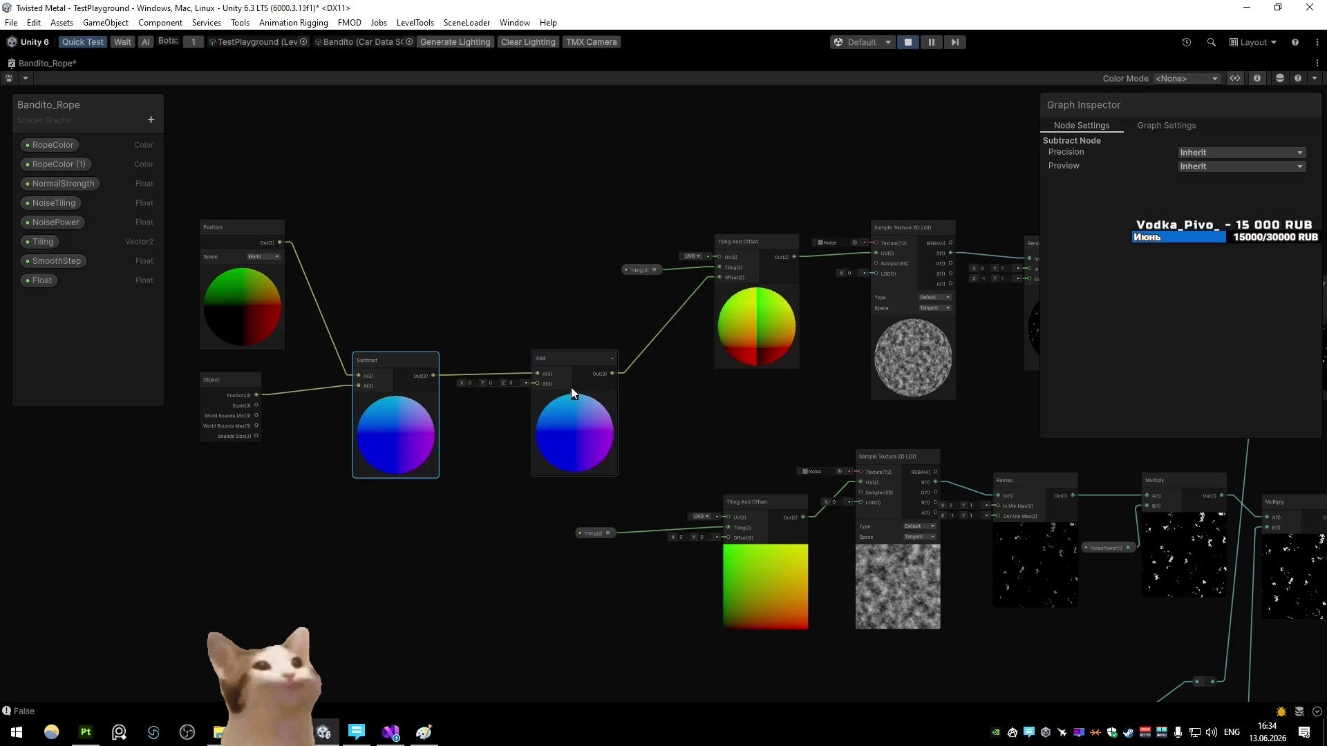
mouse_move(382, 388)
left_mouse_down()
mouse_move(515, 336)
mouse_move(365, 380)
mouse_move(717, 278)
left_mouse_up()
left_click_drag(421, 369, 723, 537)
left_click(591, 365)
key("Delete")
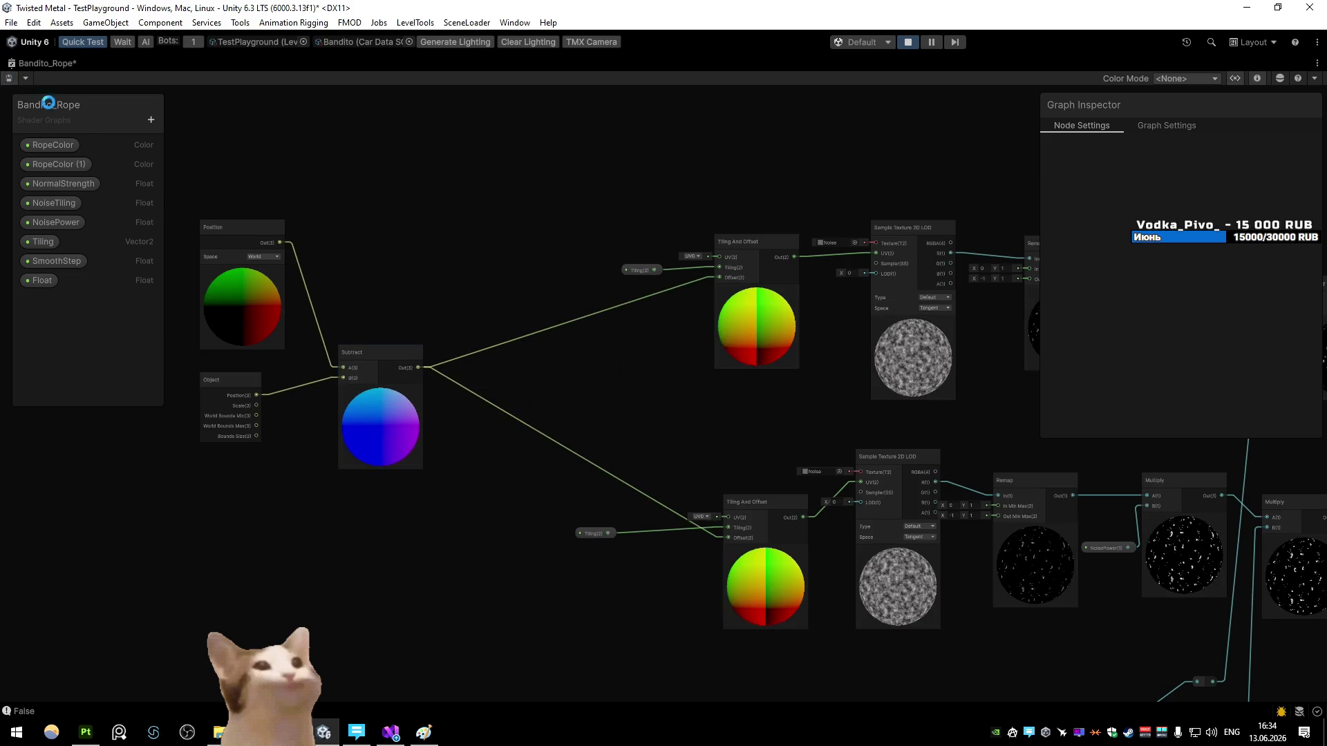
double_click(36, 63)
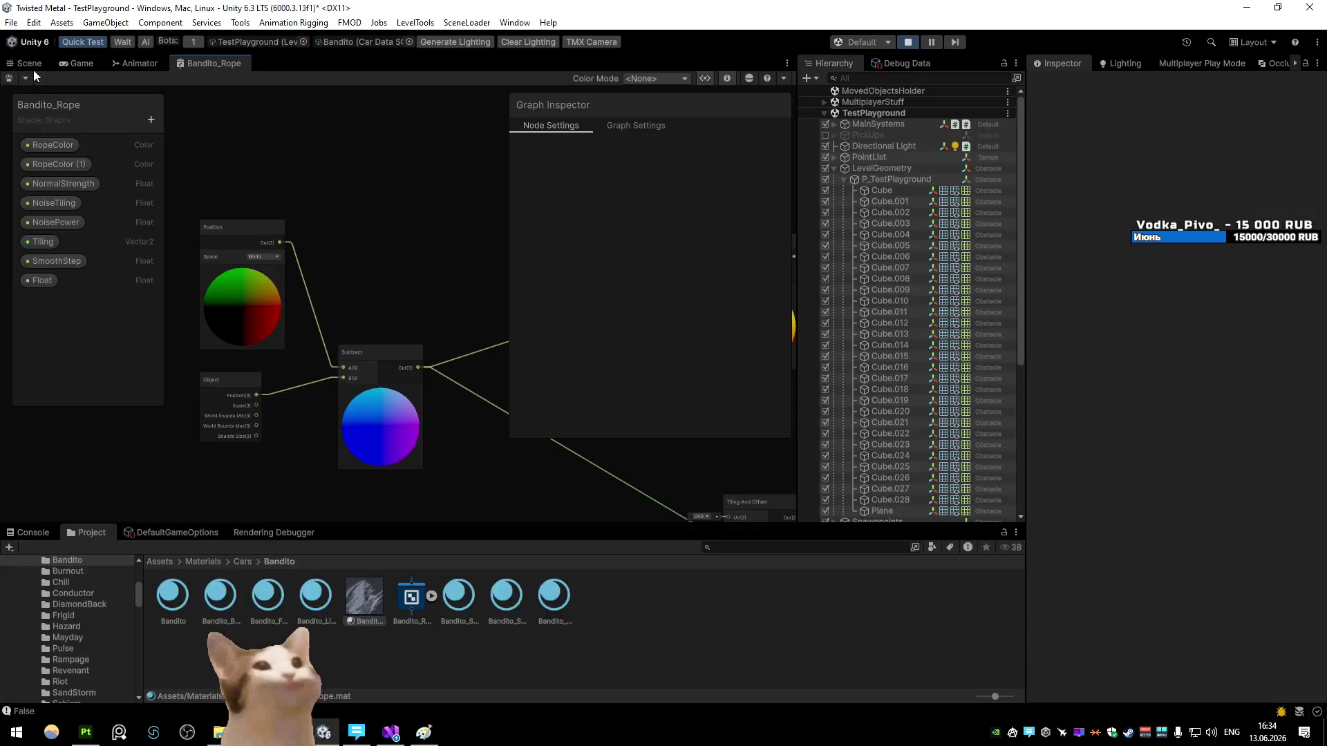
Step: Pause the game to inspect the rope, then reopen the Bandito_Rope graph full-size
left_click(31, 64)
left_click(79, 61)
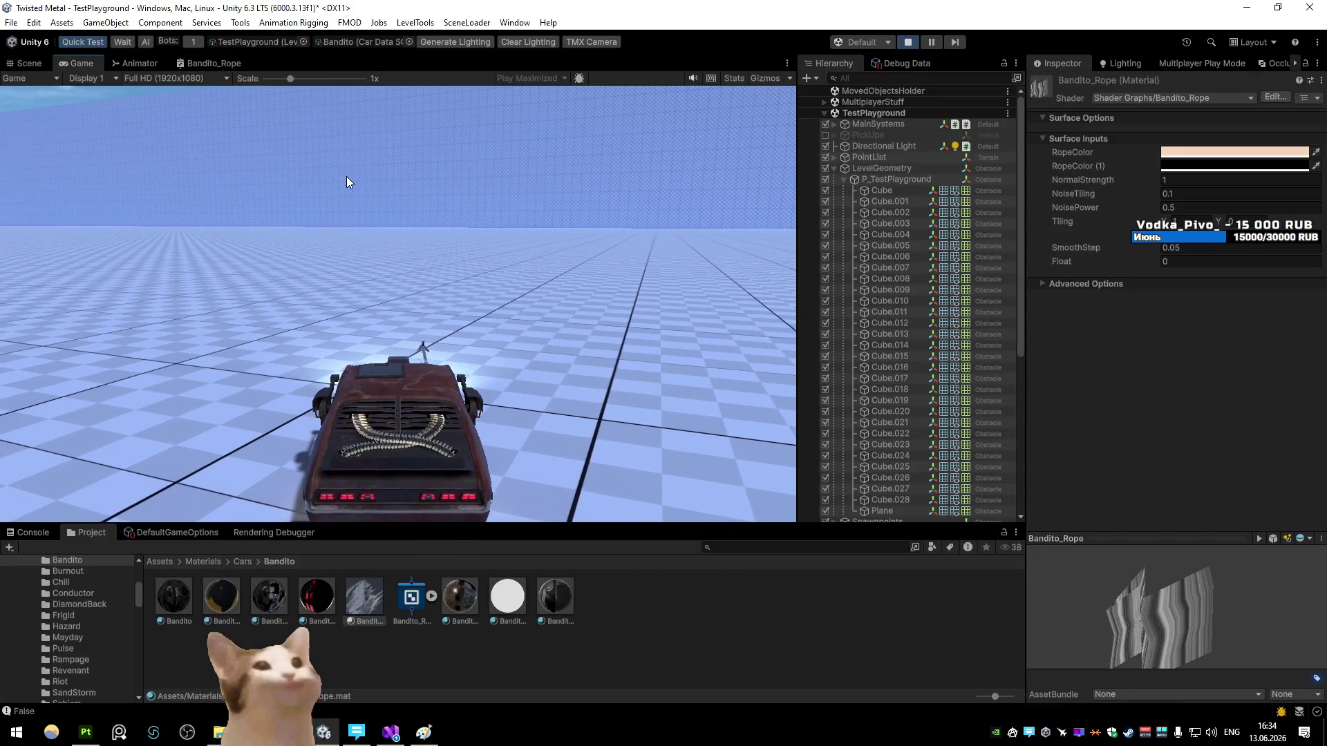
left_click(930, 43)
mouse_move(413, 213)
left_mouse_down()
mouse_move(345, 216)
mouse_move(440, 213)
left_mouse_up()
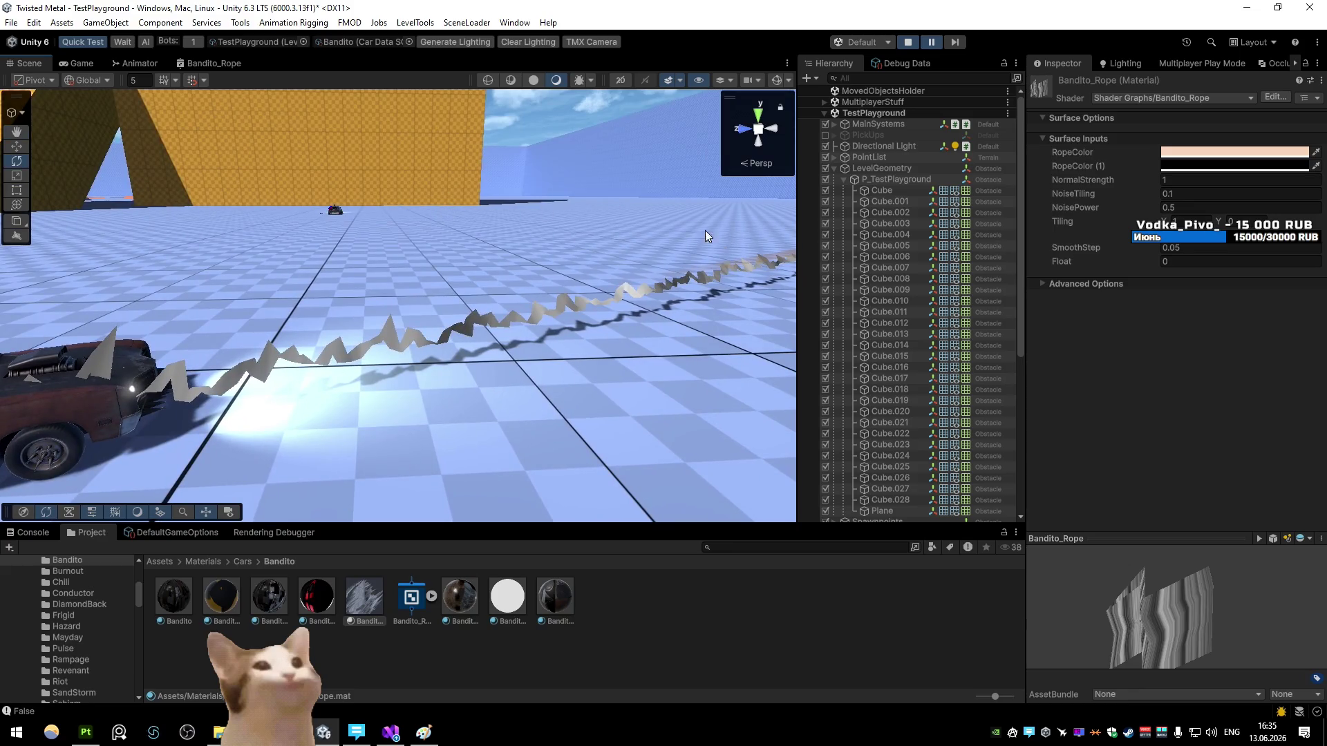
double_click(234, 66)
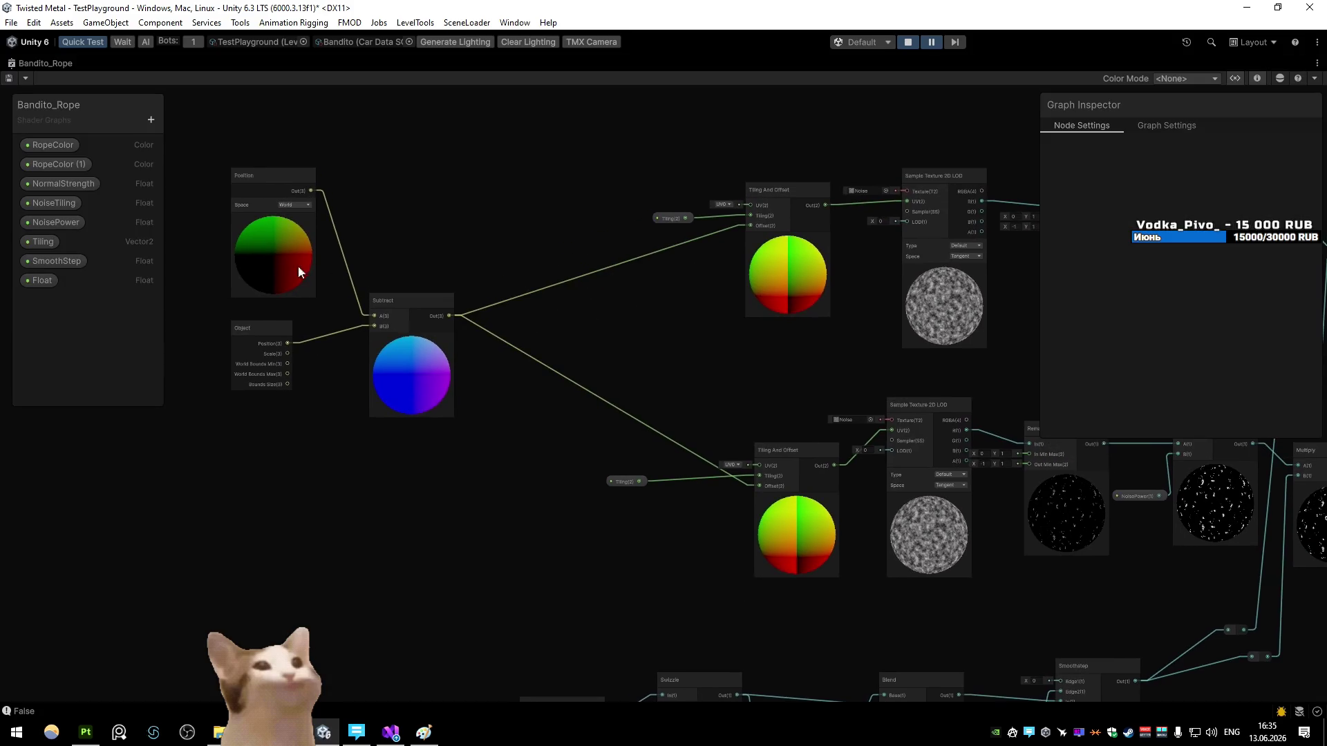
Step: Create a Multiply node scaling Subtract's output by the Float property
left_click(77, 283)
mouse_move(449, 315)
left_mouse_down()
mouse_move(539, 405)
mouse_move(445, 466)
mouse_move(537, 433)
mouse_move(751, 226)
left_mouse_up()
type("multiply")
double_click(606, 547)
left_click_drag(610, 424, 757, 486)
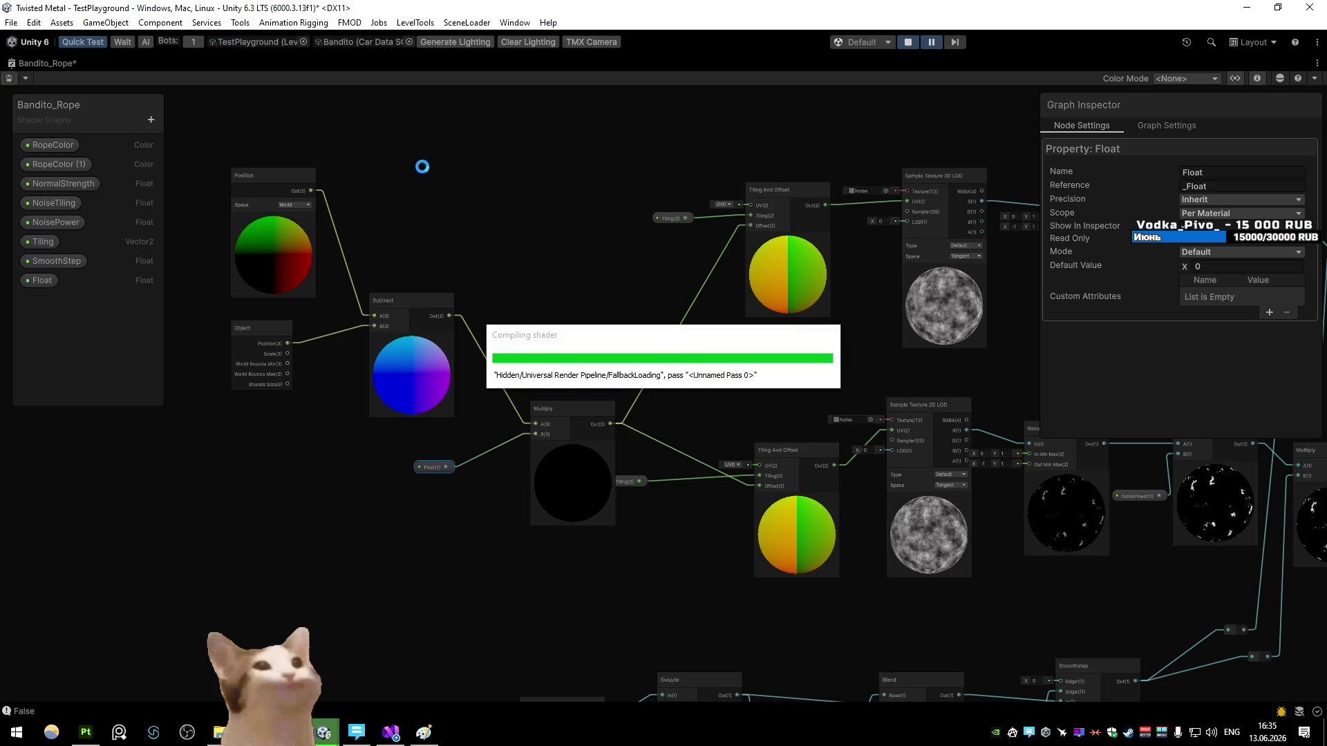
mouse_move(588, 433)
left_mouse_down()
mouse_move(532, 388)
mouse_move(667, 376)
left_mouse_up()
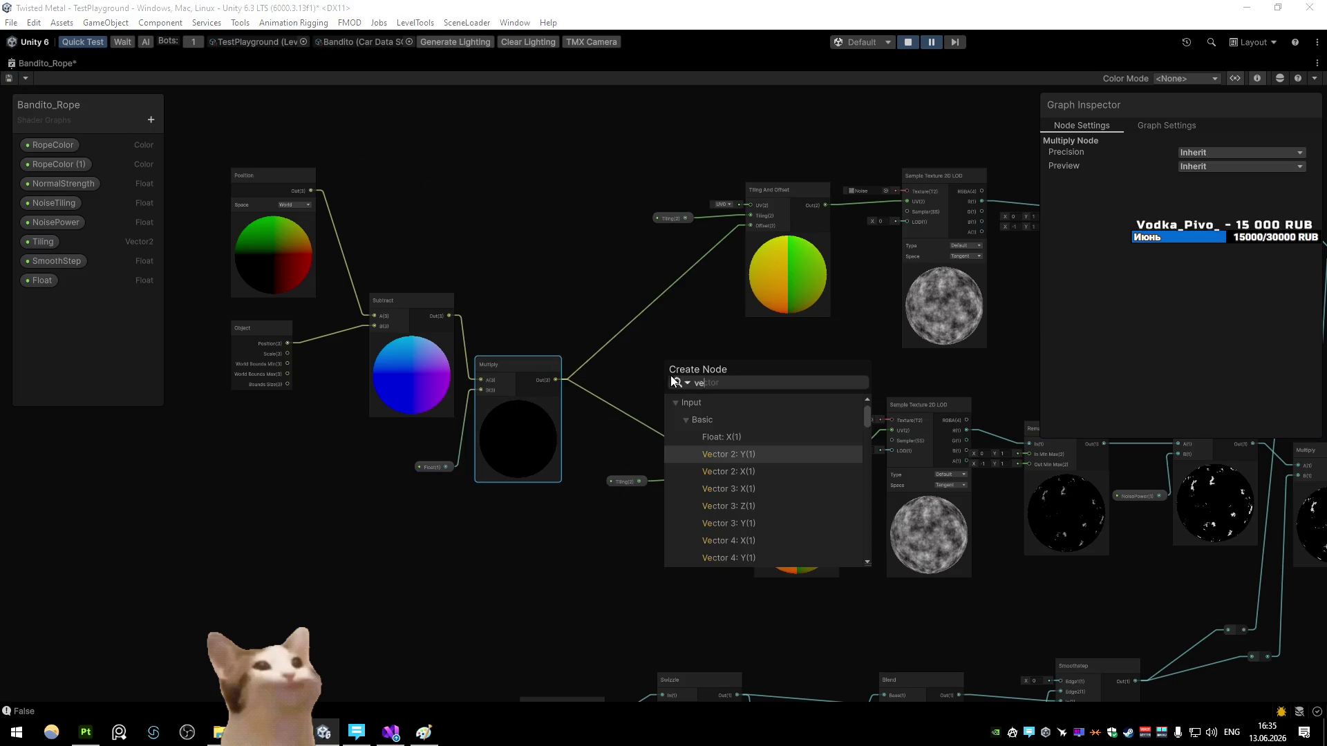
Step: Put Multiply into a Vector 2's X only, wire it to both Offset inputs, and save
left_click(743, 458)
left_click(629, 391)
key("Delete")
mouse_move(556, 379)
left_mouse_down()
mouse_move(662, 383)
mouse_move(751, 226)
left_mouse_up()
left_click_drag(707, 379, 759, 485)
key("ctrl+s")
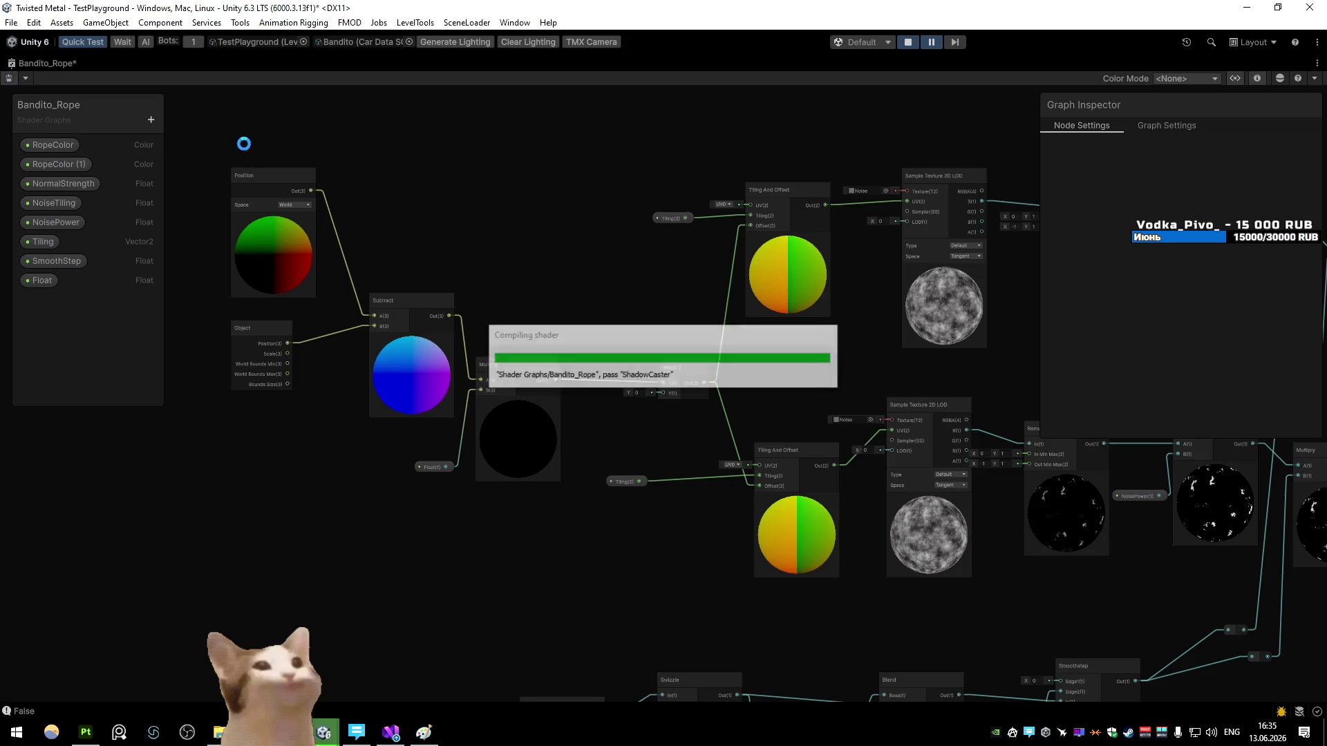
double_click(26, 67)
left_click(21, 67)
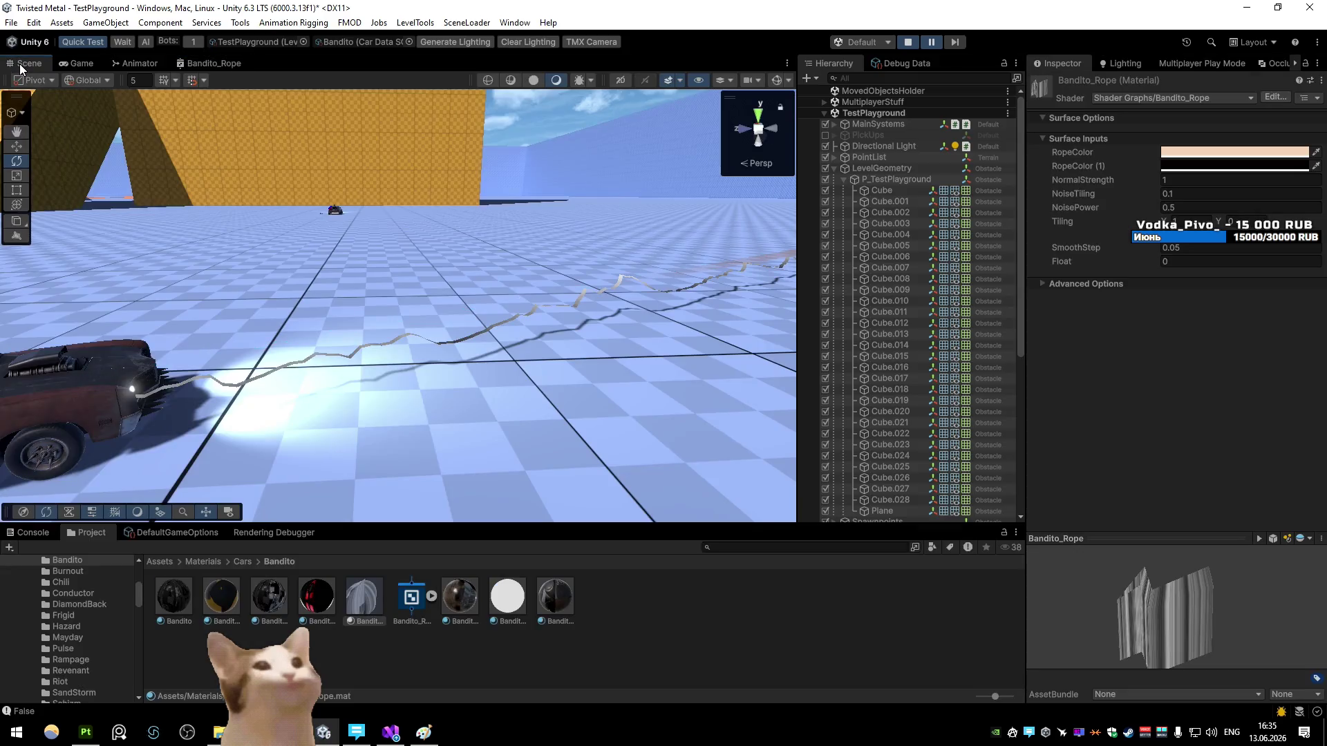
Step: Restore the editor around the Game view, fire a rope, and set Float to 0.1
left_click(78, 67)
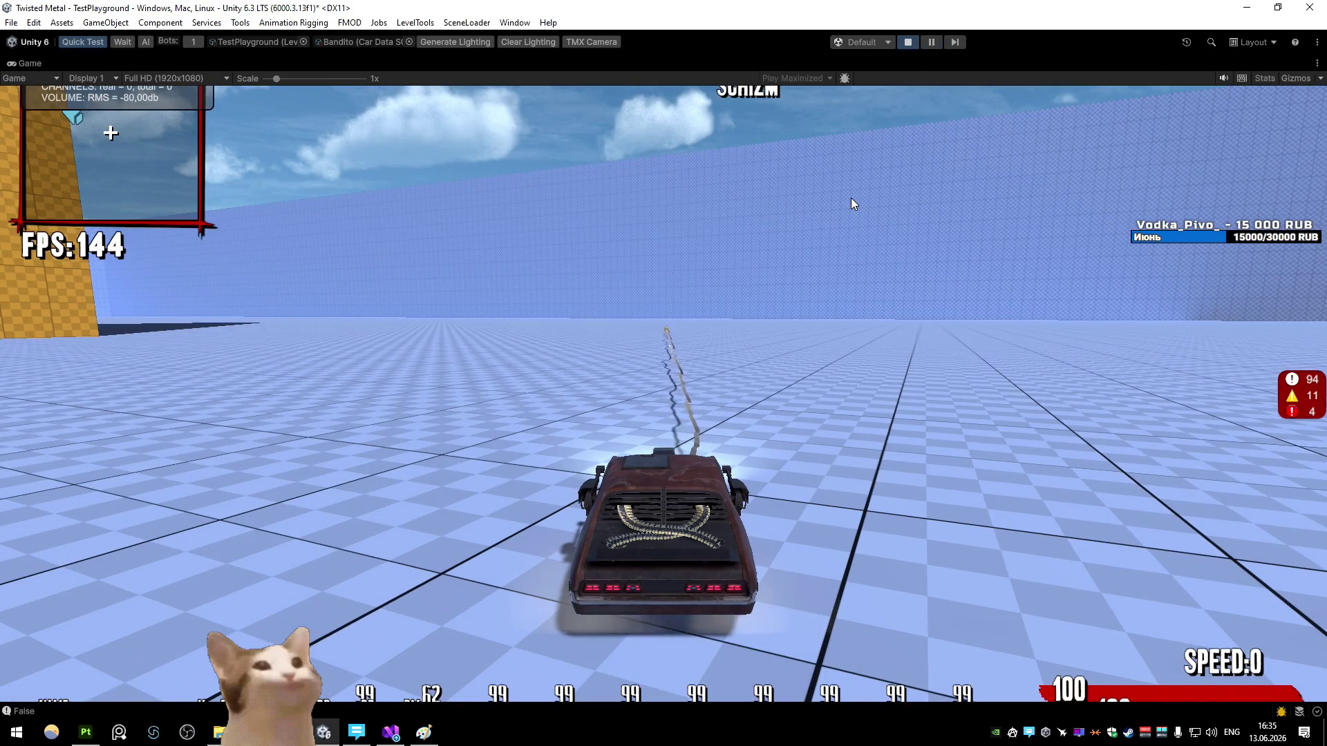
double_click(27, 64)
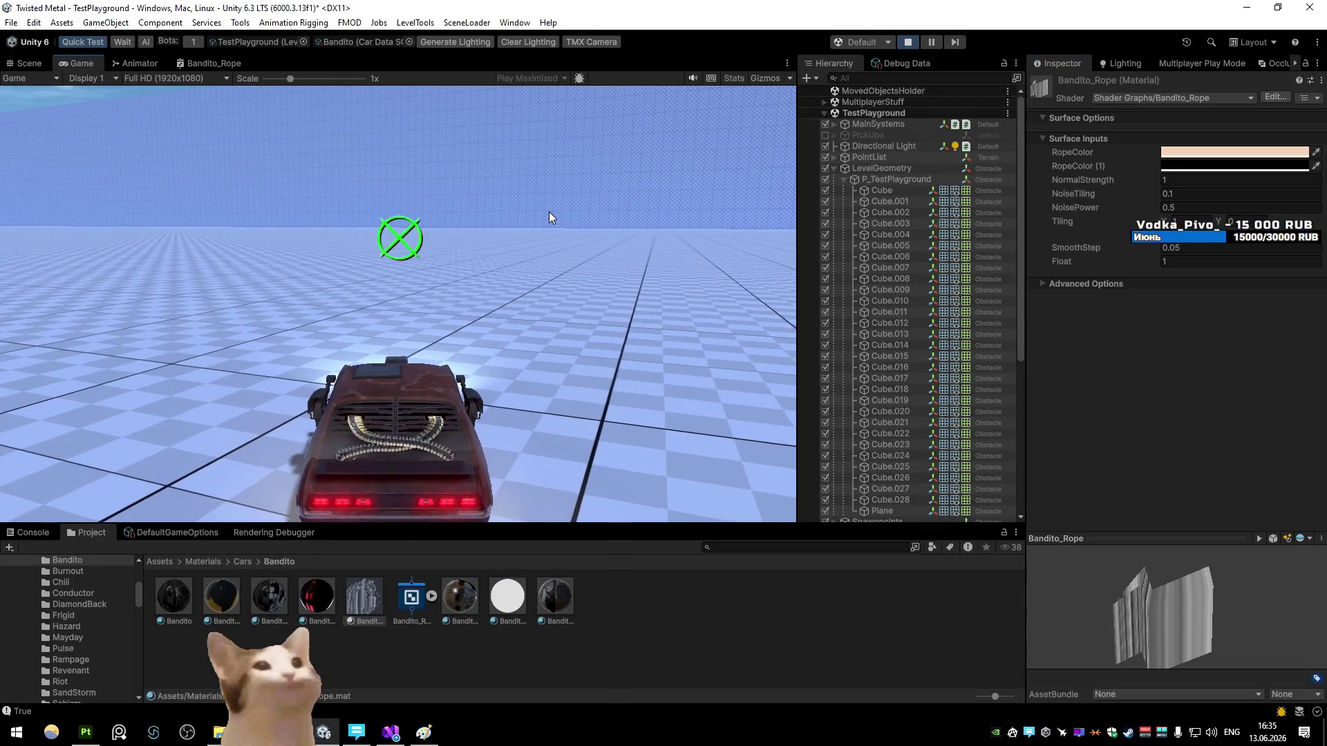
left_click(545, 206)
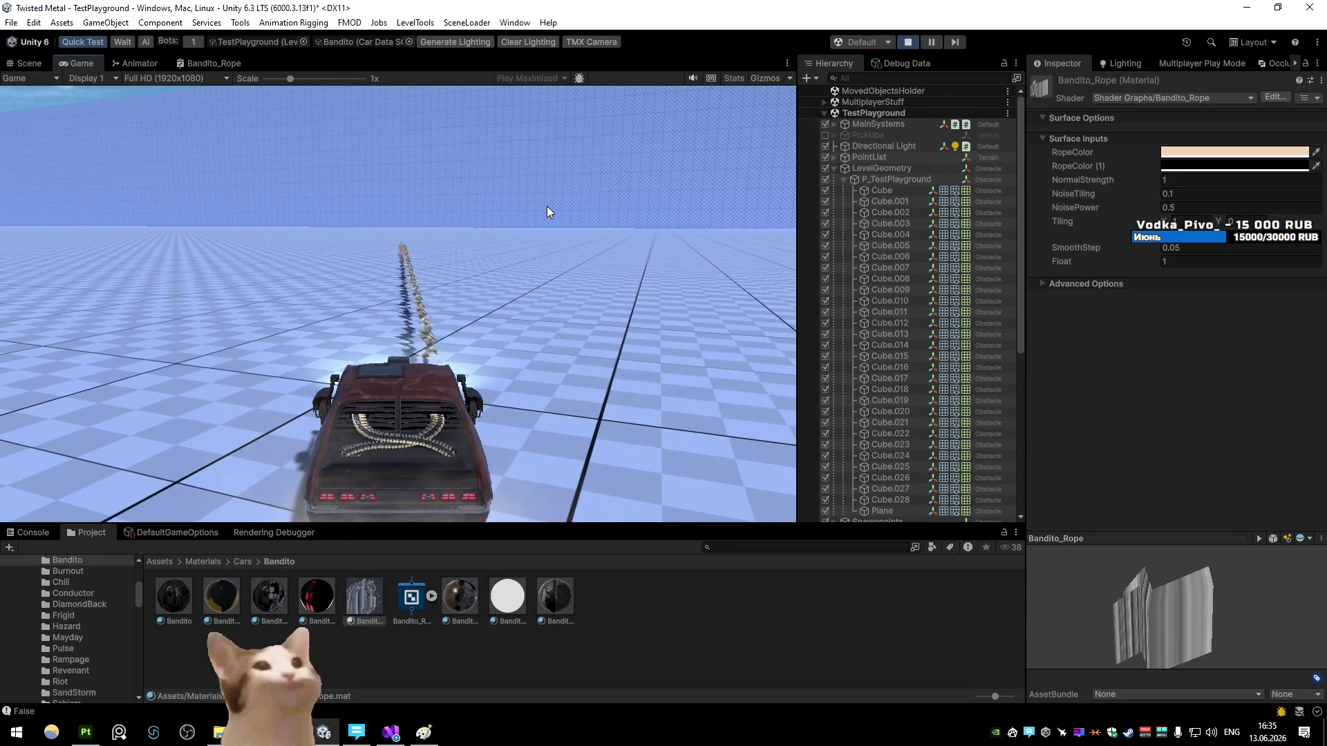
left_click(1194, 261)
type("0.1")
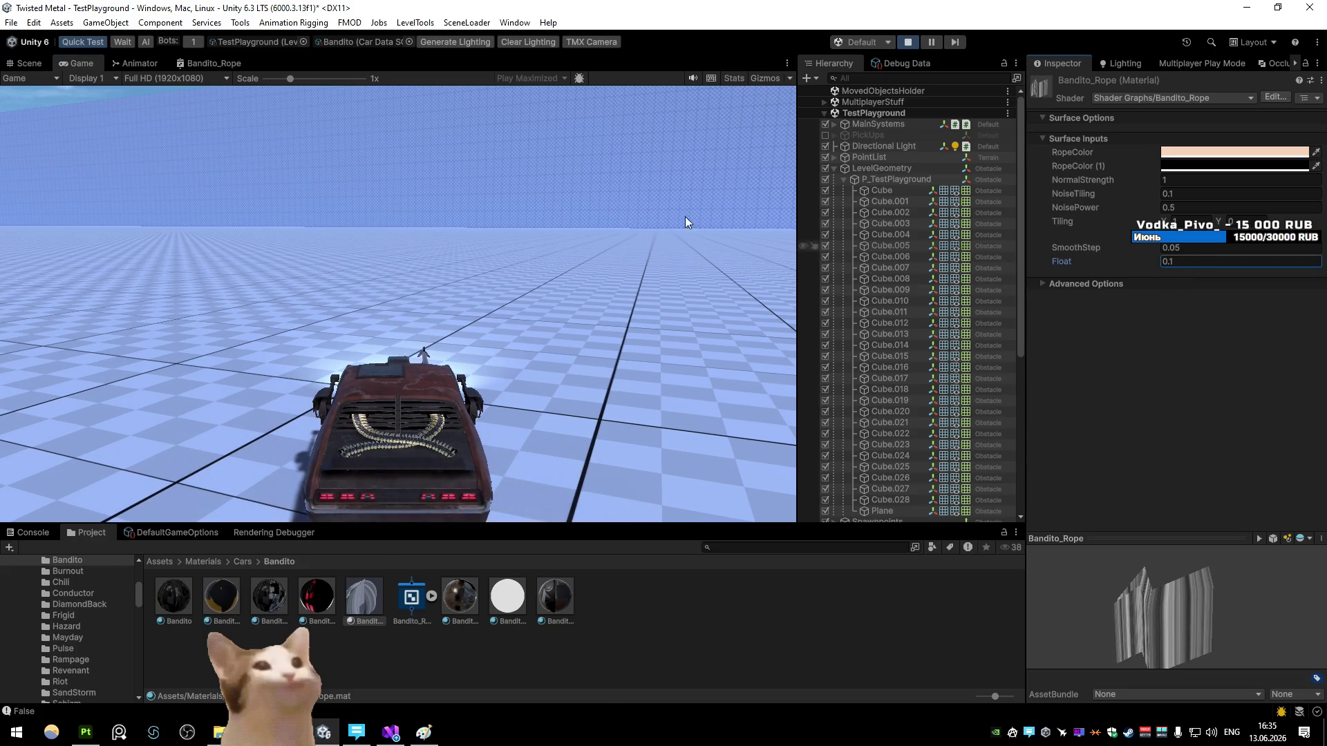
Step: Fire the rope four more times, then reopen the shader graph full-size
left_click(570, 203)
left_click(569, 202)
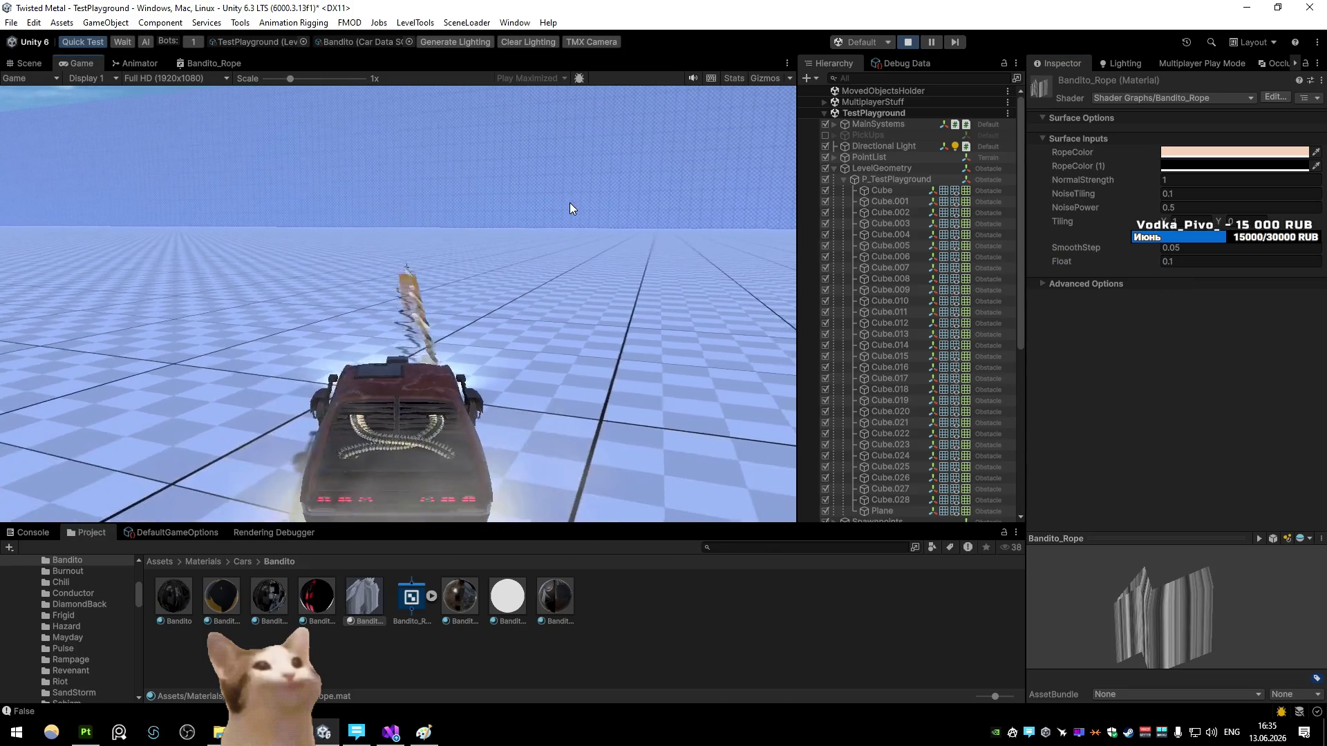
left_click(569, 201)
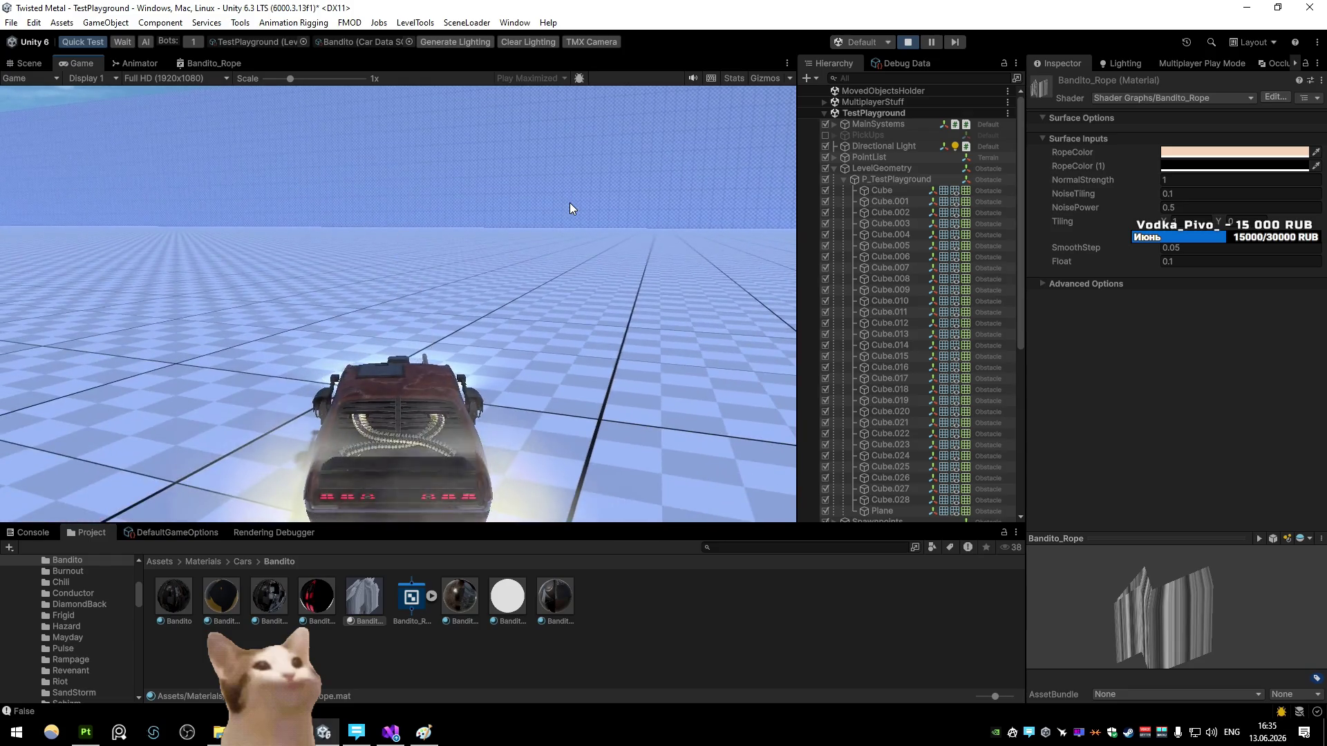
left_click(569, 202)
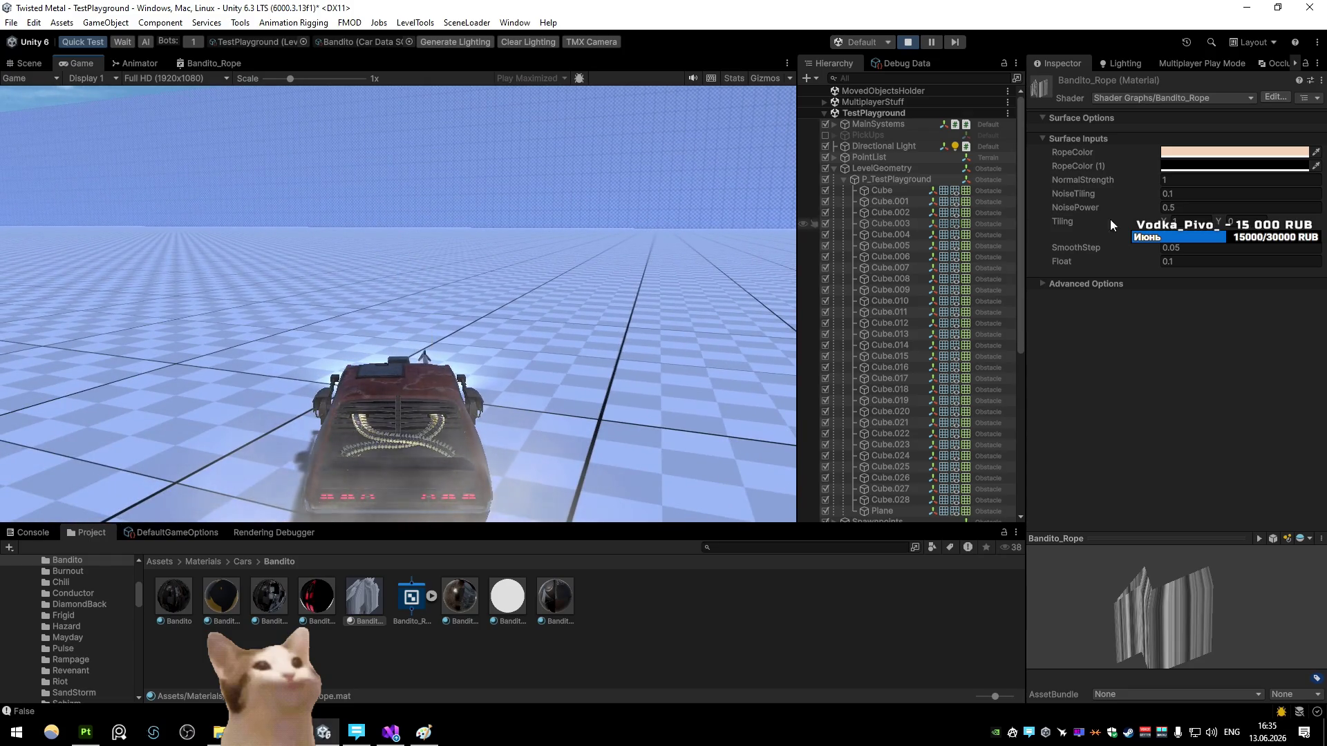
double_click(215, 63)
Step: Move the position nodes left and place the Vector 2 beside the Multiply node
scroll(735, 356, "up", 5)
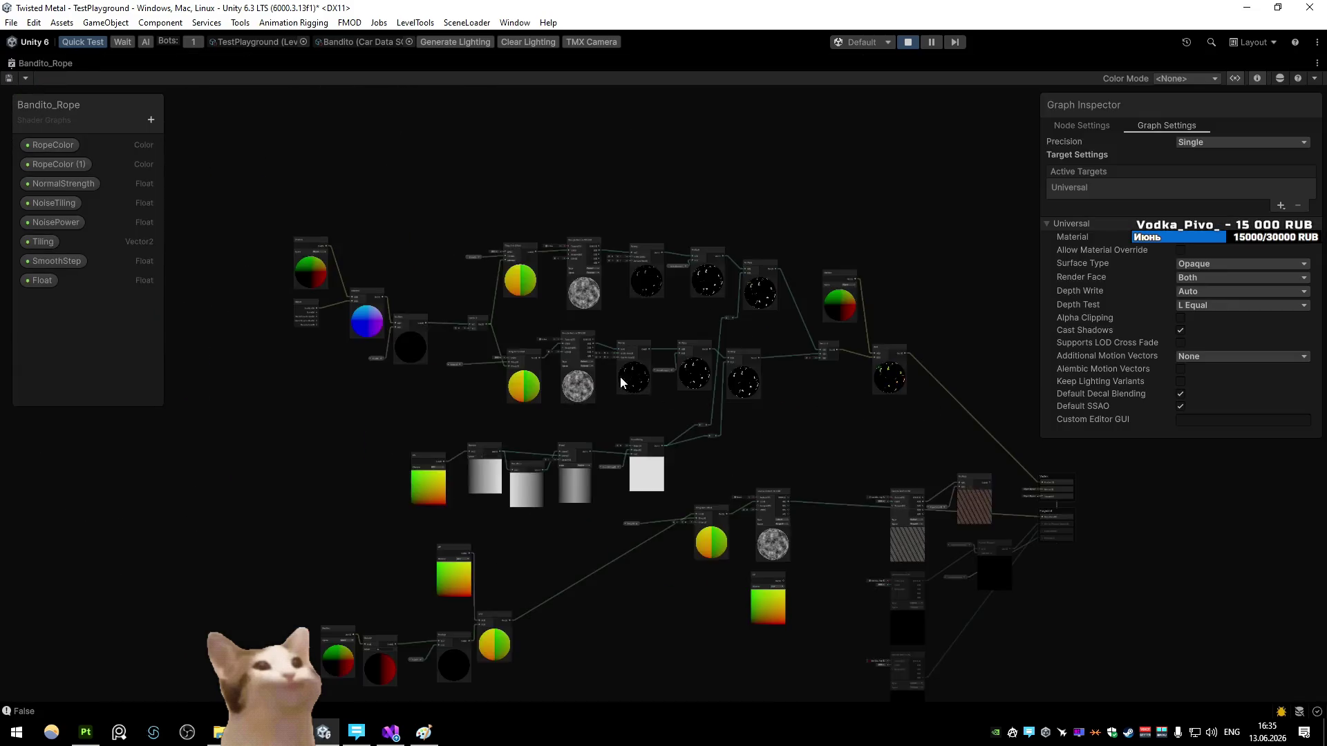
scroll(445, 347, "up", 2)
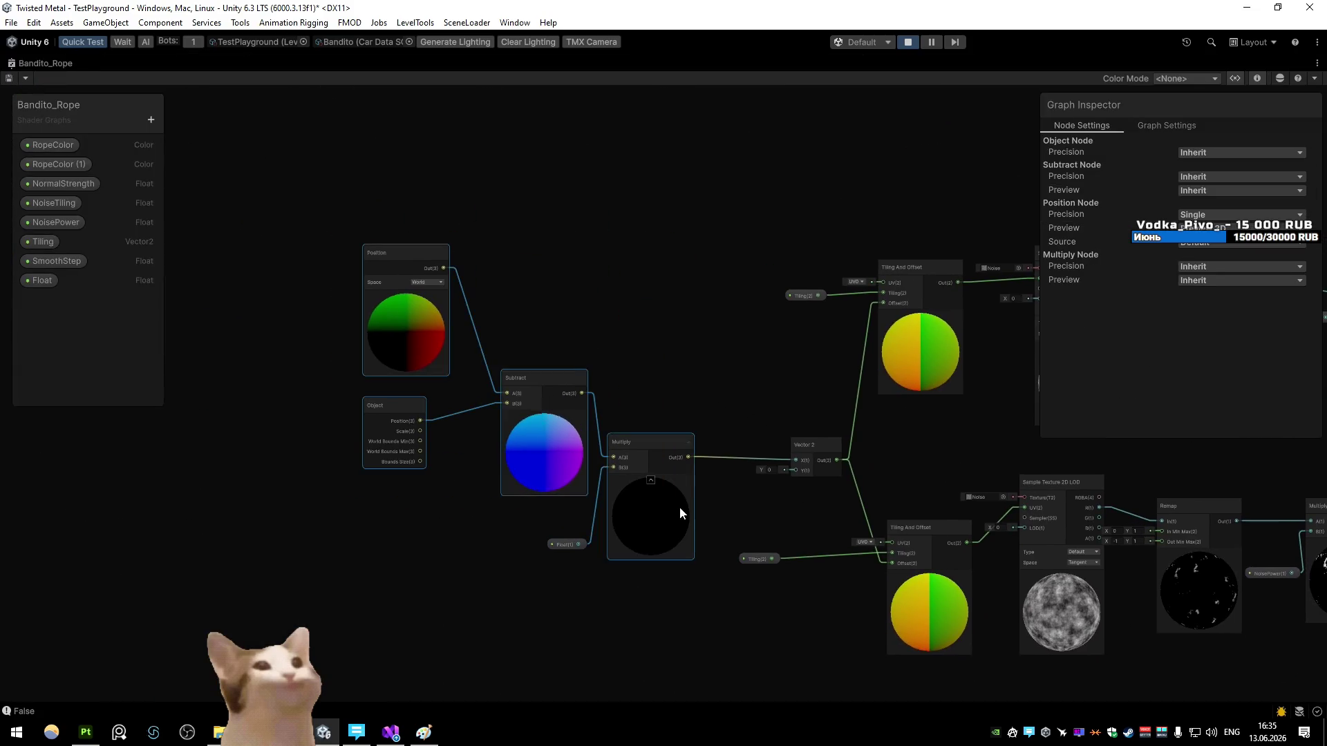
left_click_drag(678, 507, 547, 502)
left_click_drag(833, 460, 644, 449)
Step: Route the Vector 2 through an Add node adding 0.24 in X into the upper Offset, and save
left_click_drag(703, 379, 715, 353)
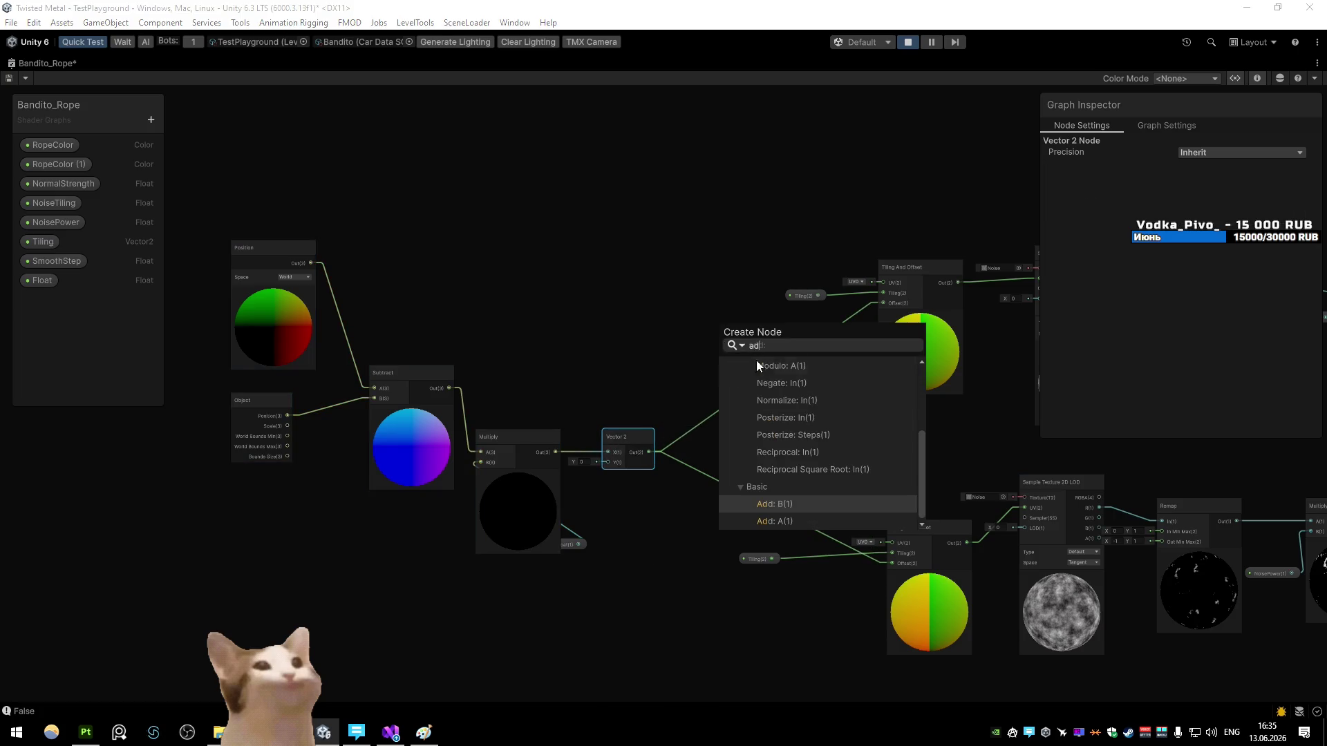
left_click(796, 517)
left_click(830, 333)
key("Delete")
left_click(669, 365)
type("0.24")
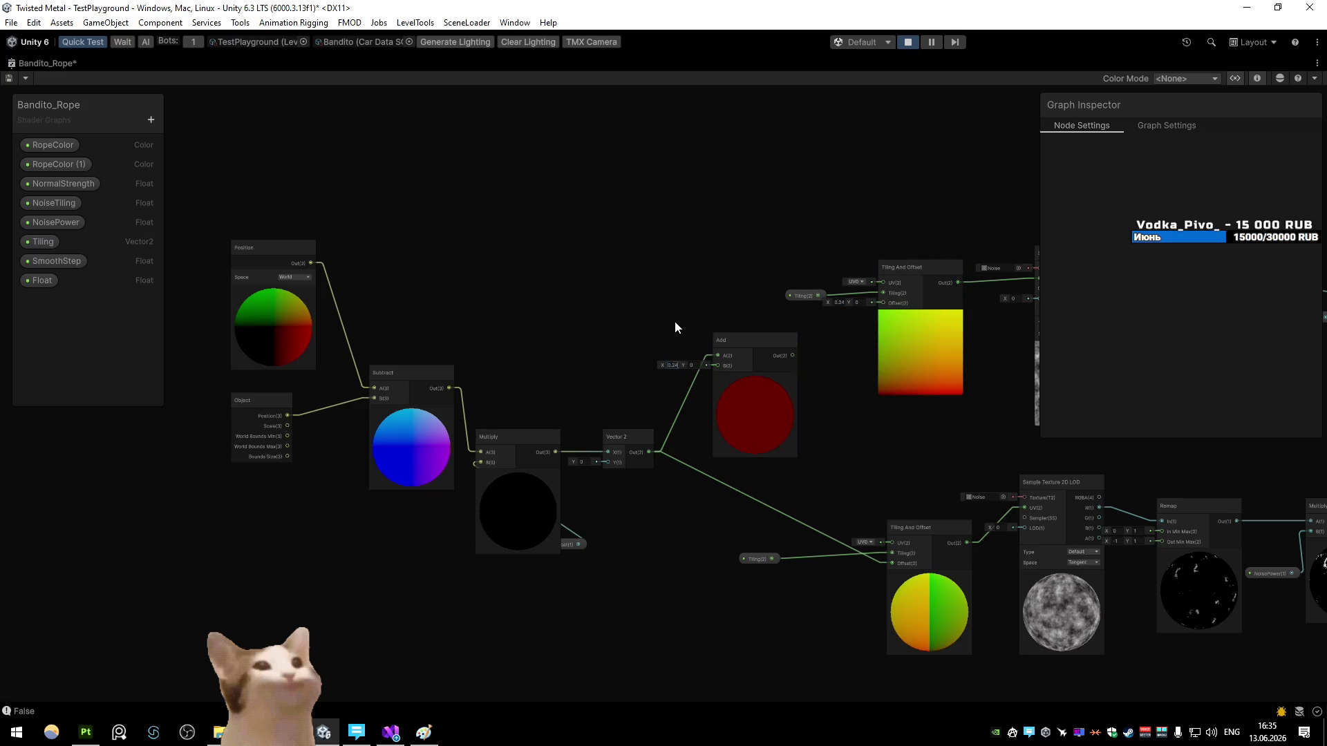
left_click_drag(792, 356, 882, 303)
left_click(9, 78)
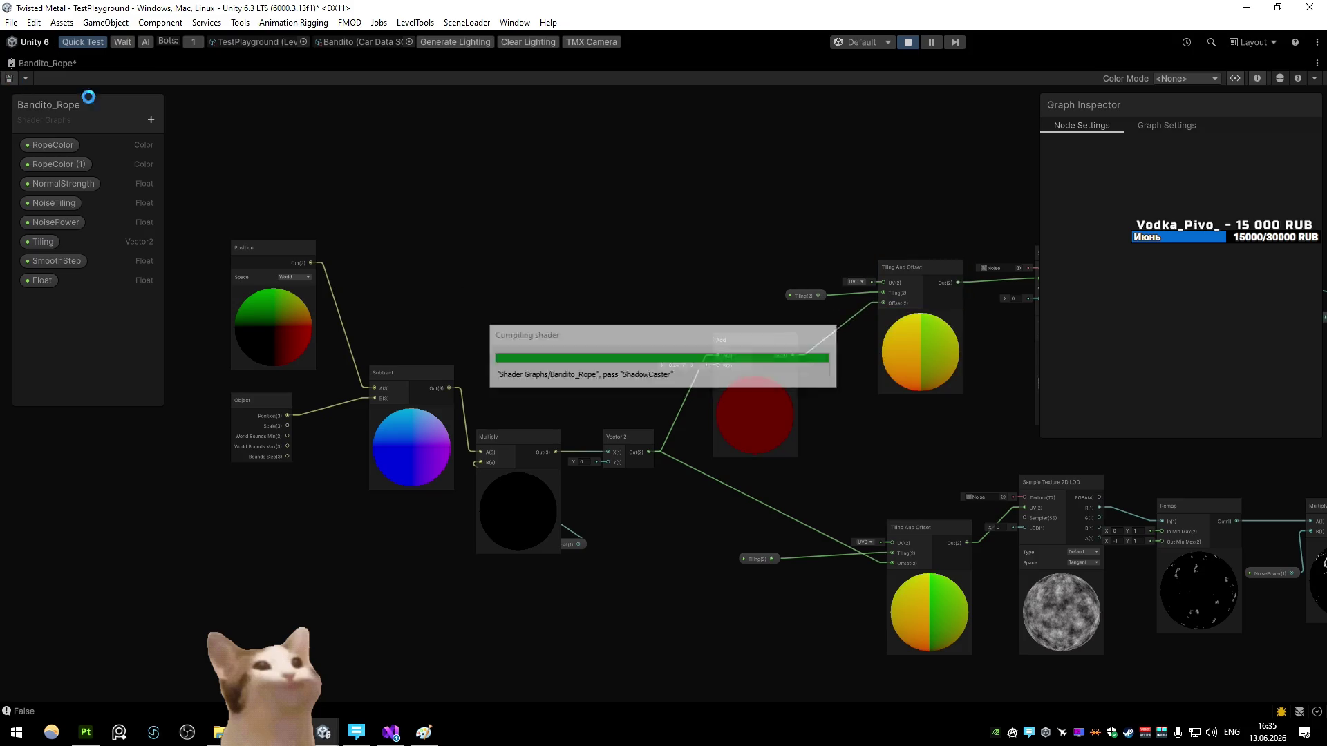
left_click(61, 61)
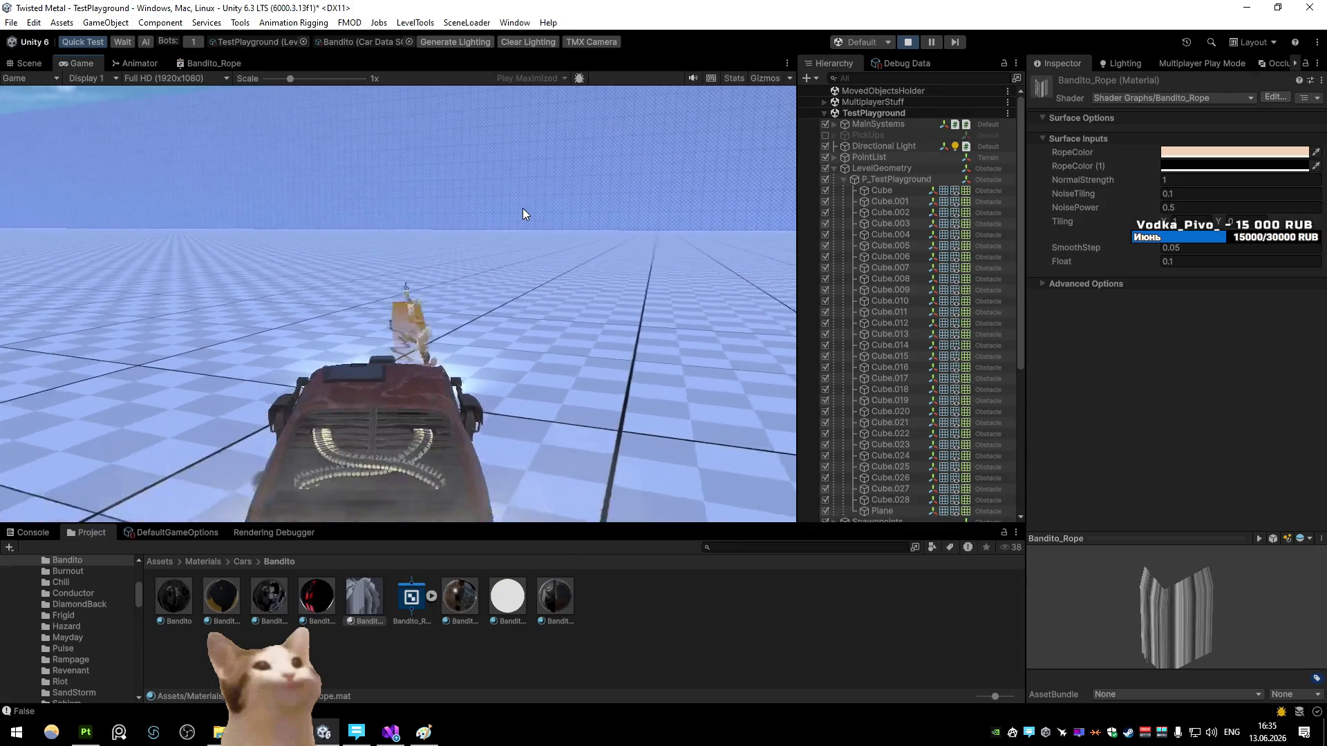
Step: Try the material's Tiling X at 0.1, then 1, and set the Float to 0.01
left_click(1183, 215)
type("0.1")
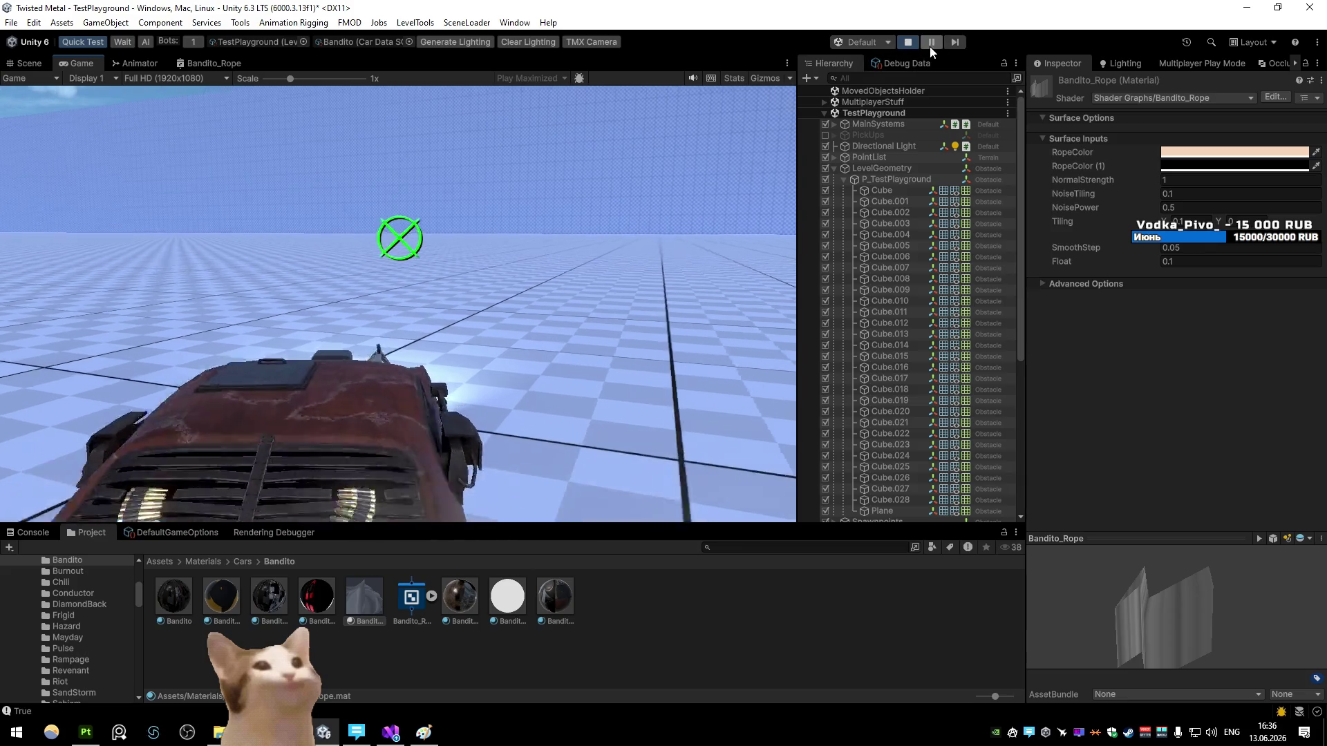
left_click(930, 43)
left_click(1175, 221)
type("1")
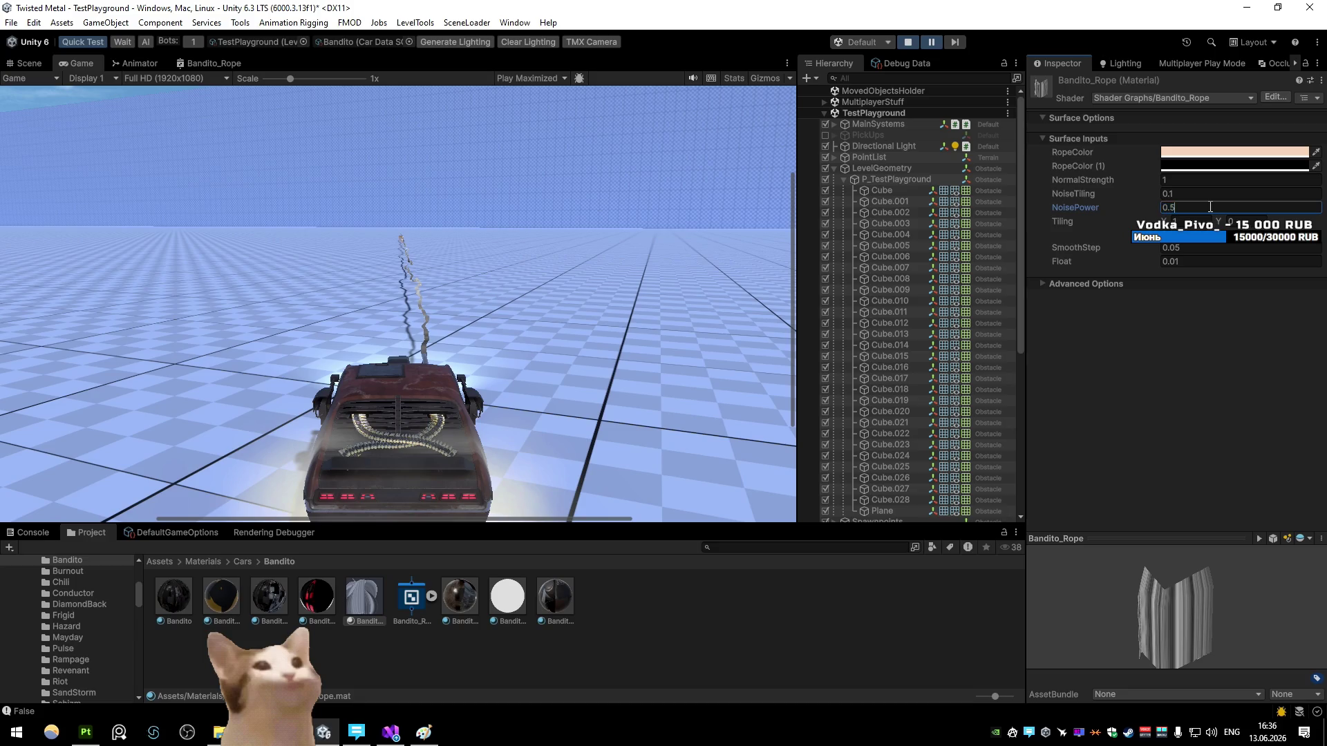
key("BackSpace")
type("2")
type("0.1")
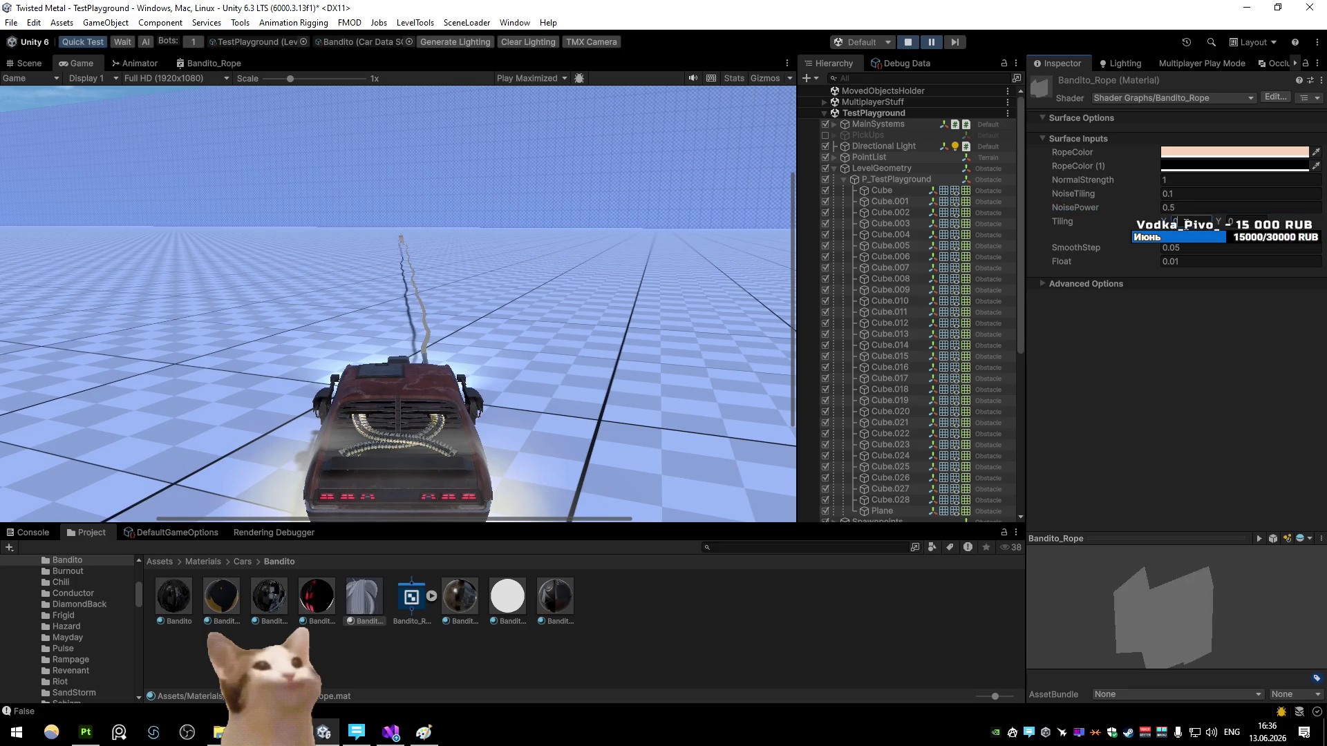
type("05")
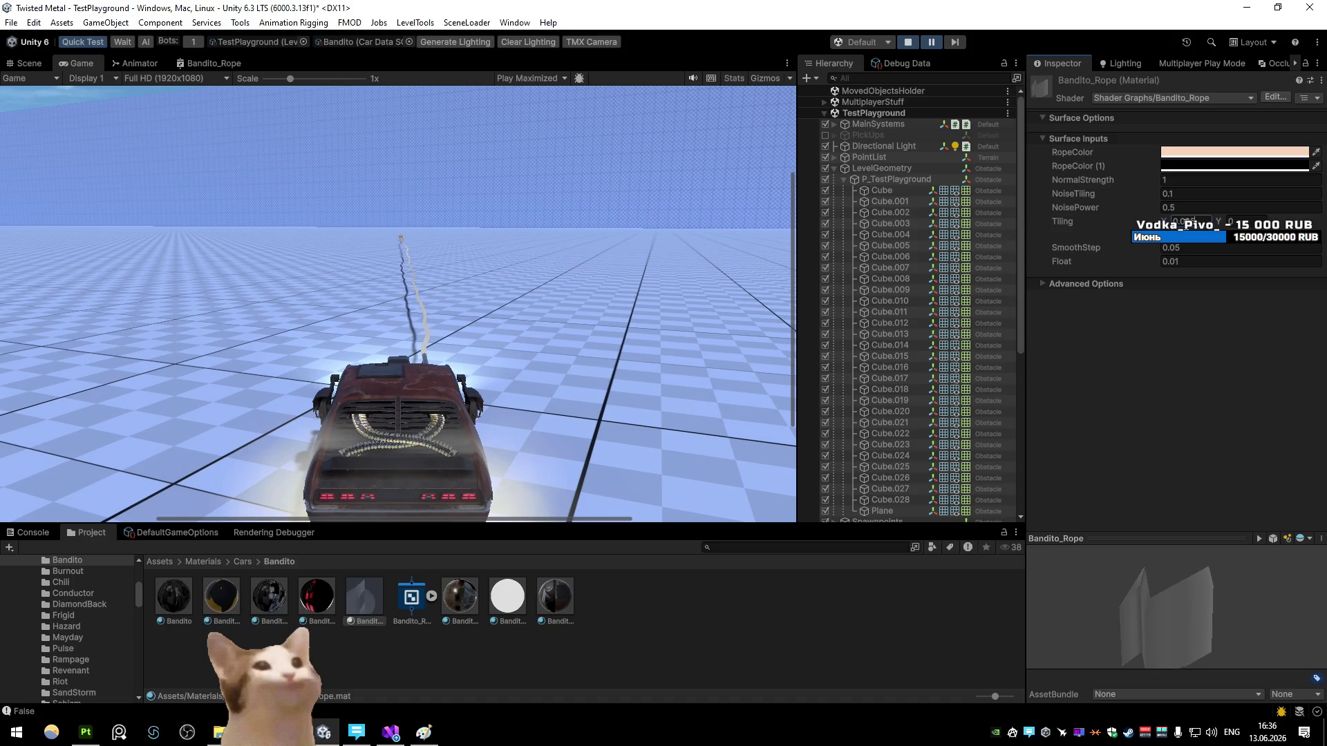
Step: Fire the rope during play, then pause to inspect it in the Scene view and lower SmoothStep
left_click(933, 42)
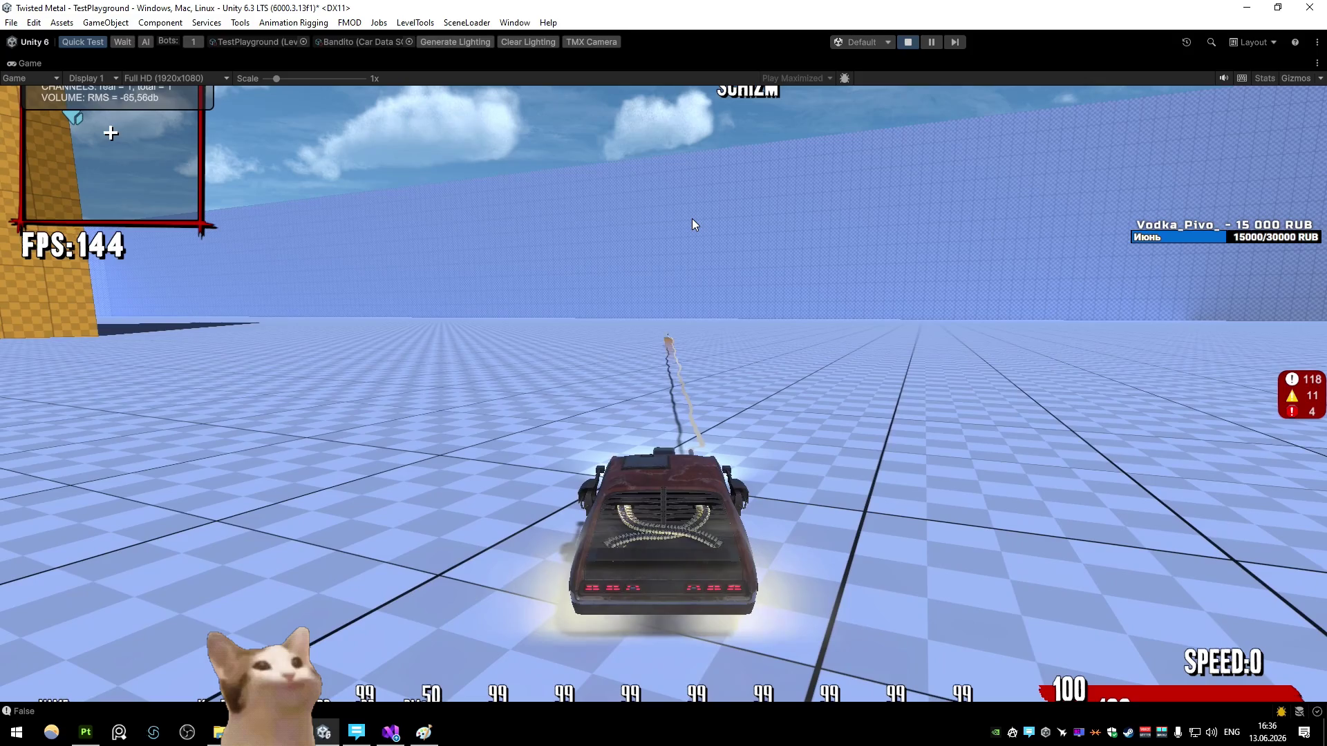
left_click(693, 220)
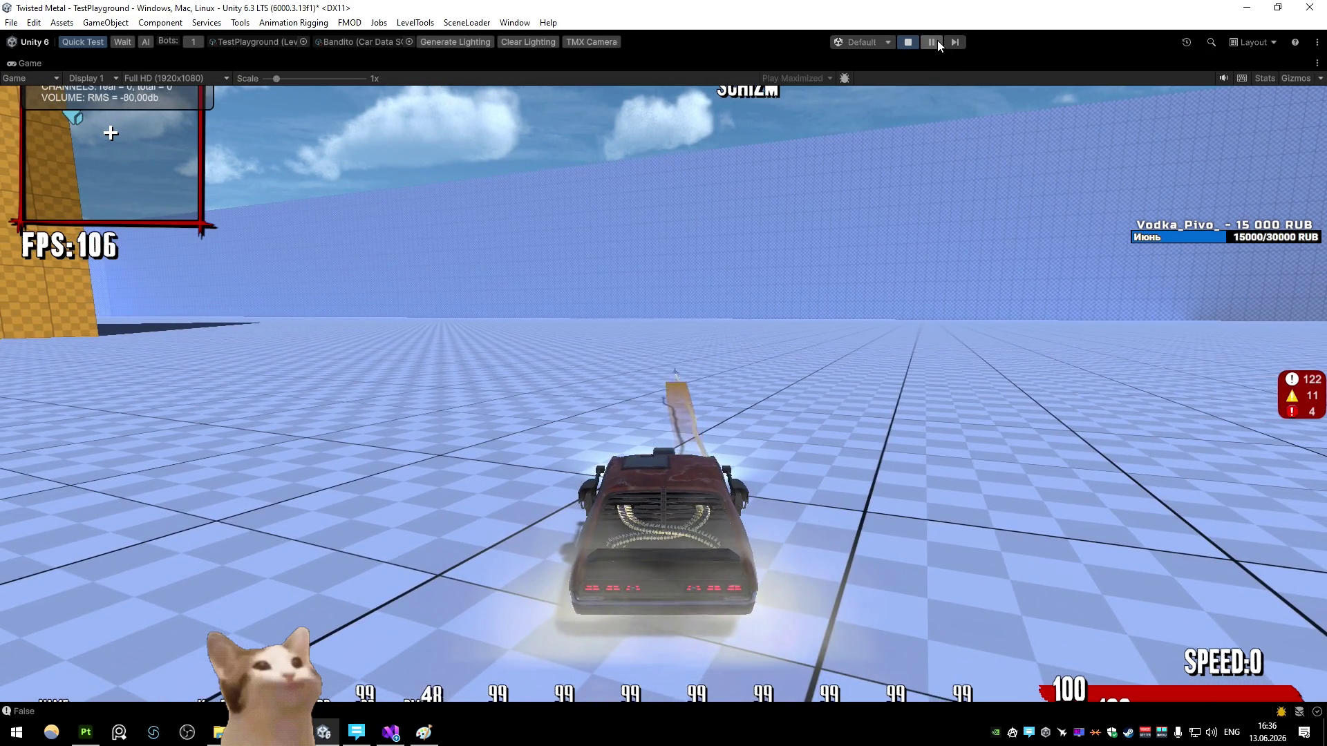
left_click(932, 44)
left_click(14, 67)
mouse_move(444, 209)
left_mouse_down()
mouse_move(415, 207)
mouse_move(423, 223)
mouse_move(477, 227)
left_mouse_up()
left_click_drag(1140, 254, 1141, 254)
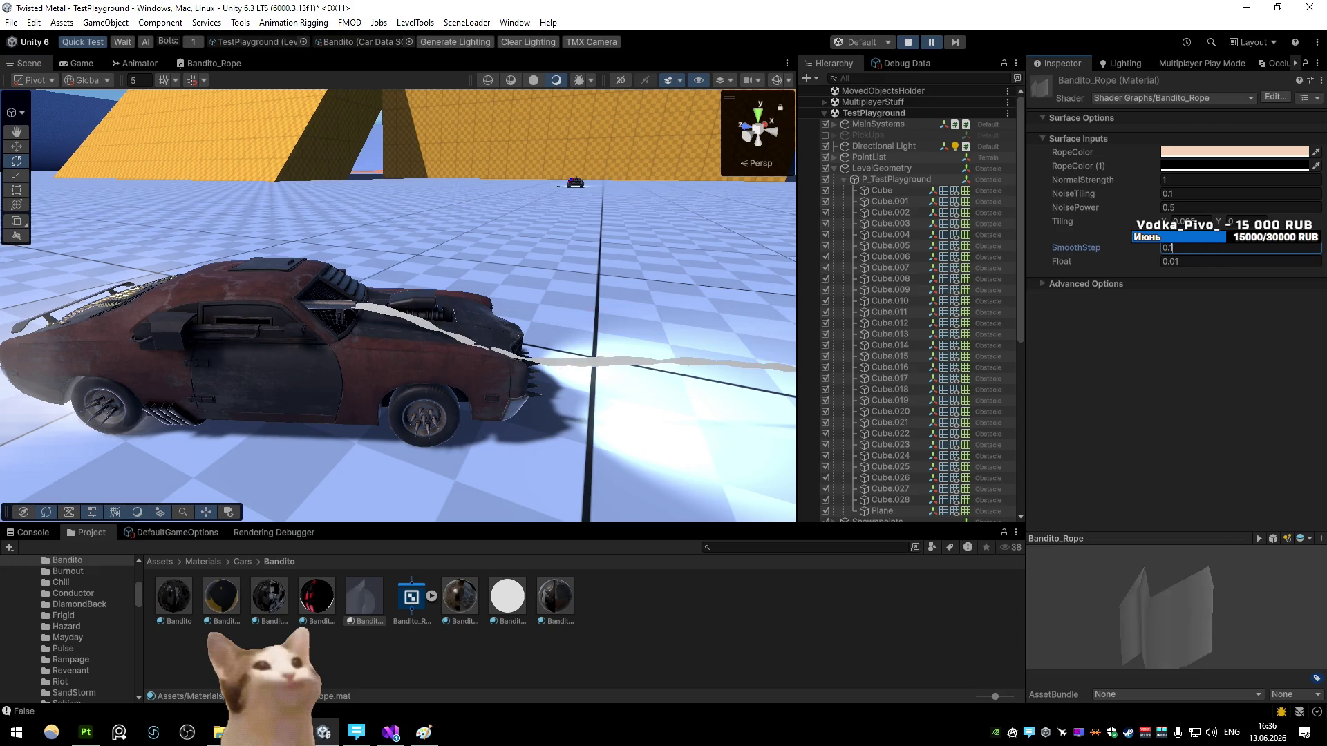
type("2")
Step: Resume play in the Game view and drive, drift and spin the car
left_click_drag(566, 240, 742, 226)
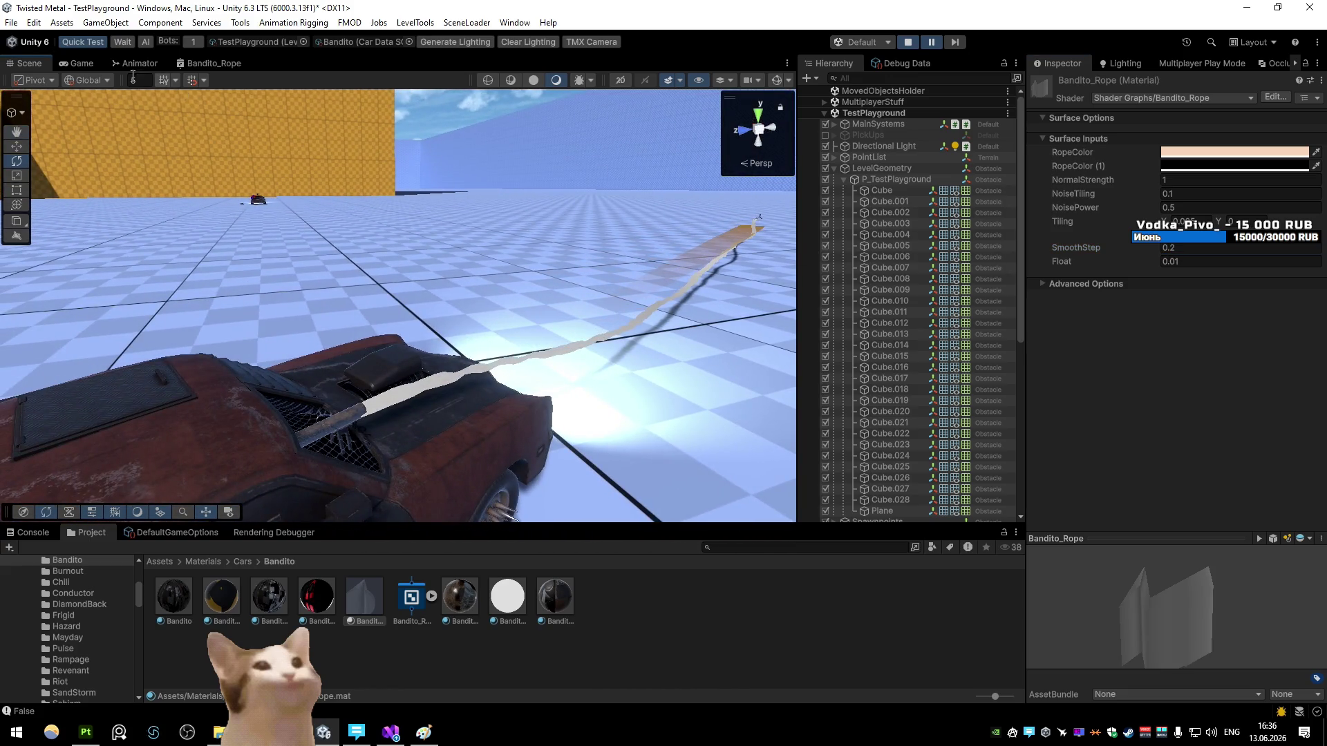
left_click(76, 63)
left_click(931, 43)
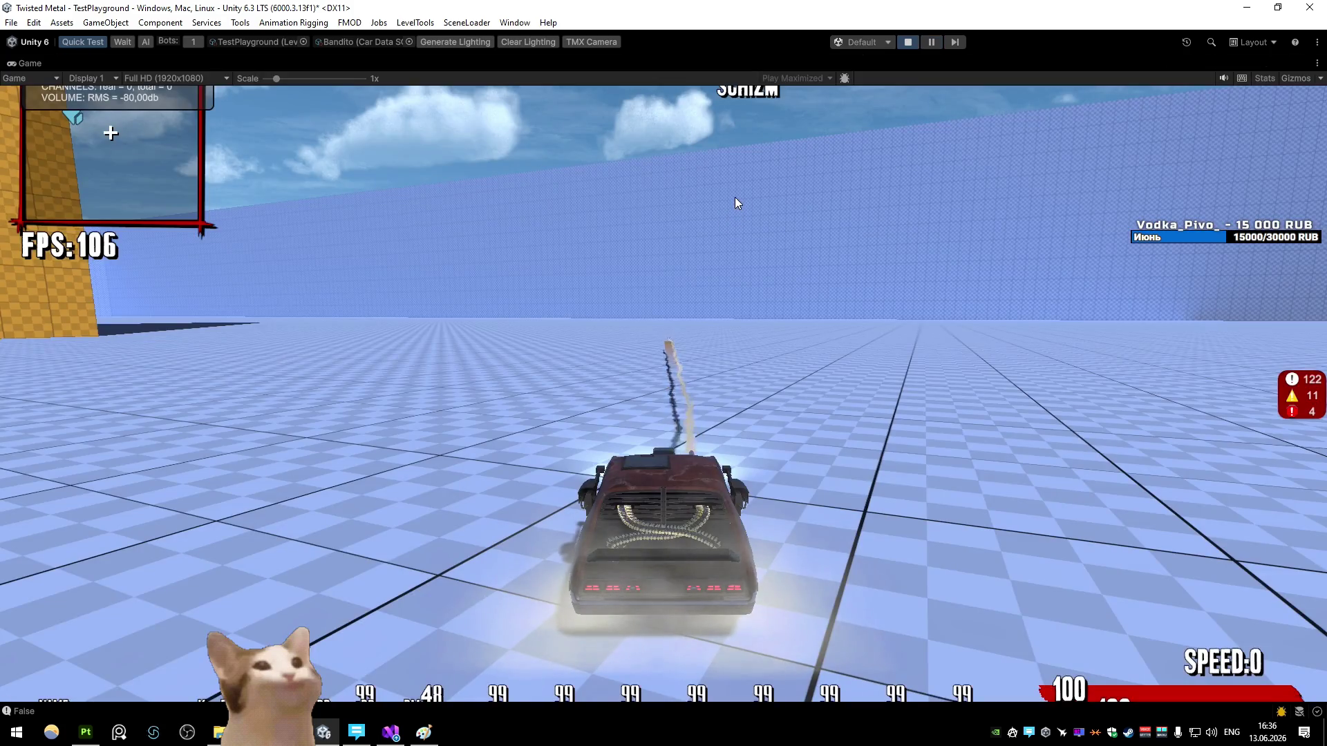
key("w")
key("d")
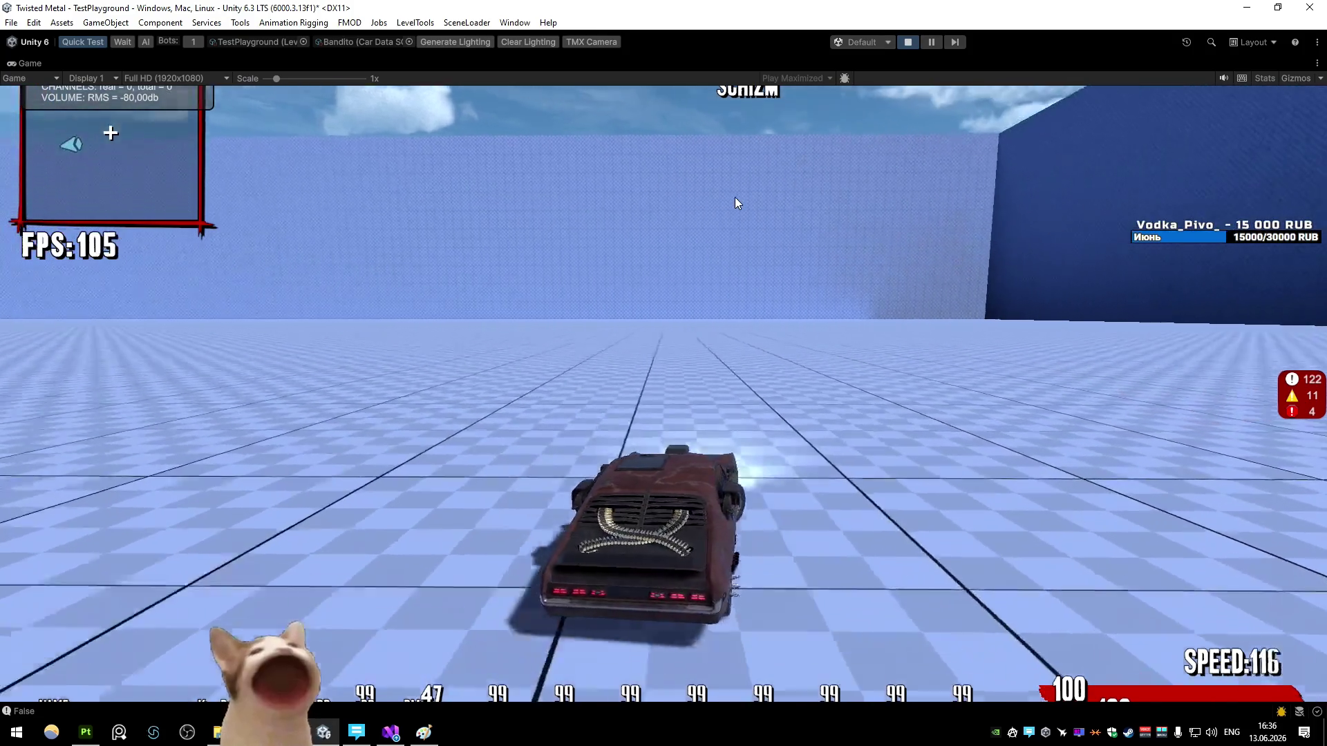
key("space")
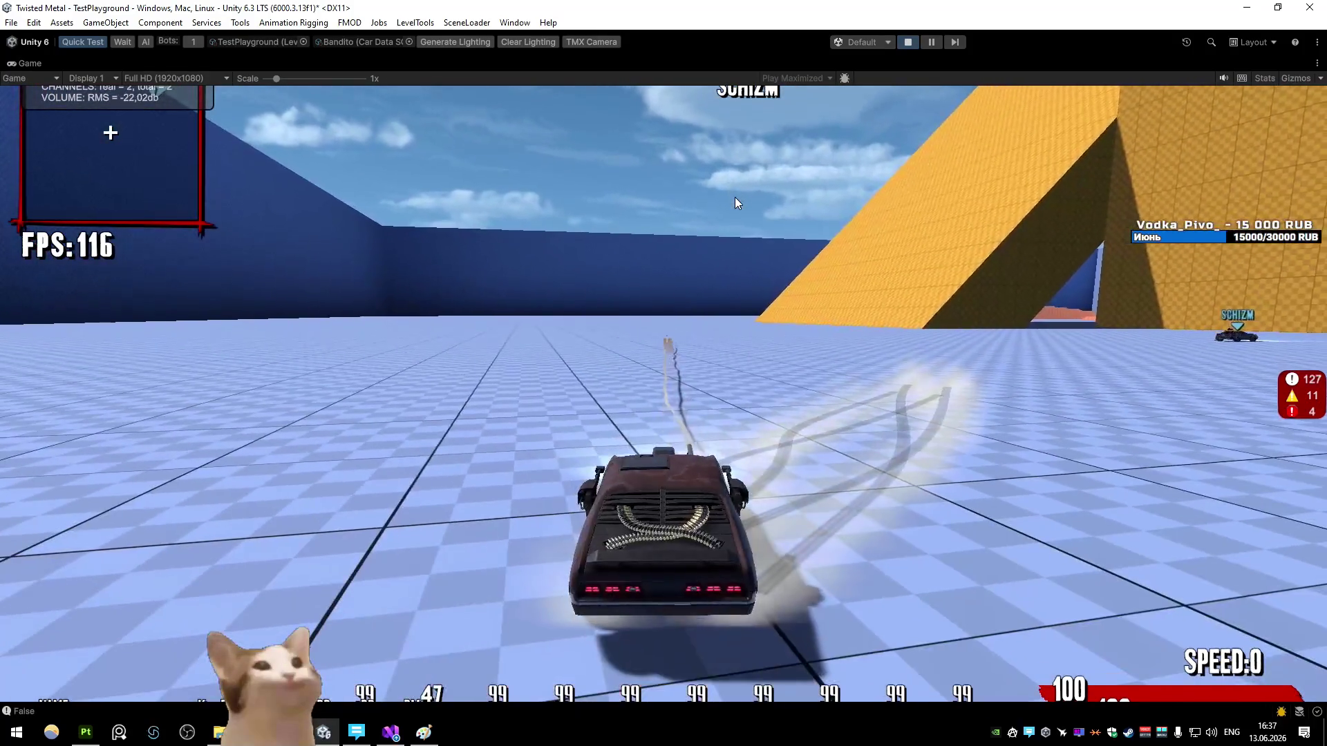
key("d")
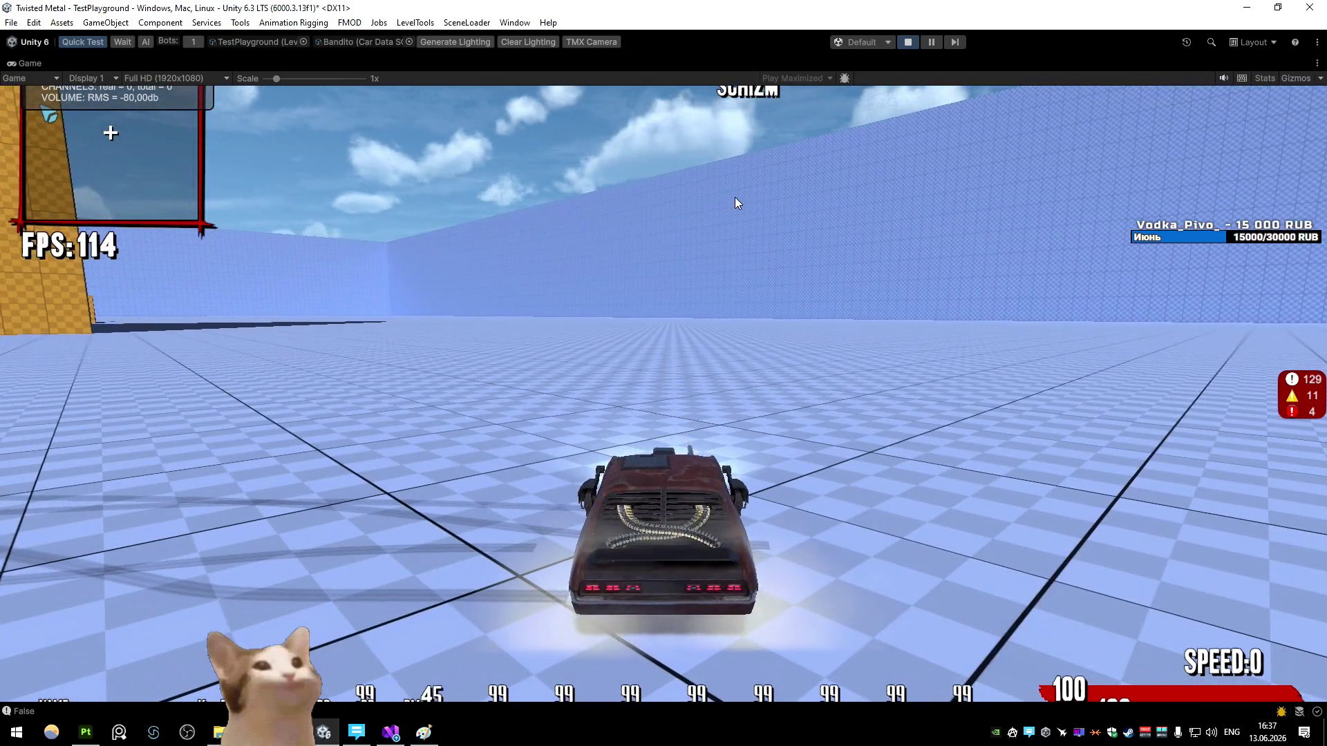
Step: Fire three shots from the car, then restore the Game view and open the Bandito_Rope graph
left_click(735, 196)
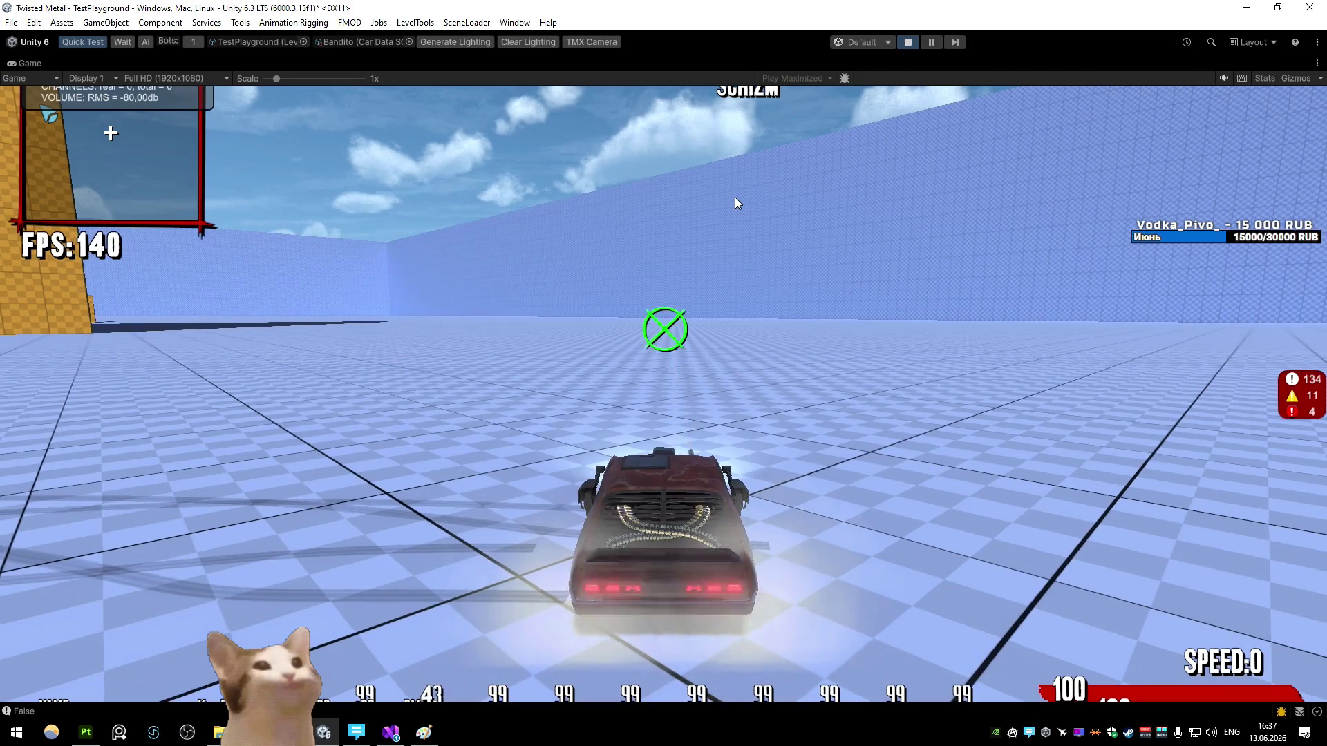
left_click(736, 197)
left_click(736, 197)
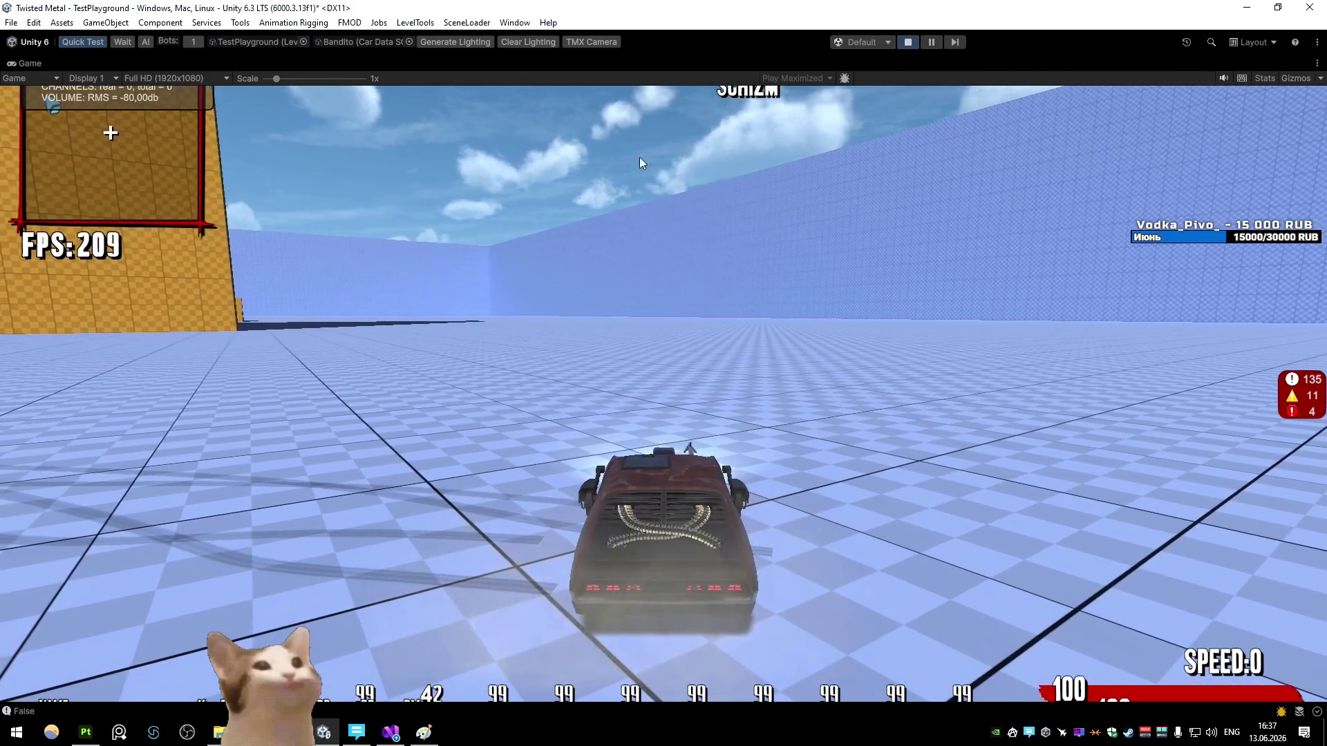
right_click(32, 67)
left_click(84, 114)
double_click(203, 63)
Step: Nudge the Multiply node, return to the normal layout, and commit the rope material value
scroll(633, 313, "up", 3)
mouse_move(491, 349)
left_mouse_down()
mouse_move(562, 391)
mouse_move(505, 359)
left_mouse_up()
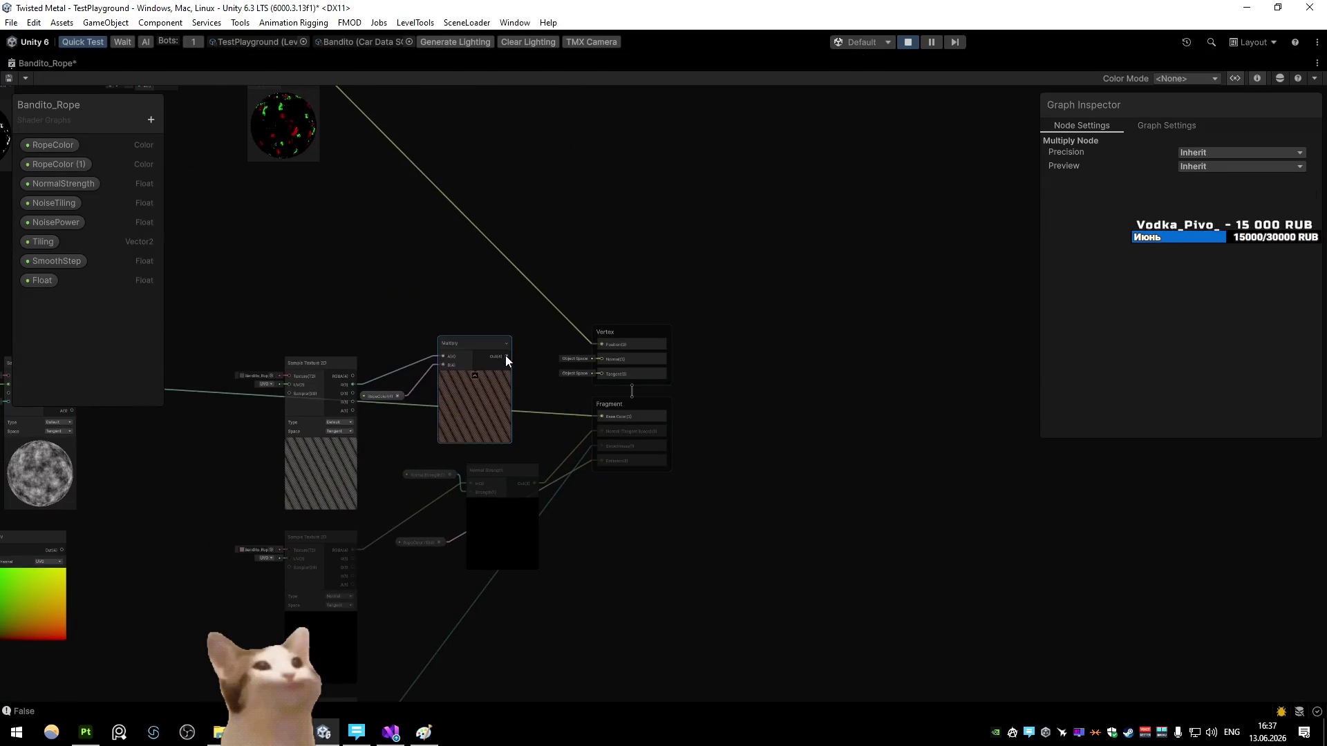
double_click(41, 63)
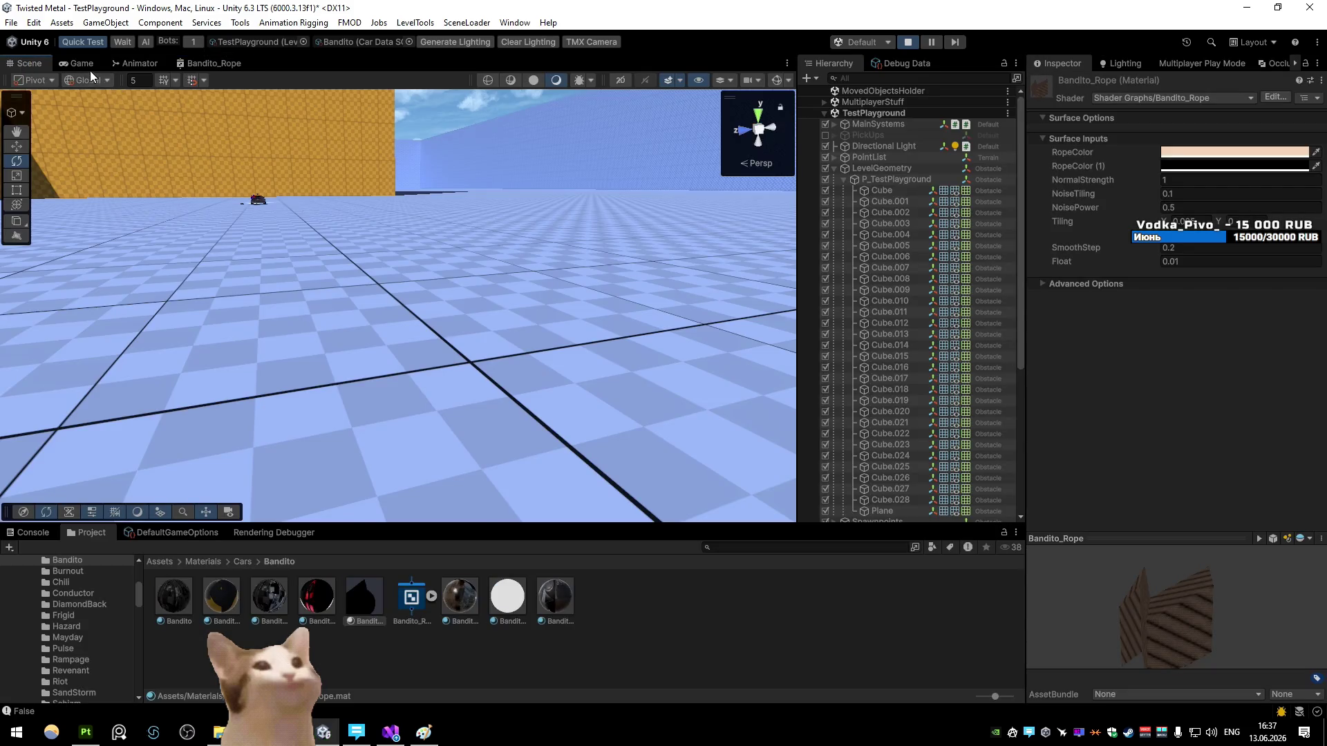
left_click(89, 65)
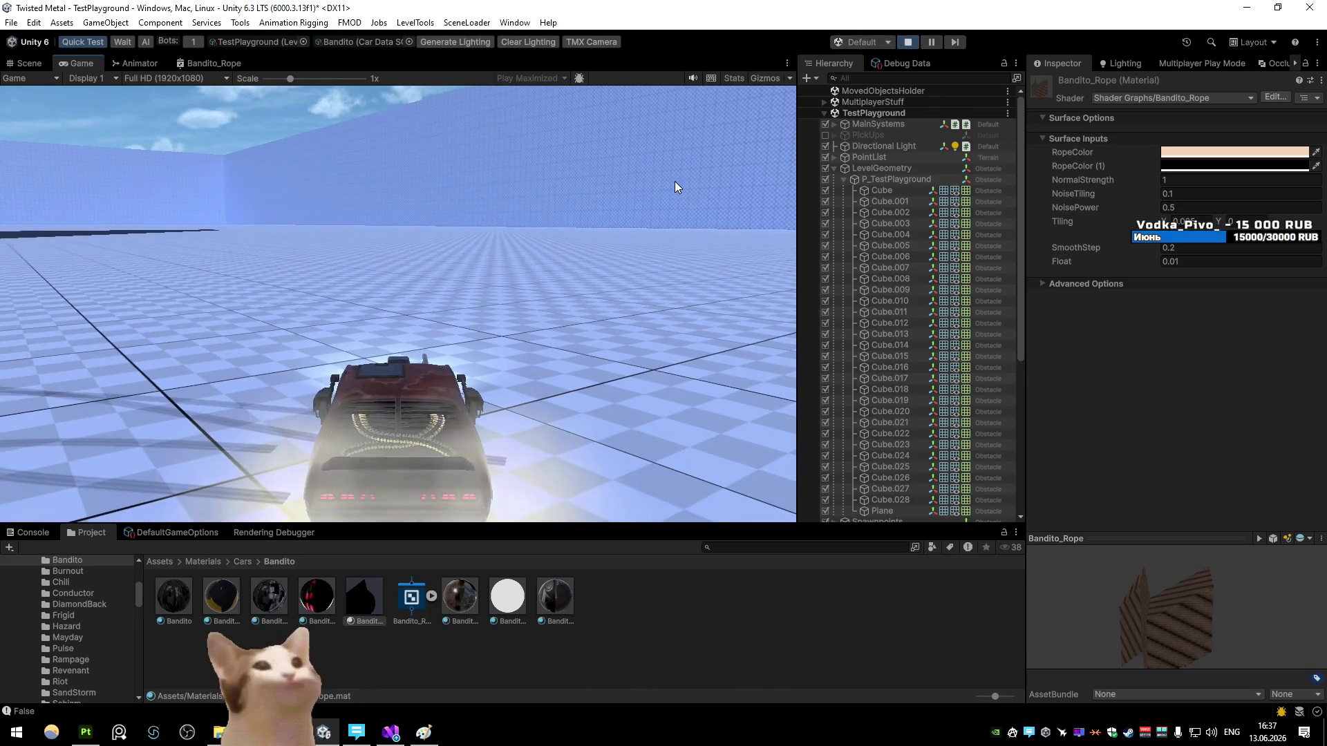
type("1")
left_click(680, 213)
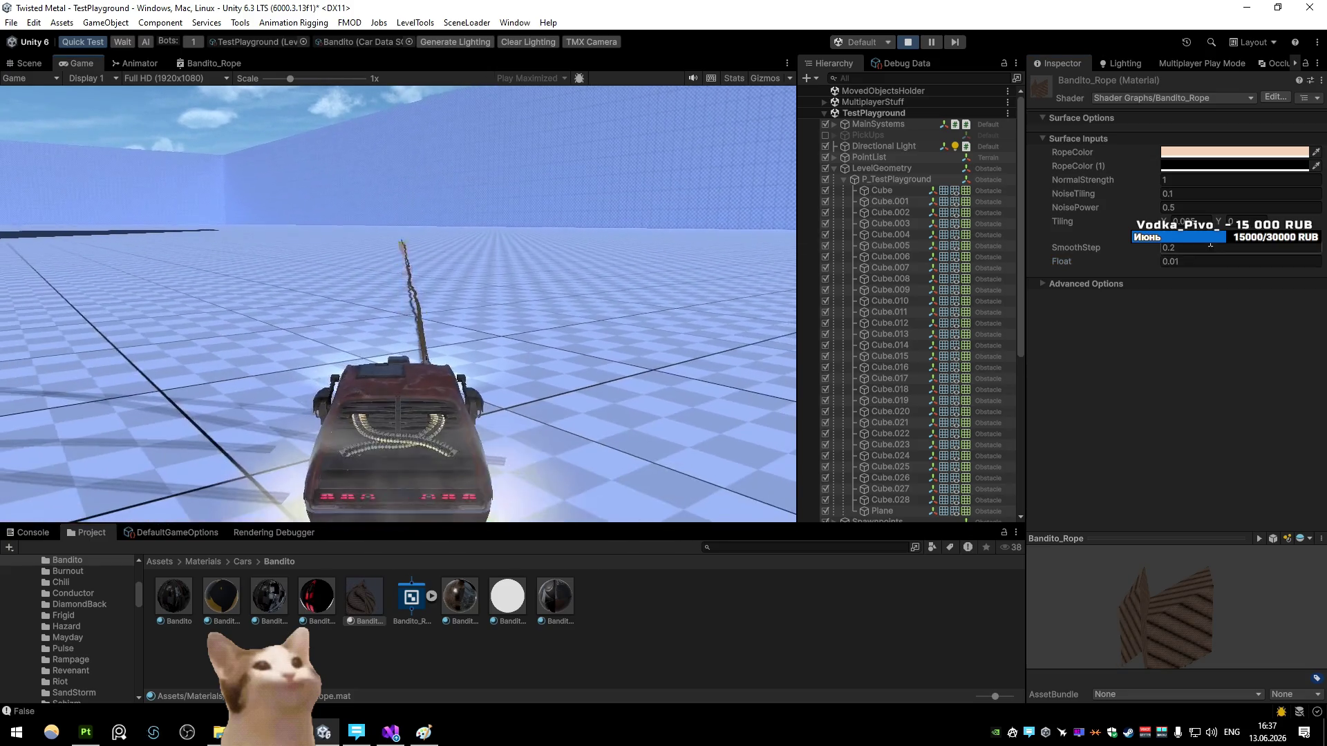
Step: Set SmoothStep to 0.1, pause, and orbit the Scene view to see the rope on the floor
left_click(1184, 248)
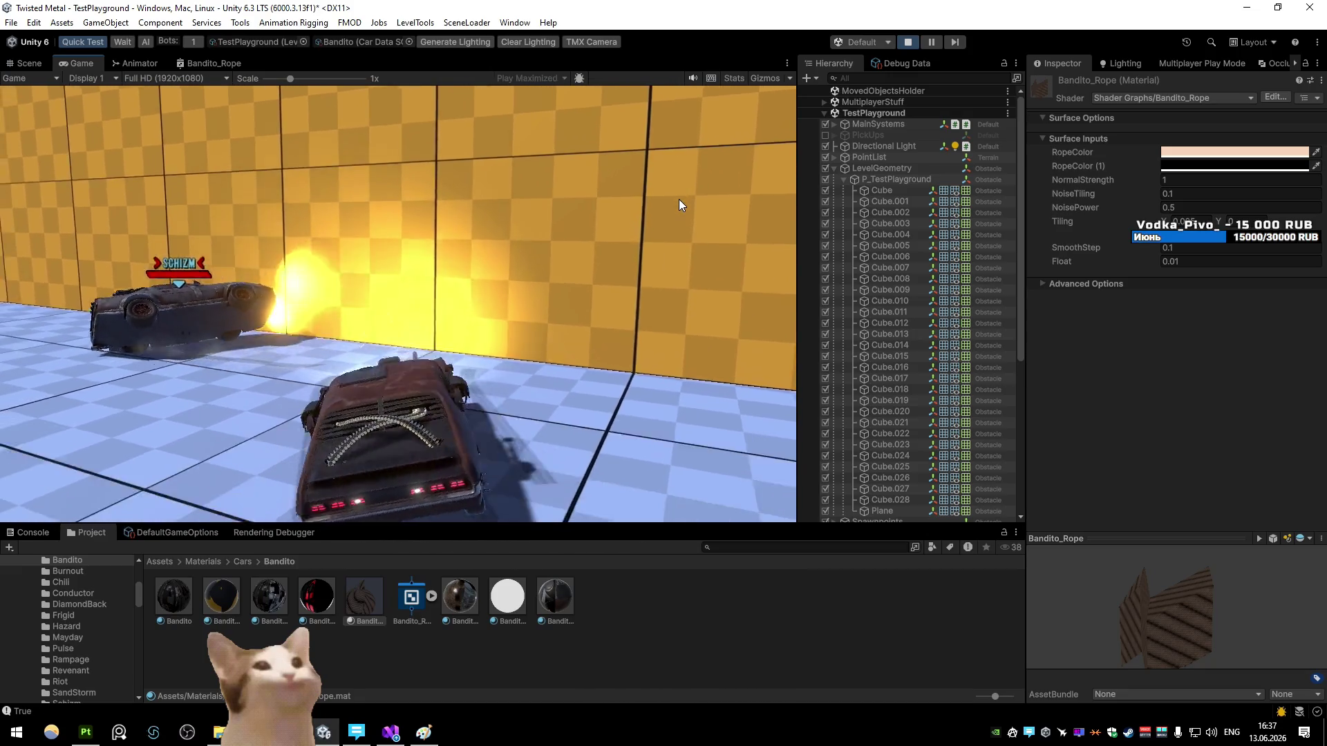
type("0.1")
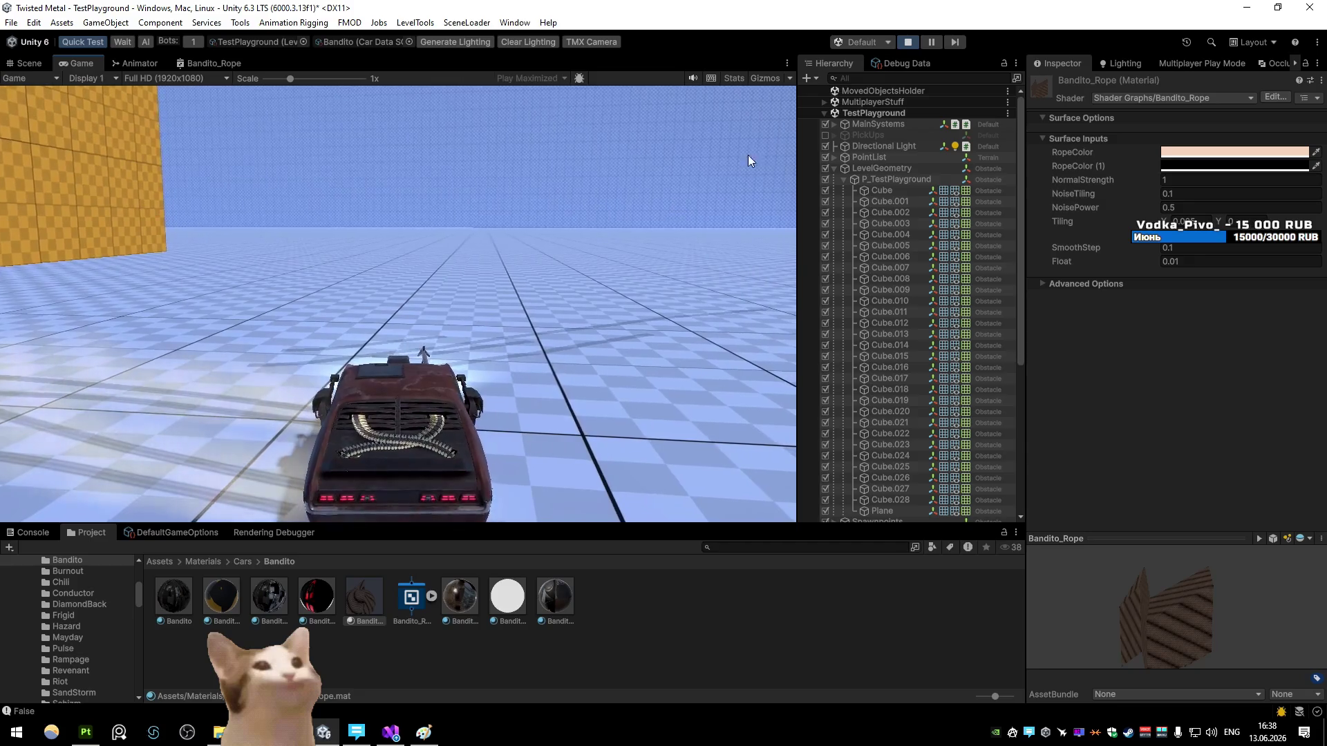
left_click(928, 42)
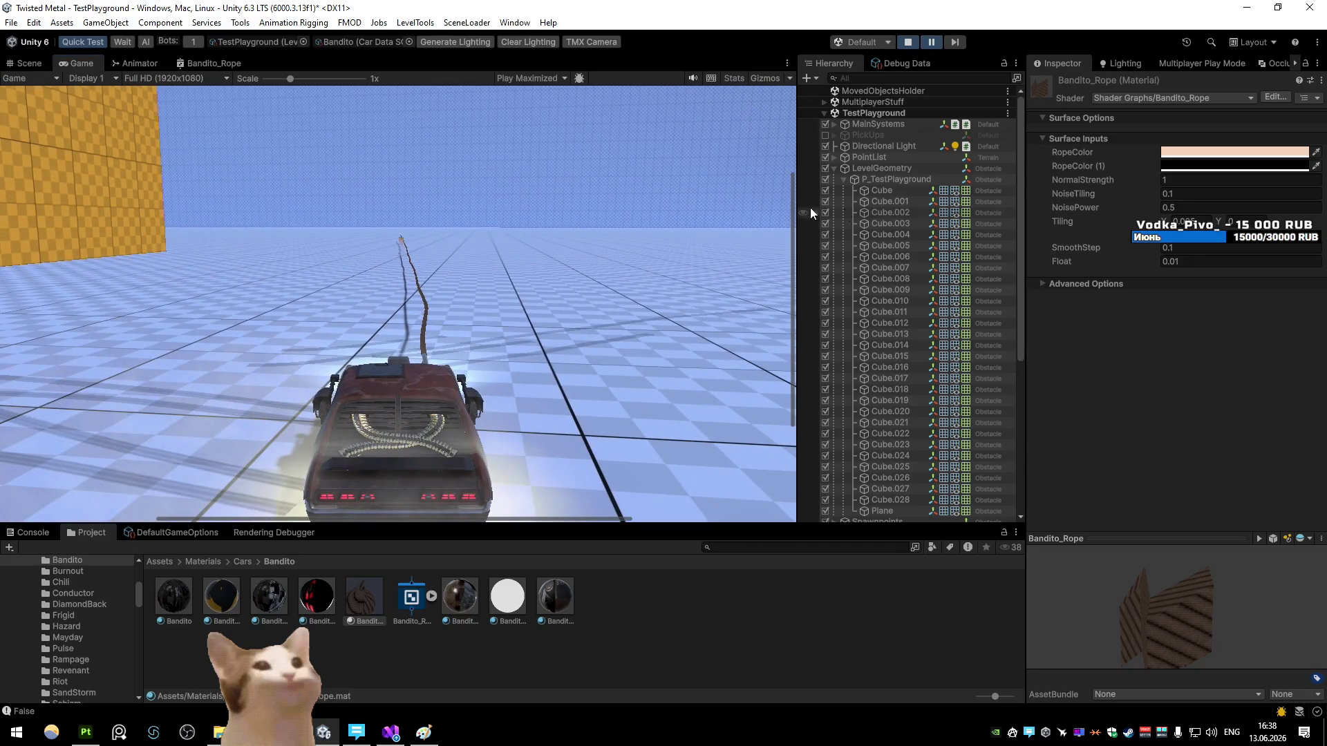
left_click(28, 63)
mouse_move(335, 109)
left_mouse_down()
mouse_move(379, 166)
mouse_move(702, 207)
mouse_move(217, 116)
left_mouse_up()
key("ctrl+2")
Step: Resume play and drive the car with W, A and D, spinning it to watch the rope follow
left_click(930, 44)
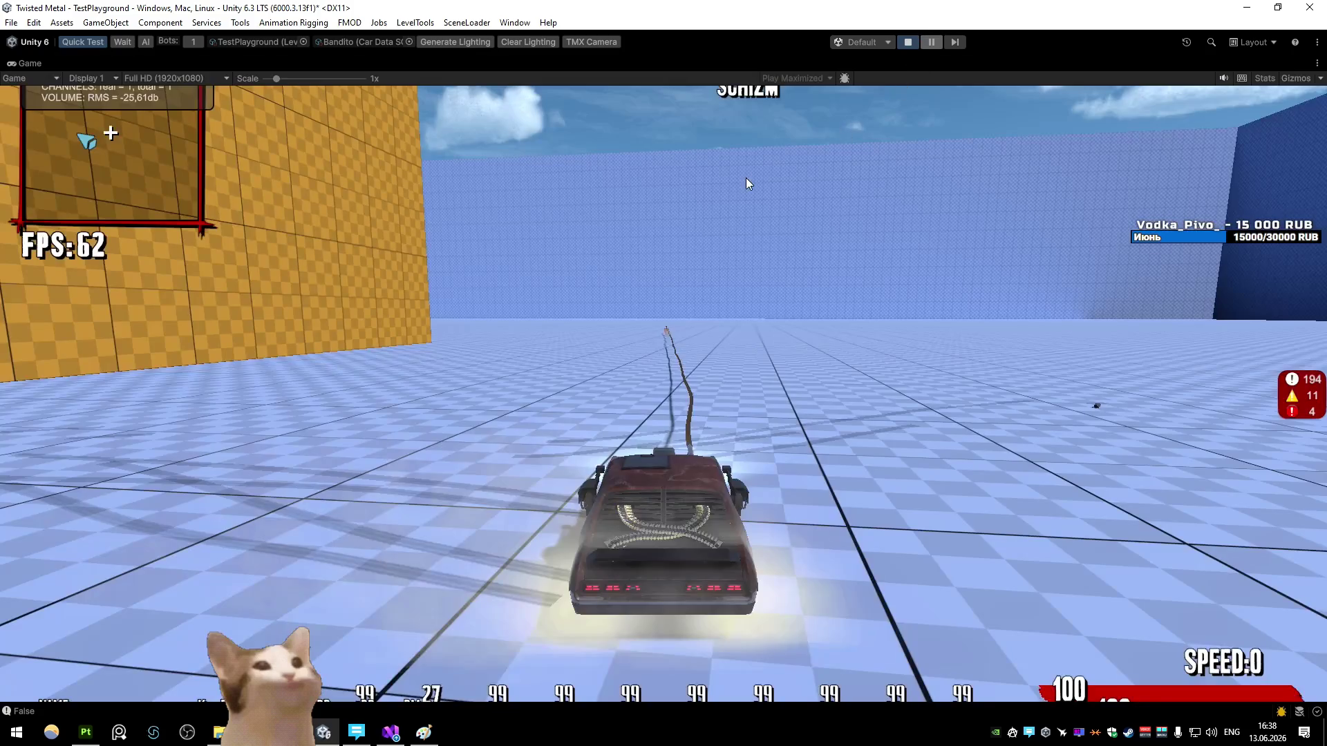
key("w")
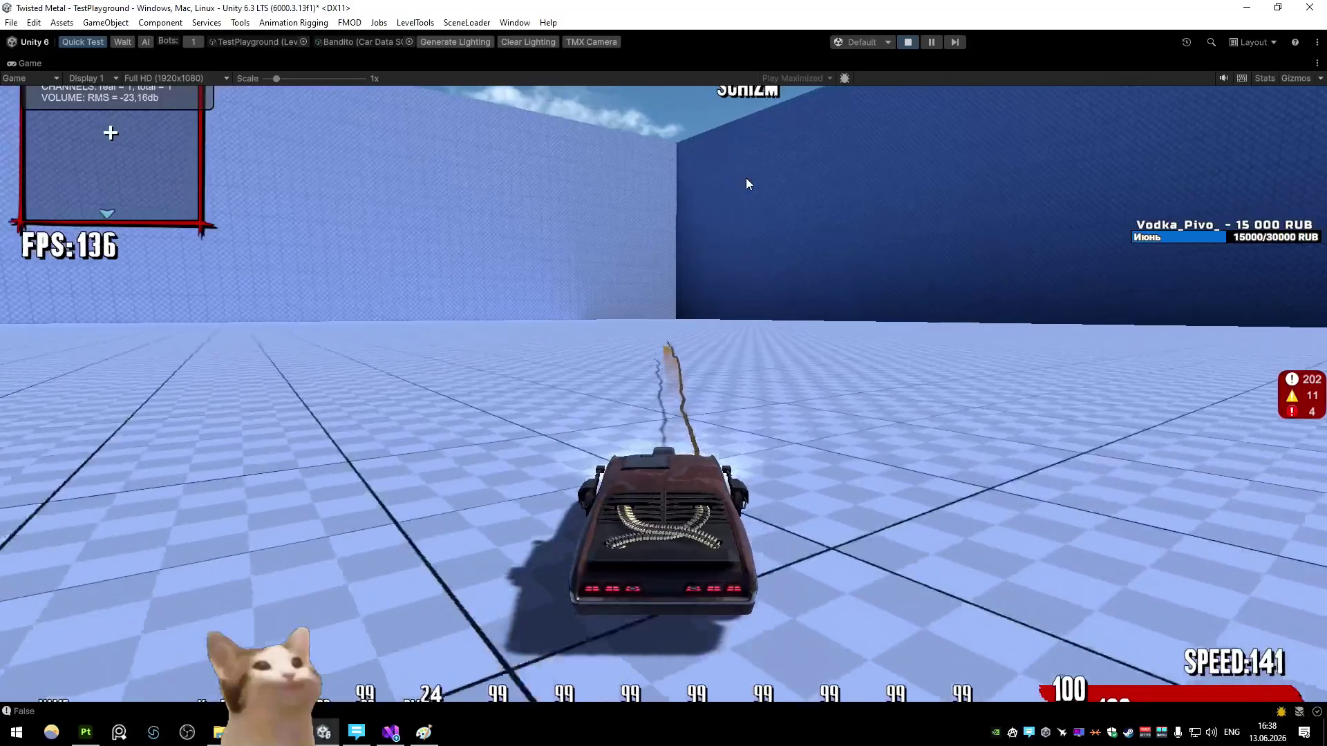
key("d")
key("a")
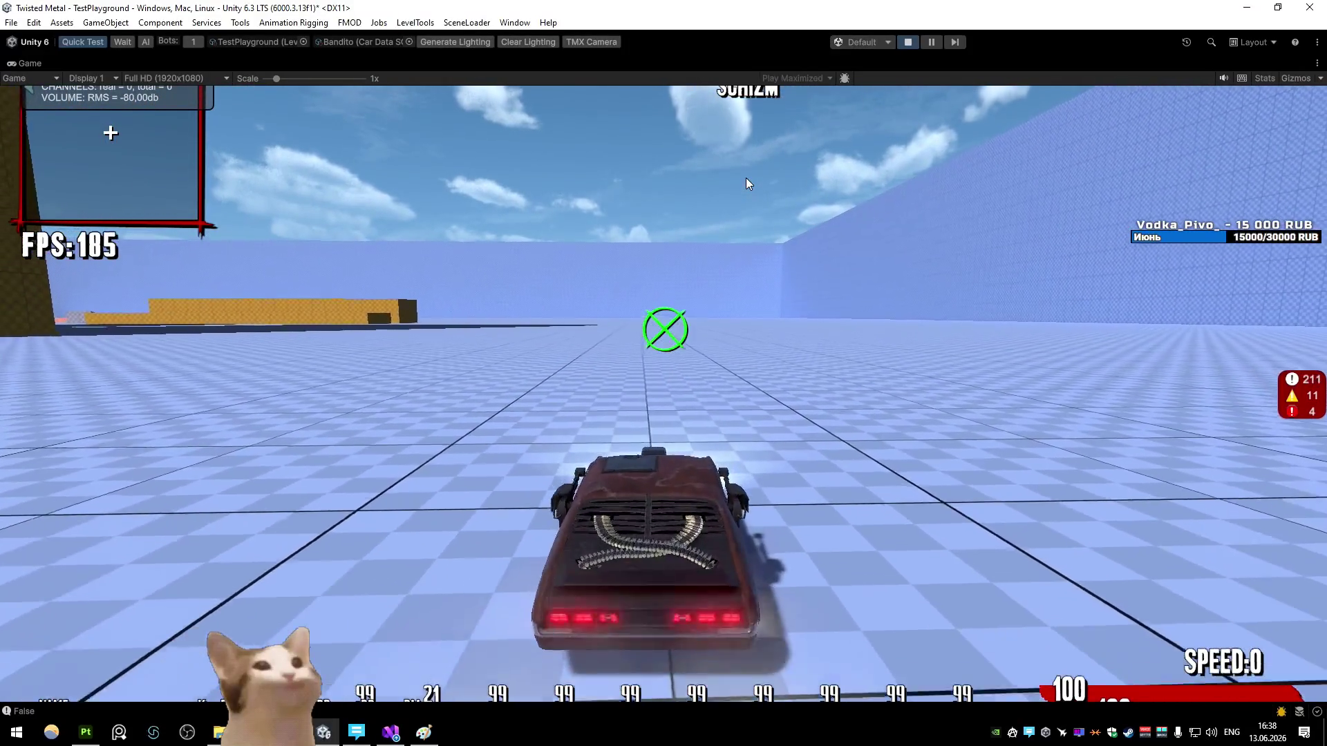
key("d")
key("a")
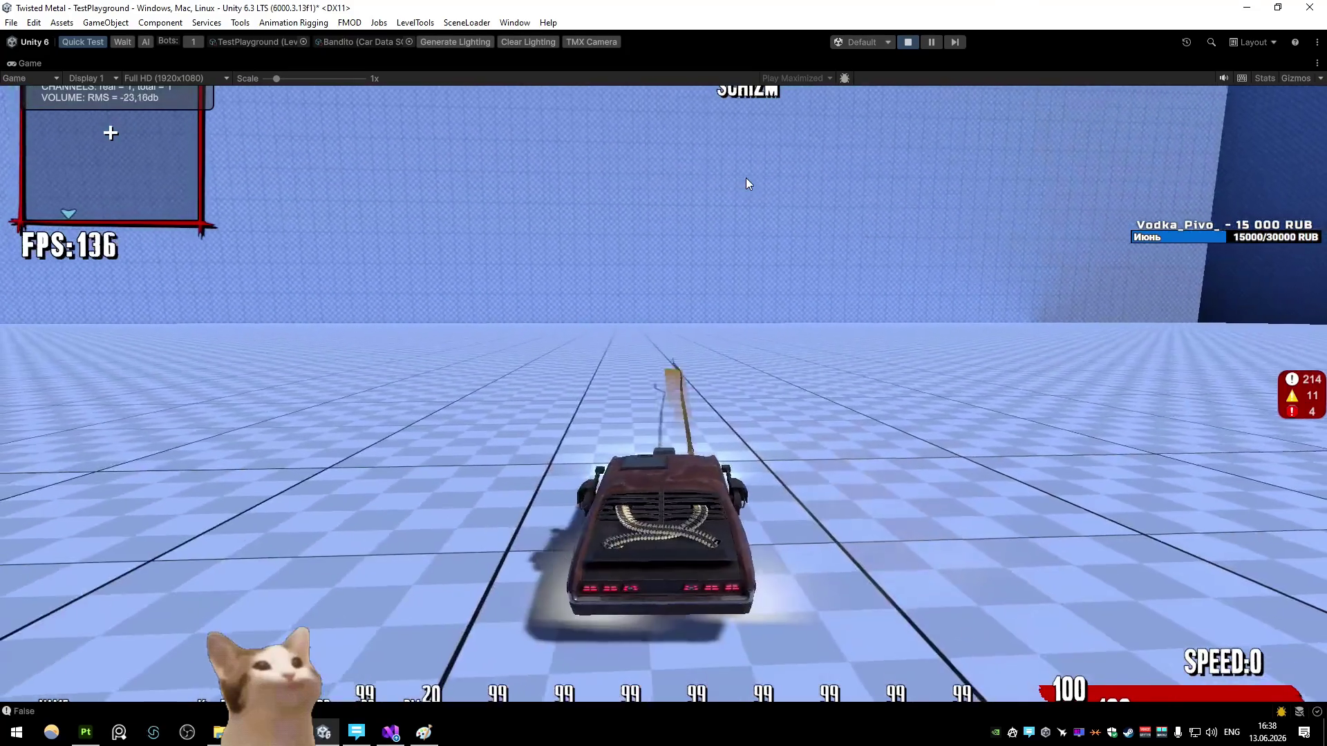
key("d")
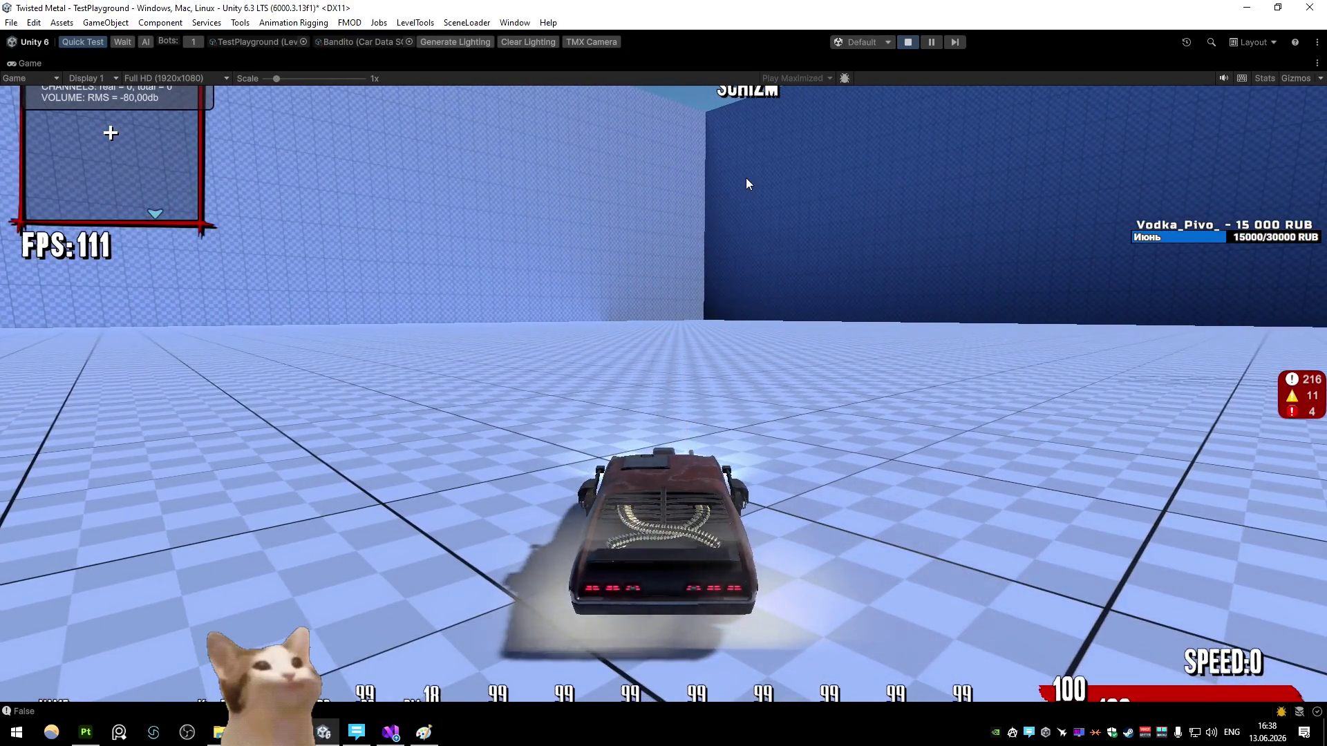
key("d")
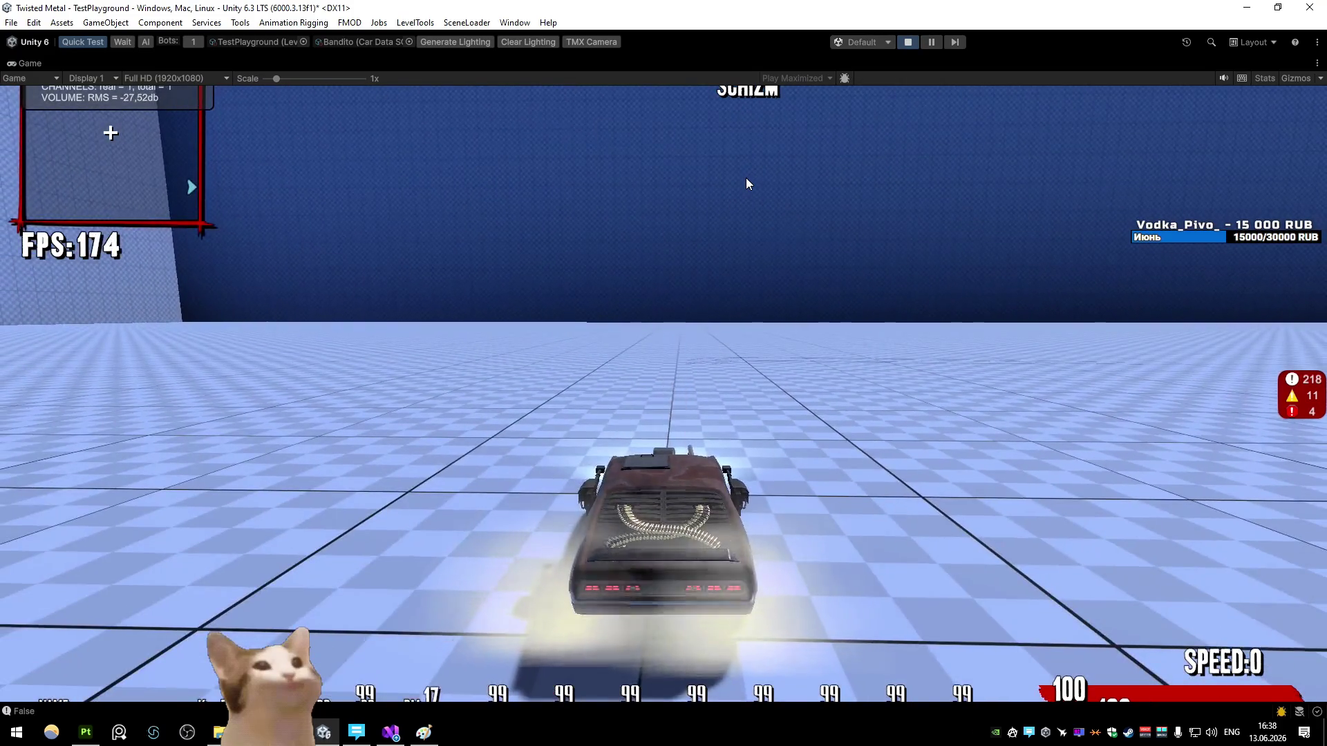
key("d")
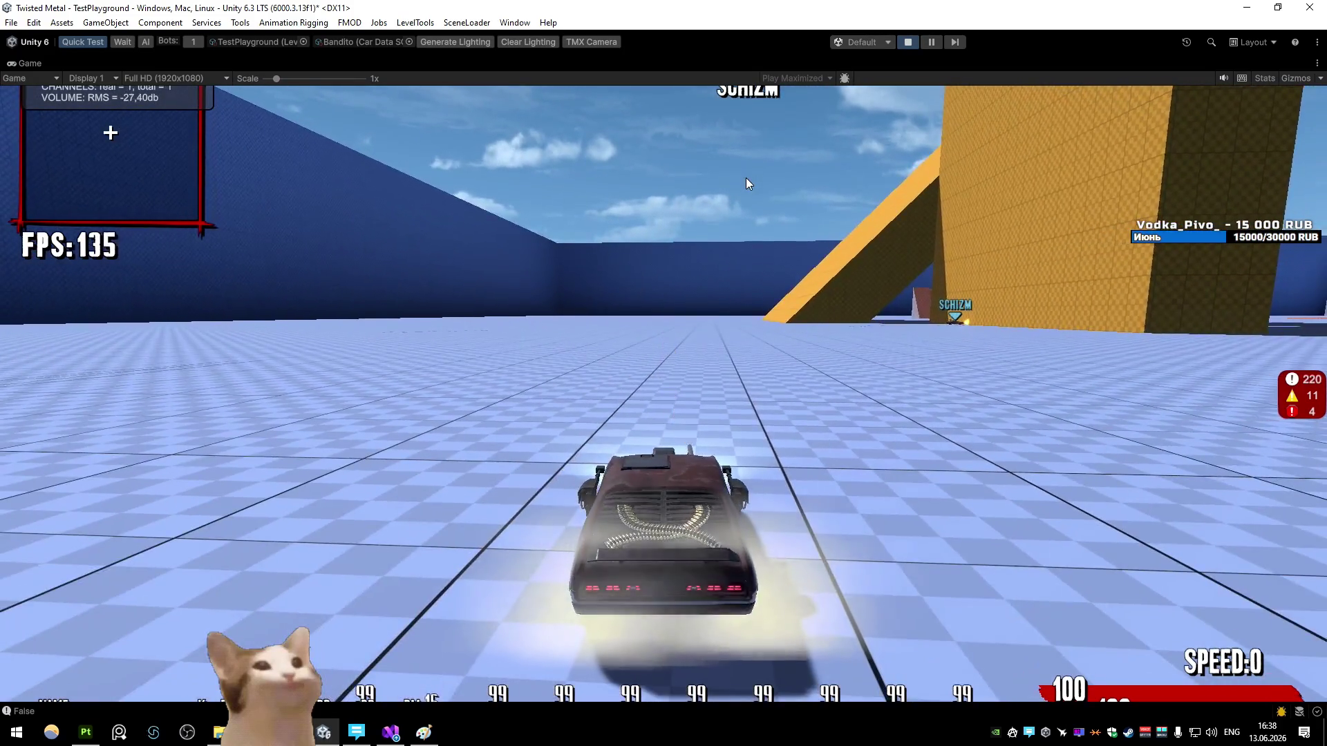
key("d")
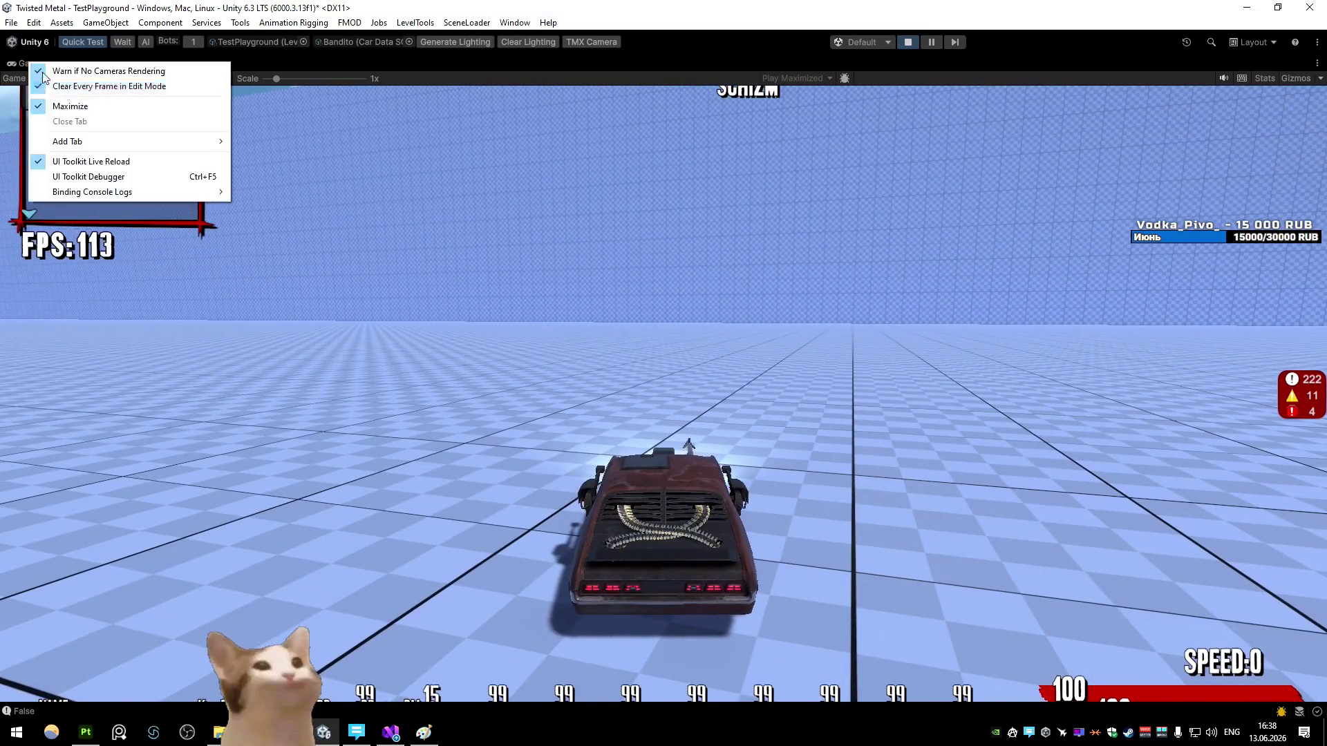
Step: Bring the Position and Object nodes into view and move them to the left
double_click(32, 64)
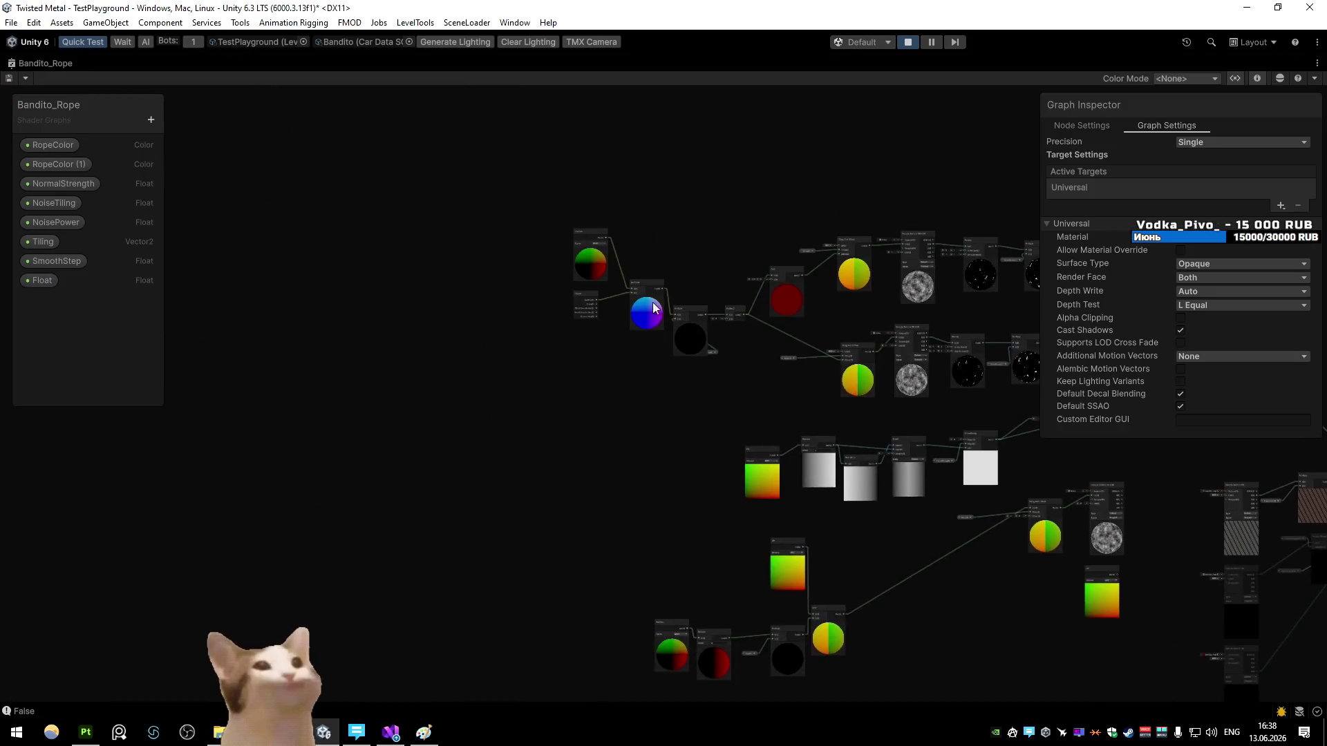
scroll(611, 387, "up", 5)
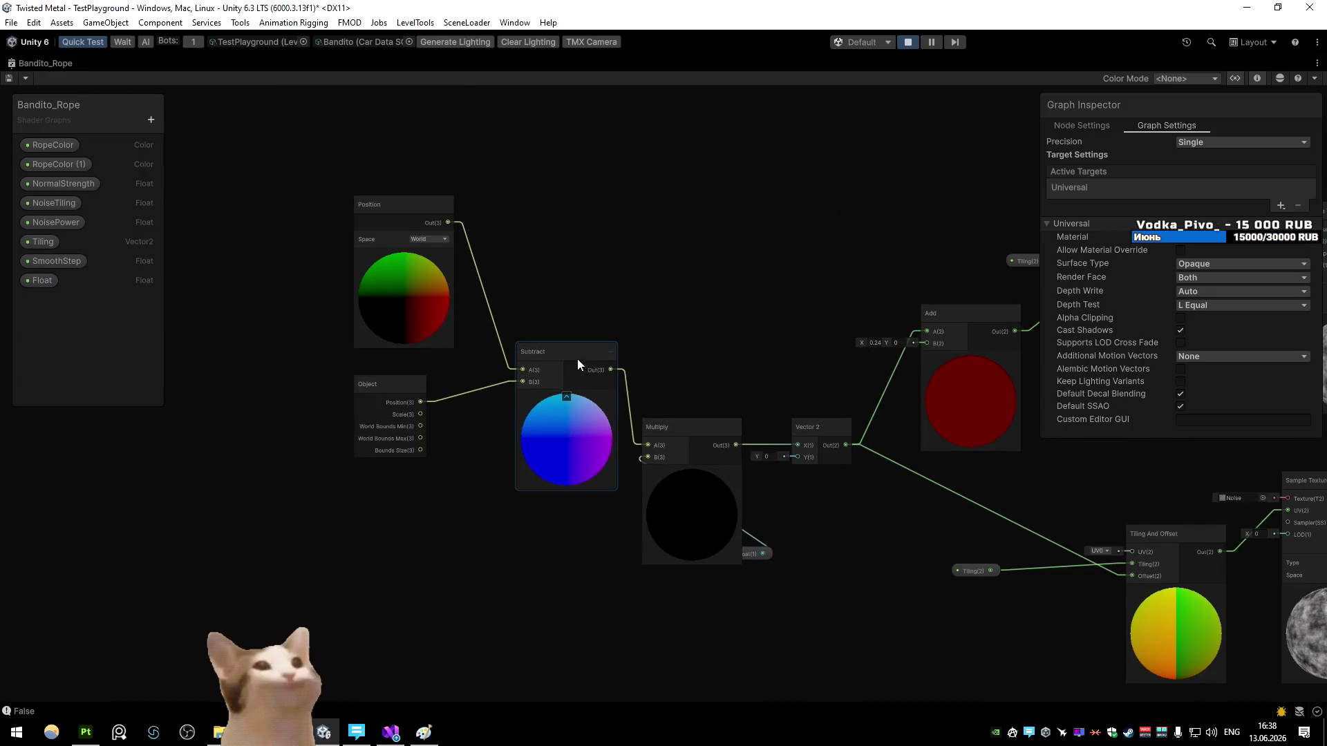
left_click_drag(307, 271, 376, 345)
left_click(449, 459)
left_click_drag(479, 403, 324, 431)
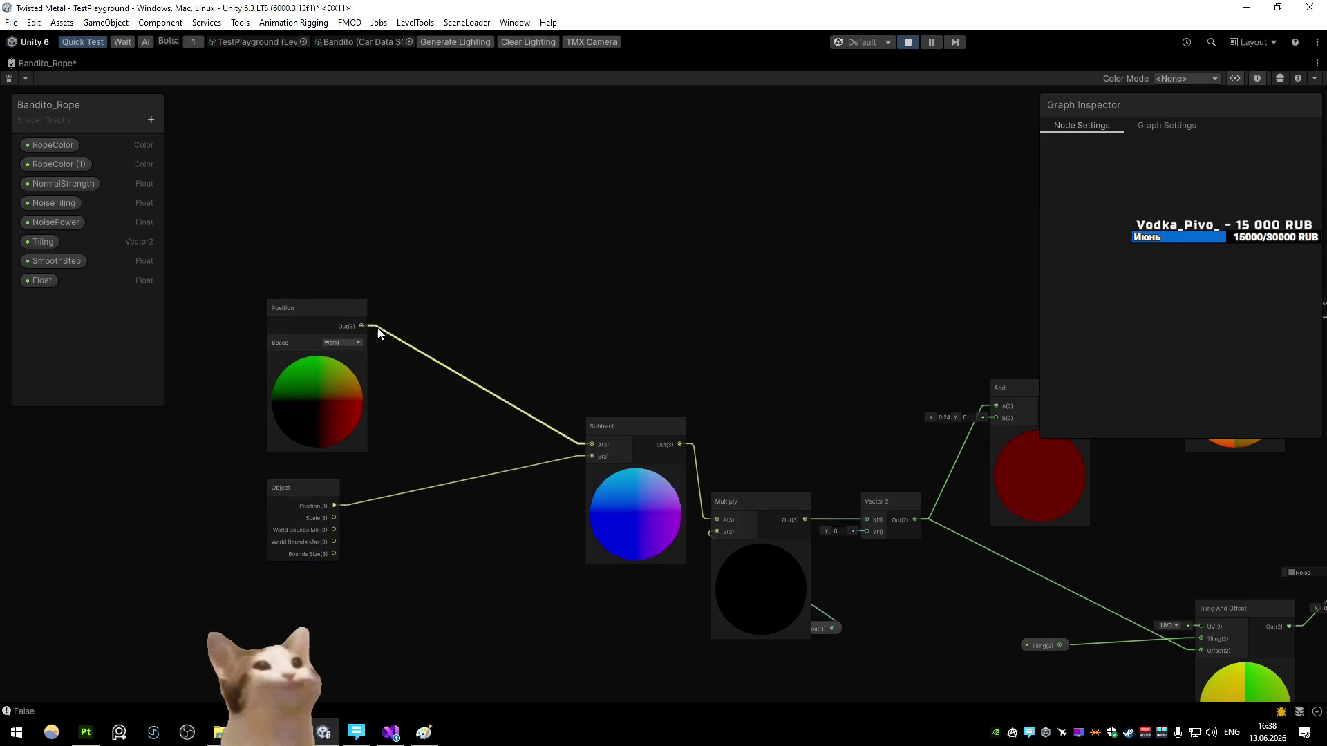
Step: Add a Distance node between world Position and Object Position, feed it into Multiply A, and save
left_click_drag(355, 319, 594, 234)
type("du")
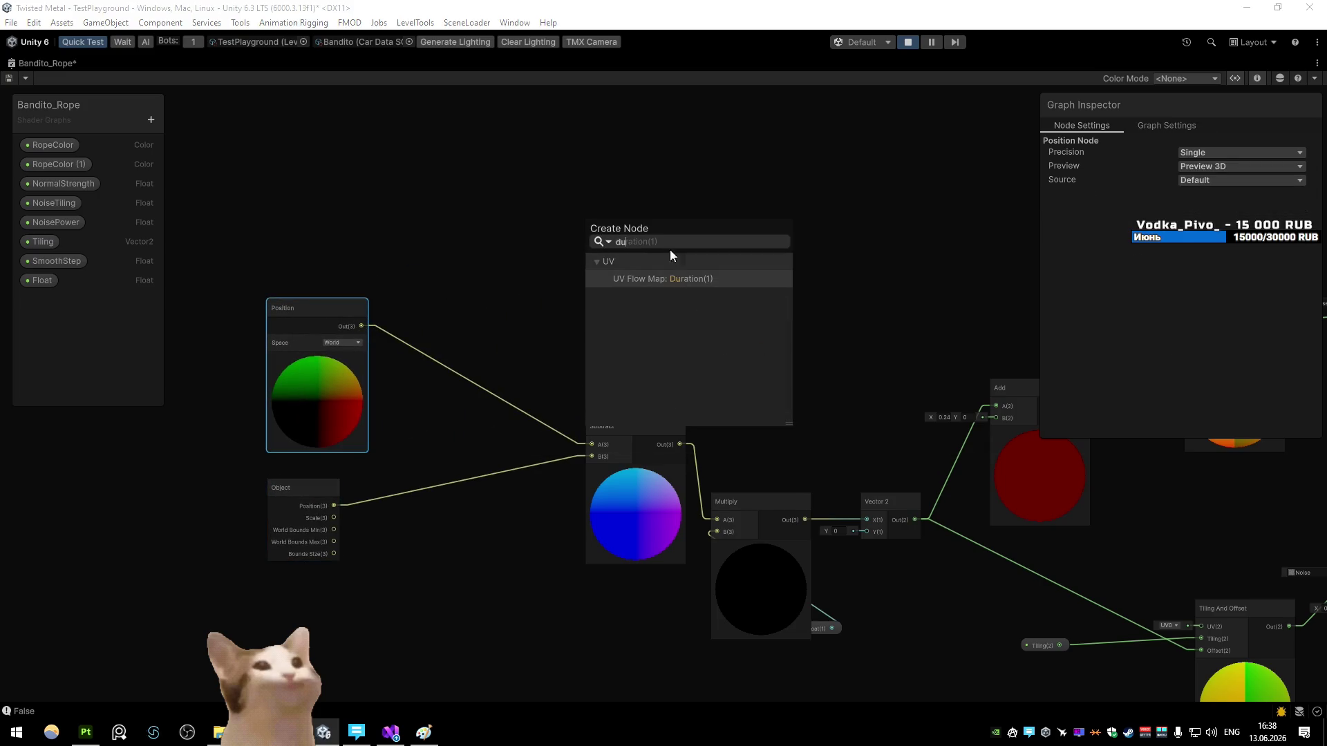
key("BackSpace")
type("is")
left_click(664, 264)
left_click_drag(335, 505, 507, 360)
left_click_drag(583, 267, 582, 267)
left_click_drag(754, 289, 491, 246)
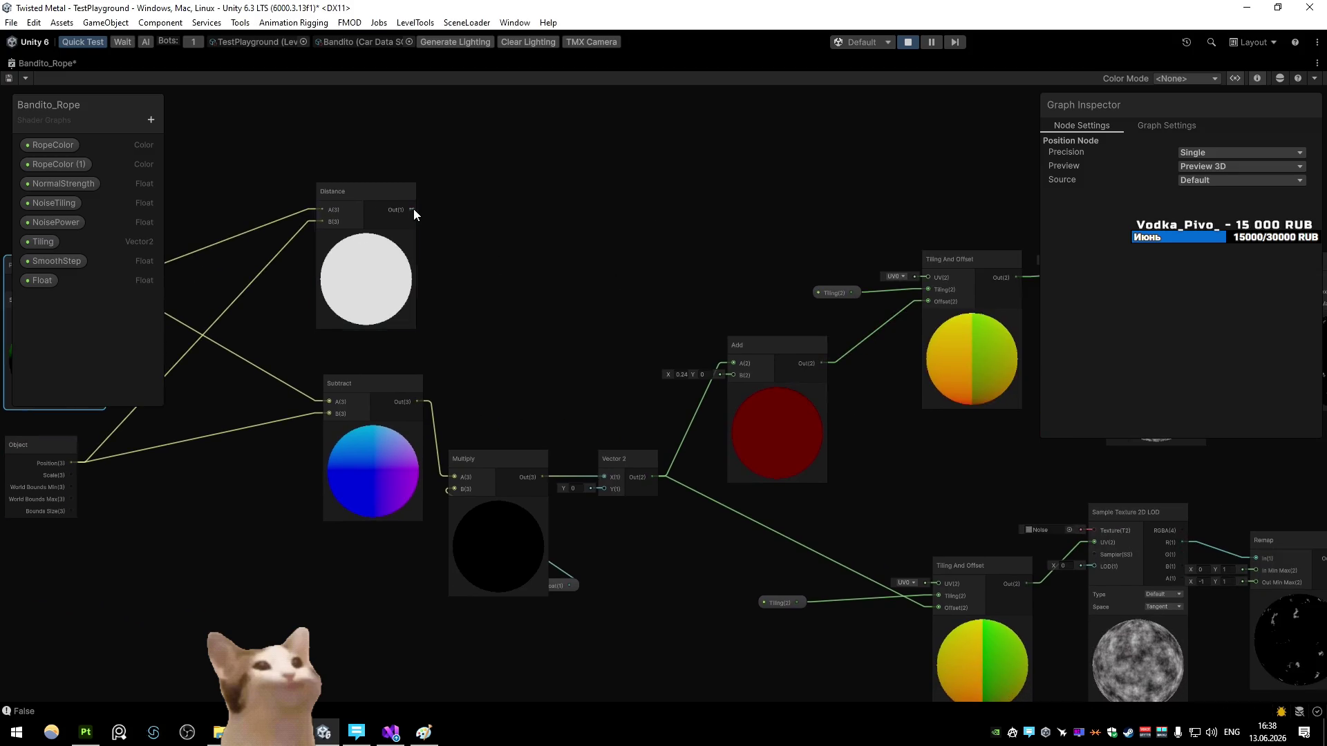
left_click_drag(579, 474, 604, 477)
key("ctrl+s")
Step: Undo the accidental Multiply and Distance node moves and save the graph again
left_click_drag(487, 478, 632, 423)
key("ctrl+z")
key("ctrl+z")
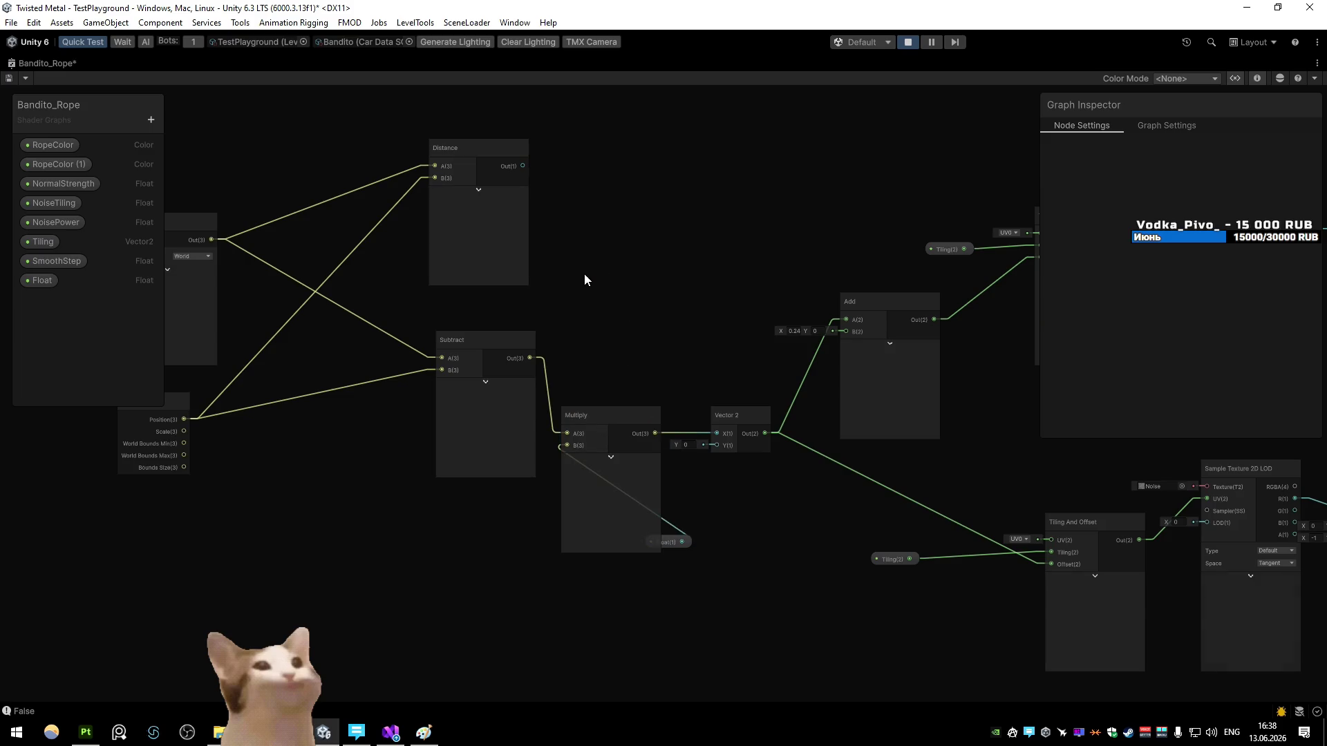
left_click_drag(512, 163, 470, 156)
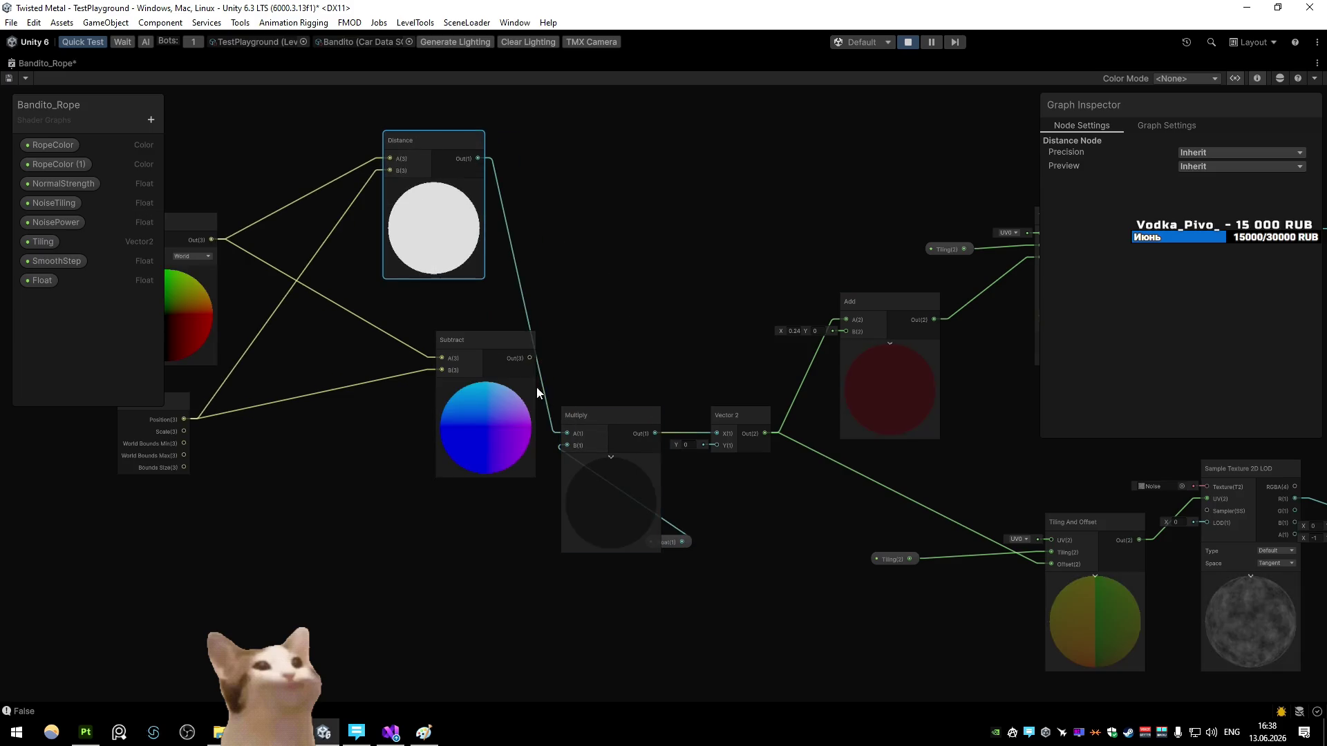
key("ctrl+z")
key("ctrl+s")
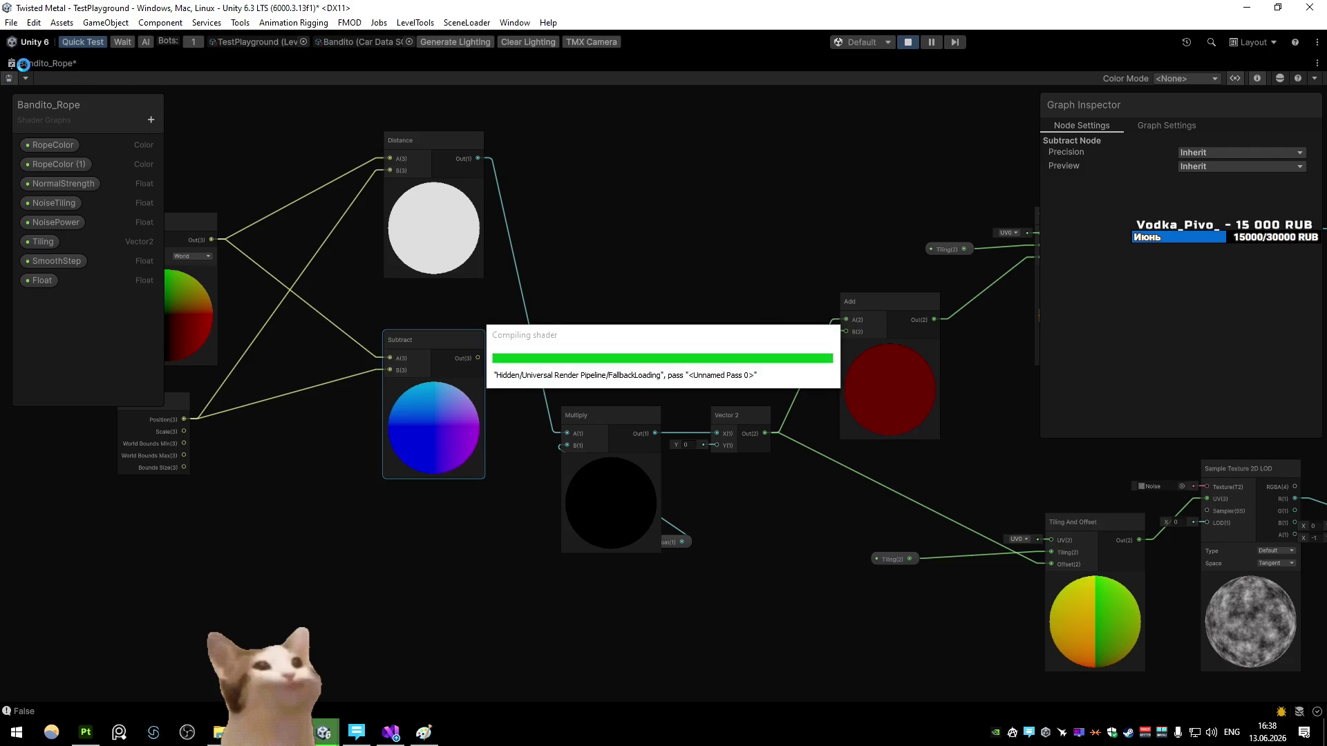
double_click(66, 66)
Step: Resume play with the recompiled shader and turn the car left and right in place
left_click(99, 65)
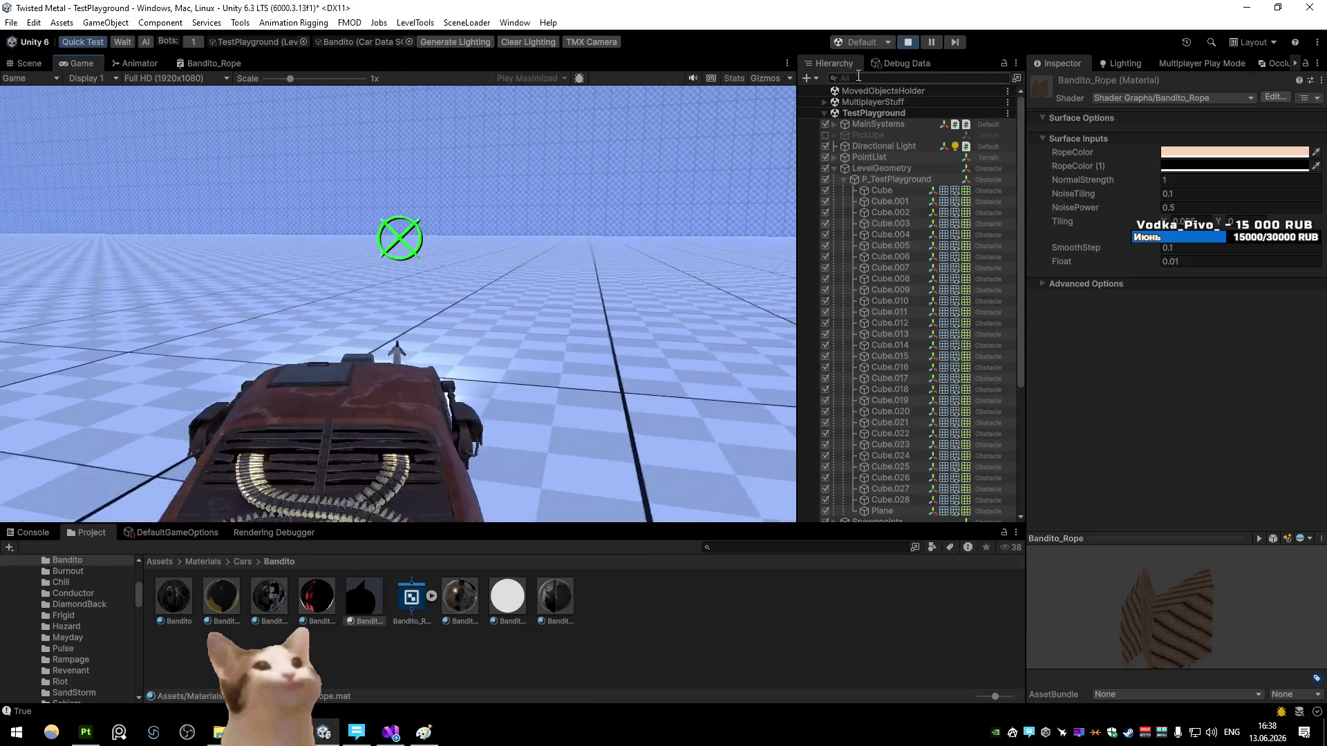
left_click(930, 41)
left_click(930, 43)
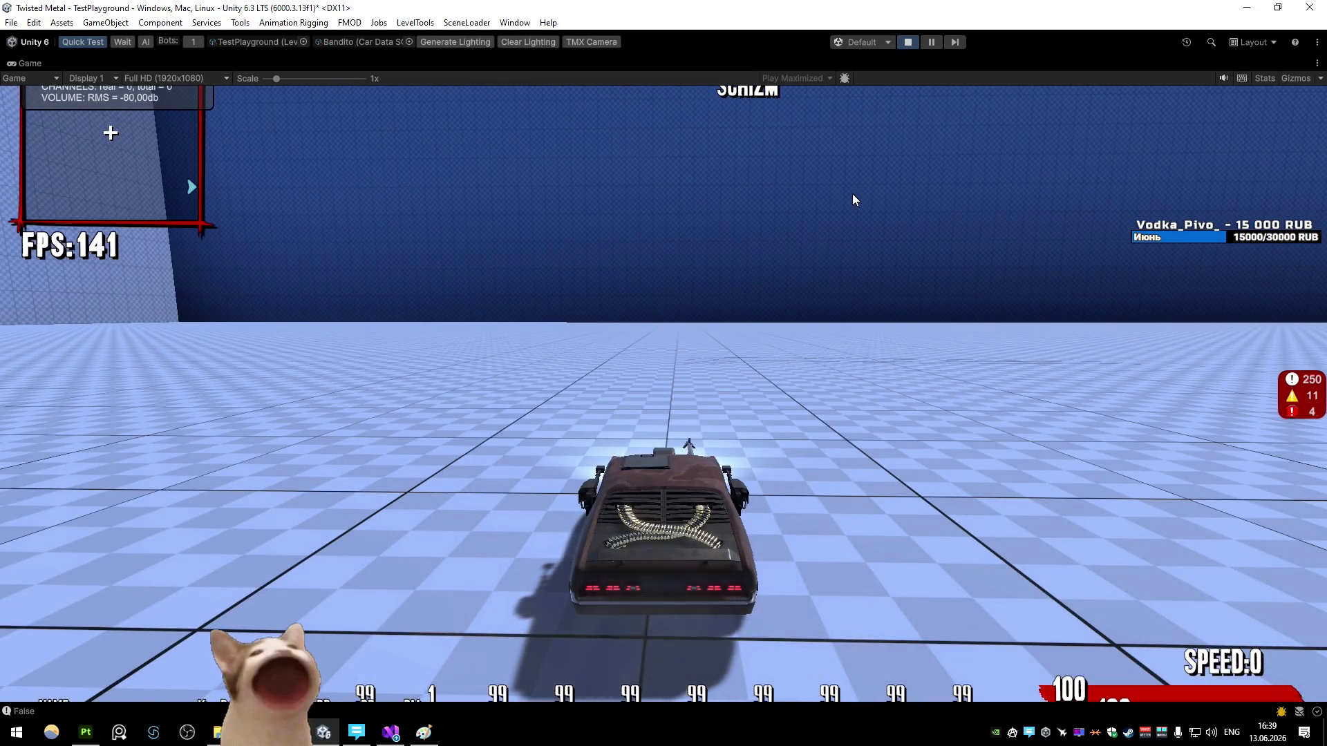
key("a")
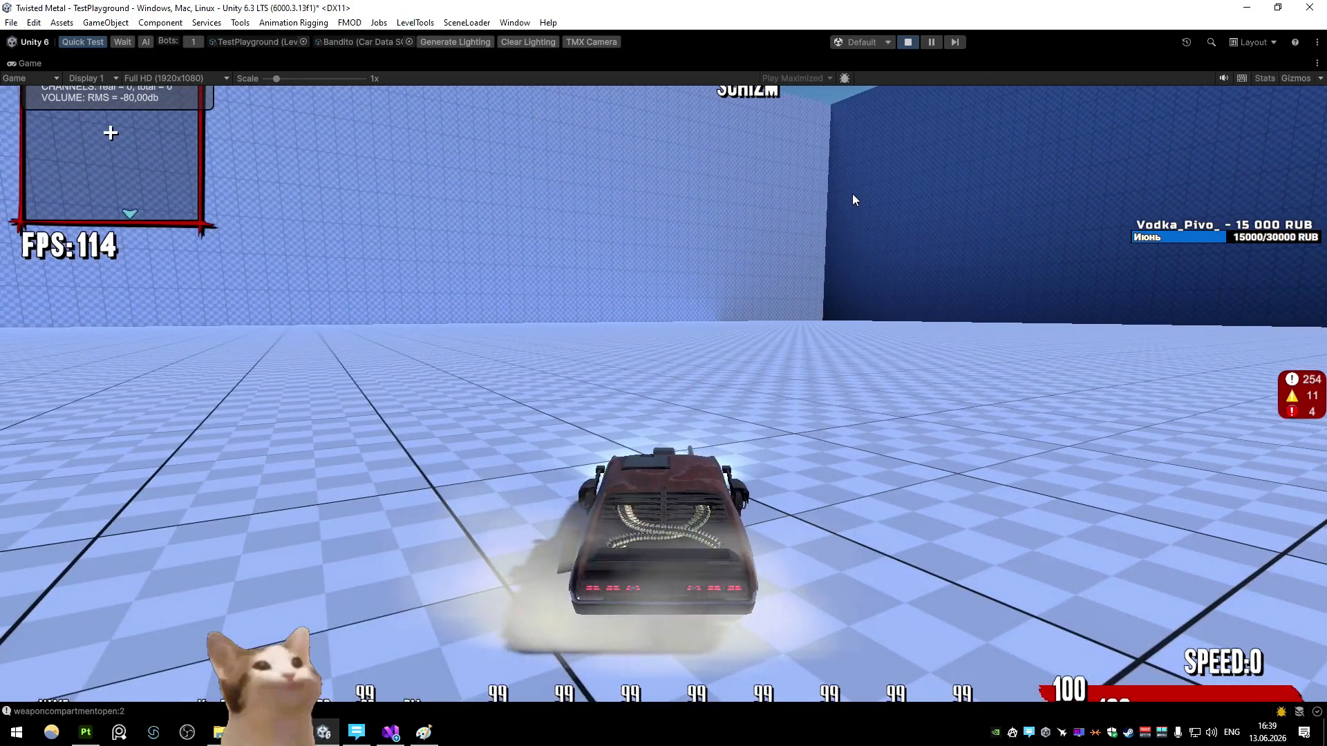
key("d")
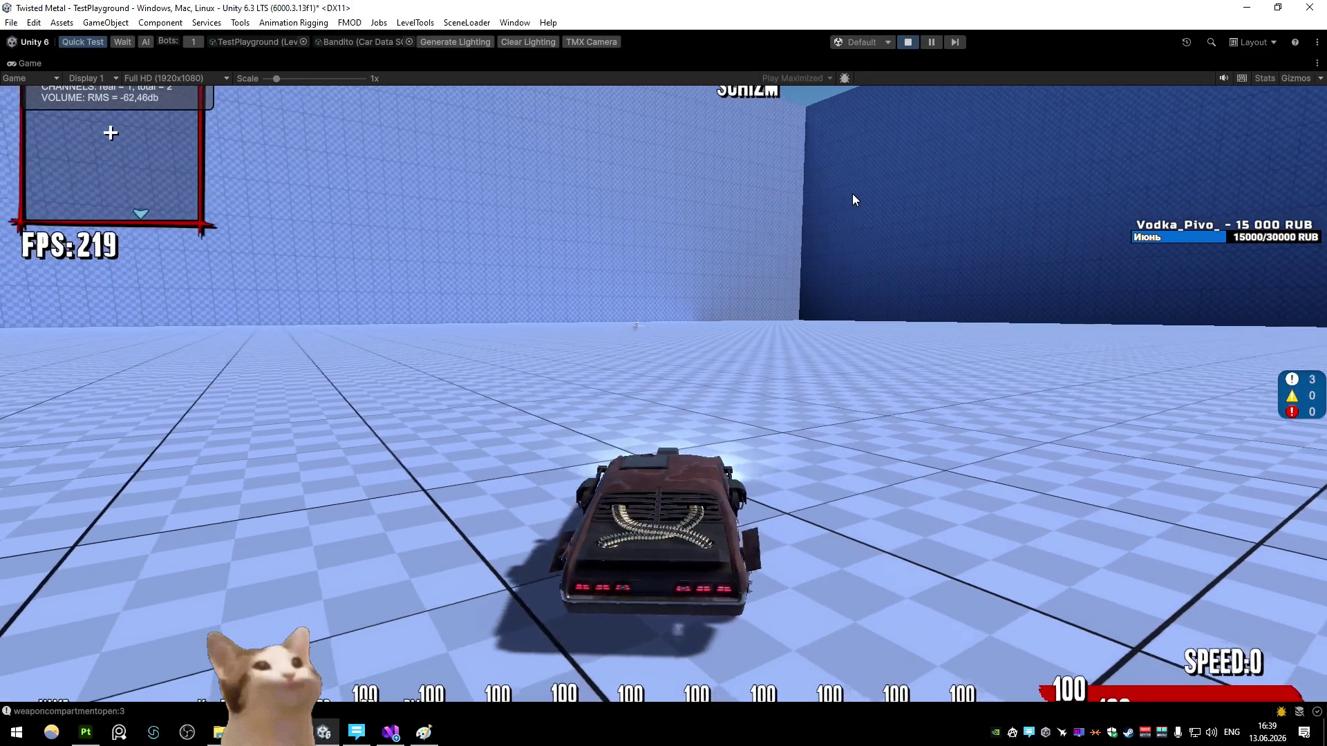
key("a")
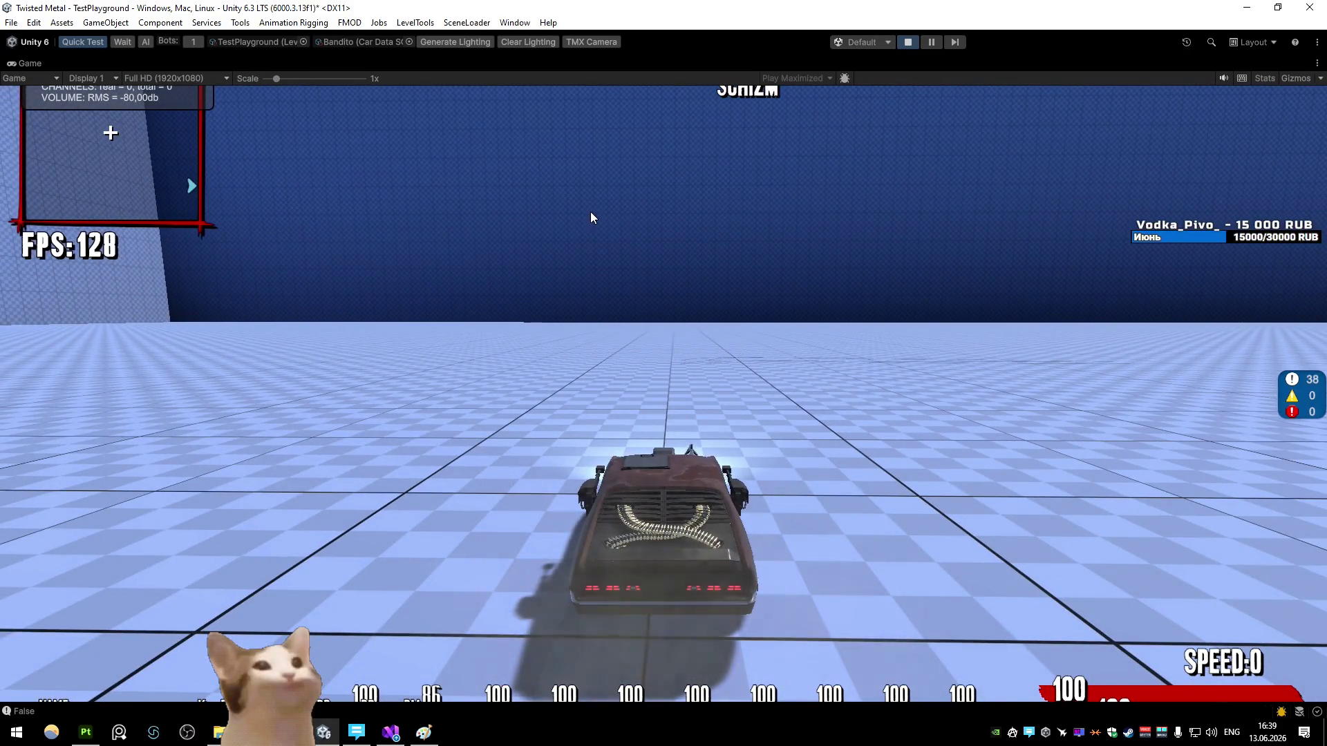
right_click(28, 63)
Step: Restore the Game view and lower the rope material's Float to 0
left_click(76, 107)
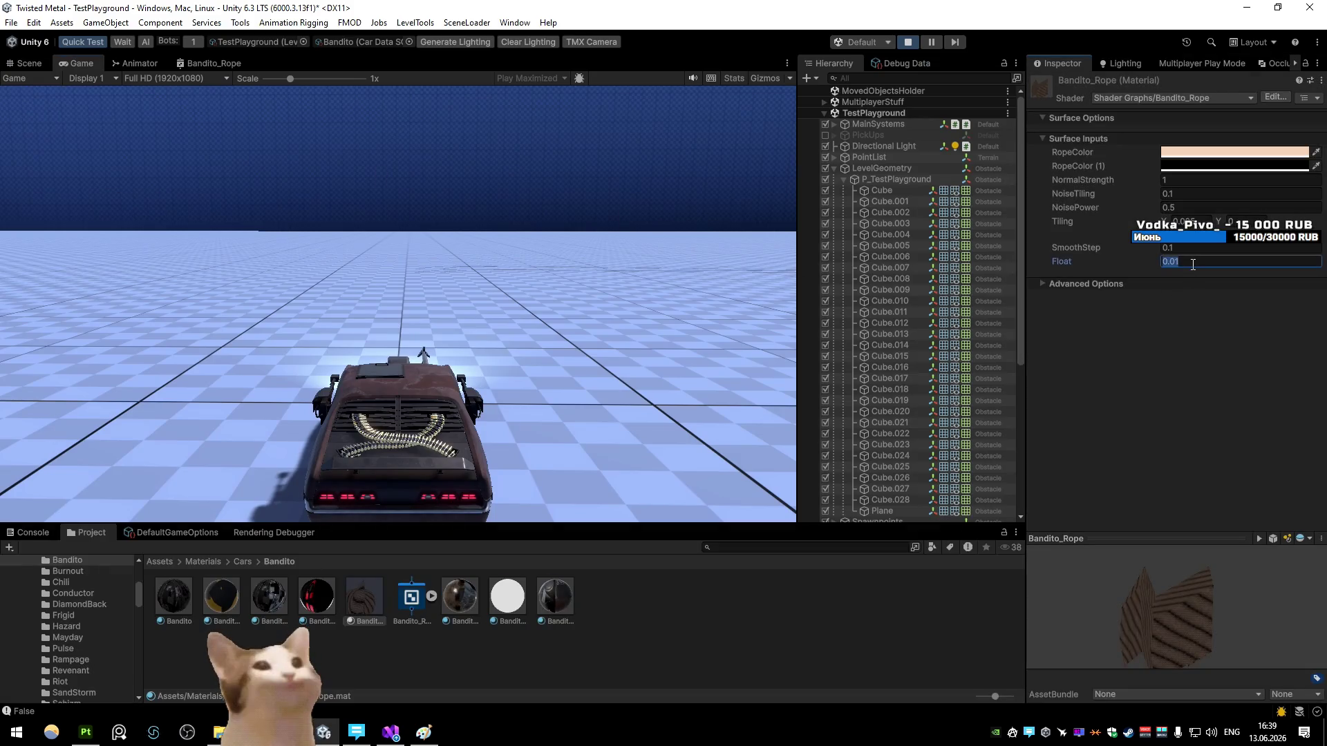
left_click_drag(1115, 273, 1092, 273)
left_click(525, 250)
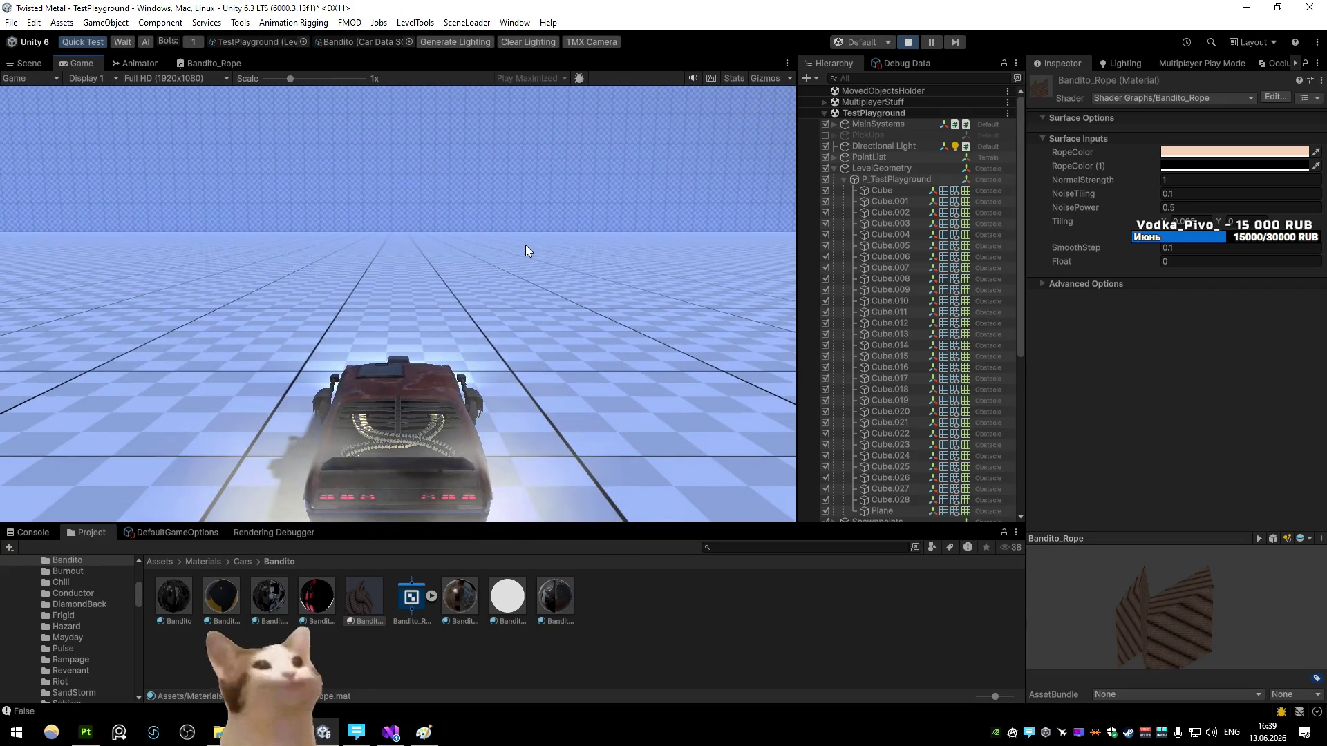
Step: Maximize the Bandito_Rope graph and pull the Float property out from under Multiply
left_click(208, 63)
key("shift+space")
scroll(449, 301, "up", 3)
scroll(519, 325, "up", 3)
mouse_move(629, 379)
left_mouse_down()
mouse_move(294, 349)
mouse_move(682, 404)
mouse_move(507, 383)
left_mouse_up()
scroll(675, 398, "up", 5)
scroll(674, 396, "down", 3)
left_click_drag(630, 515, 516, 499)
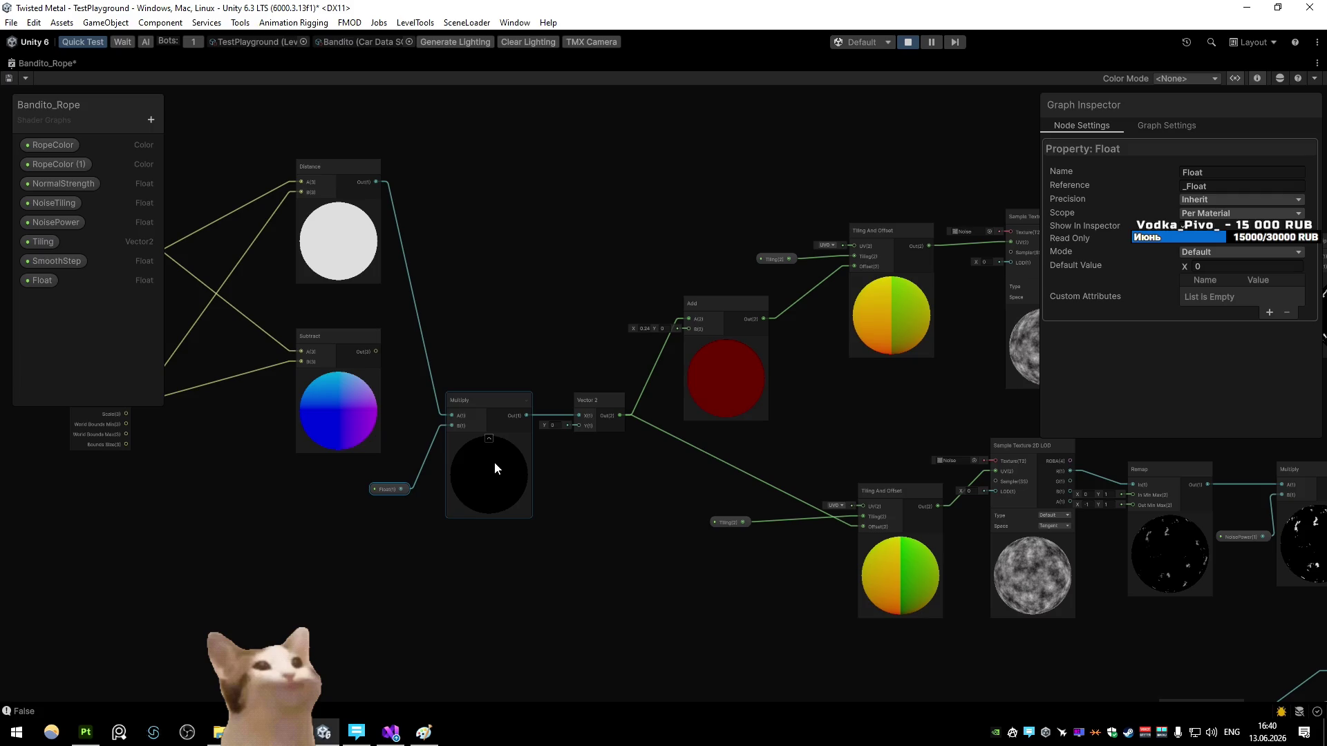
Step: Look along the noise sampling branch, then return to the docked layout's Game view
left_click_drag(698, 453, 460, 434)
right_click(461, 436)
left_click(558, 387)
left_click_drag(558, 387, 399, 366)
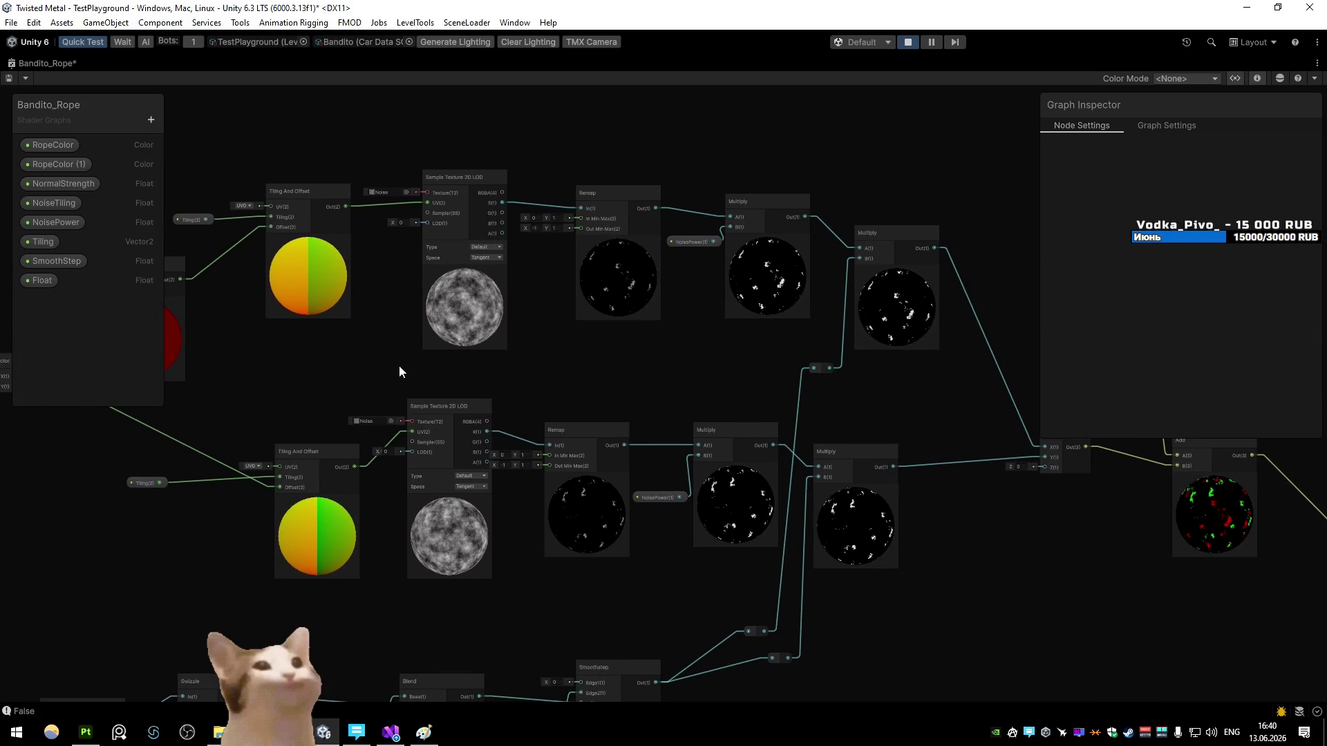
double_click(47, 62)
left_click(82, 64)
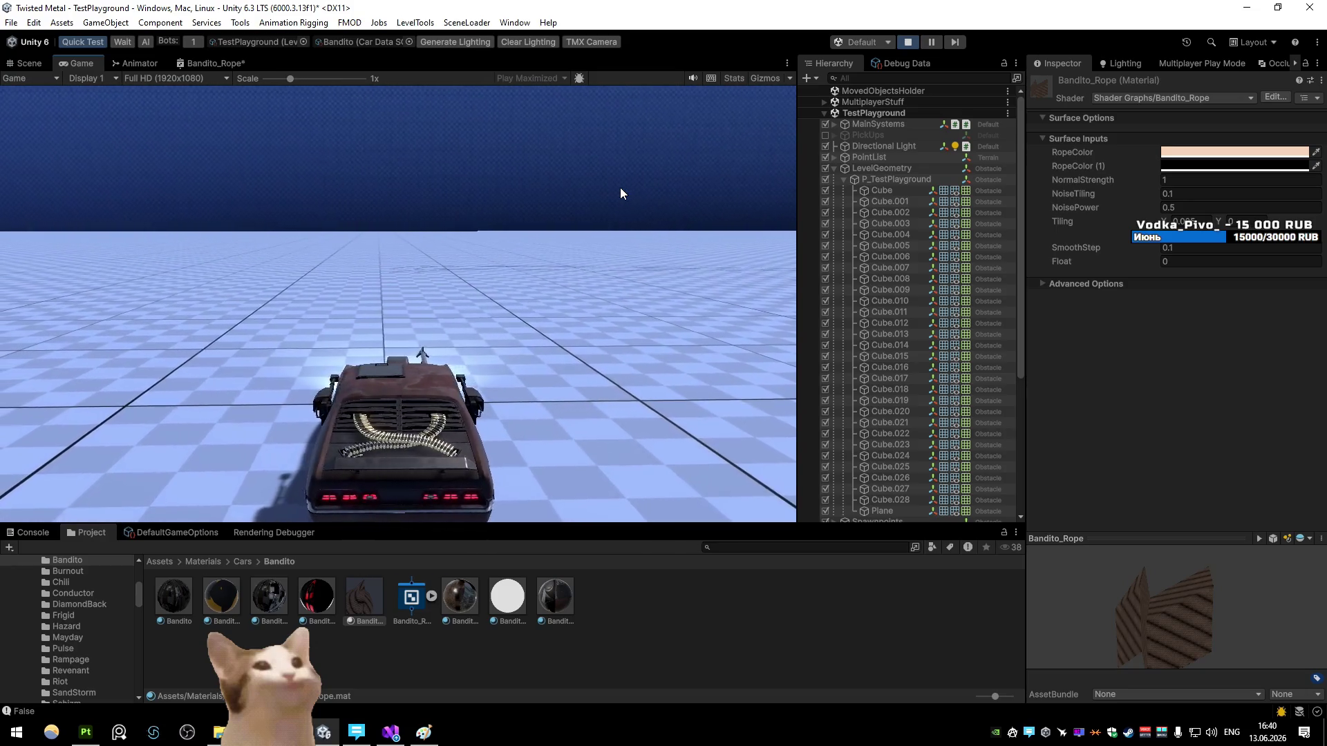
Step: Pause the game and select the rope Line object in the Scene view
left_click(936, 43)
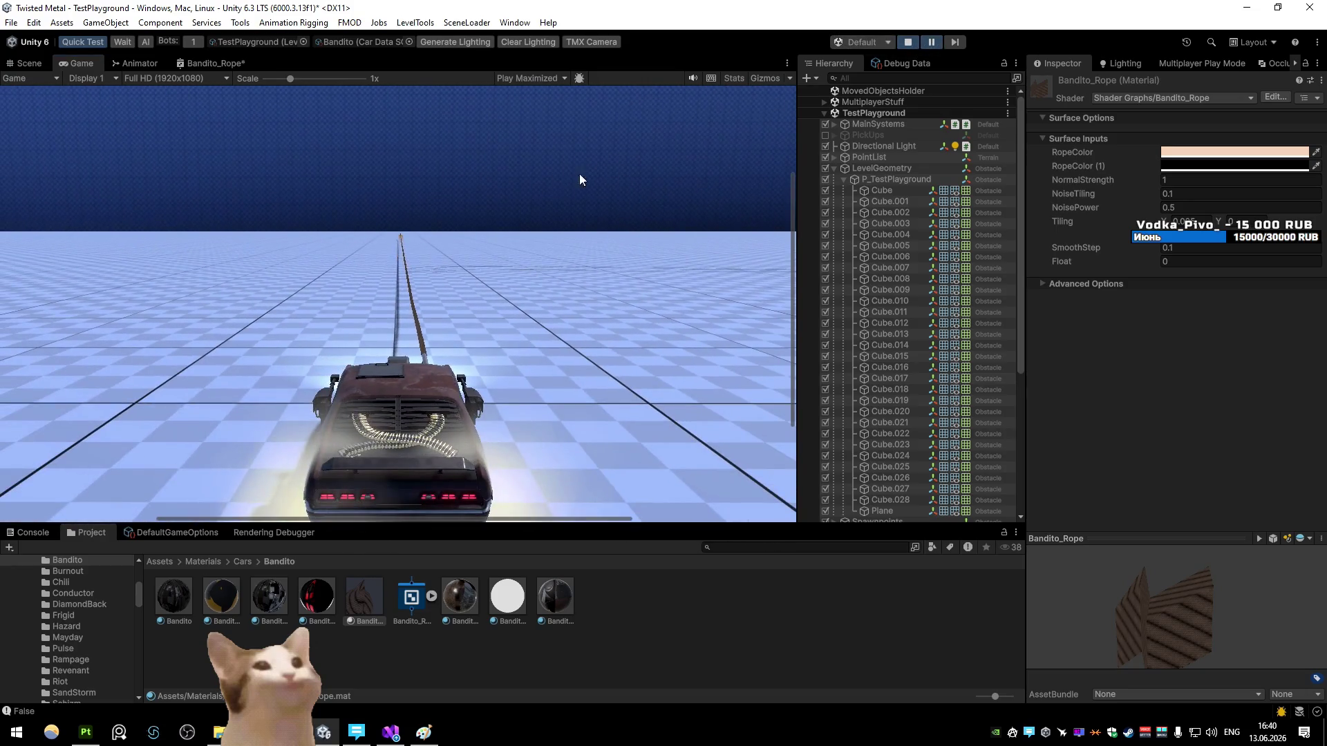
left_click(25, 63)
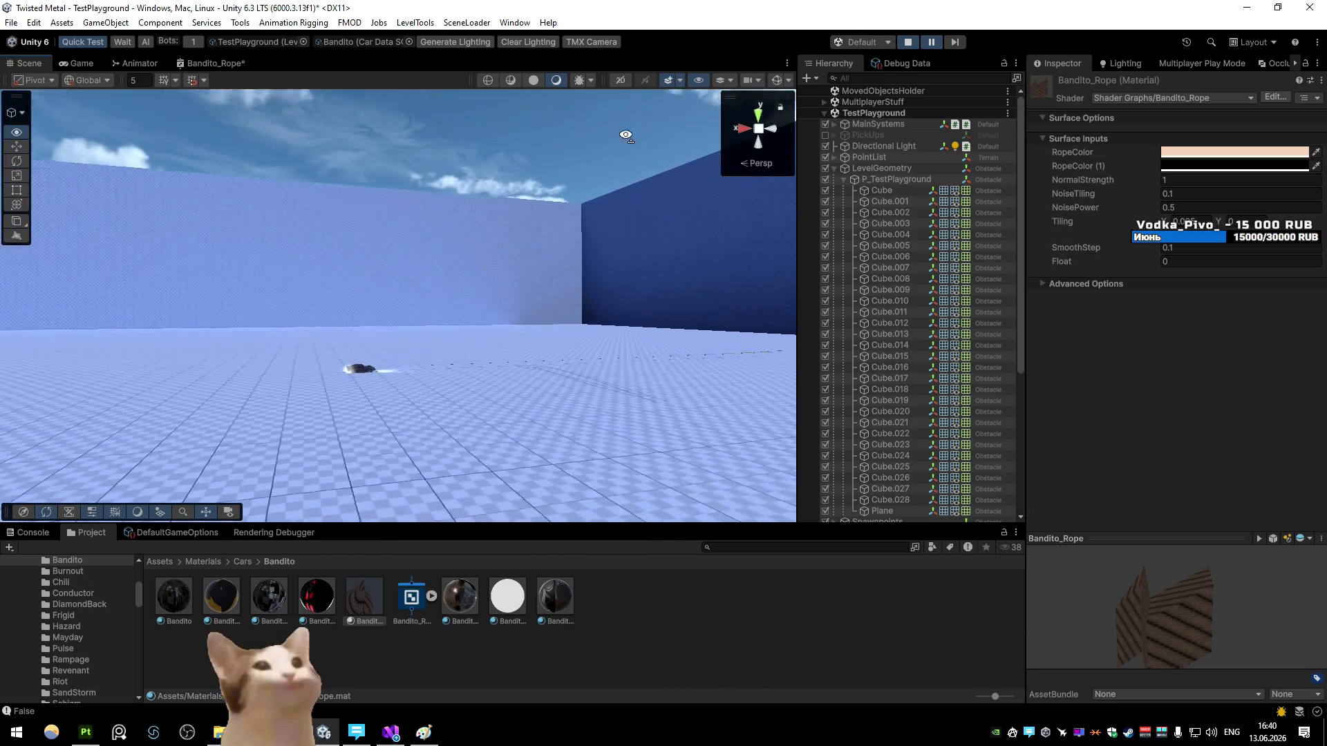
right_click(467, 291)
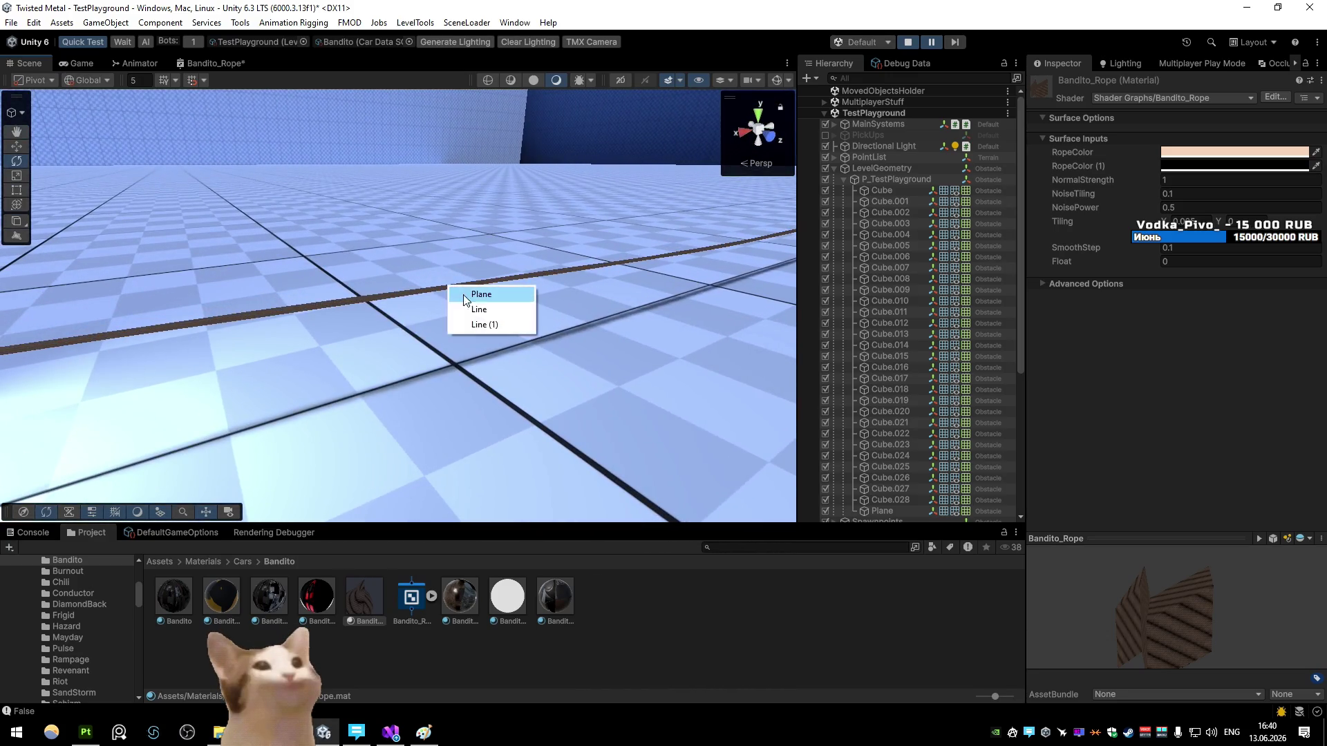
left_click(481, 310)
right_click(481, 310)
left_click(487, 314)
Step: Collapse the rope's Positions list and try the Stretch and Repeat Per Segment texture modes
scroll(1188, 325, "down", 5)
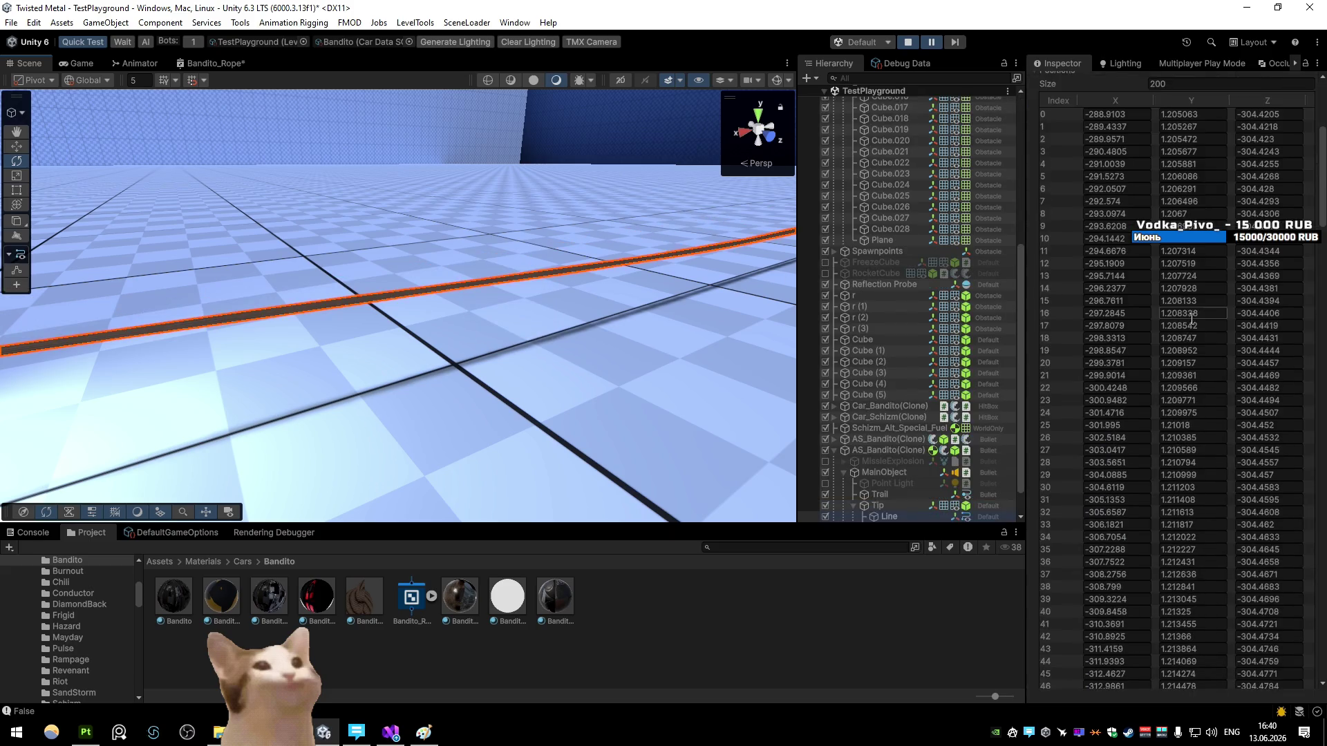
scroll(1189, 325, "down", 3)
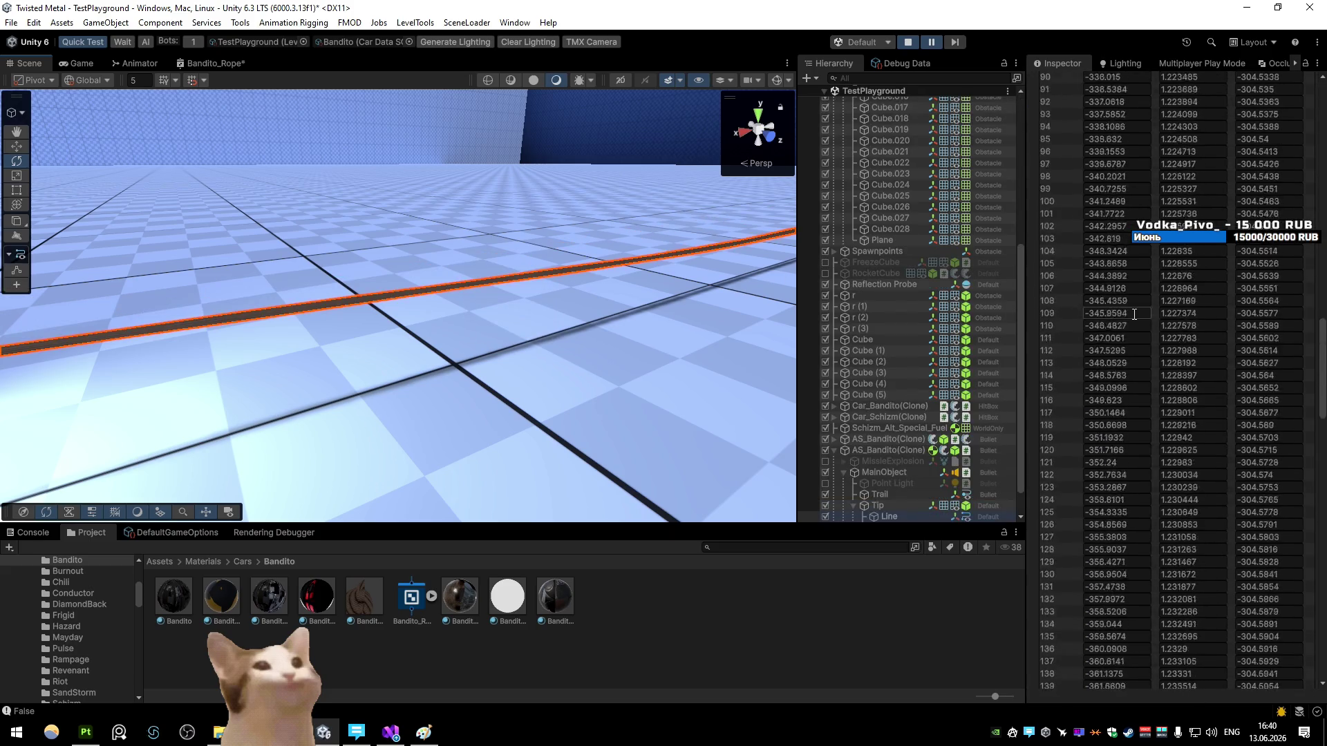
scroll(1052, 299, "up", 15)
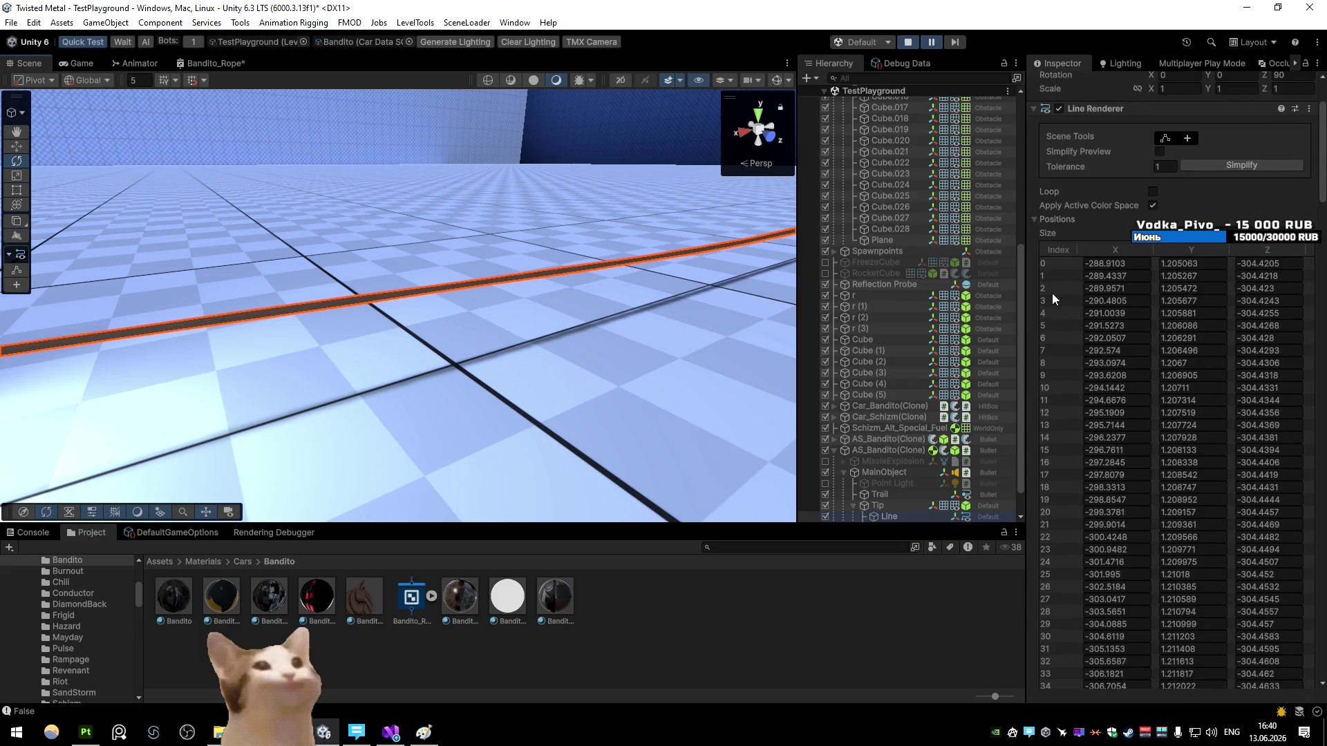
left_click(1035, 220)
left_click(1189, 434)
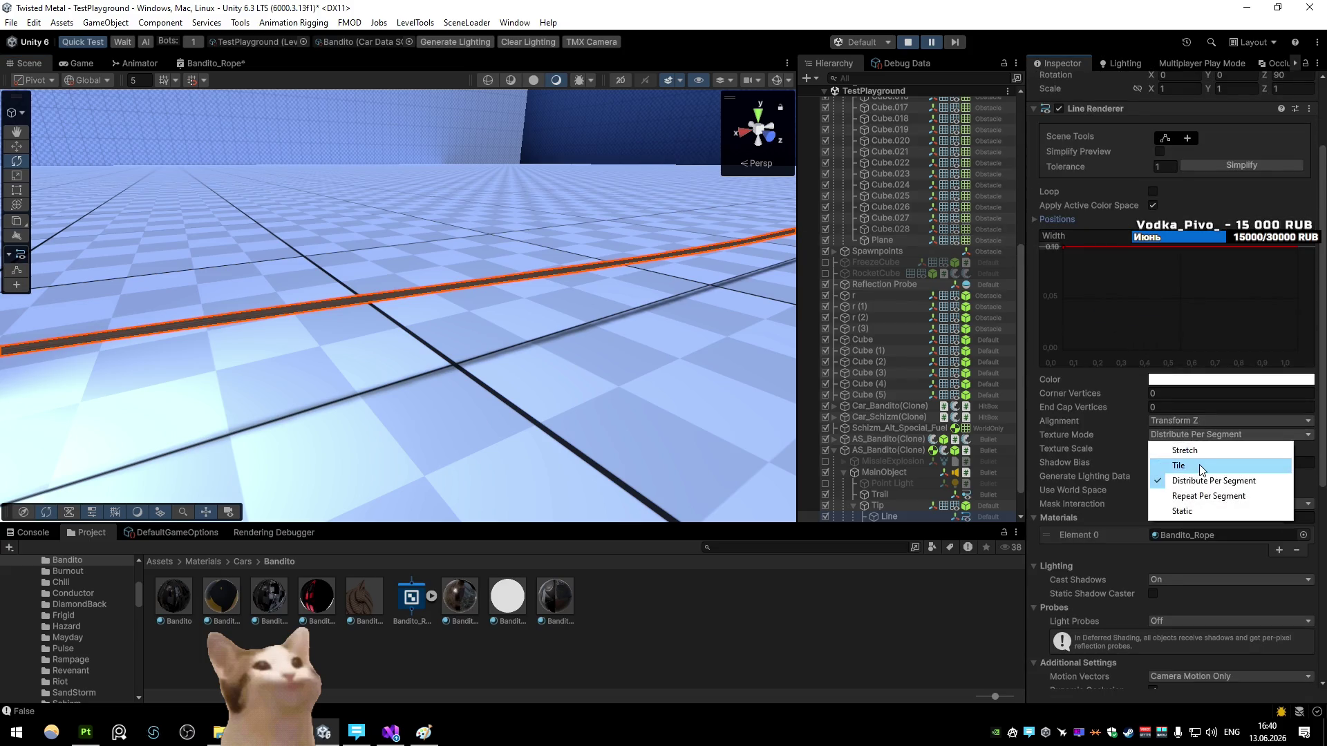
left_click(1175, 443)
mouse_move(480, 313)
left_mouse_down()
mouse_move(624, 261)
mouse_move(691, 276)
left_mouse_up()
left_click(1179, 435)
left_click(1187, 497)
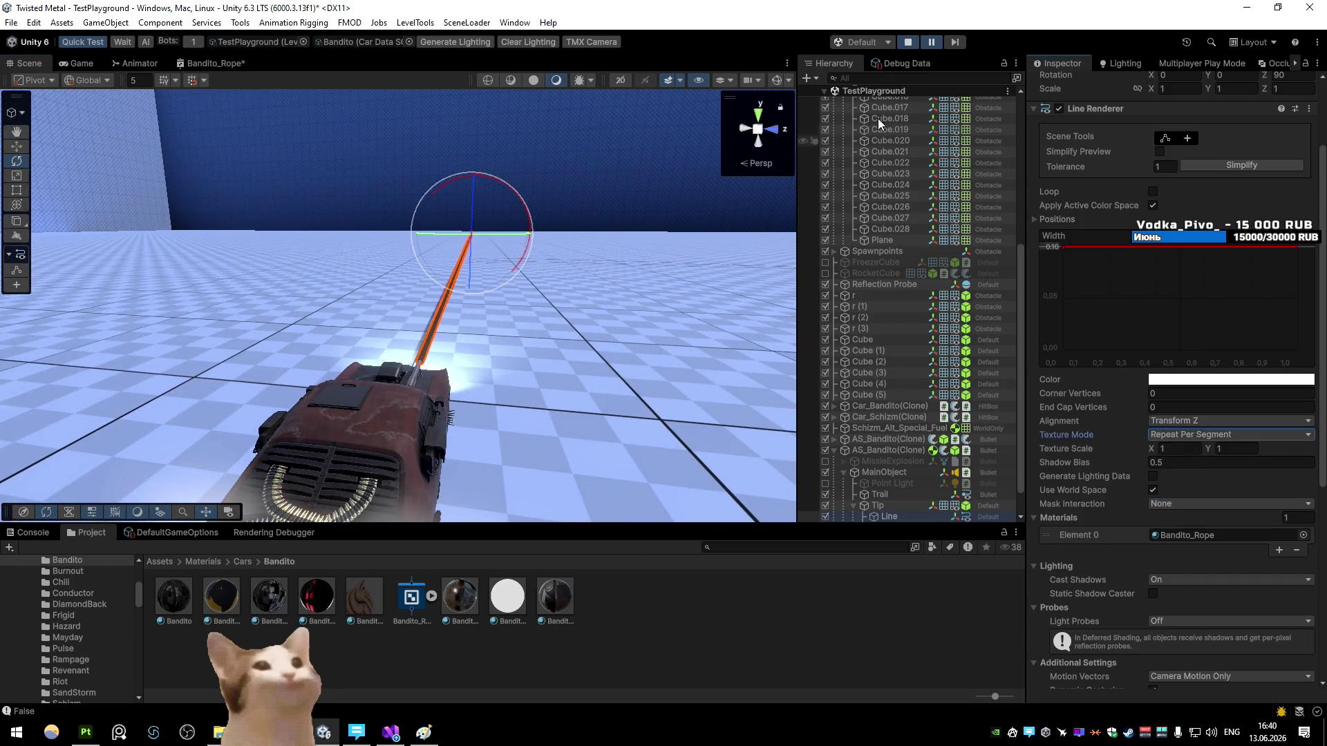
Step: Cycle through Static, Stretch and Tile, then set texture mode back to Distribute Per Segment
left_click(1189, 434)
left_click(1187, 512)
left_click(1185, 435)
left_click(1184, 449)
left_click(1185, 434)
left_click(1184, 465)
left_click(1185, 435)
left_click(1188, 480)
Step: Set the rope's horizontal texture scale field to 4501 and bring up the Bandito_Rope graph
left_click_drag(543, 307, 410, 318)
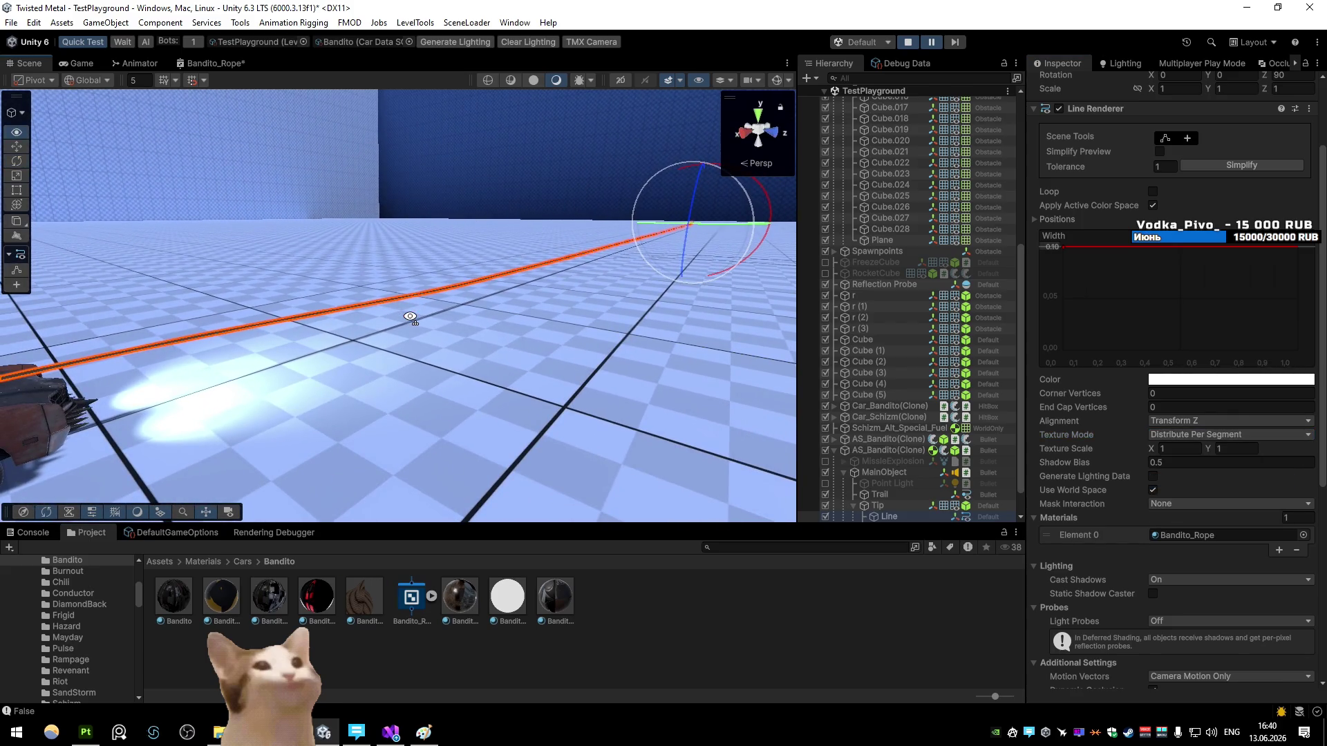
left_click(1166, 448)
type("4")
type("50")
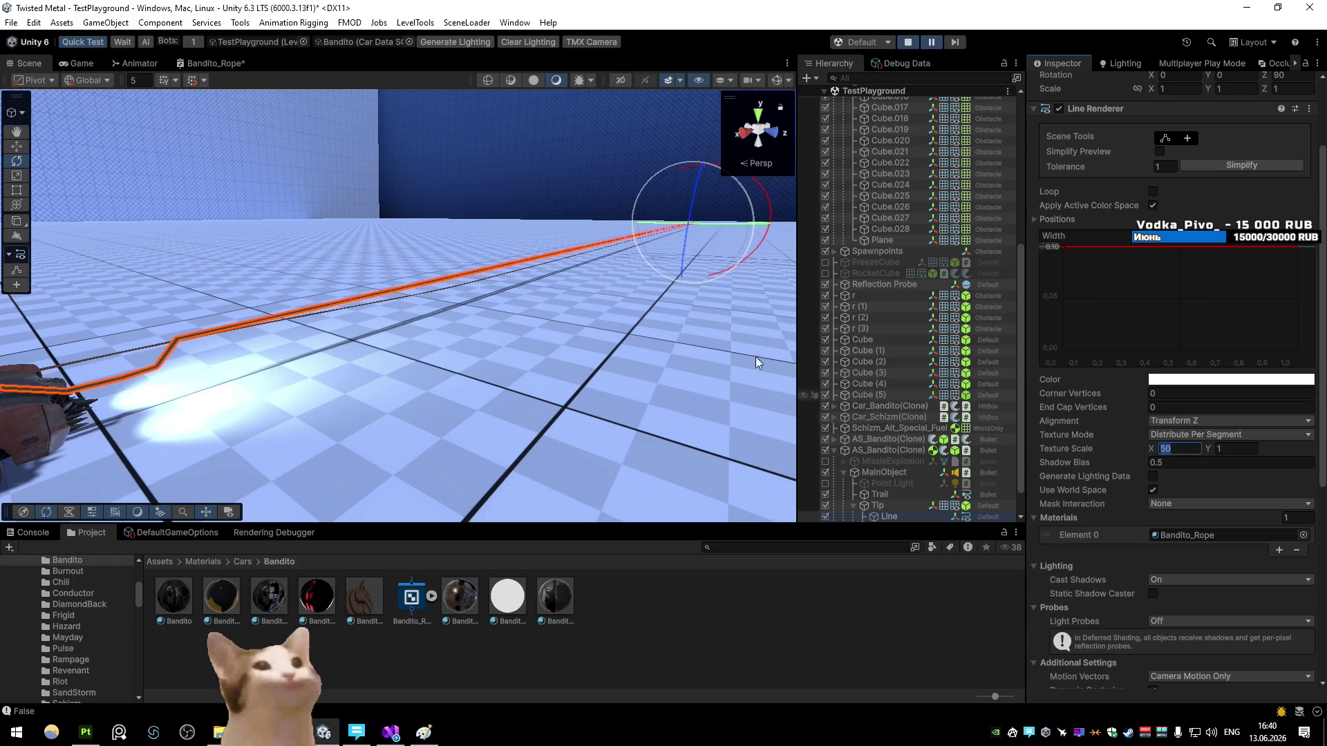
type("1")
left_click(210, 63)
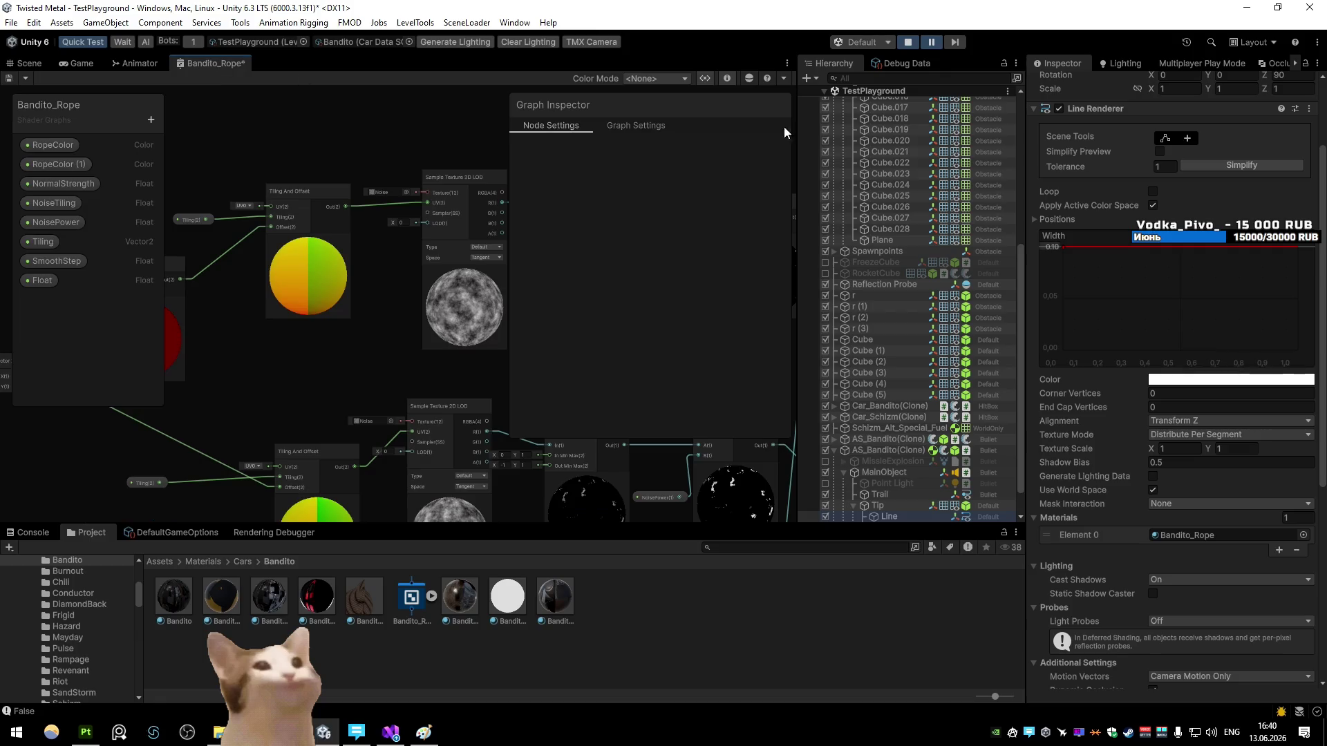
Step: Start play mode, discard the unsaved graph changes, and toggle the gun camera on and off
left_click(13, 83)
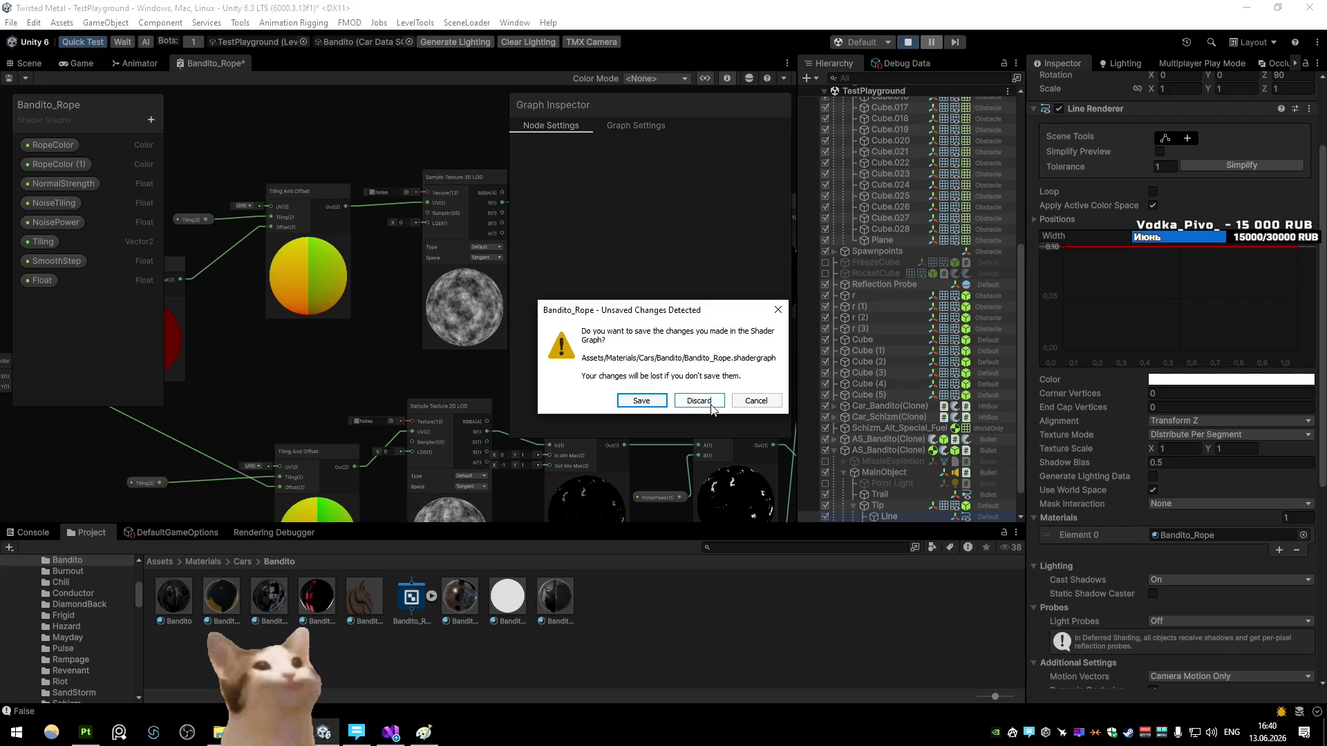
left_click(709, 406)
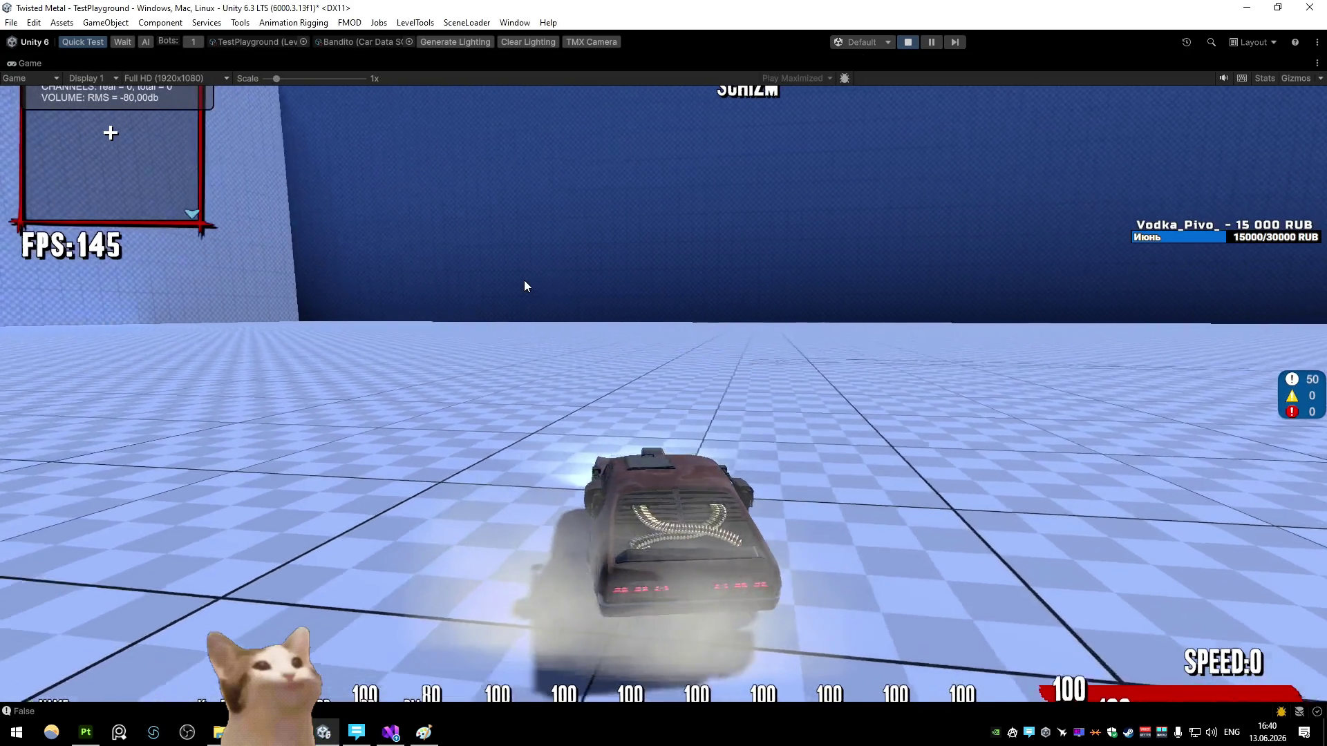
key("c")
key("c")
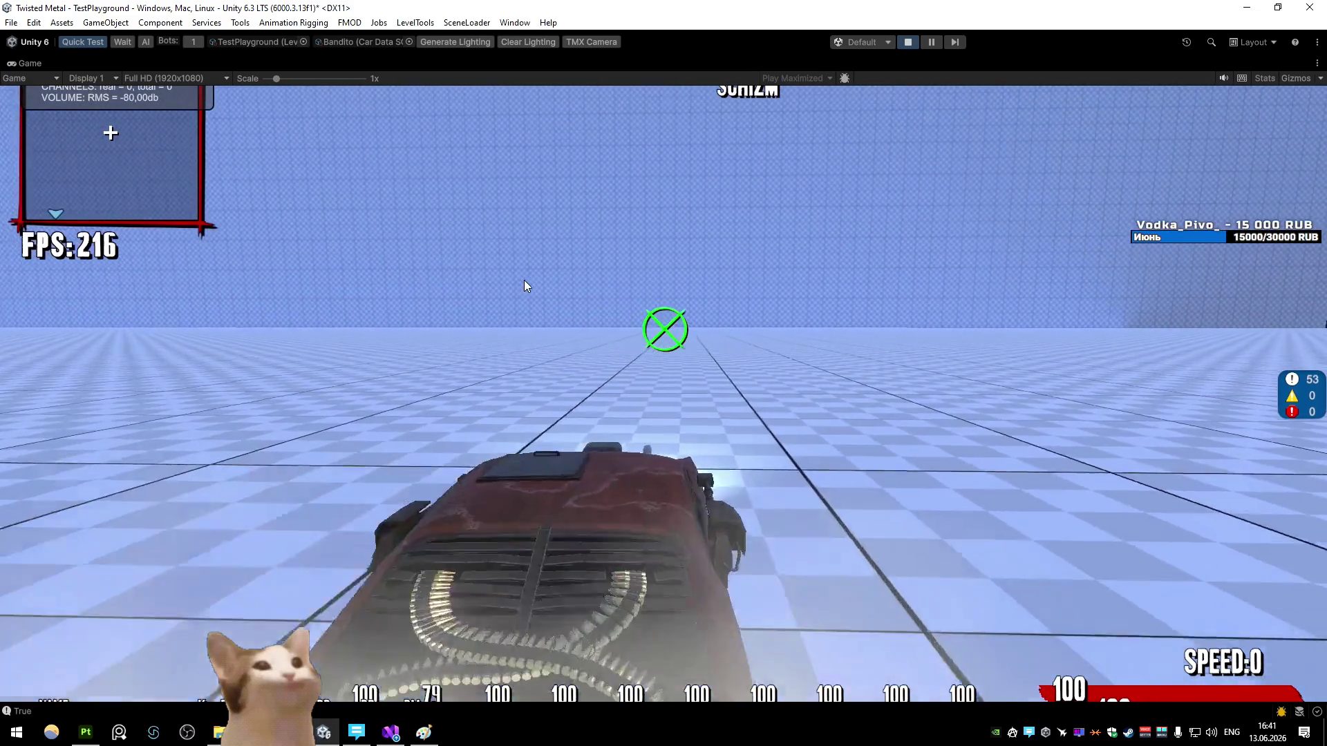
key("c")
key("c")
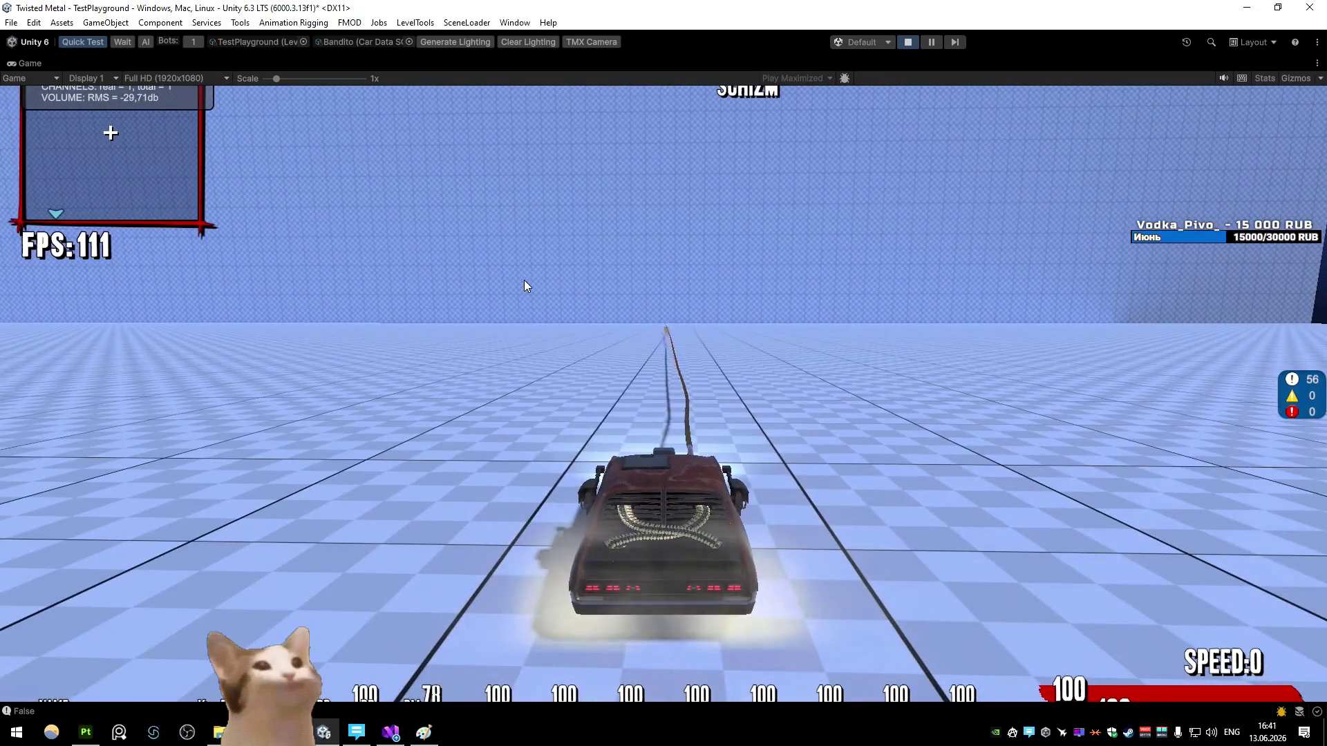
Step: Restore the full editor layout and show the shader graph maximized
right_click(27, 62)
left_click(48, 109)
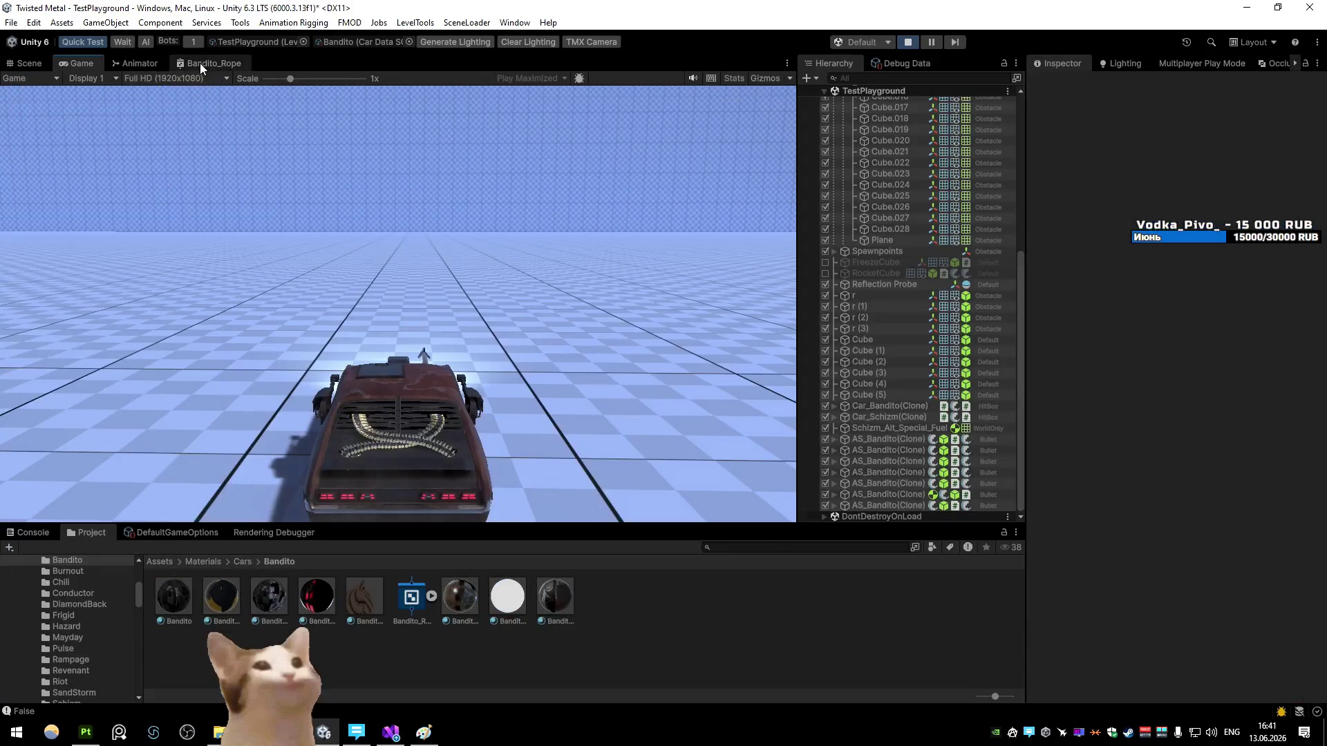
key("shift+space")
scroll(568, 364, "up", 3)
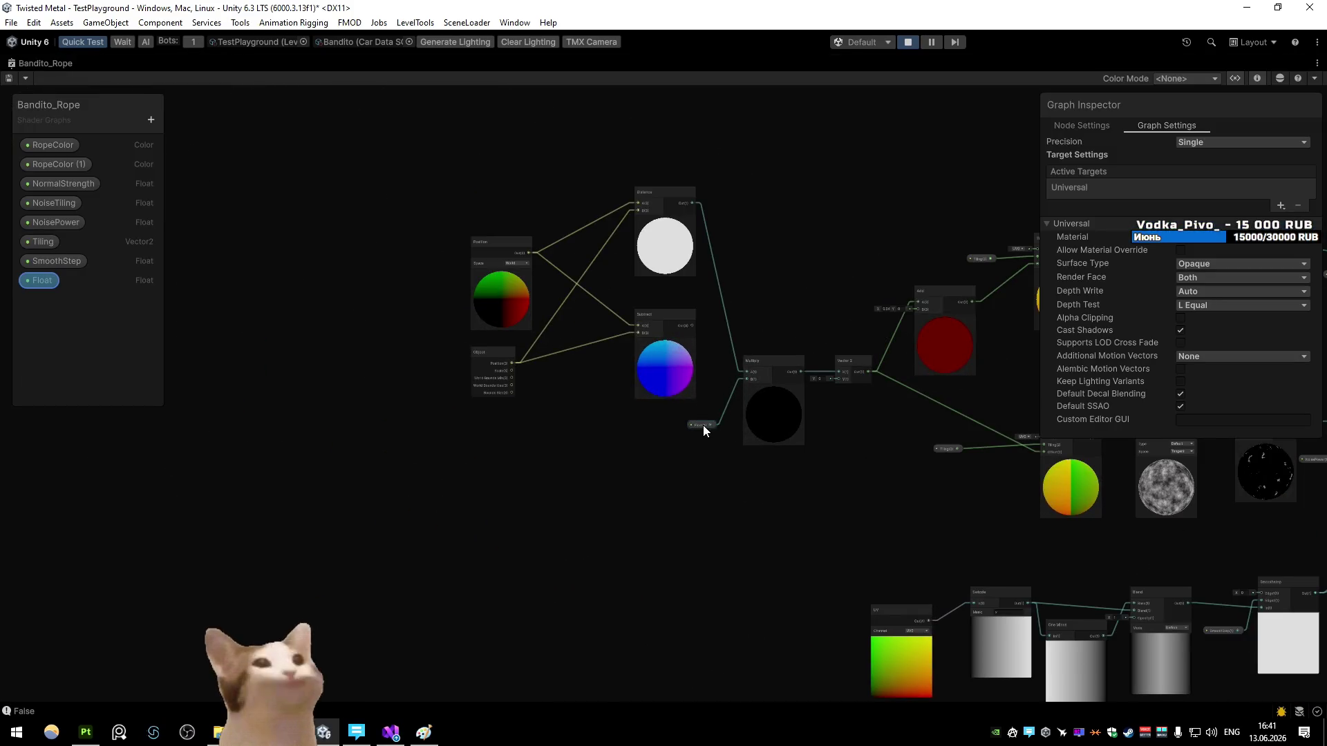
Step: Open the Bandito_Rope material's shader graph in a maximized panel
key("shift+space")
left_click(376, 594)
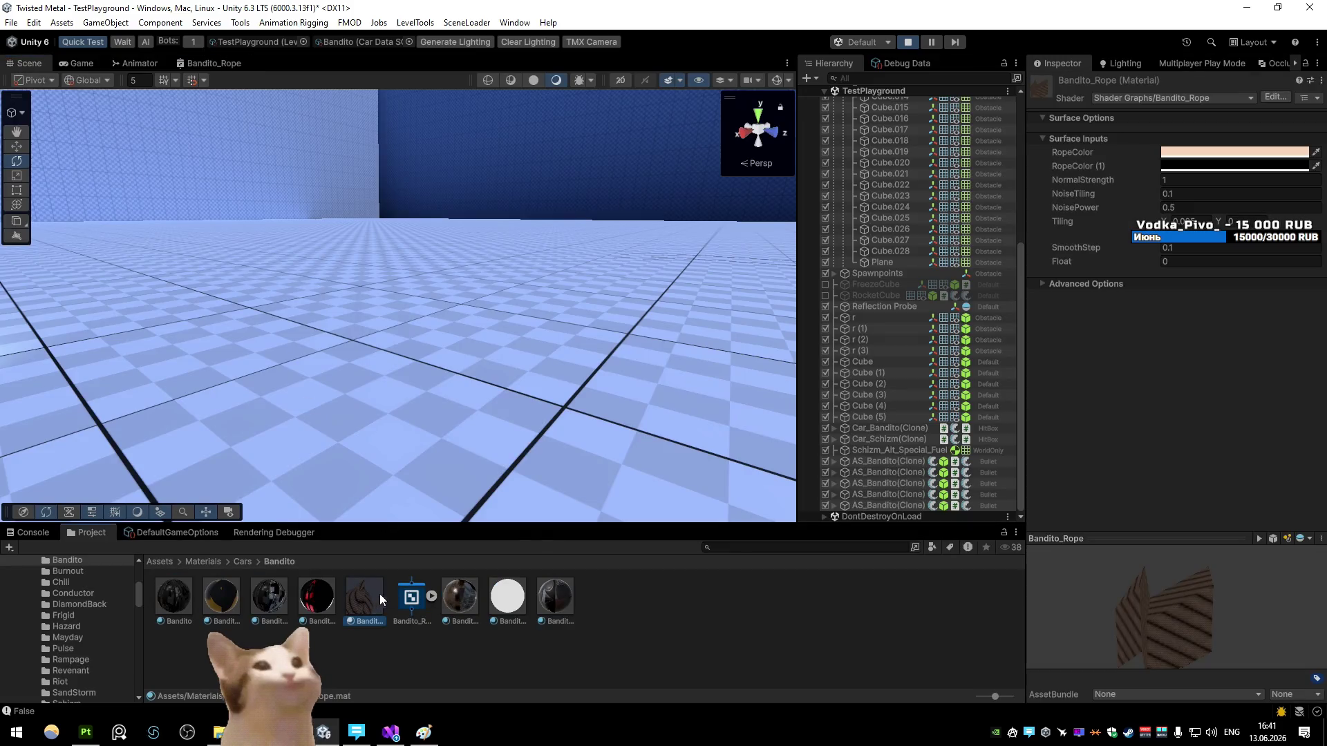
left_click(211, 63)
key("shift+space")
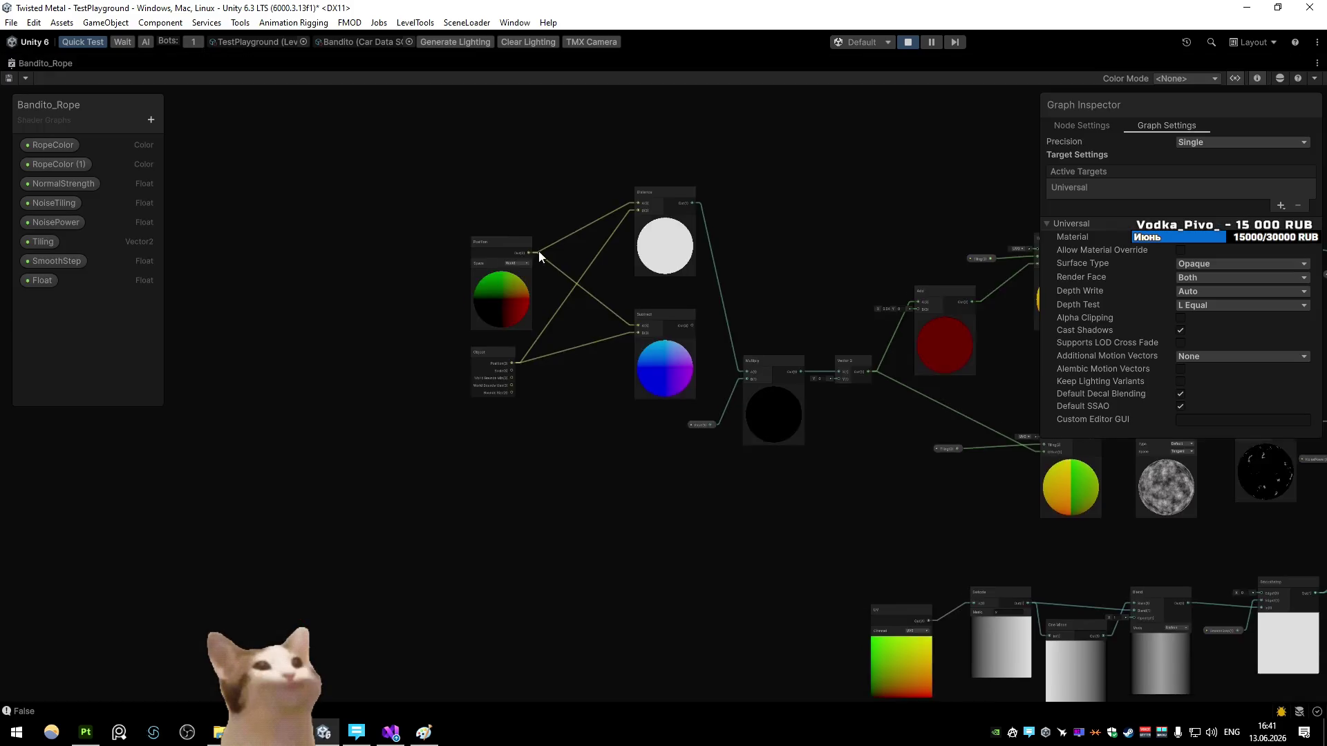
scroll(452, 331, "up", 2)
Step: Rename the Float property to WorldUVPower
left_click(612, 637)
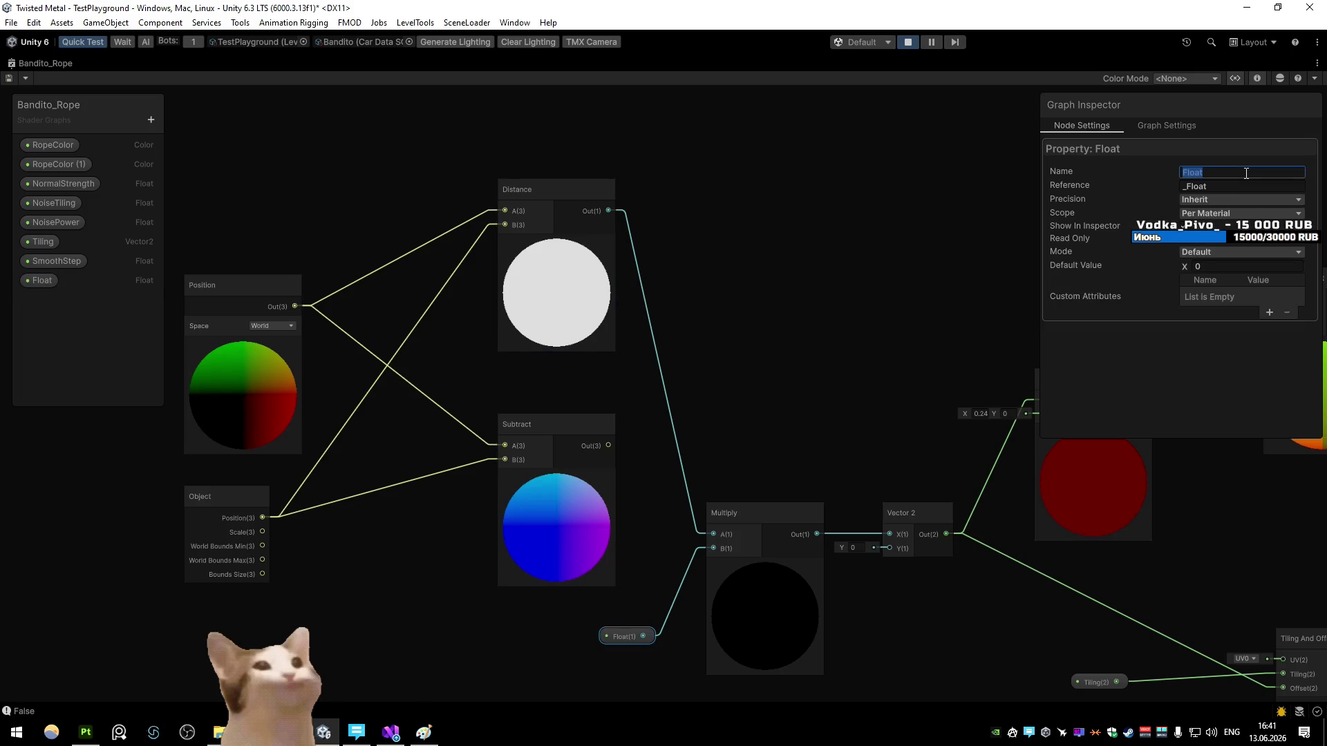
type("wer")
key("Return")
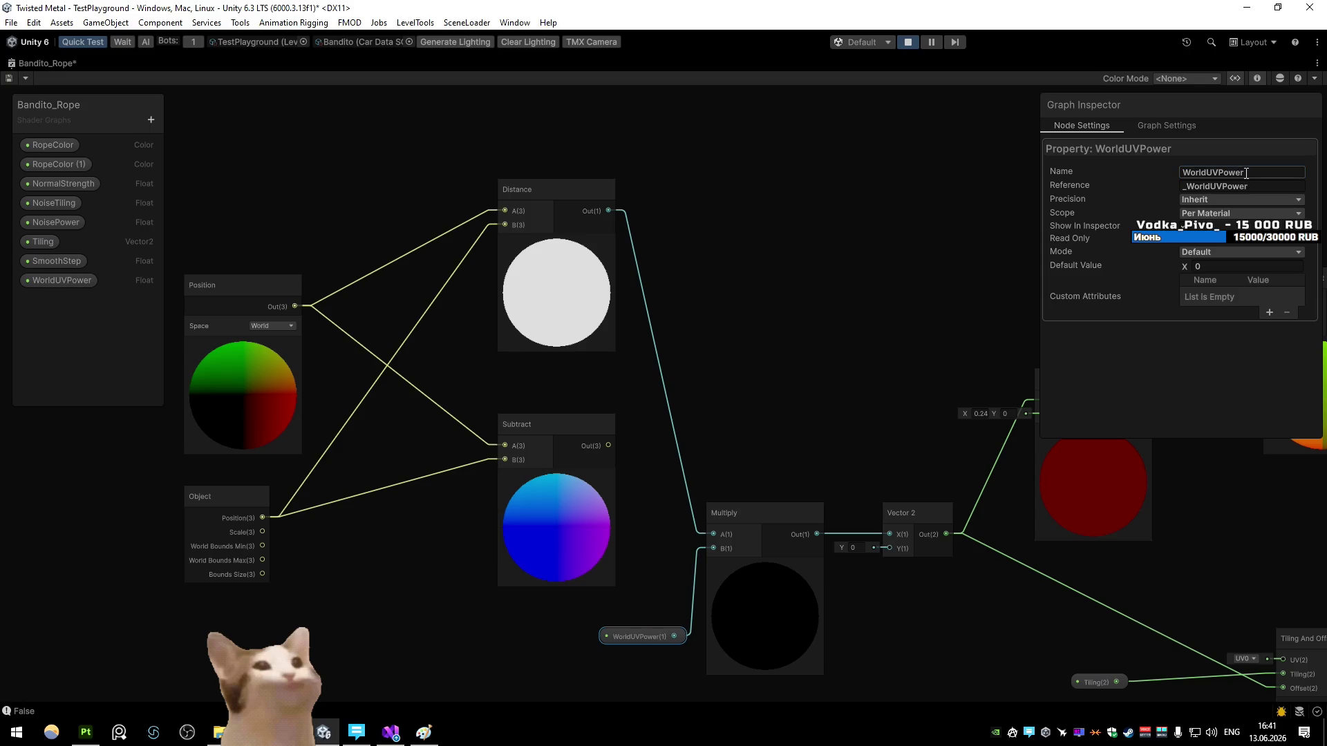
left_click(908, 363)
Step: Connect the UV output into the Fragment Base Color input
left_click_drag(908, 364, 390, 251)
scroll(587, 350, "down", 2)
mouse_move(416, 371)
left_mouse_down()
mouse_move(499, 417)
mouse_move(500, 400)
left_mouse_up()
mouse_move(623, 402)
left_mouse_down()
mouse_move(442, 271)
mouse_move(417, 396)
mouse_move(525, 391)
left_mouse_up()
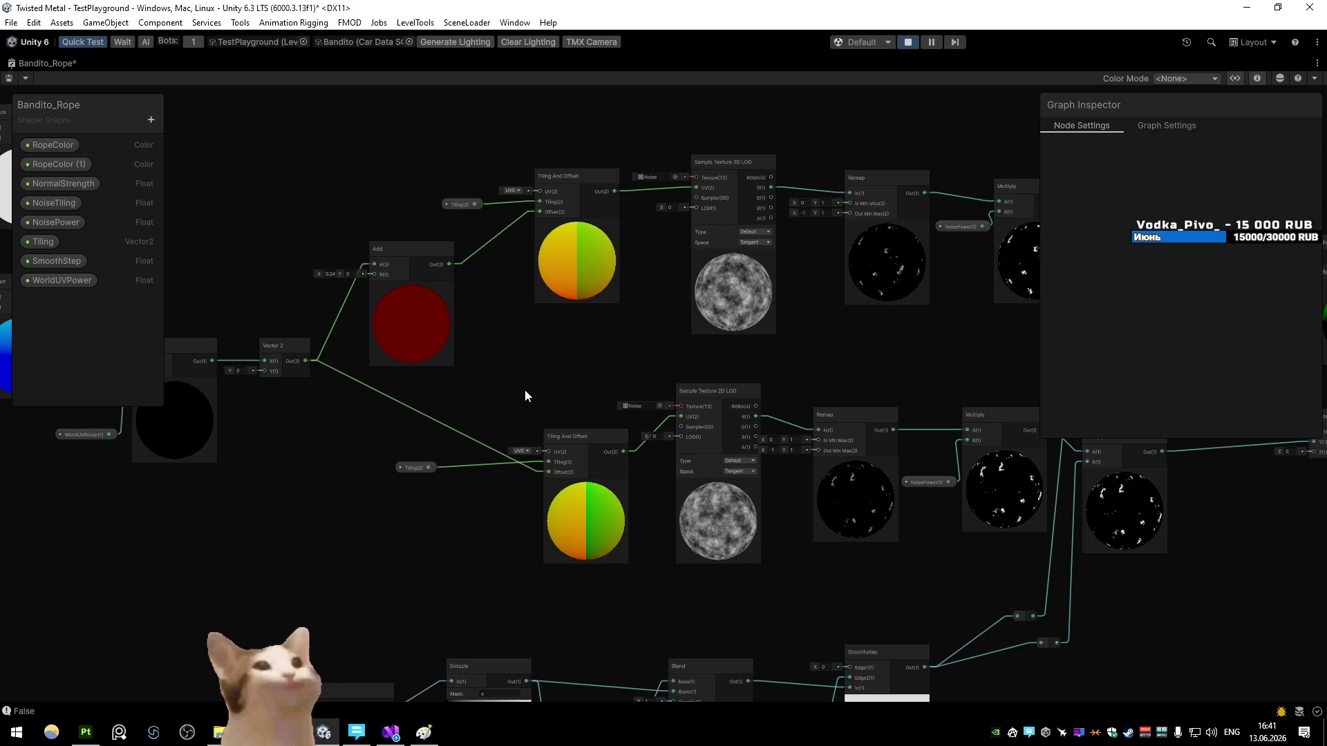
left_click_drag(524, 386, 526, 391)
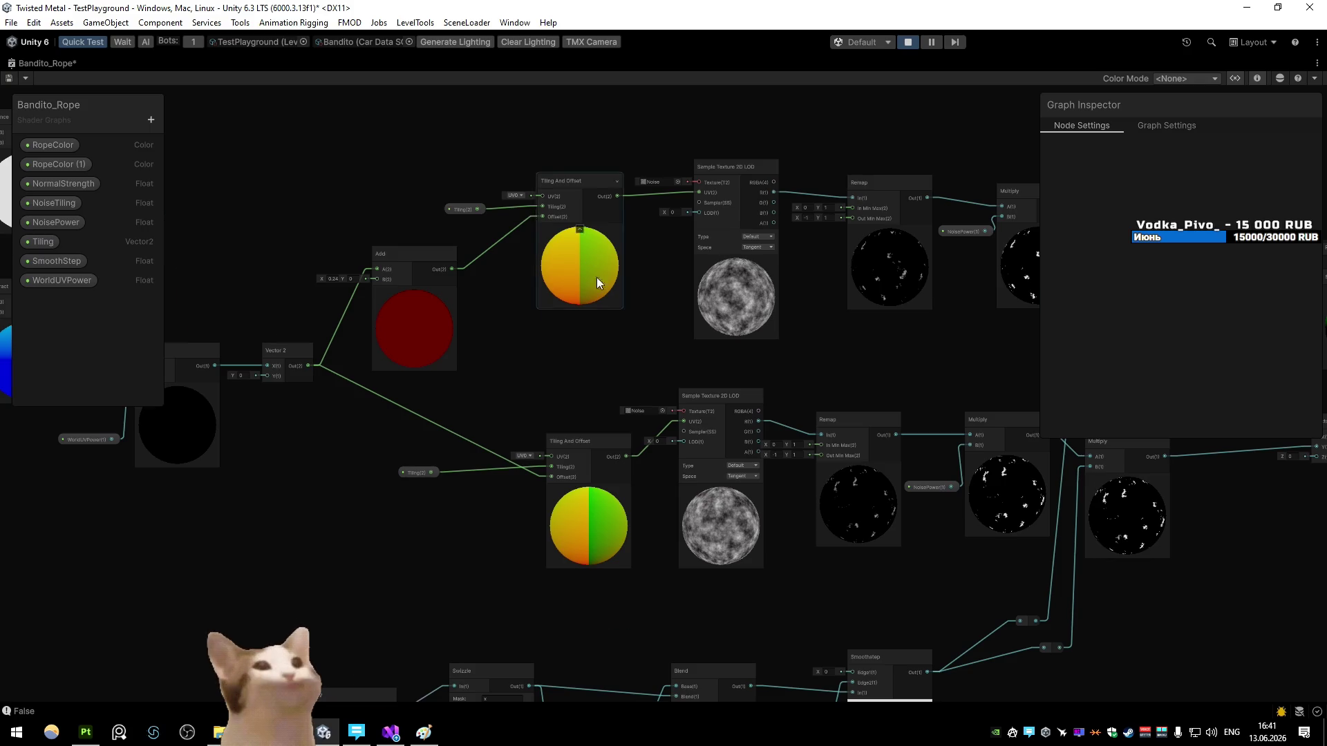
scroll(594, 264, "down", 5)
scroll(505, 237, "up", 4)
left_click_drag(522, 518, 976, 405)
Step: Save the shader graph and run the game to see the green rope trail
left_click(25, 80)
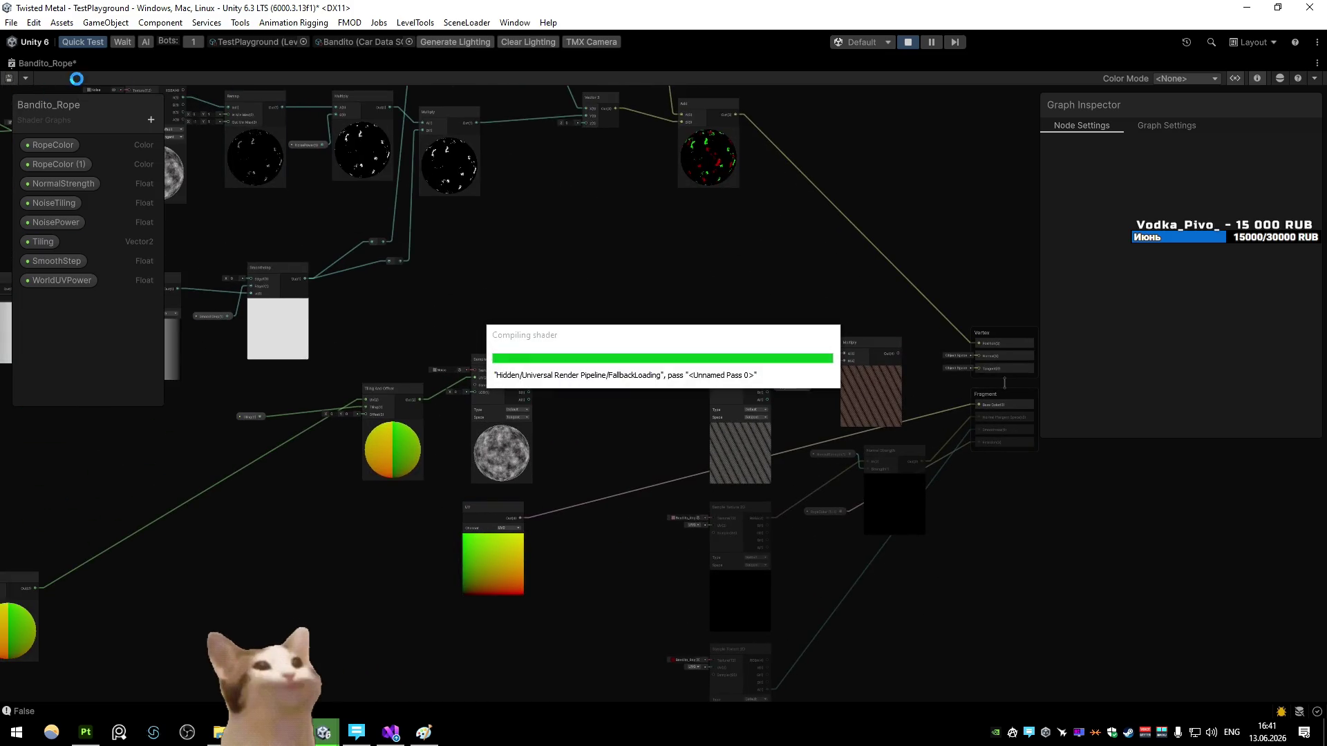
double_click(51, 65)
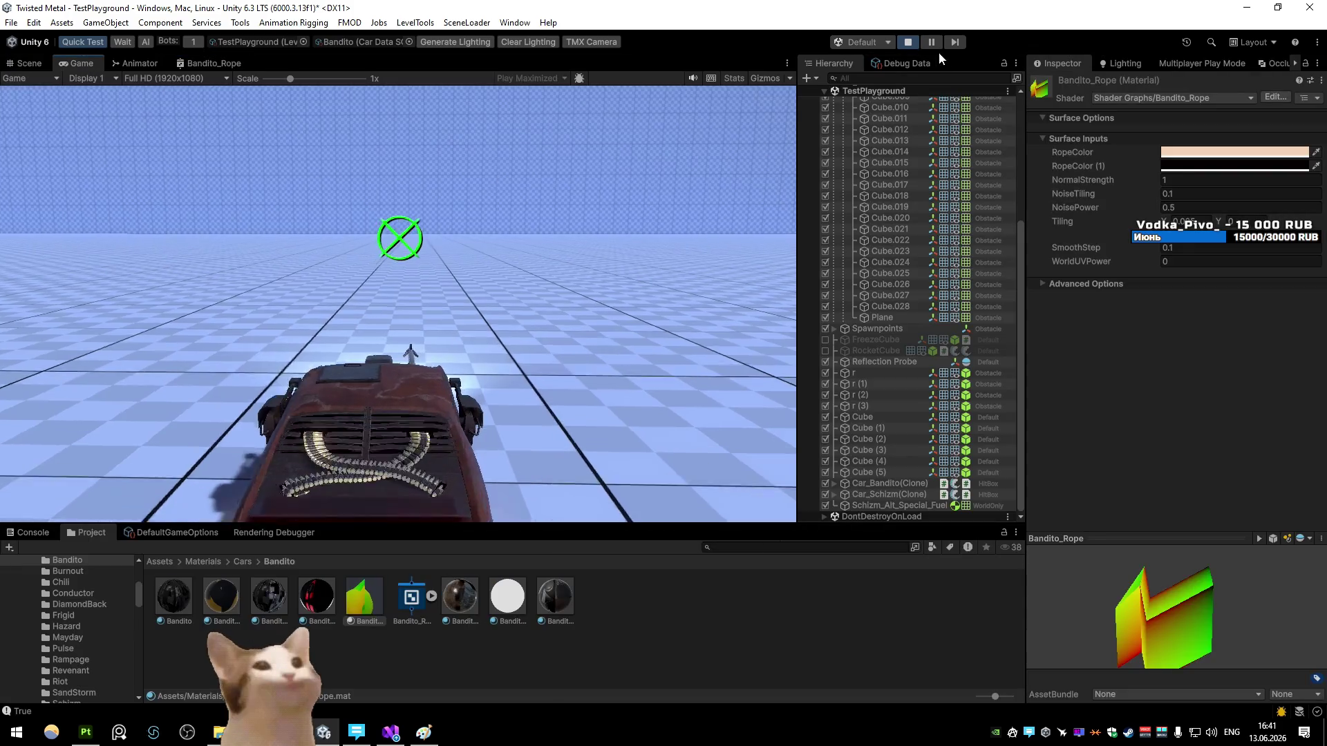
left_click(939, 41)
left_click(937, 41)
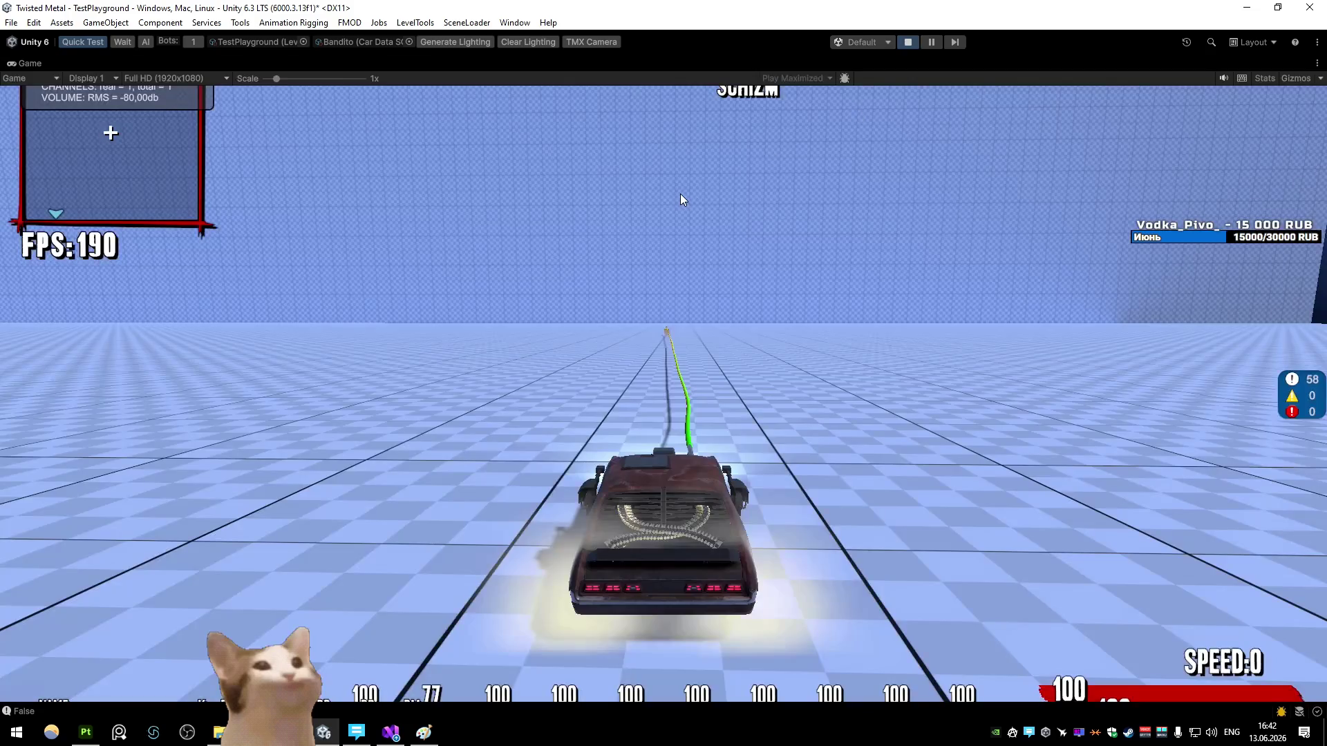
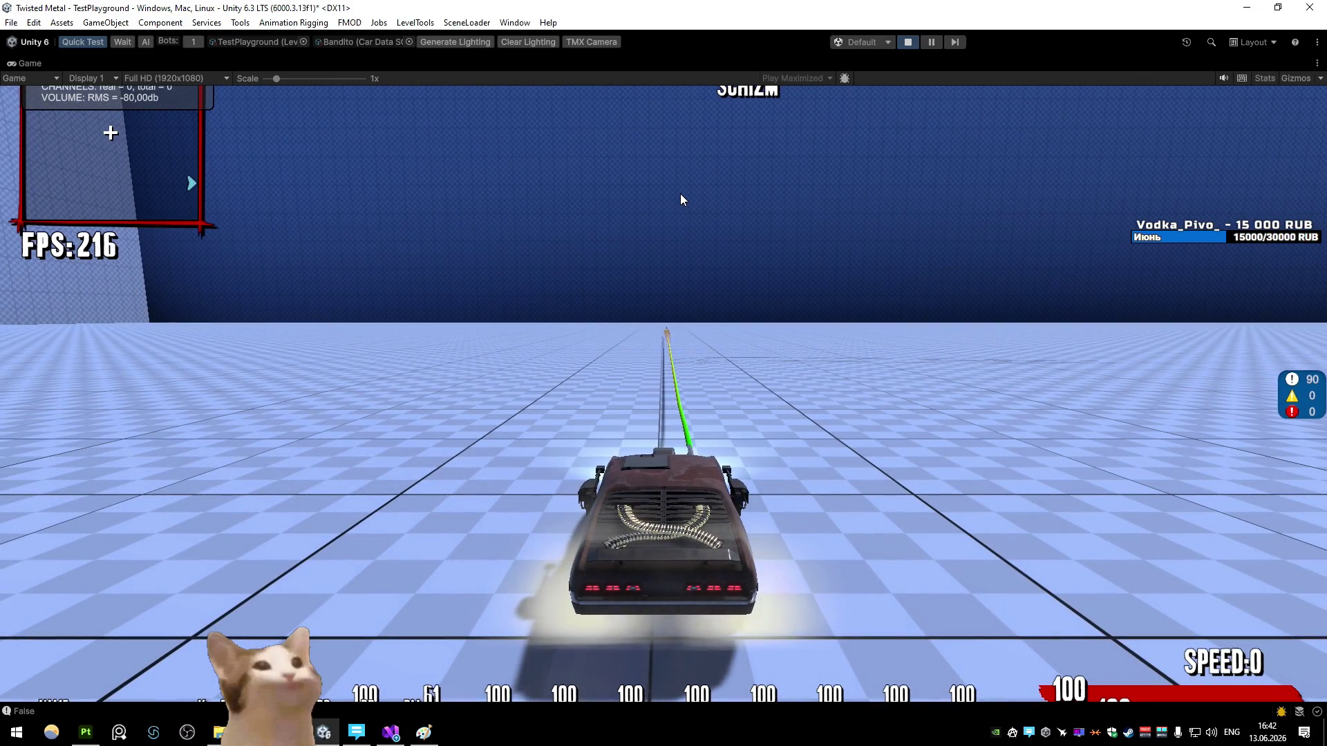
Step: Fire the Bandito rope special twice in the running game, then restore the full editor layout
left_click(680, 199)
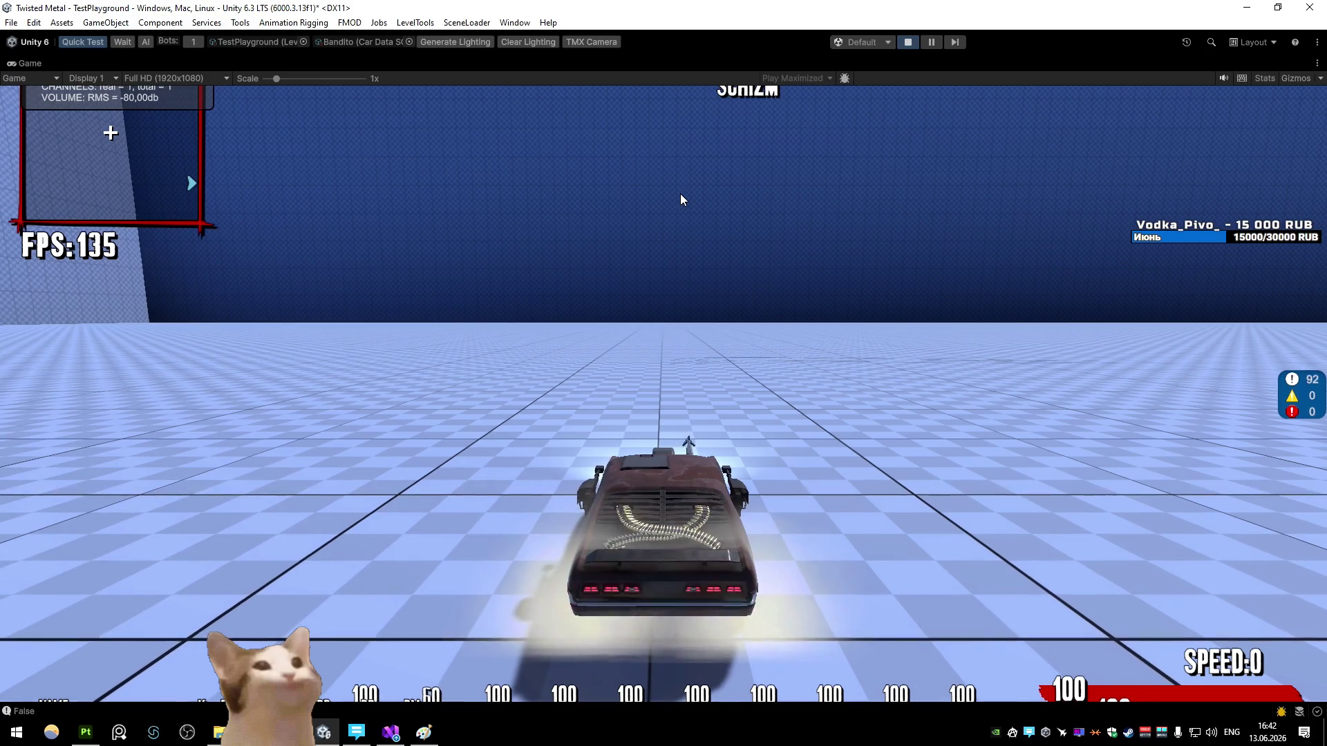
left_click(680, 200)
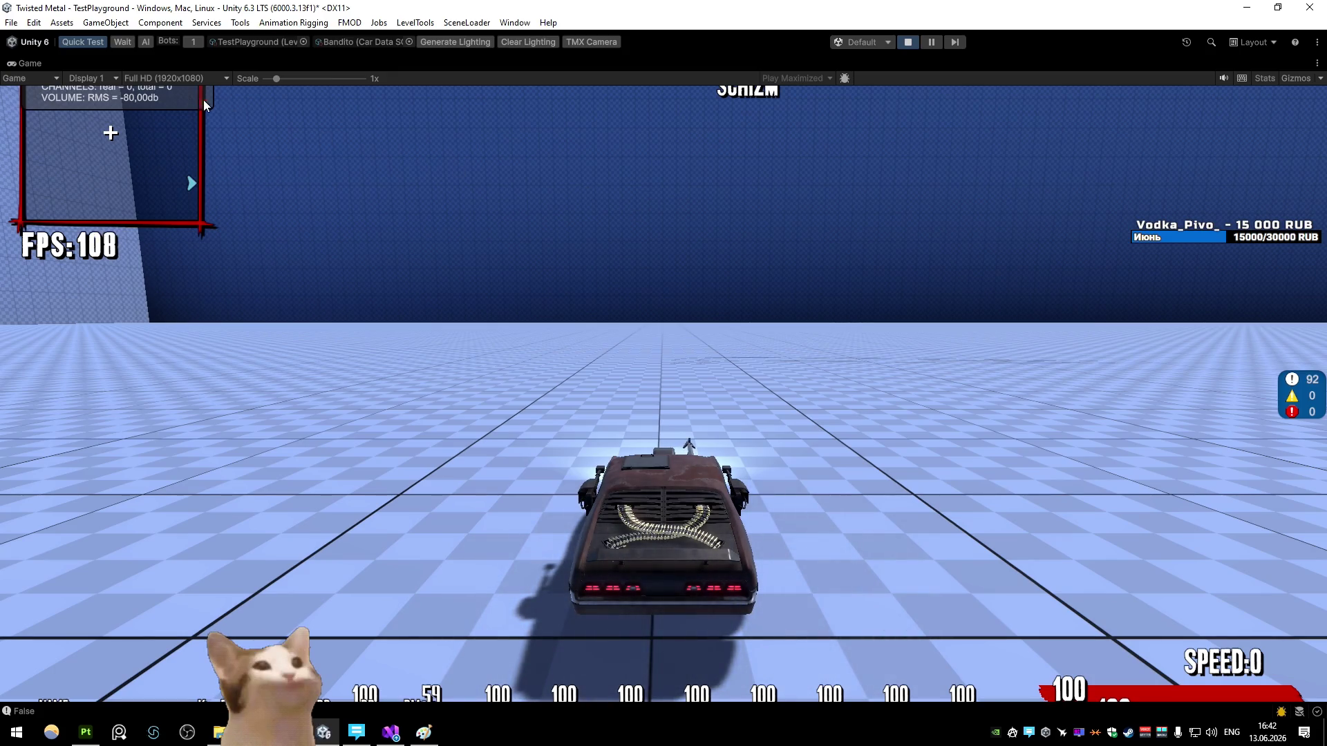
double_click(49, 66)
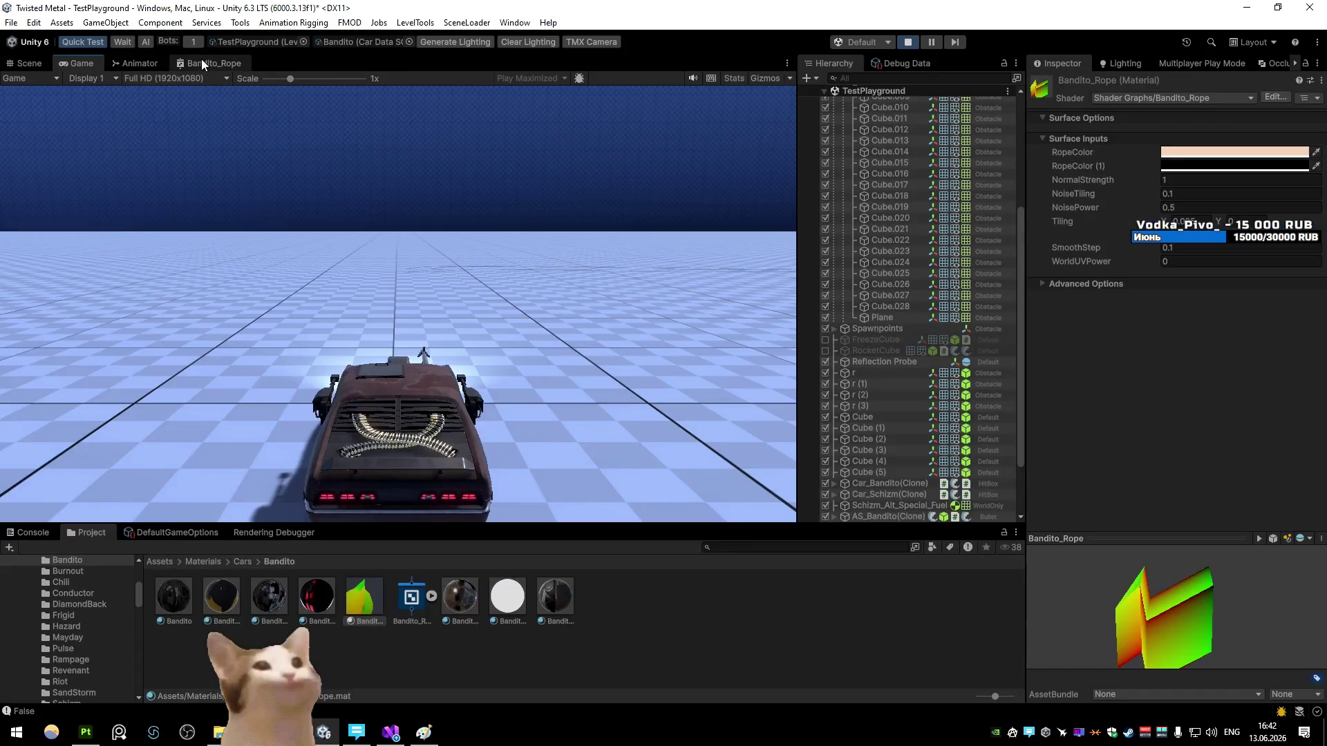
Step: Open the Bandito_Rope graph, review its noise, Remap, Multiply and Smoothstep nodes, and ping the Noise texture
left_click(202, 63)
double_click(202, 59)
scroll(628, 297, "up", 3)
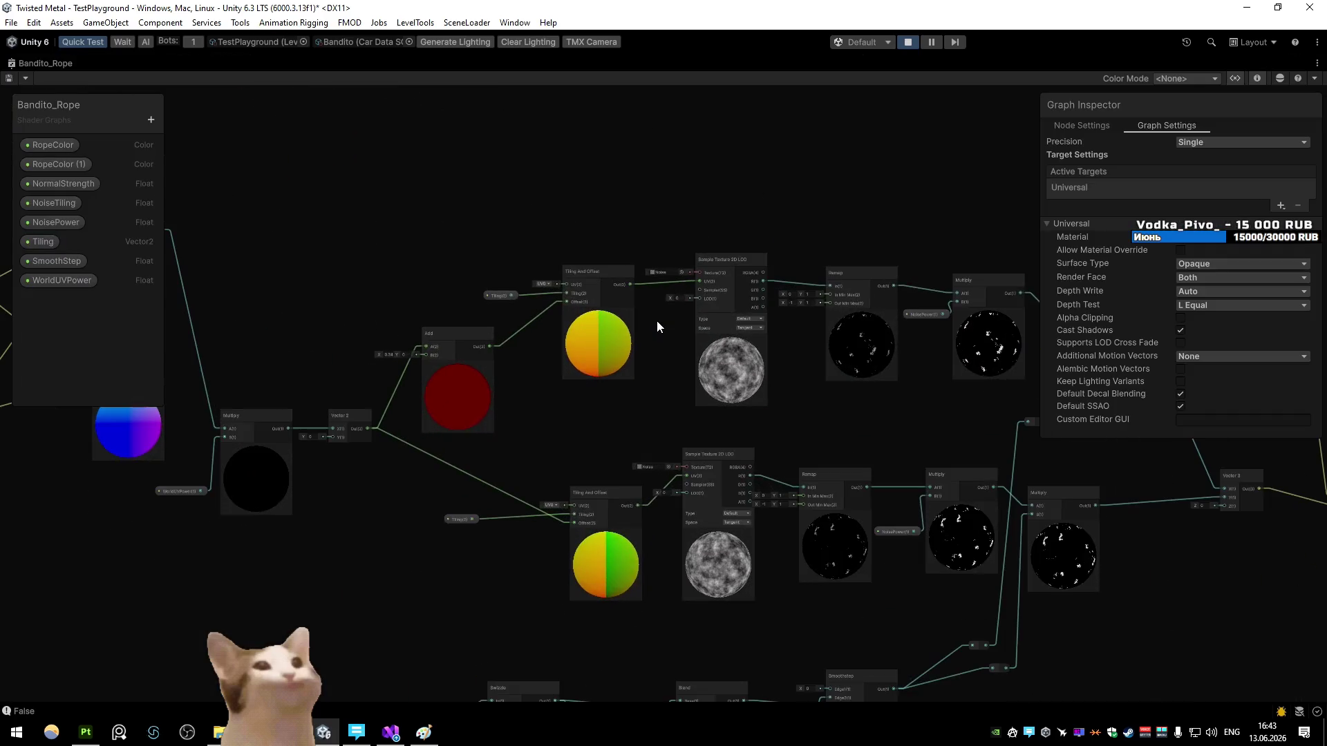
left_click_drag(656, 321, 832, 326)
left_click_drag(589, 301, 449, 276)
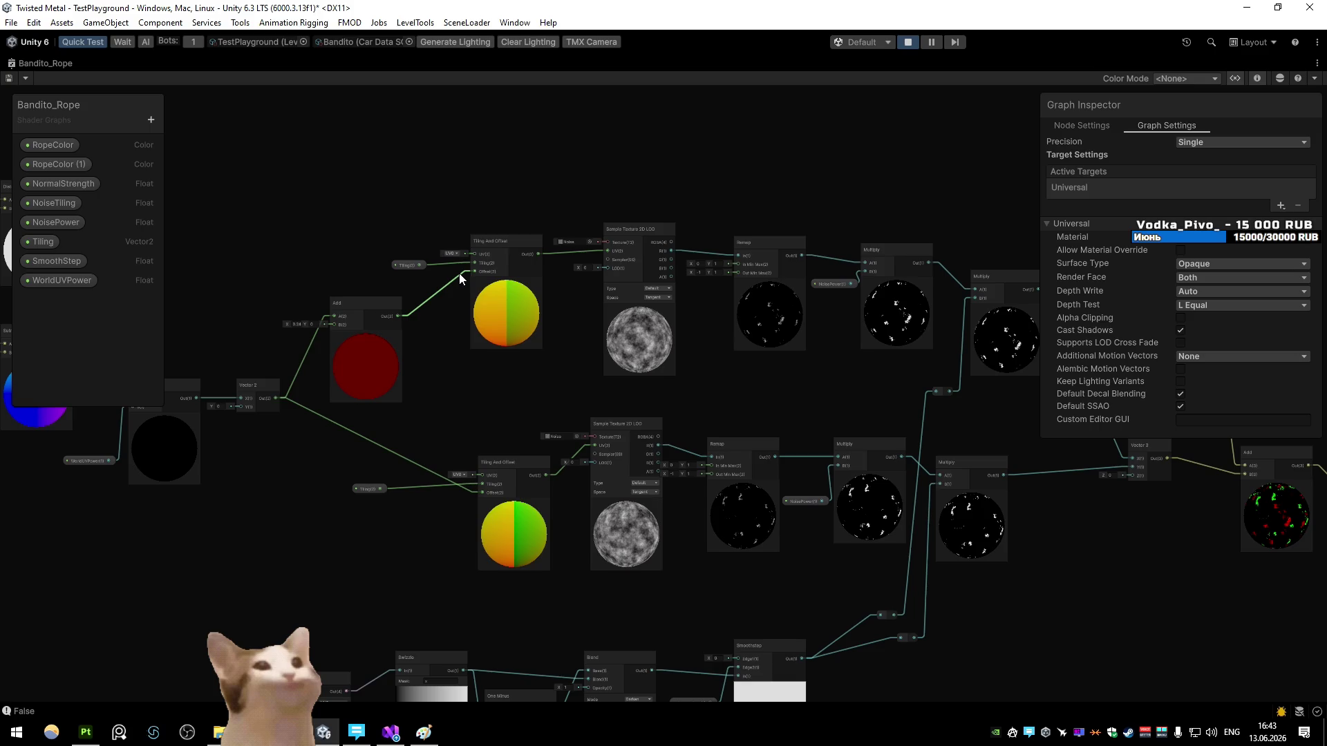
scroll(596, 256, "up", 4)
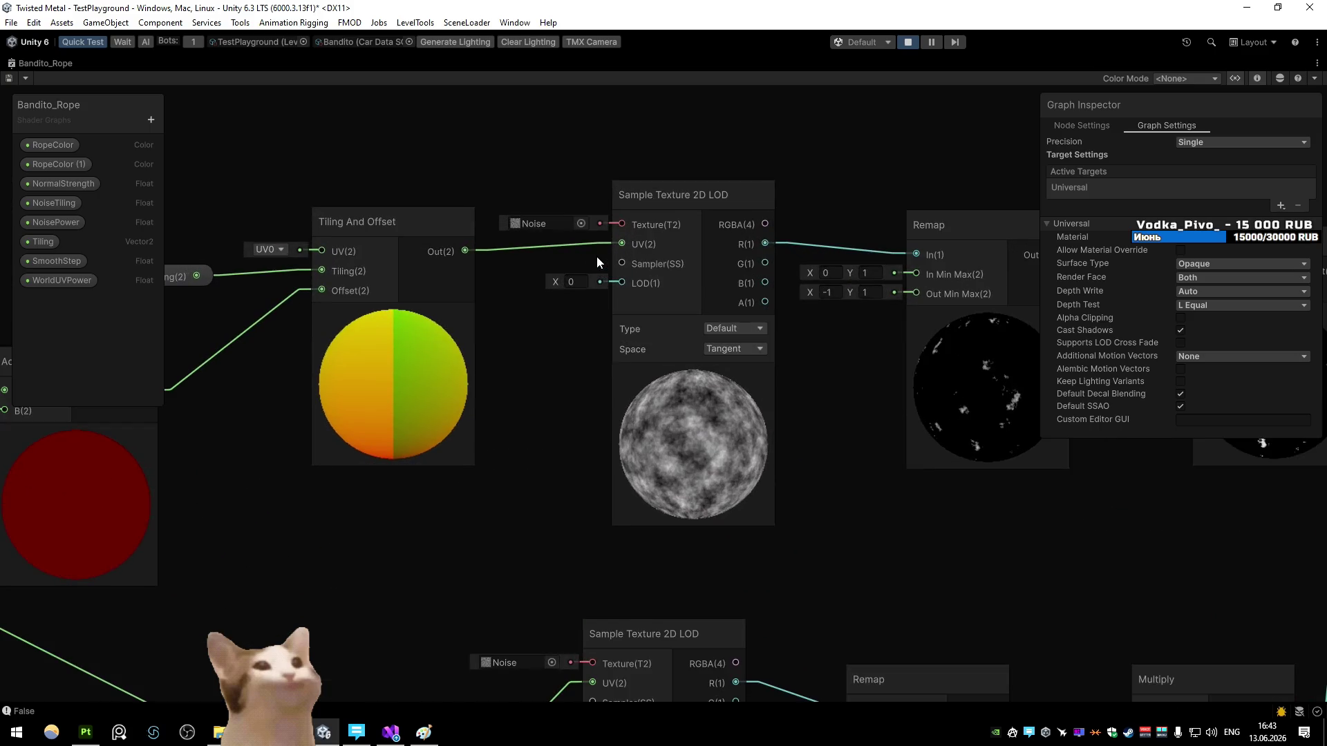
key("shift+space")
scroll(387, 230, "down", 4)
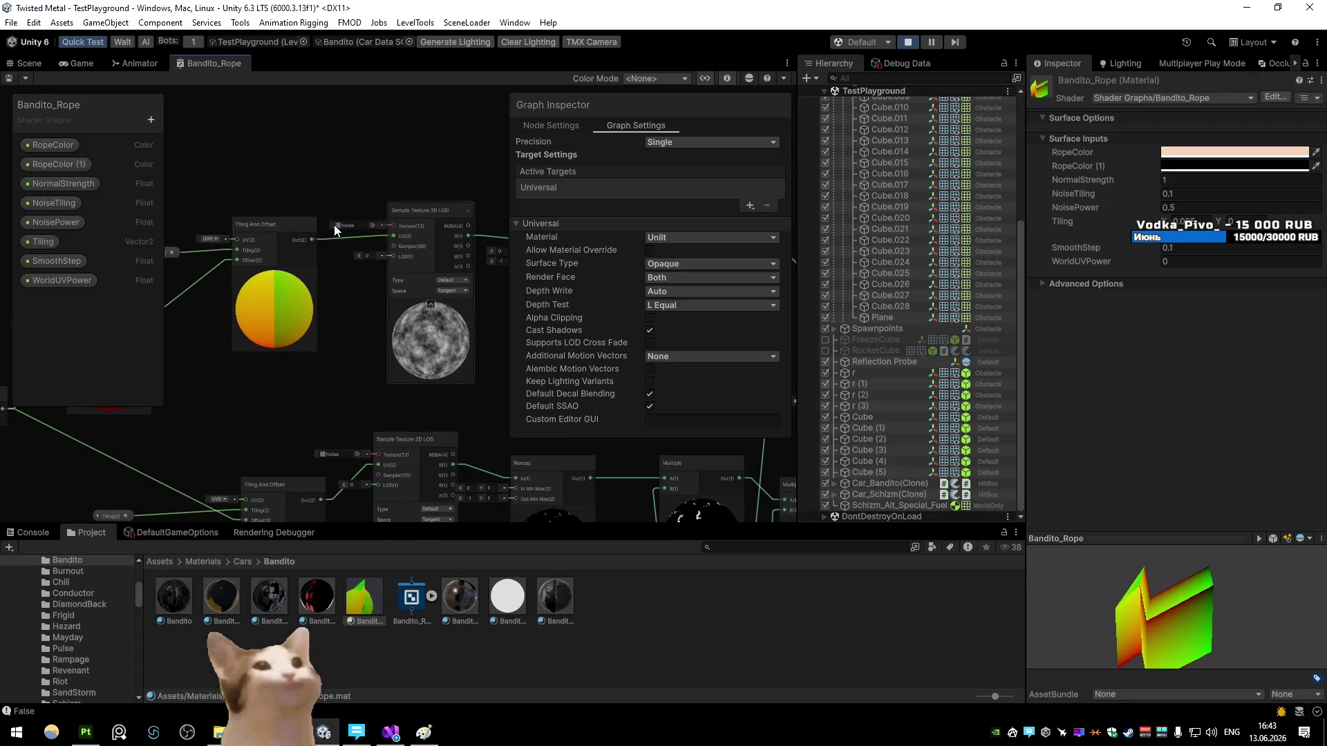
left_click(339, 225)
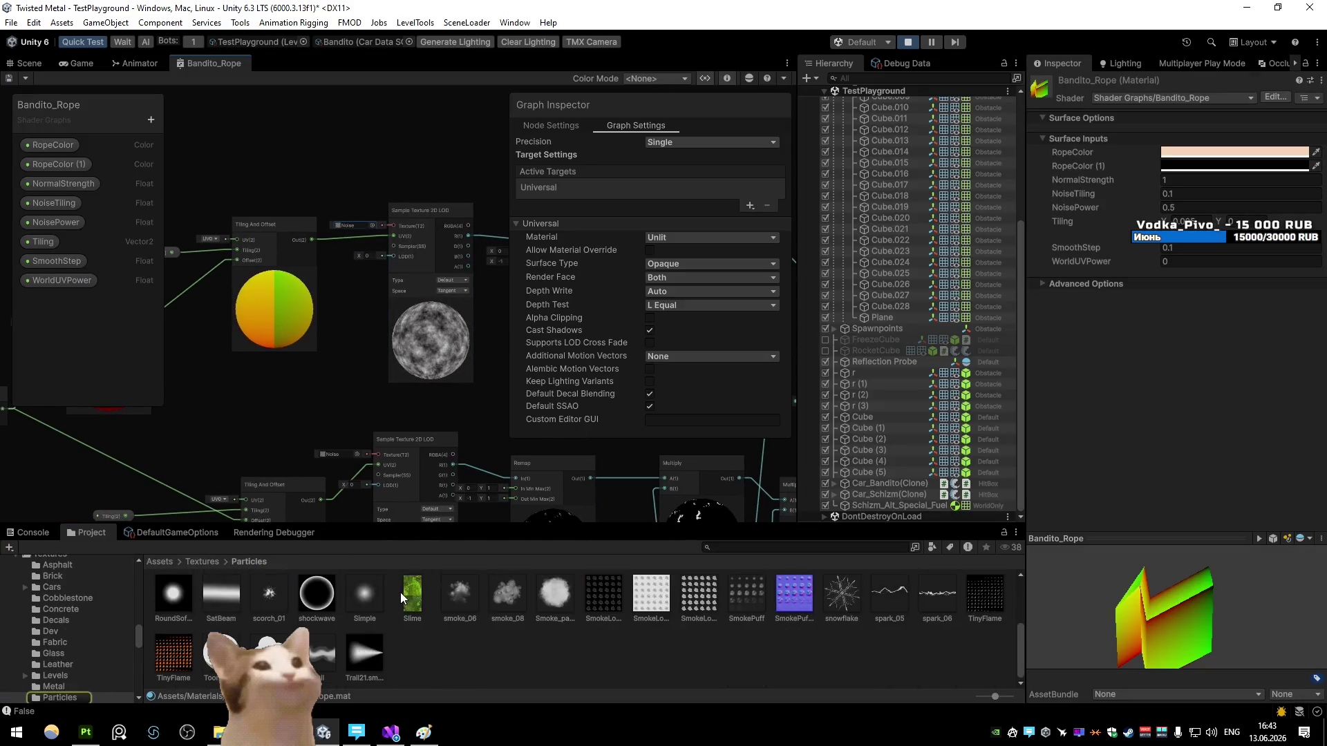
Step: Turn off Generate Mipmap on the Noise texture and apply, reducing it to 128 KB
scroll(355, 657, "up", 1)
scroll(376, 631, "down", 5)
left_click(354, 225)
left_click(900, 645)
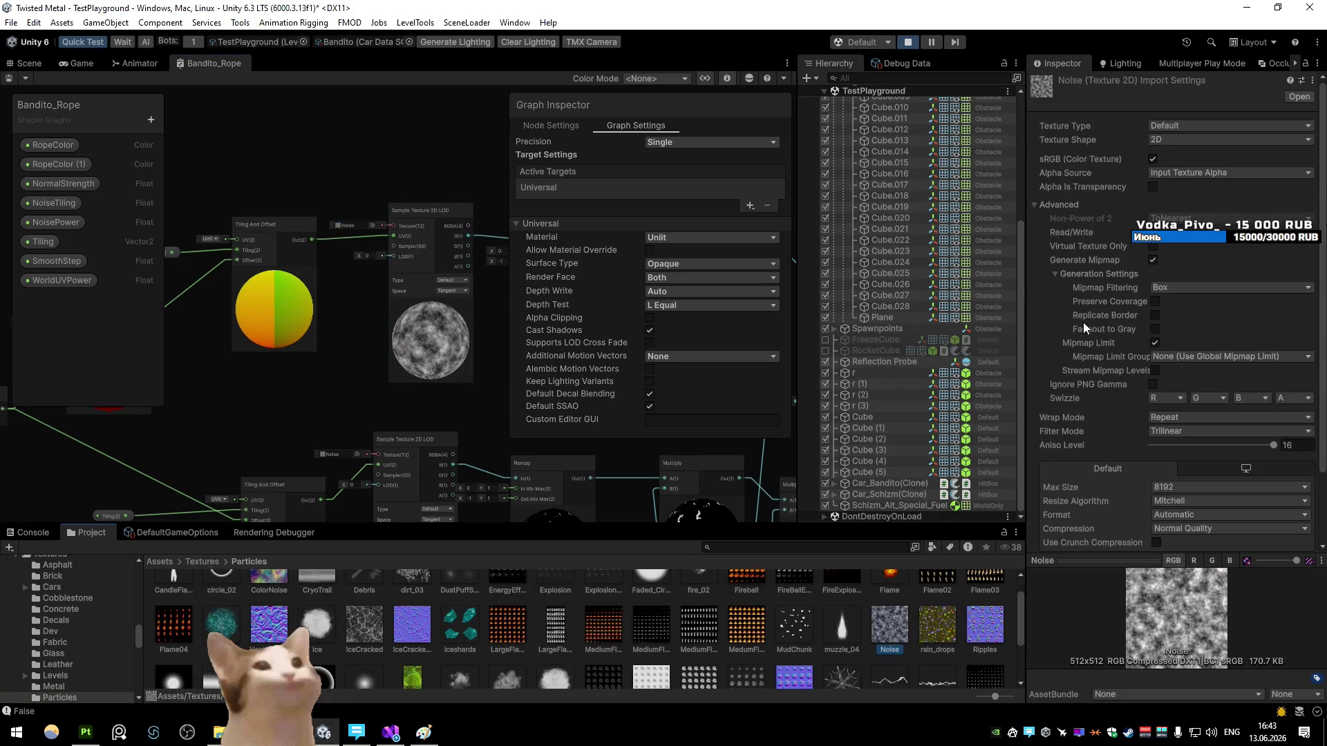
left_click(1152, 260)
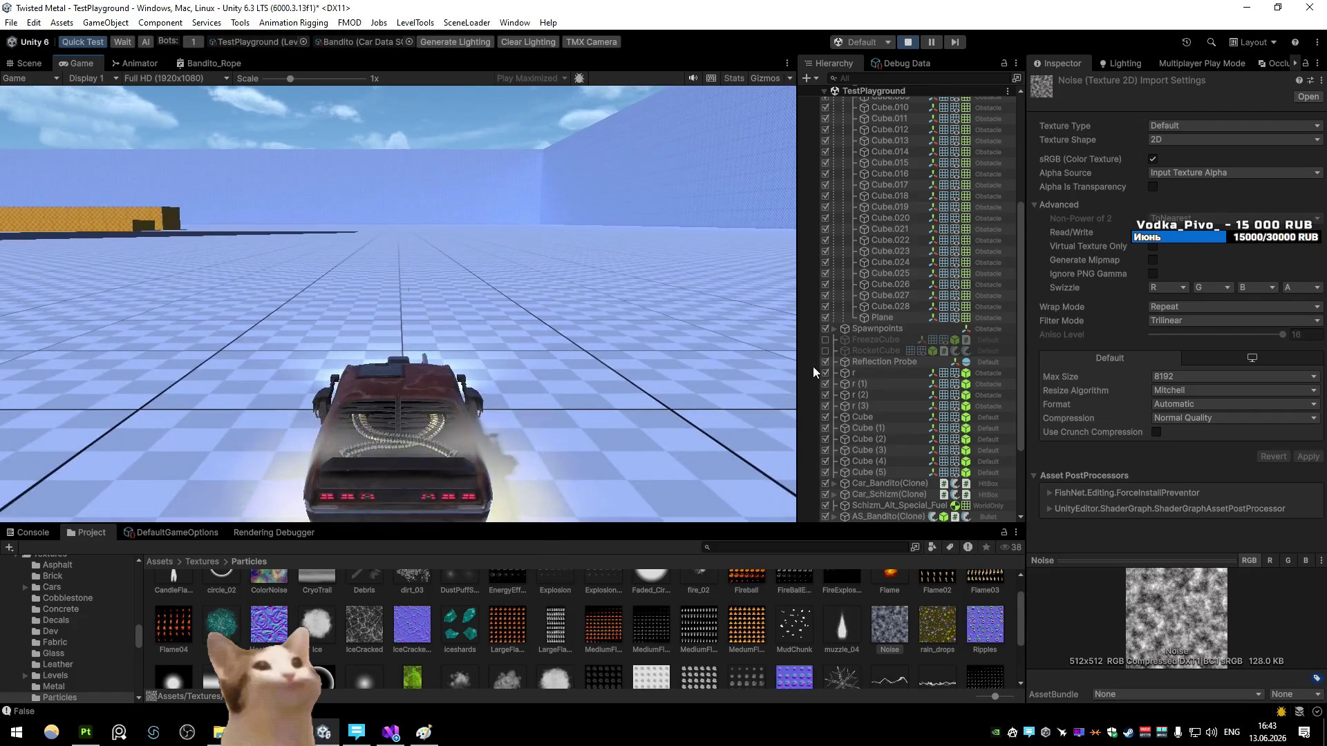
scroll(910, 385, "down", 3)
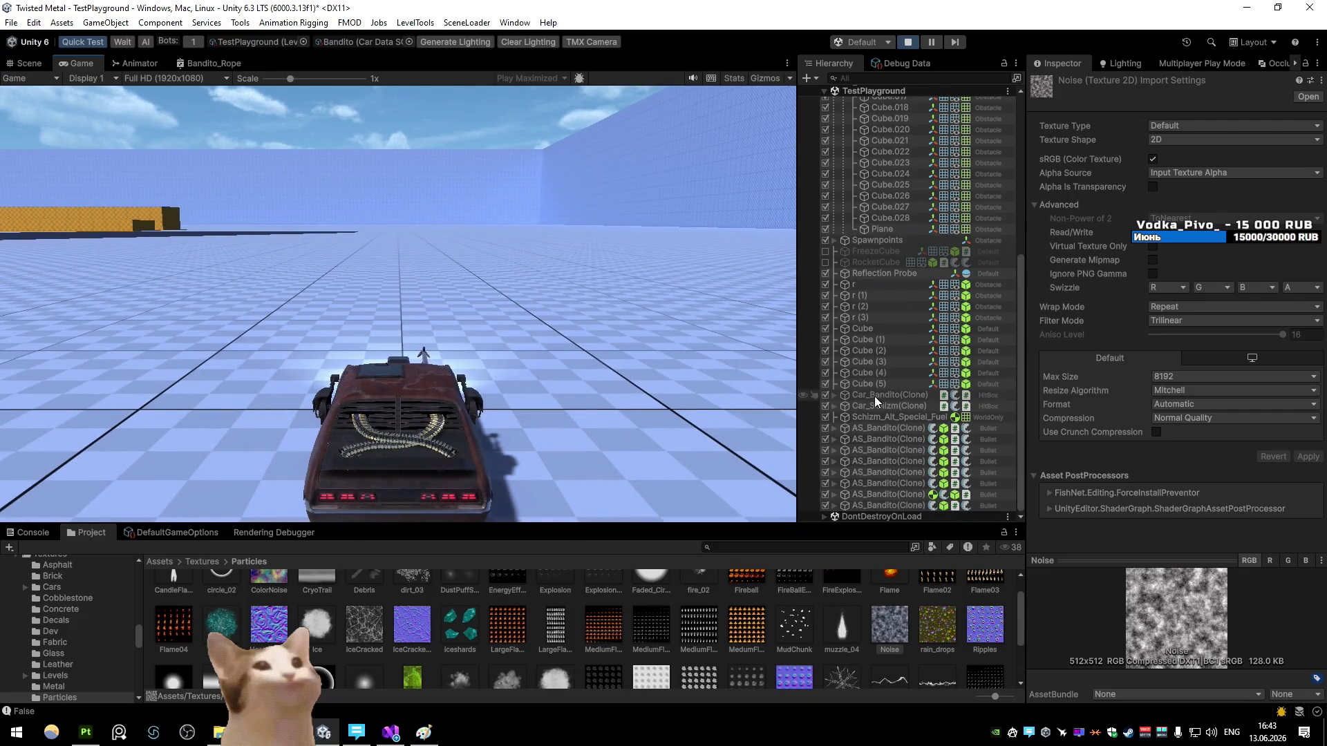
Step: Open the AS_Bandito prefab from Prefabs/Weapons/AltSpecials
key("BackSpace")
key("BackSpace")
double_click(611, 609)
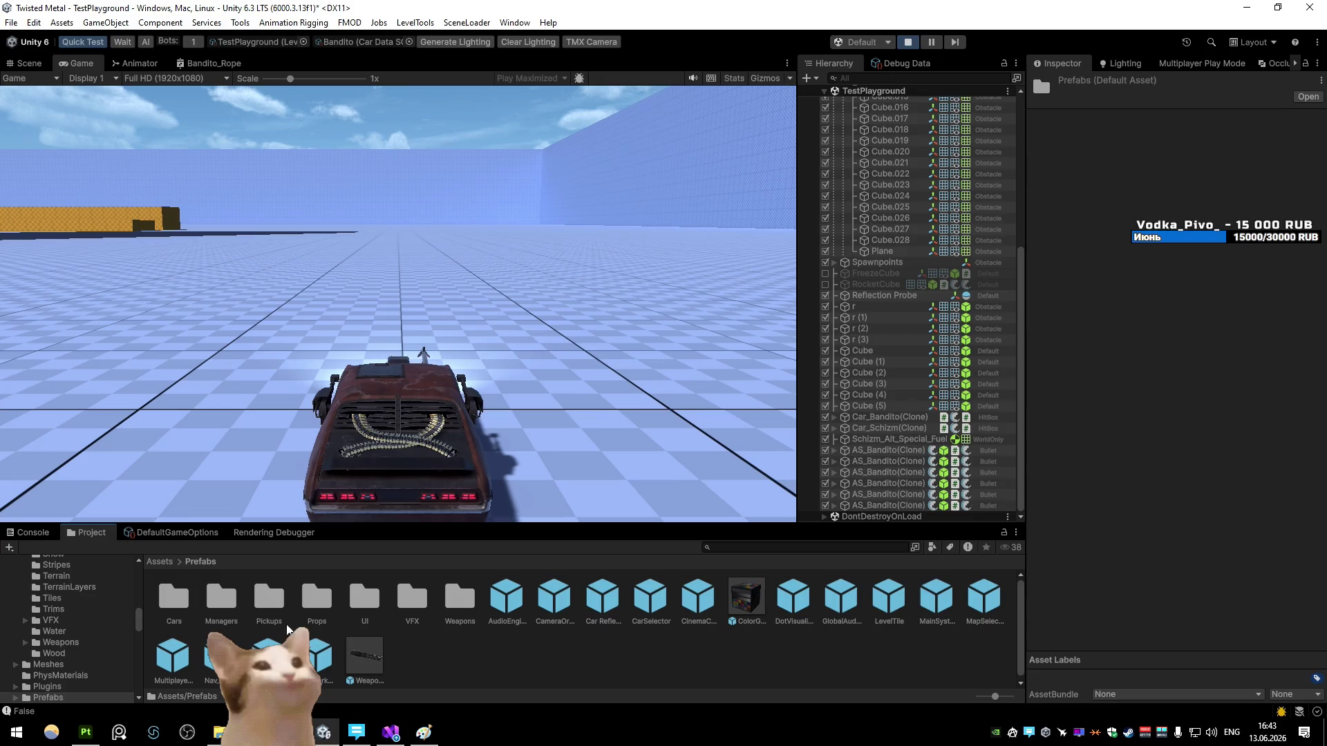
double_click(165, 599)
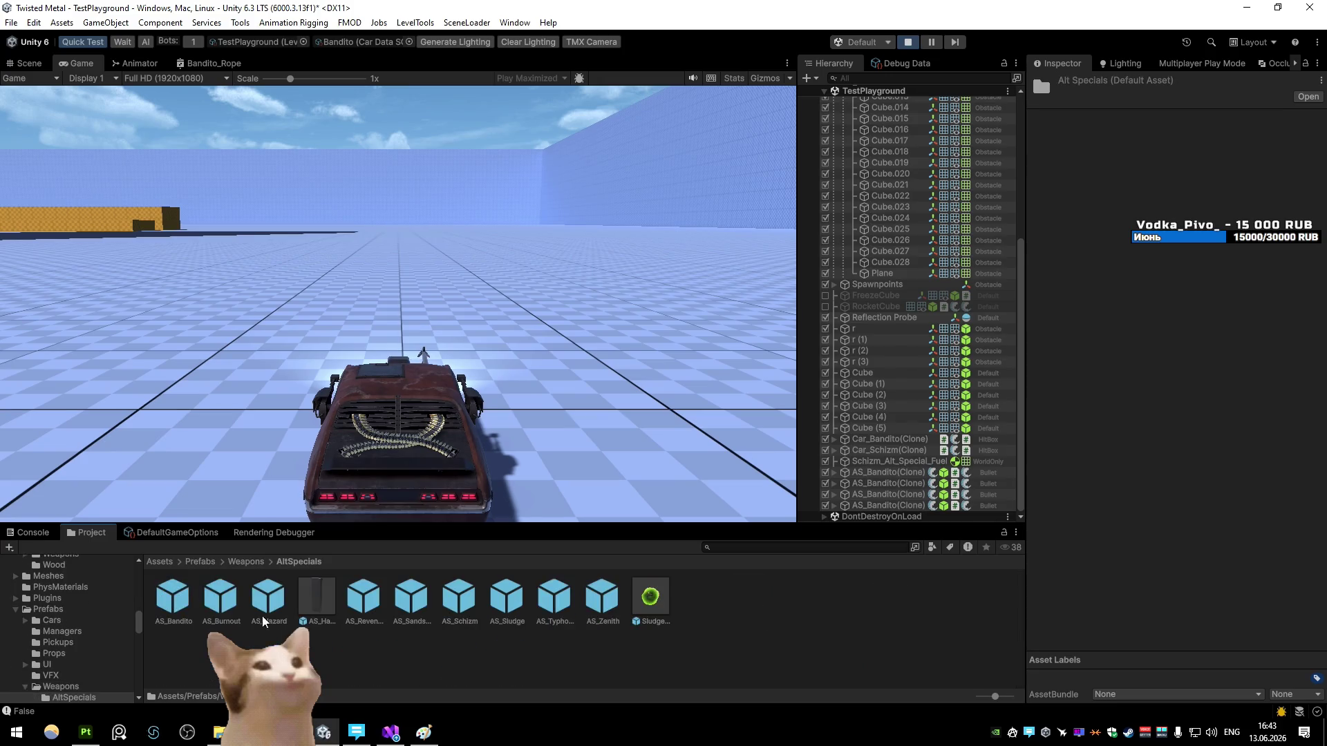
double_click(173, 599)
Step: Inspect the Line and Line (1) renderers, then exit prefab mode back to TestPlayground
left_click(889, 174)
left_click(894, 185, "shift")
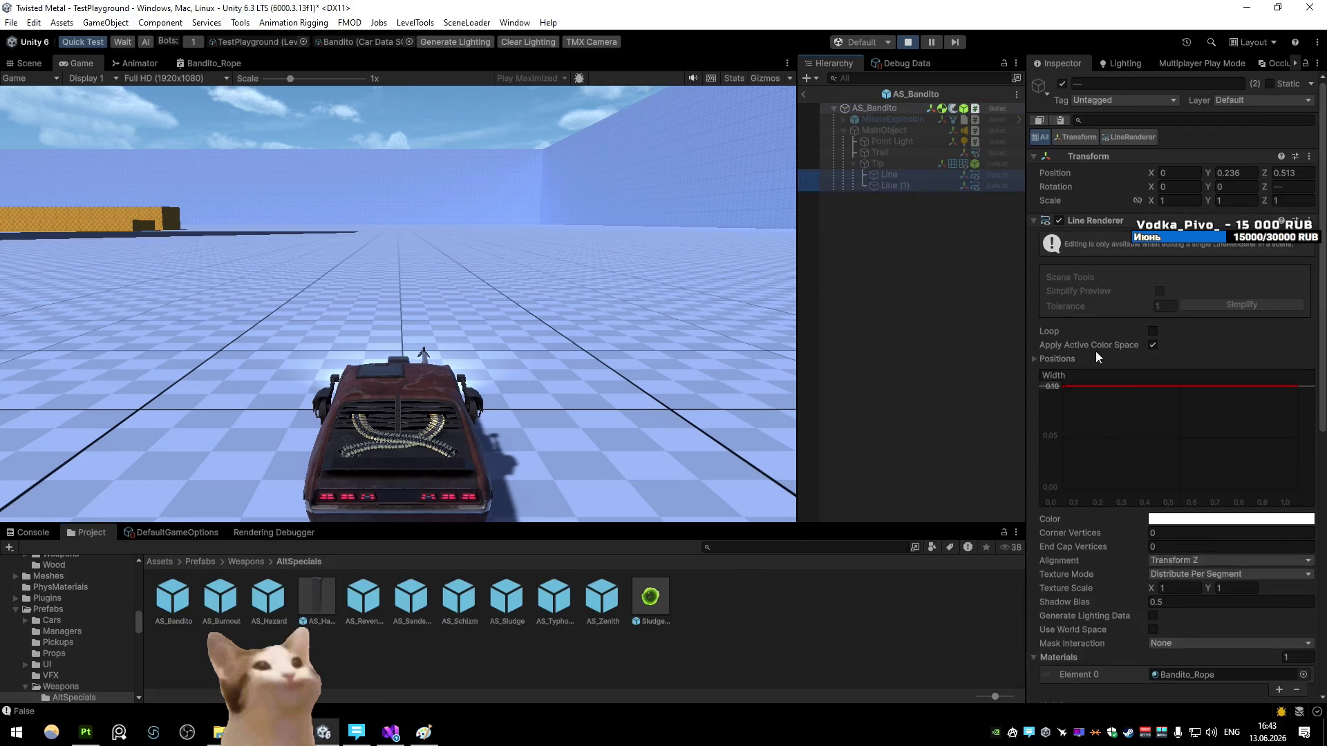
scroll(1175, 311, "down", 5)
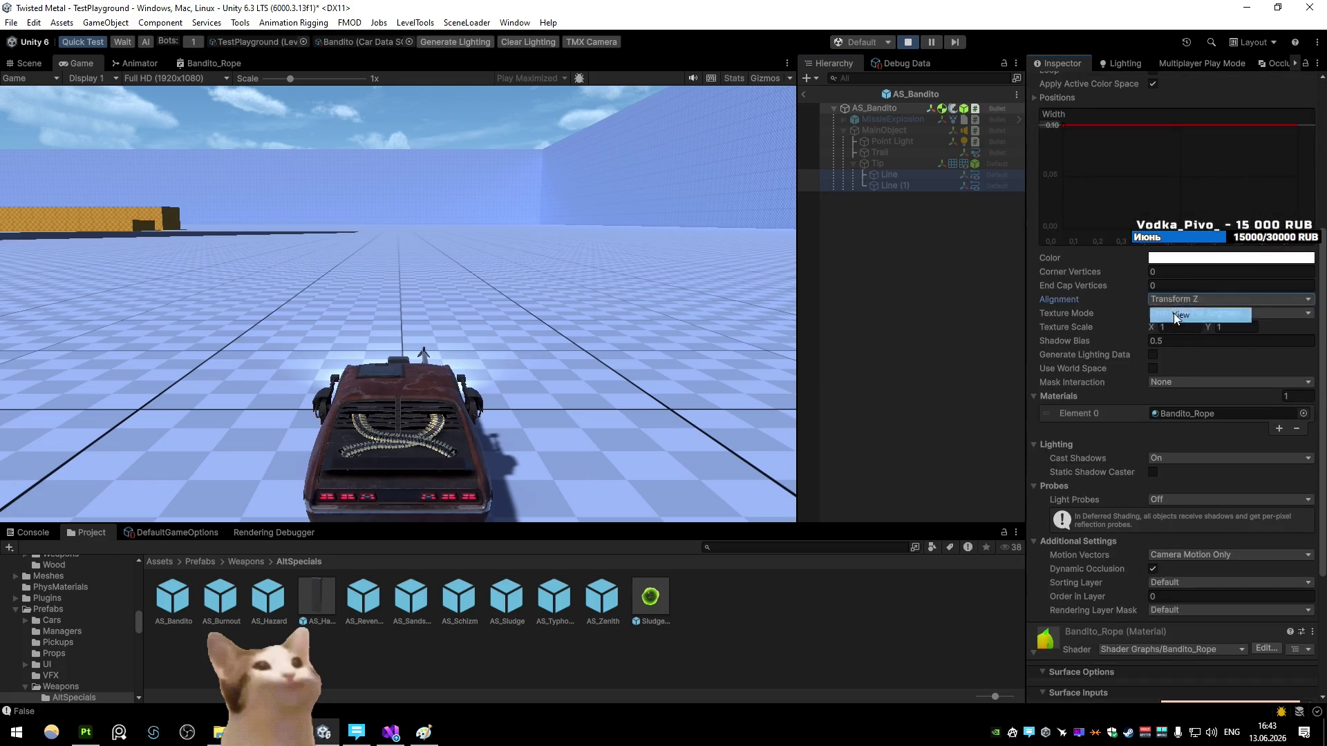
left_click(804, 94)
left_click(635, 388)
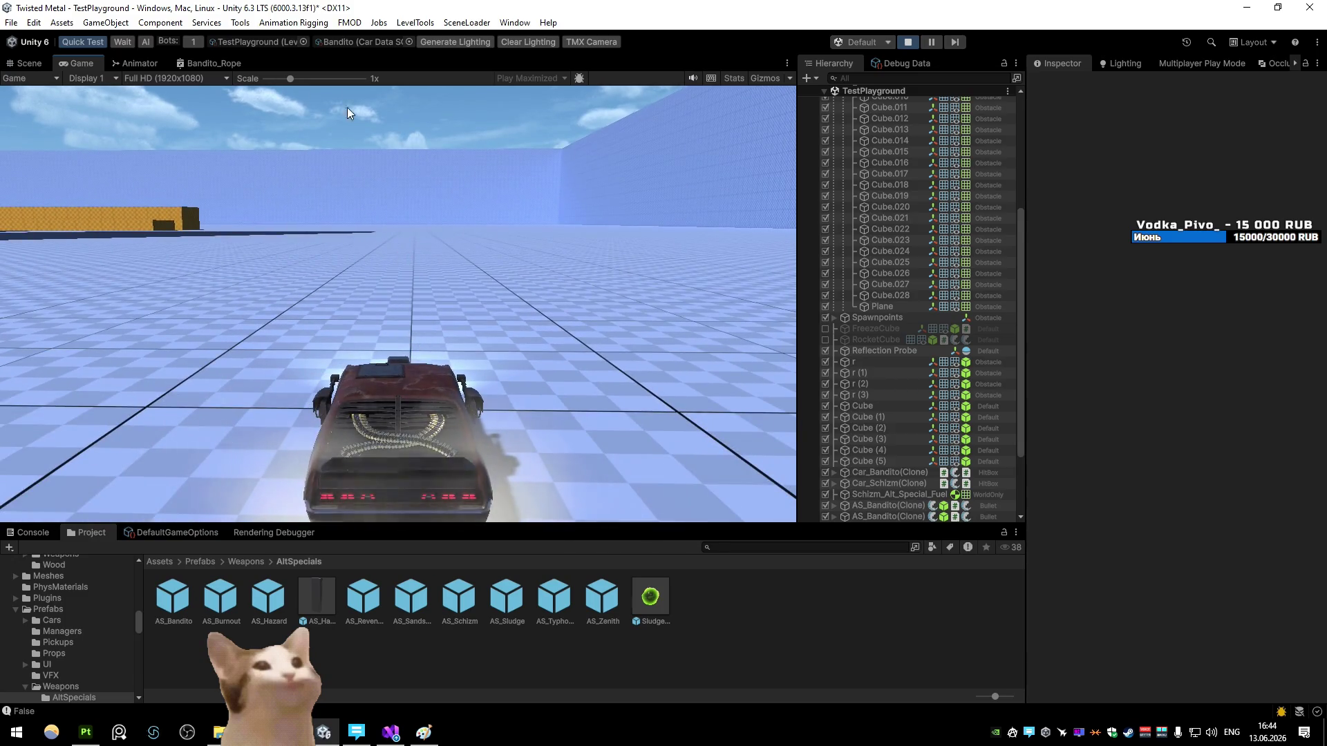
Step: Open the Bandito_Rope graph full size and frame the vertex offset nodes
double_click(222, 63)
scroll(673, 242, "down", 3)
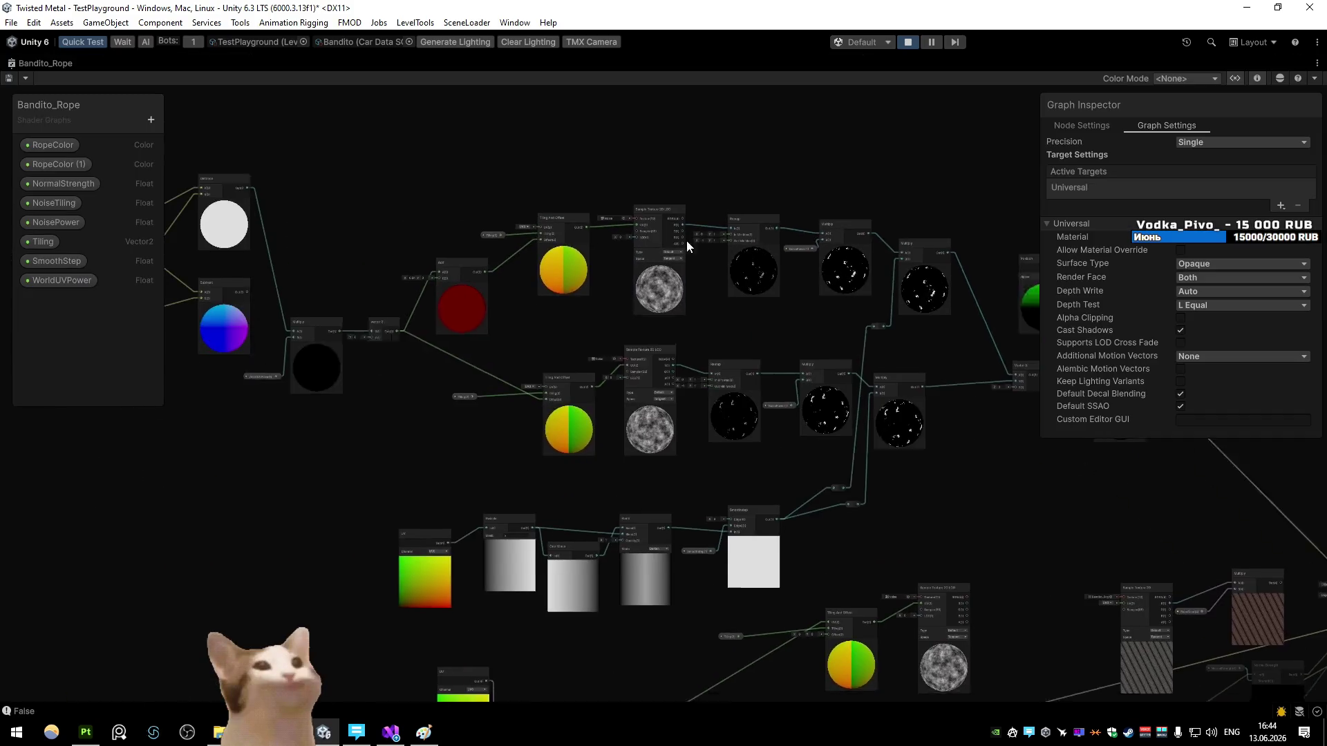
scroll(845, 351, "up", 6)
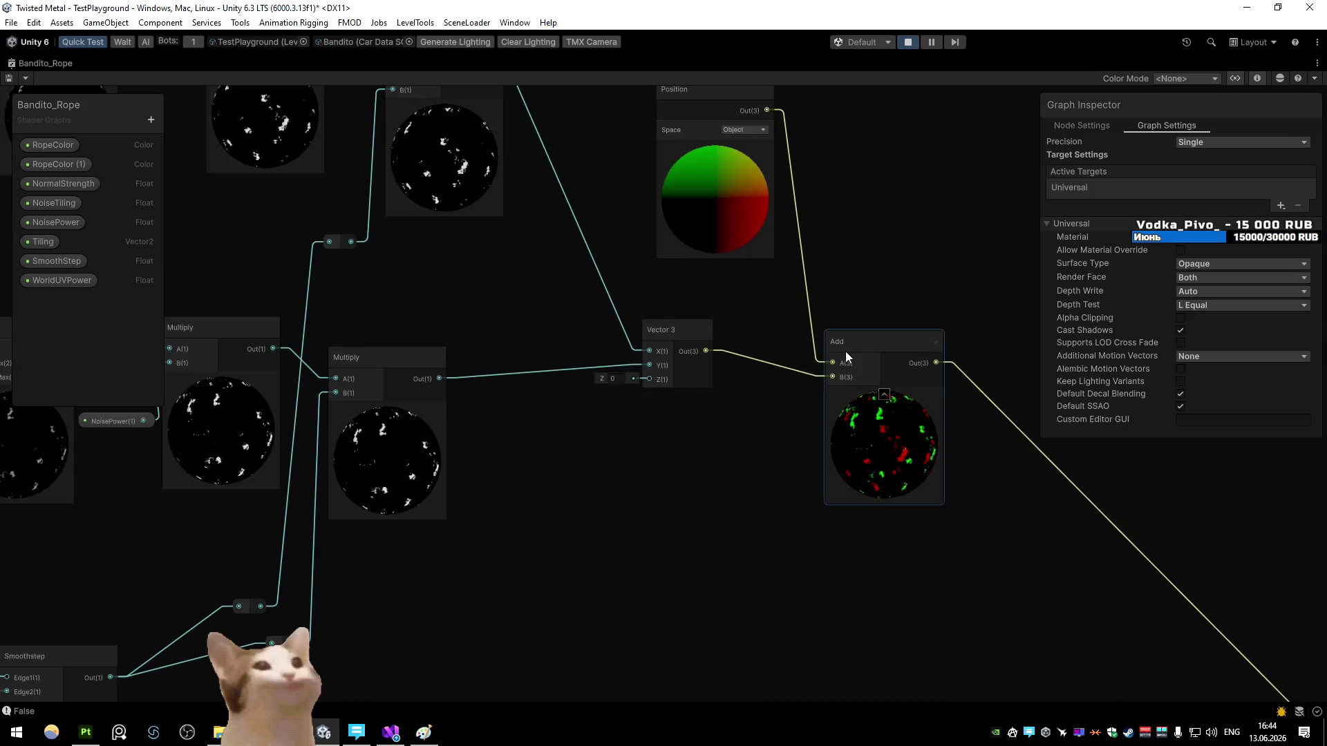
scroll(760, 339, "down", 4)
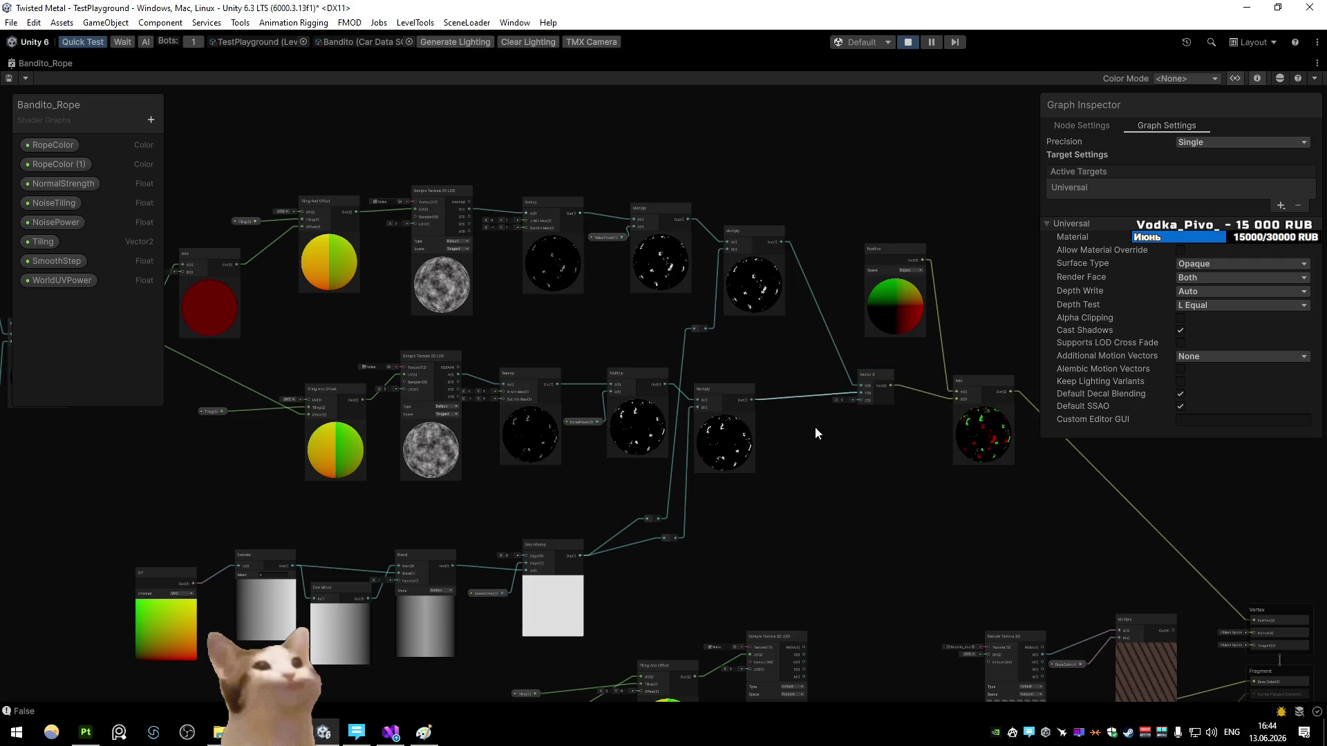
left_click_drag(814, 417, 731, 389)
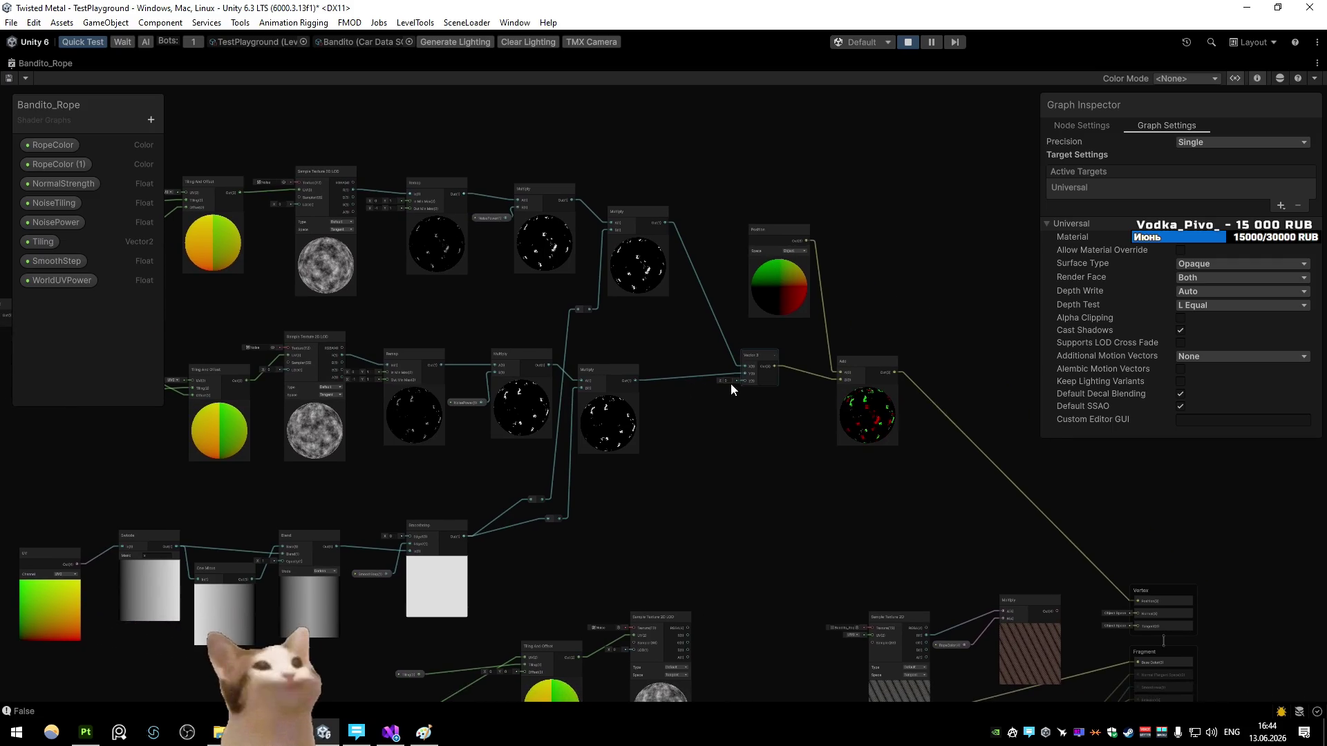
scroll(724, 392, "up", 4)
Step: Reconnect the Multiply output into the Vector 3 node, save the graph, and return to the Game view
left_click_drag(526, 389, 468, 477)
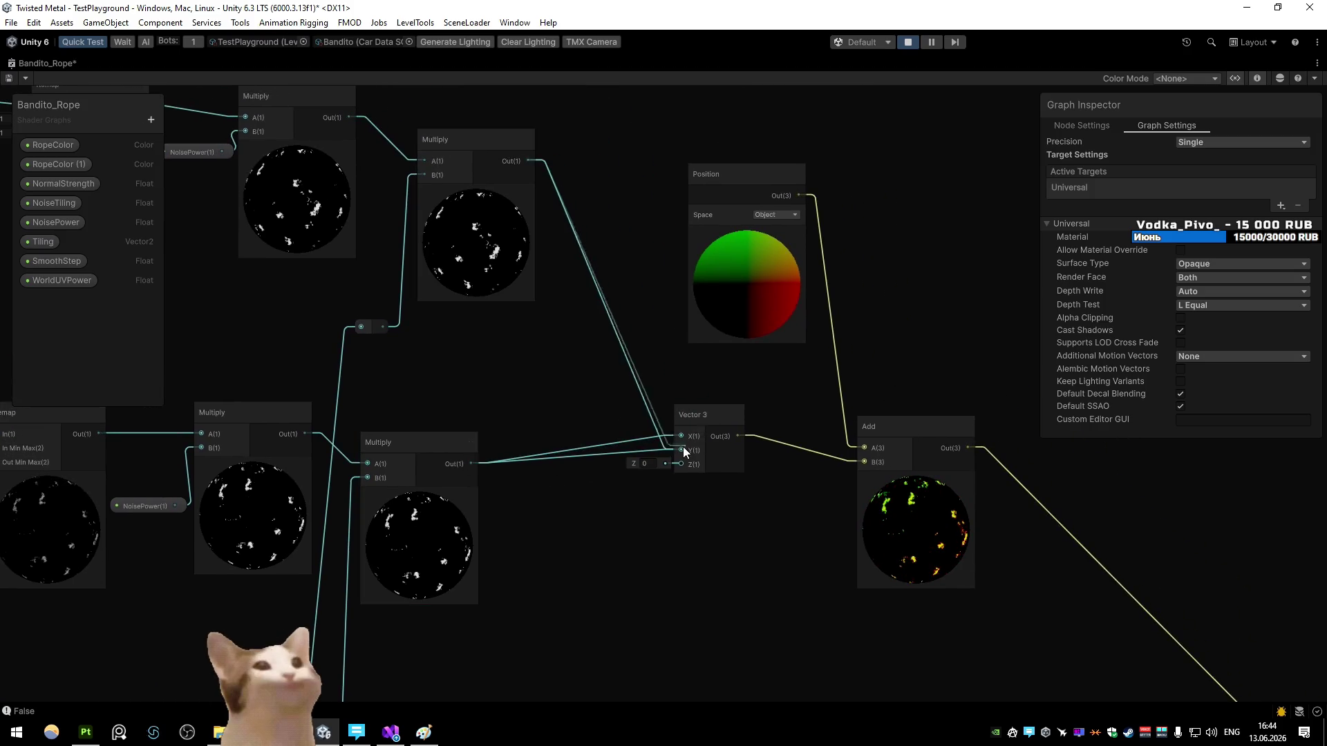
key("ctrl+s")
key("shift+space")
left_click(51, 66)
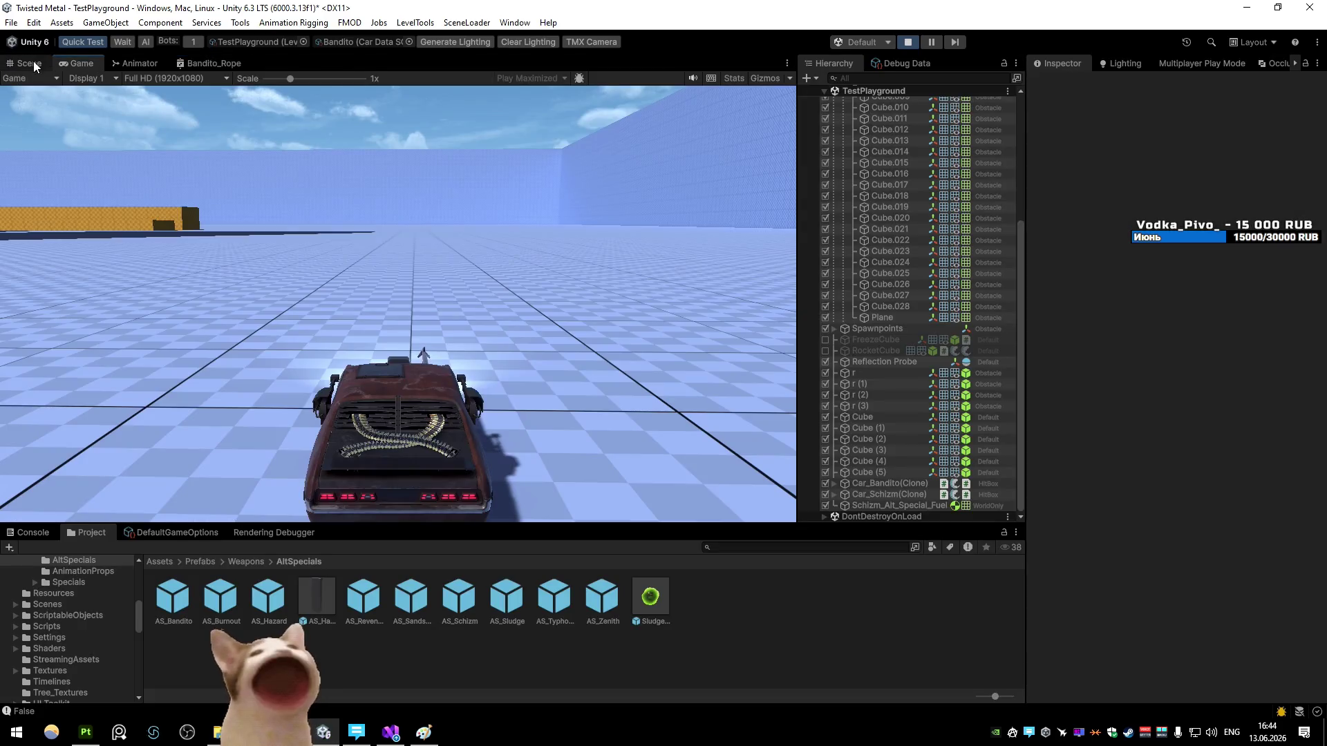
Step: Set the Position node's Space to World, then fire the rope special in game to test it
key("q")
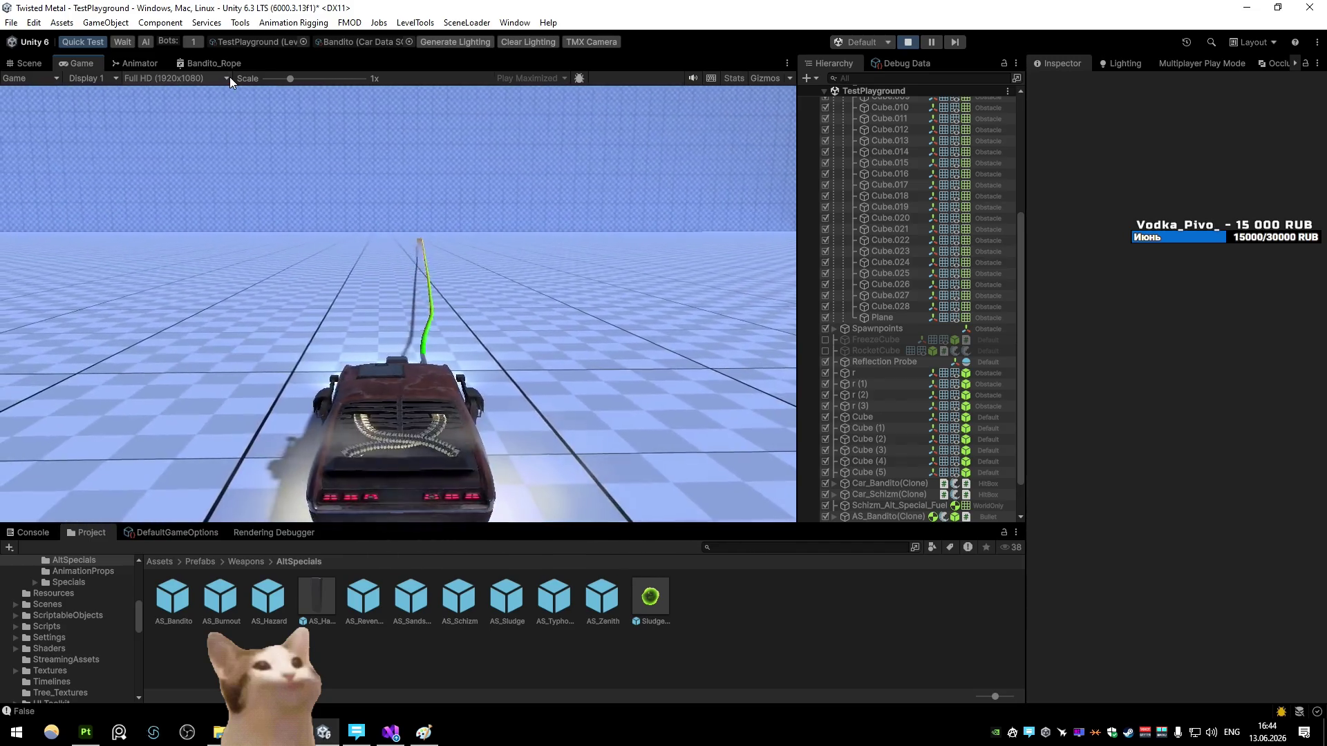
double_click(211, 68)
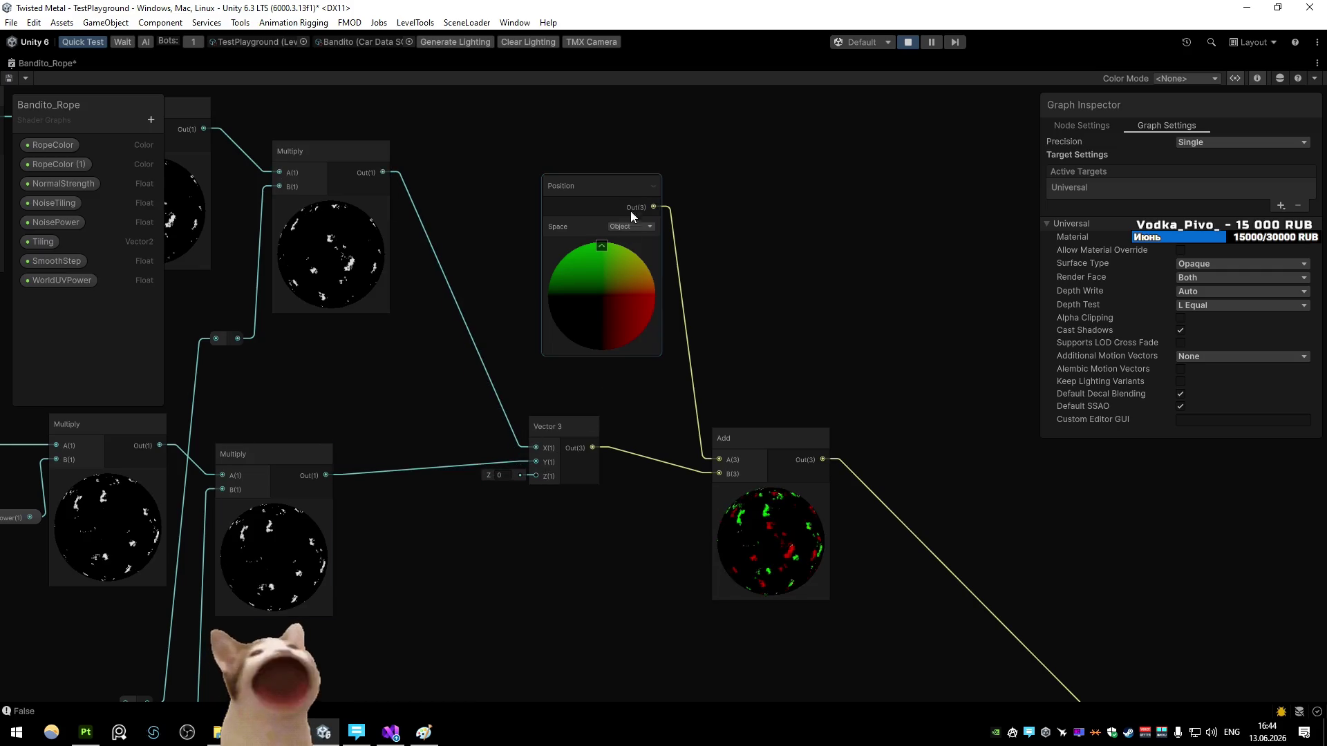
left_click(668, 256)
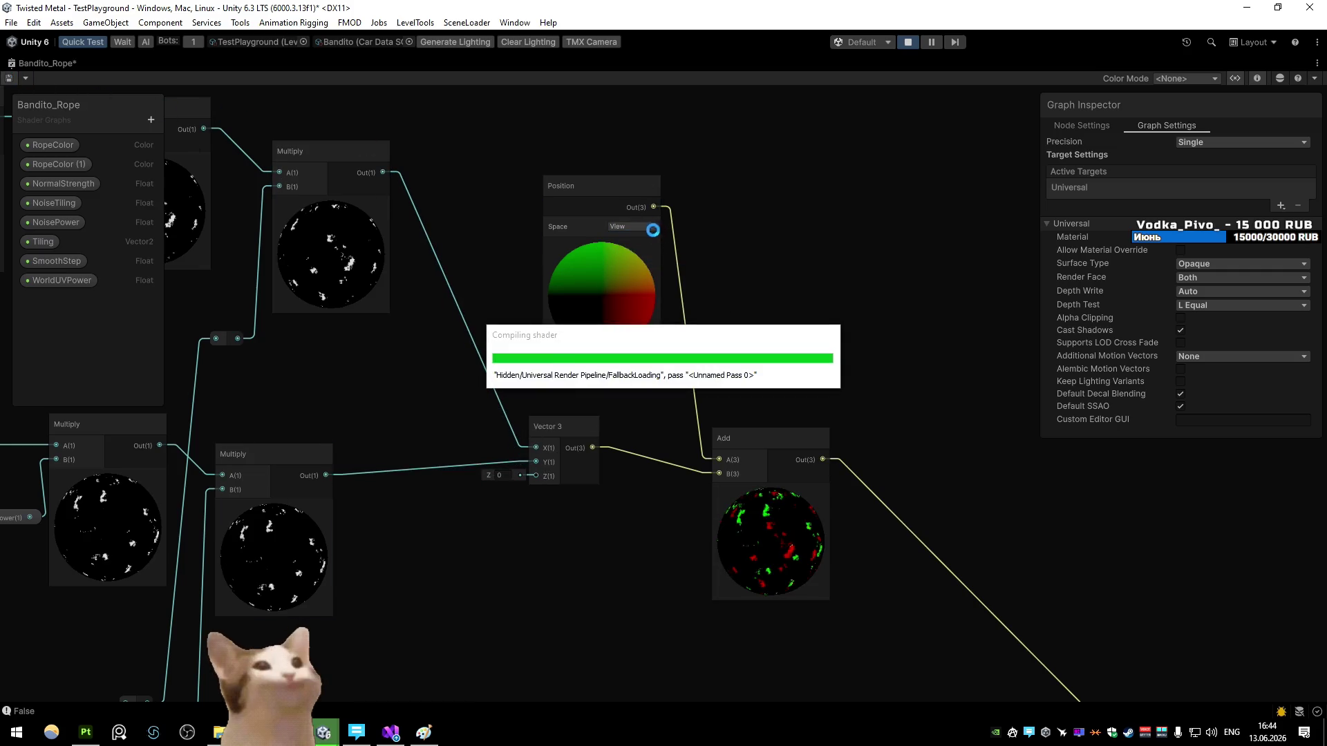
left_click(630, 226)
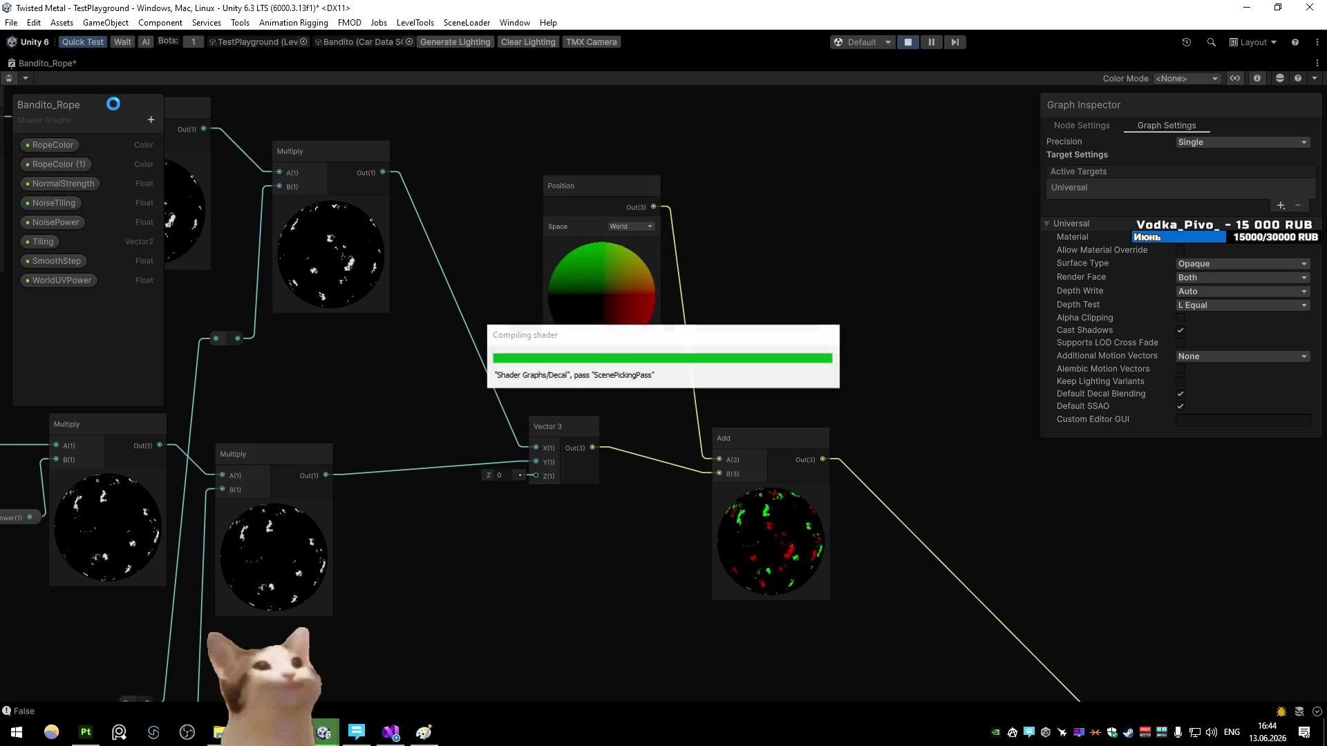
double_click(26, 65)
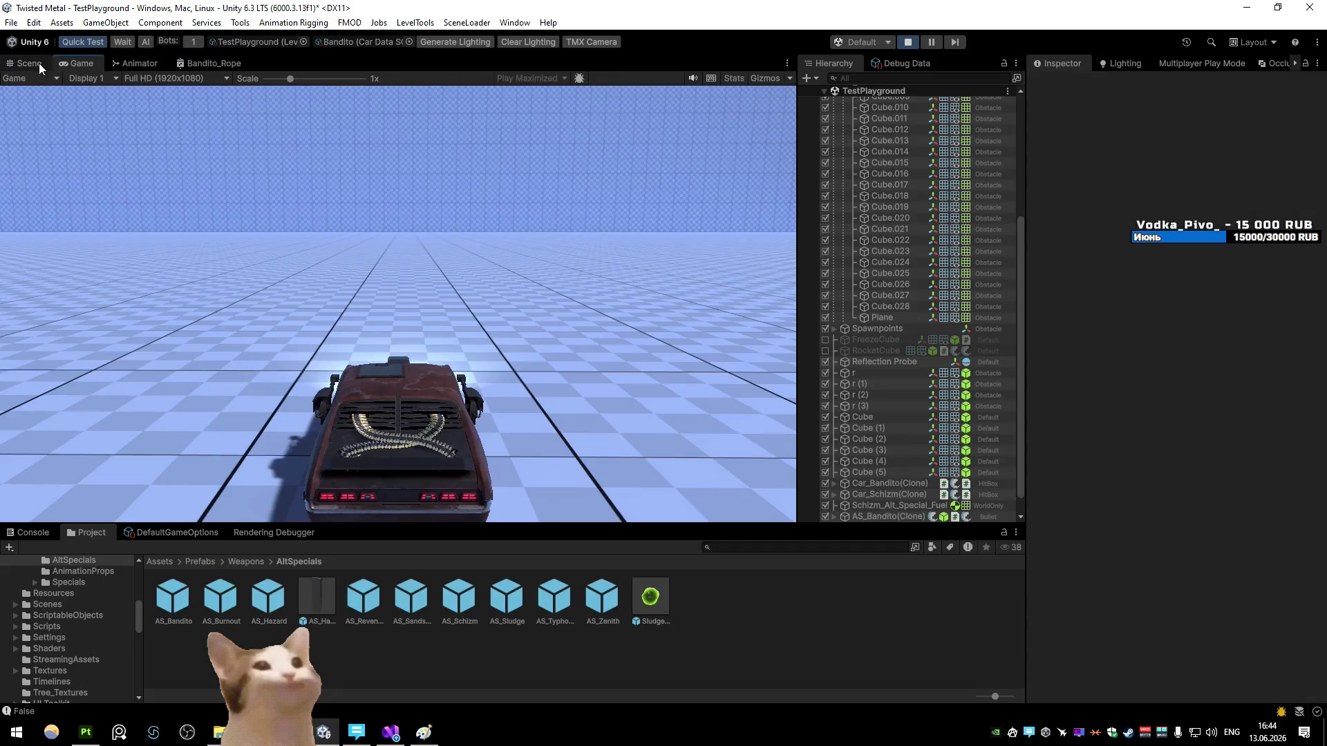
key("w")
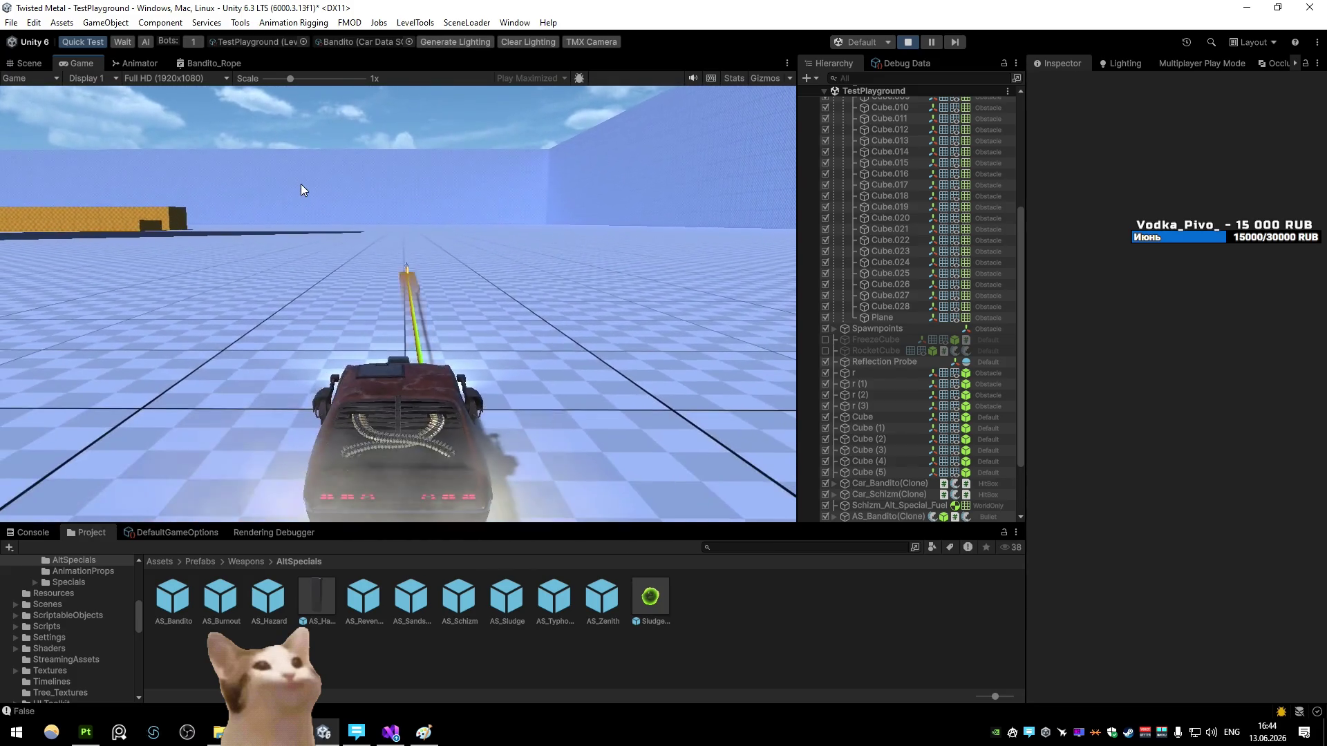
Step: Fire the rope special, steer the car left and right, then pause the game
key("space")
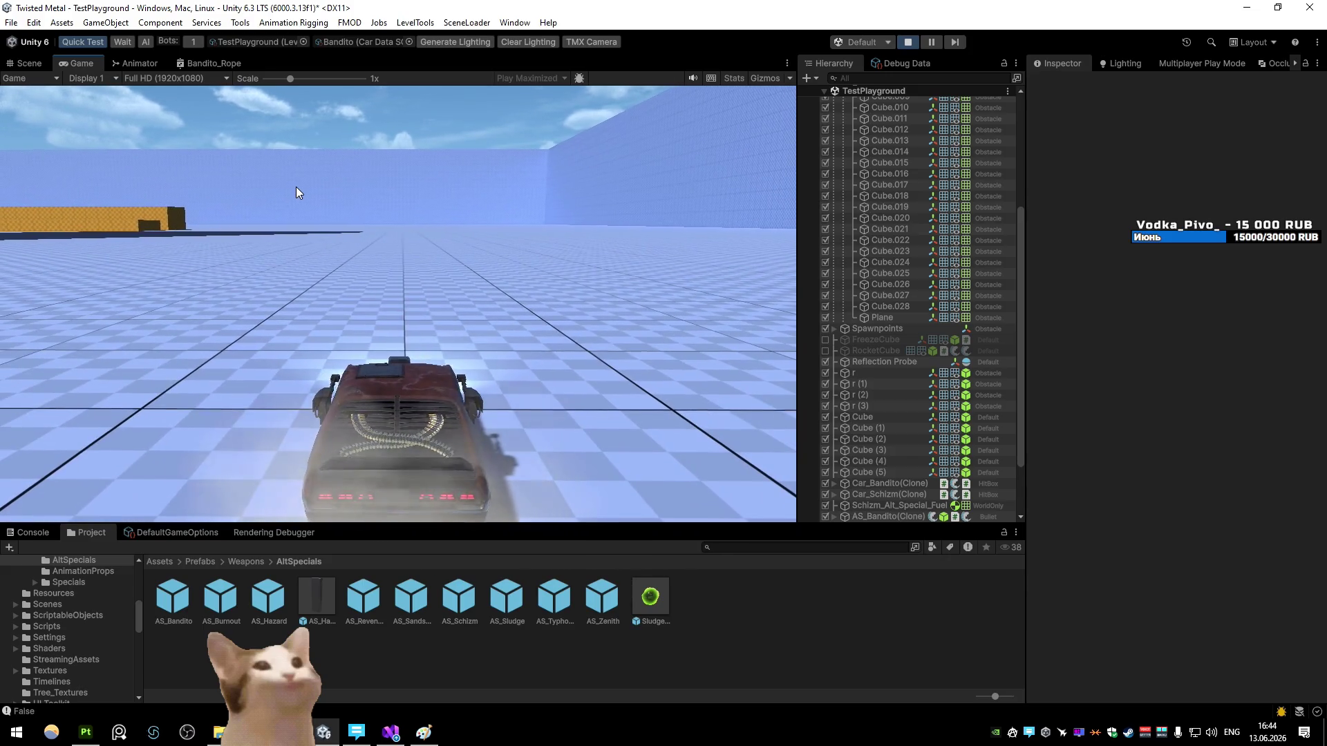
key("a")
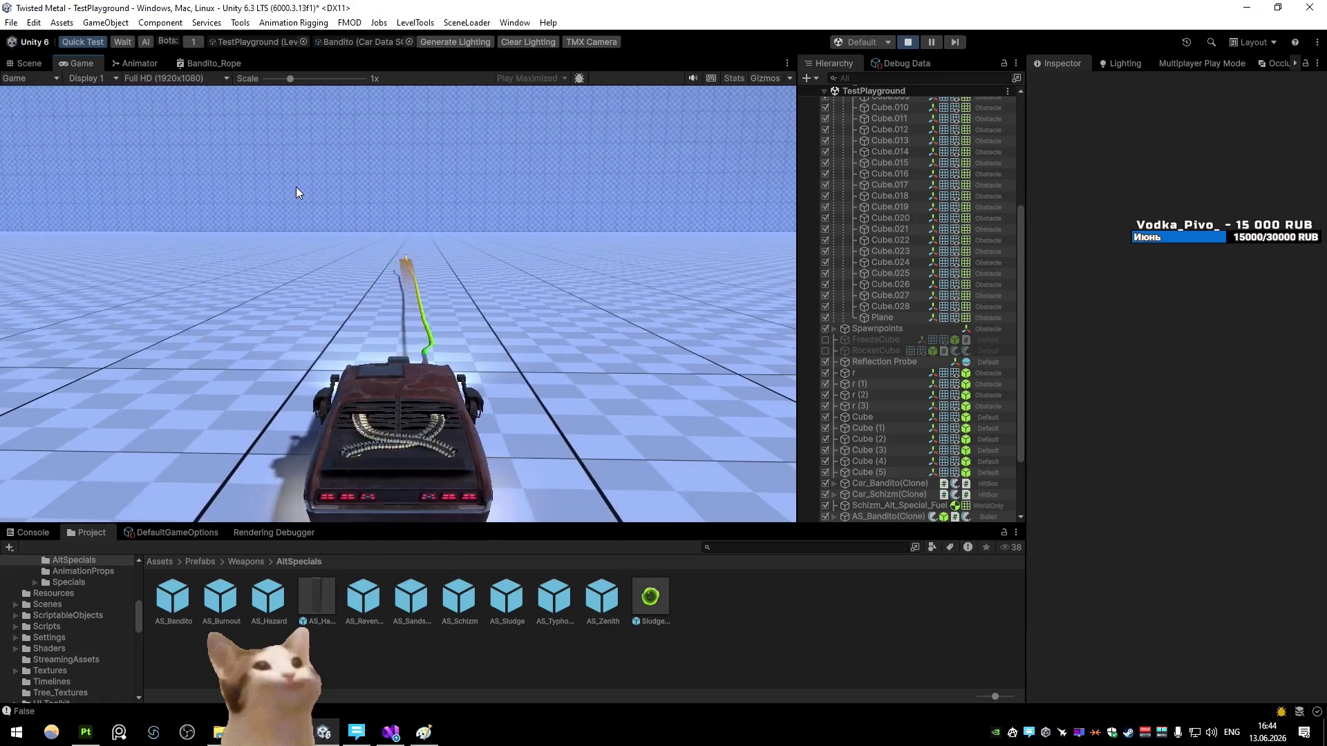
key("d")
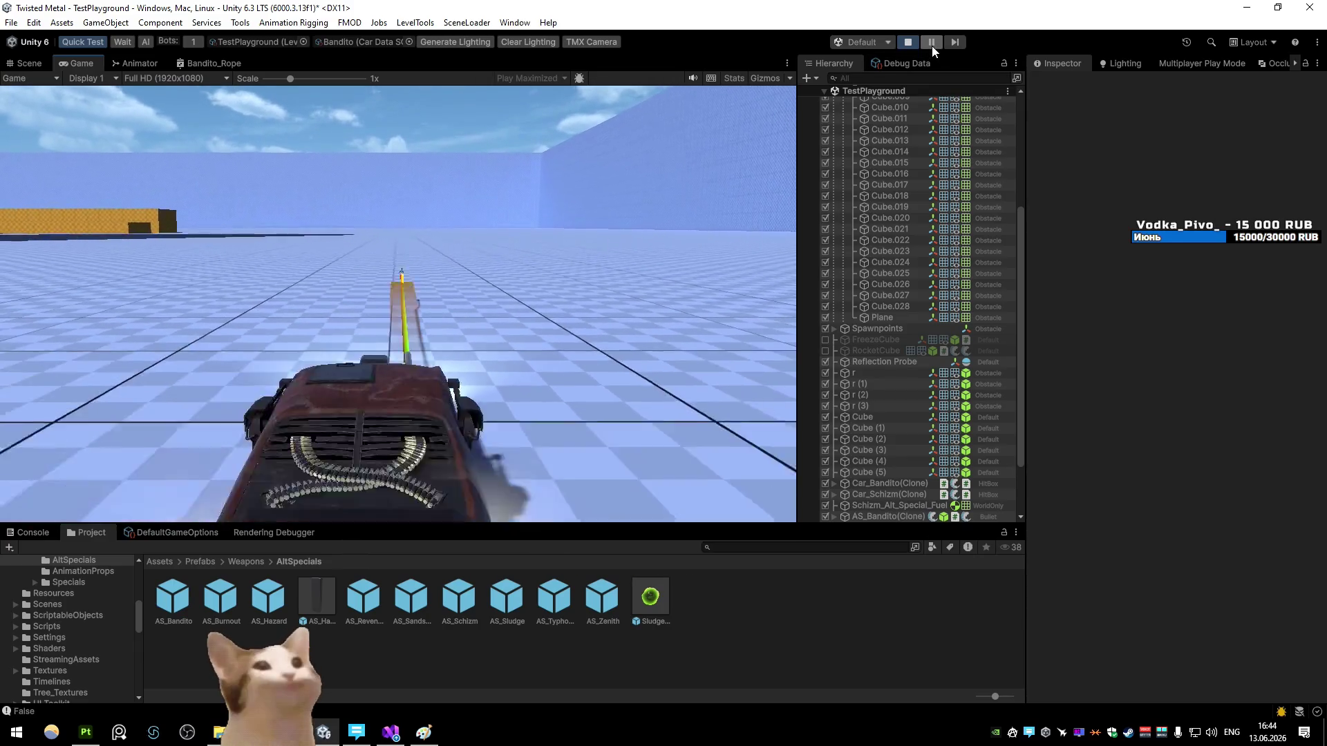
key("ctrl+shift+p")
Step: Orbit the Scene view behind the car to look down at the green rope
key("ctrl+1")
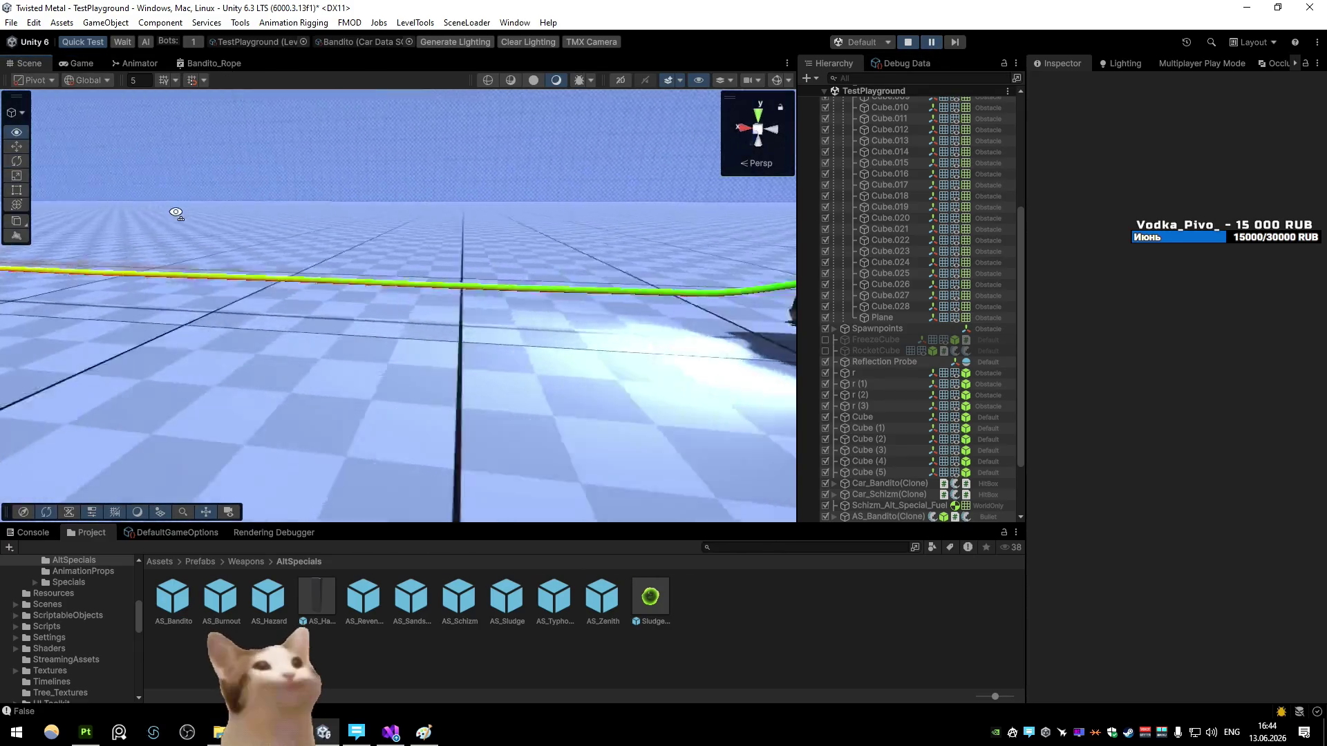
left_click_drag(539, 304, 217, 305)
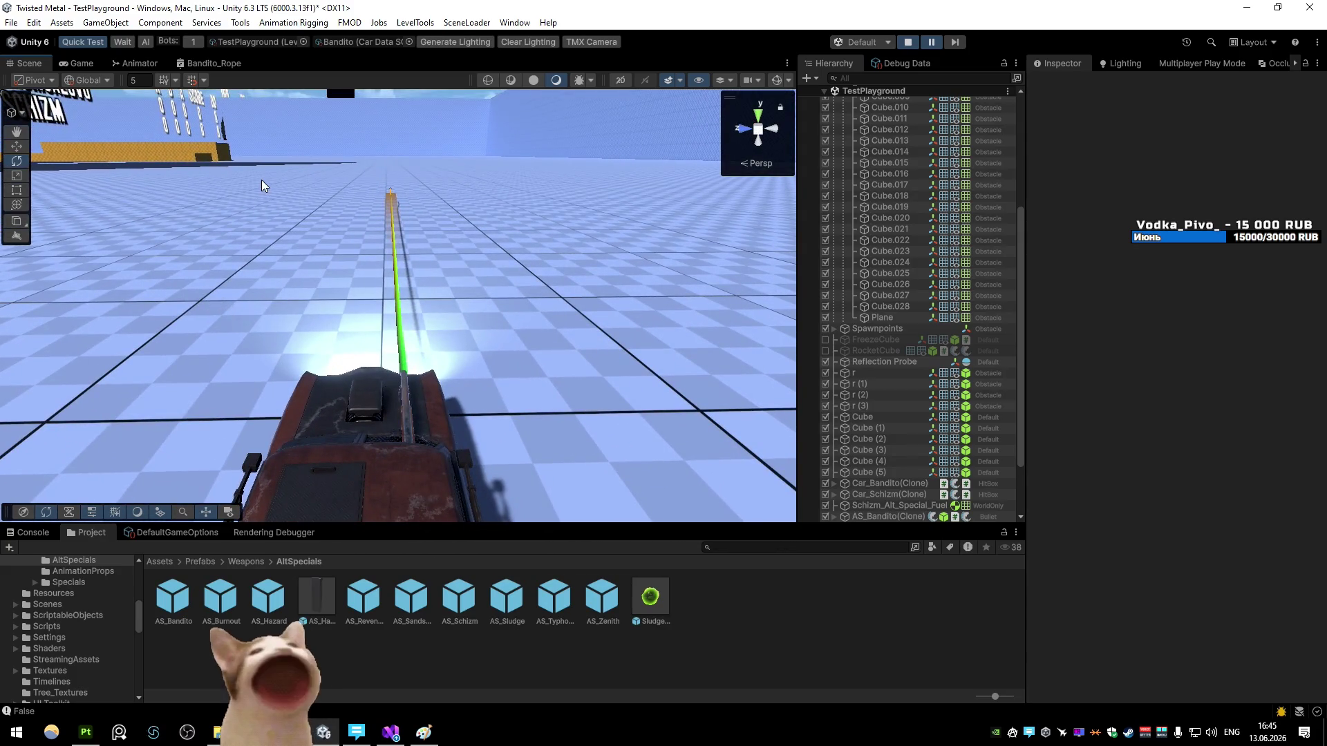
left_click(230, 66)
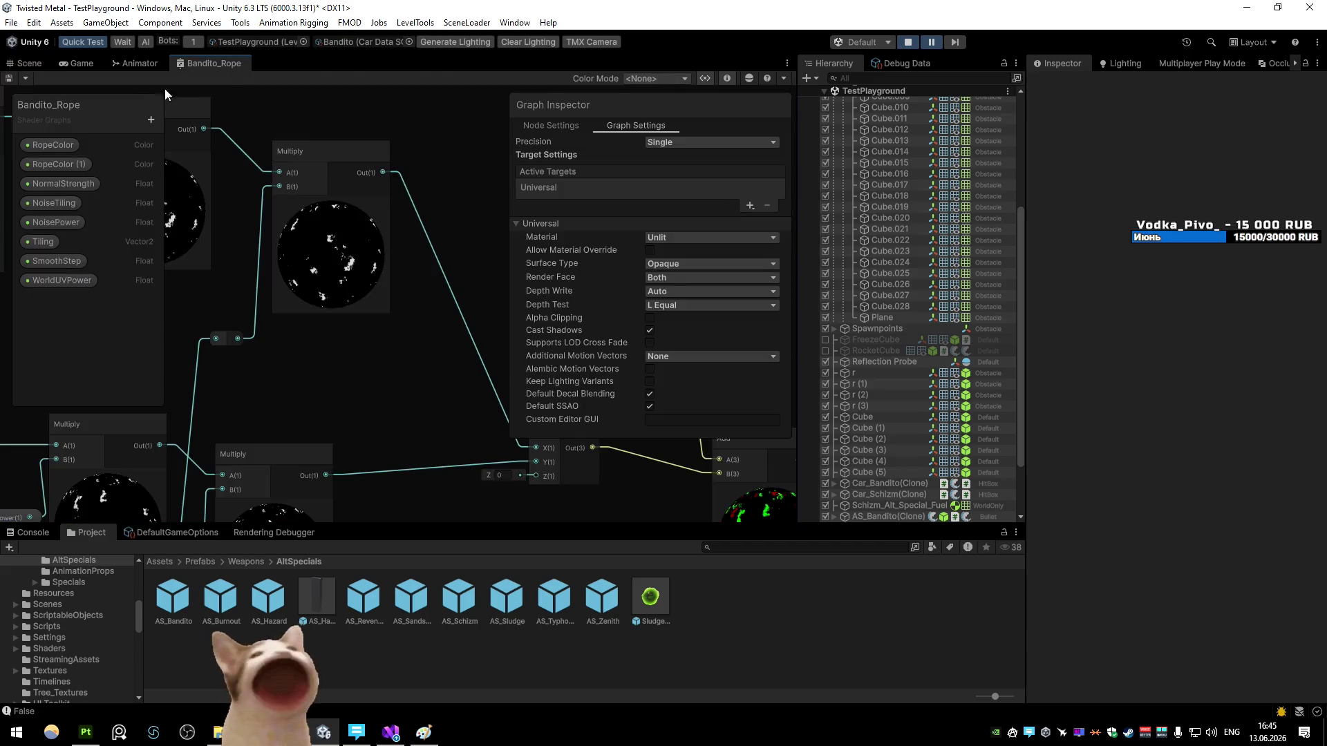
key("ctrl+2")
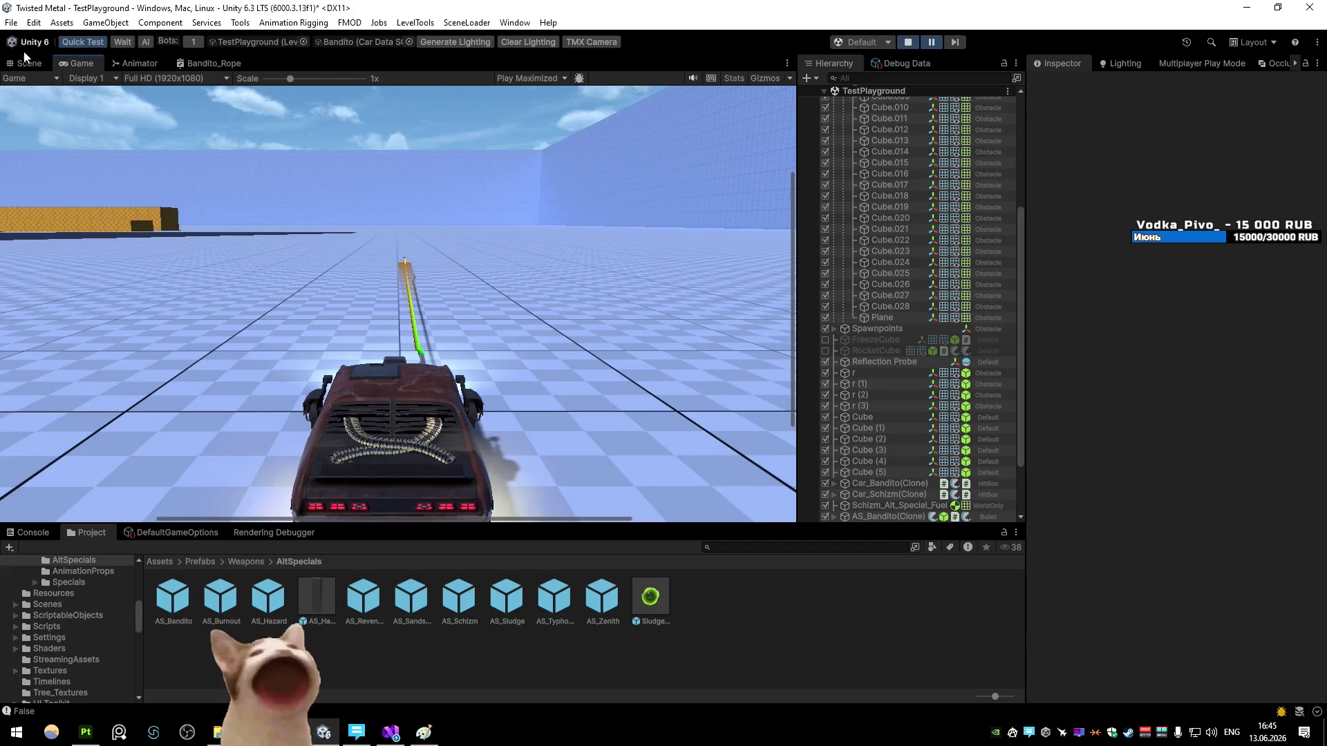
left_click(23, 59)
mouse_move(767, 247)
left_mouse_down()
mouse_move(483, 237)
mouse_move(385, 276)
left_mouse_up()
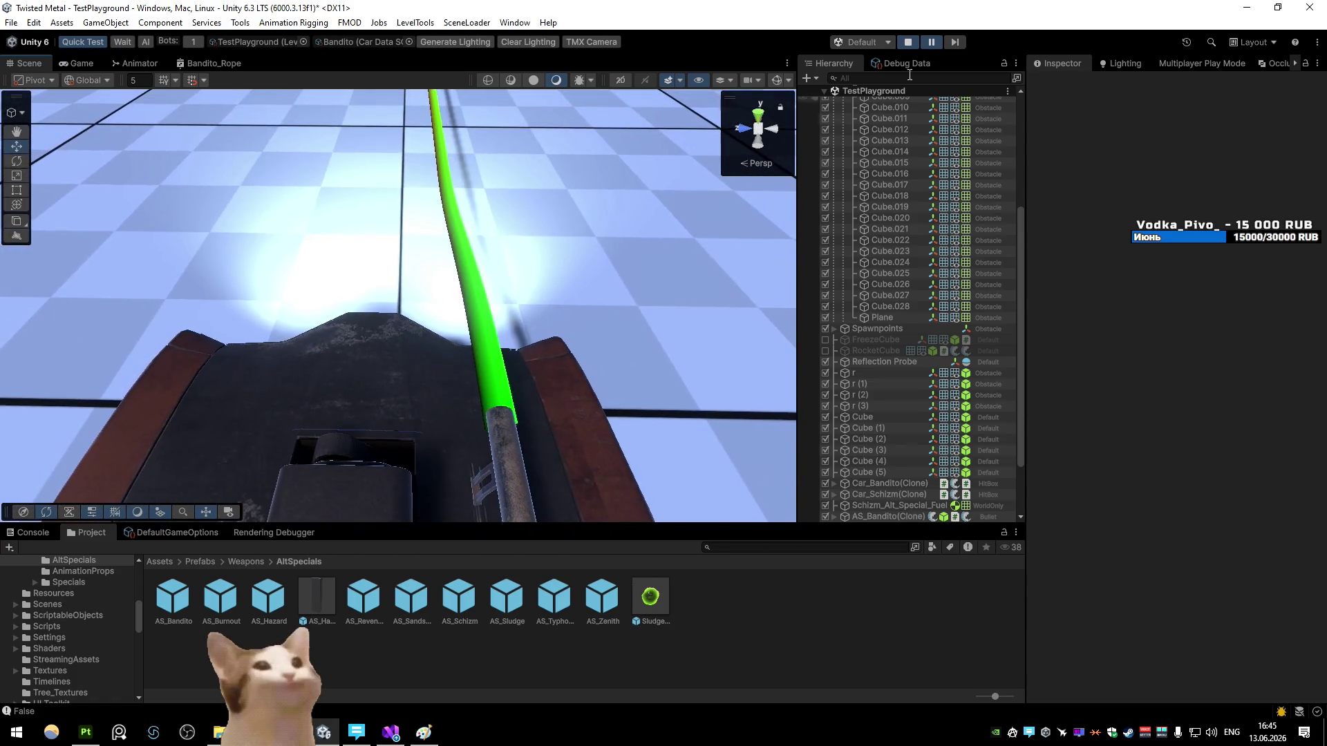
Step: Toggle Game and Scene views with pause to inspect the rope, then bring up the Bandito_Rope graph
key("ctrl+2")
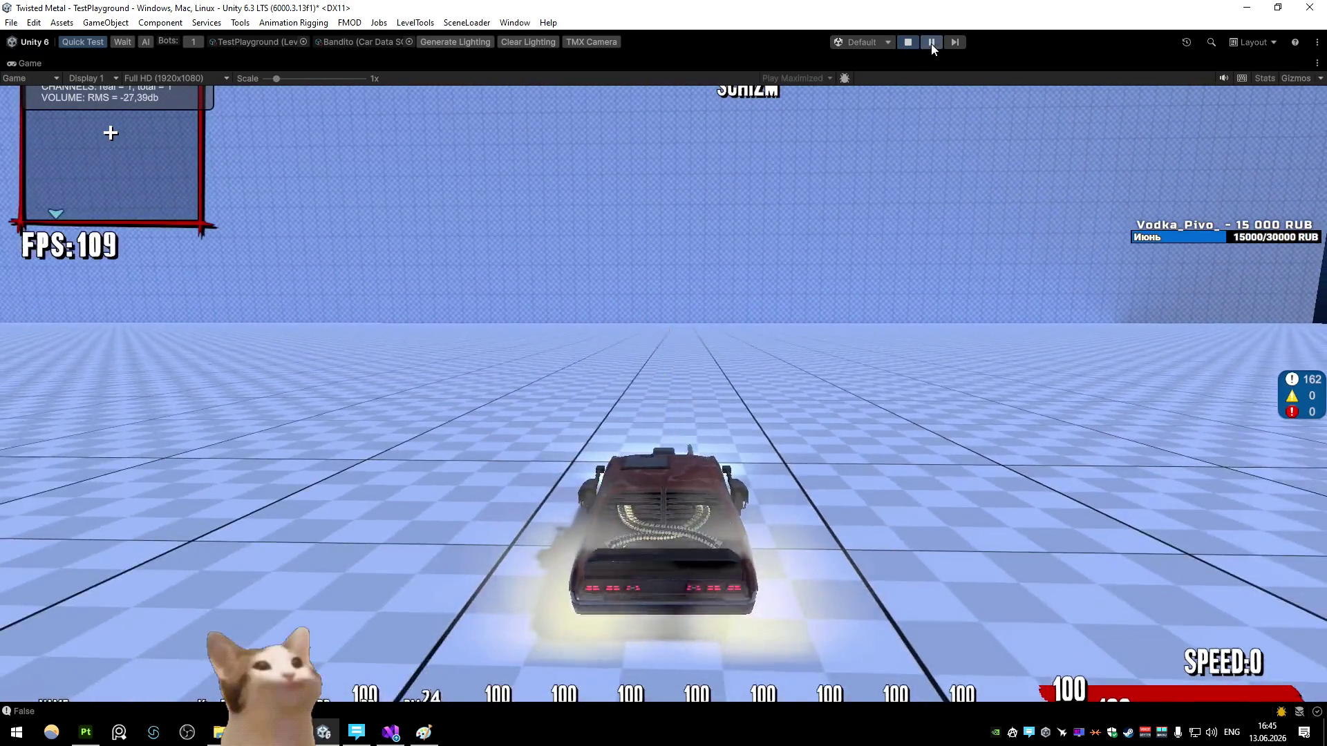
left_click(931, 42)
key("ctrl+1")
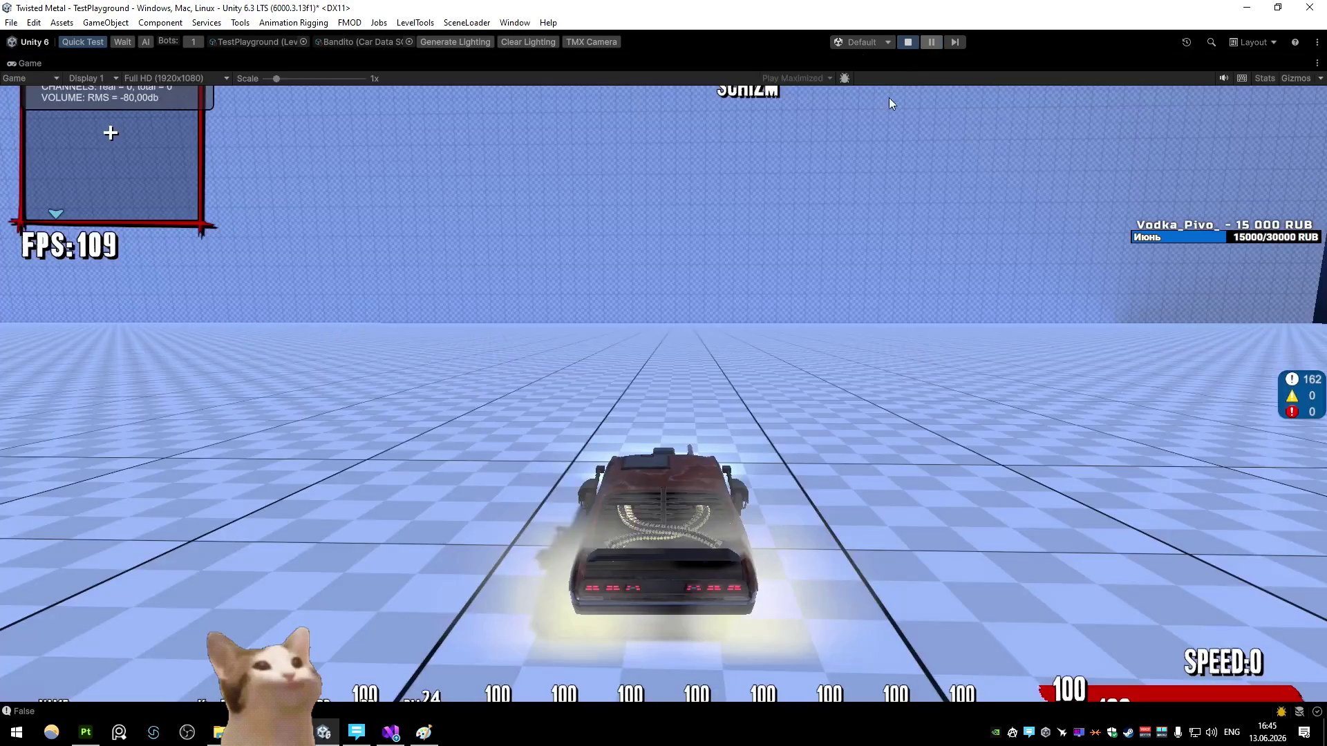
left_click(931, 42)
left_click(933, 42)
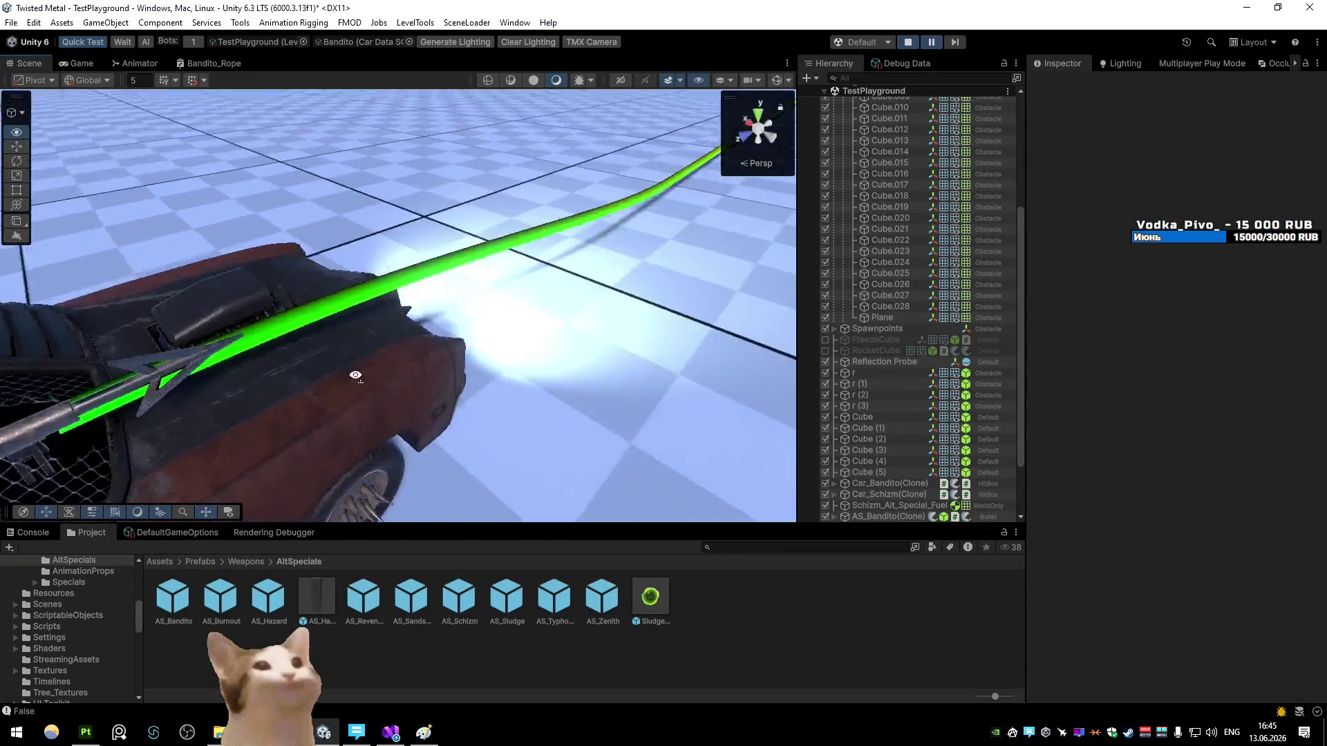
mouse_move(471, 413)
left_mouse_down()
mouse_move(460, 214)
mouse_move(488, 228)
mouse_move(464, 372)
left_mouse_up()
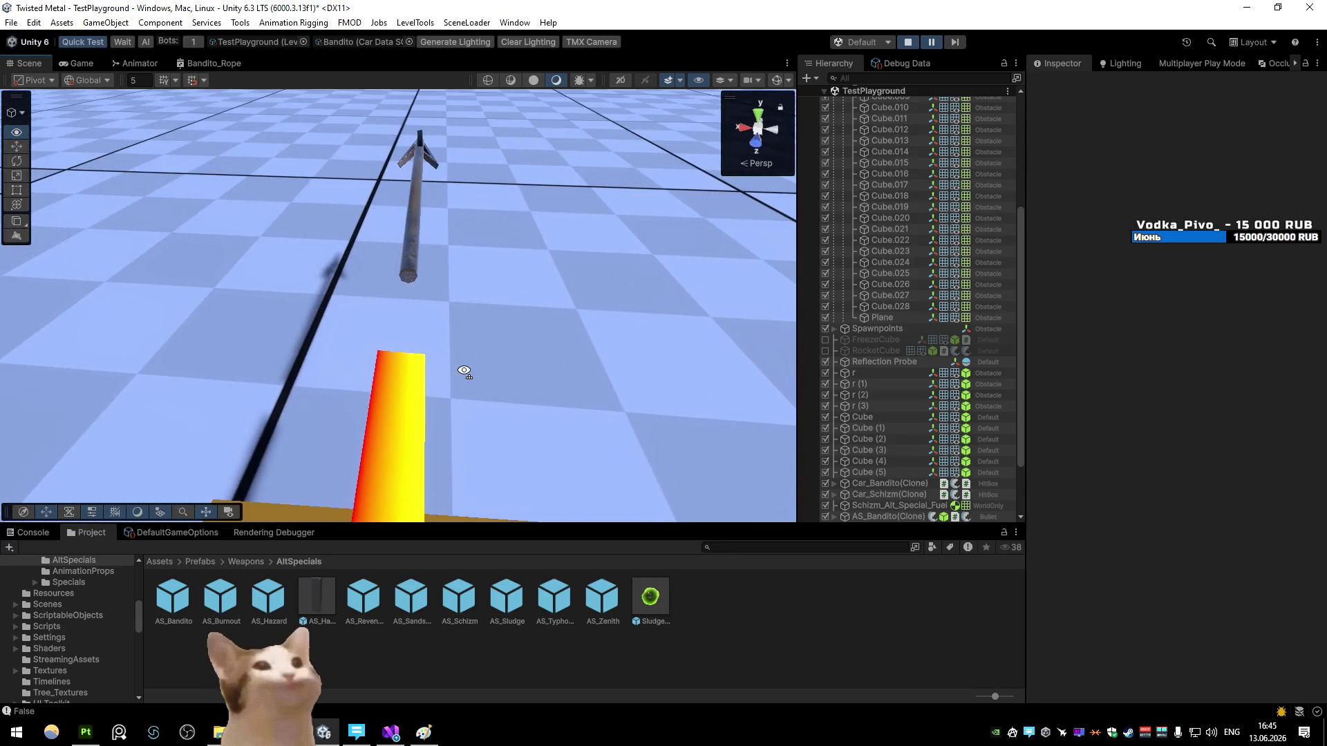
mouse_move(556, 324)
left_mouse_down()
mouse_move(92, 162)
mouse_move(624, 215)
mouse_move(612, 219)
left_mouse_up()
left_click(221, 64)
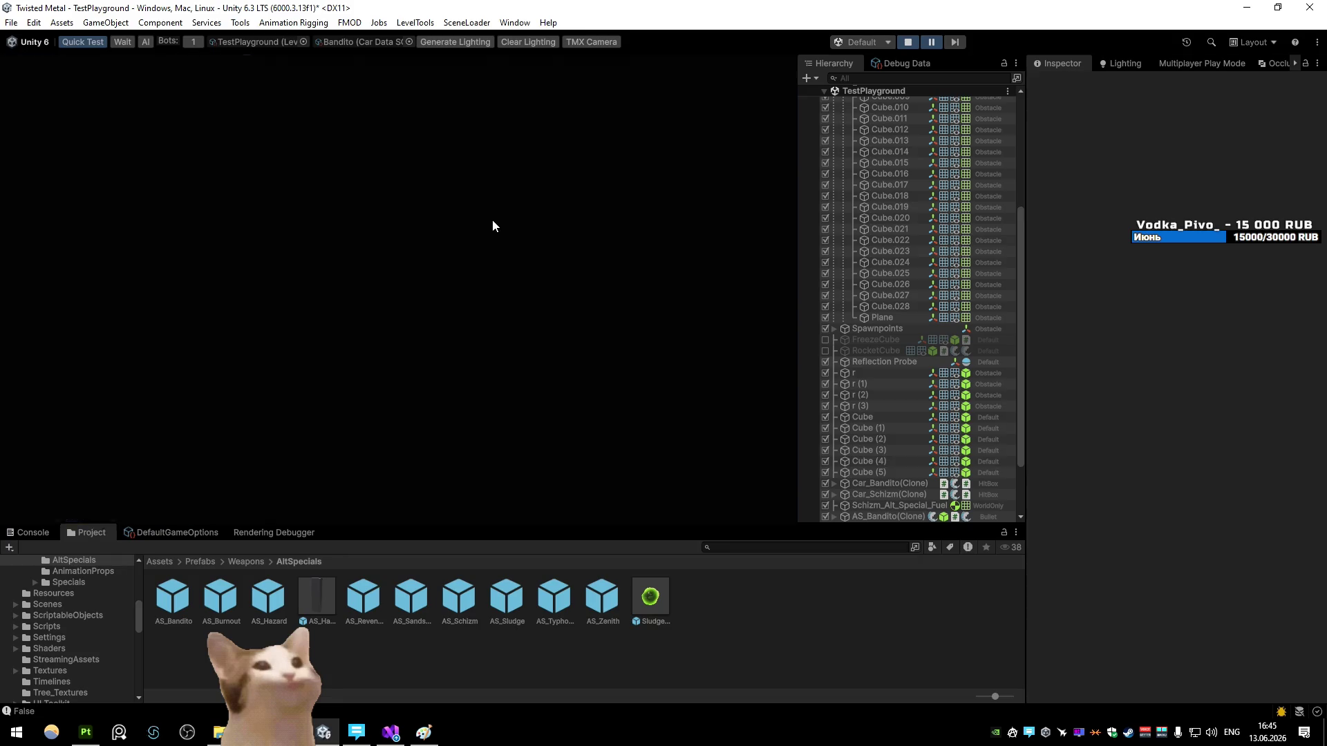
Step: Frame the Position node and switch its Space from World to View
scroll(657, 340, "up", 3)
scroll(658, 338, "up", 4)
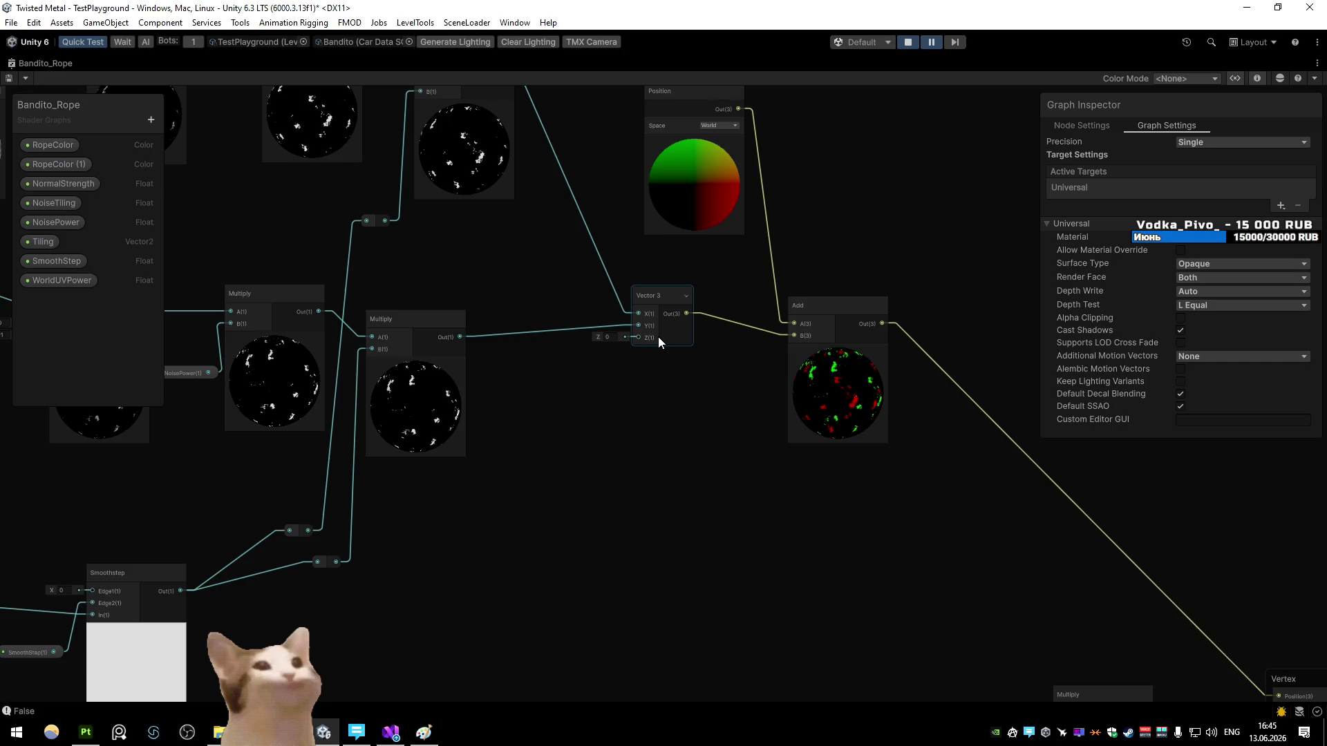
mouse_move(658, 337)
left_mouse_down()
mouse_move(677, 392)
mouse_move(637, 329)
mouse_move(793, 416)
mouse_move(711, 424)
left_mouse_up()
scroll(637, 329, "up", 1)
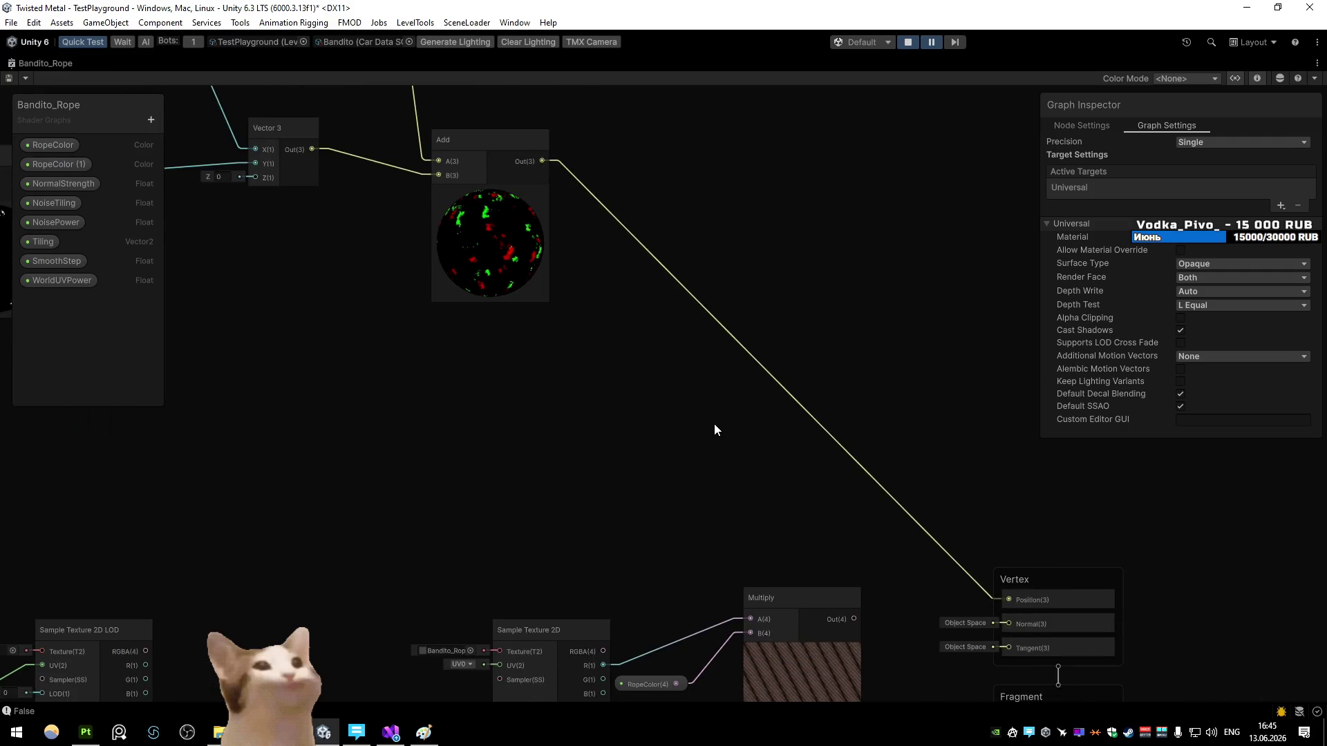
scroll(715, 425, "down", 2)
mouse_move(1051, 508)
left_mouse_down()
mouse_move(1028, 497)
mouse_move(1016, 639)
mouse_move(793, 358)
mouse_move(726, 389)
mouse_move(661, 369)
mouse_move(636, 320)
left_mouse_up()
left_click(655, 178)
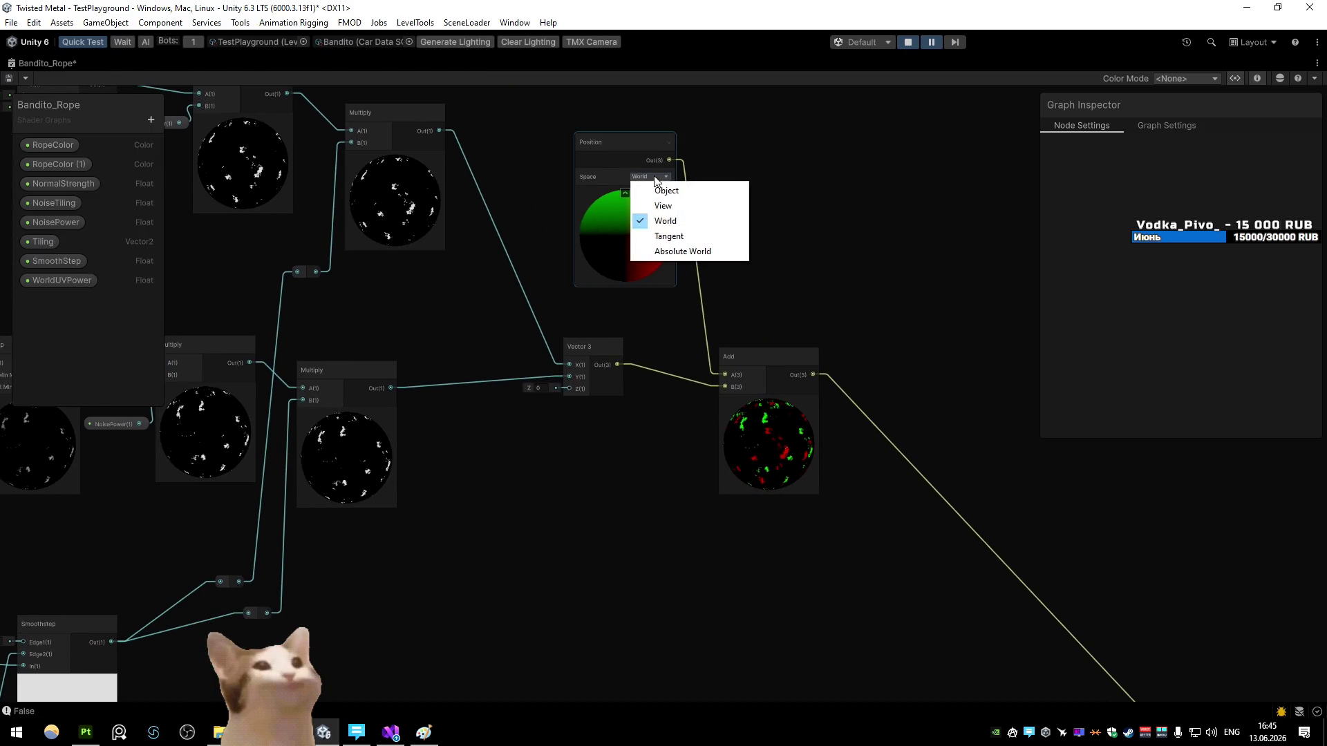
Step: Test the rope in the Game view, then return to the graph's Position space options
double_click(86, 63)
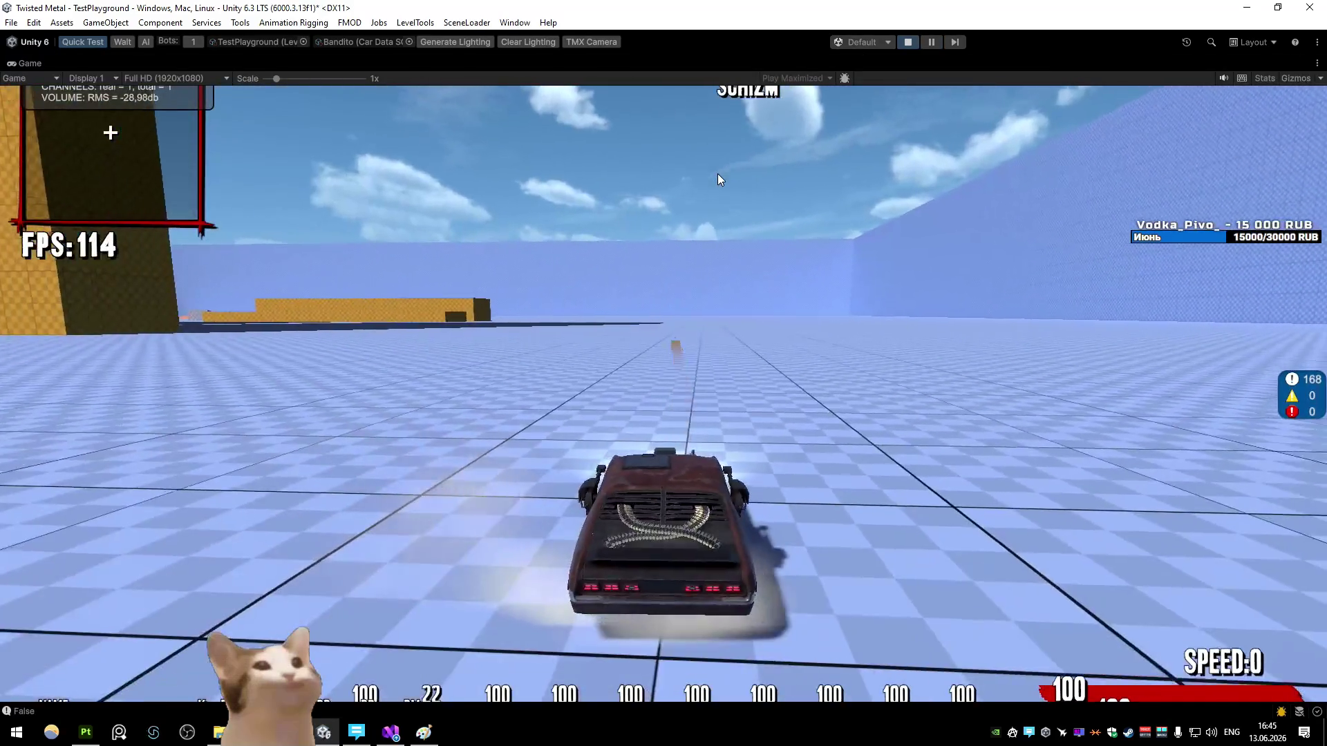
right_click(48, 64)
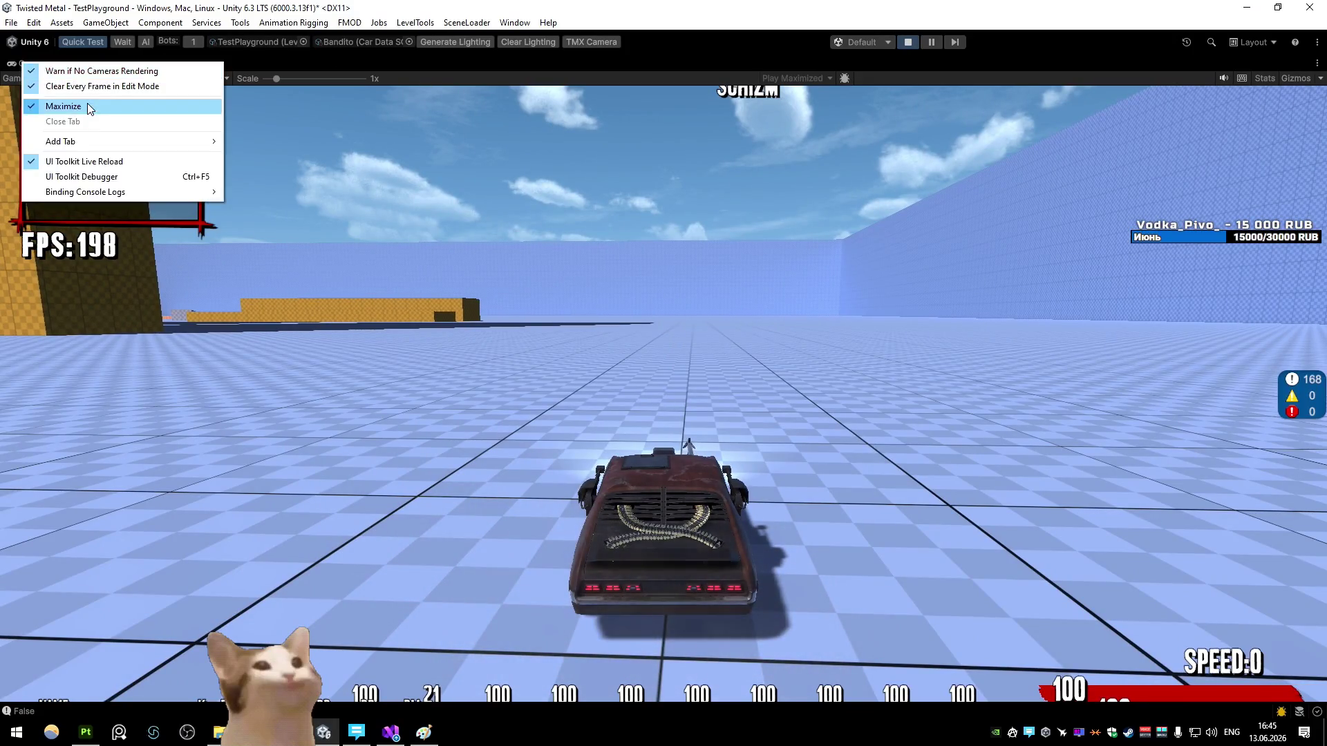
left_click(88, 102)
left_click(211, 63)
scroll(445, 271, "up", 3)
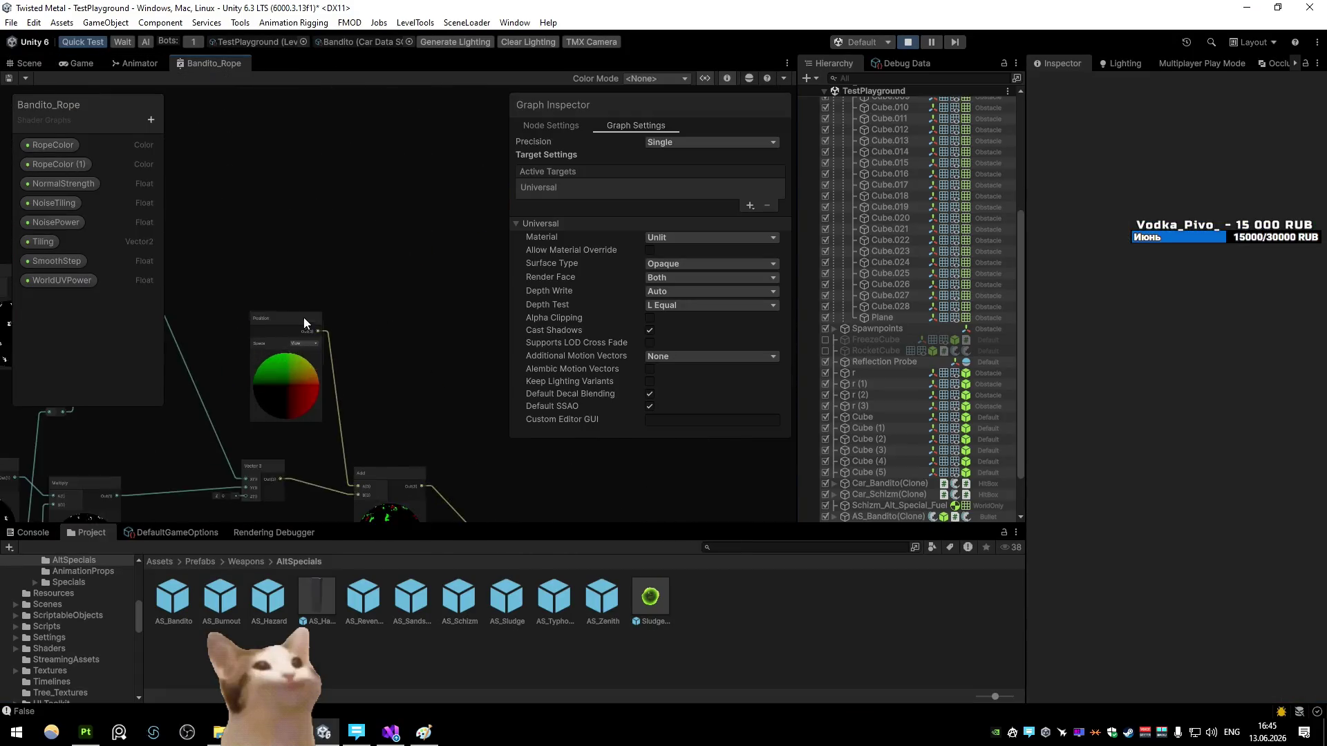
left_click(367, 262)
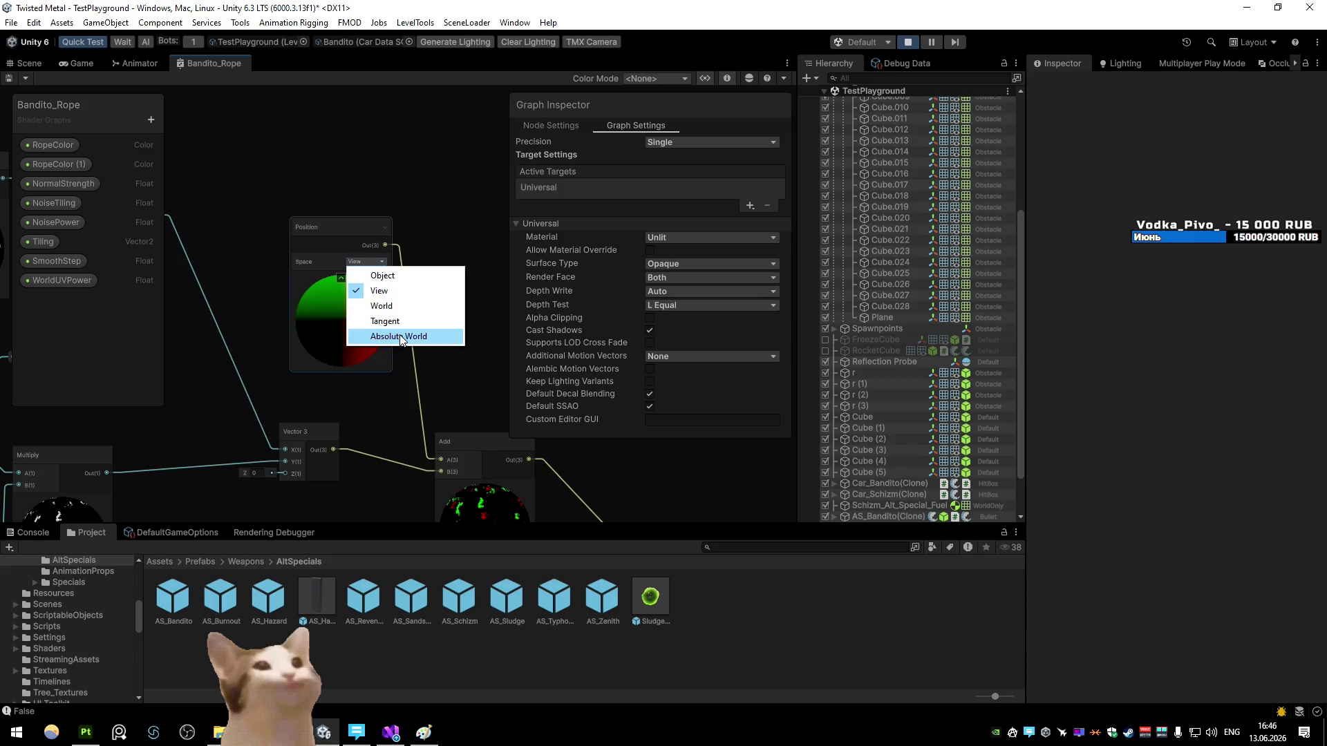
Step: Set the Position node to Object space, test in game, and reopen the graph full size
left_click(381, 275)
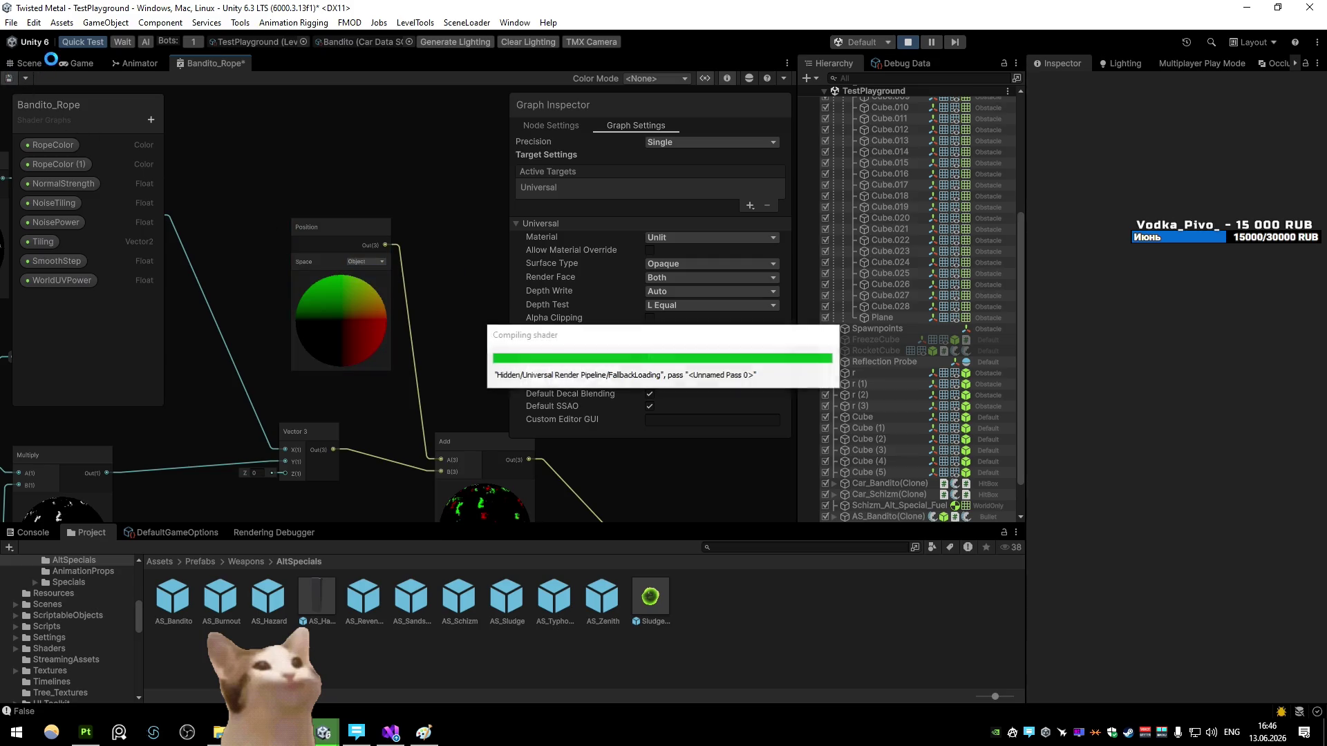
left_click(86, 62)
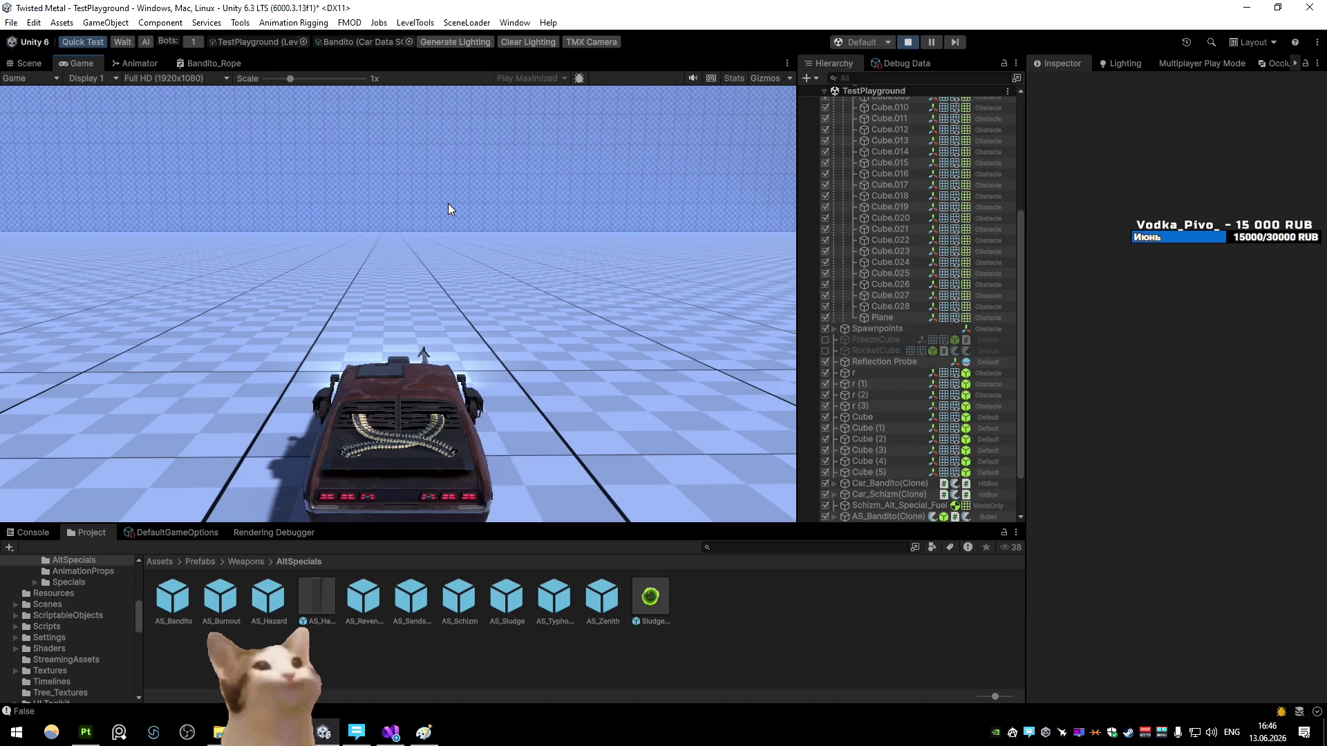
left_click(213, 63)
key("shift+space")
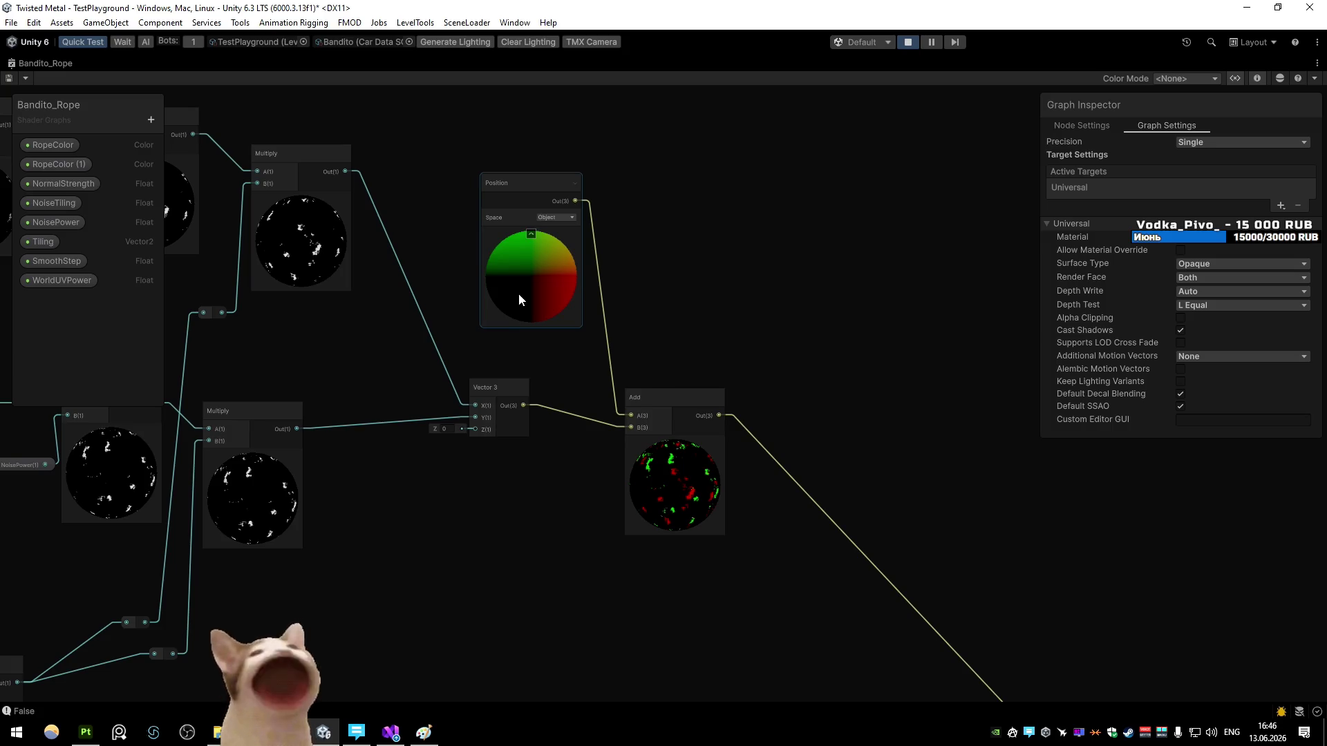
Step: Delete the Vector 3→Add B link and set Add's B X value to 1
left_click_drag(518, 293, 579, 278)
left_click(645, 384)
key("Delete")
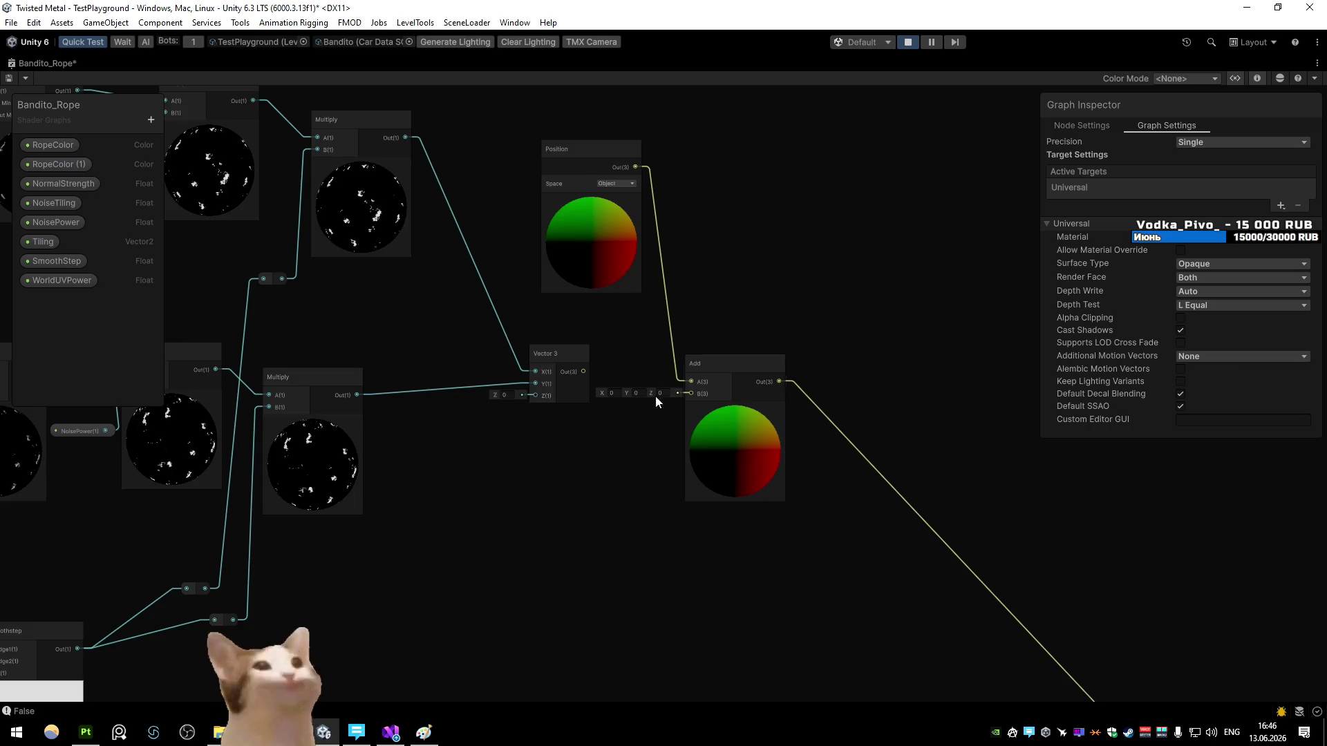
type("1")
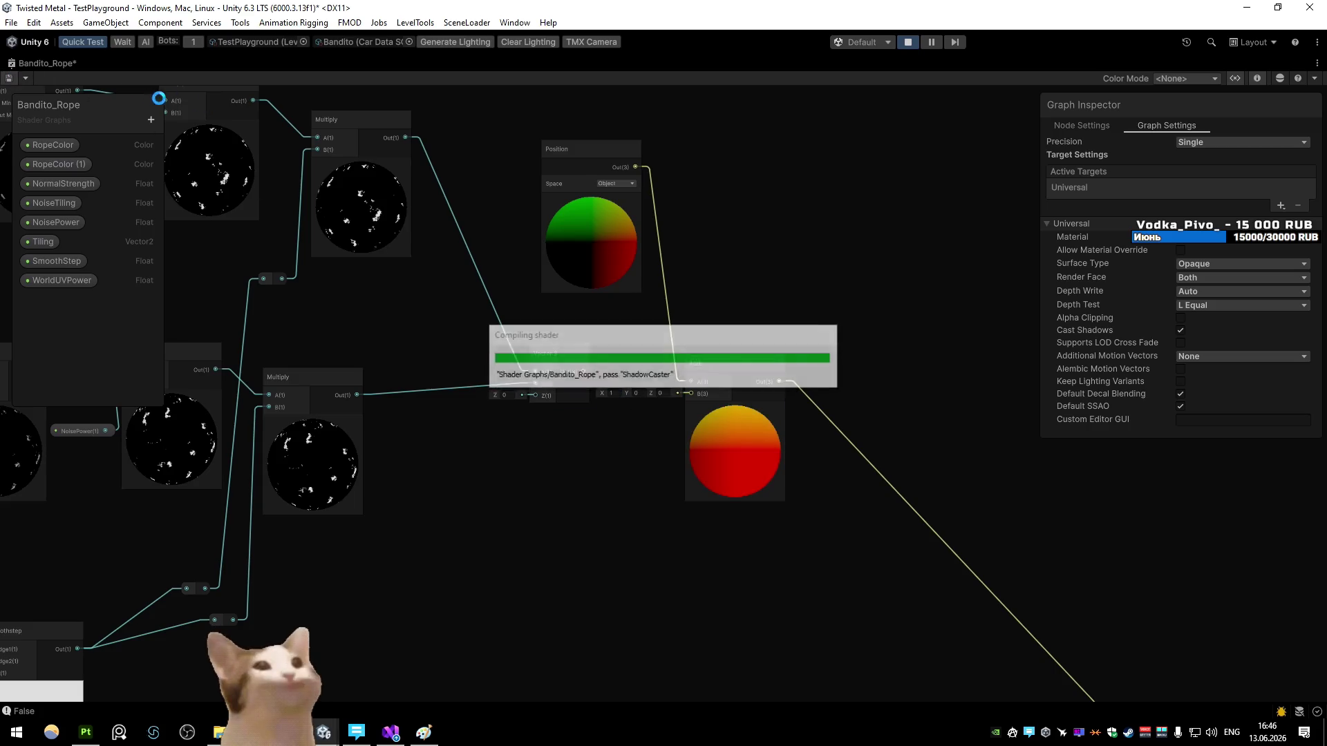
Step: Check the rope in the Game view, then return to the graph's Position space options
double_click(107, 65)
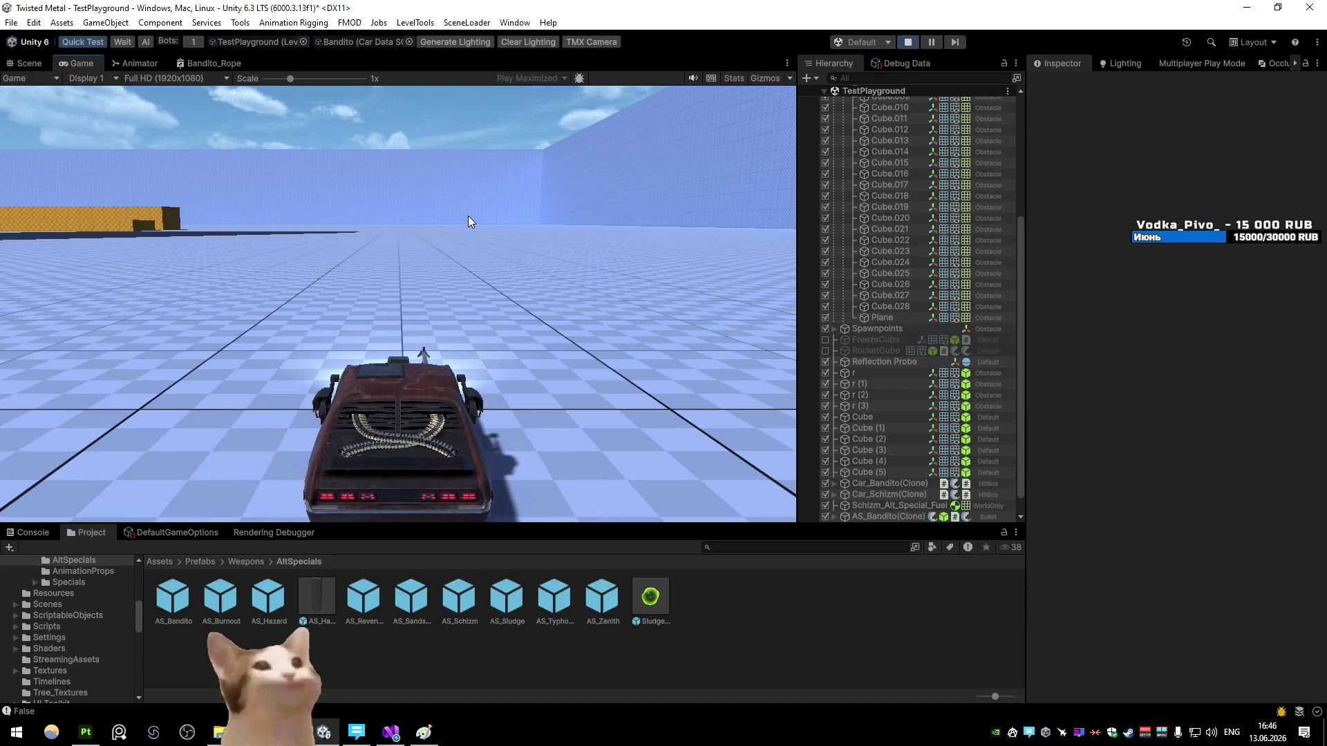
left_click(225, 61)
left_click(554, 168)
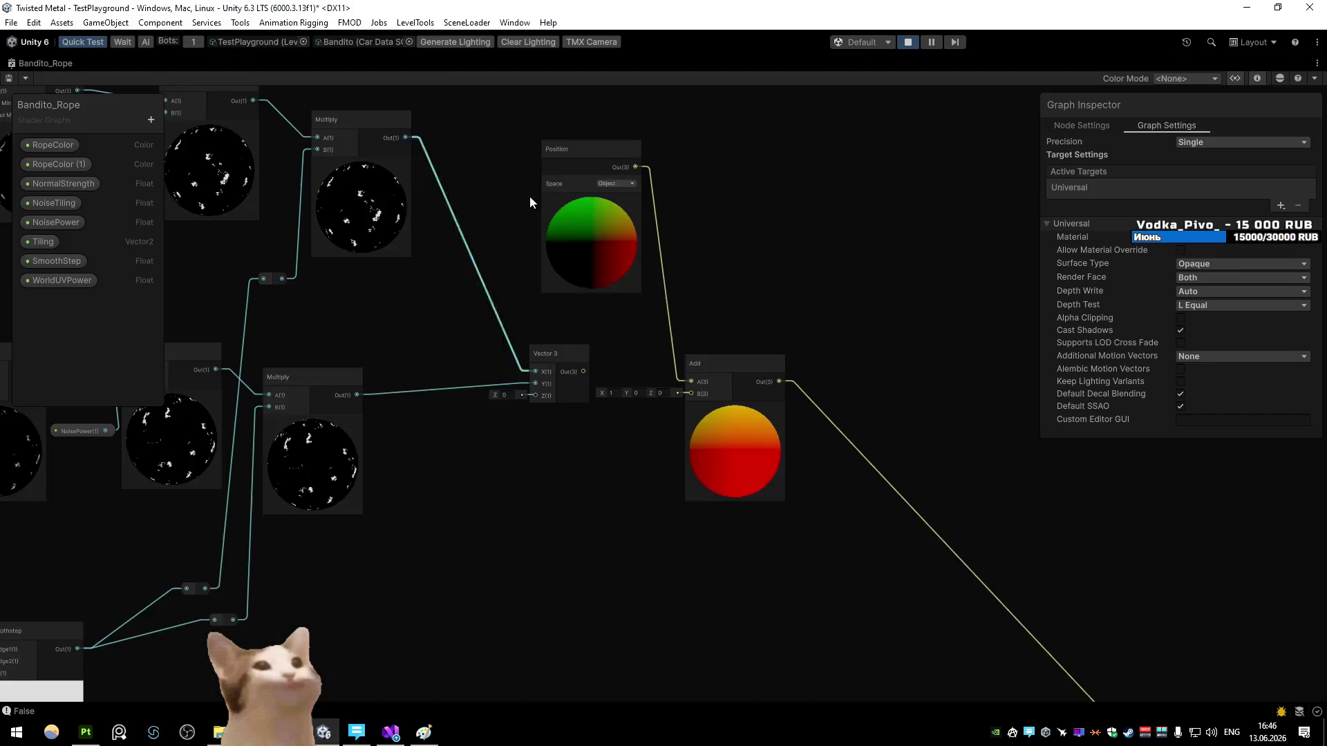
left_click(571, 302)
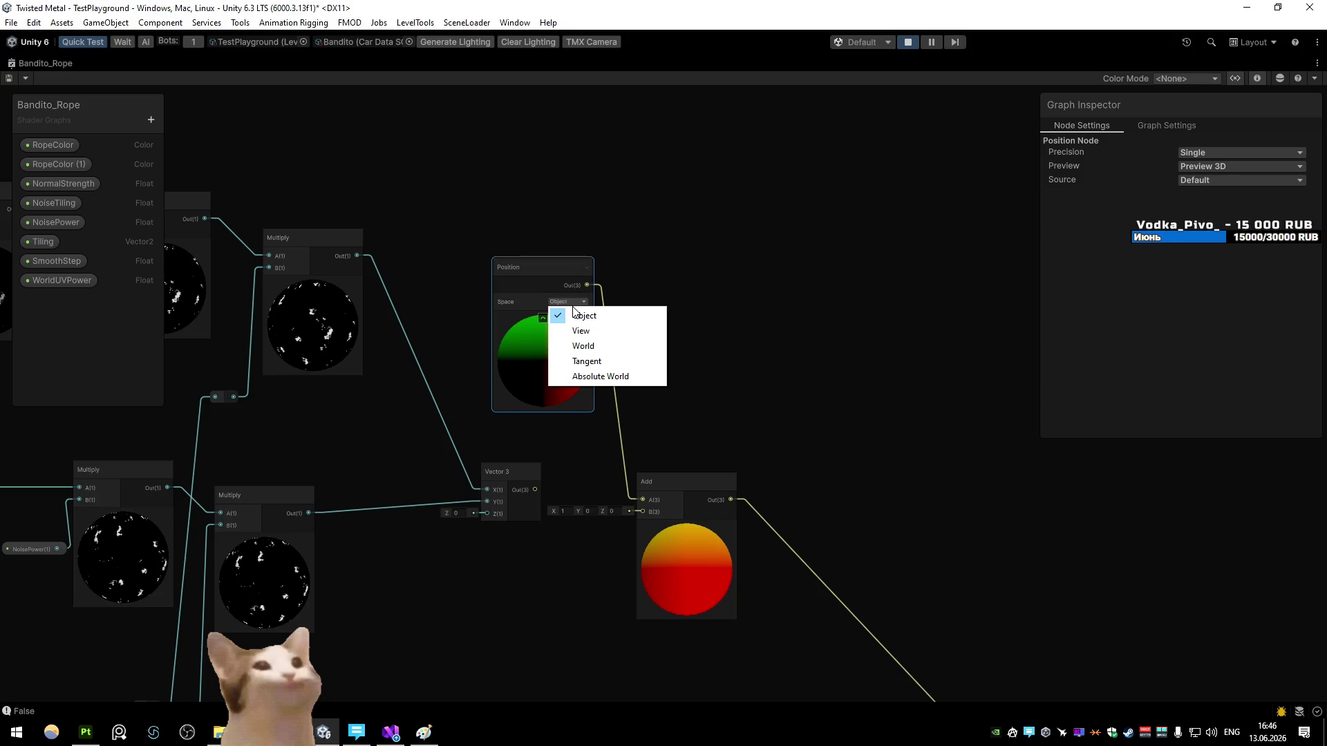
Step: Add a Transform node that converts a Position from World to Object space
left_click(574, 255)
key("space")
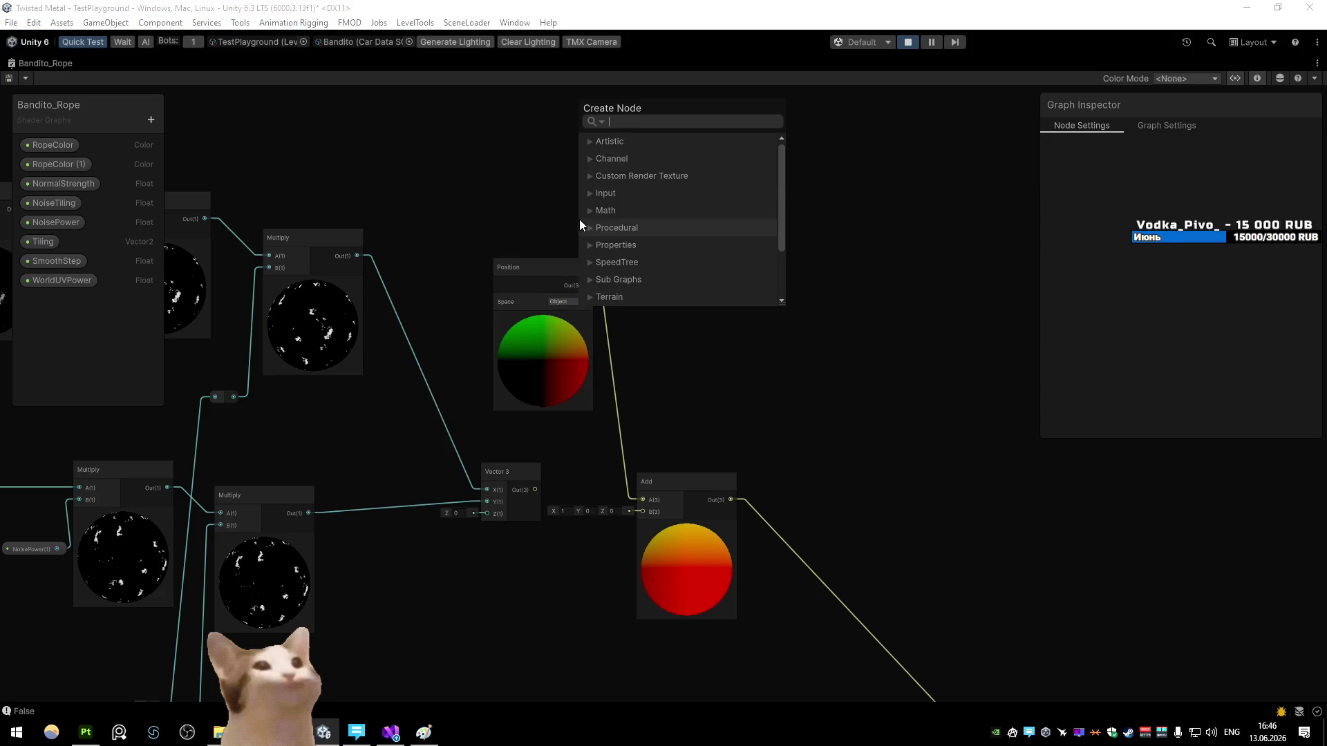
type("trans")
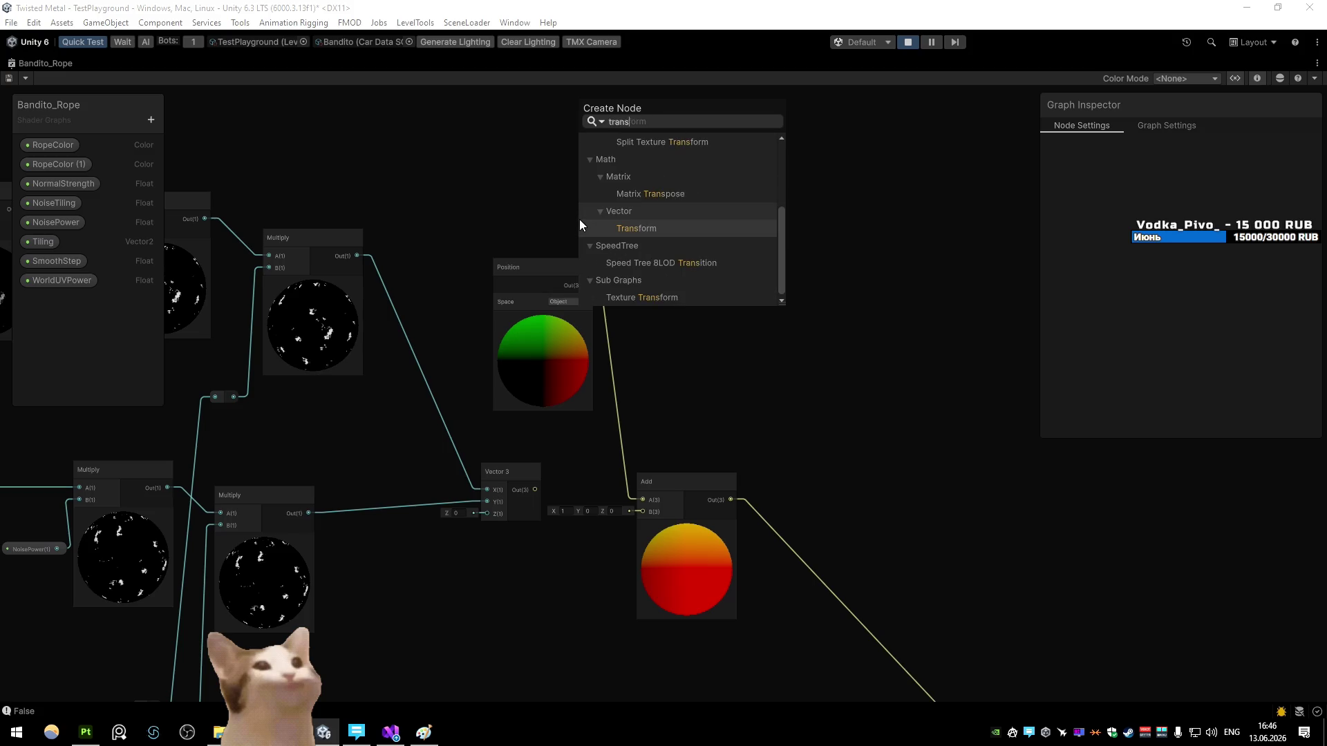
left_click(650, 230)
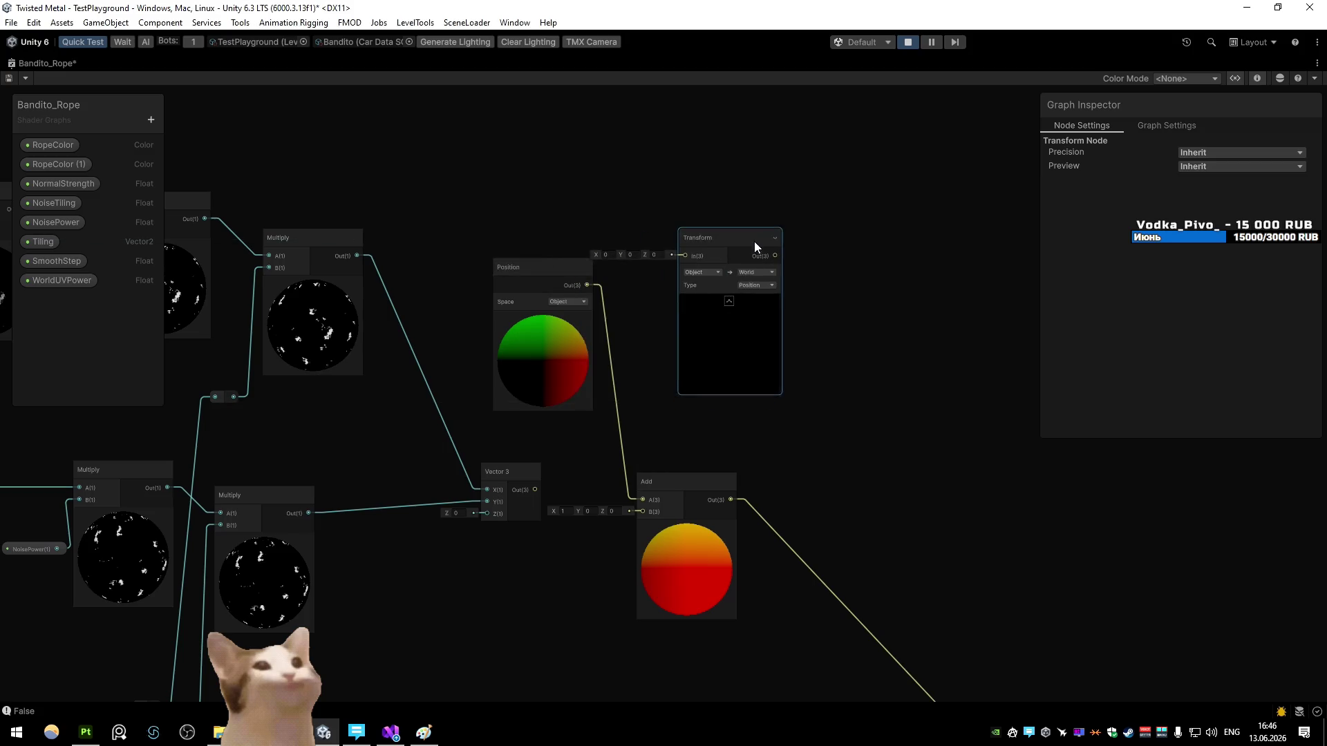
scroll(753, 239, "up", 2)
left_click(694, 269)
left_click(691, 300)
left_click(758, 268)
left_click(754, 284)
left_click(748, 286)
left_click(746, 284)
Step: Place the Transform between Position and Add, and feed its output into Add's A input
scroll(746, 284, "down", 3)
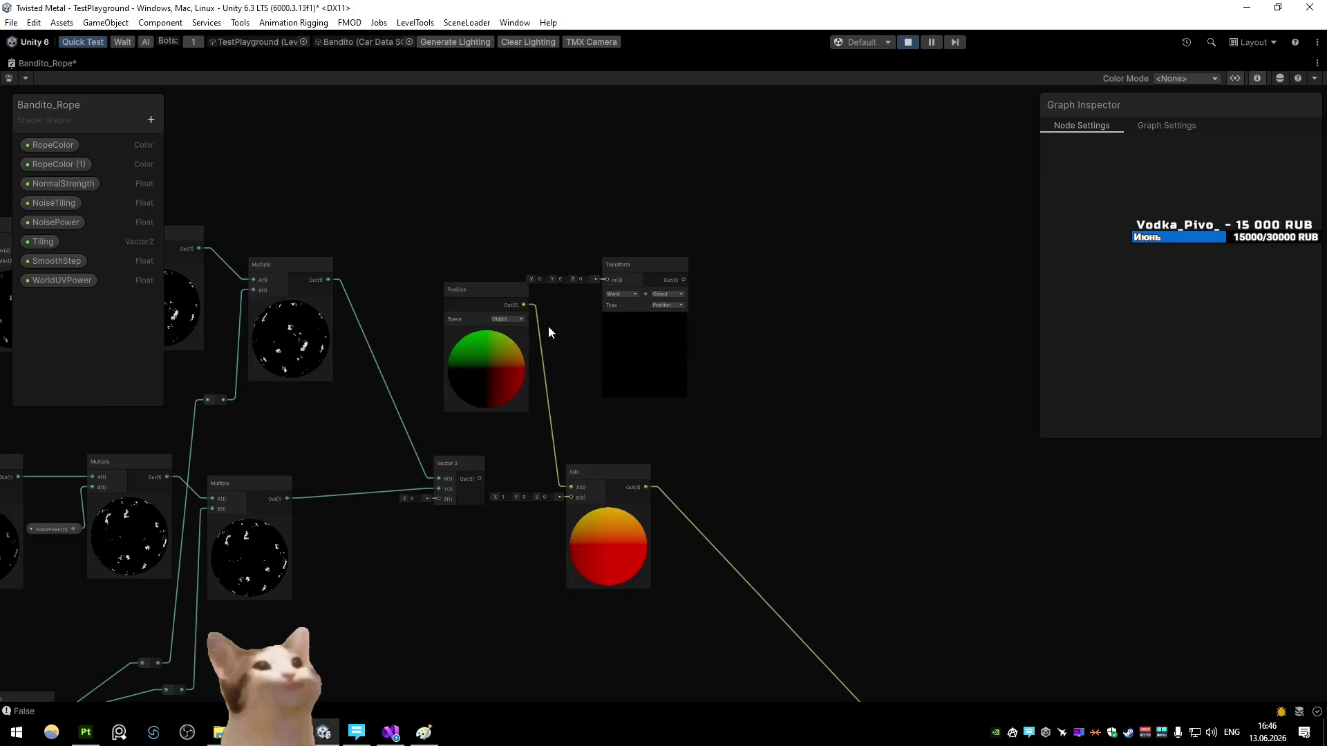
left_click_drag(554, 325, 551, 290)
left_click_drag(643, 265, 588, 289)
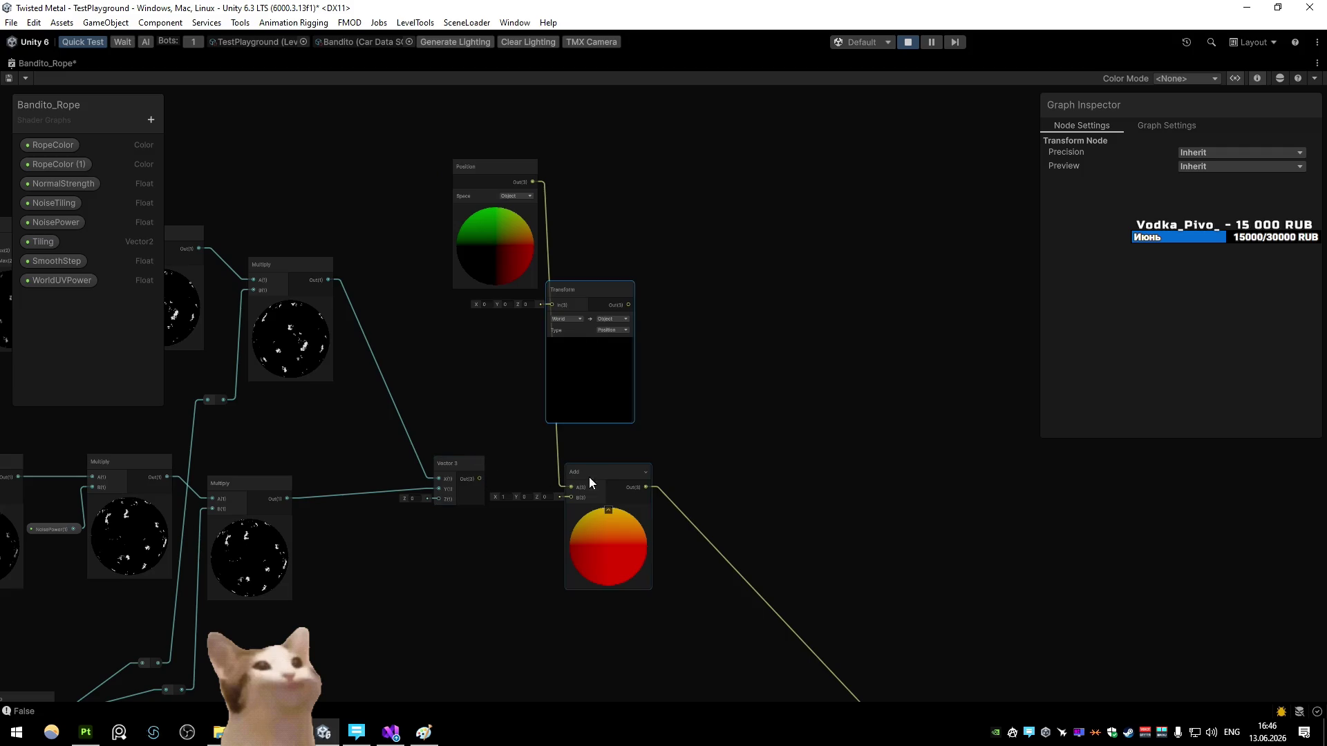
left_click_drag(597, 372, 494, 411)
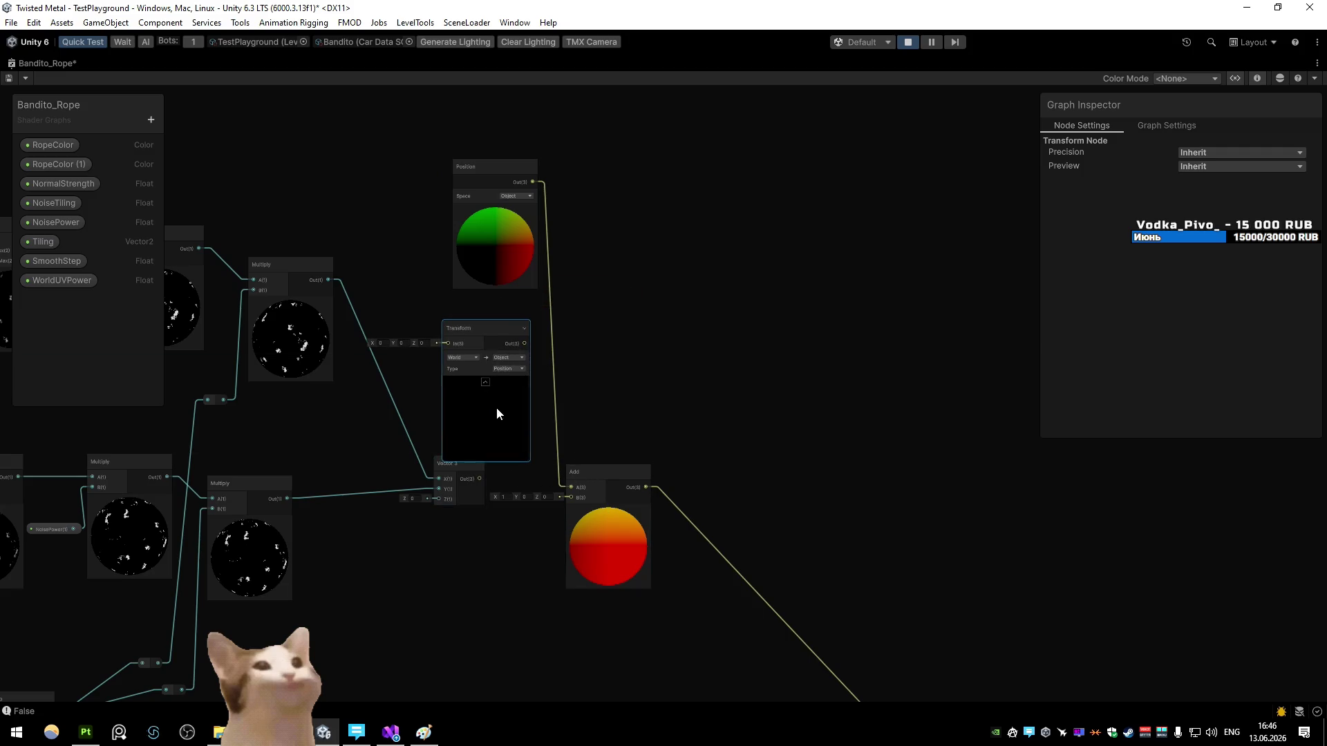
left_click_drag(525, 343, 562, 483)
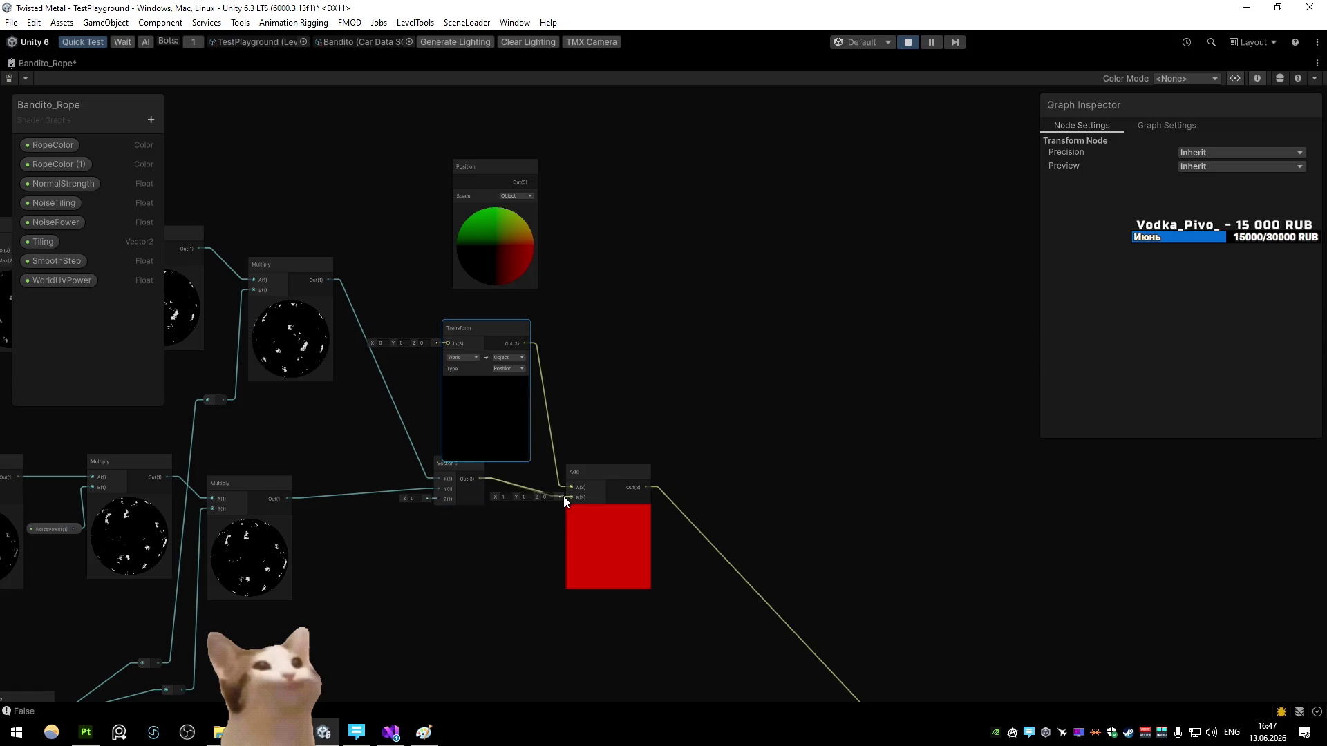
mouse_move(541, 489)
left_mouse_down()
mouse_move(562, 378)
mouse_move(537, 290)
mouse_move(503, 315)
mouse_move(510, 391)
left_mouse_up()
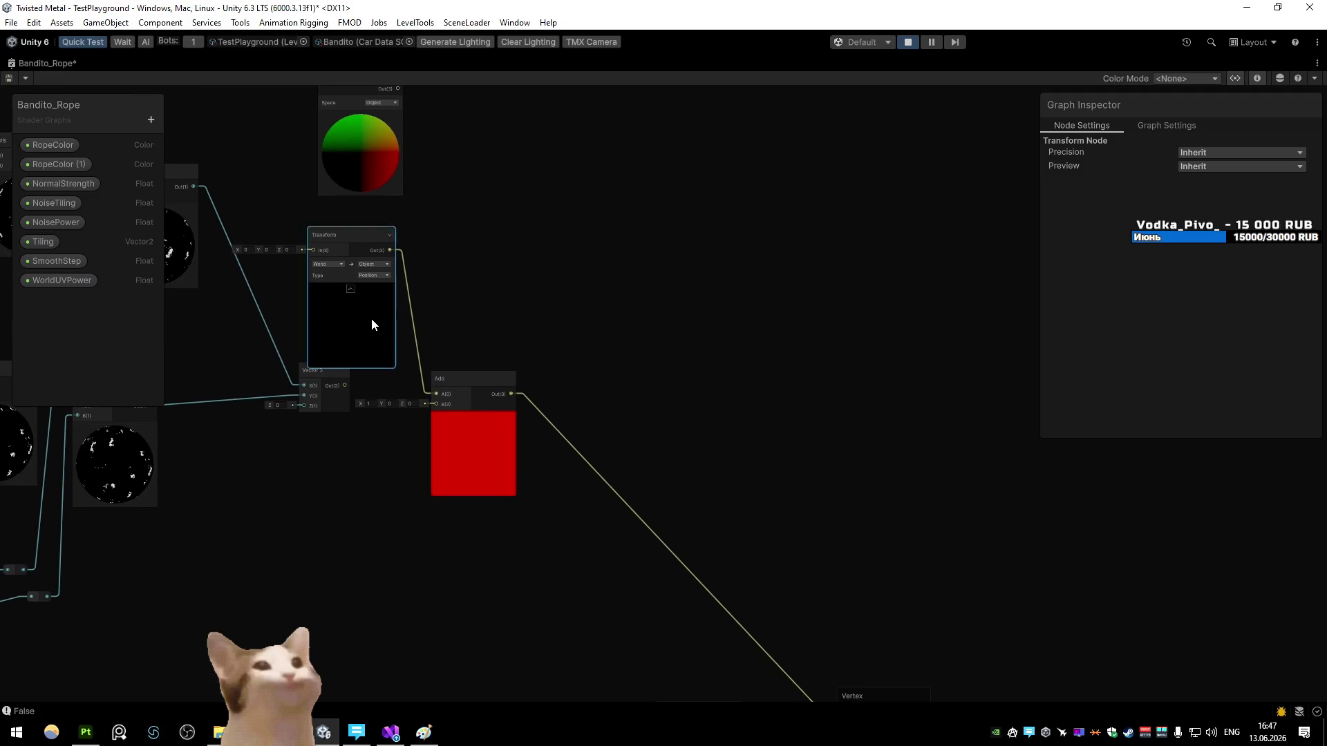
Step: Duplicate the Transform as Object-to-World after Add, and route its output into Vertex Position
key("ctrl+d")
mouse_move(422, 325)
left_mouse_down()
mouse_move(552, 319)
mouse_move(680, 334)
left_mouse_up()
mouse_move(511, 394)
left_mouse_down()
mouse_move(634, 358)
mouse_move(601, 281)
mouse_move(711, 629)
mouse_move(734, 607)
left_mouse_up()
left_click(654, 362)
left_click(675, 377)
left_click(711, 364)
left_click(719, 407)
mouse_move(551, 284)
left_mouse_down()
mouse_move(631, 357)
mouse_move(608, 418)
left_mouse_up()
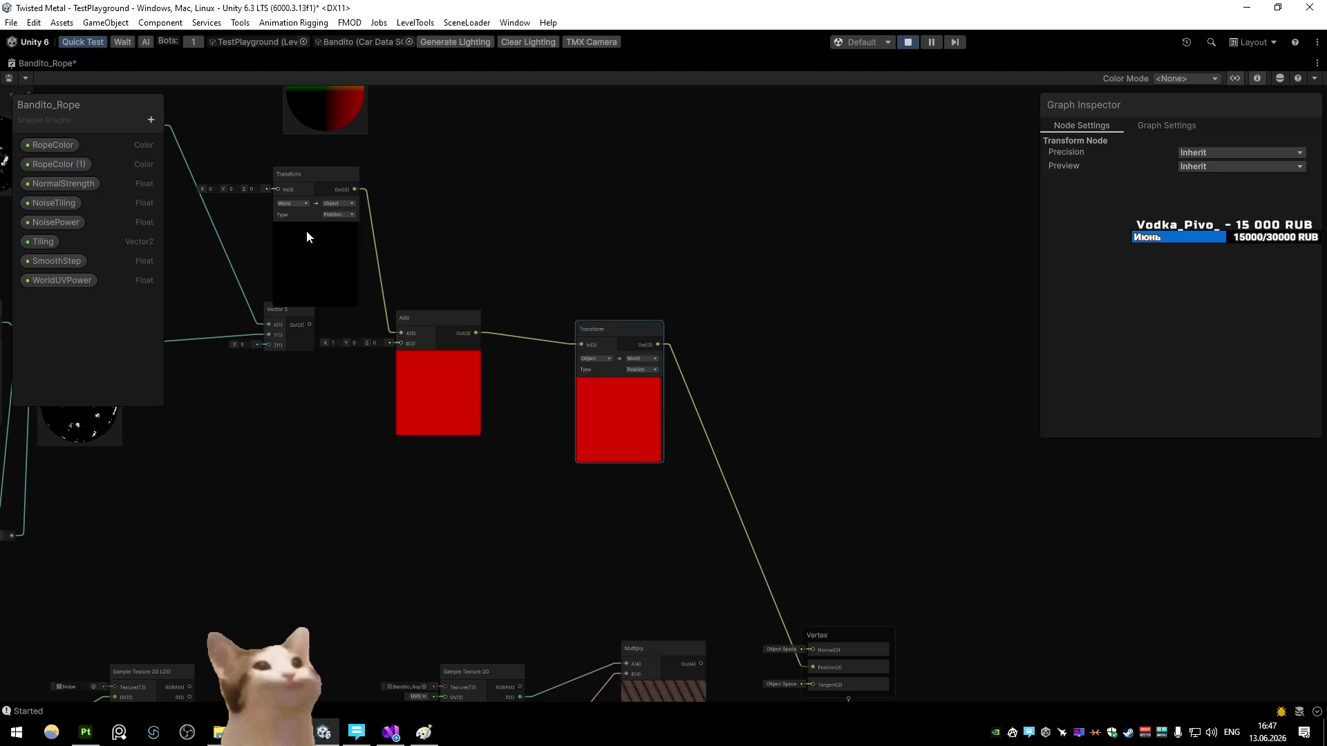
Step: Wire the Position node into the first Transform's input and set Position to World space
mouse_move(317, 140)
left_mouse_down()
mouse_move(584, 227)
mouse_move(562, 226)
mouse_move(519, 312)
mouse_move(613, 306)
left_mouse_up()
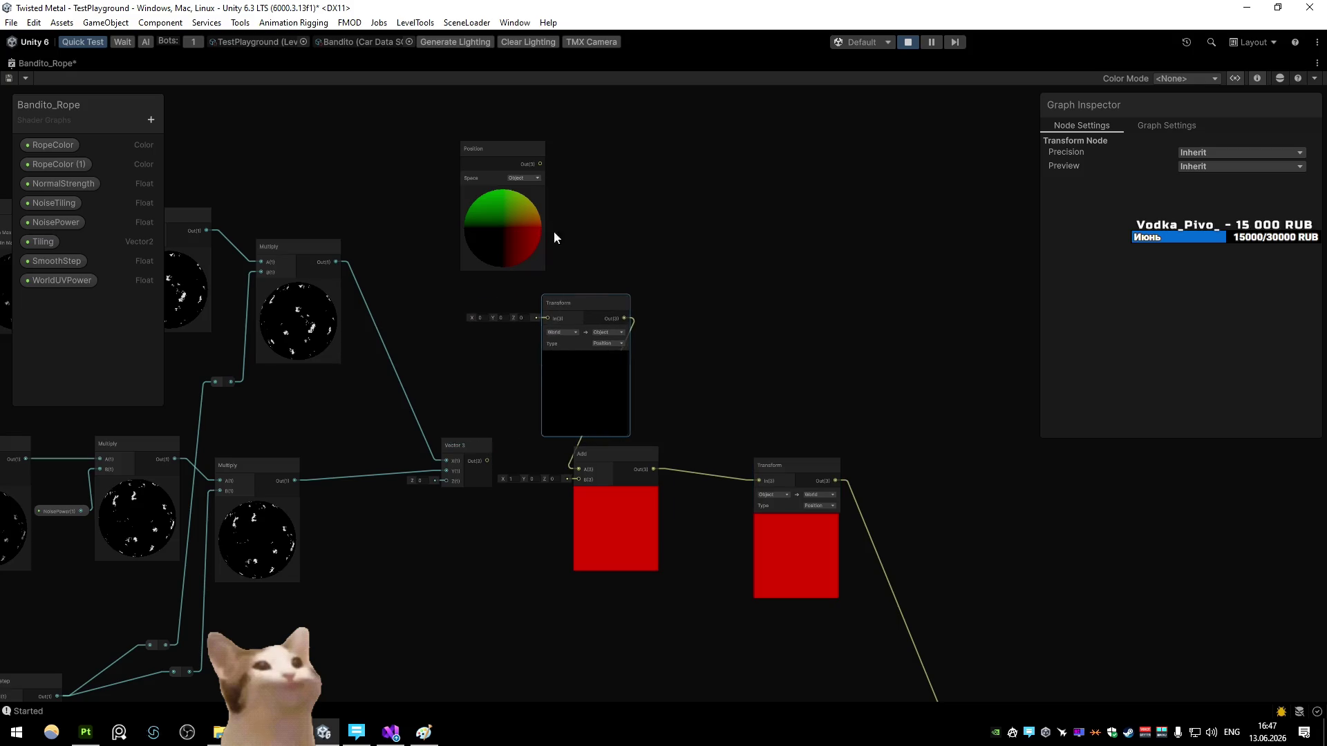
left_click_drag(540, 164, 547, 319)
left_click_drag(491, 172, 459, 233)
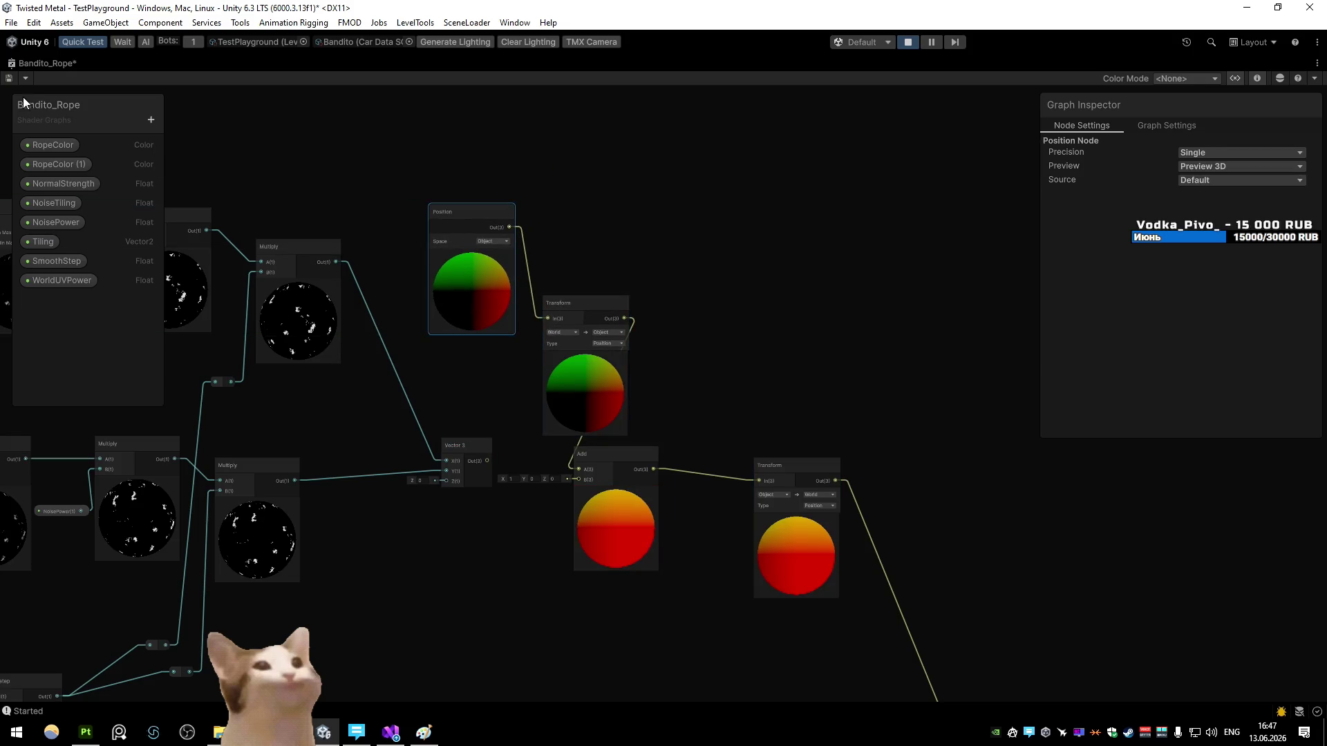
left_click(491, 241)
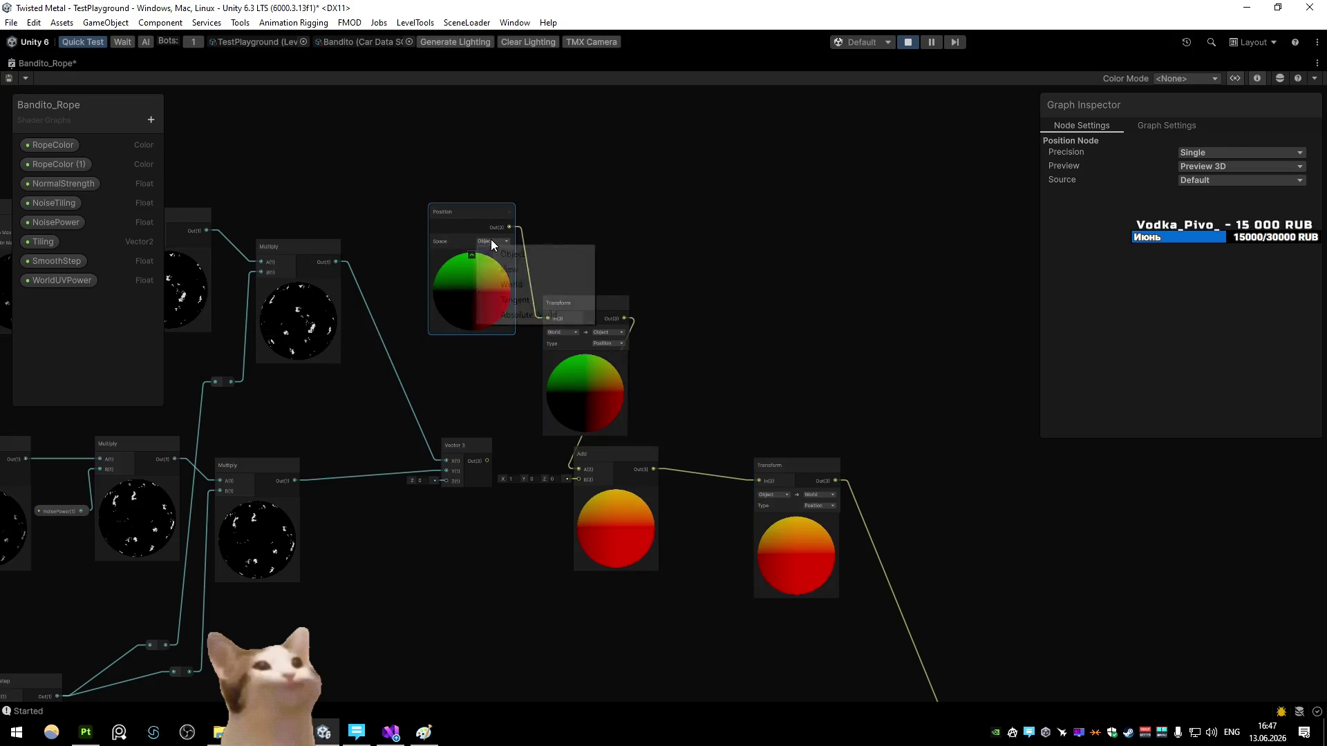
left_click(515, 284)
Step: Save the shader graph and return to the running game view
left_click(10, 77)
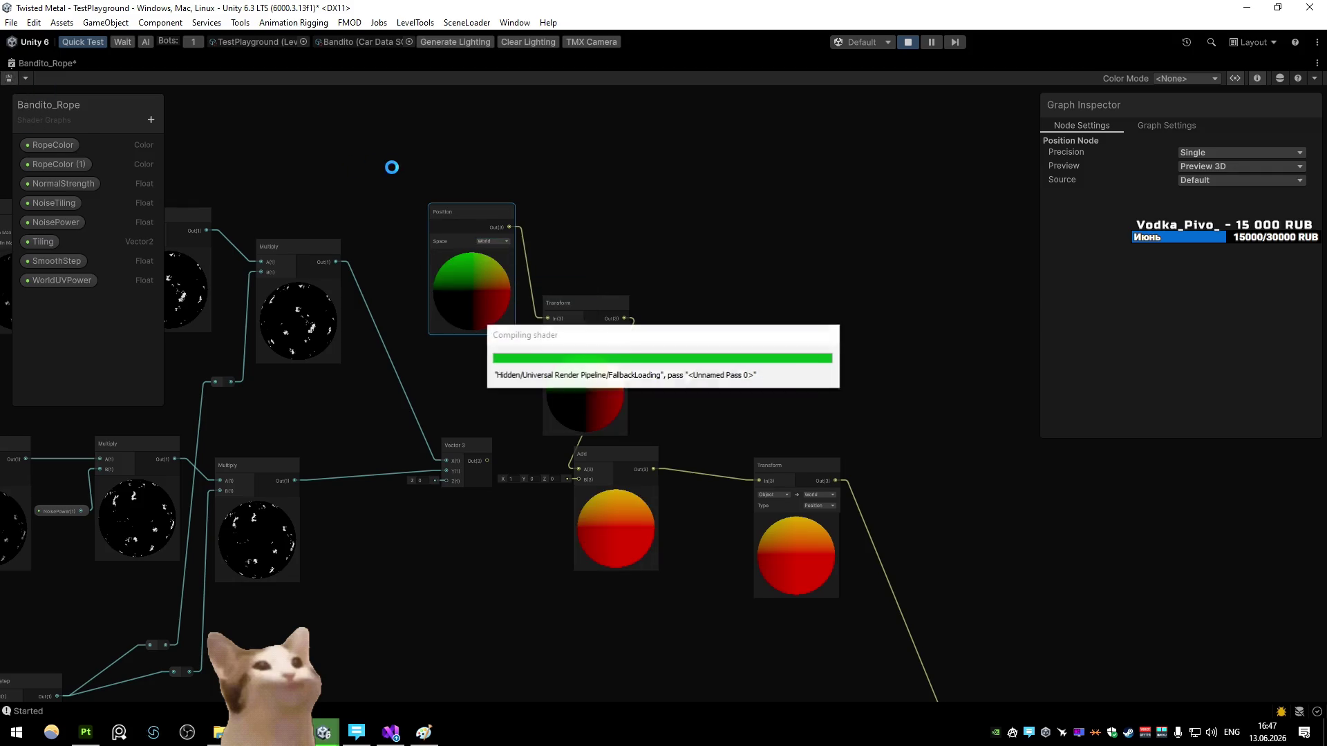
double_click(42, 64)
left_click(77, 63)
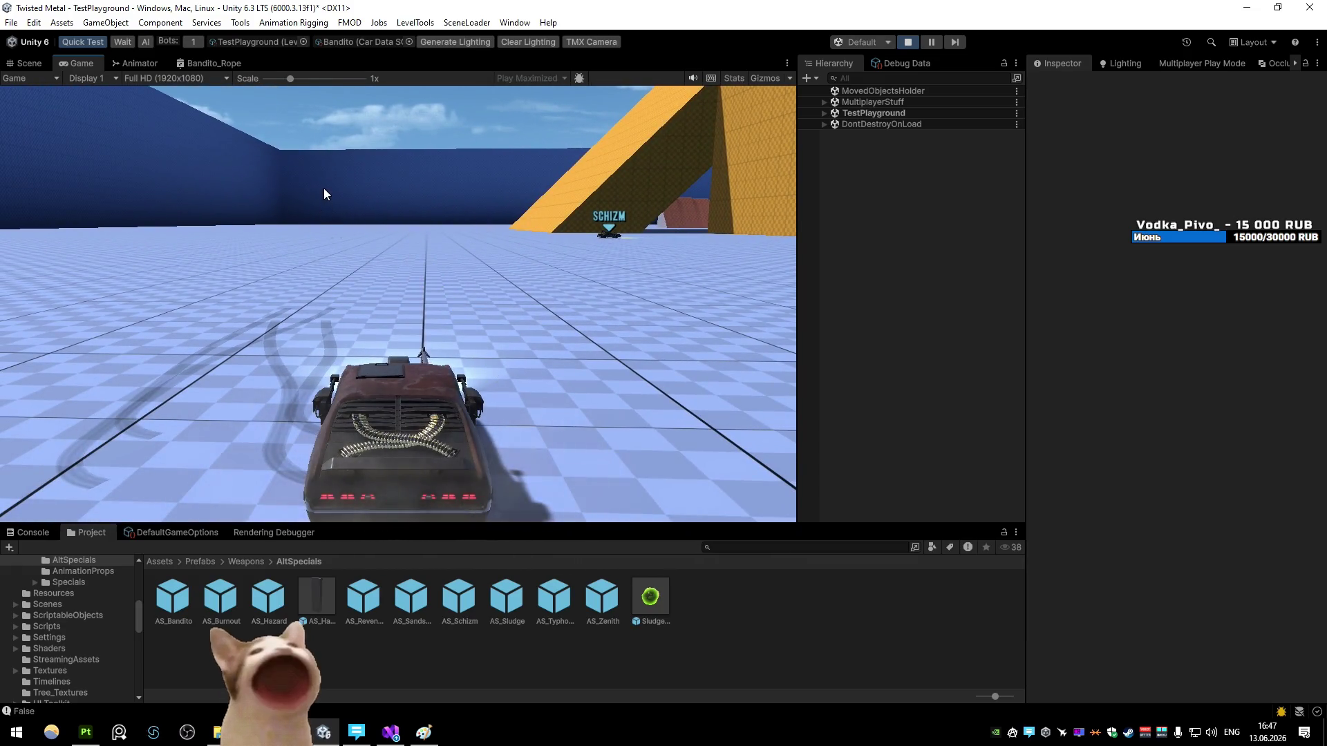
left_click(210, 63)
key("shift+space")
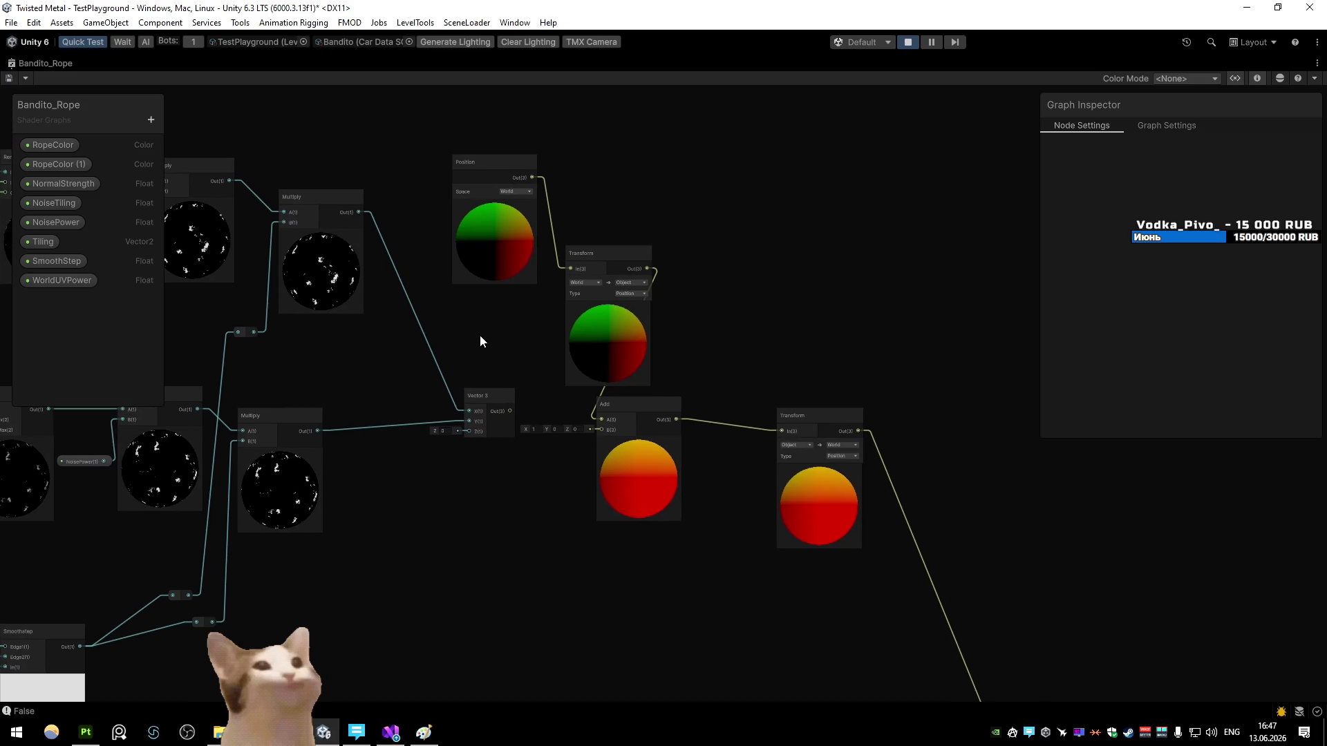
Step: Shift the Add node right and place the Position node beside the Transform node
left_click_drag(479, 335, 465, 376)
left_click_drag(603, 510, 674, 526)
mouse_move(474, 292)
left_mouse_down()
mouse_move(566, 377)
mouse_move(612, 382)
mouse_move(492, 326)
left_mouse_up()
left_click(582, 367, "shift")
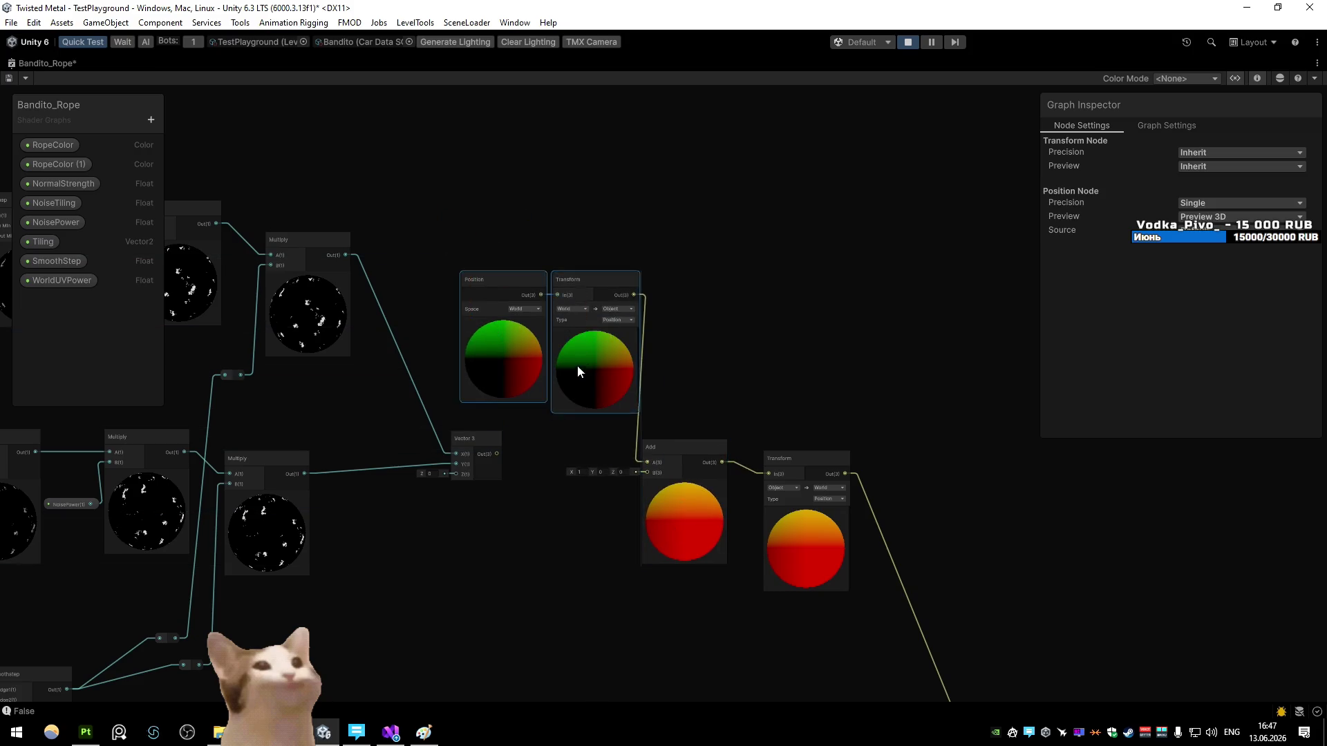
left_click_drag(582, 366, 560, 363)
left_click(674, 362)
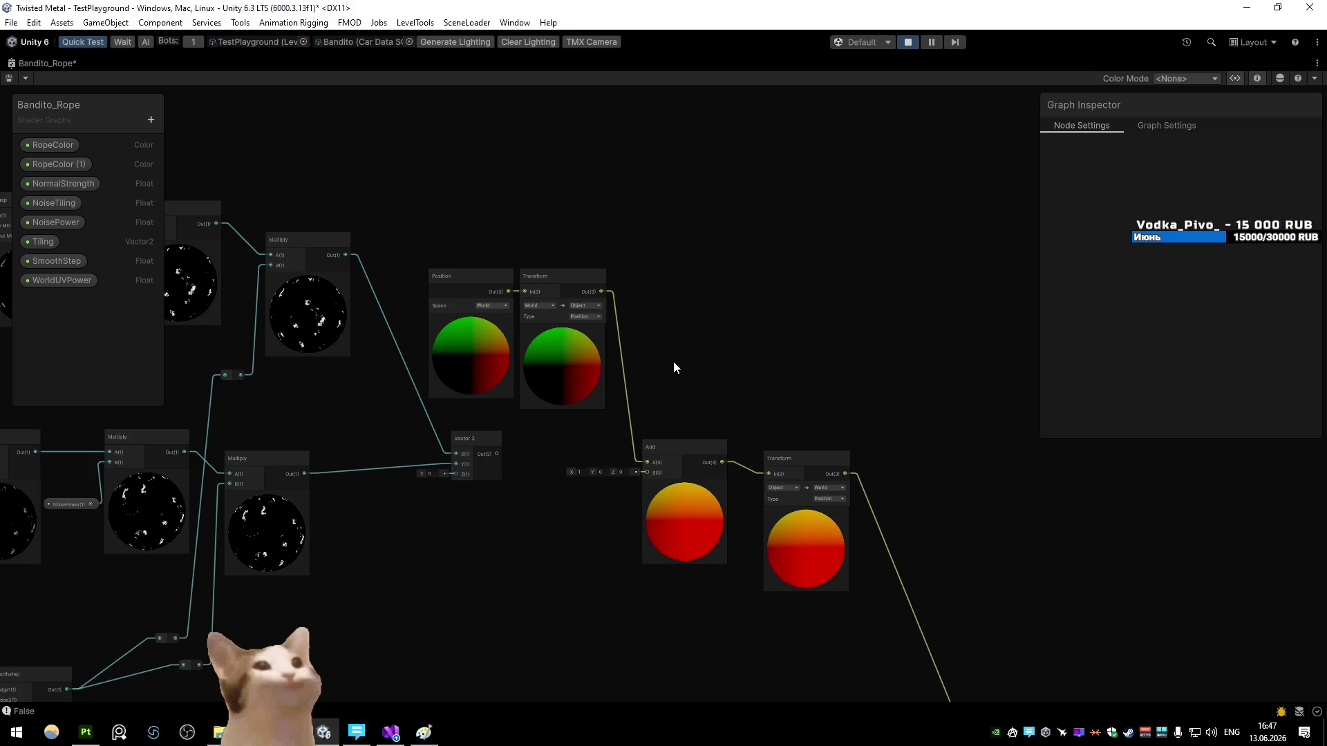
Step: Inspect the World-to-Object Transform's source and target space options, leaving them unchanged
scroll(608, 364, "up", 3)
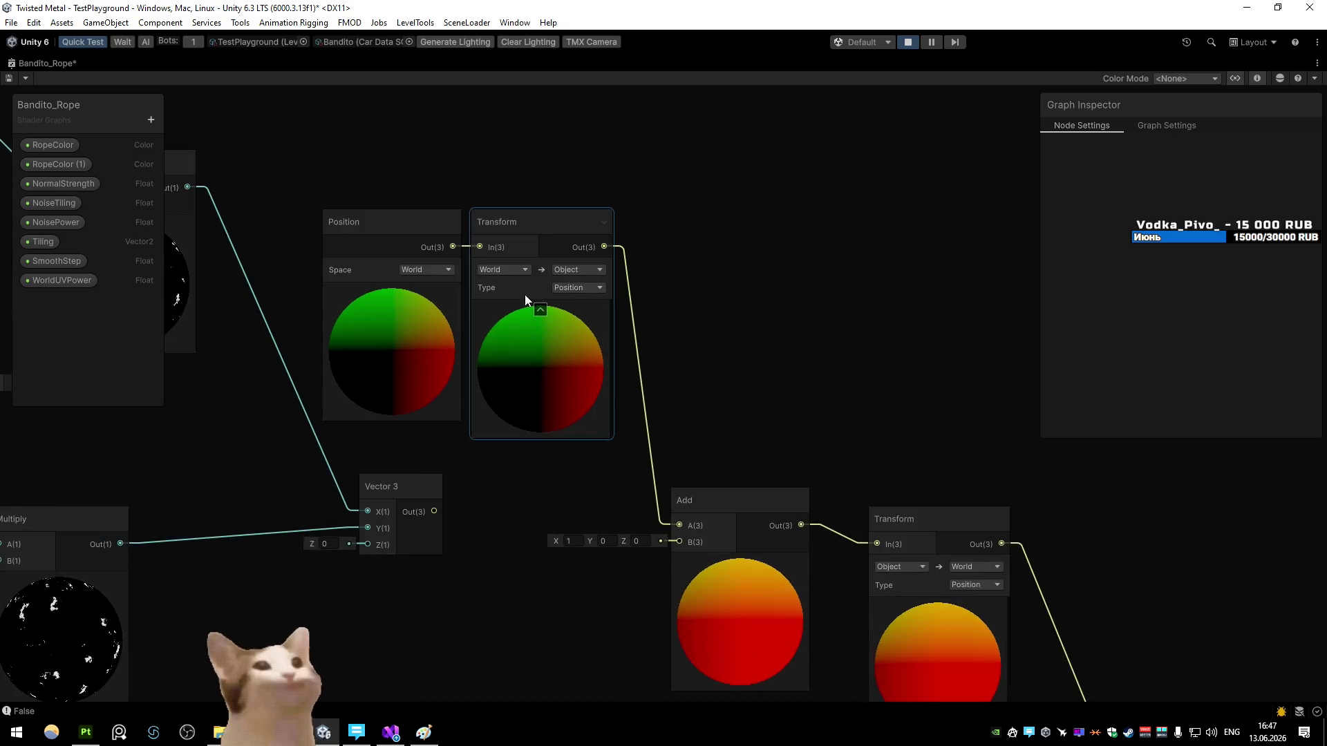
left_click(527, 301)
left_click(522, 270)
left_click(579, 270)
left_click(579, 270)
left_click(731, 271)
scroll(678, 312, "down", 3)
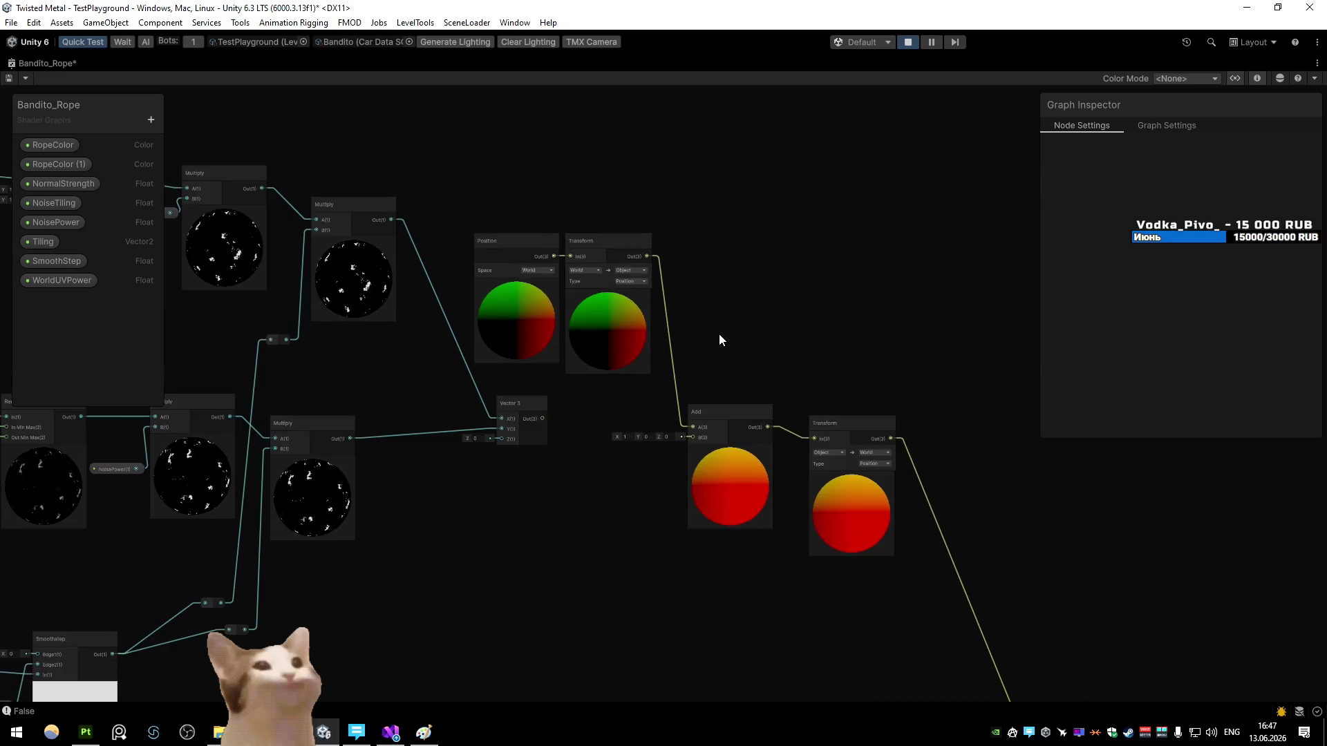
mouse_move(728, 400)
left_mouse_down()
mouse_move(536, 272)
mouse_move(671, 324)
left_mouse_up()
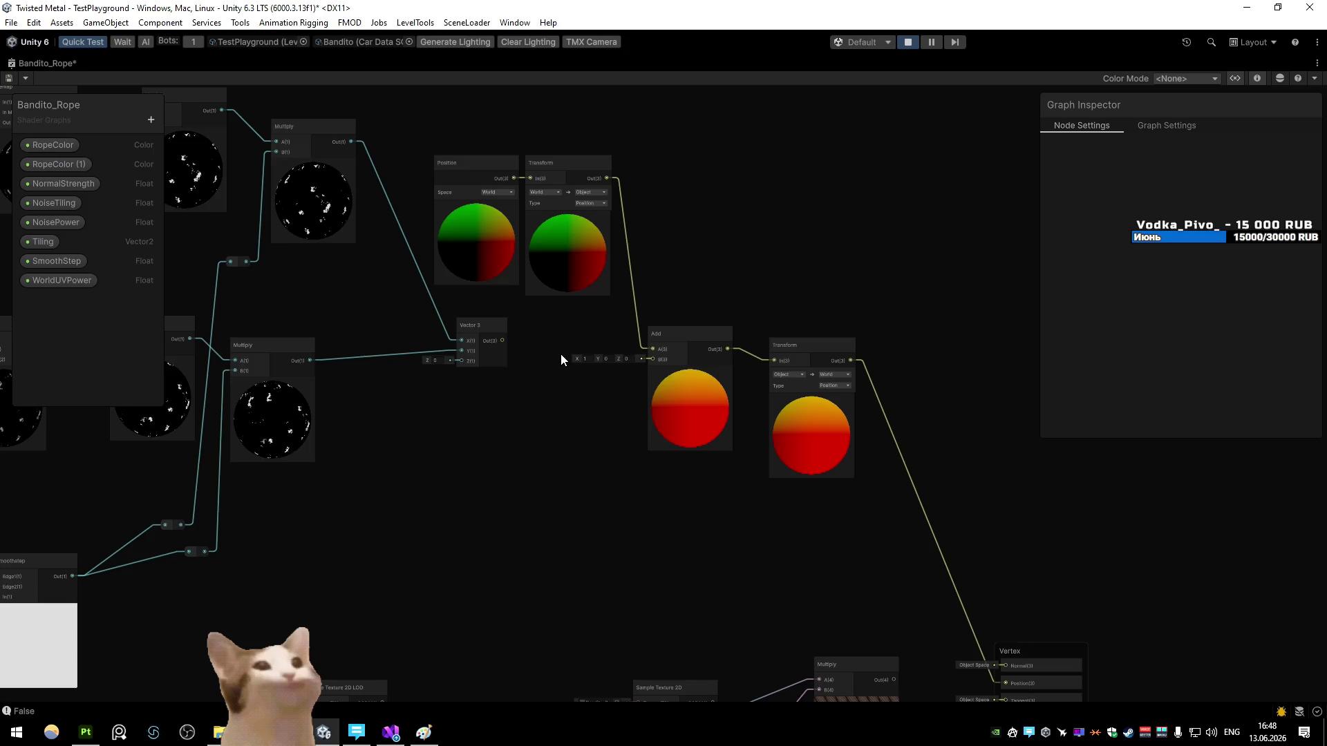
Step: Recheck the Transform's space settings, keeping Object as the target space
left_click_drag(558, 346, 579, 416)
scroll(578, 416, "up", 5)
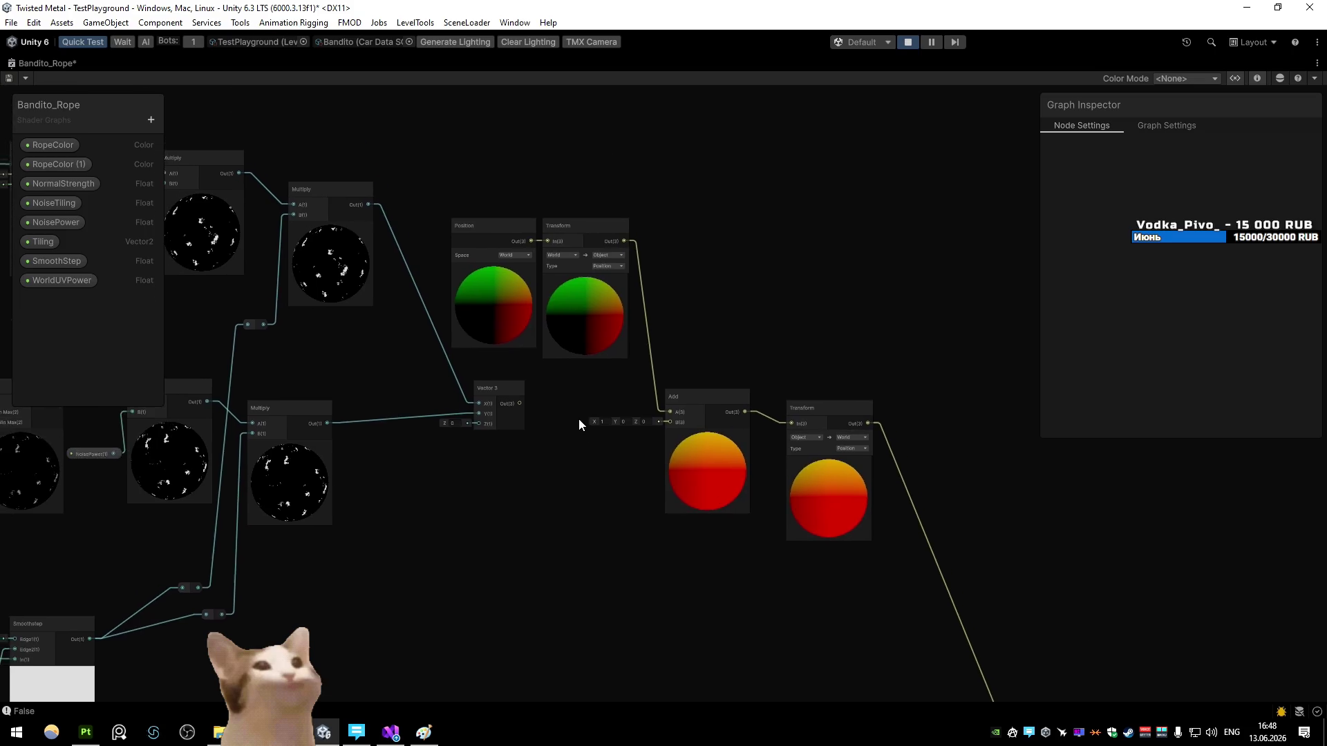
left_click_drag(817, 263, 807, 347)
left_click(614, 304)
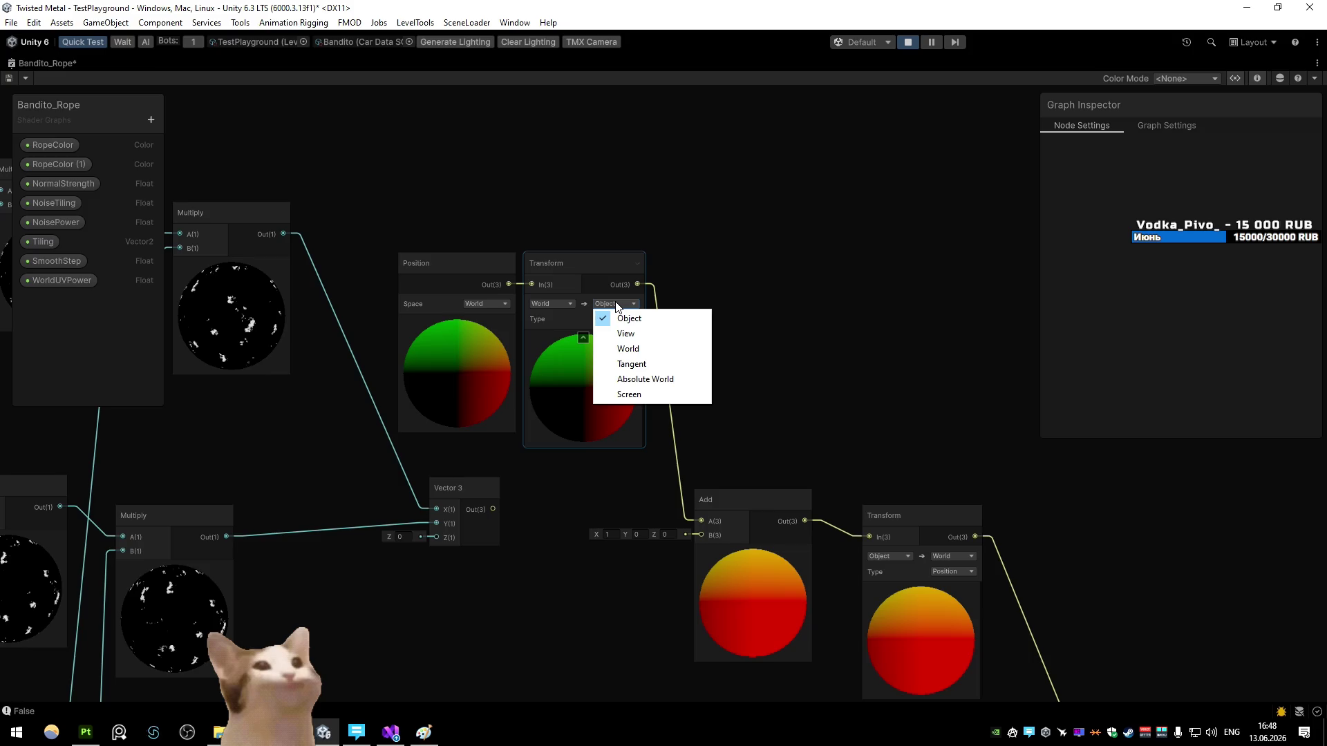
left_click(754, 290)
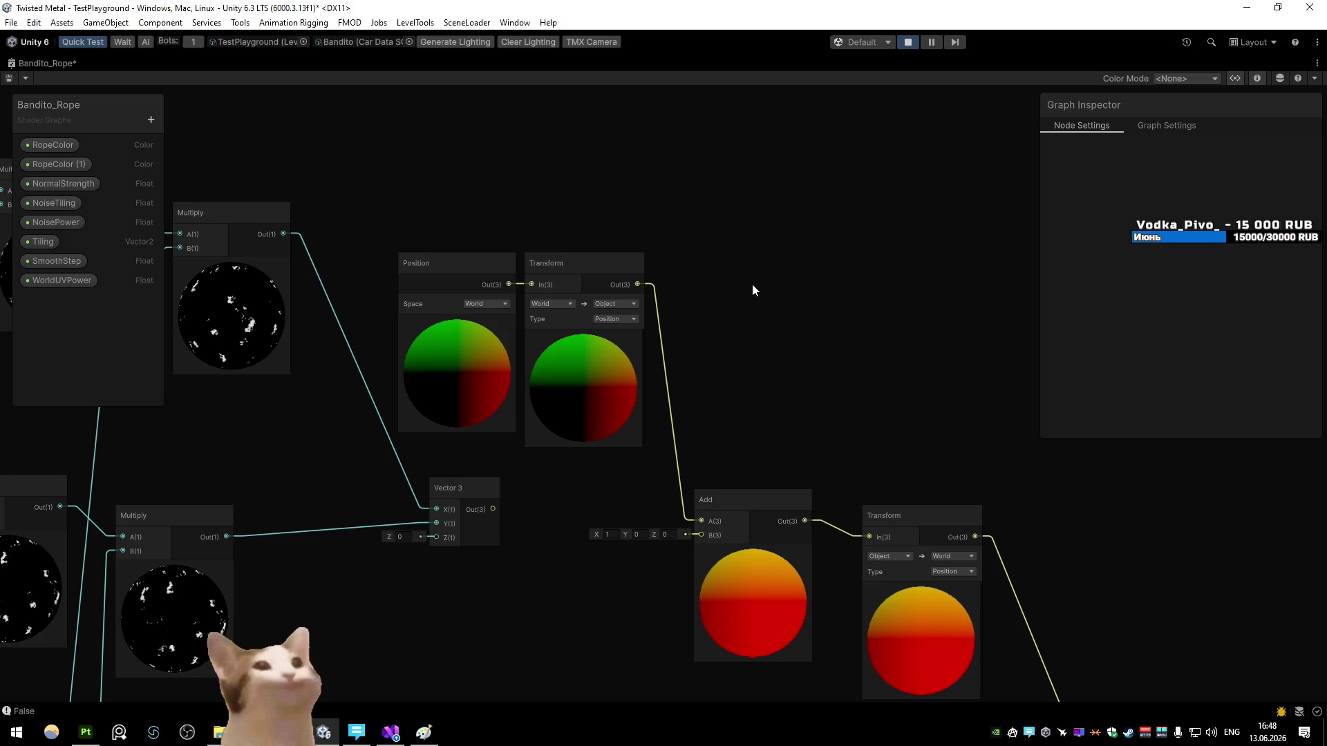
left_click(571, 304)
right_click(572, 305)
left_click(595, 298)
left_click(595, 303)
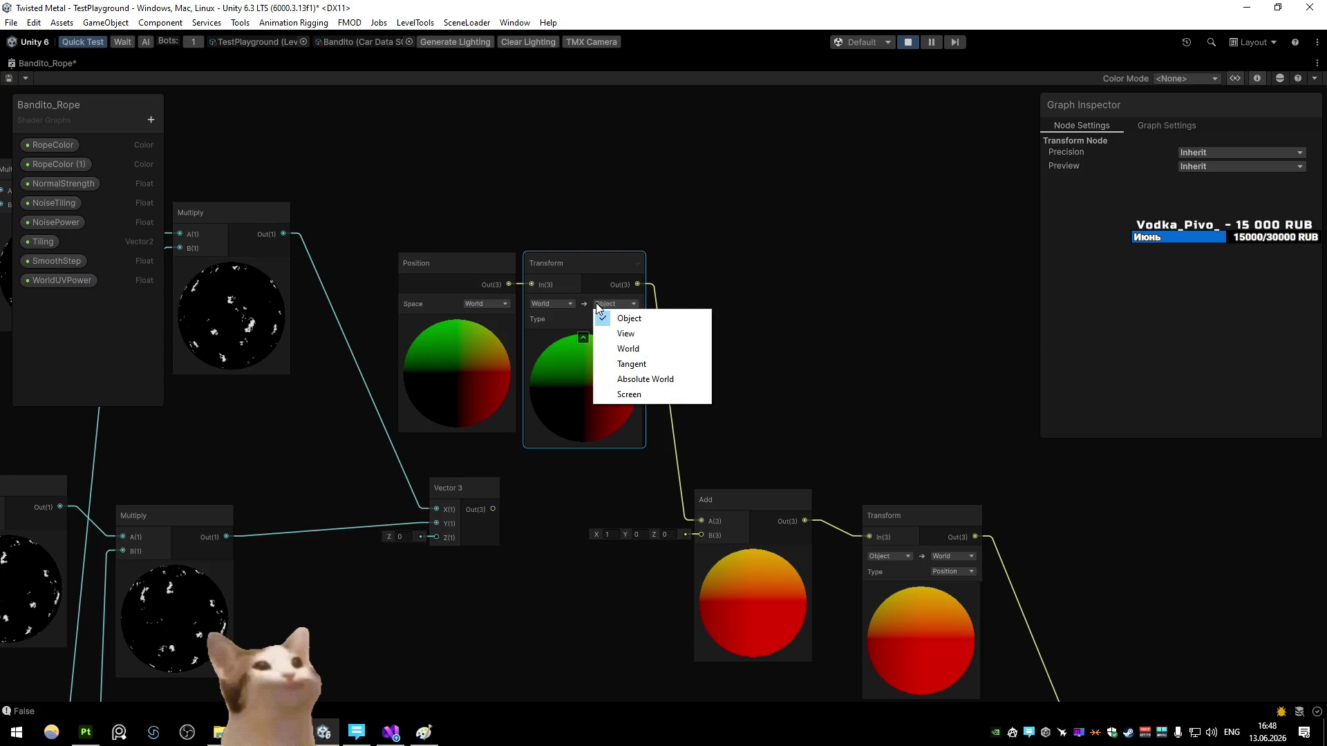
left_click(776, 294)
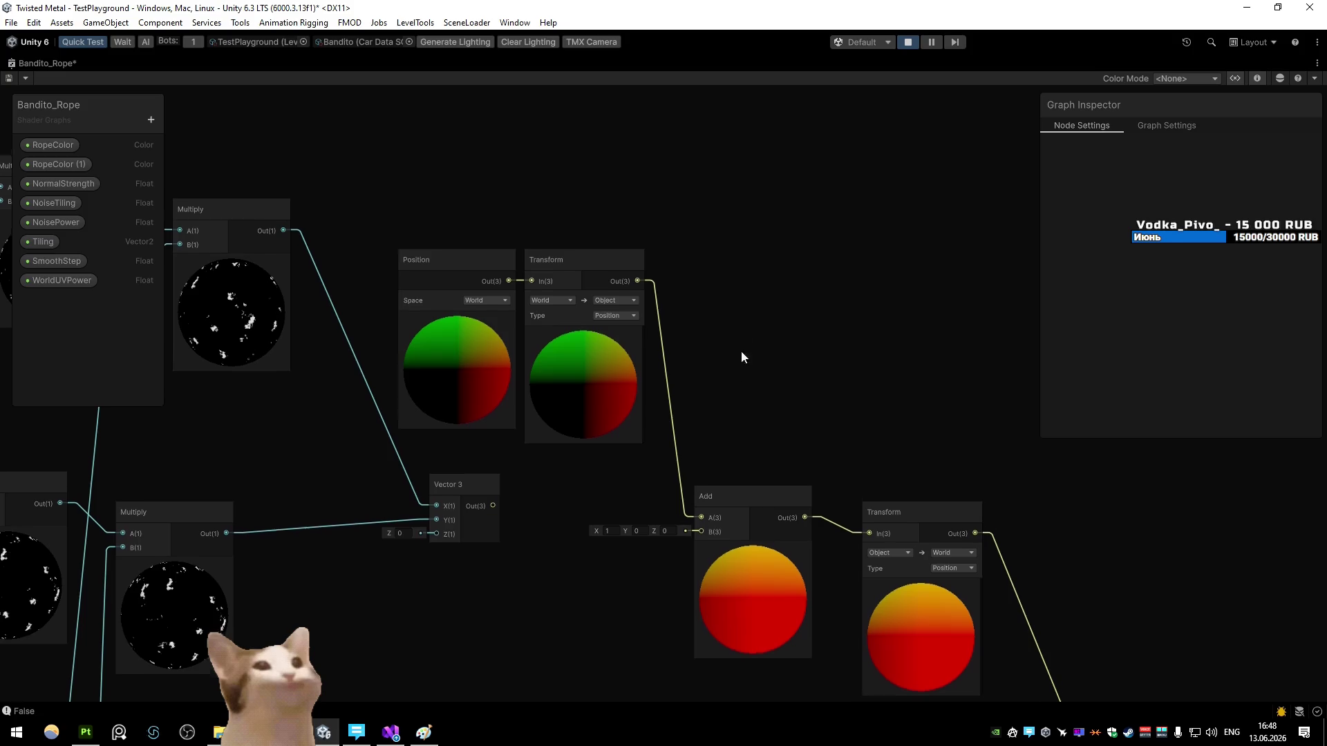
Step: Switch the Position node's space to Object
left_click_drag(741, 363, 731, 238)
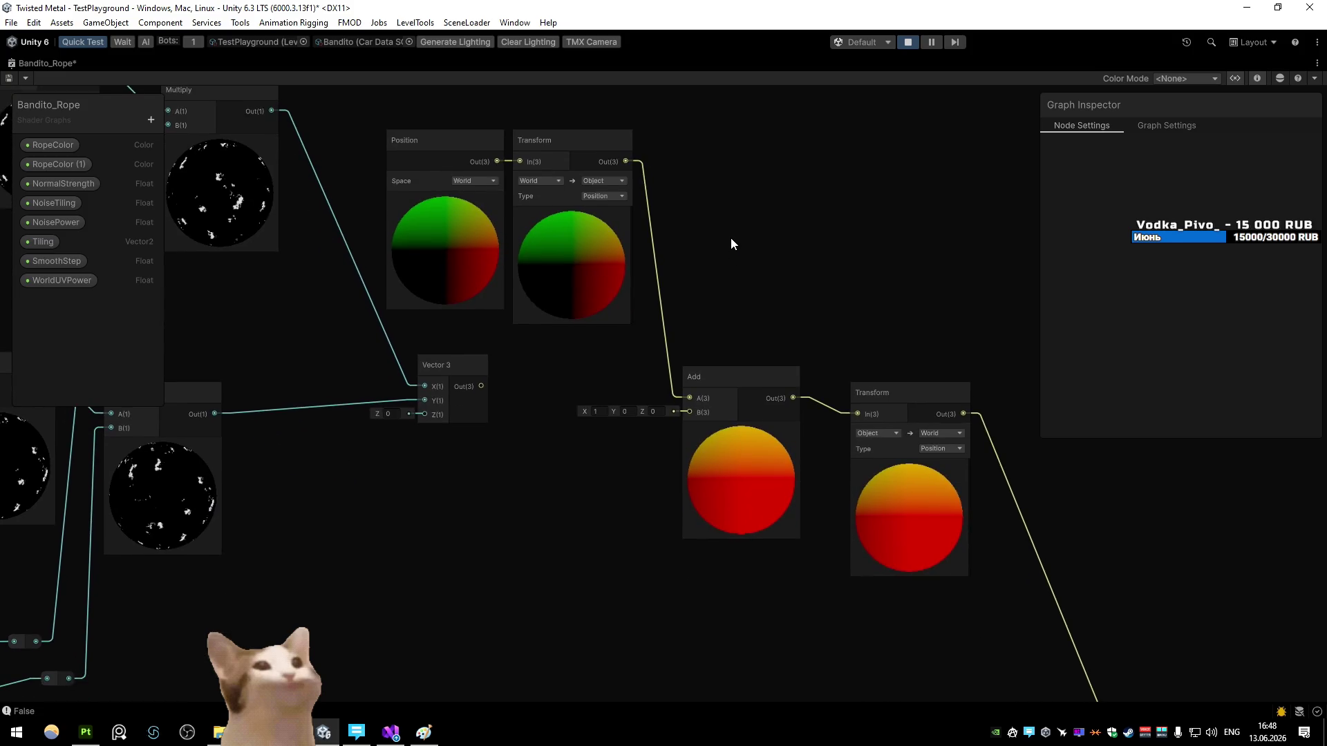
left_click(475, 180)
left_click(488, 196)
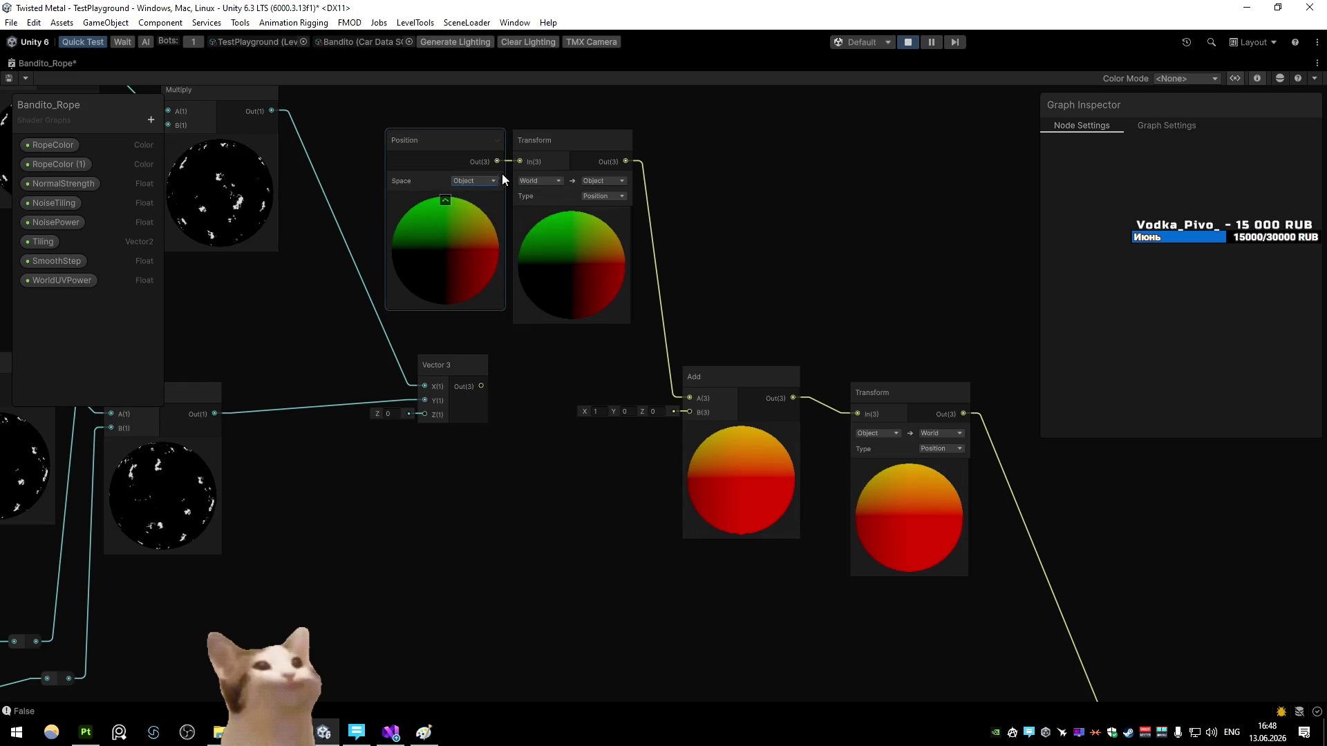
left_click_drag(915, 423, 753, 391)
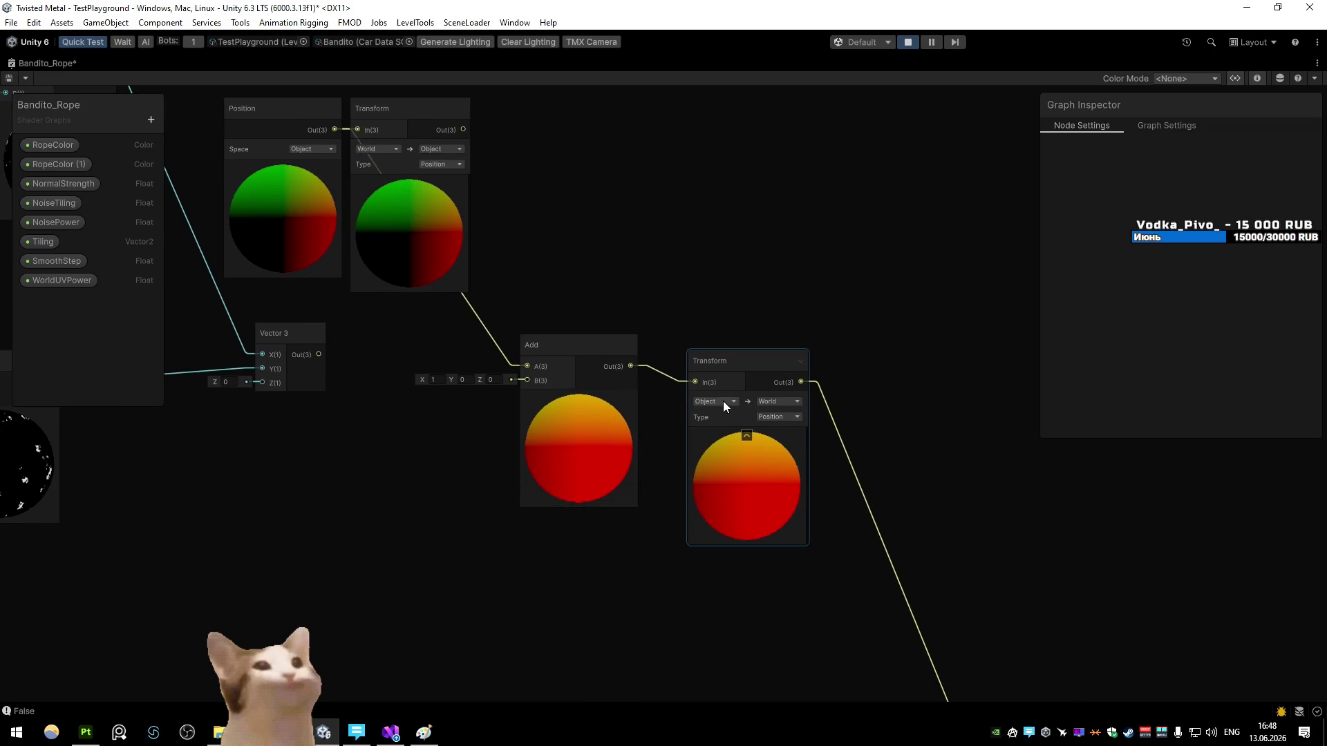
Step: Save and compile the shader graph, then view the running game
left_click(9, 78)
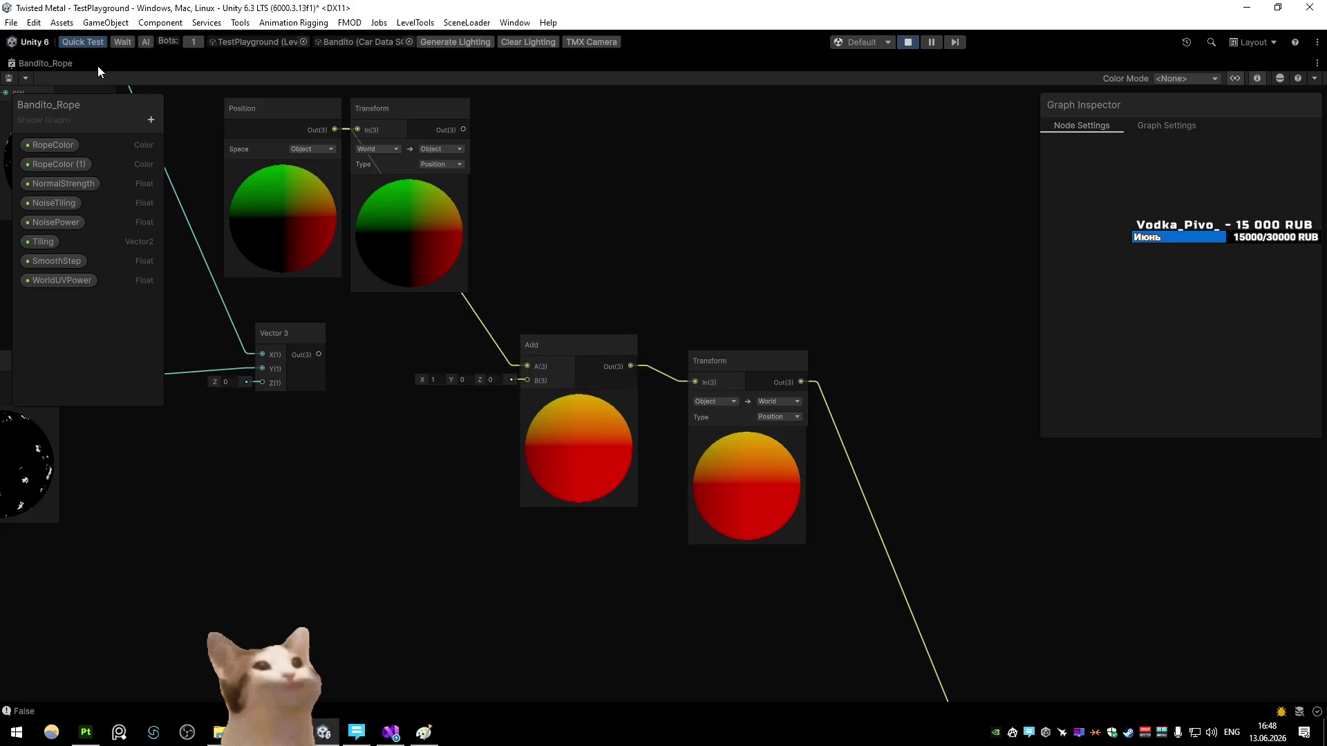
double_click(95, 64)
left_click(98, 66)
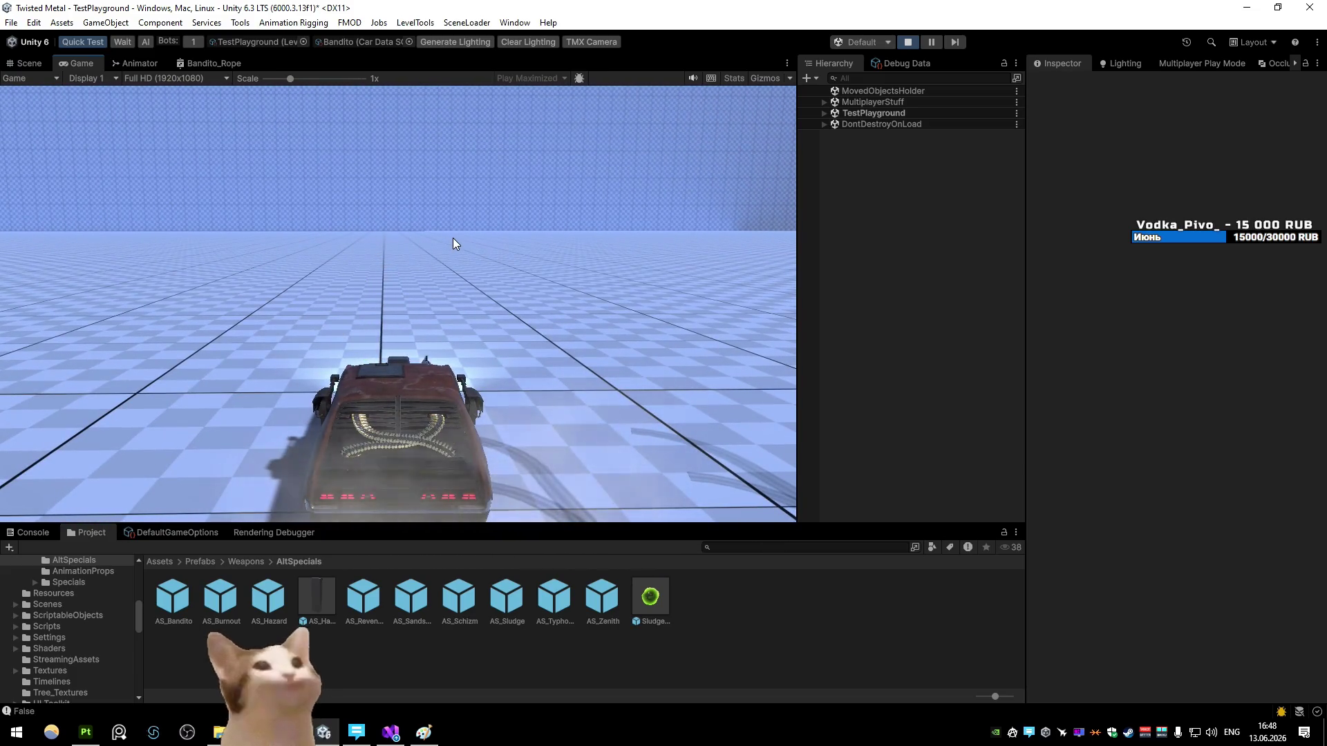
Step: Review the Add node and the last Transform-to-Vertex wiring, then go to DeepSeek's message box
left_click(213, 63)
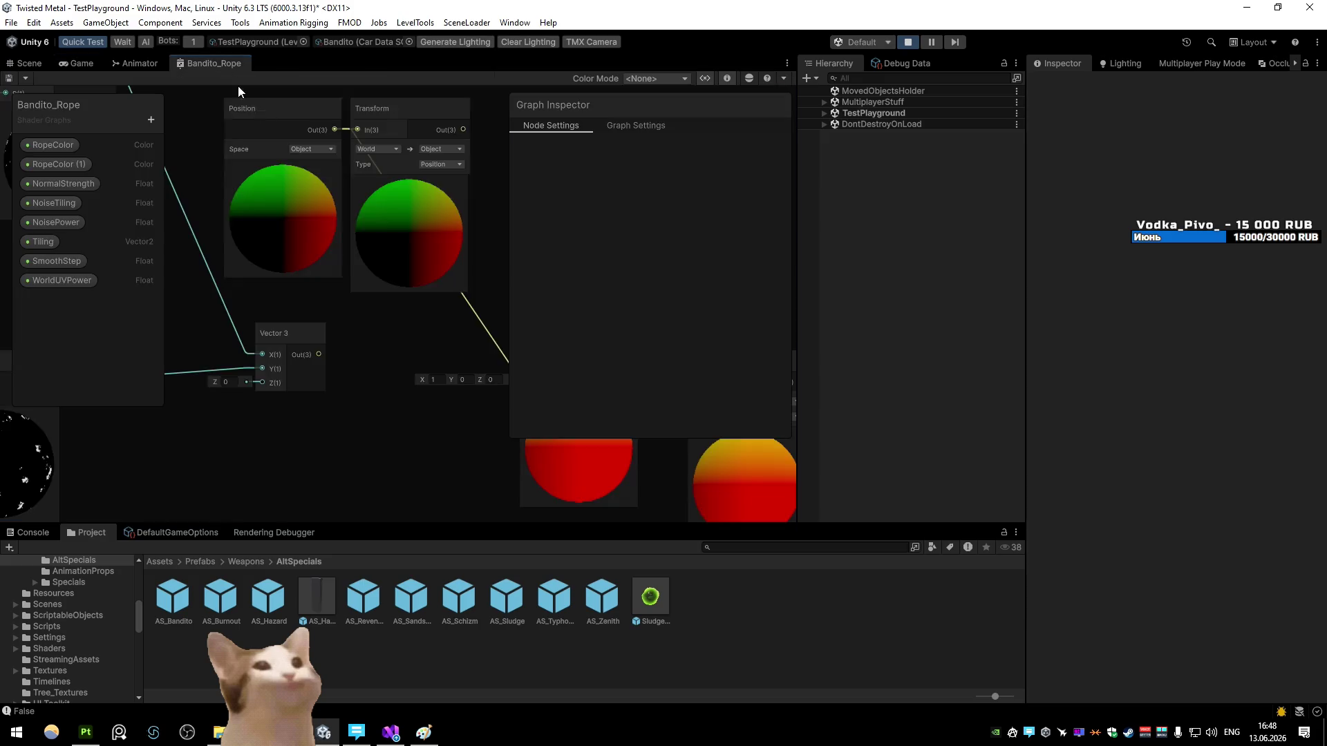
scroll(280, 228, "down", 3)
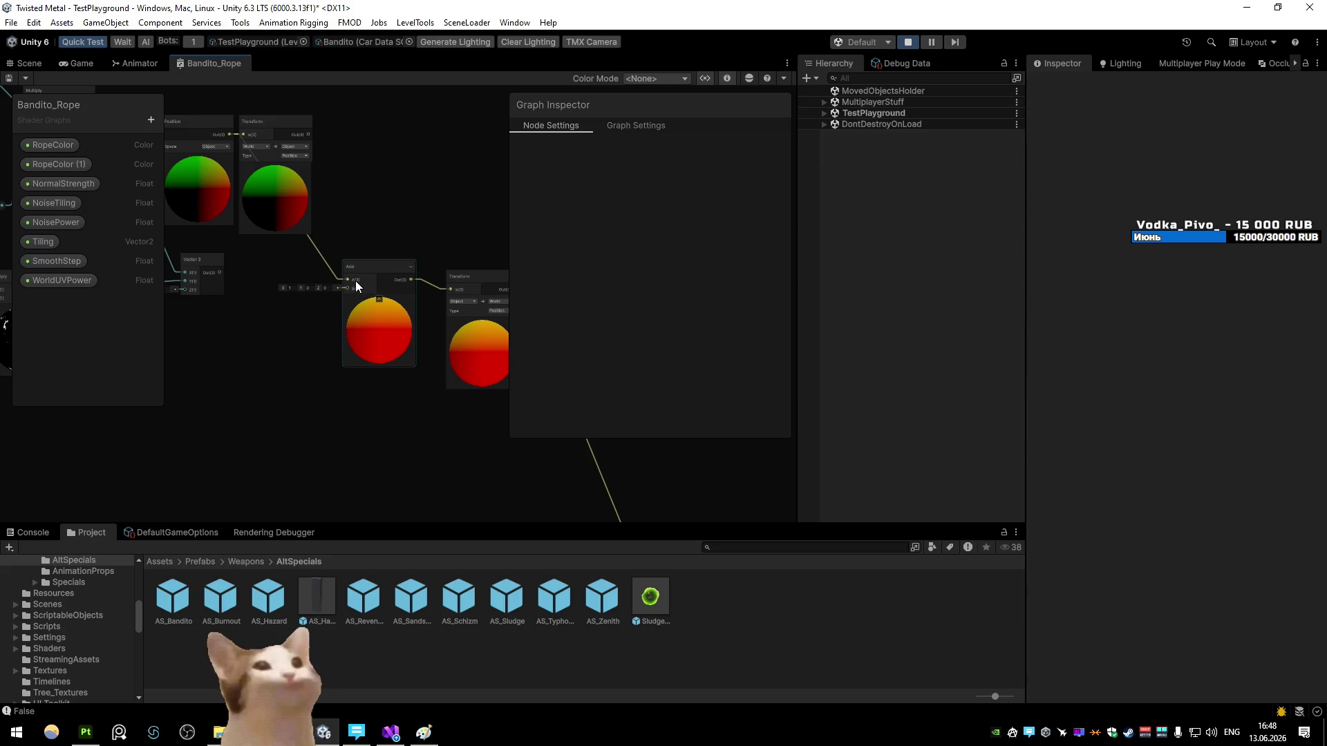
right_click(355, 281)
left_click(389, 218)
key("shift+space")
mouse_move(388, 218)
left_mouse_down()
mouse_move(813, 353)
mouse_move(608, 296)
left_mouse_up()
scroll(607, 296, "up", 5)
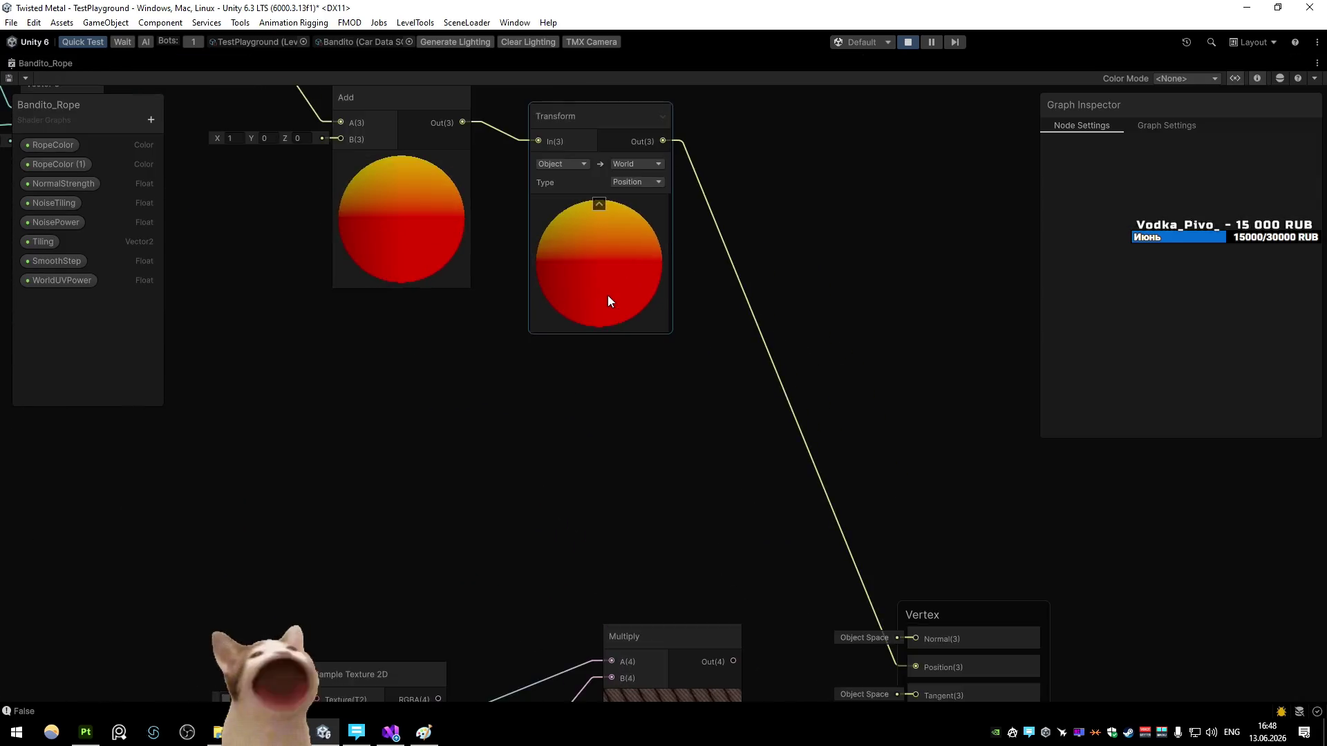
scroll(693, 414, "down", 5)
scroll(558, 293, "up", 1)
key("shift+space")
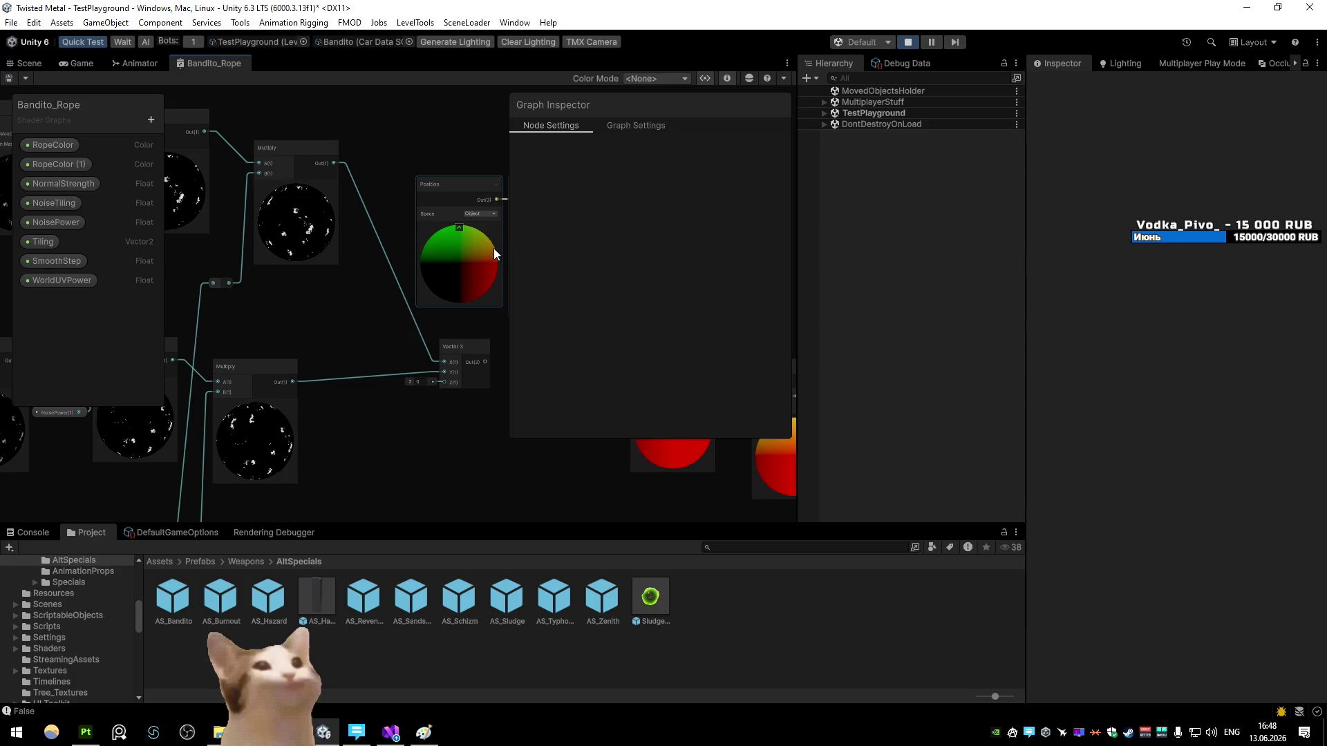
key("alt+Tab")
left_click(606, 640)
Step: Ask DeepSeek how to offset vertices in local space, then return to Unity
type("how do i")
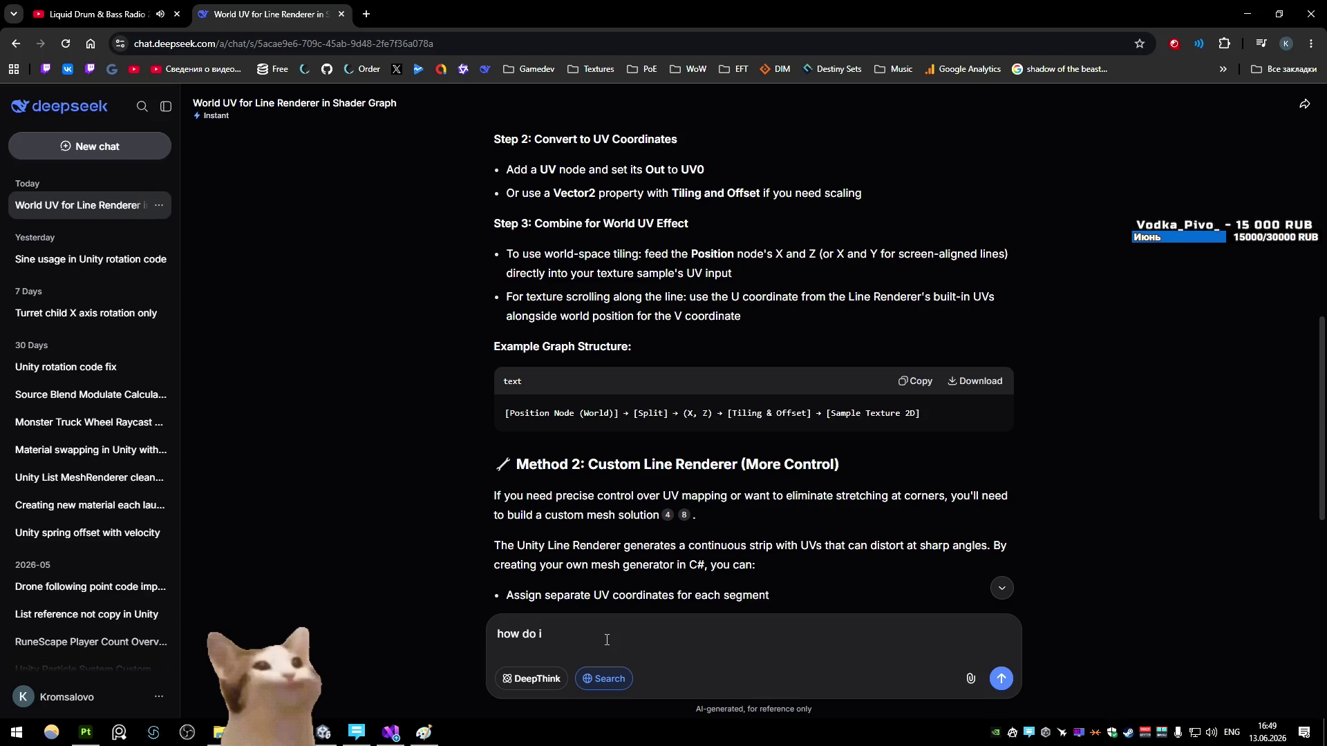
type(" offset")
type(" verte")
type("x sta")
type("ge in local space?")
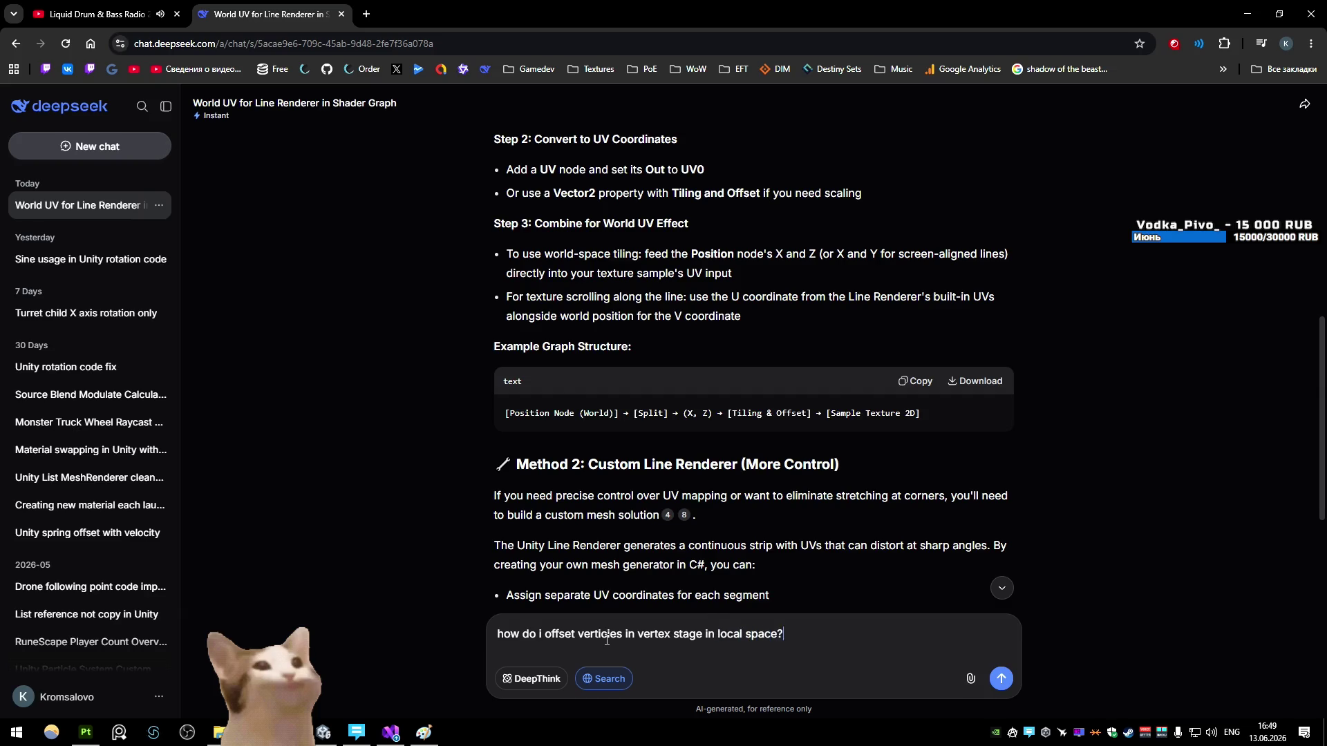
key("Return")
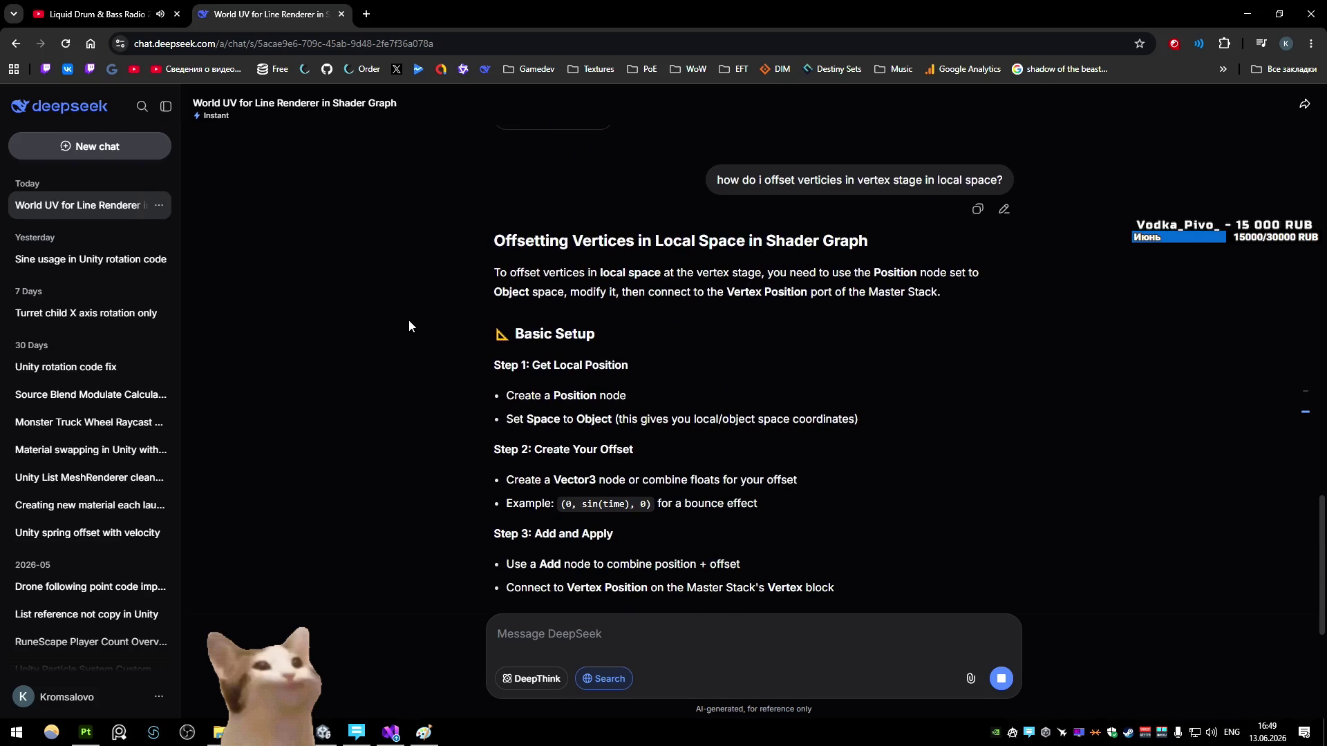
key("alt+Tab")
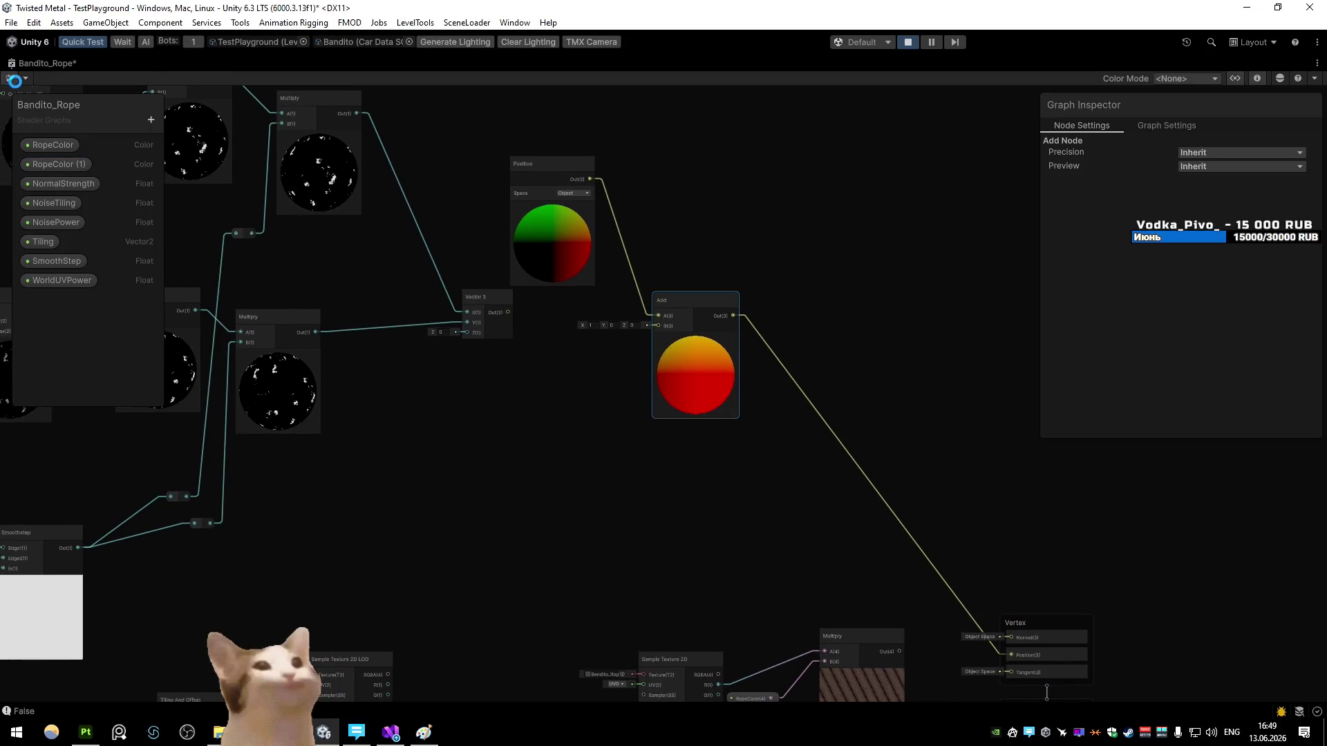
Step: Drive the car with W to test the rope, then scroll through DeepSeek's answer
double_click(47, 62)
left_click(76, 63)
key("w")
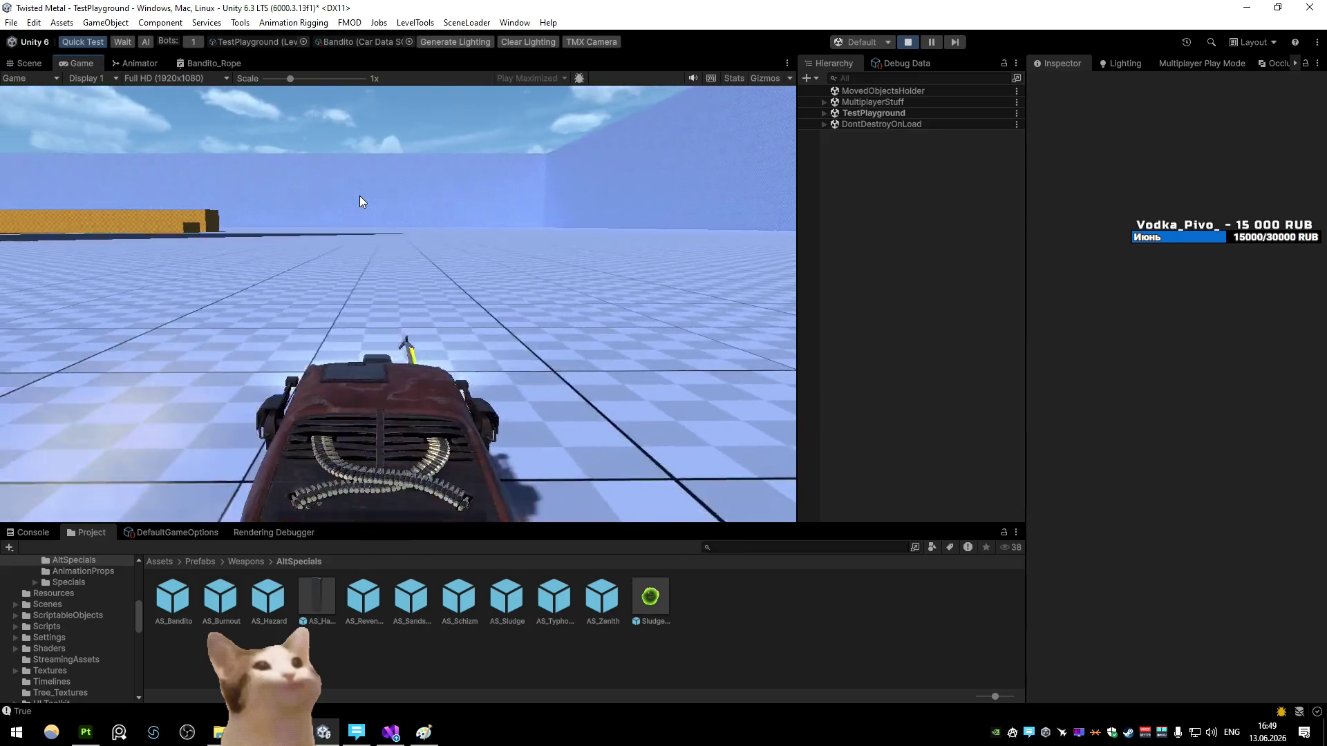
key("alt+Tab")
scroll(384, 424, "down", 3)
scroll(385, 424, "down", 8)
scroll(384, 424, "down", 1)
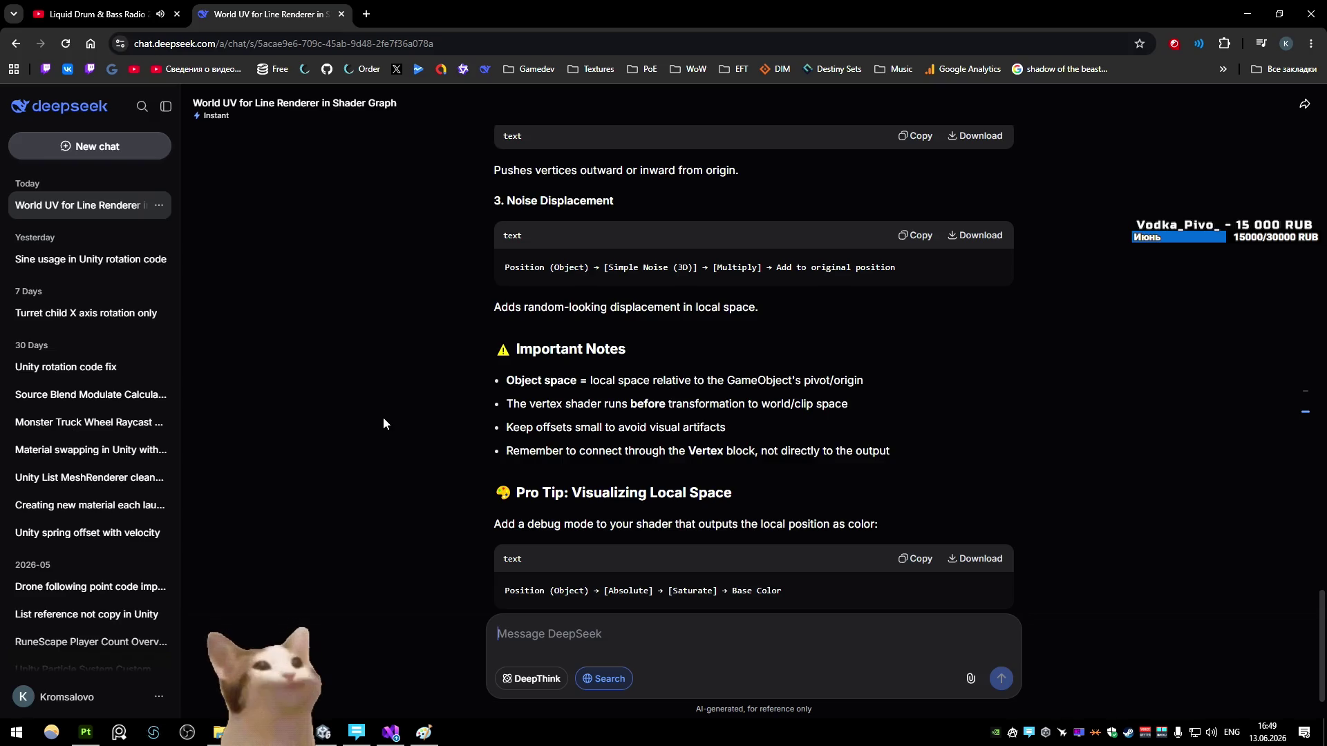
Step: Ask DeepSeek whether the object's rotation affects the offset
scroll(384, 418, "down", 1)
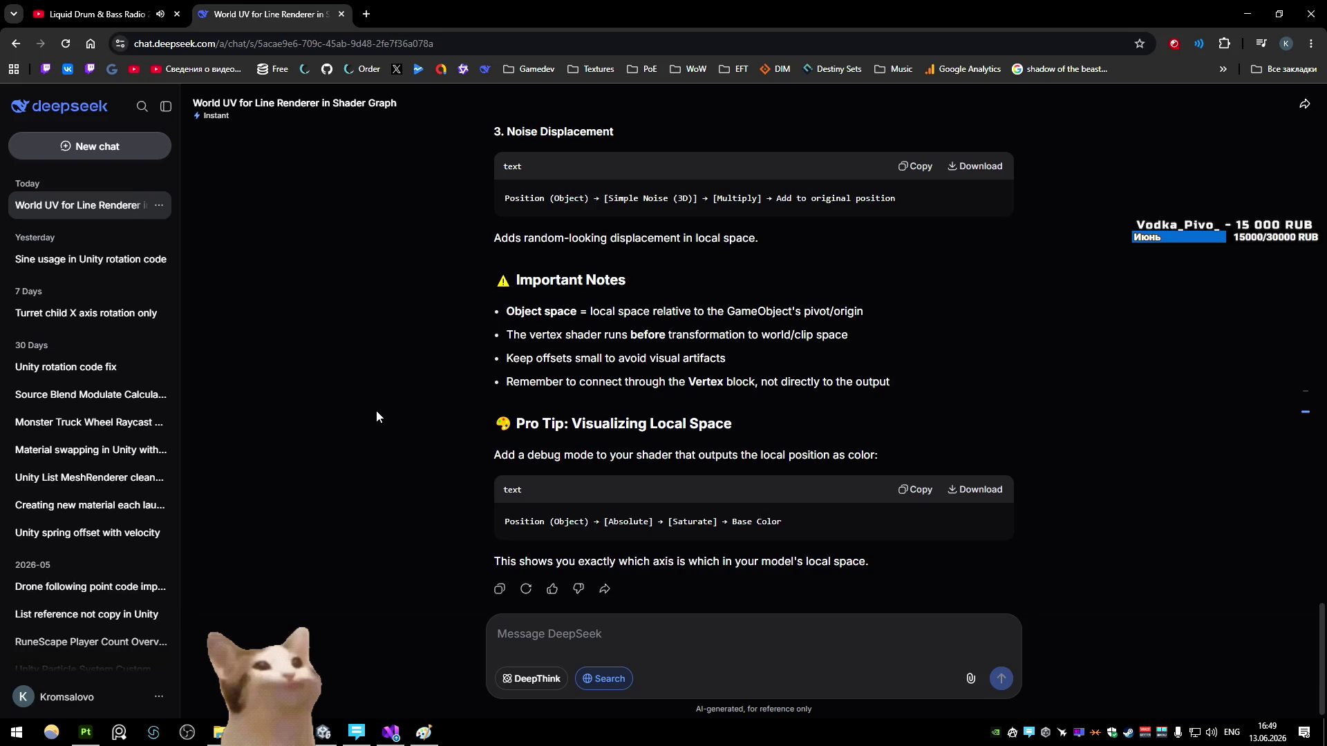
scroll(368, 396, "down", 1)
type("rotation of the o")
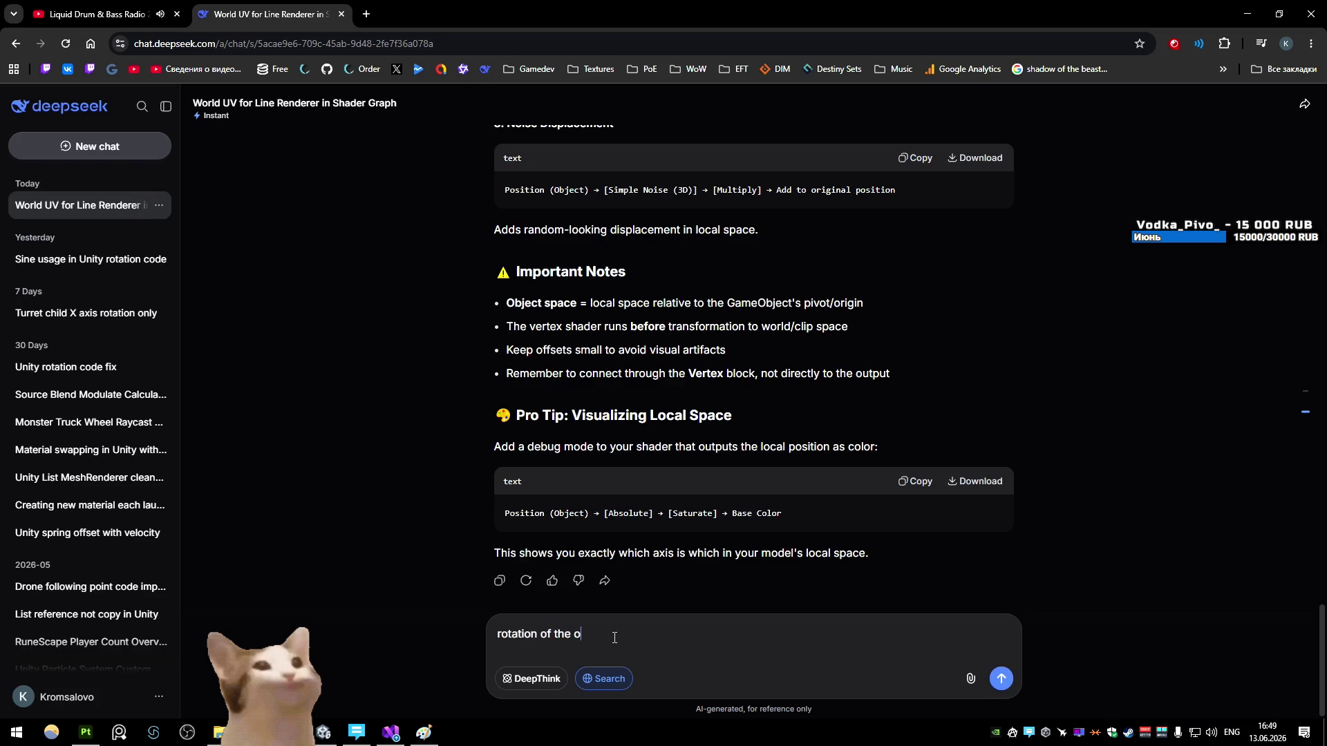
type("bject affec")
type("t the offset")
key("Return")
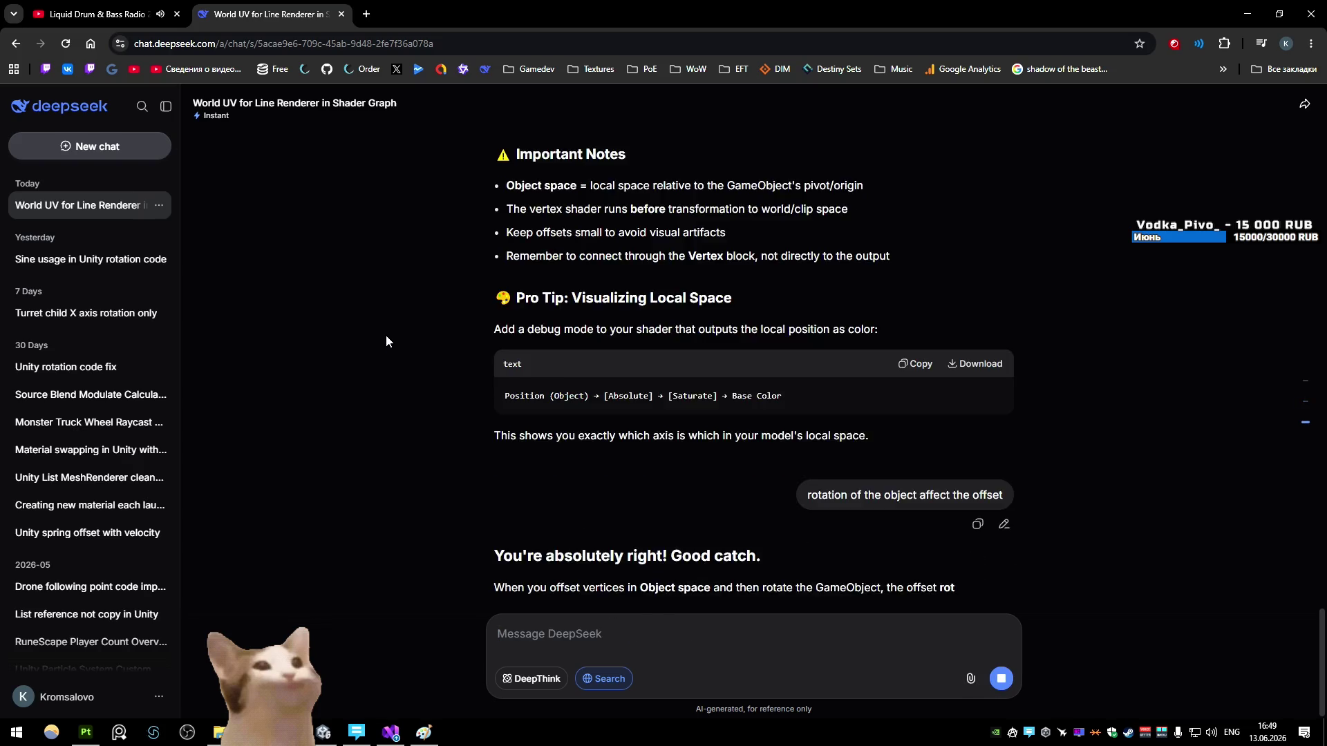
Step: Read through the reply, highlighting the explanation about rotation-independent offsets
scroll(387, 366, "up", 2)
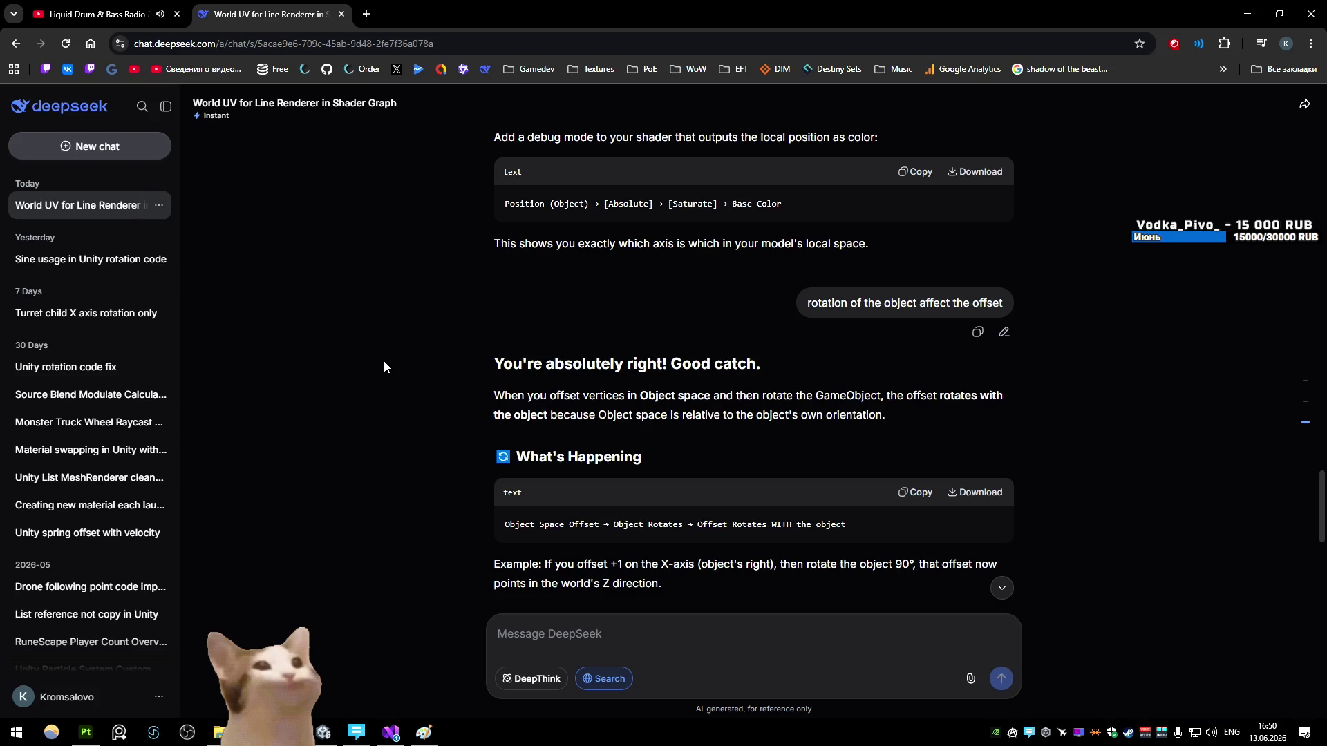
scroll(379, 369, "down", 3)
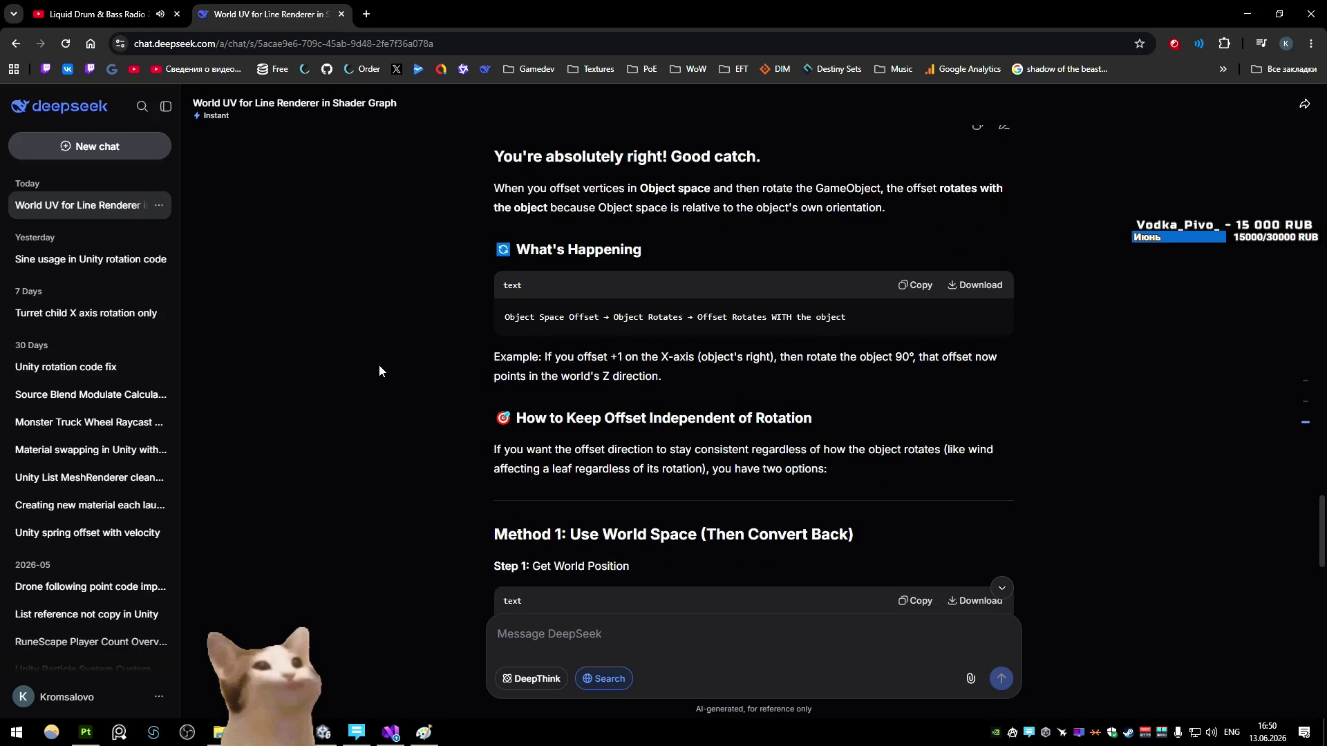
mouse_move(379, 365)
left_mouse_down()
mouse_move(525, 605)
mouse_move(622, 415)
mouse_move(669, 384)
left_mouse_up()
scroll(396, 359, "down", 2)
scroll(400, 349, "down", 6)
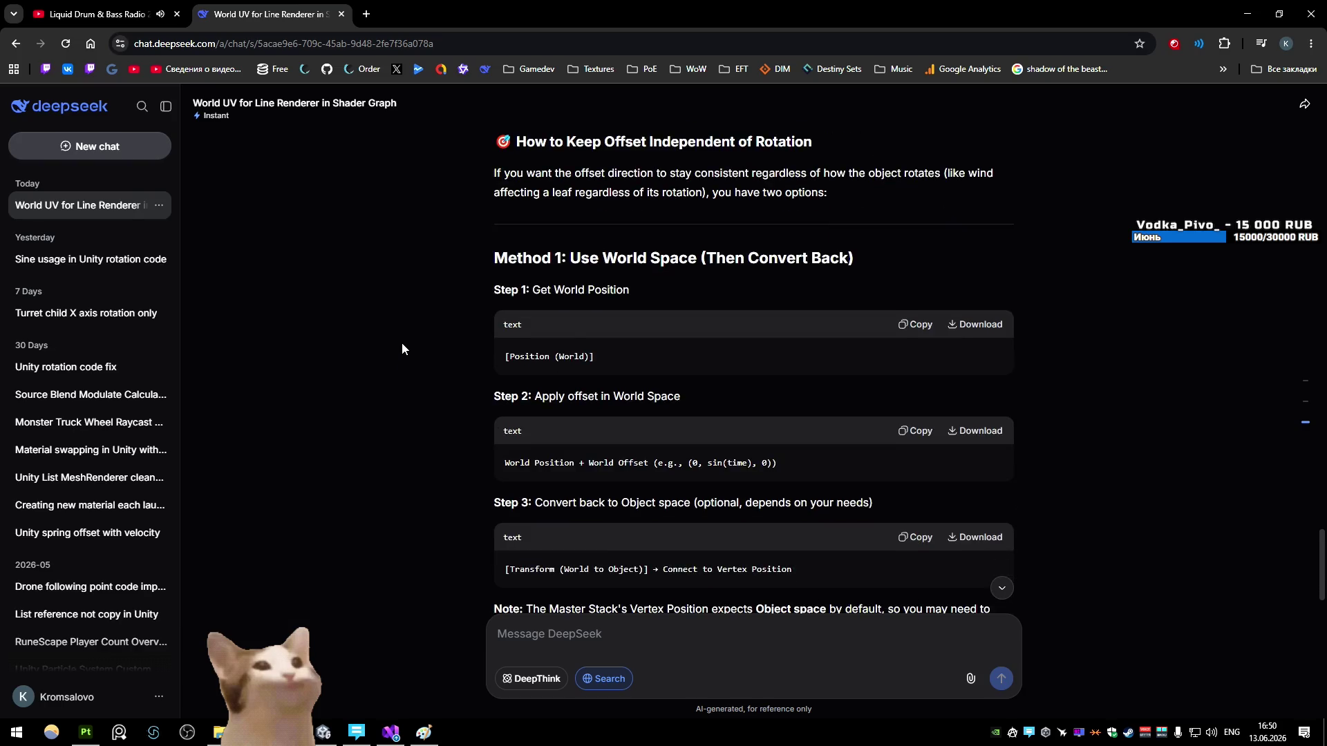
scroll(400, 350, "up", 10)
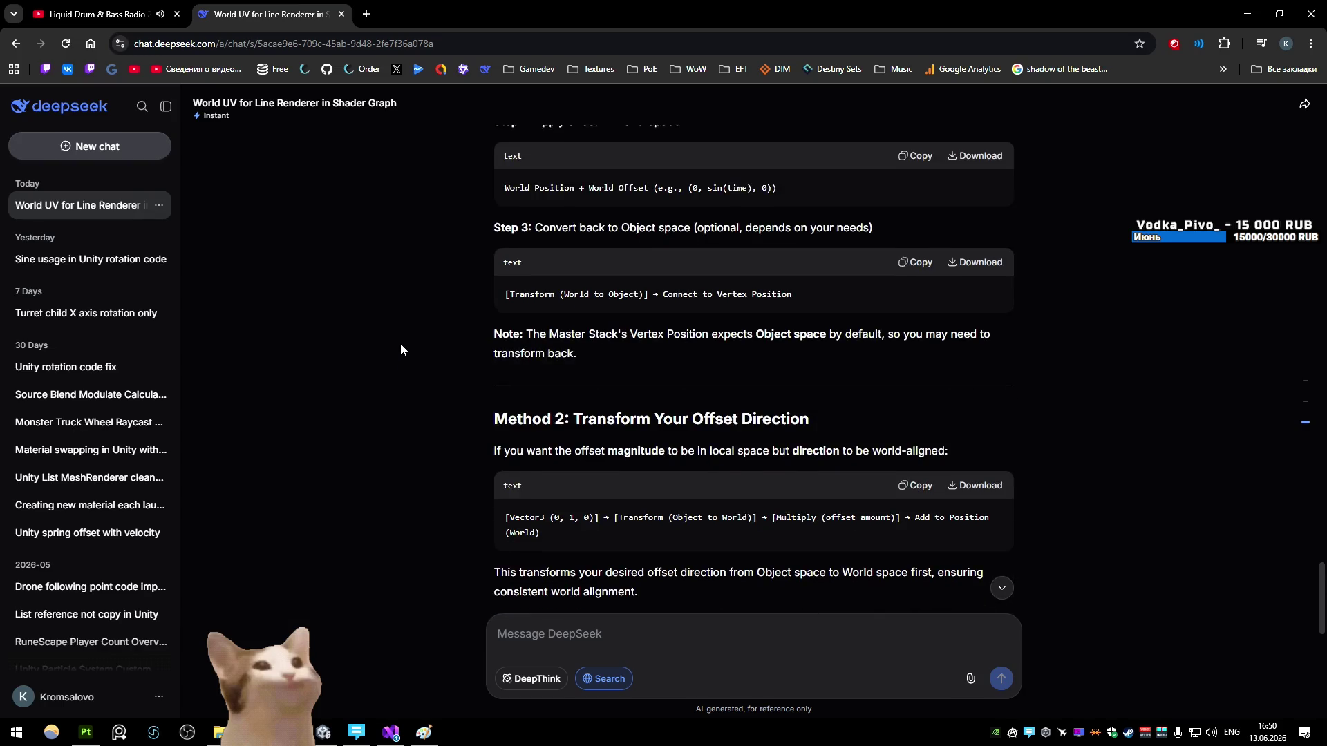
scroll(574, 336, "up", 3)
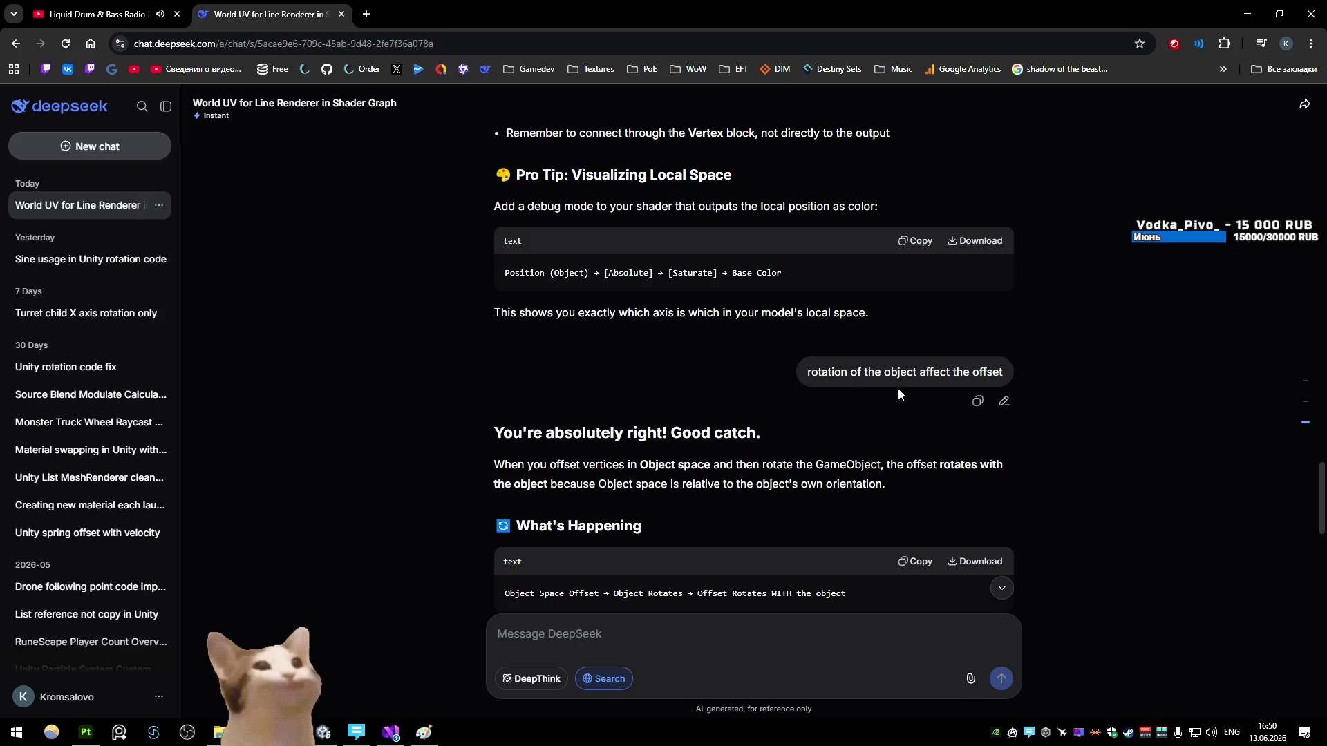
Step: Edit the question to say object position plus X offset works in world space, and resend
left_click(1003, 404)
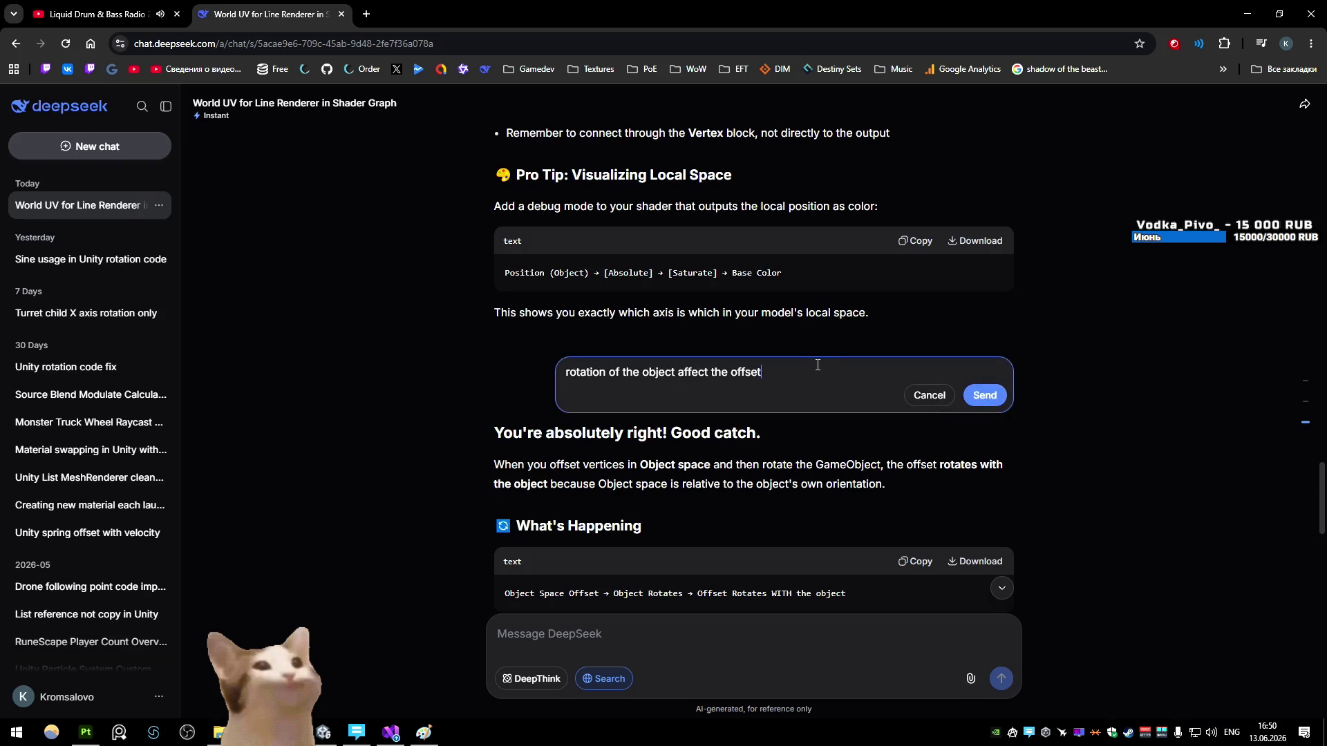
left_click_drag(832, 365, 540, 369)
type("someho")
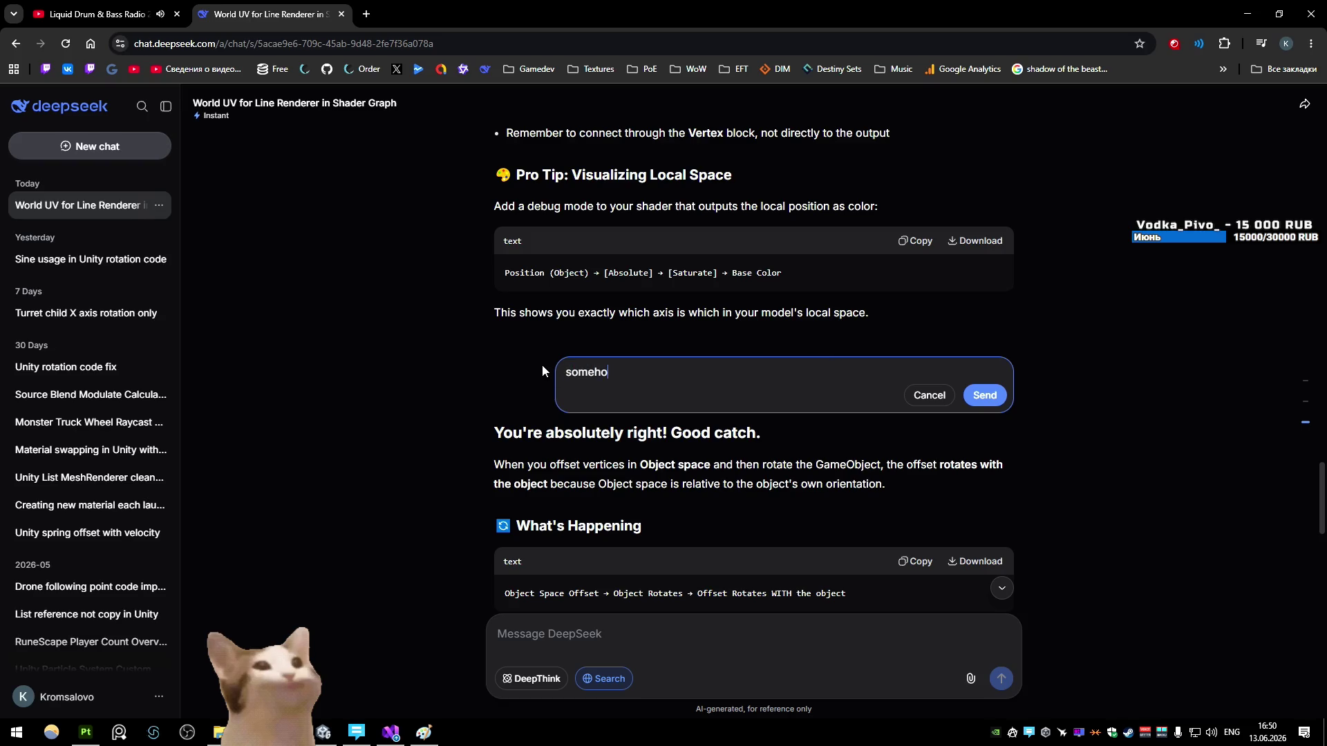
type("w when i")
key("BackSpace")
key("BackSpace")
key("BackSpace")
type("when i do")
type(" object position +")
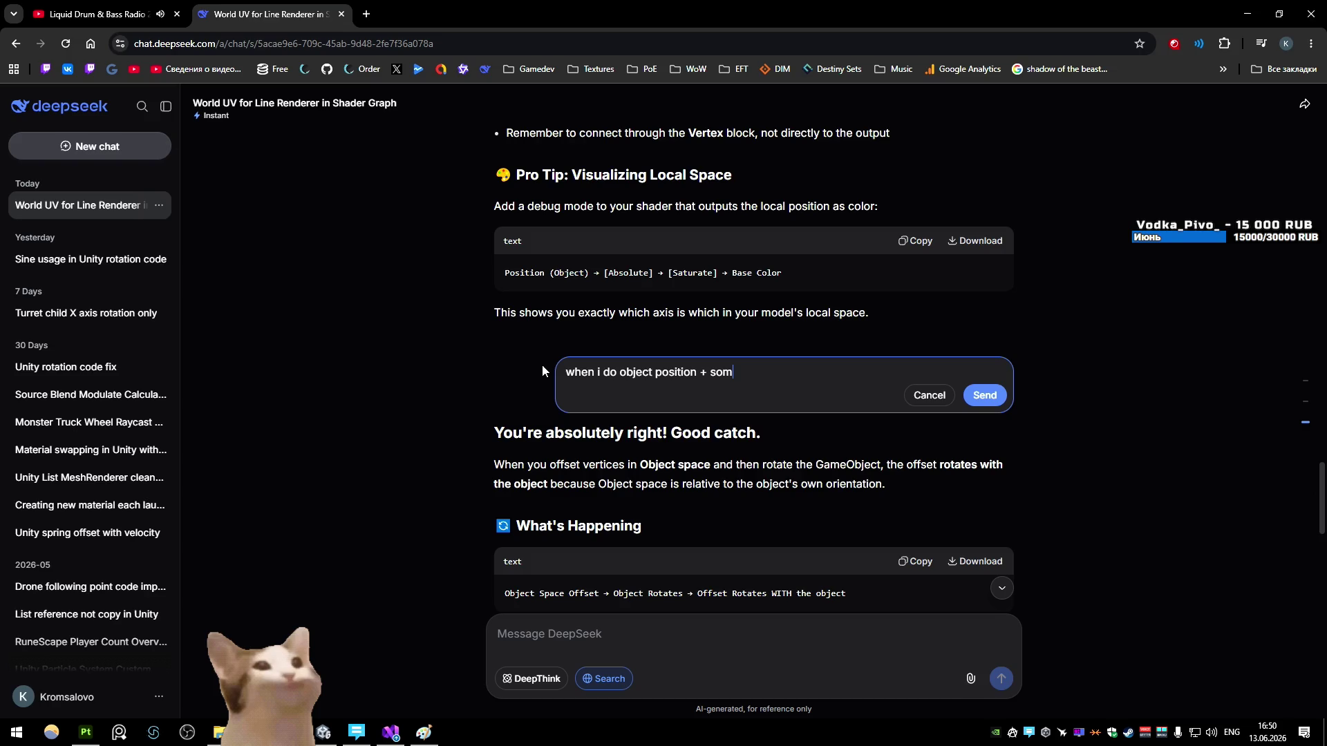
type(" x offset ")
type("he offset works in worls")
type("space")
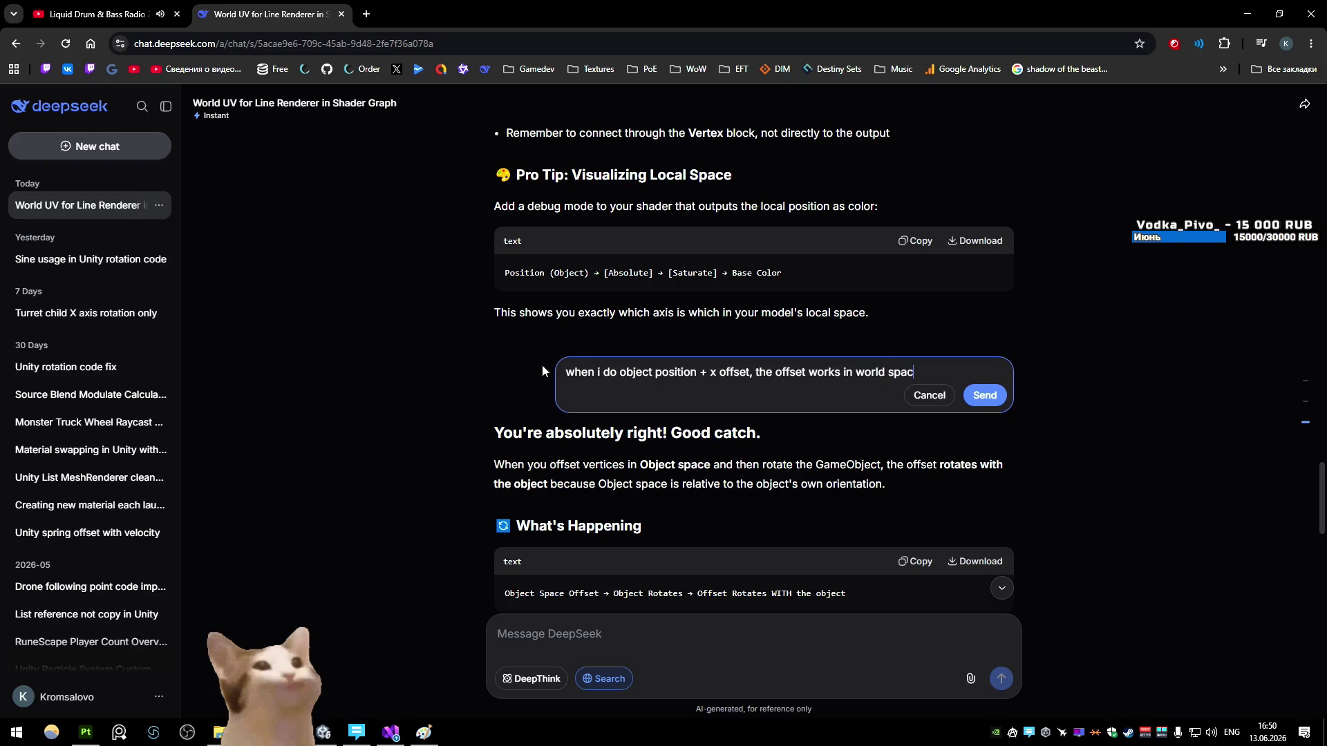
key("Return")
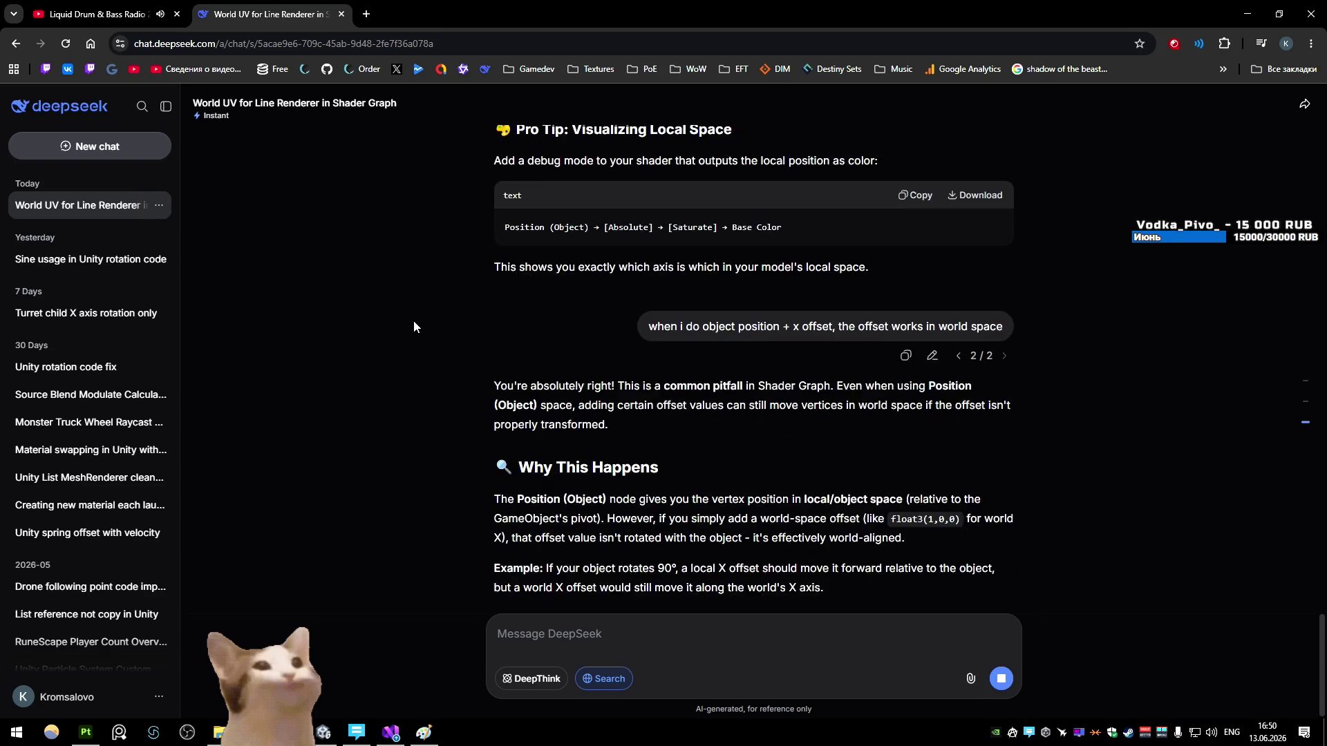
Step: Read the regenerated World-to-Object answer, then return to the Bandito_Rope shader graph
scroll(413, 313, "up", 2)
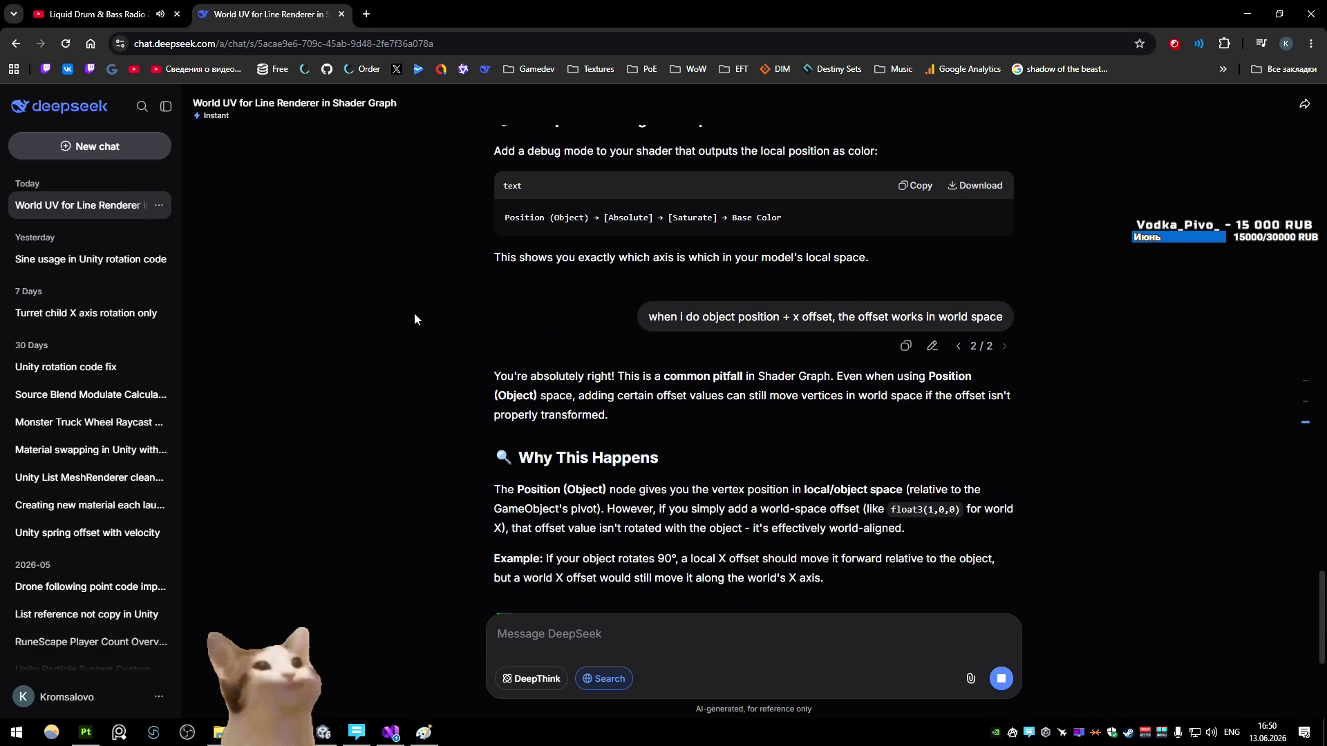
scroll(413, 313, "down", 2)
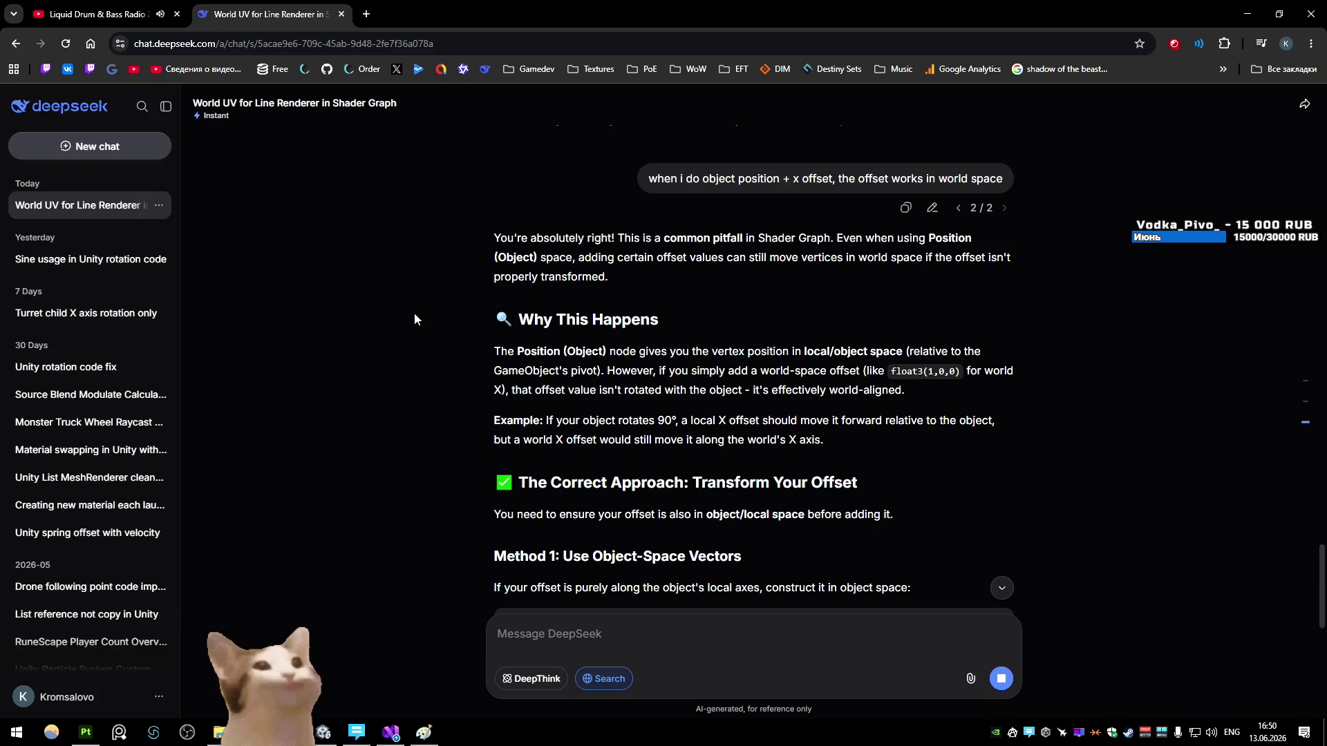
scroll(413, 313, "down", 2)
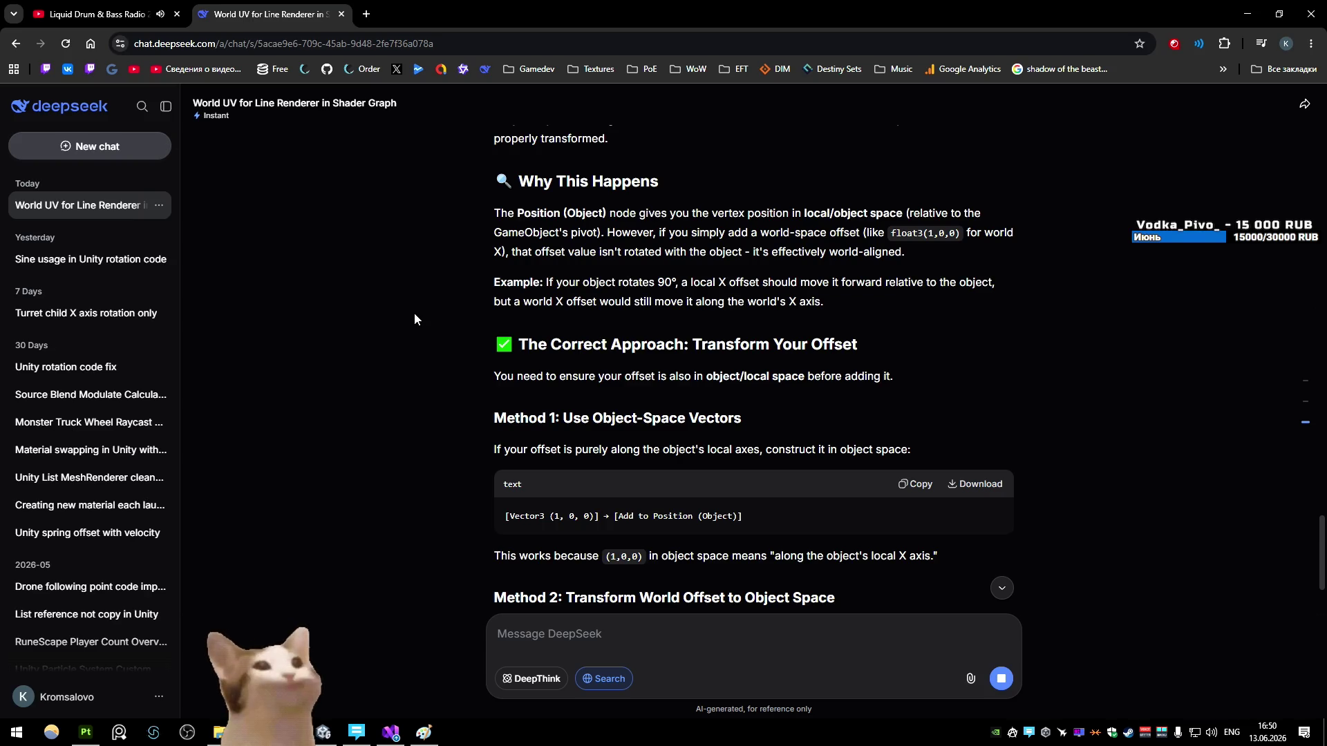
scroll(415, 319, "up", 1)
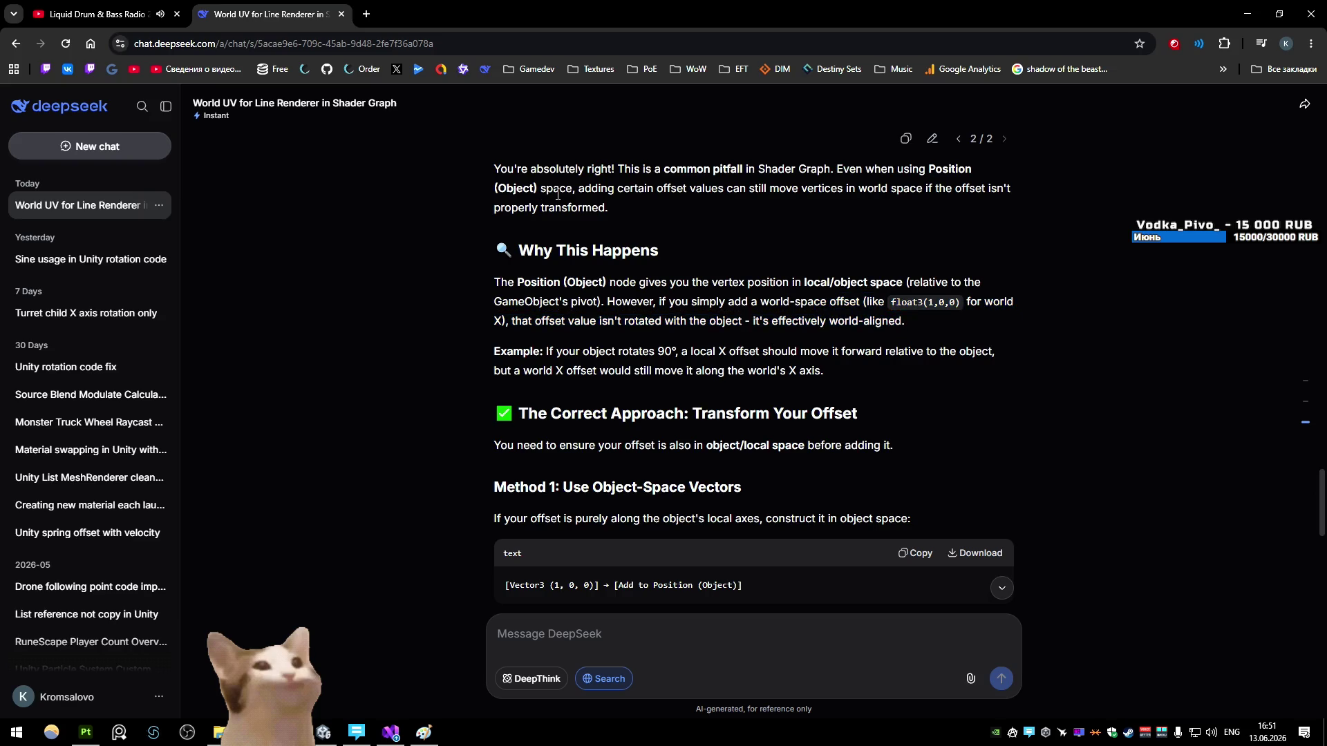
scroll(345, 206, "down", 1)
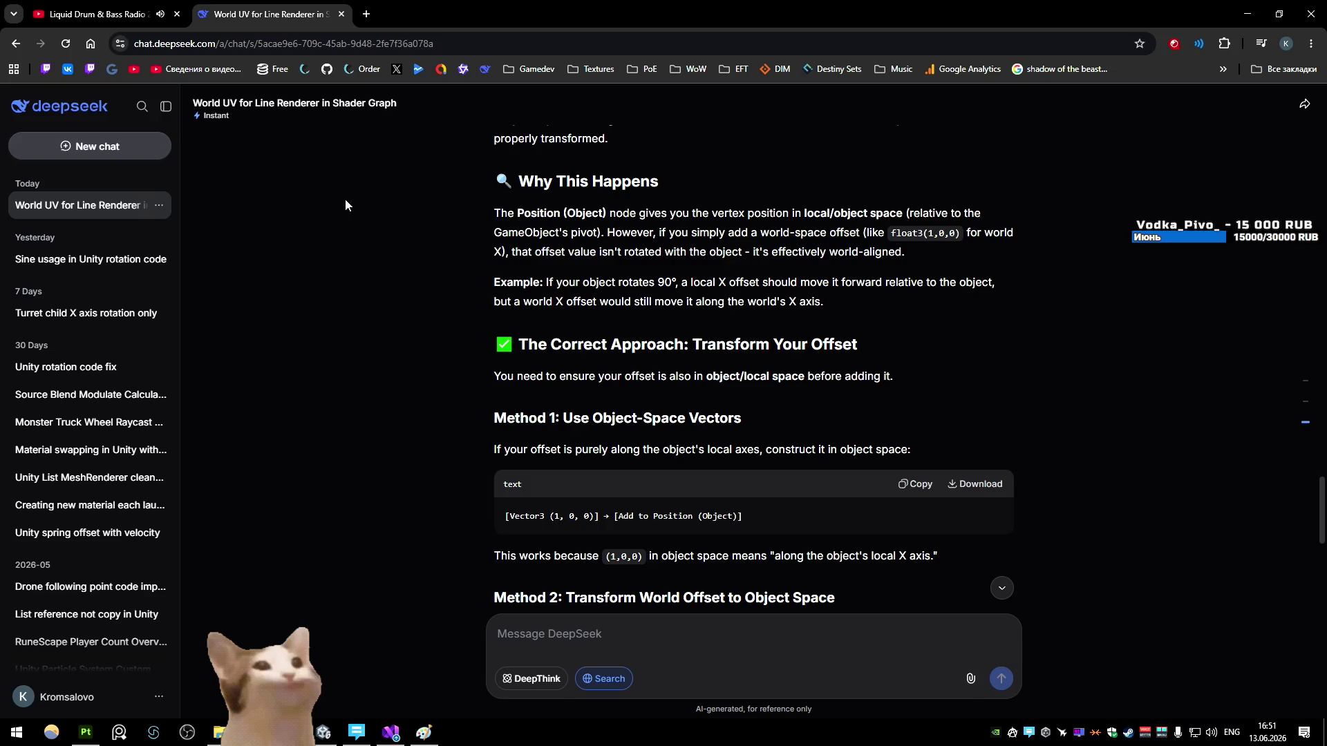
scroll(345, 204, "down", 2)
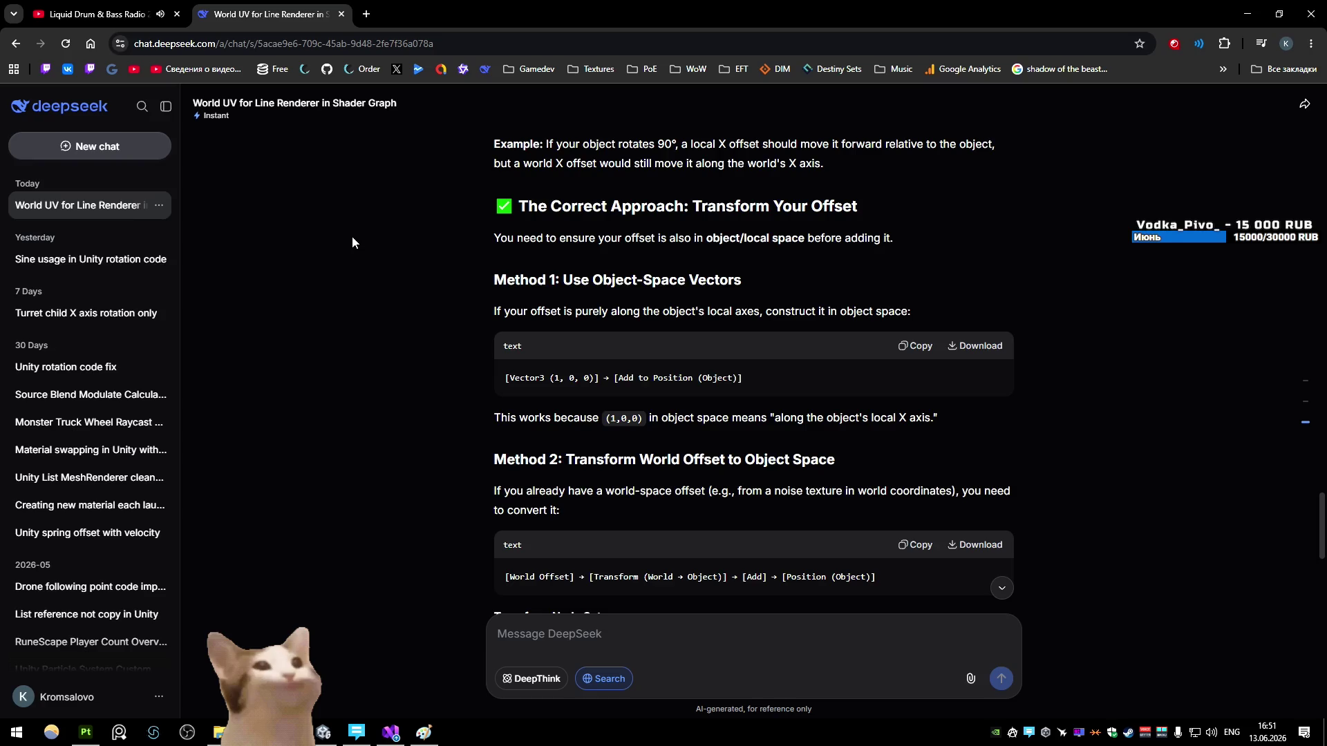
scroll(352, 237, "down", 2)
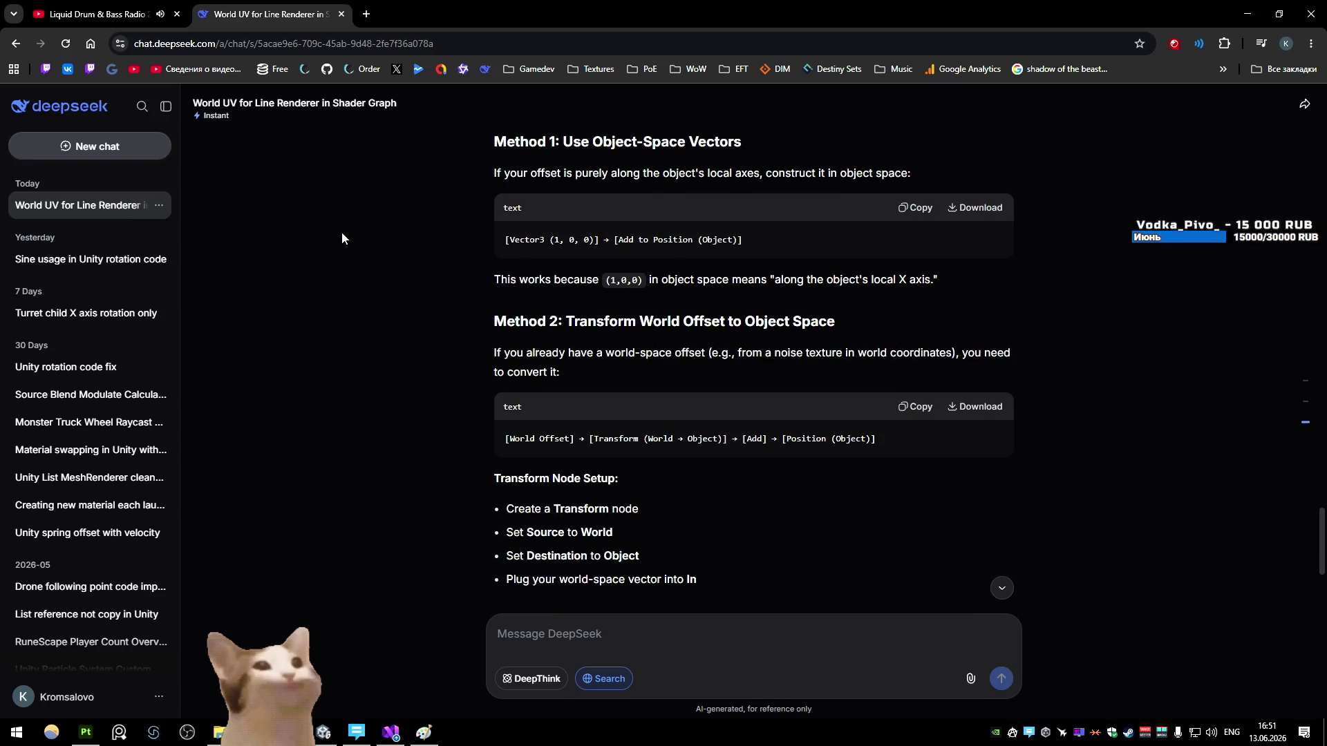
scroll(341, 232, "up", 1)
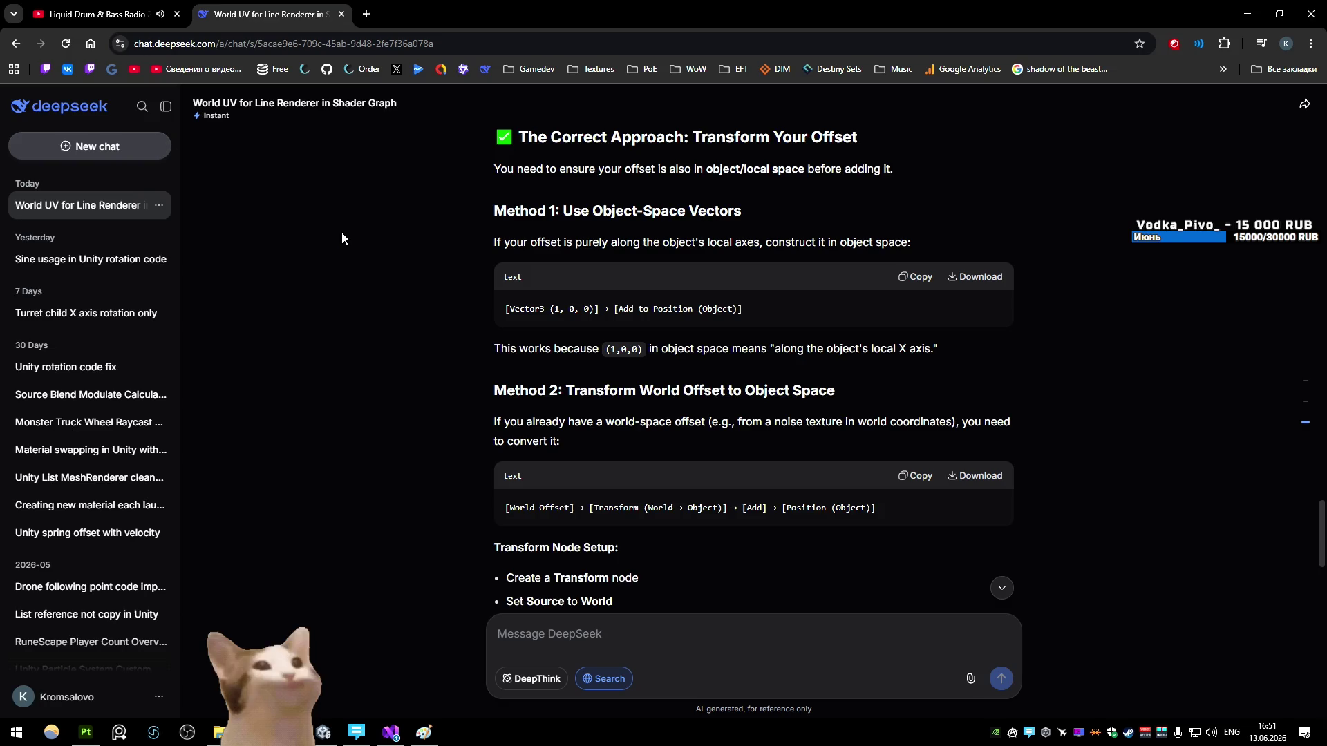
scroll(379, 243, "down", 2)
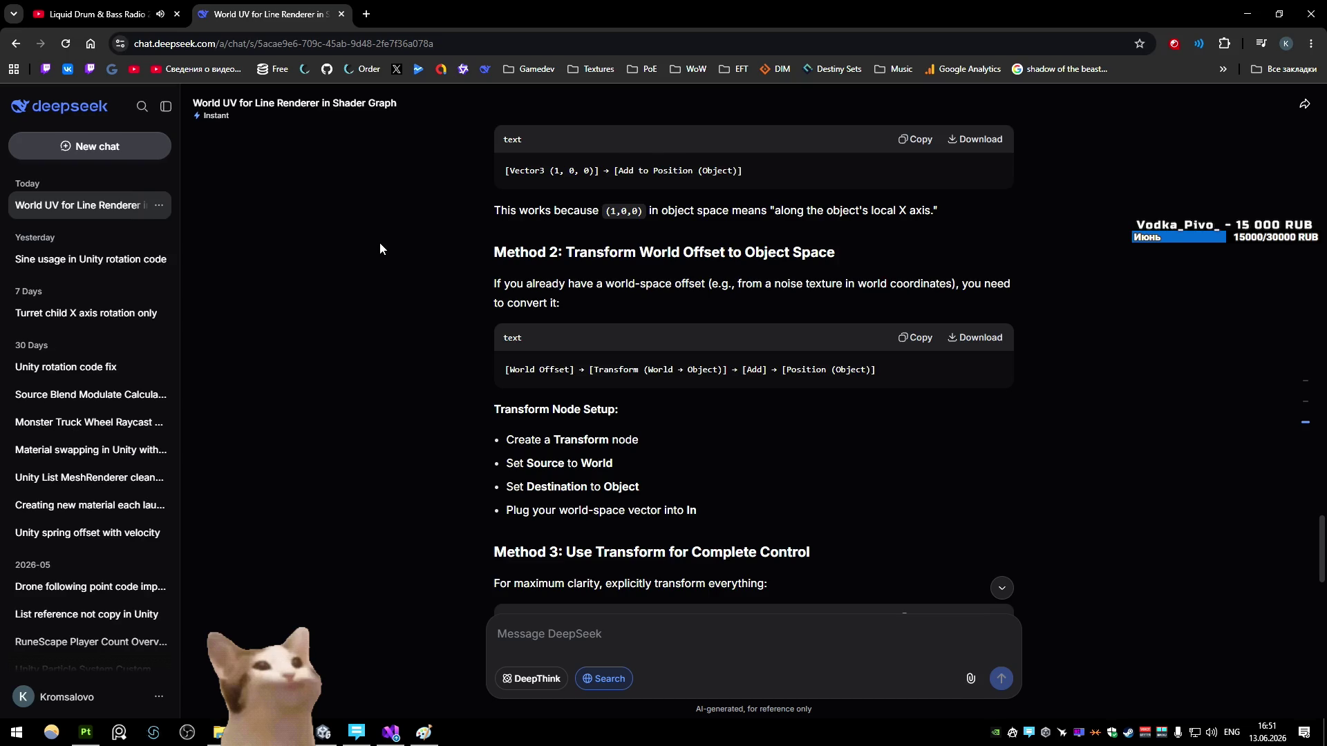
scroll(379, 242, "down", 2)
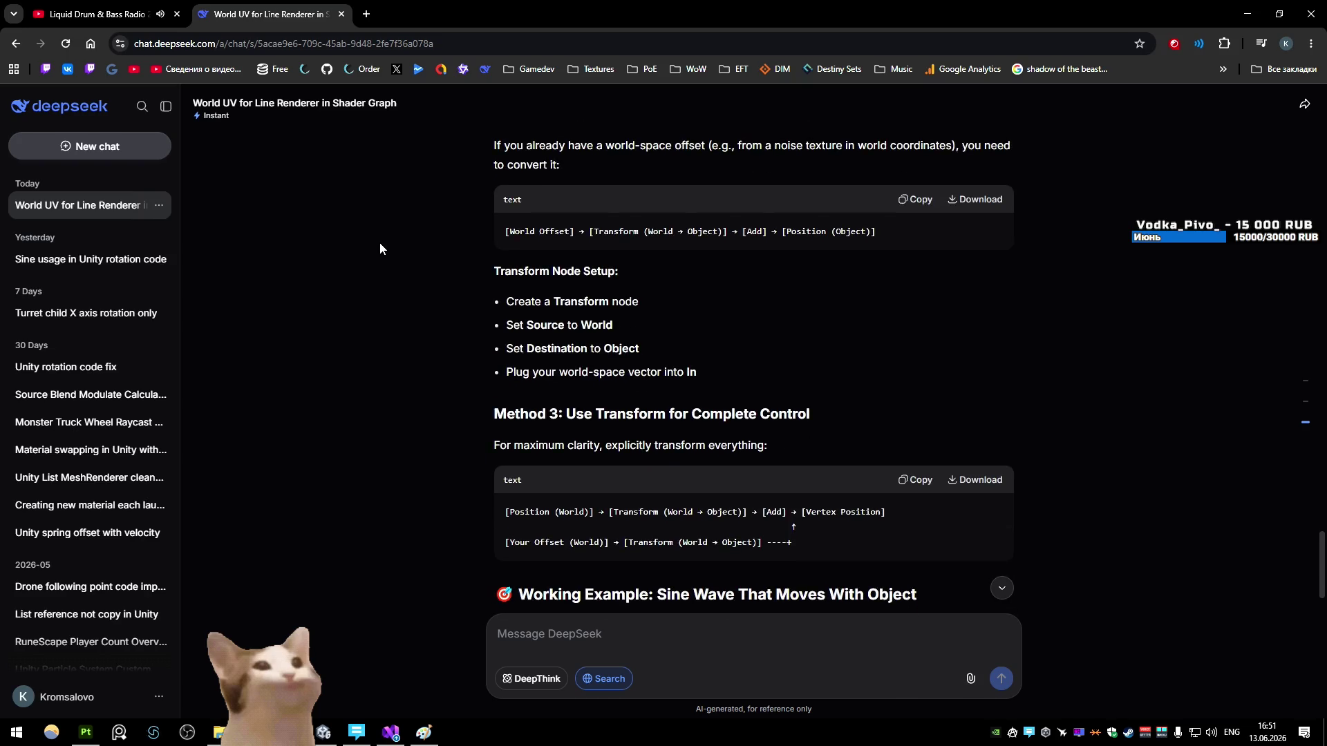
key("alt+Tab")
left_click(217, 63)
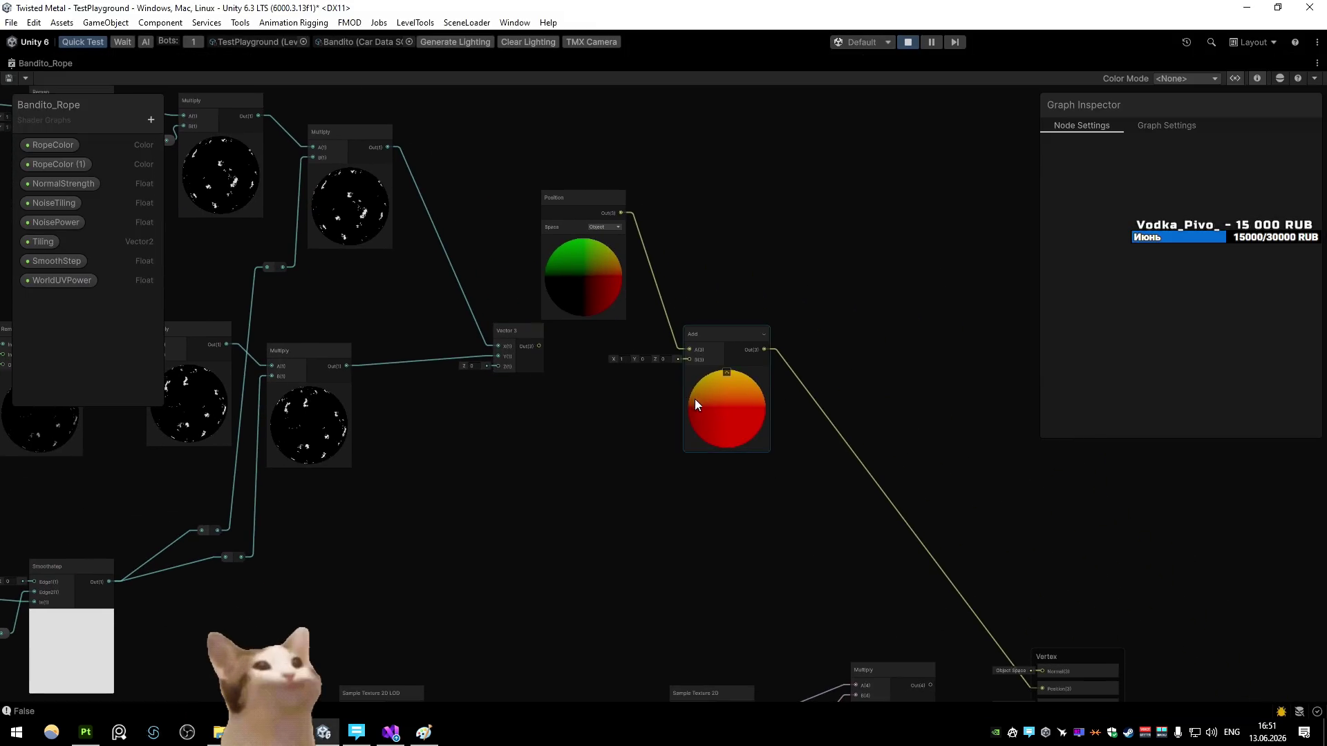
Step: Rearrange the Add and Vector 3 nodes and add a new Vector 3 node below them
left_click_drag(697, 404, 727, 398)
left_click_drag(522, 358, 422, 422)
left_click(519, 430)
key("space")
type("vec")
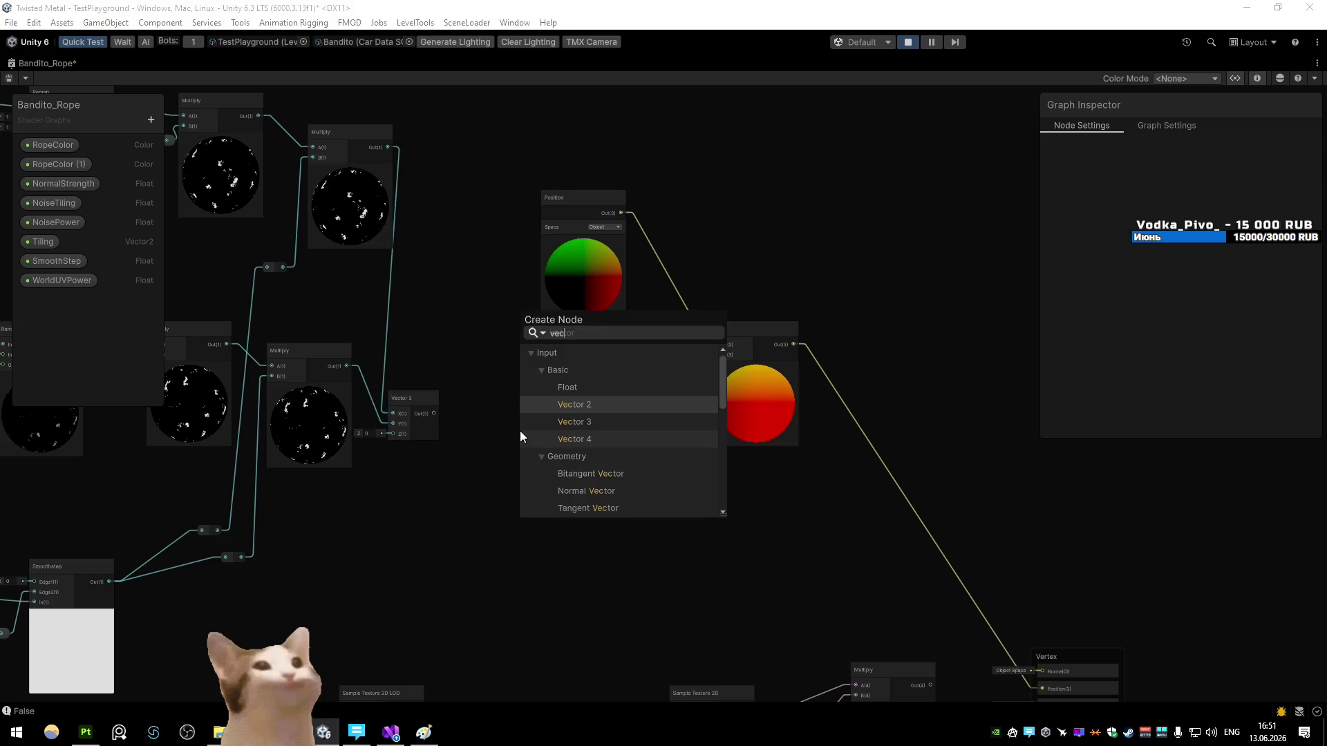
key("Down")
key("Return")
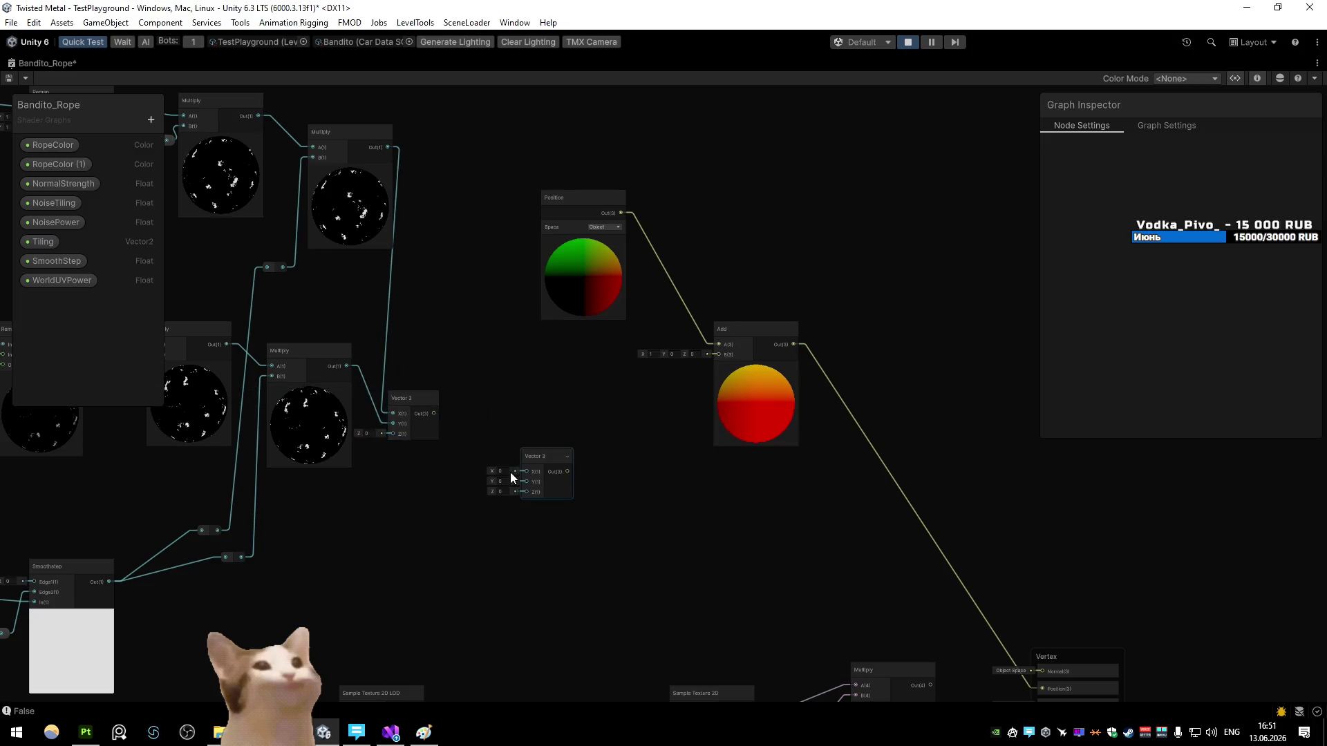
mouse_move(565, 473)
left_mouse_down()
mouse_move(500, 504)
mouse_move(541, 508)
left_mouse_up()
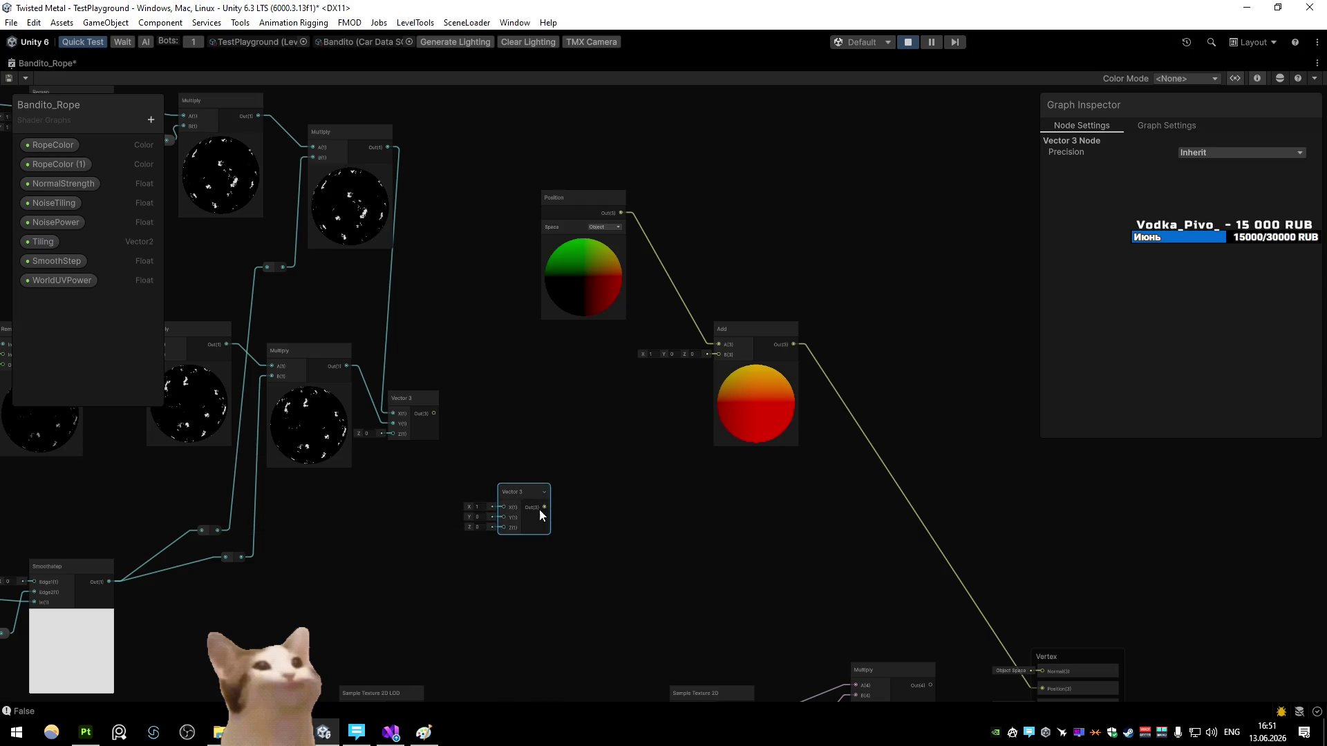
Step: Add a World-source Transform node fed by Vector 3, wire it into Add's B, and save
key("space")
type("tra")
left_click(705, 522)
left_click(656, 529)
left_click(715, 570)
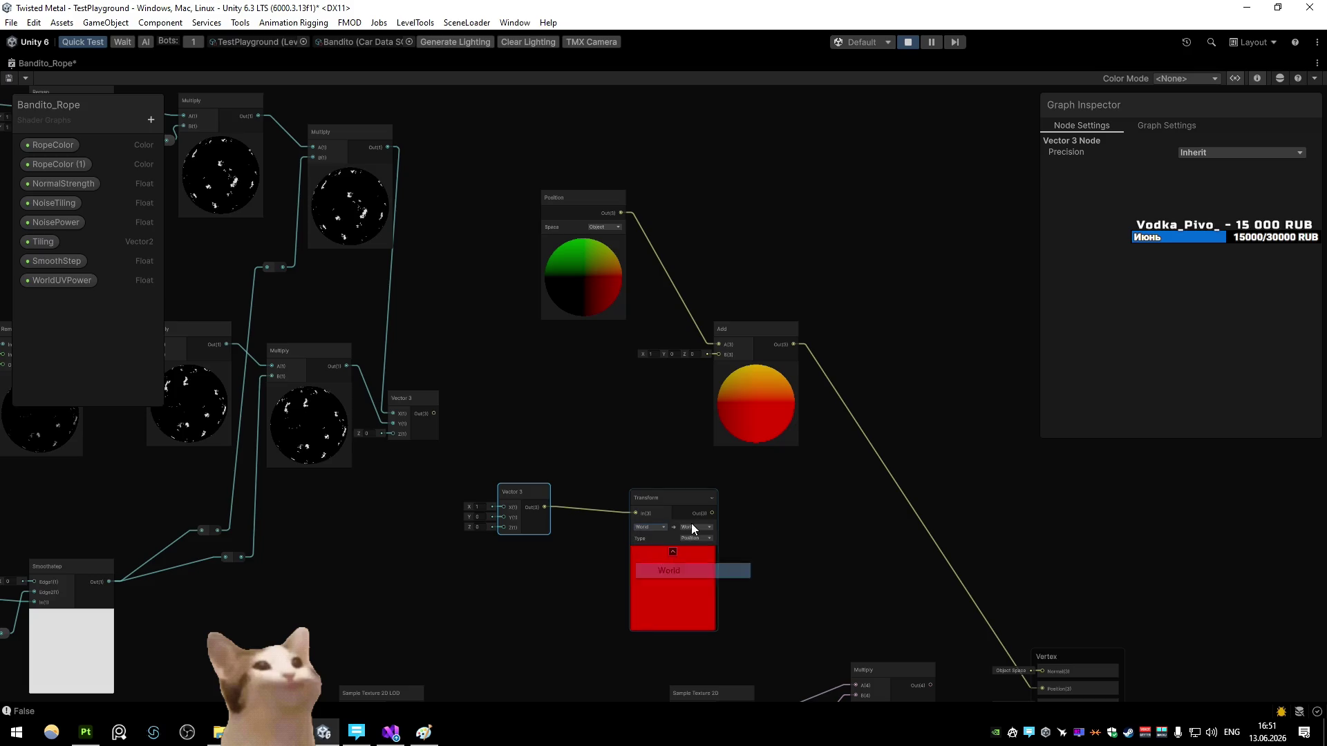
left_click_drag(712, 512, 717, 353)
left_click(557, 314)
mouse_move(713, 513)
left_mouse_down()
mouse_move(707, 357)
mouse_move(719, 355)
left_mouse_up()
left_click(9, 79)
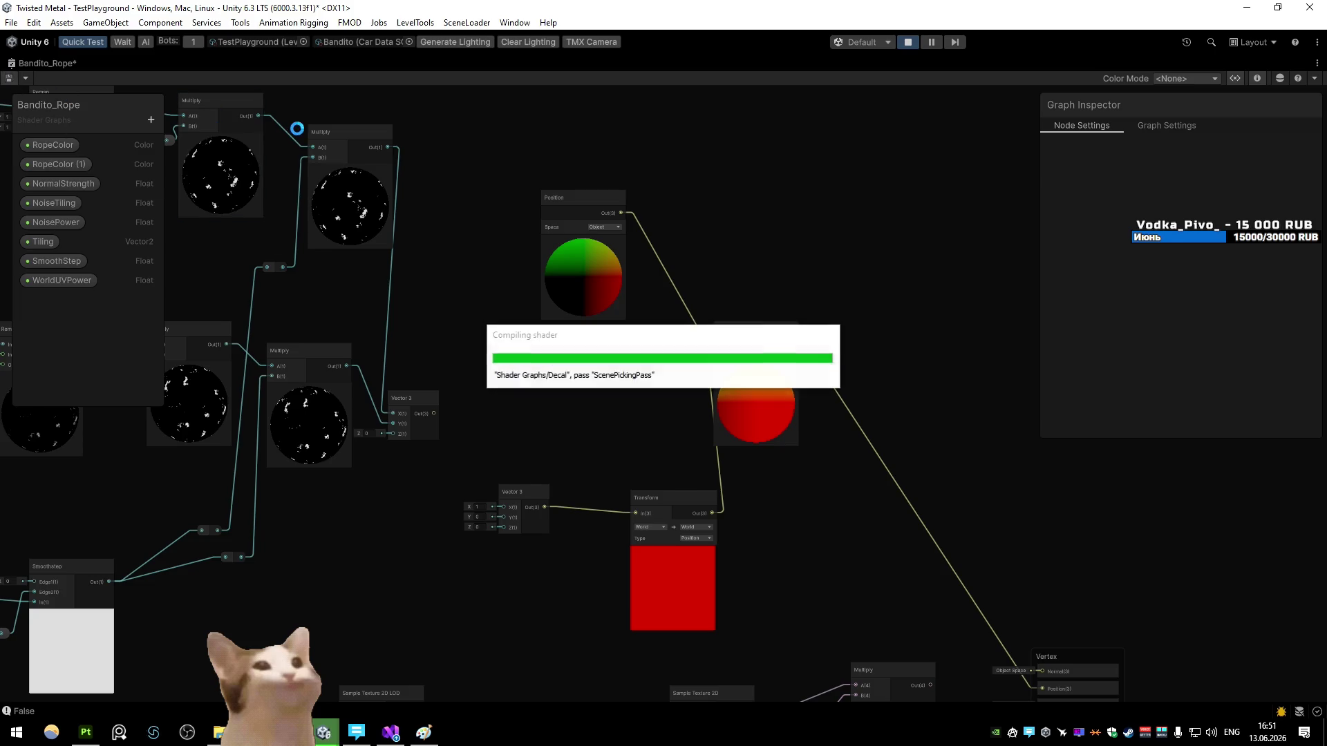
Step: Test the rope in the game, then delete the link into Vertex Position and recheck
key("shift+space")
left_click(98, 65)
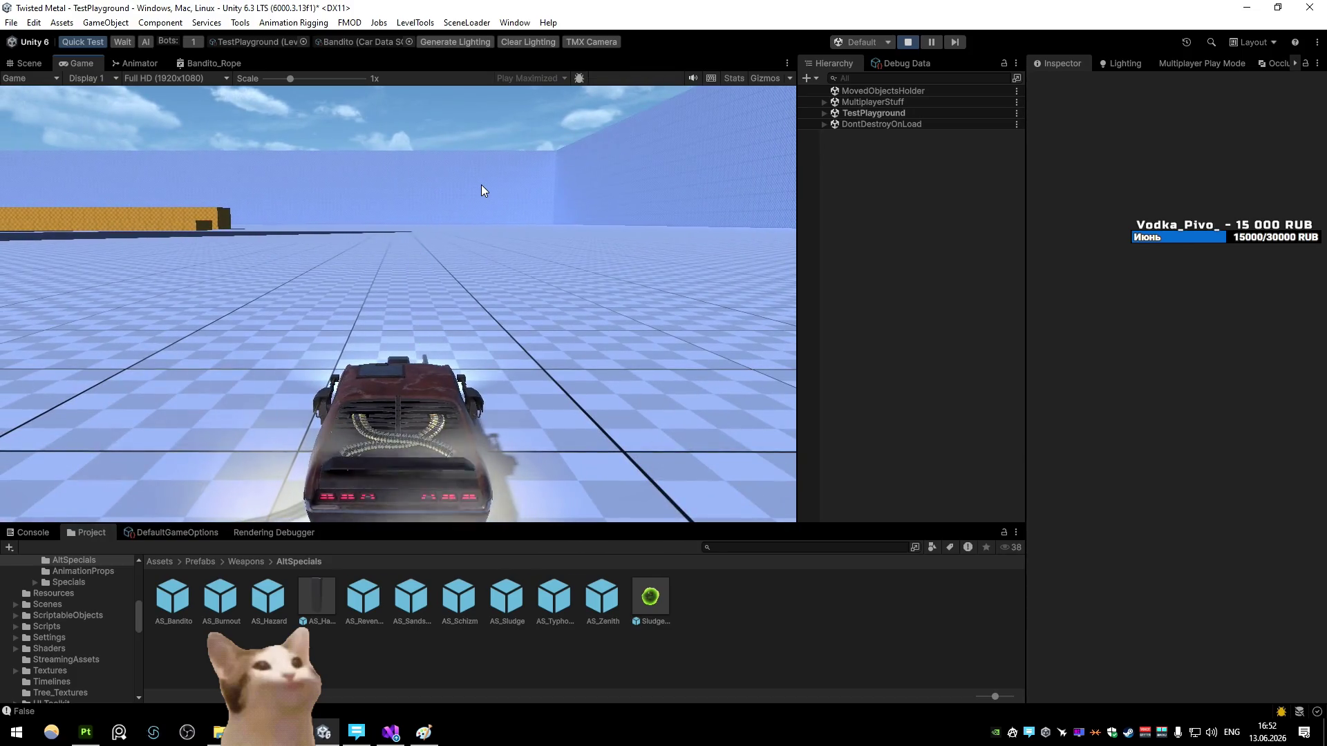
left_click(211, 63)
scroll(344, 186, "down", 10)
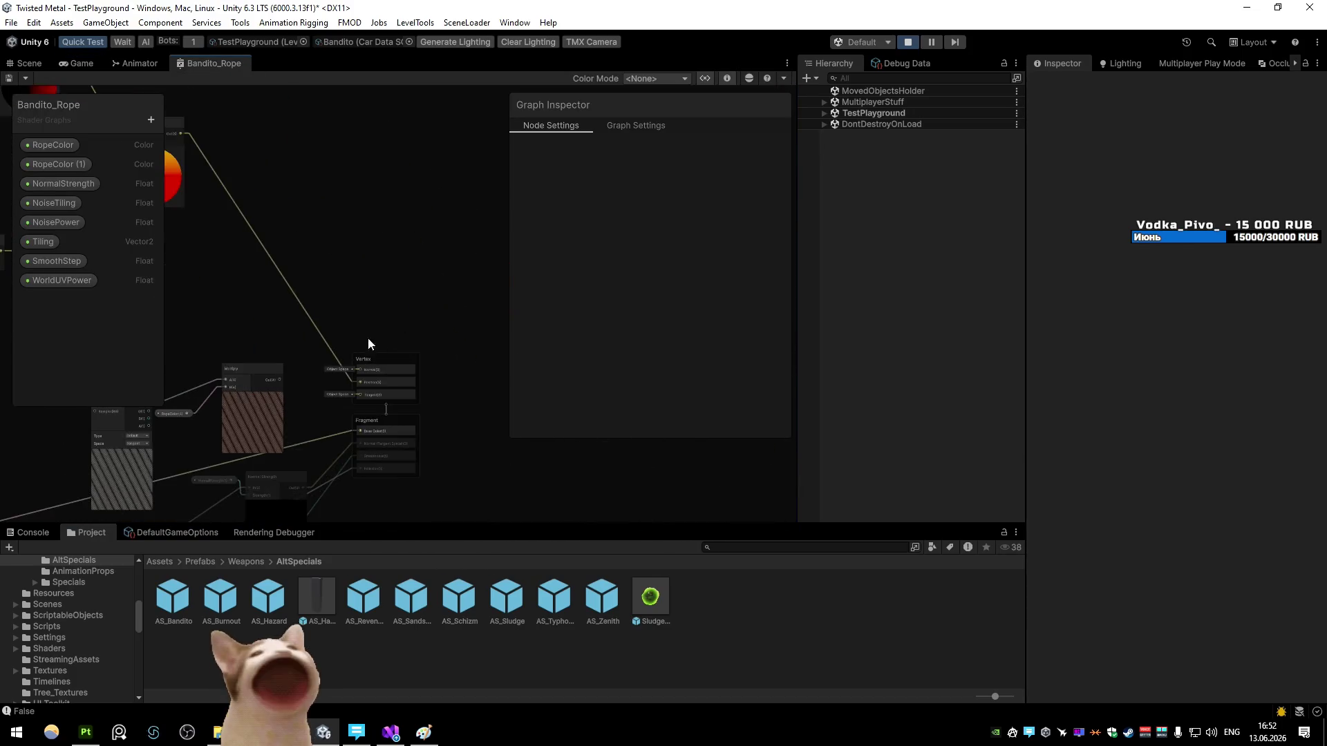
key("Delete")
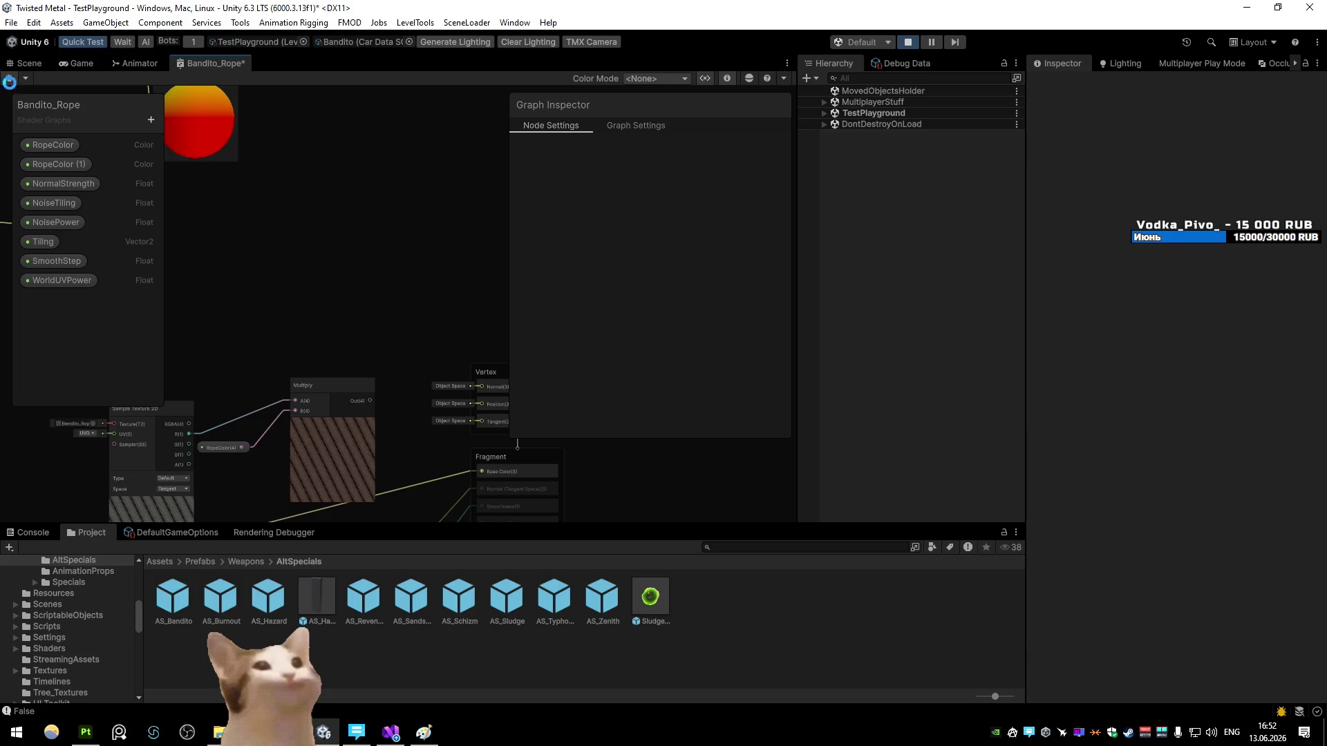
left_click(81, 63)
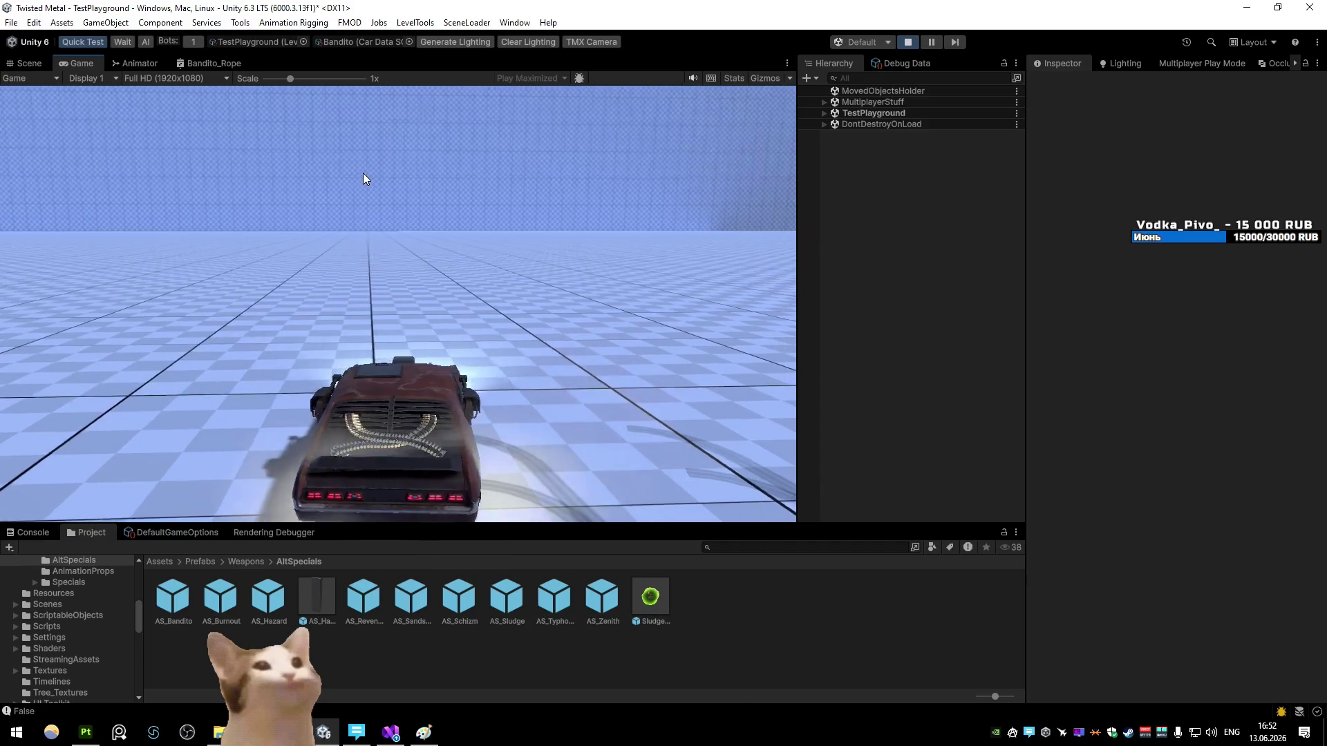
Step: Reconnect the Add output to Vertex Position and view the running game
double_click(228, 63)
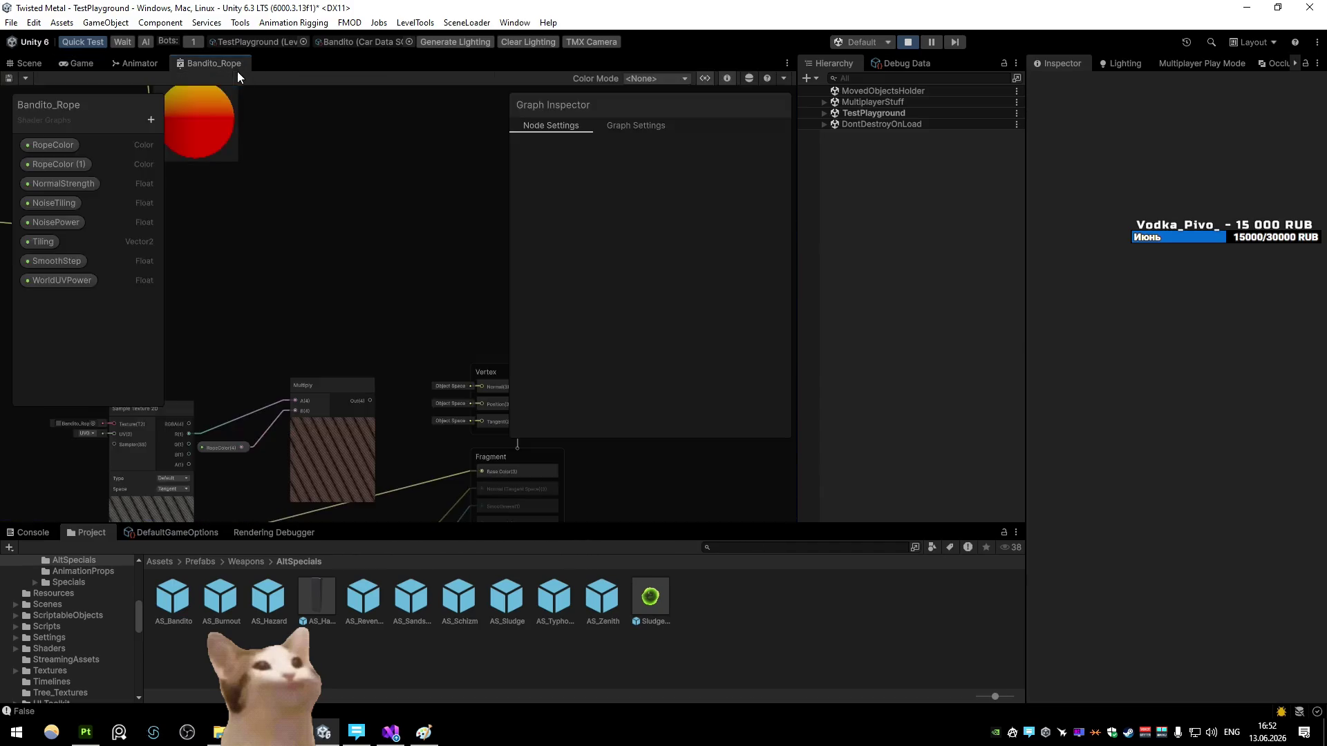
mouse_move(492, 234)
left_mouse_down()
mouse_move(691, 484)
mouse_move(698, 524)
left_mouse_up()
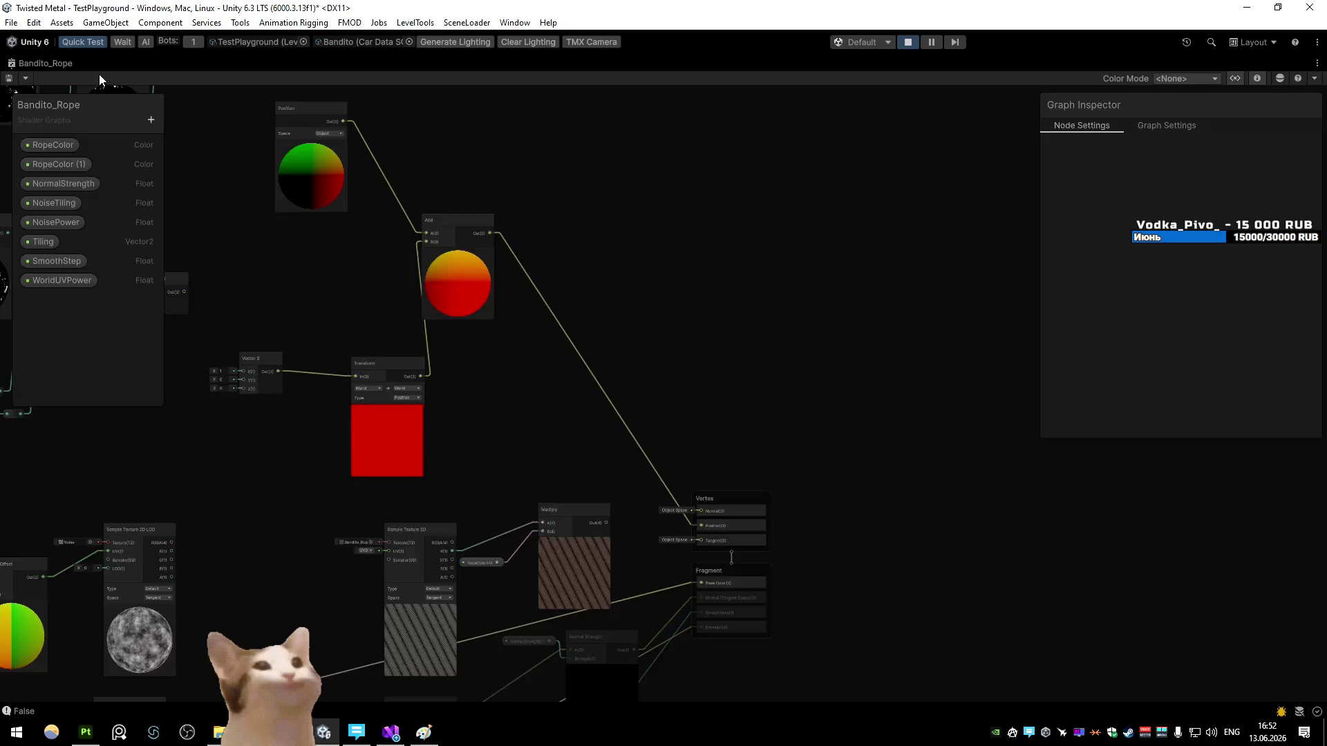
double_click(66, 60)
left_click(67, 61)
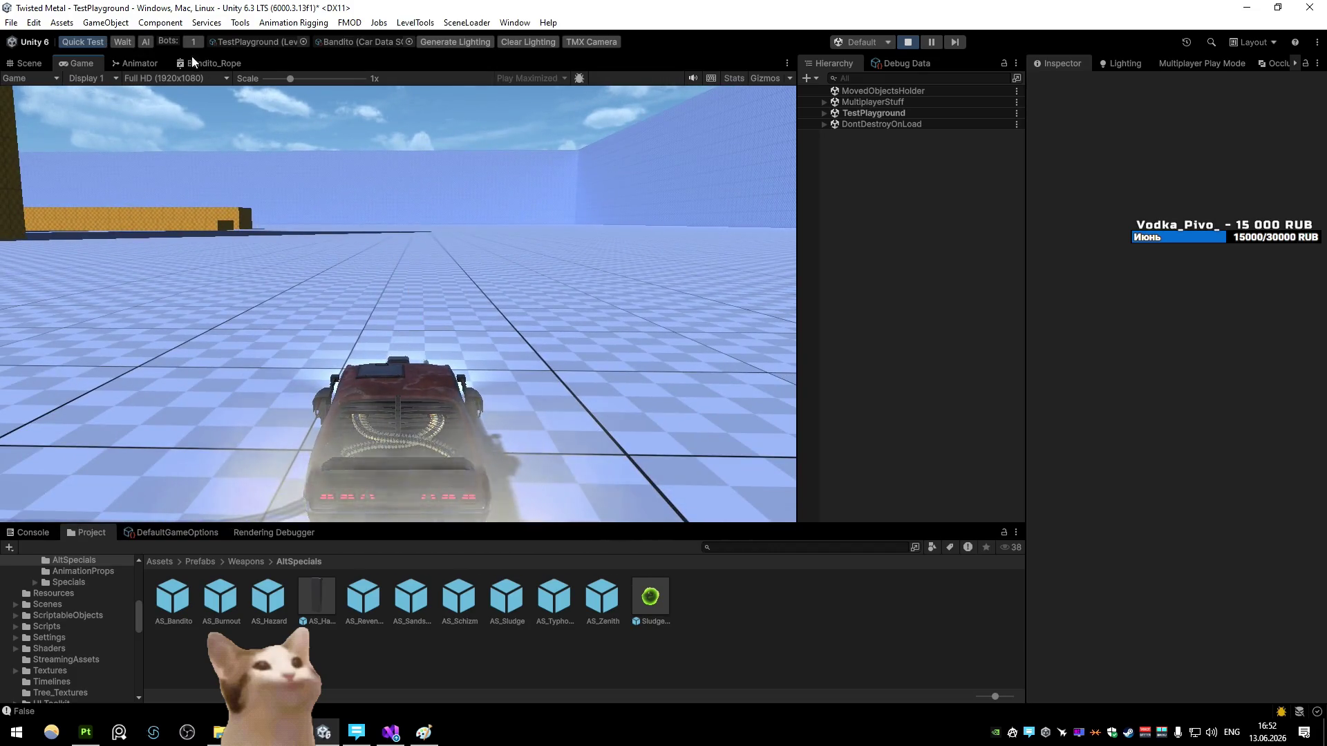
Step: Set the Vector 3 X to 50, save, test in game, then select the Transform node
double_click(213, 63)
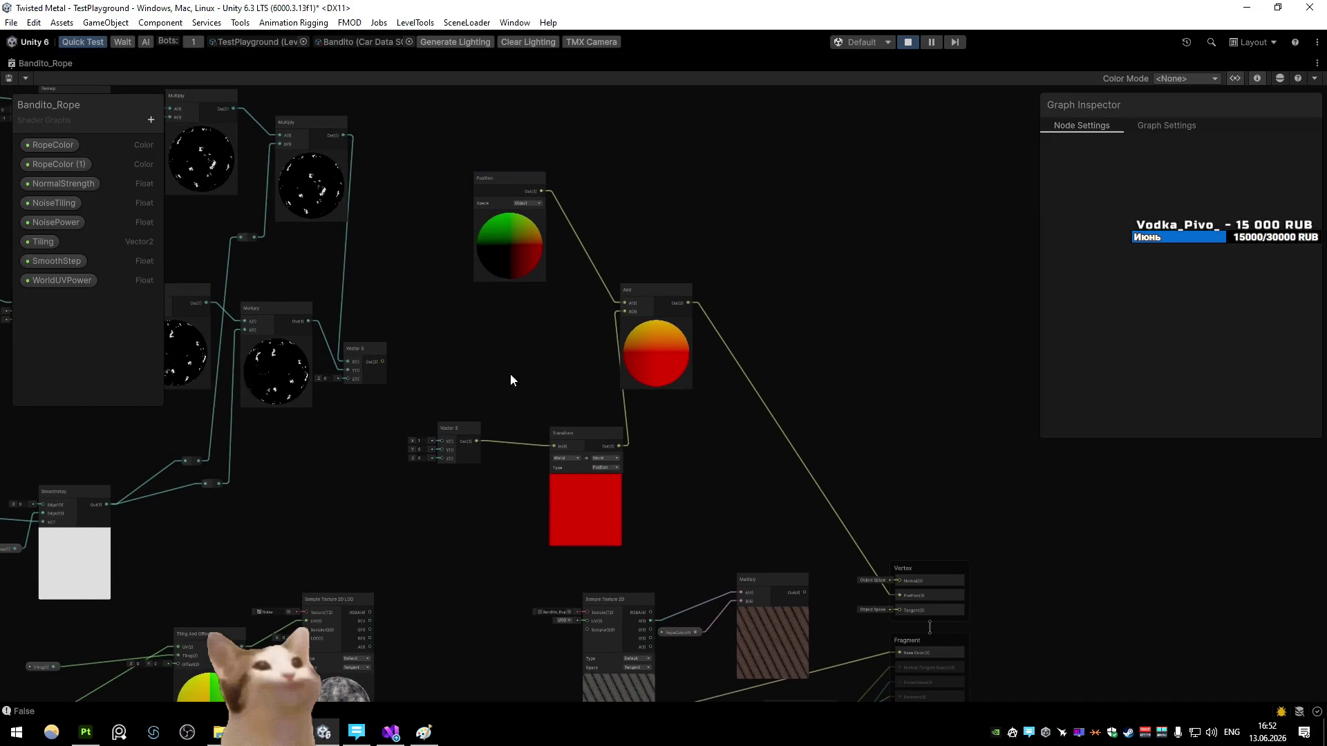
scroll(546, 362, "up", 5)
type("50")
left_click(424, 426)
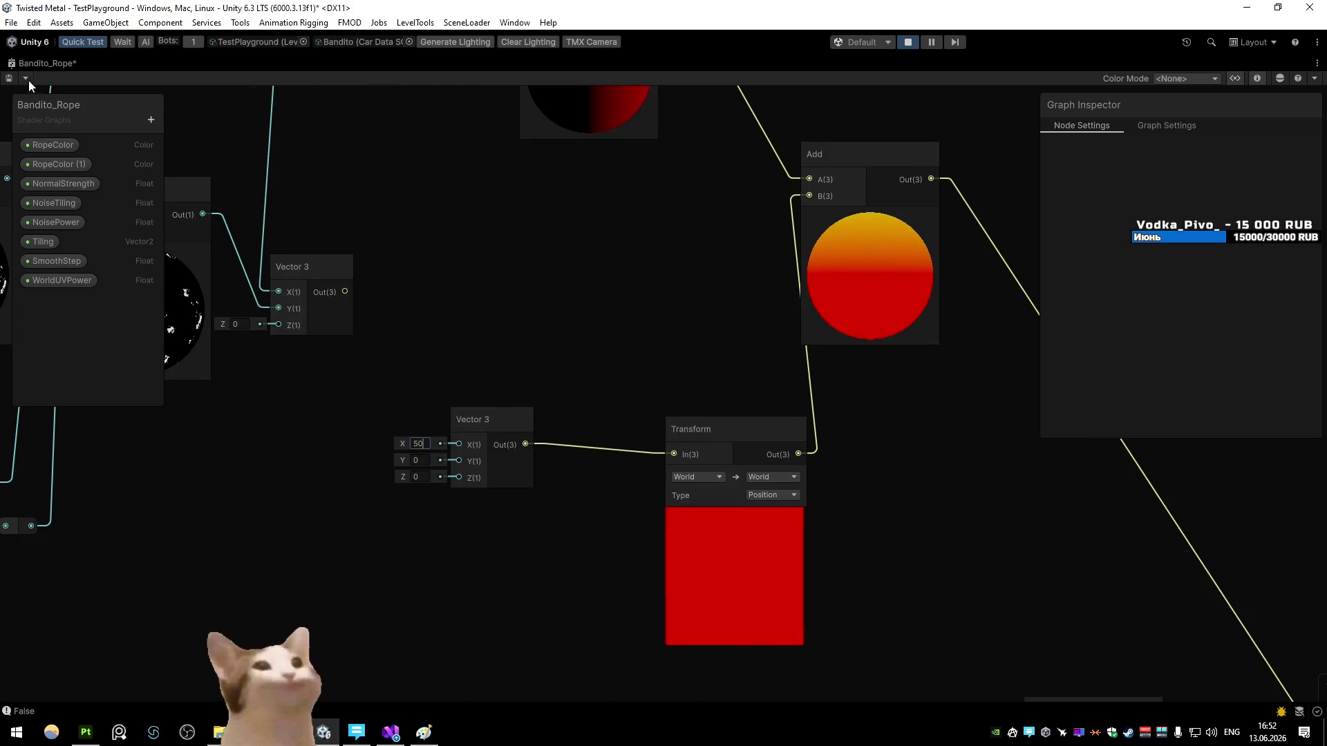
key("ctrl+s")
double_click(80, 65)
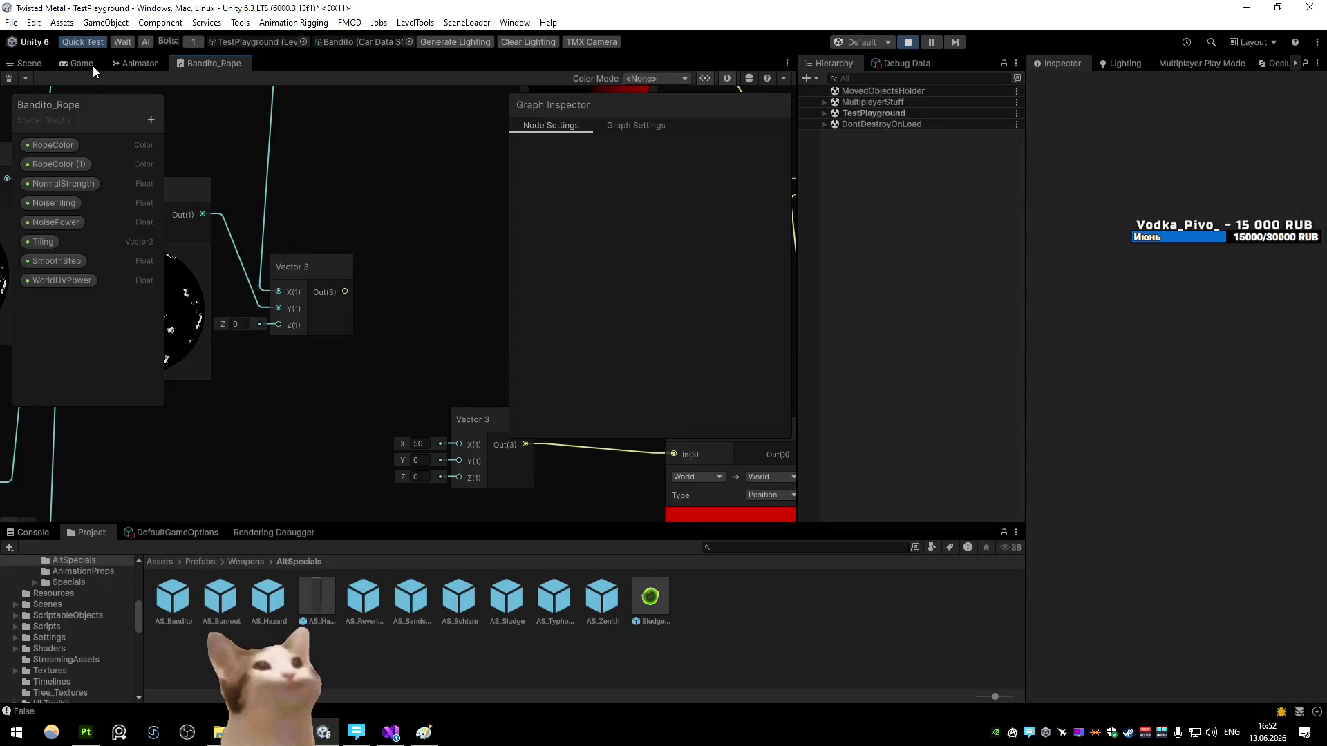
left_click(93, 65)
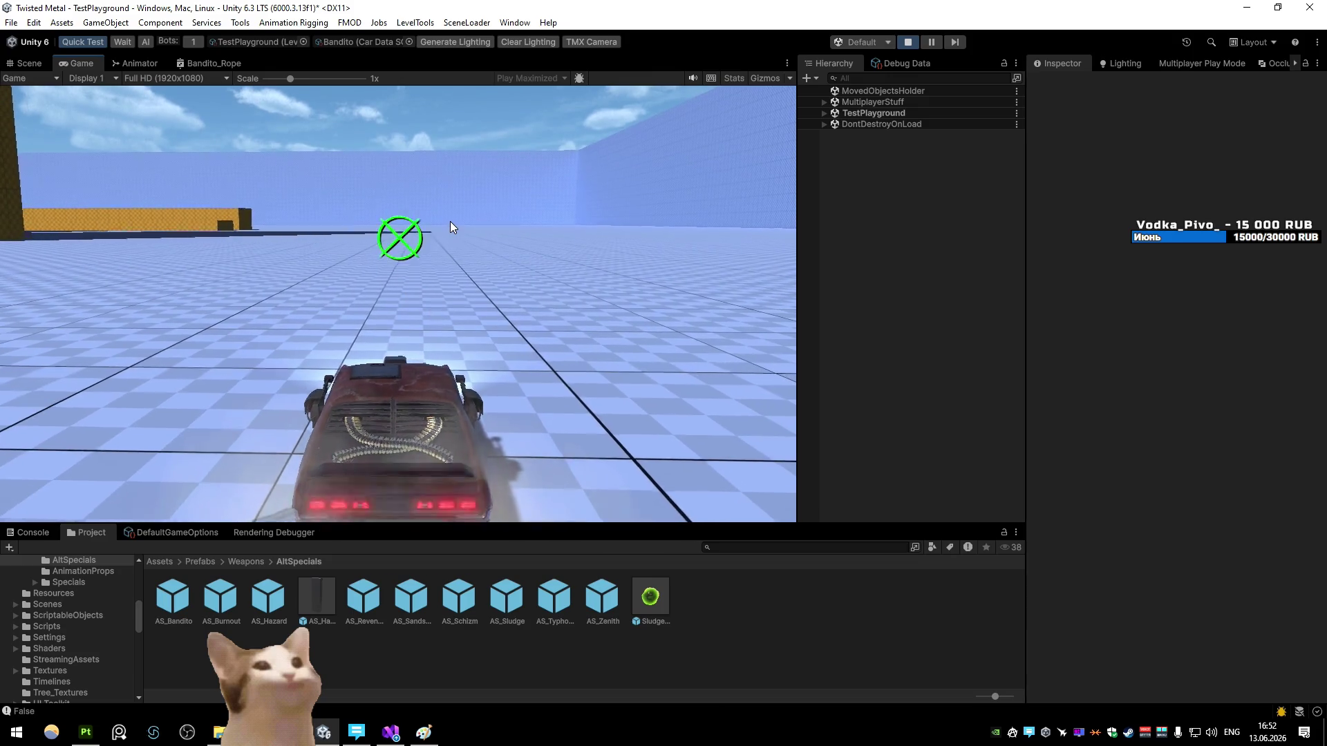
double_click(242, 64)
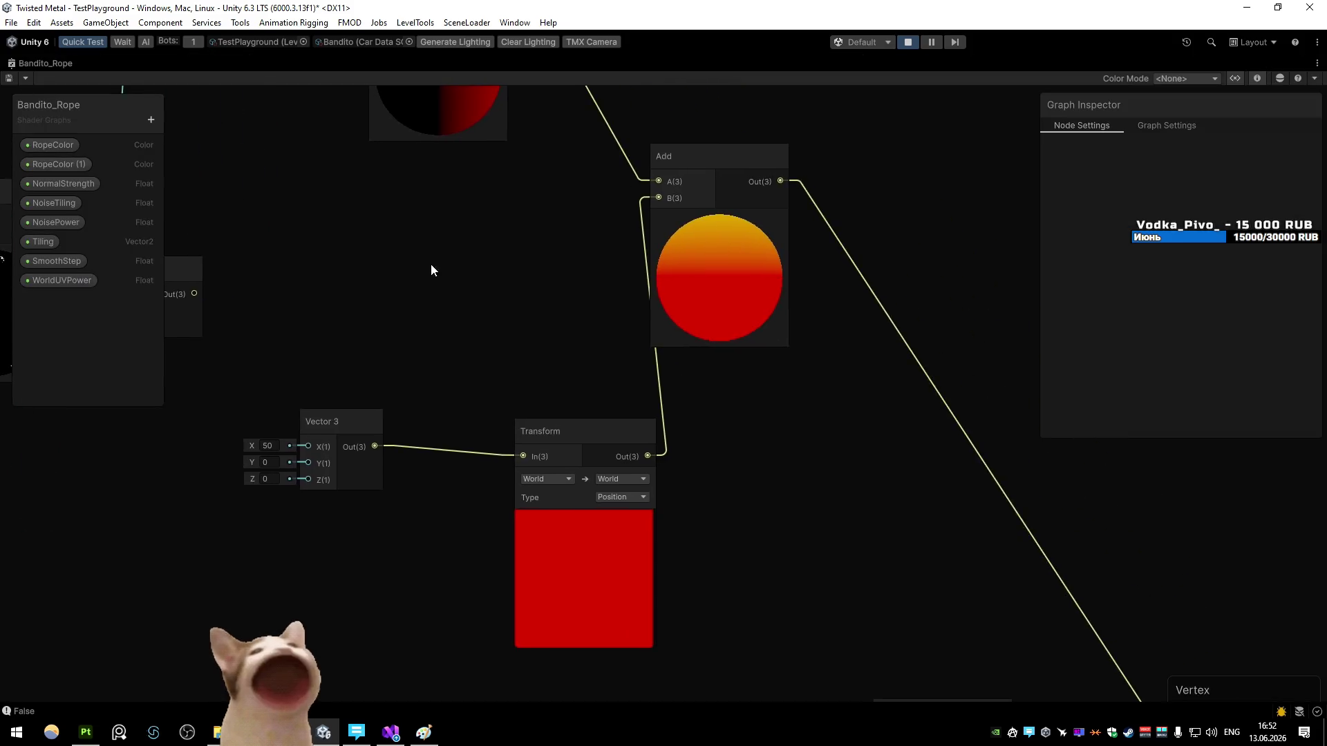
left_click(547, 373)
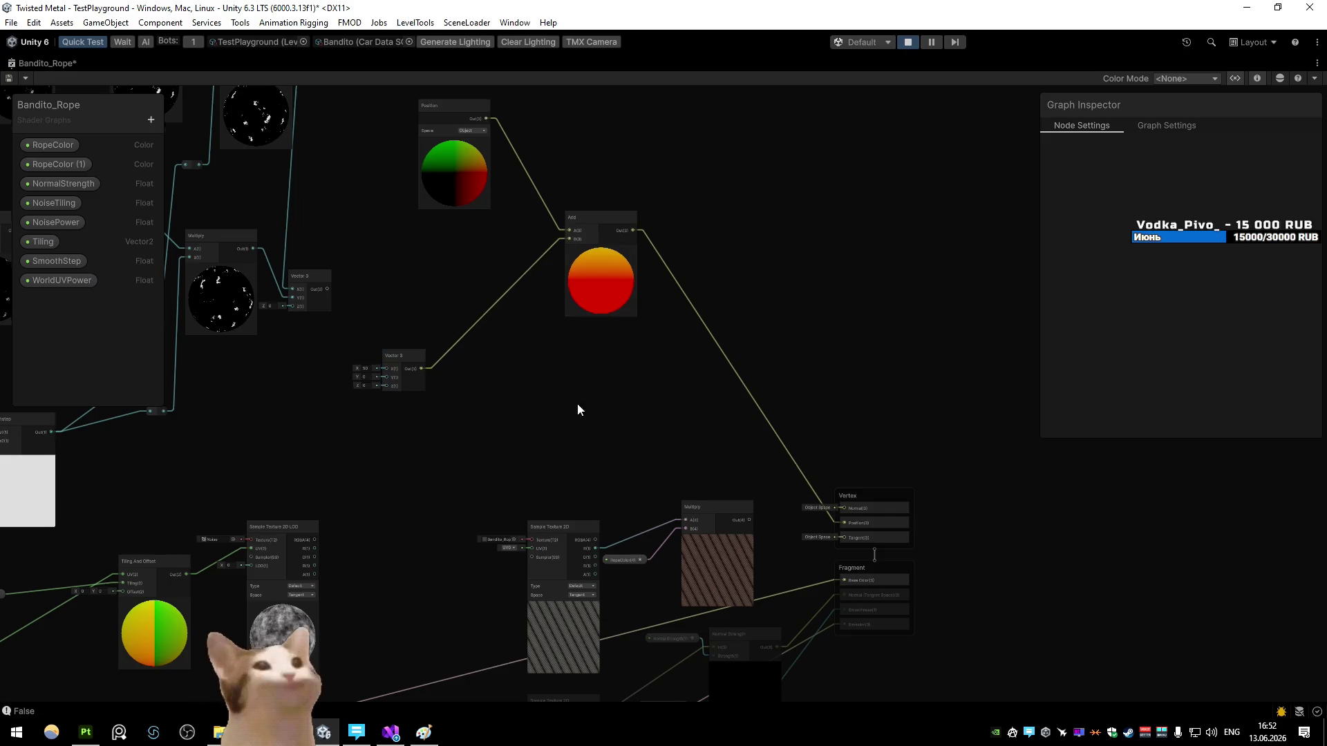
Step: Delete the Transform node and confirm the Position node stays in Object space
key("Delete")
scroll(588, 384, "up", 3)
left_click(608, 187)
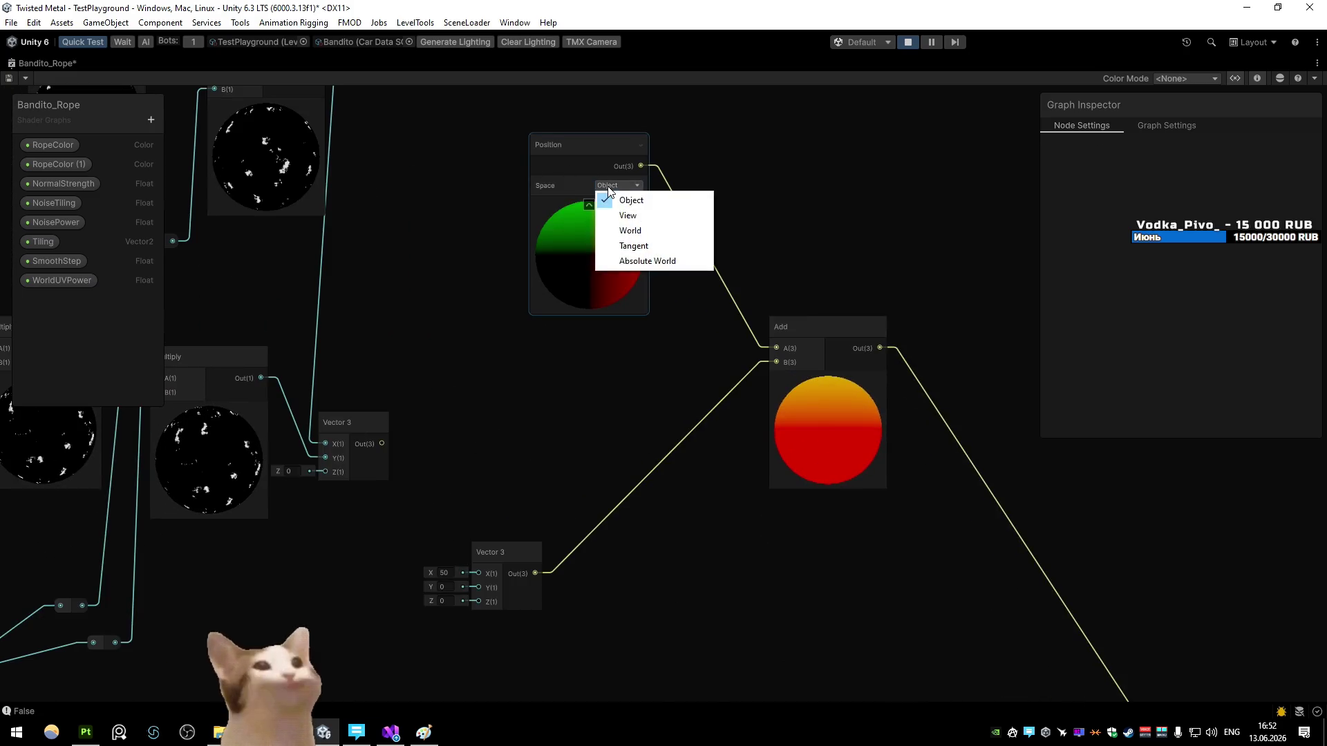
key("Escape")
left_click_drag(476, 243, 368, 226)
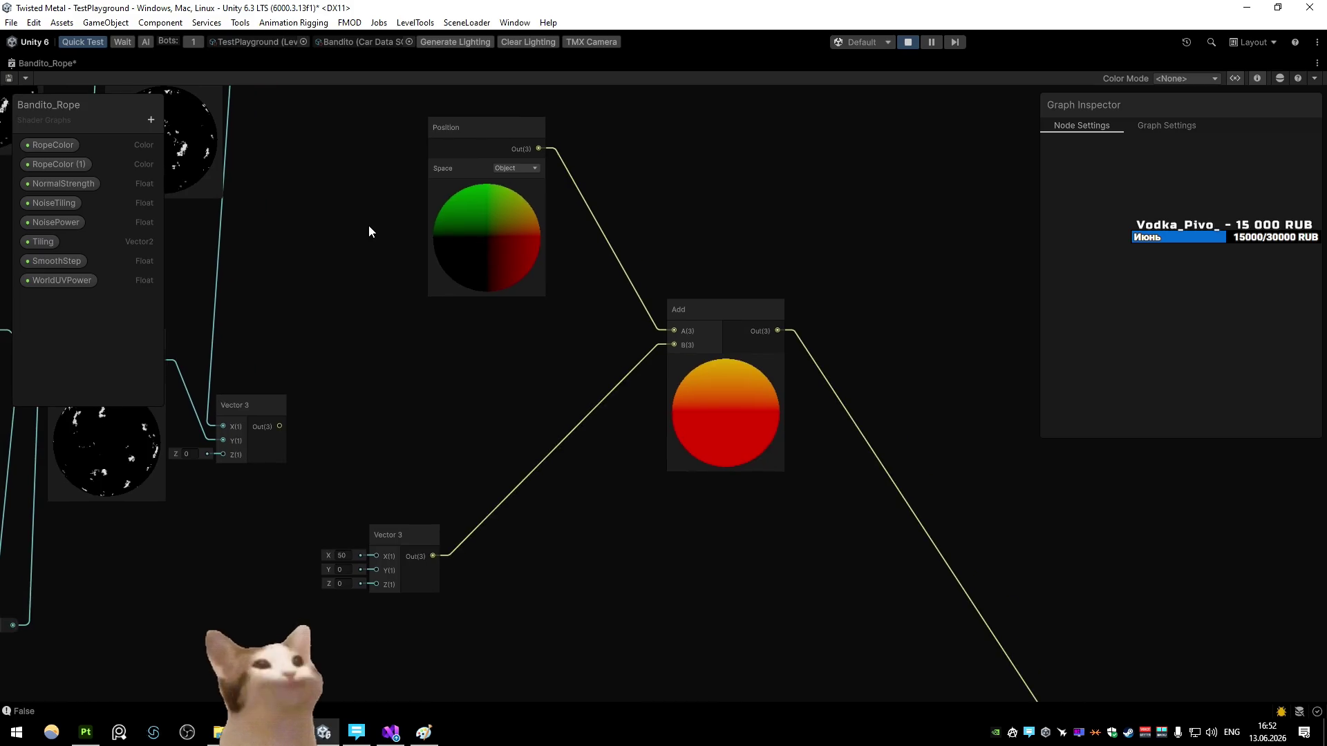
left_click_drag(416, 246, 420, 288)
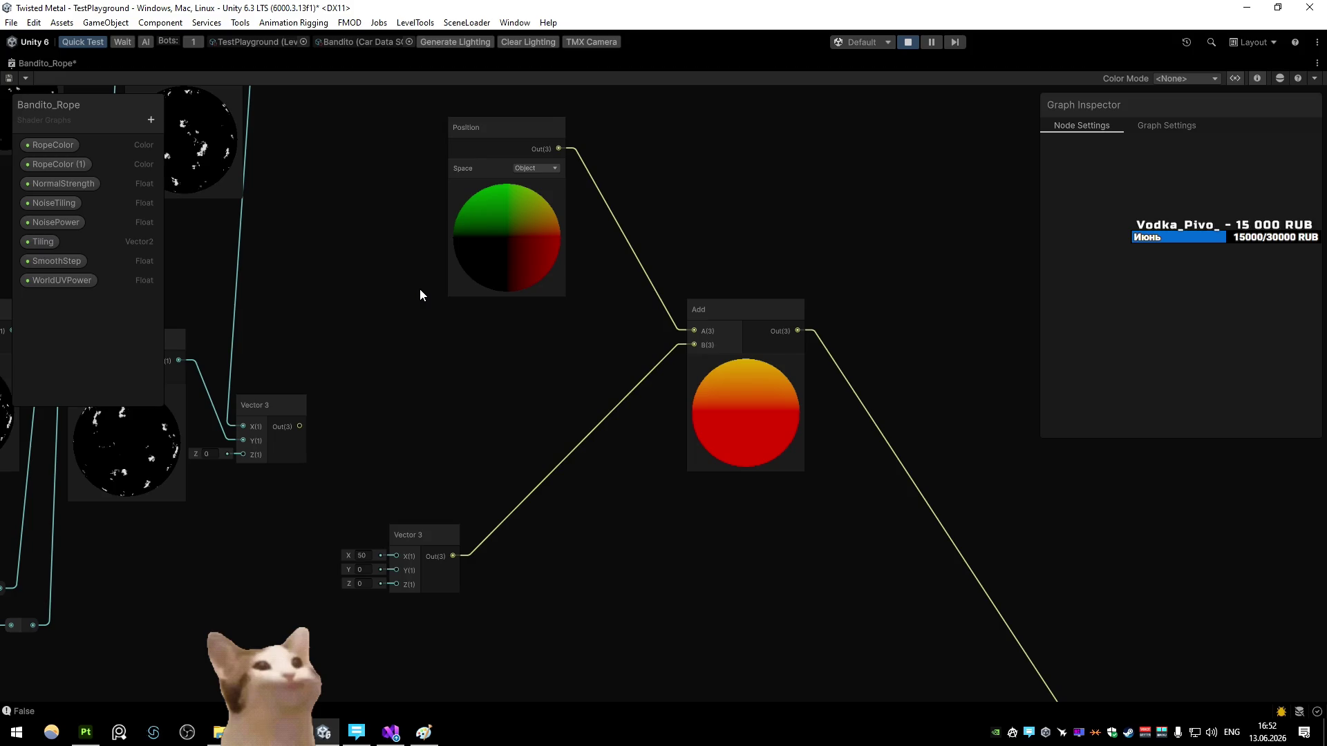
mouse_move(417, 291)
left_mouse_down()
mouse_move(463, 360)
mouse_move(463, 306)
left_mouse_up()
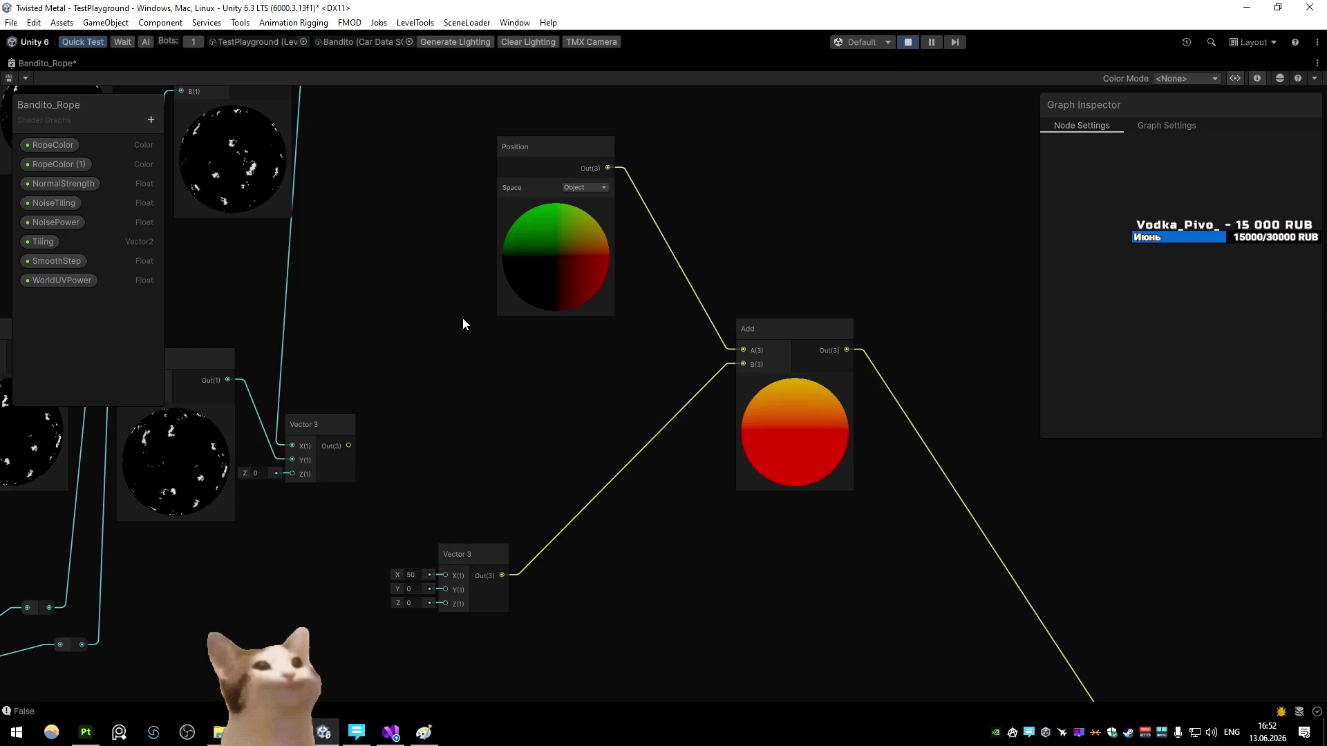
Step: Change the Vector 3 X to 1, move it nearer Add, and return to DeepSeek
double_click(415, 574)
type("1")
left_click_drag(477, 554, 567, 519)
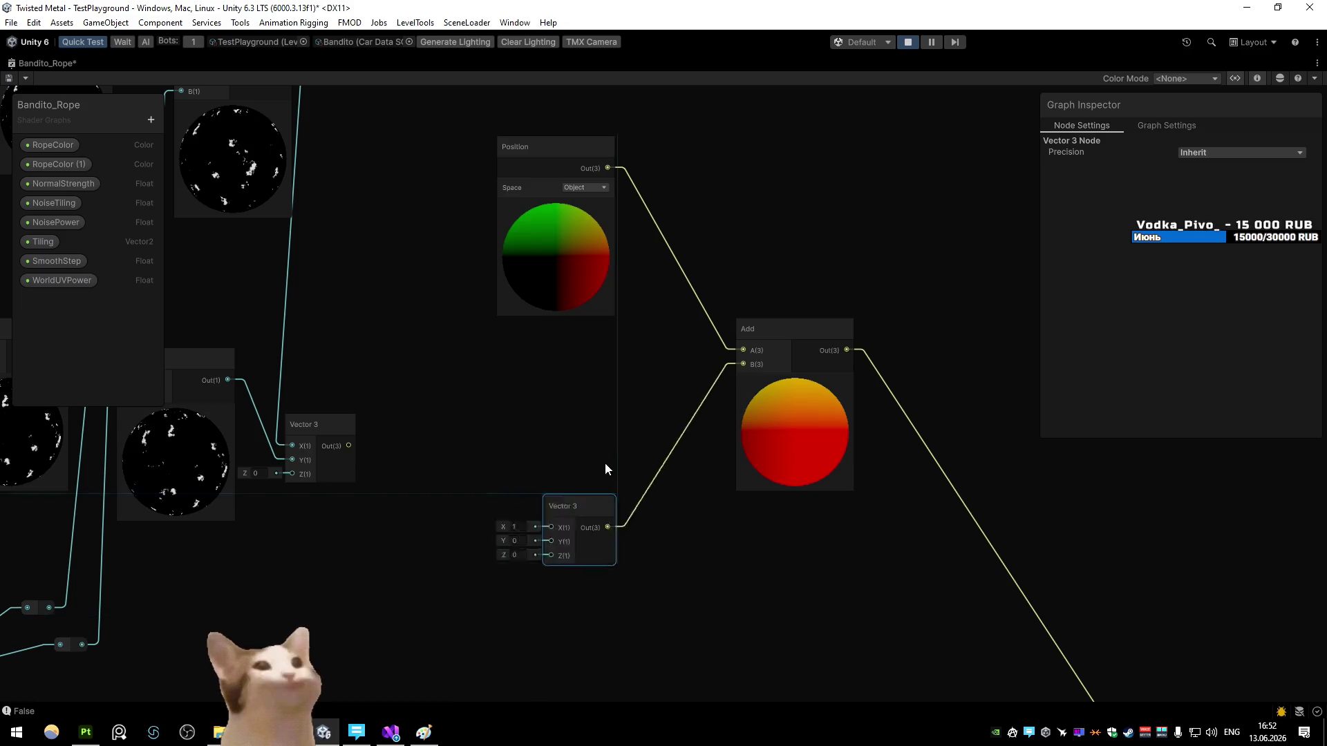
key("alt+Tab")
scroll(471, 355, "up", 4)
scroll(475, 380, "down", 4)
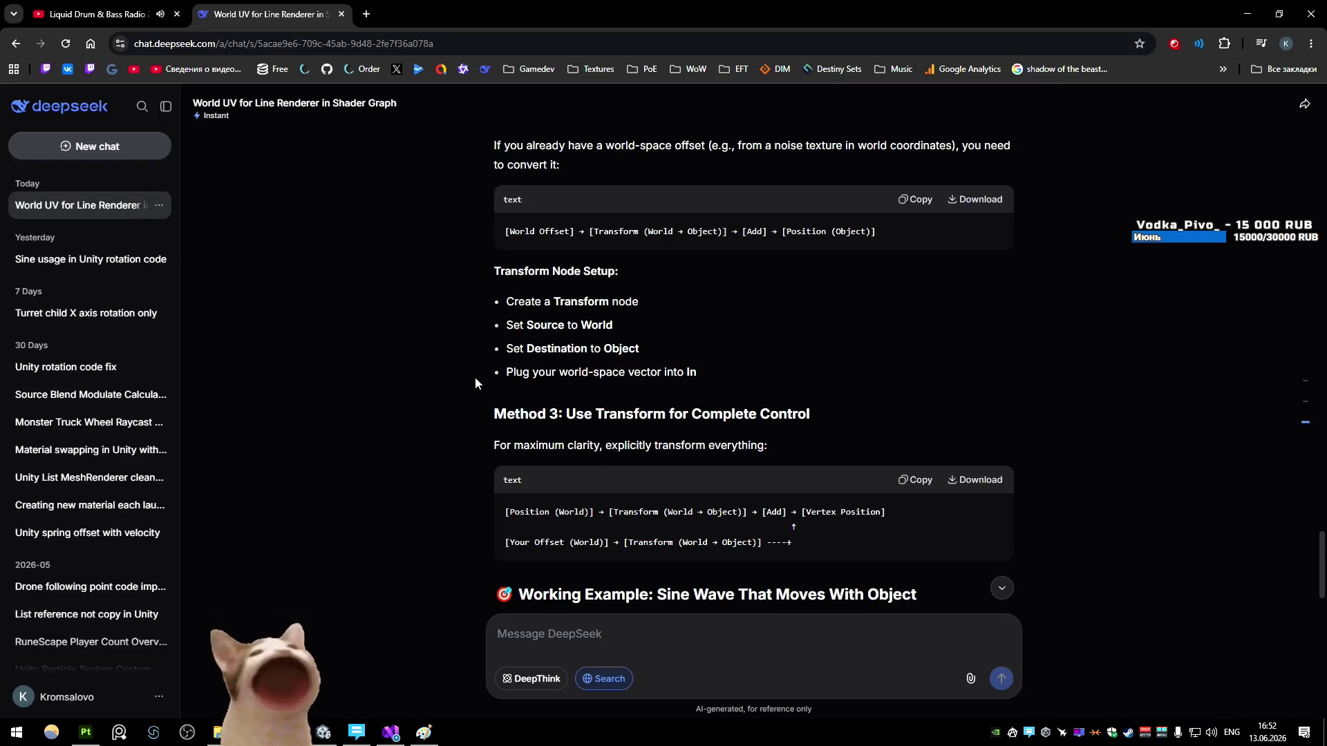
Step: Read the reply's common-mistake section, highlighting the world-aligned mistake code line
scroll(472, 380, "down", 3)
scroll(467, 382, "down", 5)
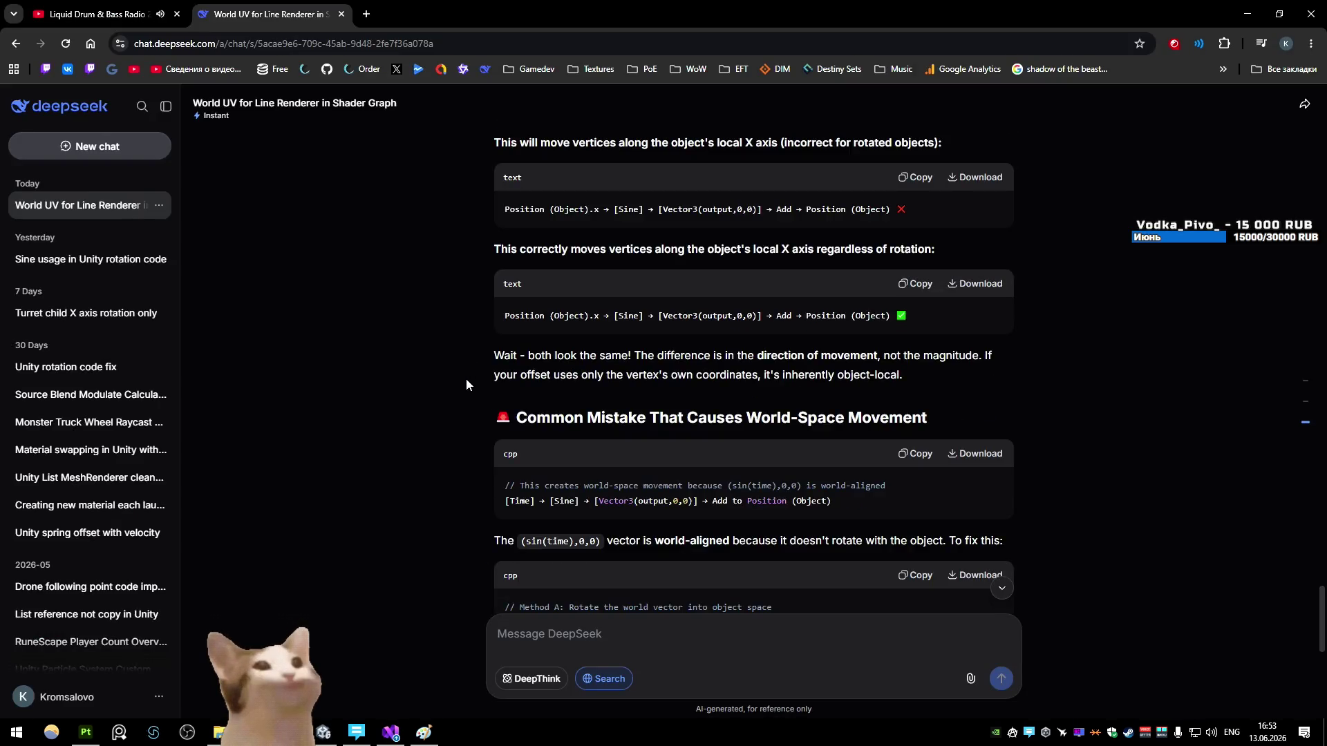
scroll(467, 381, "down", 2)
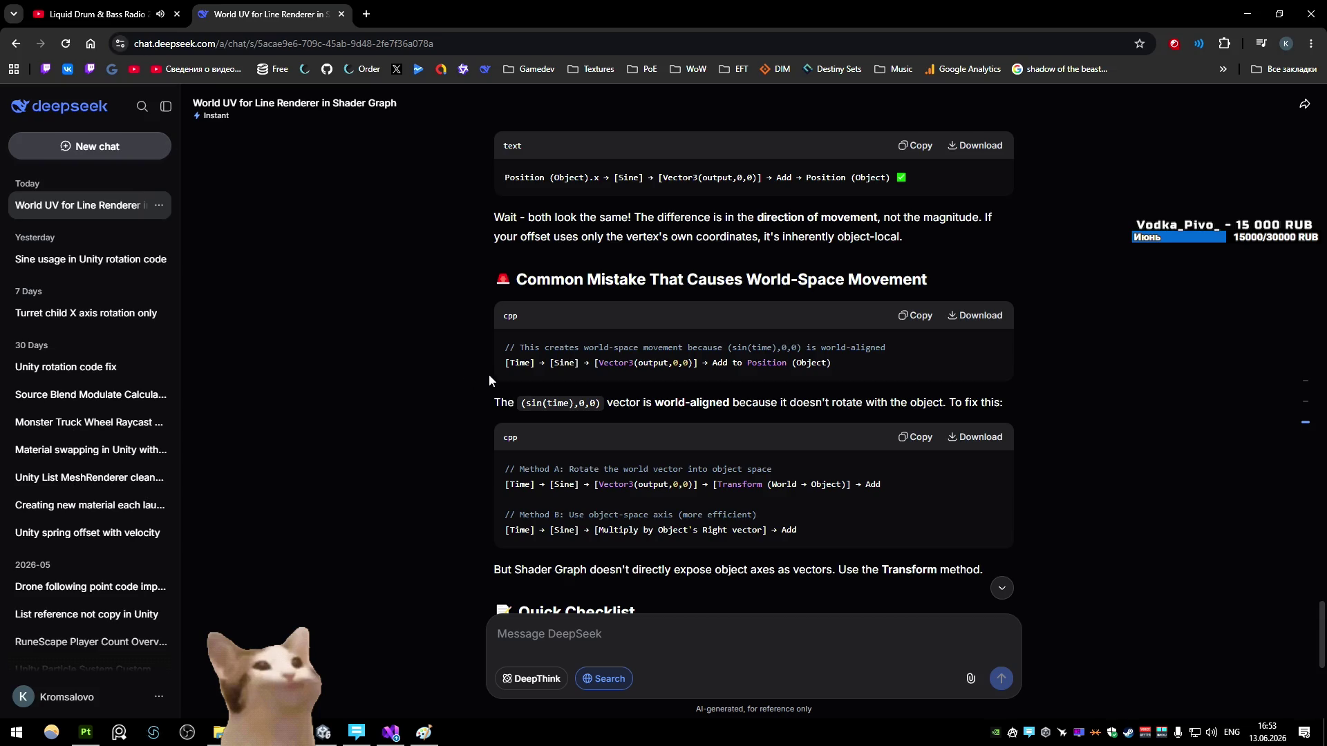
mouse_move(488, 375)
left_mouse_down()
mouse_move(865, 359)
mouse_move(823, 370)
left_mouse_up()
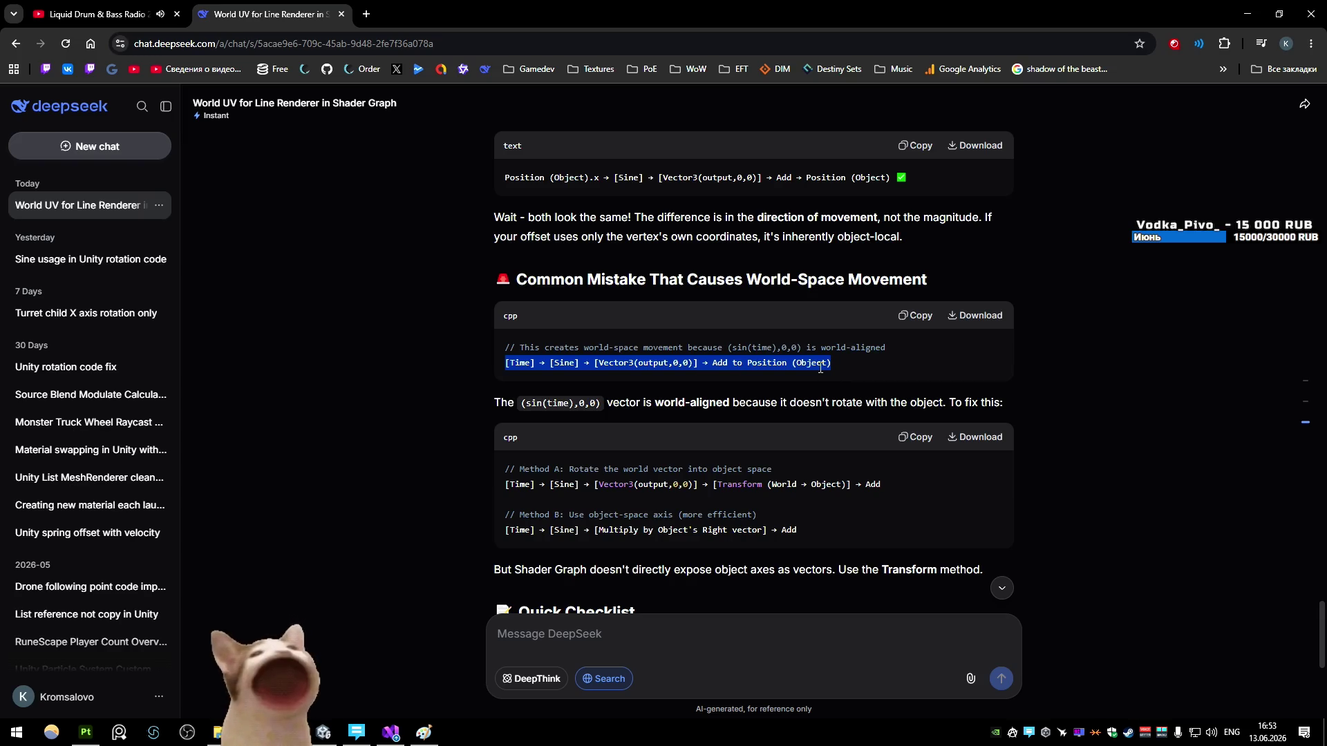
left_click(805, 362)
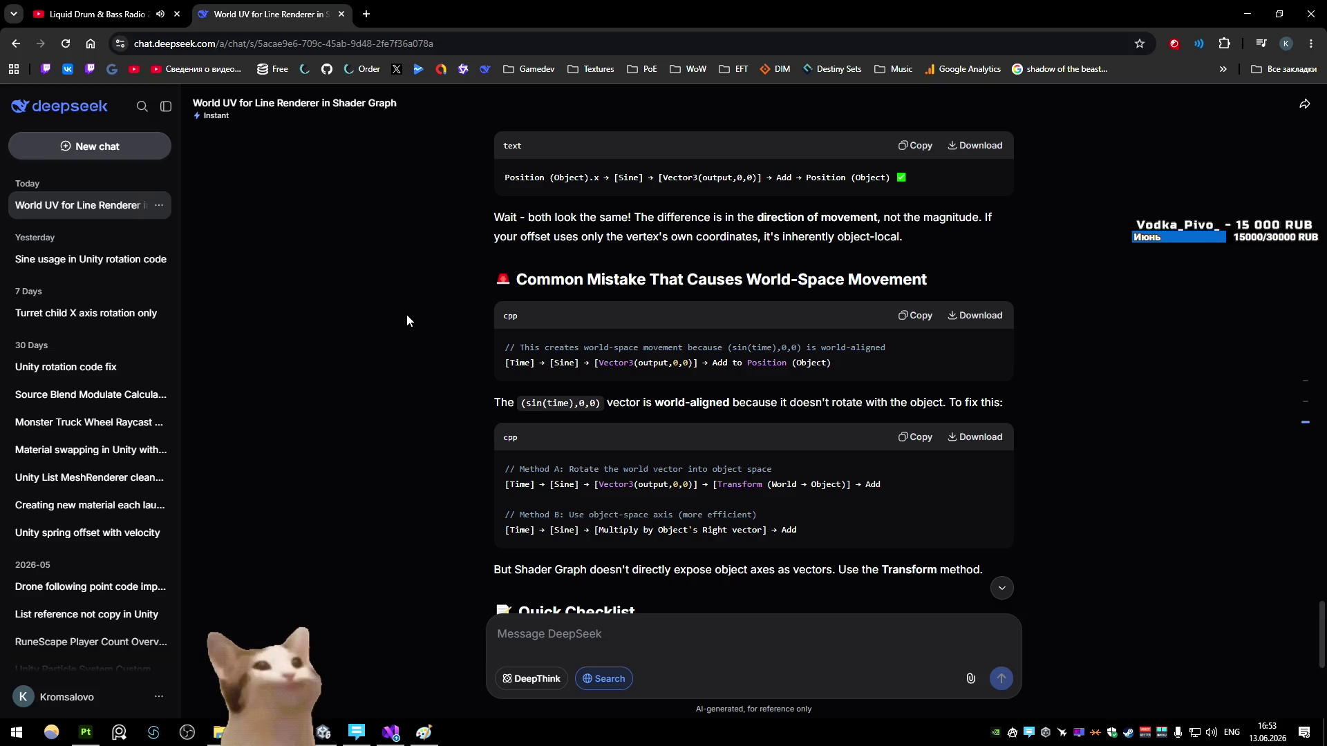
scroll(406, 319, "down", 2)
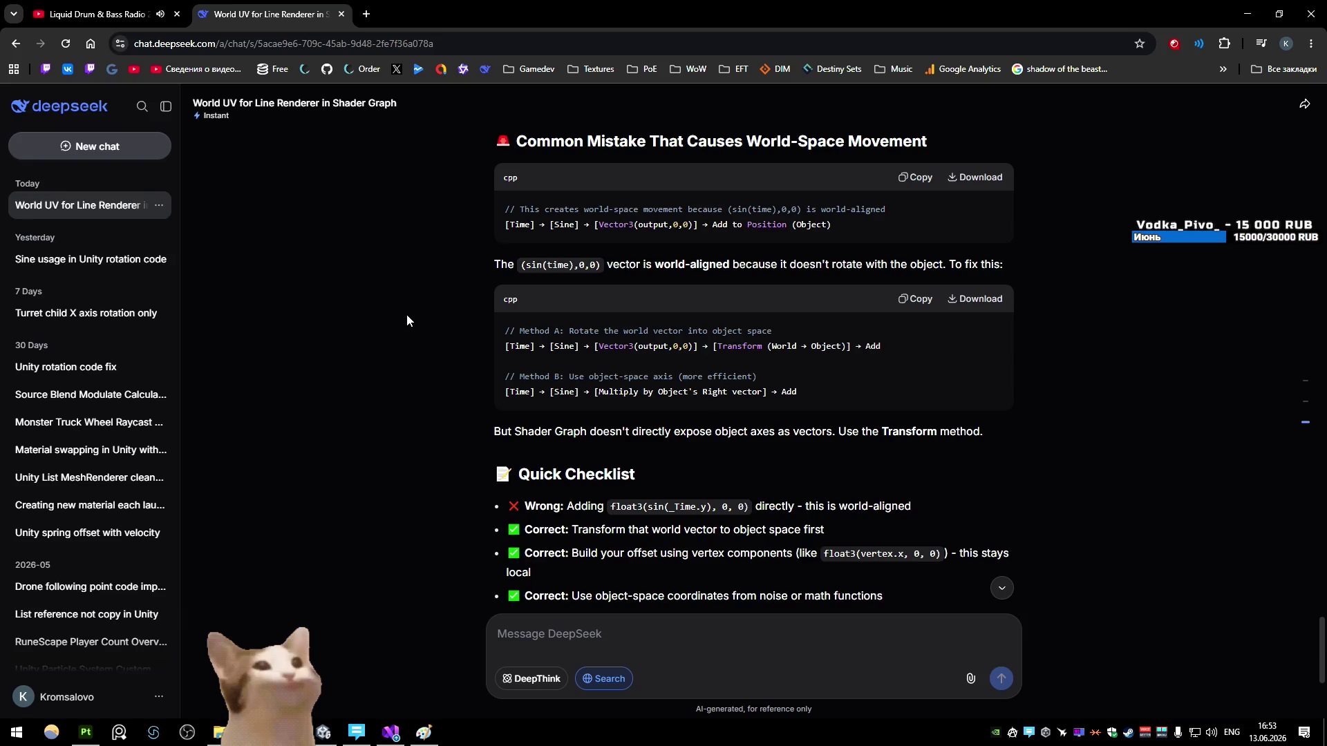
scroll(406, 320, "down", 2)
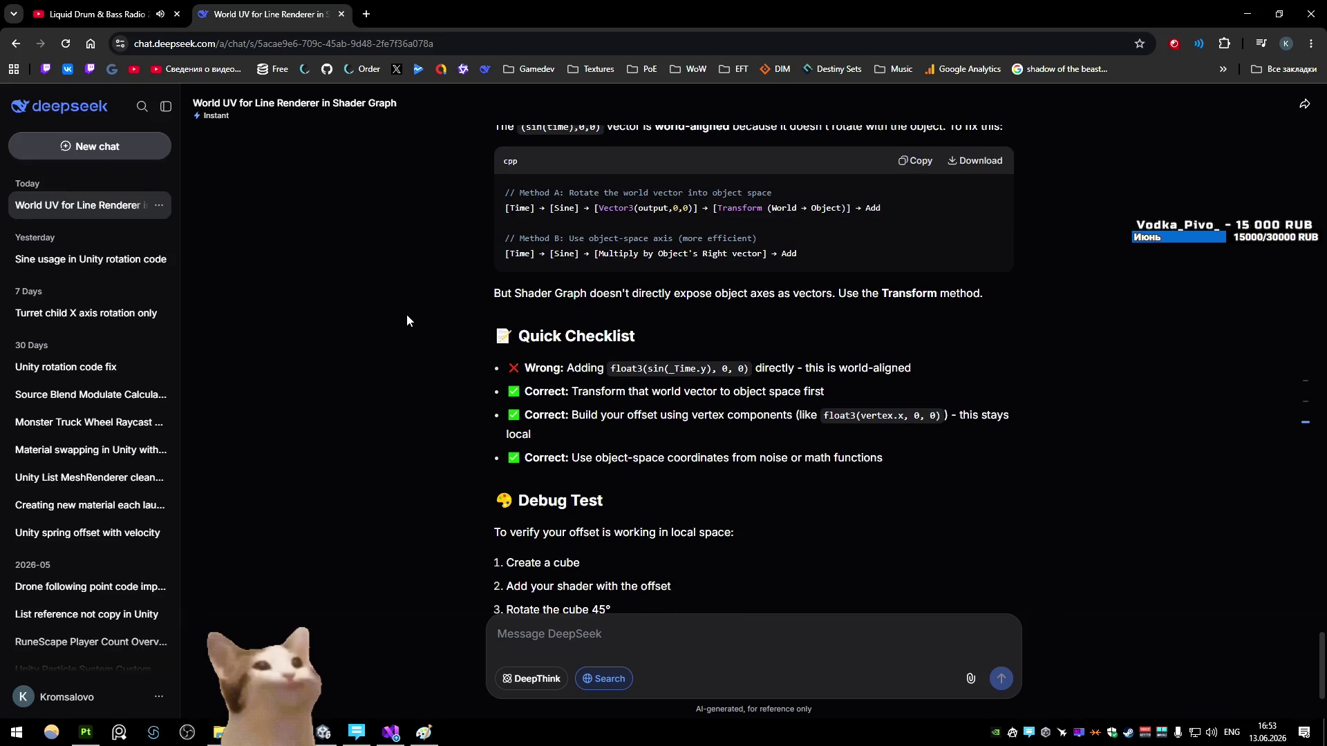
scroll(407, 320, "down", 1)
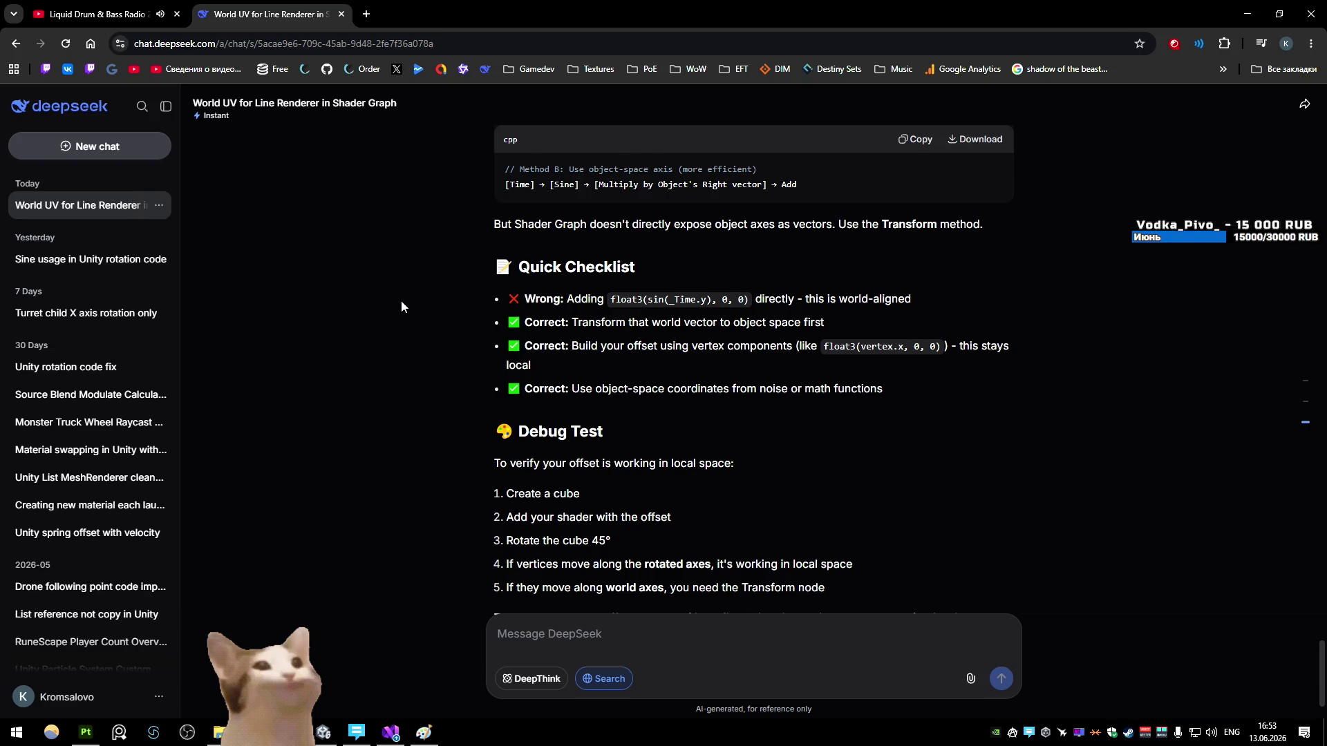
Step: Highlight the third checklist tip on vertex offsets, finish reading, and shift Vector 3 left in Unity
key("alt+Tab")
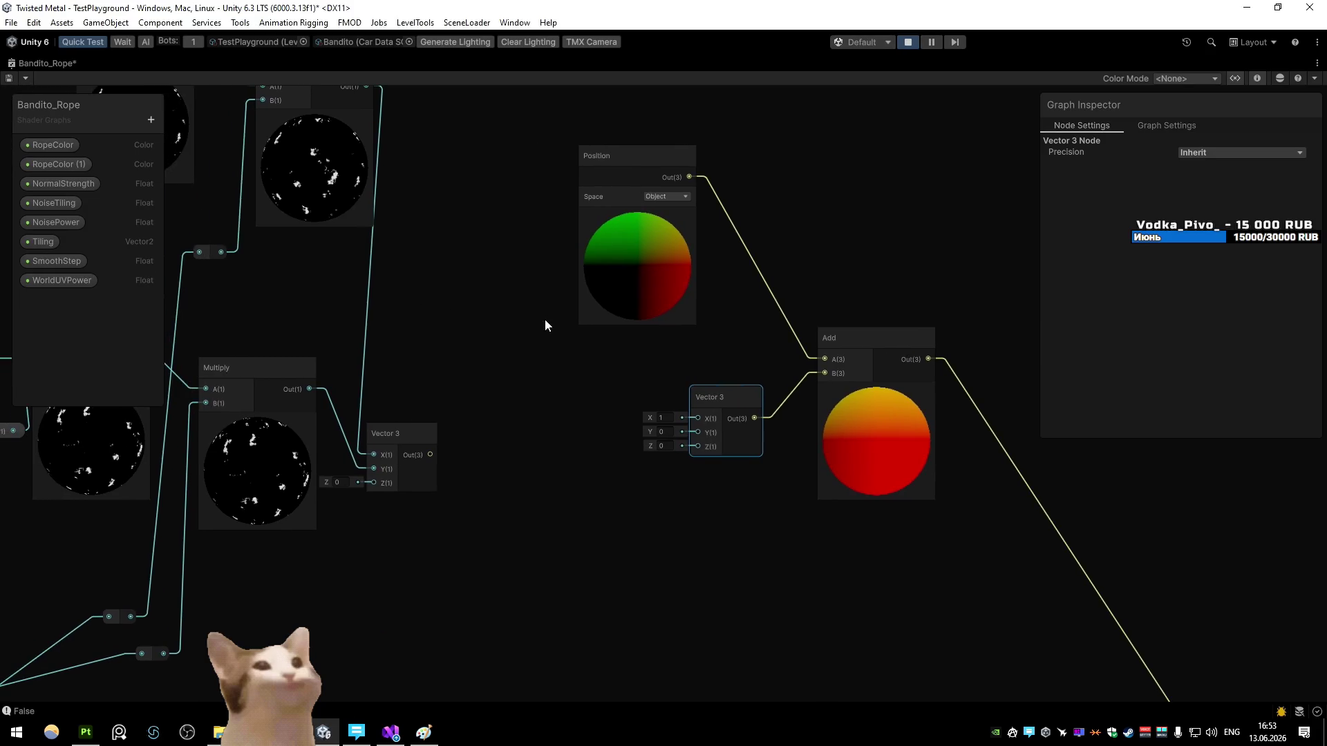
key("alt+Tab")
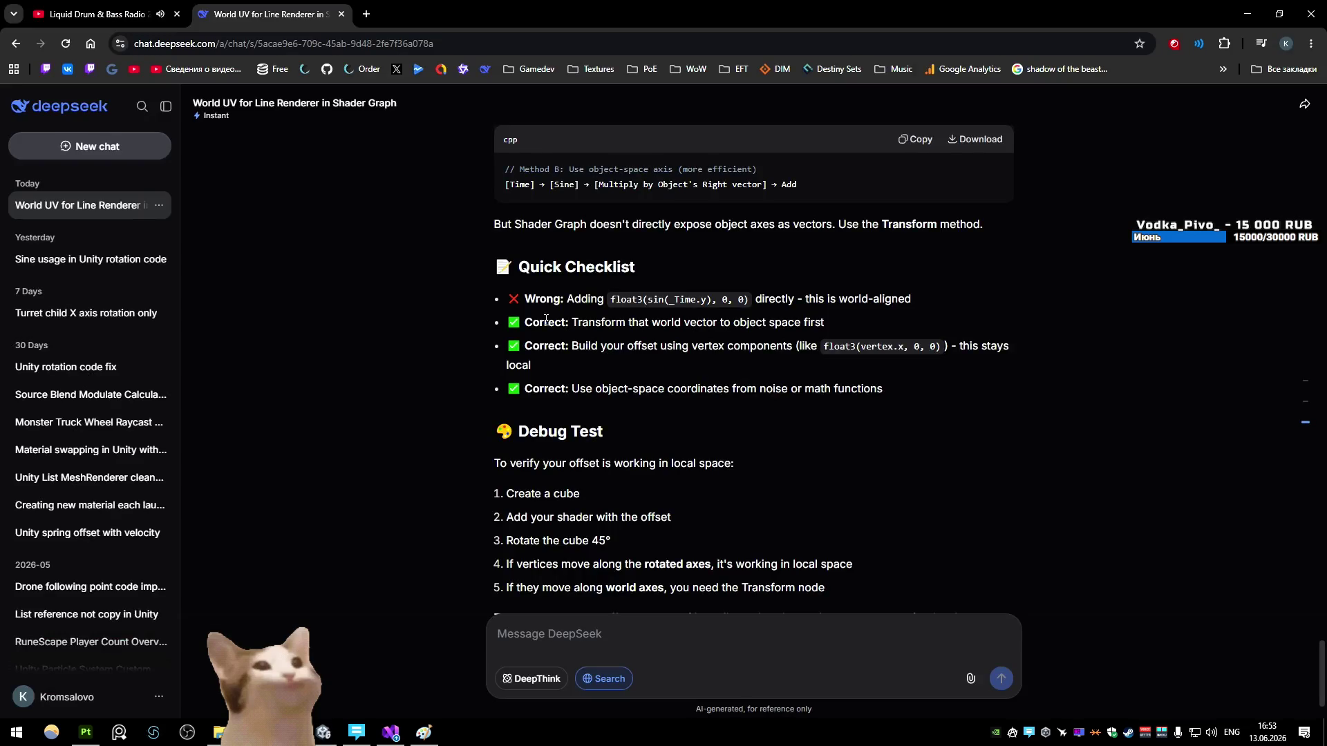
left_click_drag(508, 346, 684, 354)
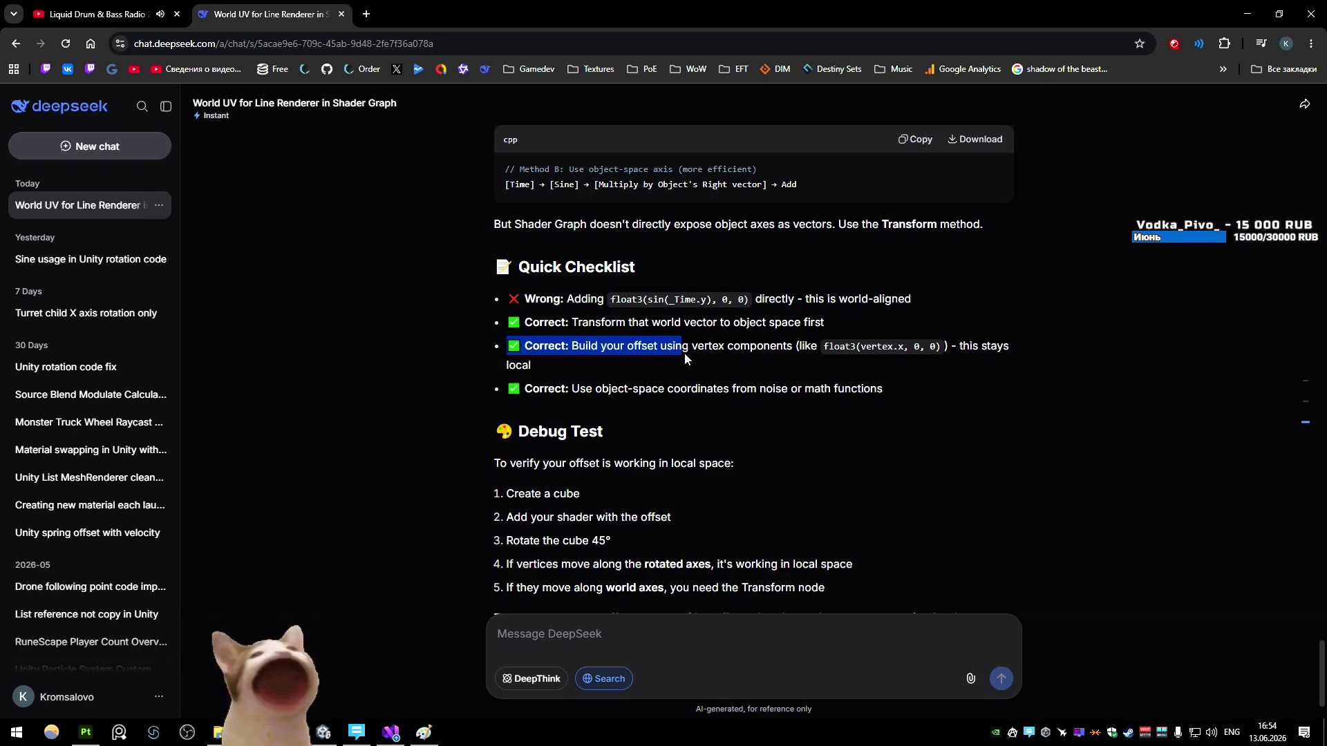
left_click(684, 354)
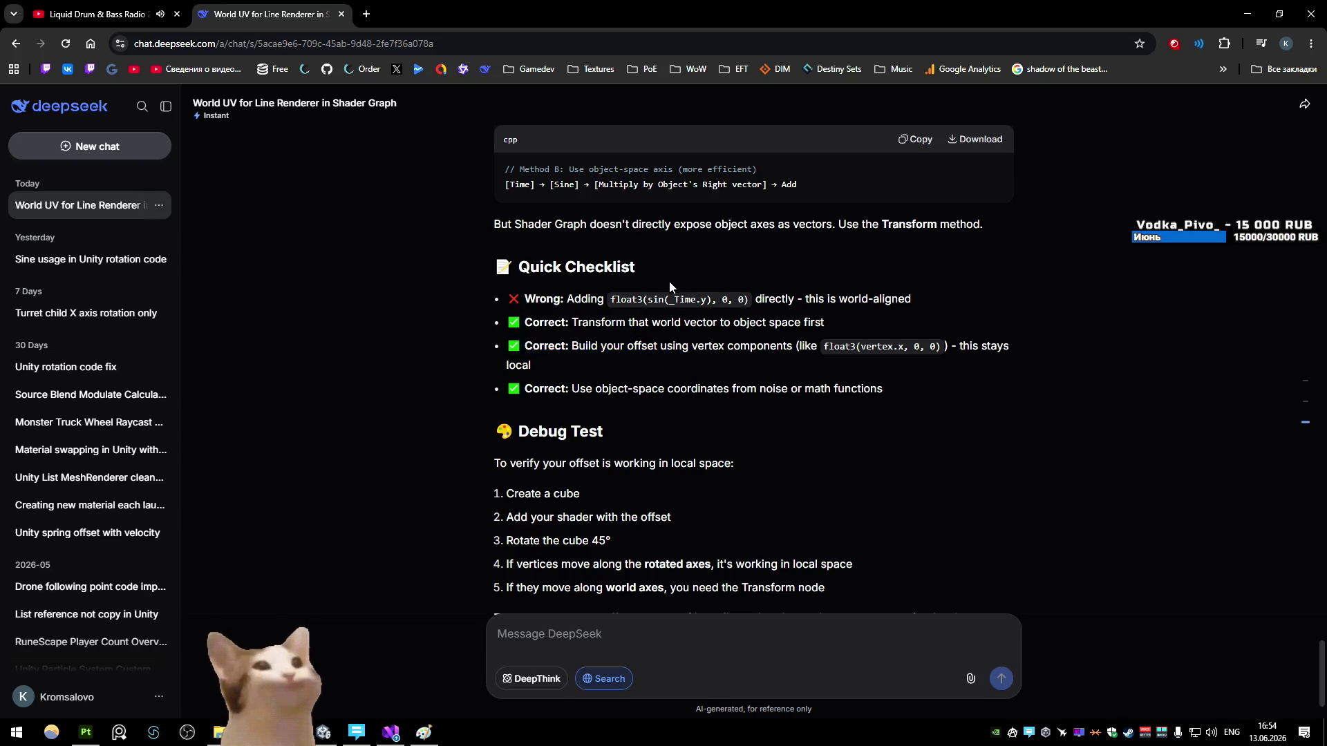
scroll(671, 271, "down", 2)
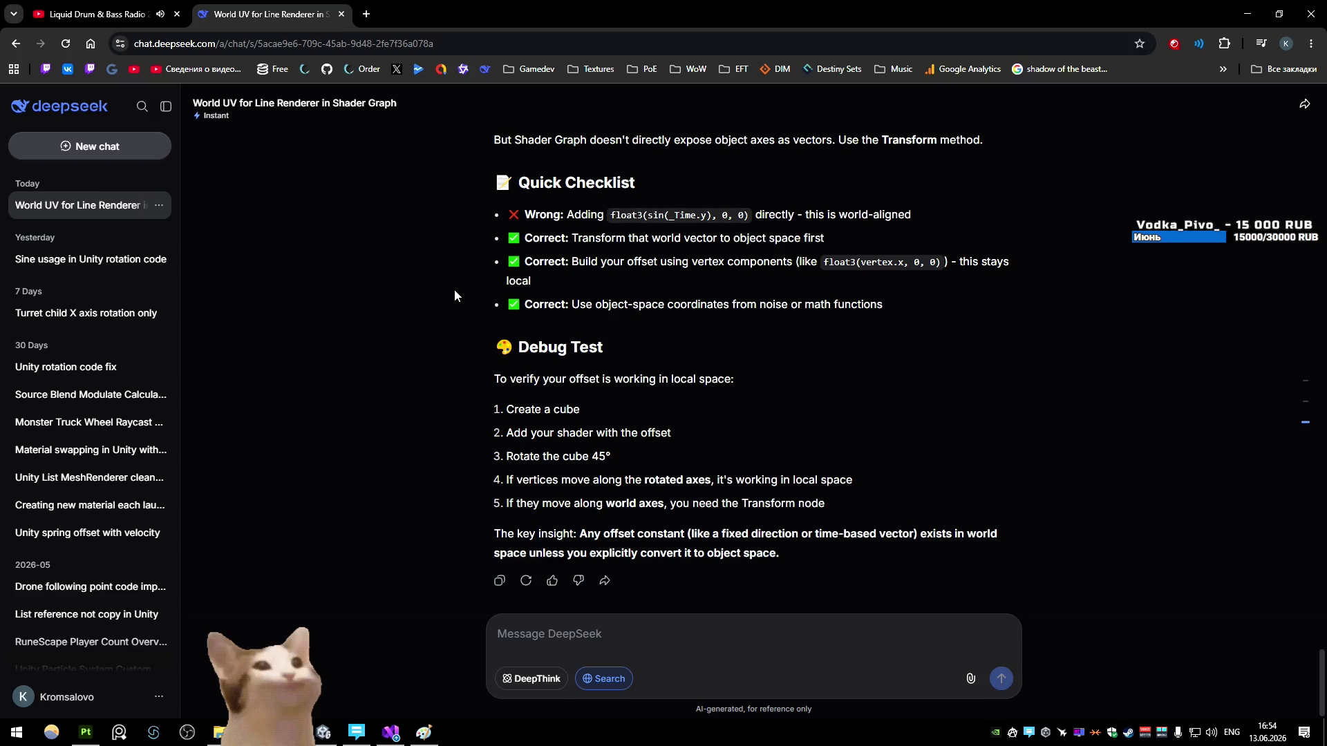
key("alt+Tab")
mouse_move(714, 408)
left_mouse_down()
mouse_move(489, 428)
mouse_move(612, 459)
left_mouse_up()
Step: Add a World-to-Object Transform node from Vector 3 into Add's B input and save
type("transform")
left_click(683, 499)
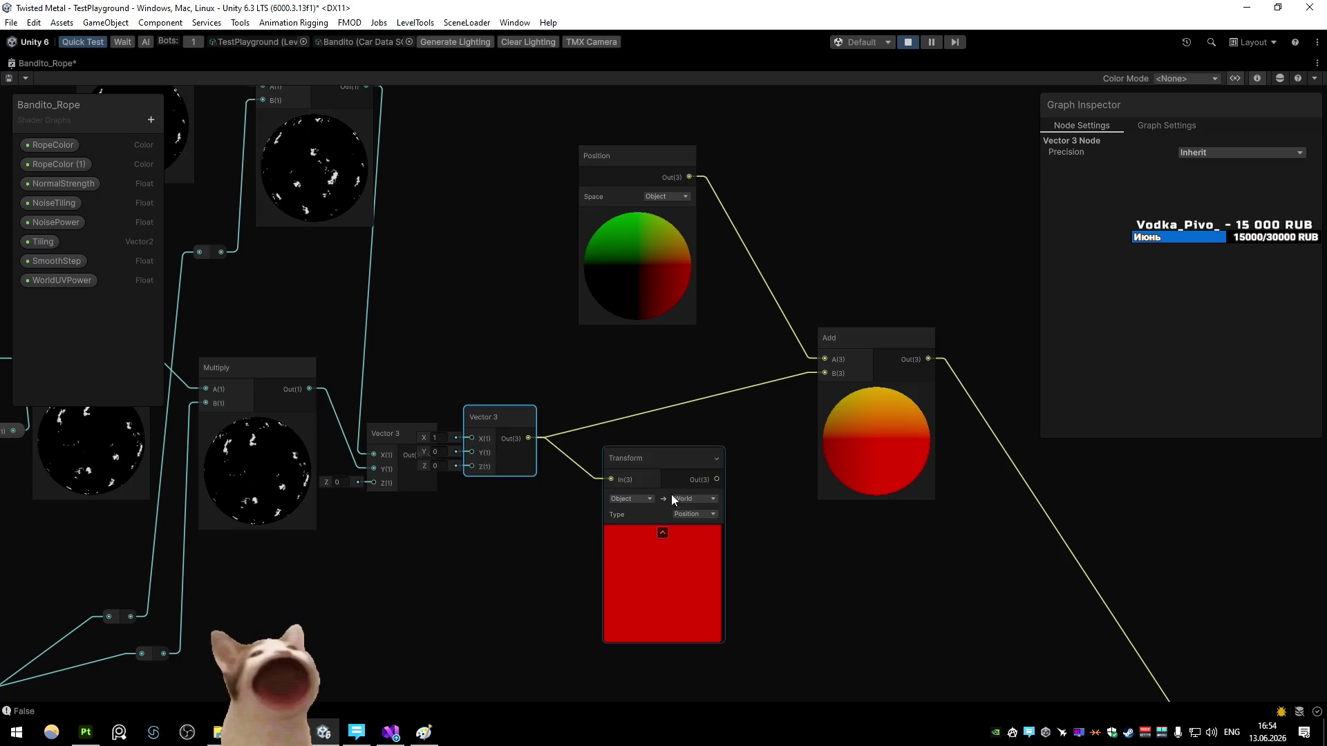
left_click(636, 499)
left_click(641, 543)
left_click(695, 499)
left_click(708, 513)
left_click_drag(717, 479, 822, 374)
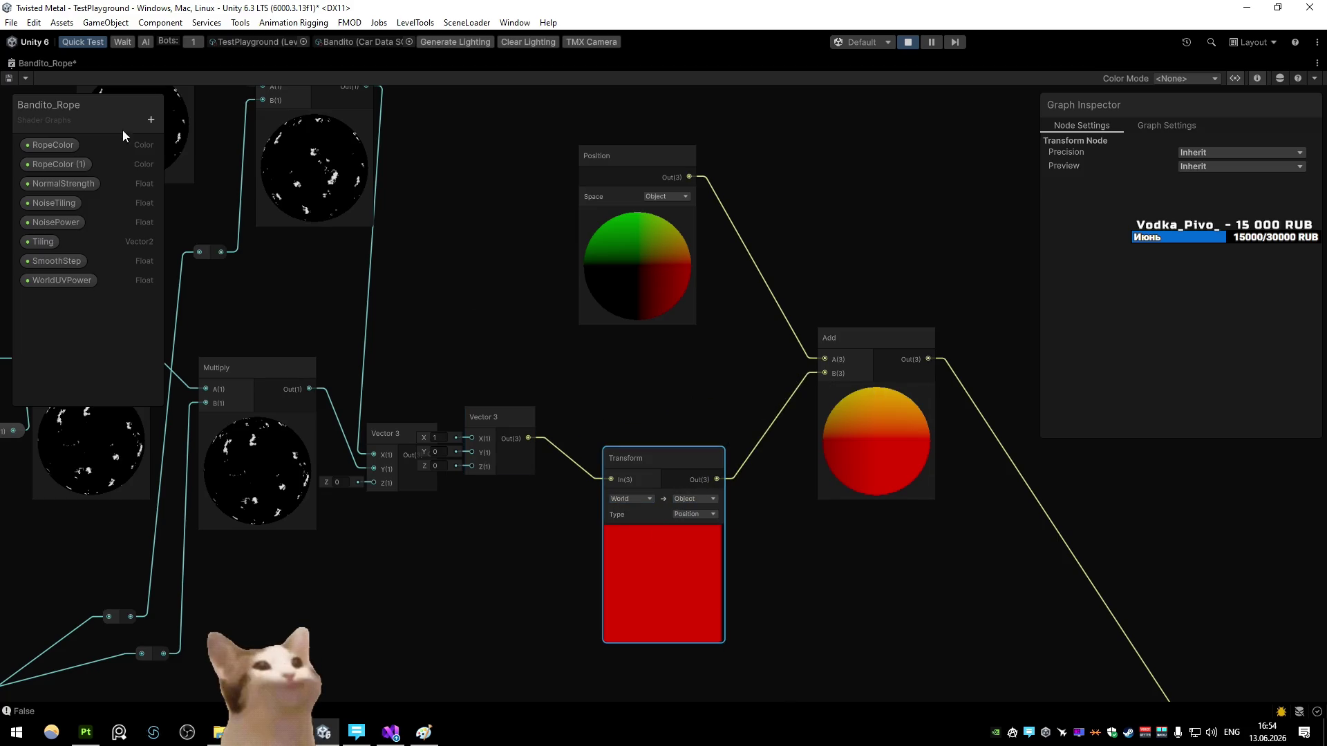
left_click(15, 81)
Step: Check the rope in the game, then reposition the Transform and Vector 3 nodes
key("shift+space")
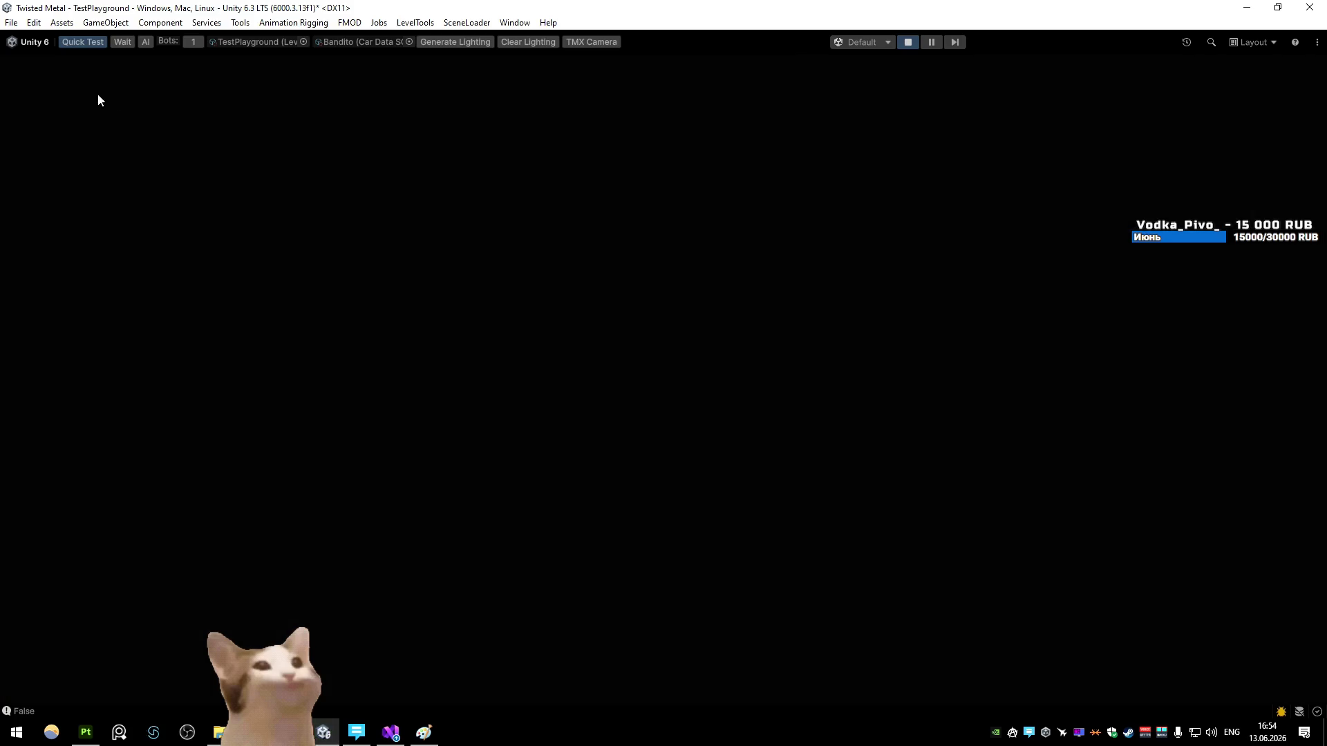
left_click(95, 65)
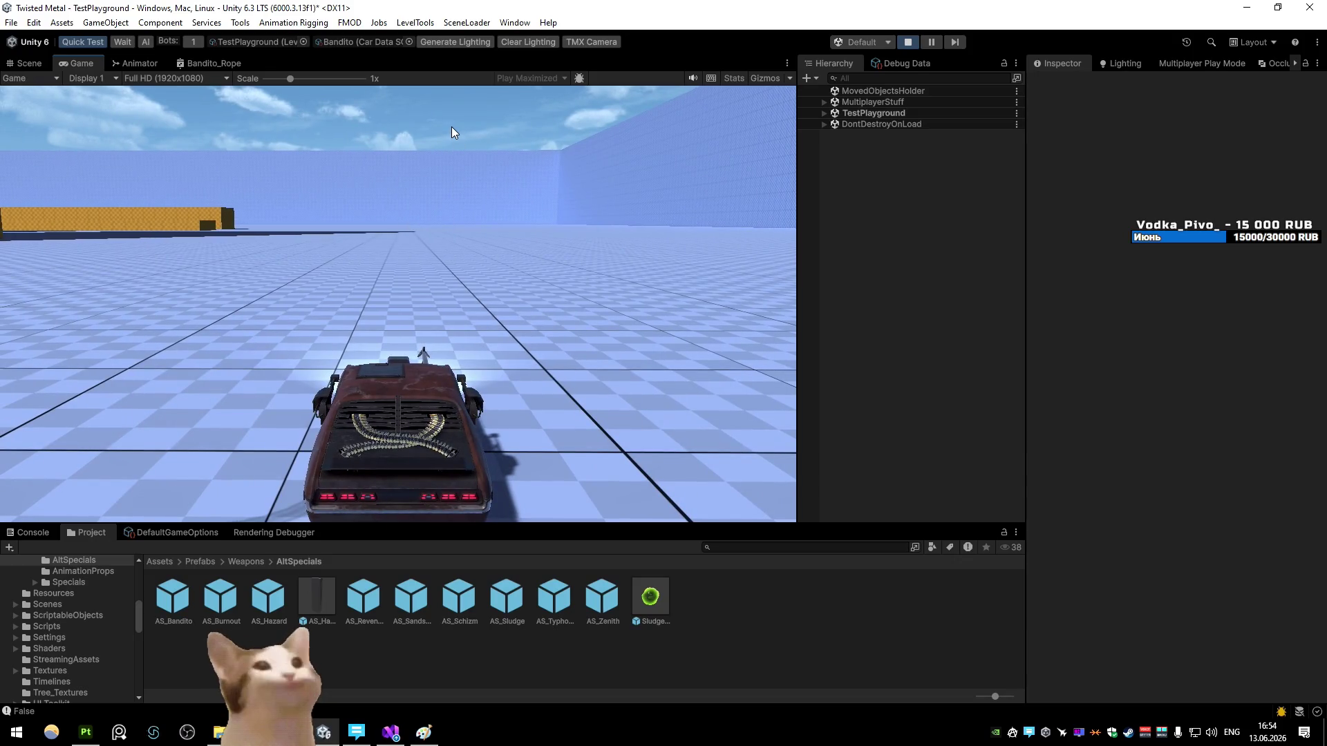
double_click(226, 64)
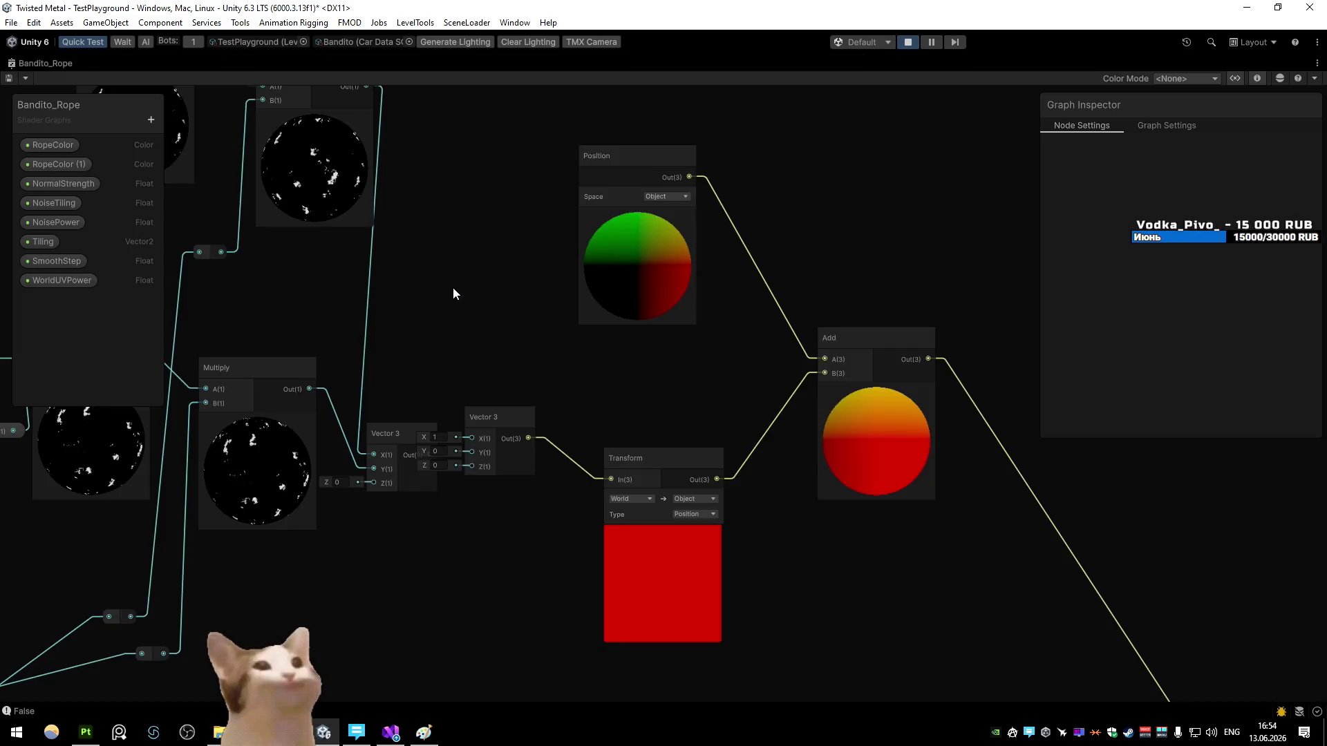
left_click(642, 396)
left_click_drag(643, 397, 658, 381)
left_click_drag(520, 354, 637, 339)
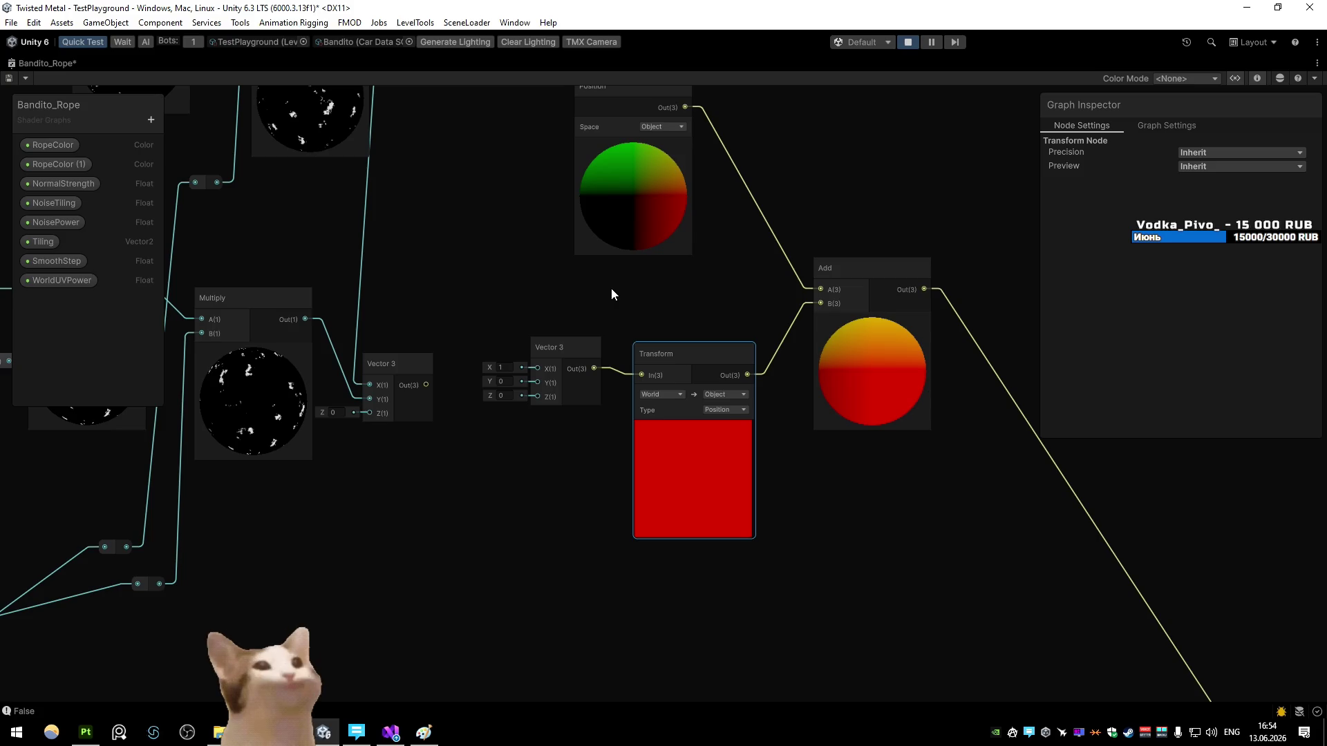
scroll(611, 288, "down", 5)
scroll(778, 409, "up", 5)
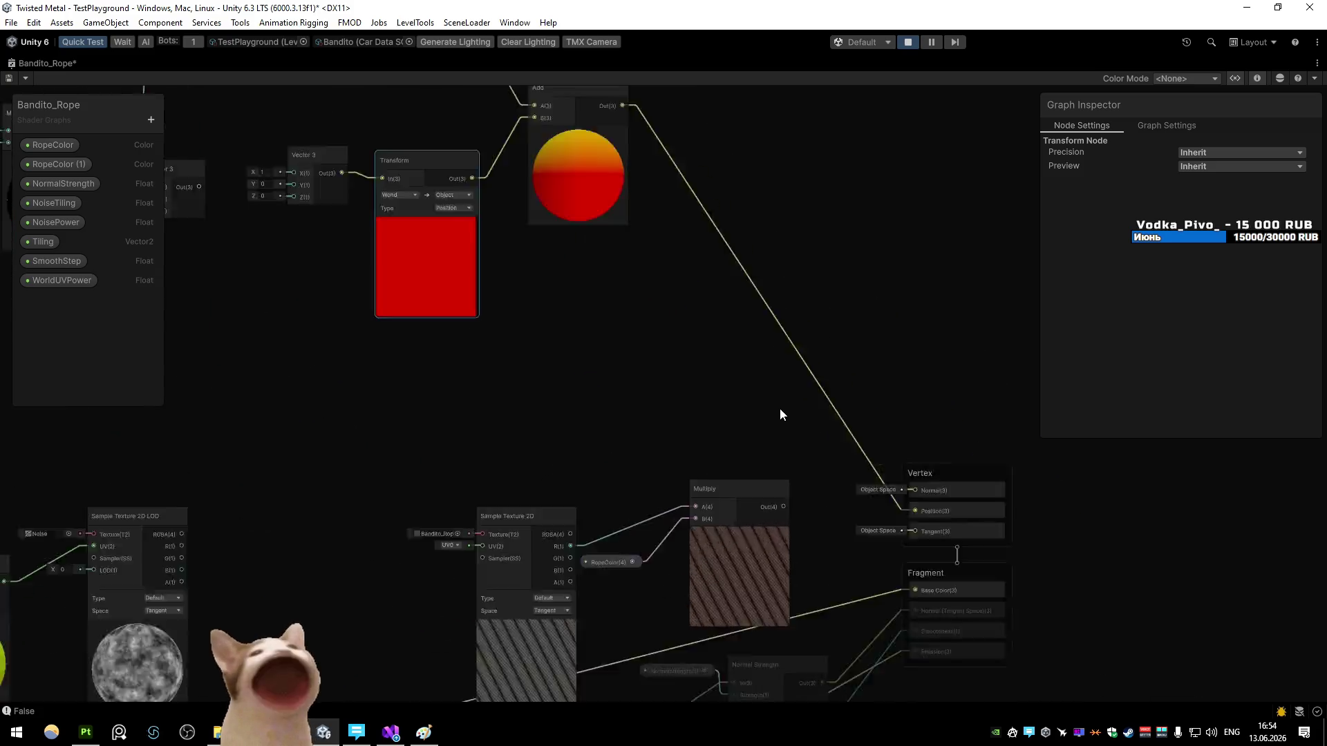
scroll(781, 472, "down", 5)
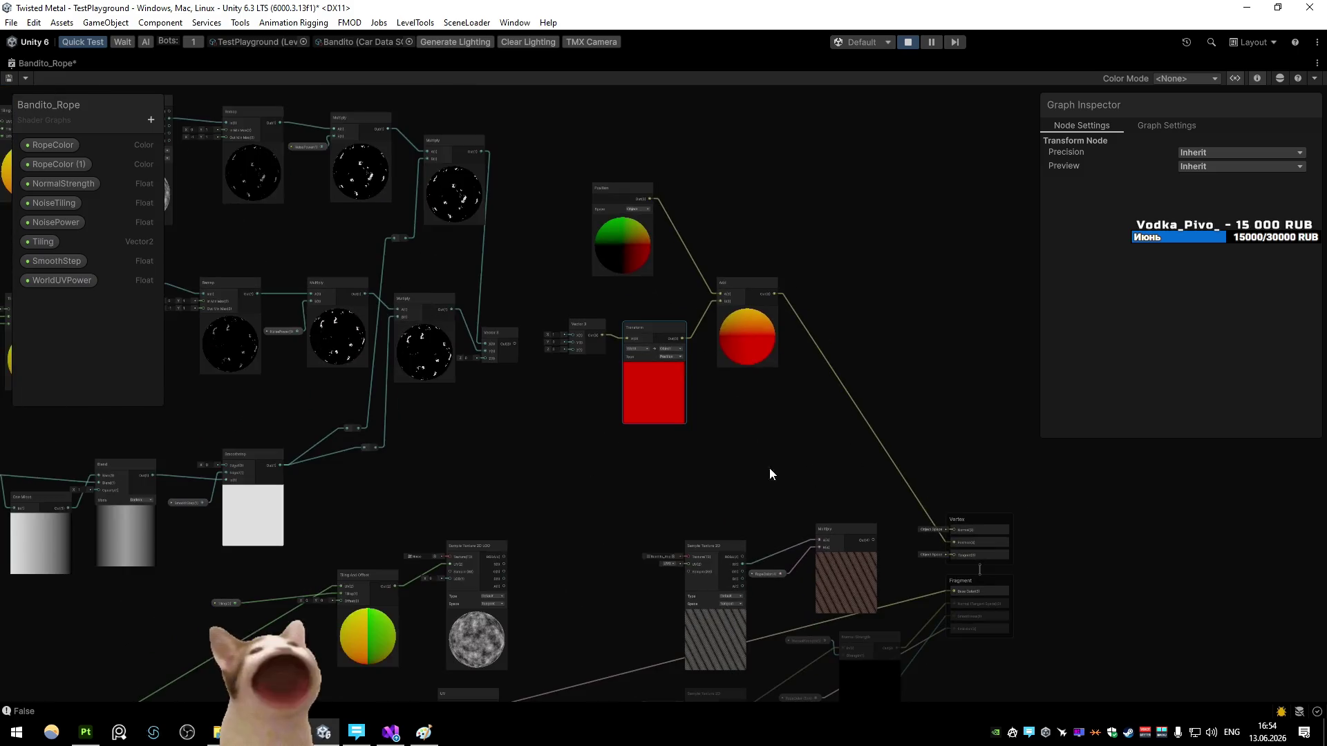
Step: Return to the docked layout and start play mode to test the rope on the car
key("shift+space")
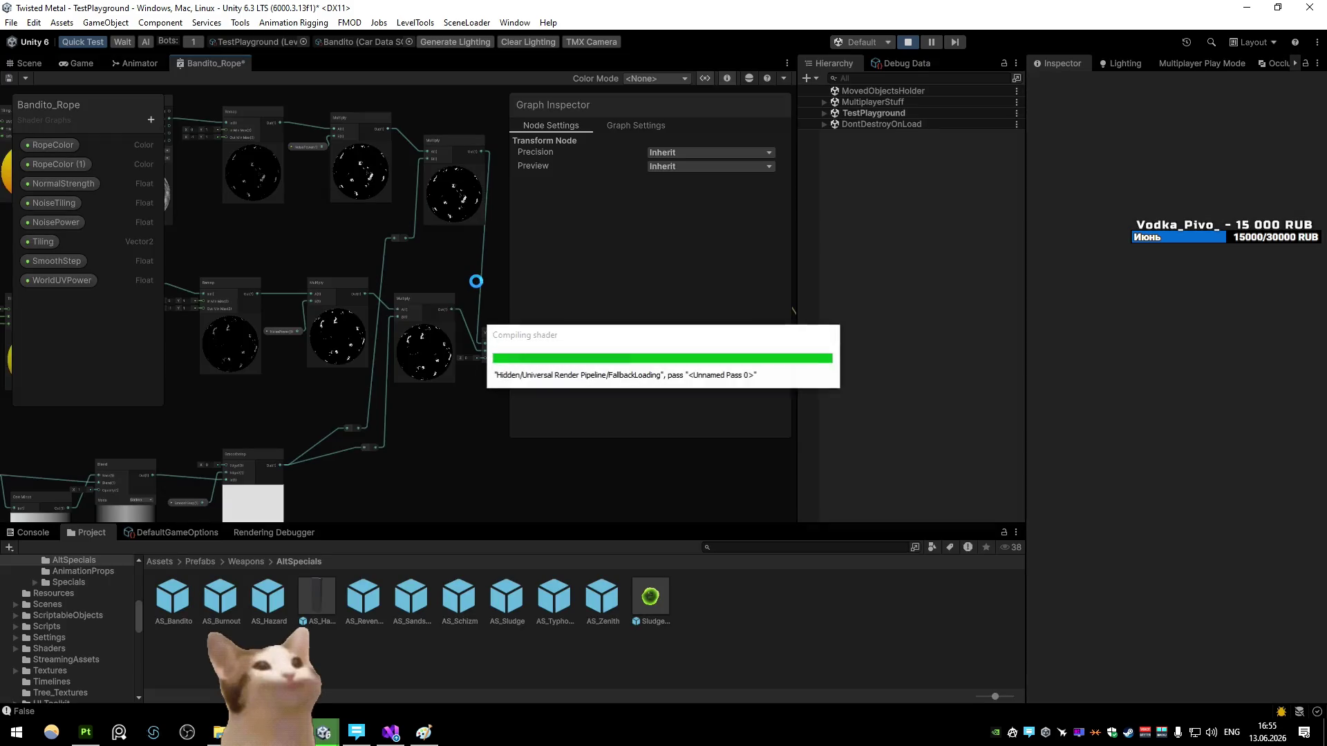
left_click(908, 43)
left_click(30, 64)
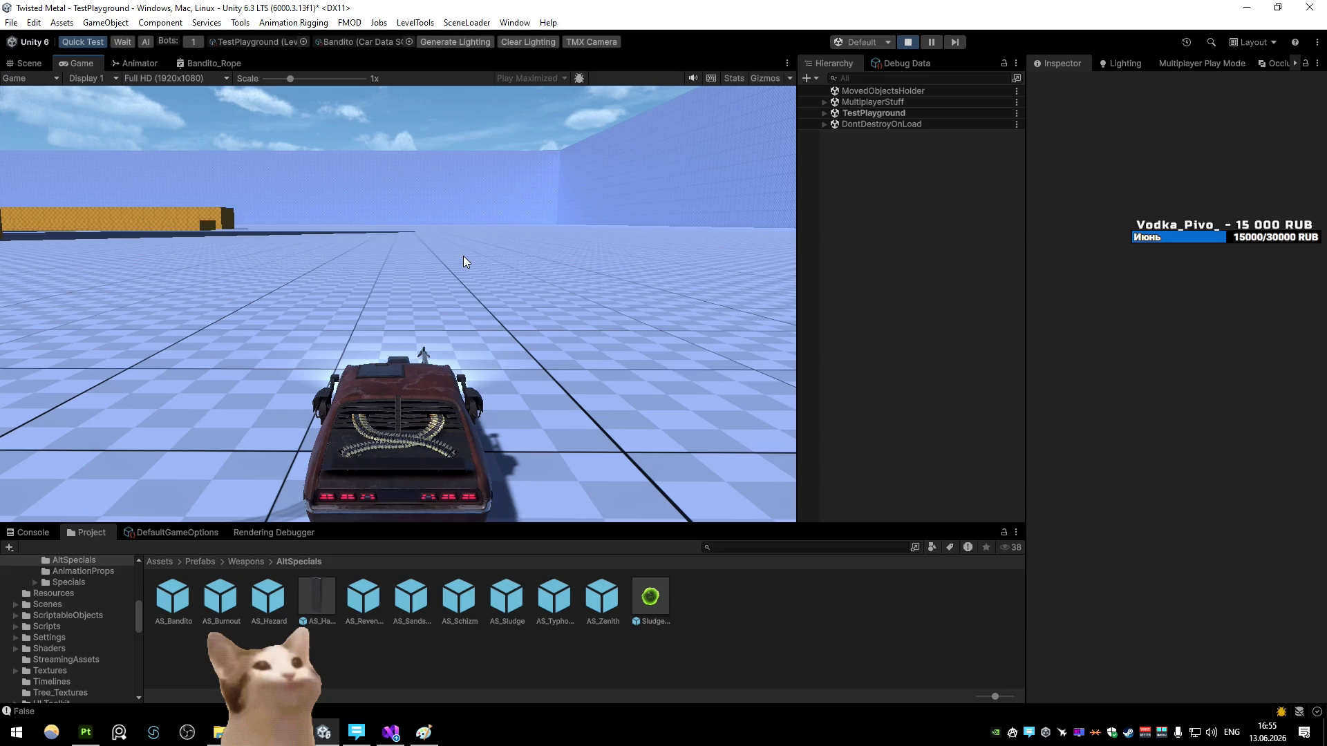
left_click(30, 64)
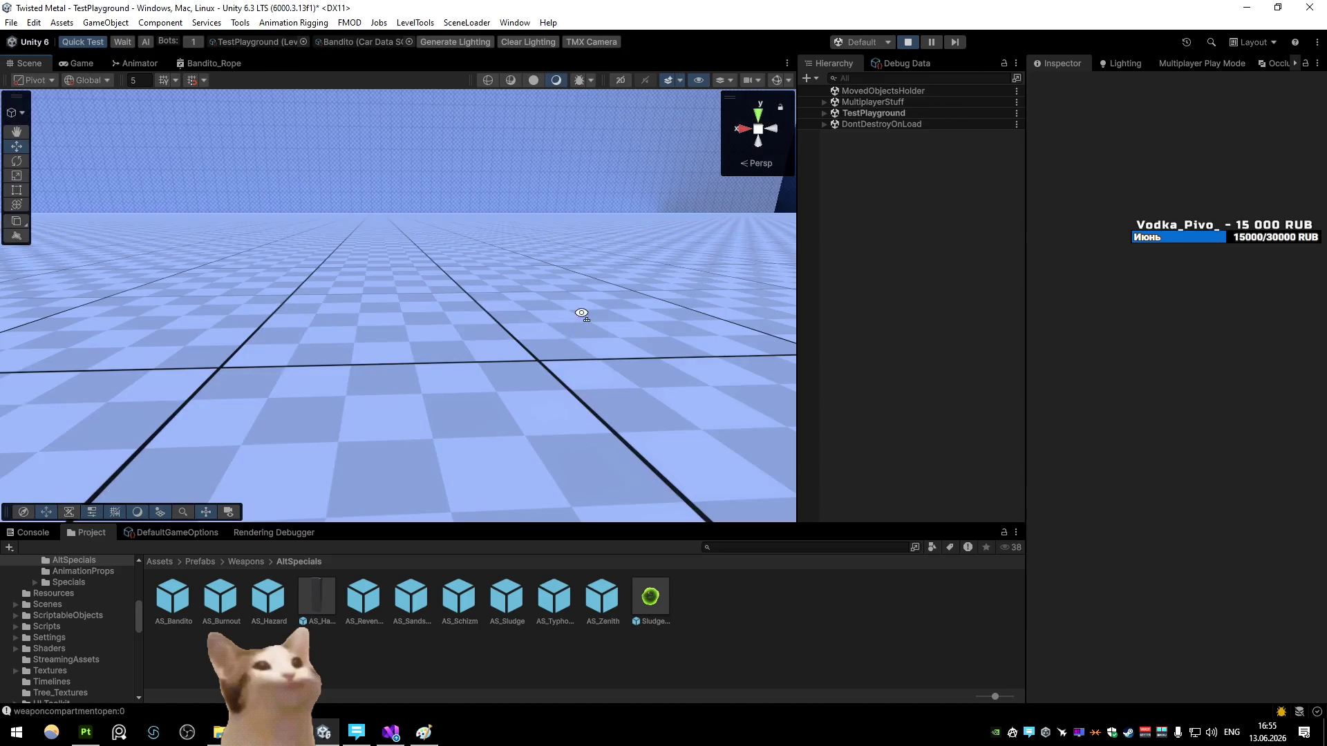
Step: Add a cube to the scene near the Bandito car
mouse_move(582, 313)
left_mouse_down()
mouse_move(1184, 252)
mouse_move(1318, 267)
mouse_move(371, 373)
mouse_move(557, 317)
mouse_move(368, 388)
mouse_move(296, 244)
left_mouse_up()
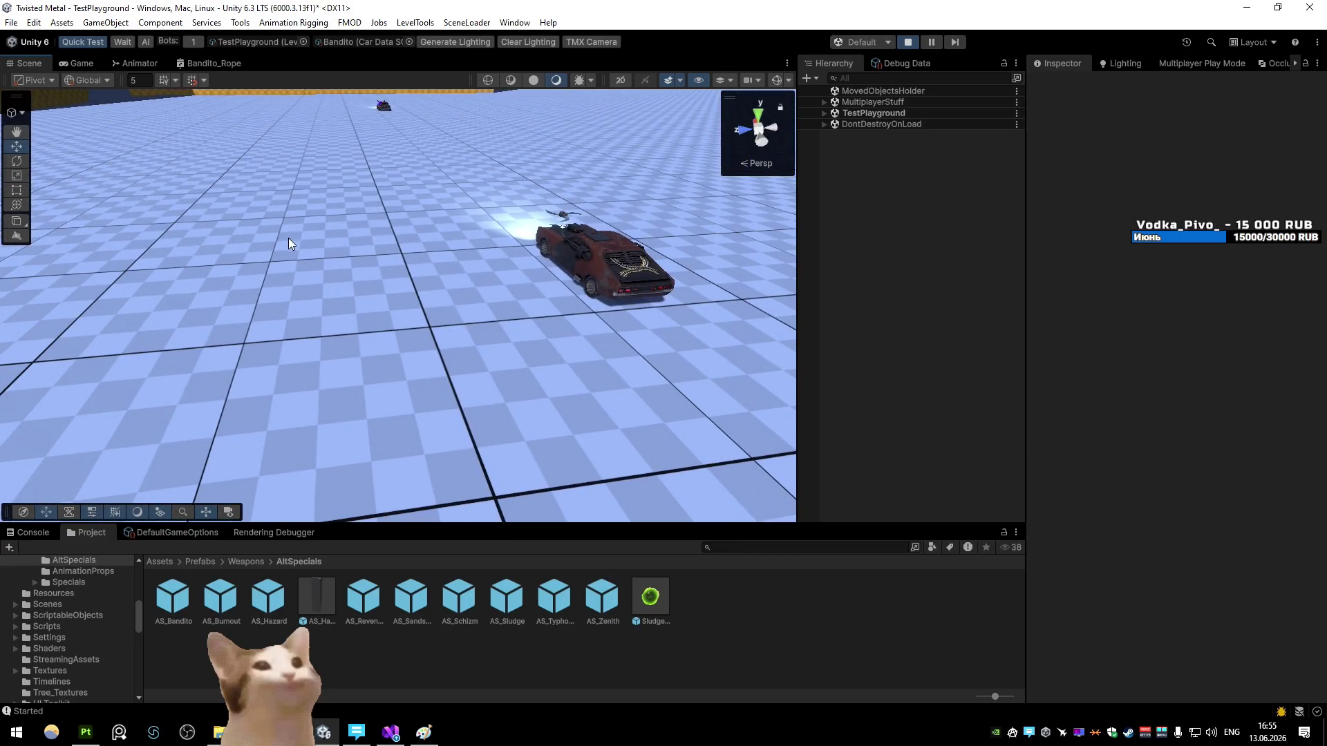
right_click(326, 267)
left_click(105, 22)
mouse_move(126, 125)
left_click(364, 125)
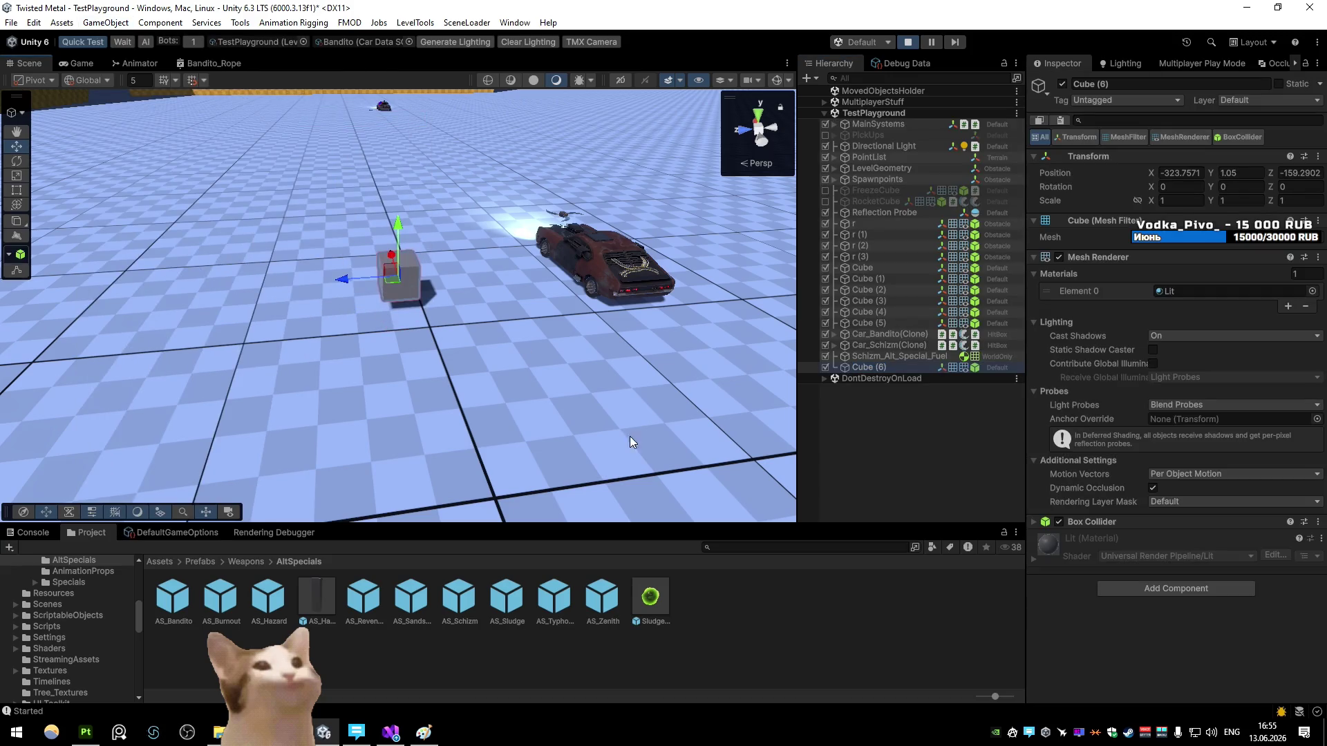
left_click(765, 632)
Step: Create a URP Lit shader graph named Test in Materials/Cars/Bandito
key("BackSpace")
key("BackSpace")
key("BackSpace")
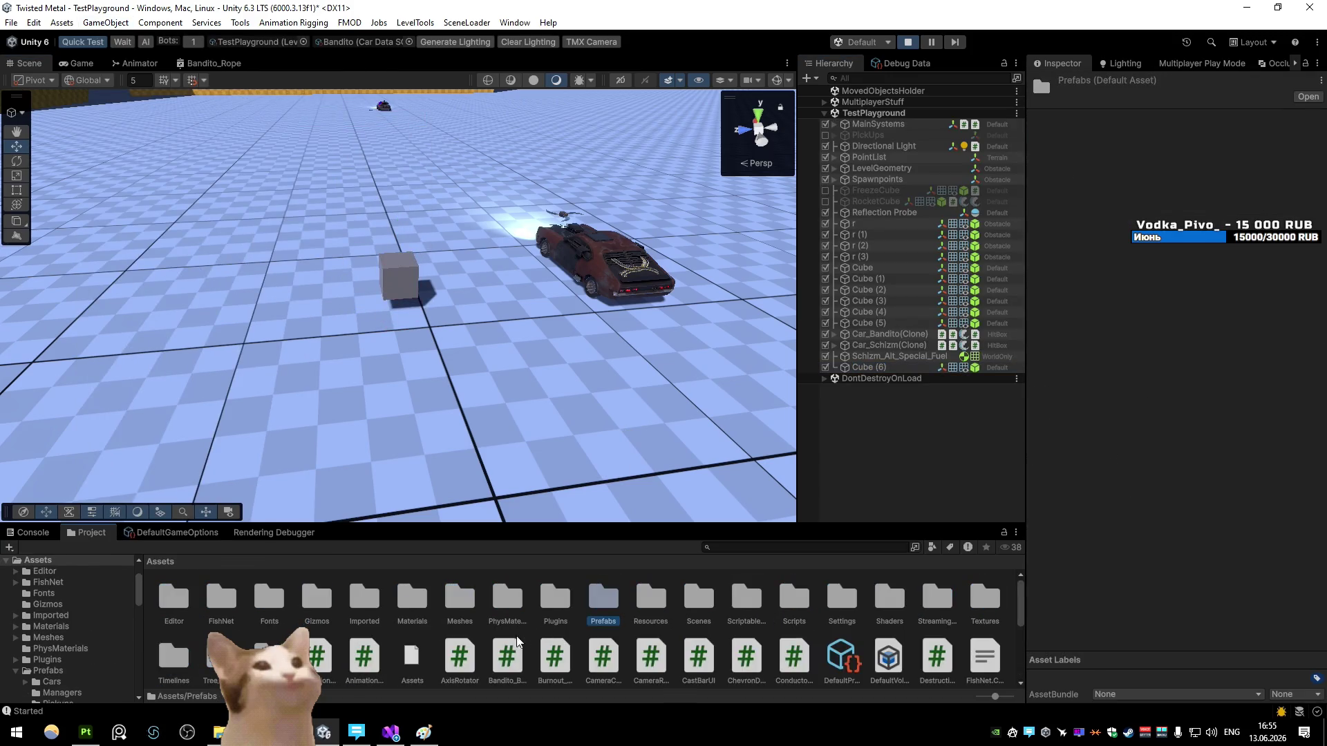
double_click(408, 600)
double_click(274, 610)
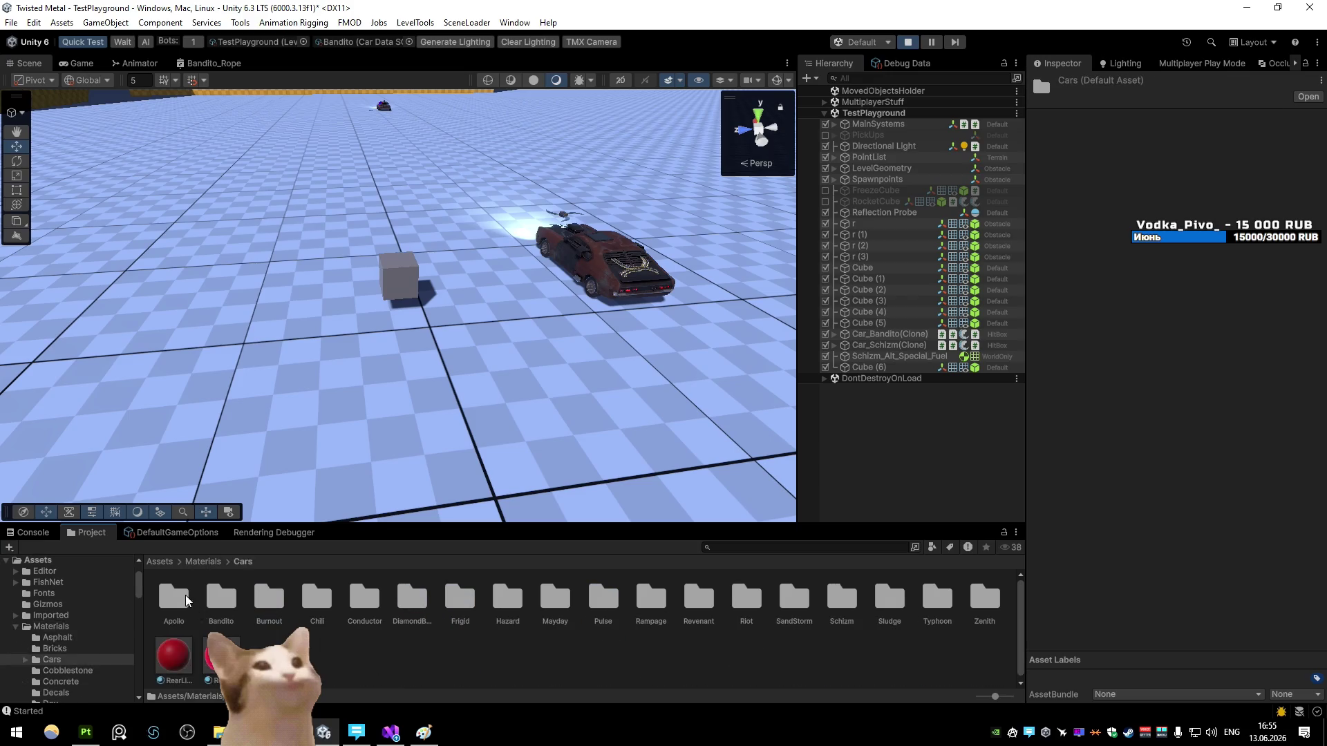
double_click(230, 605)
right_click(702, 629)
mouse_move(795, 237)
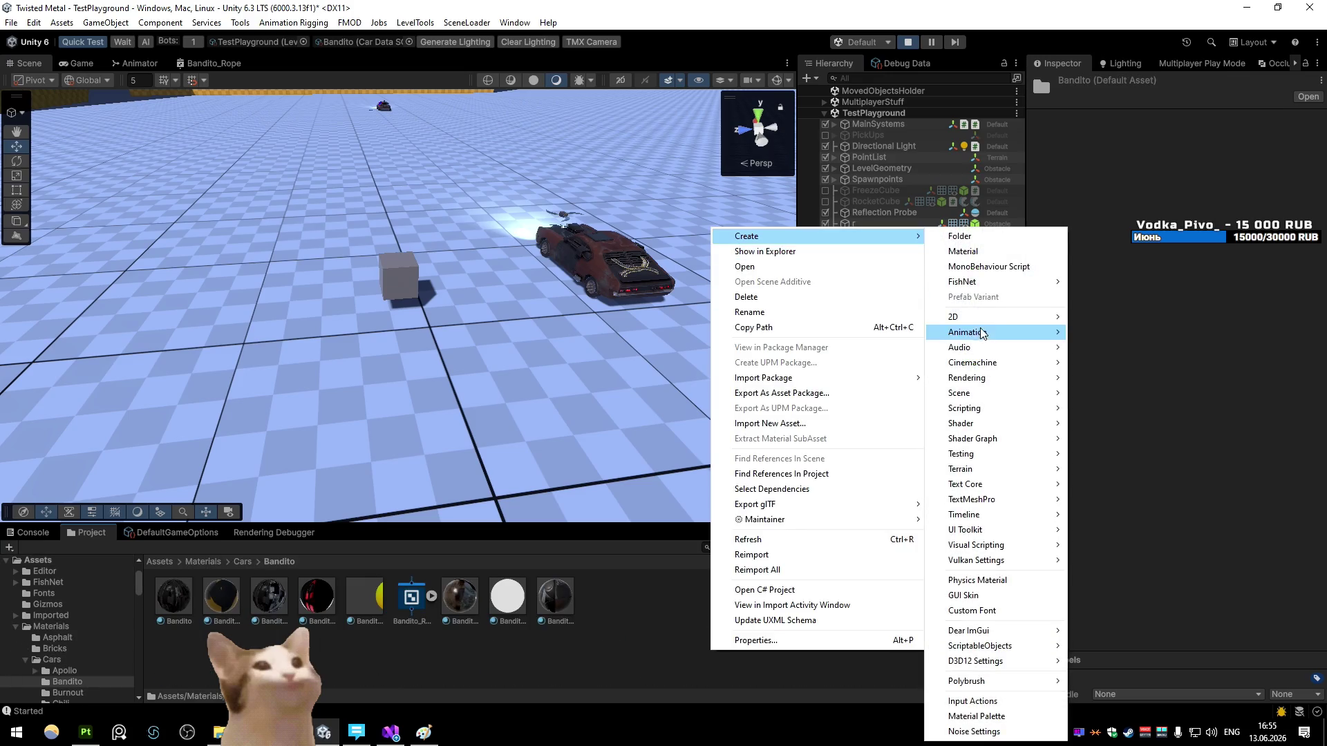
mouse_move(1006, 439)
mouse_move(1099, 439)
left_click(982, 439)
type("Test")
key("Return")
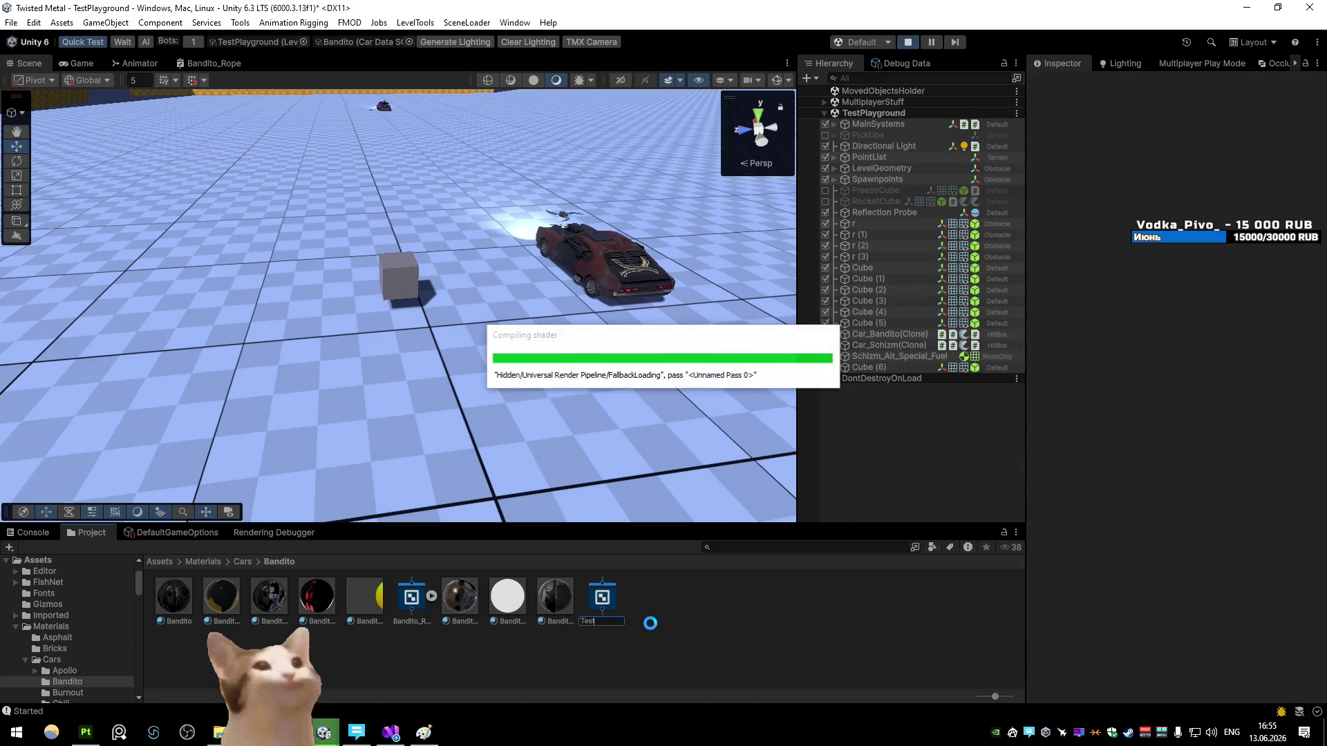
double_click(603, 597)
Step: Create the Shader Graphs_Test material, apply it to the cube, and open the Test graph
right_click(604, 597)
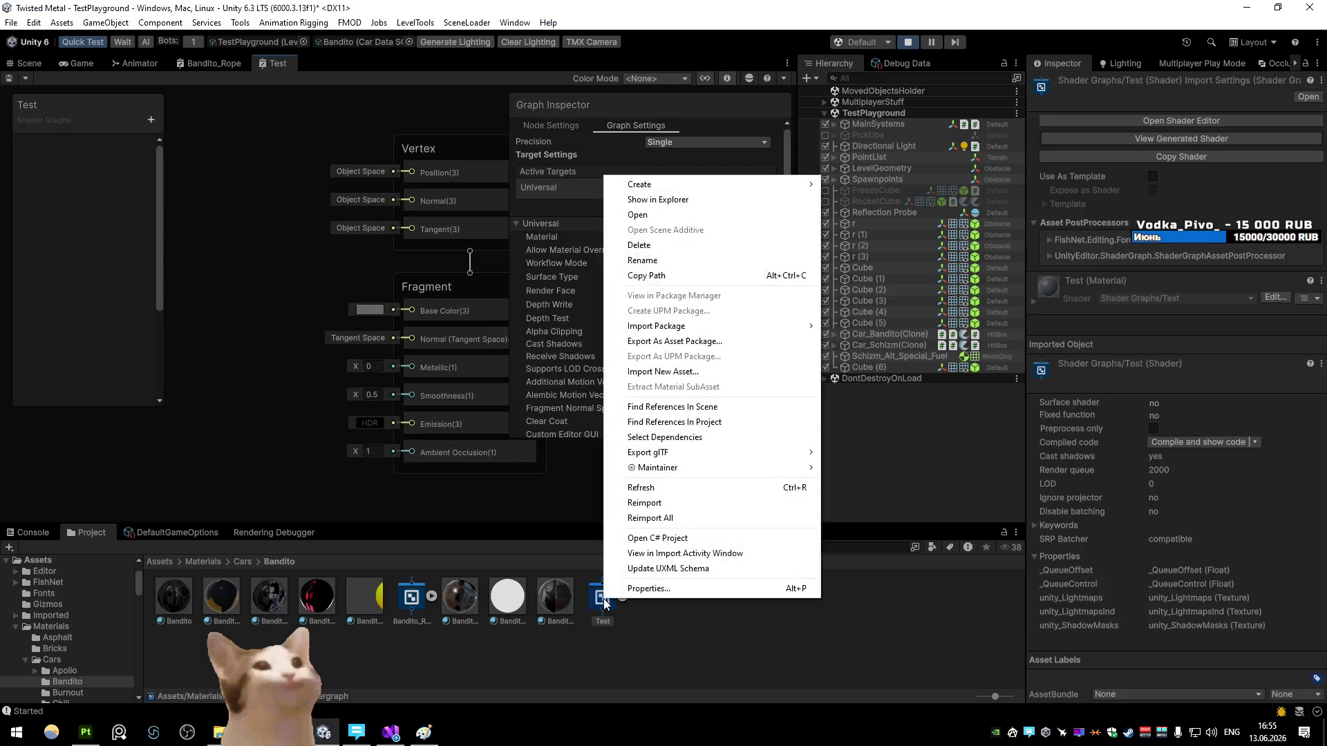
mouse_move(667, 184)
left_click(864, 199)
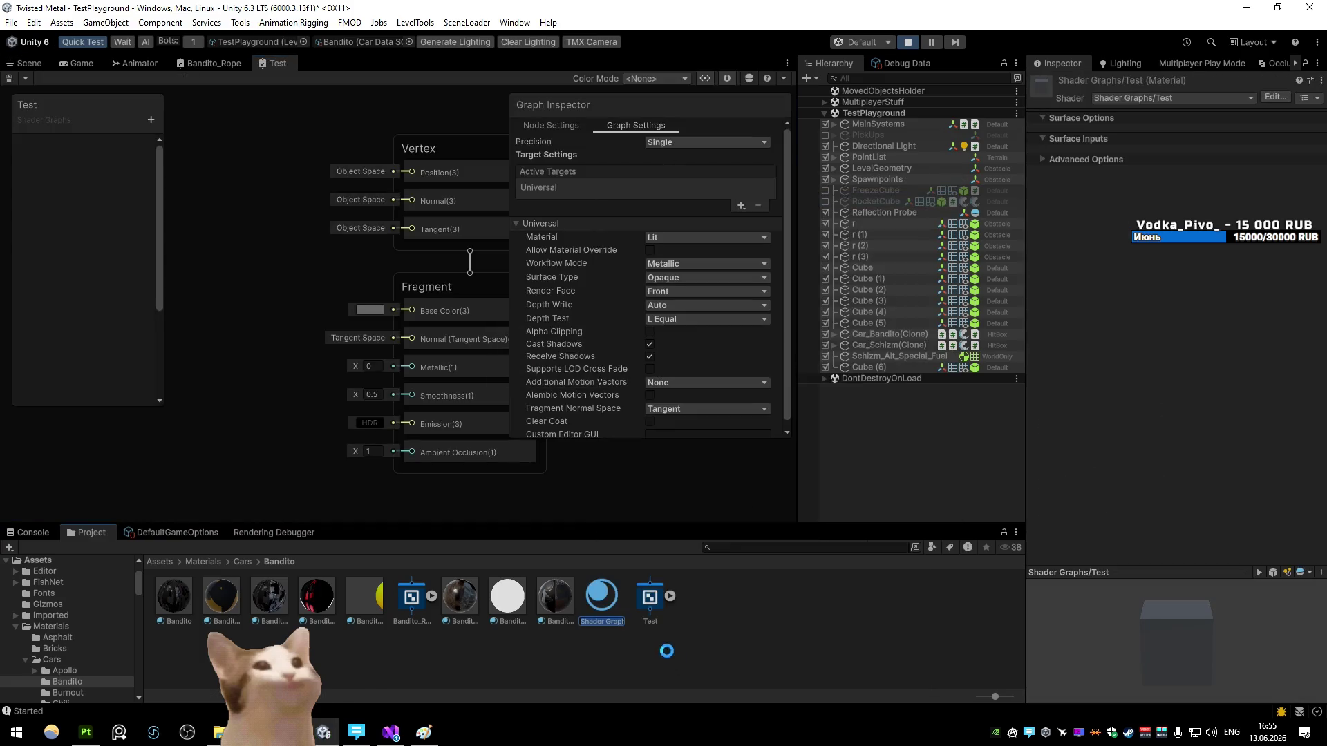
left_click(76, 64)
left_click(29, 64)
mouse_move(602, 596)
left_mouse_down()
mouse_move(387, 359)
mouse_move(399, 276)
left_mouse_up()
double_click(278, 64)
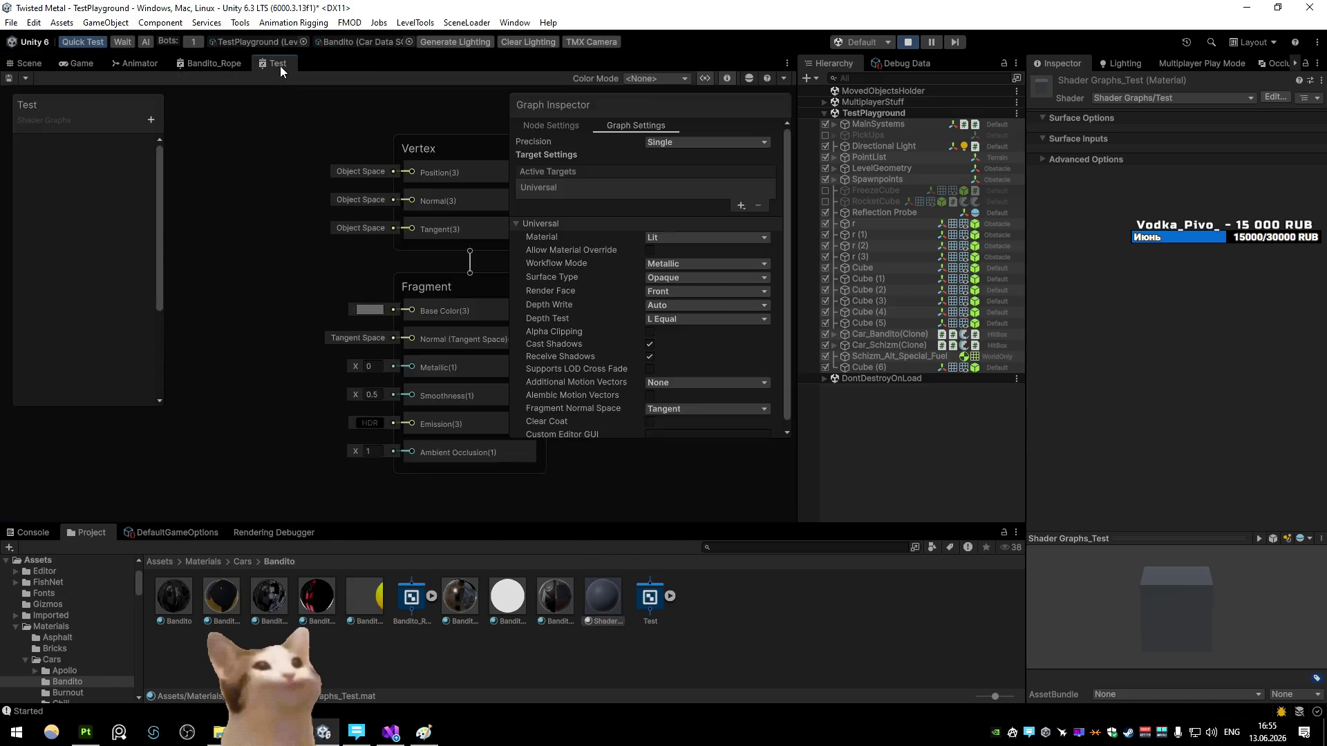
key("space")
Step: Add a Position node set to Object space
type("position")
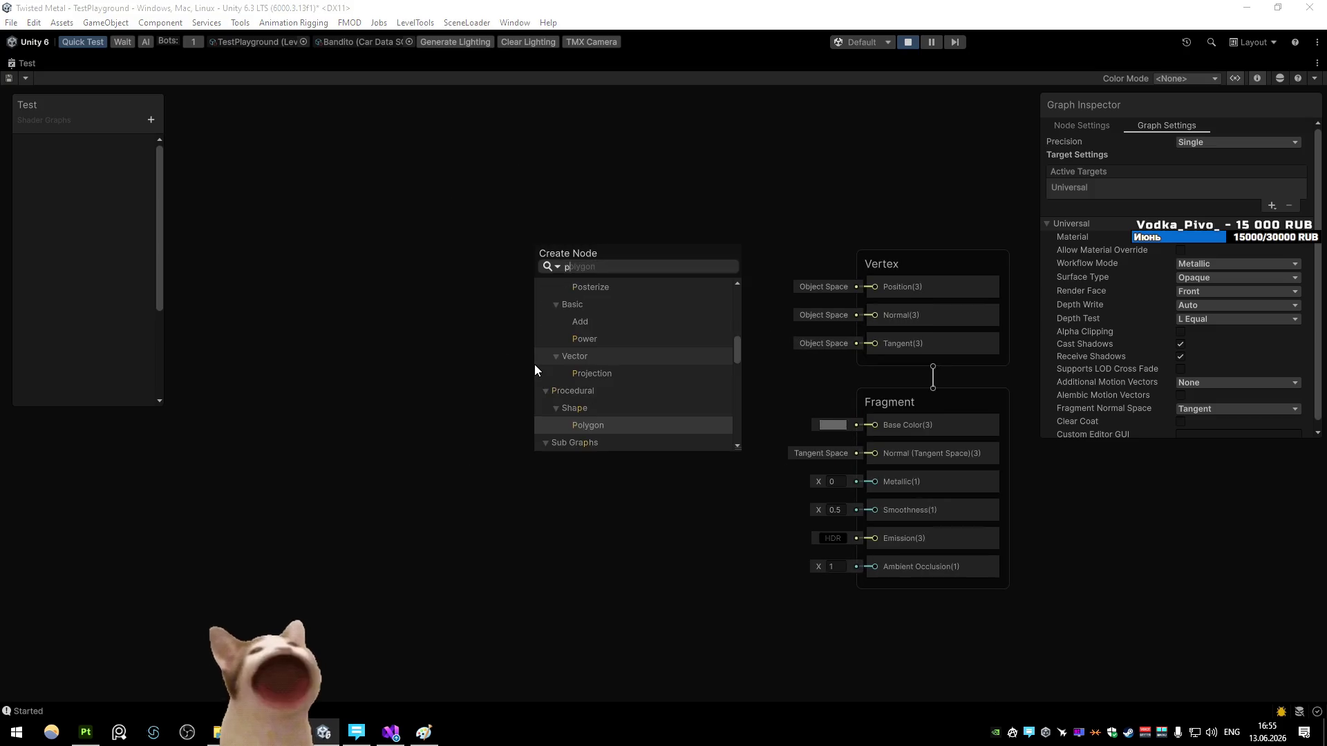
key("Return")
mouse_move(552, 395)
left_mouse_down()
mouse_move(343, 280)
mouse_move(288, 267)
mouse_move(453, 300)
left_mouse_up()
left_click(436, 330)
left_click(429, 345)
Step: Add an Add node with B X of 1, feed it into Base Color, and save
type("add")
left_click(522, 366)
left_click(339, 338)
type("1")
left_click_drag(571, 322, 857, 424)
key("ctrl+s")
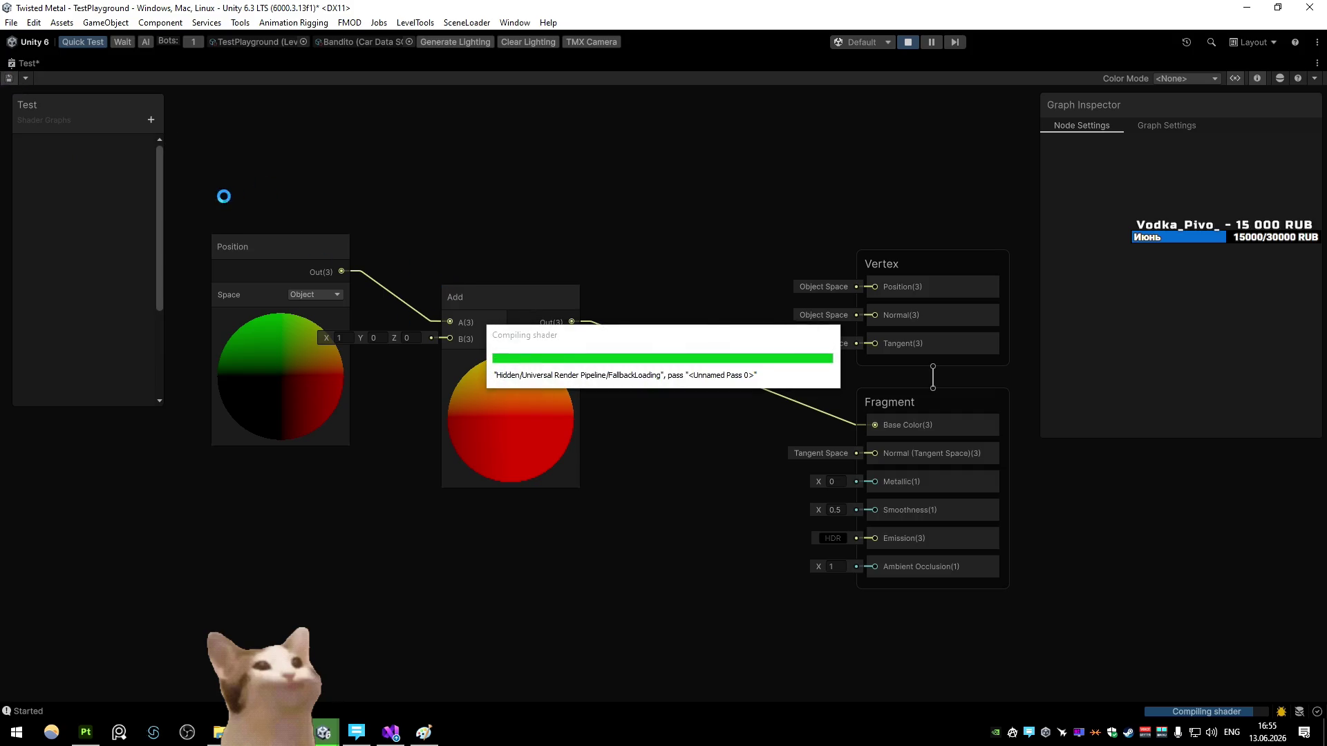
key("shift+space")
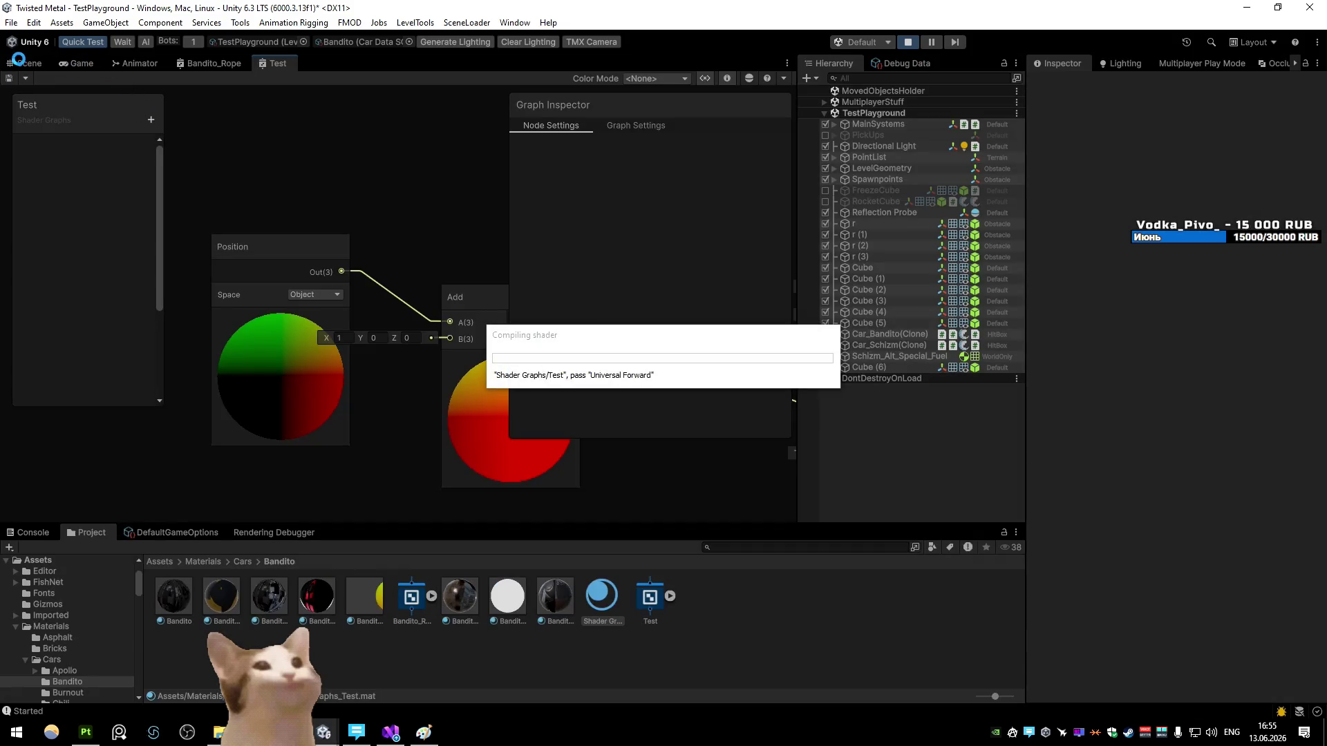
Step: Inspect the cube in the scene, then raise the offset X to 5 and save
key("ctrl+1")
left_click(416, 286)
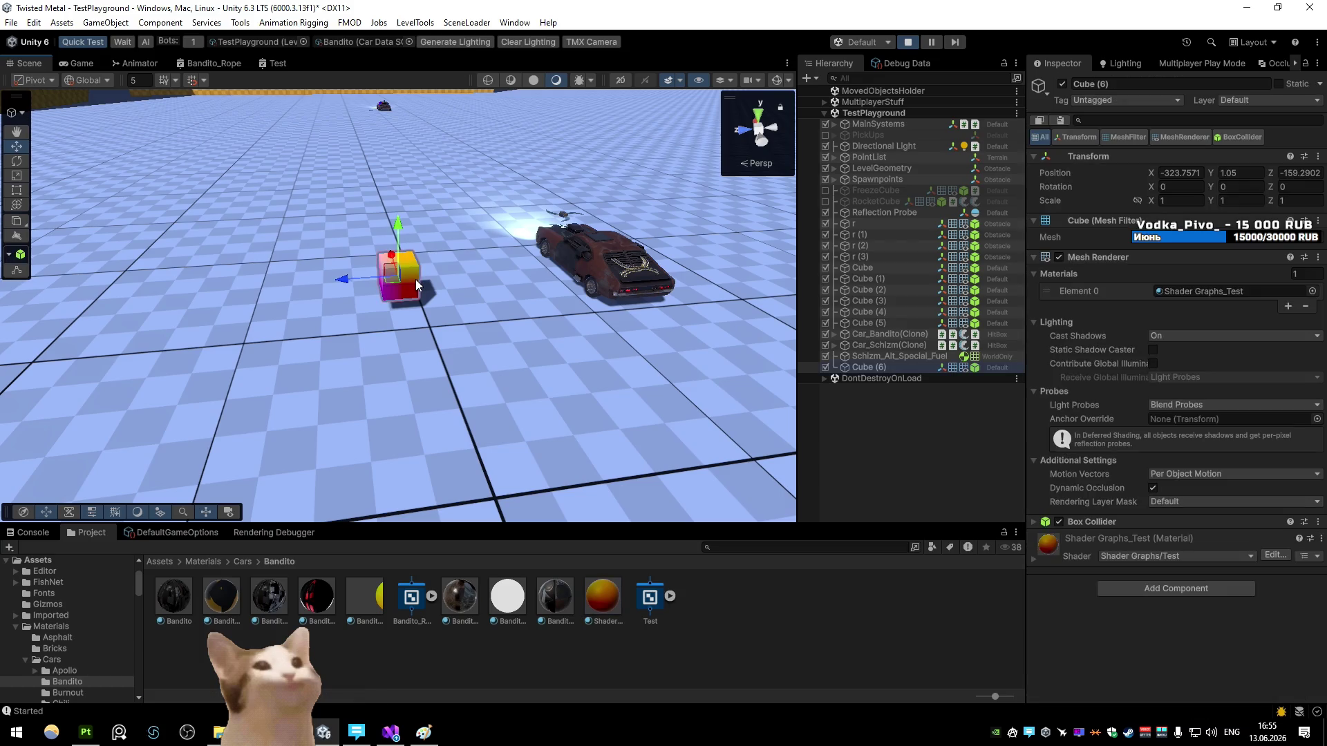
mouse_move(416, 279)
left_mouse_down()
mouse_move(515, 276)
mouse_move(502, 285)
left_mouse_up()
left_click(278, 62)
left_click(224, 327)
type("5")
left_click(10, 79)
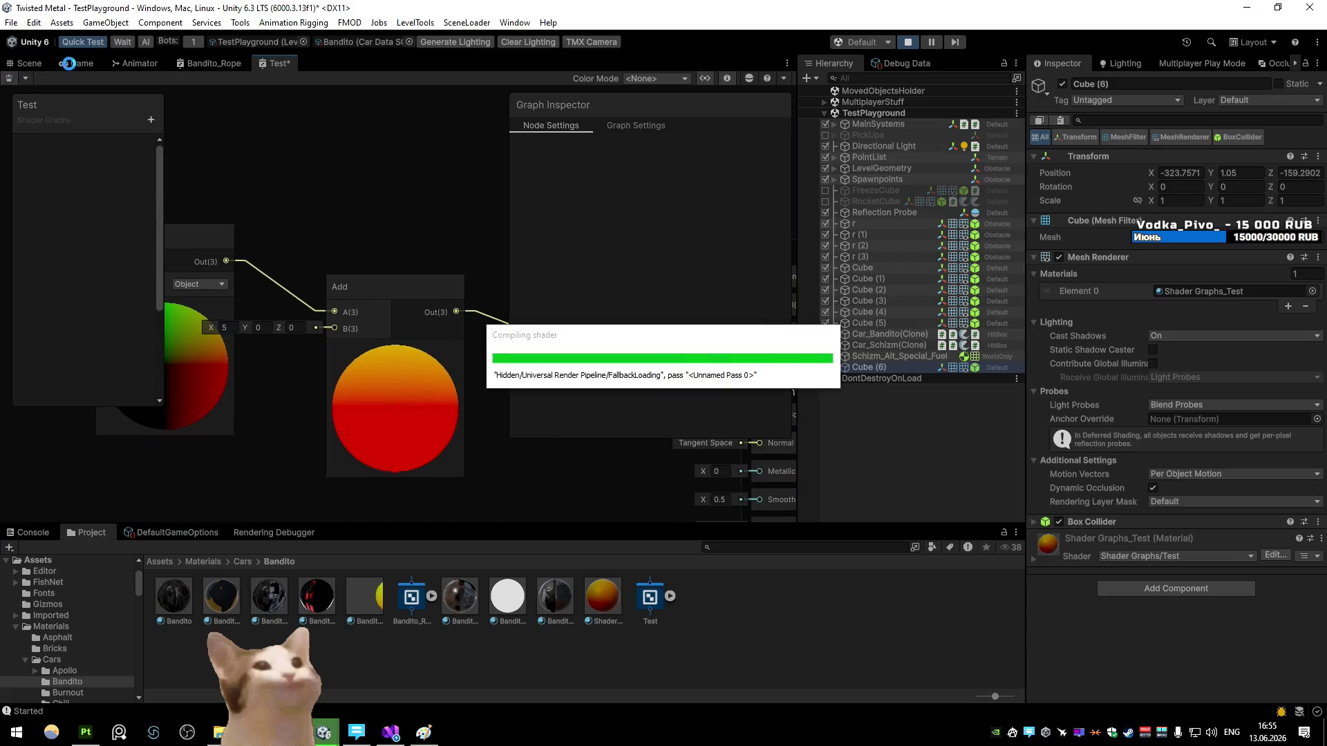
left_click(22, 63)
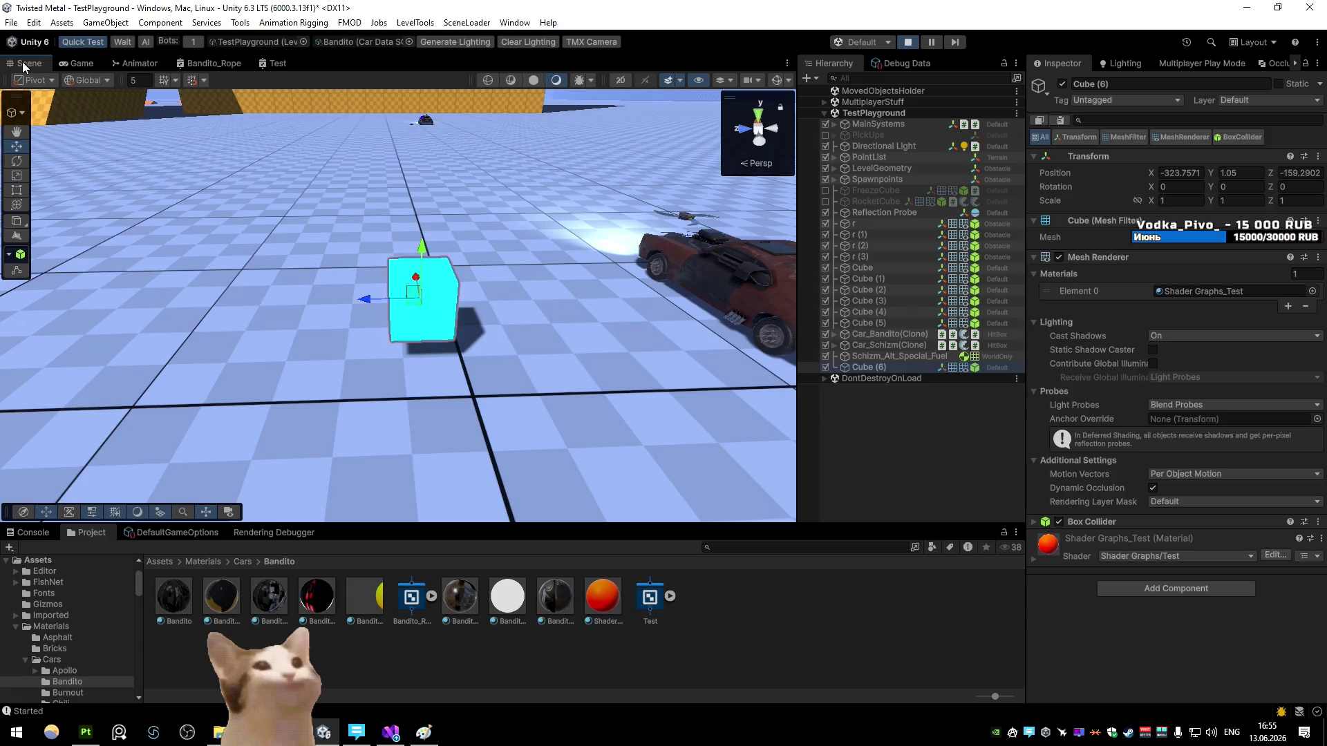
Step: Connect the Add output to Vertex Position and save the Test graph
left_click(277, 63)
key("shift+space")
left_click_drag(443, 354, 542, 423)
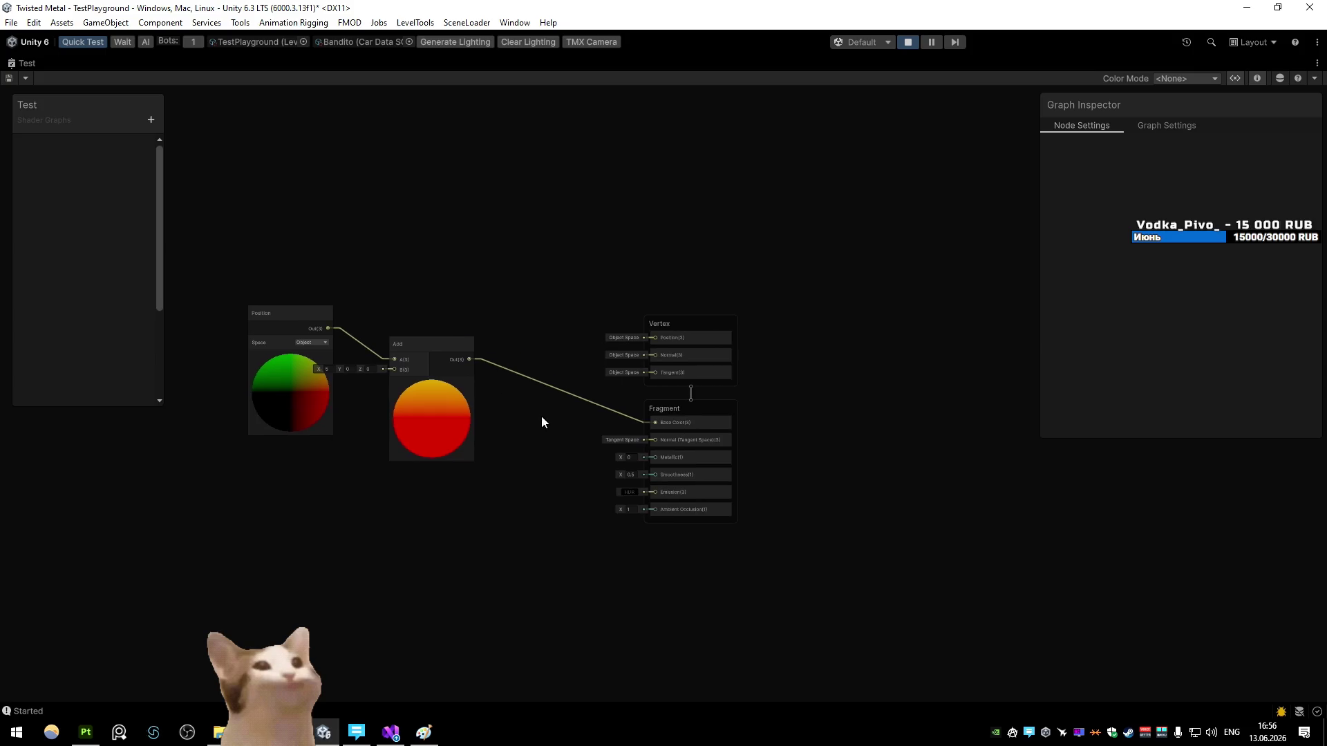
mouse_move(470, 359)
left_mouse_down()
mouse_move(652, 354)
mouse_move(657, 339)
left_mouse_up()
left_click(558, 389)
left_click(557, 386)
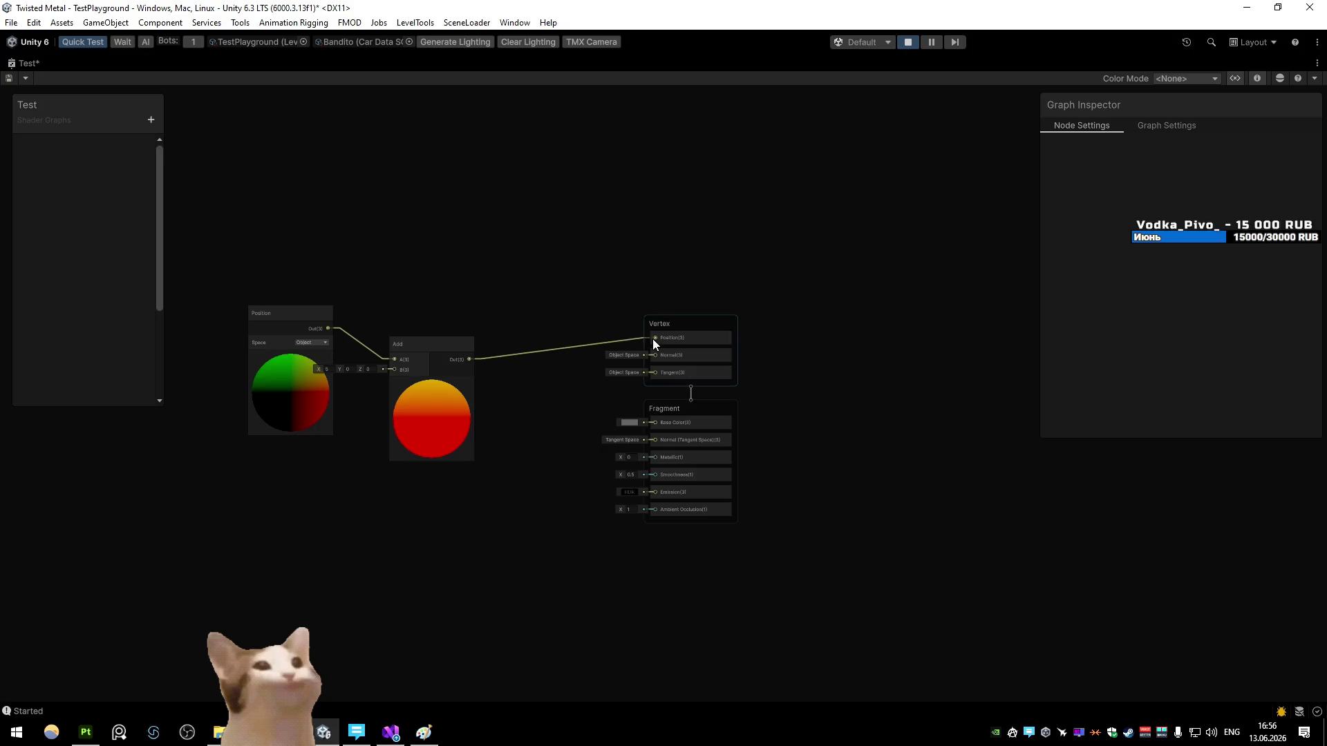
key("ctrl+s")
left_click(10, 78)
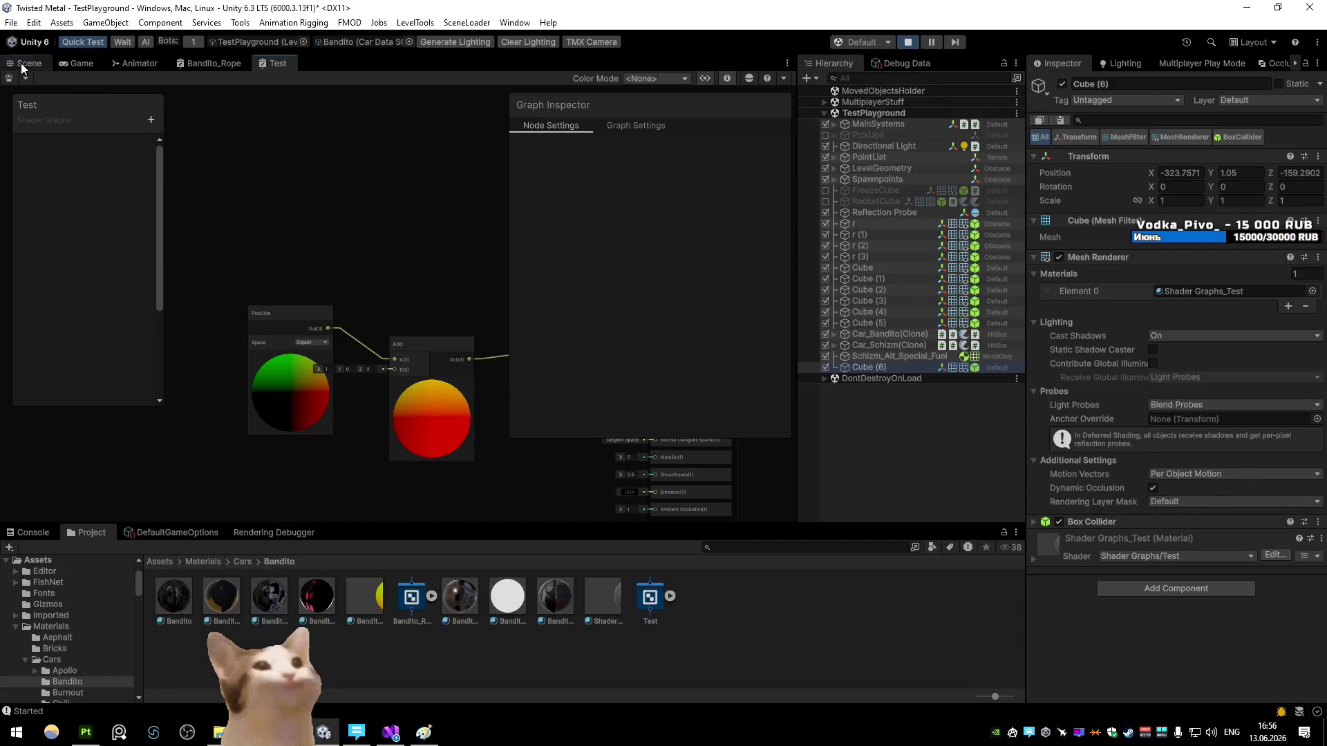
Step: Switch the handles to Local and rotate the test cube around its Y axis to check the offset
left_click(22, 63)
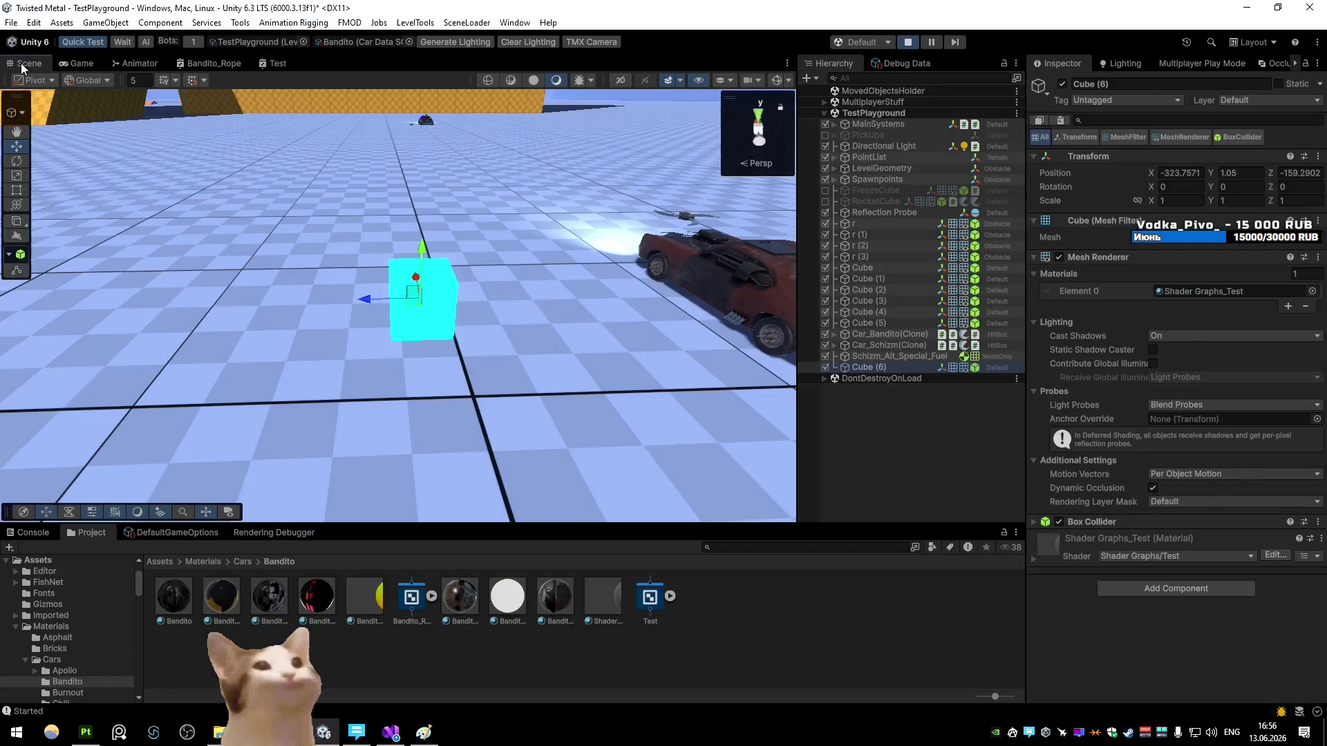
mouse_move(330, 272)
left_mouse_down()
mouse_move(437, 302)
mouse_move(329, 308)
mouse_move(555, 325)
mouse_move(484, 324)
left_mouse_up()
key("e")
key("w")
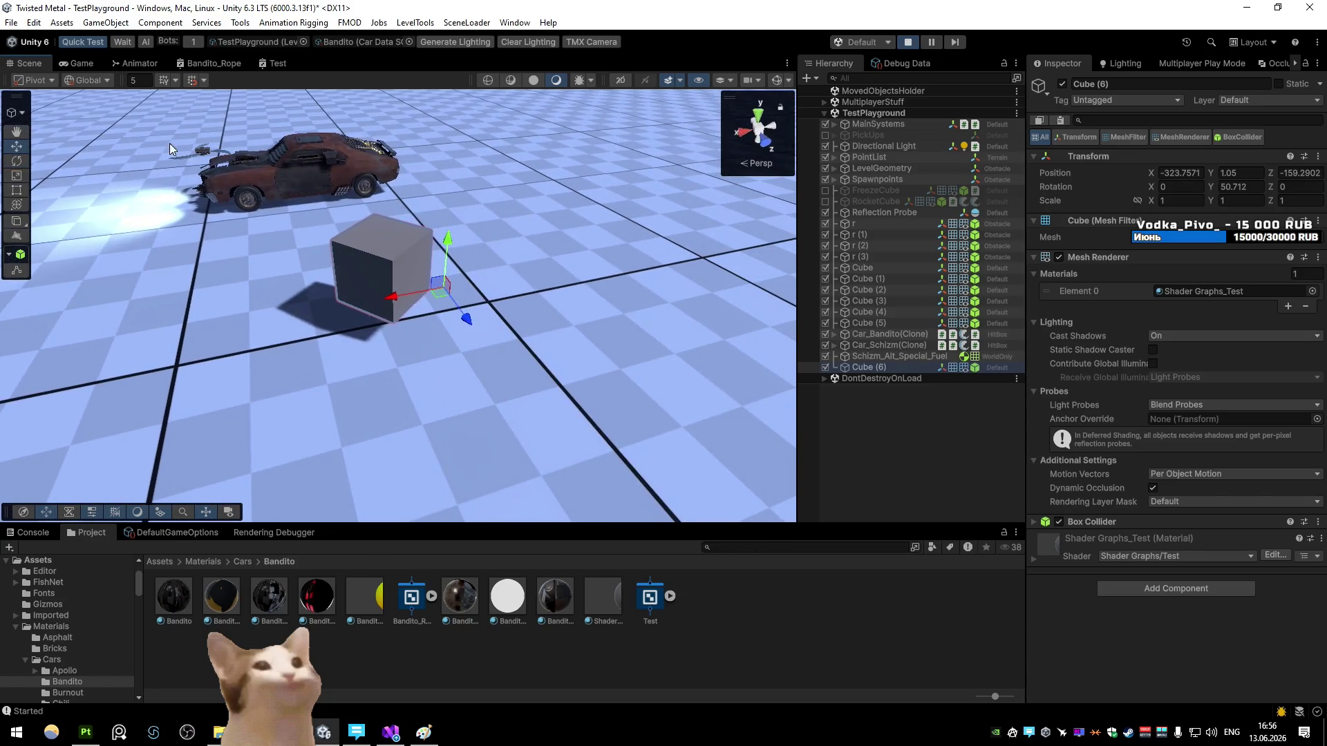
left_click(84, 81)
left_click(82, 98)
key("e")
mouse_move(483, 321)
left_mouse_down()
mouse_move(383, 326)
mouse_move(516, 330)
mouse_move(421, 341)
mouse_move(691, 355)
left_mouse_up()
key("w")
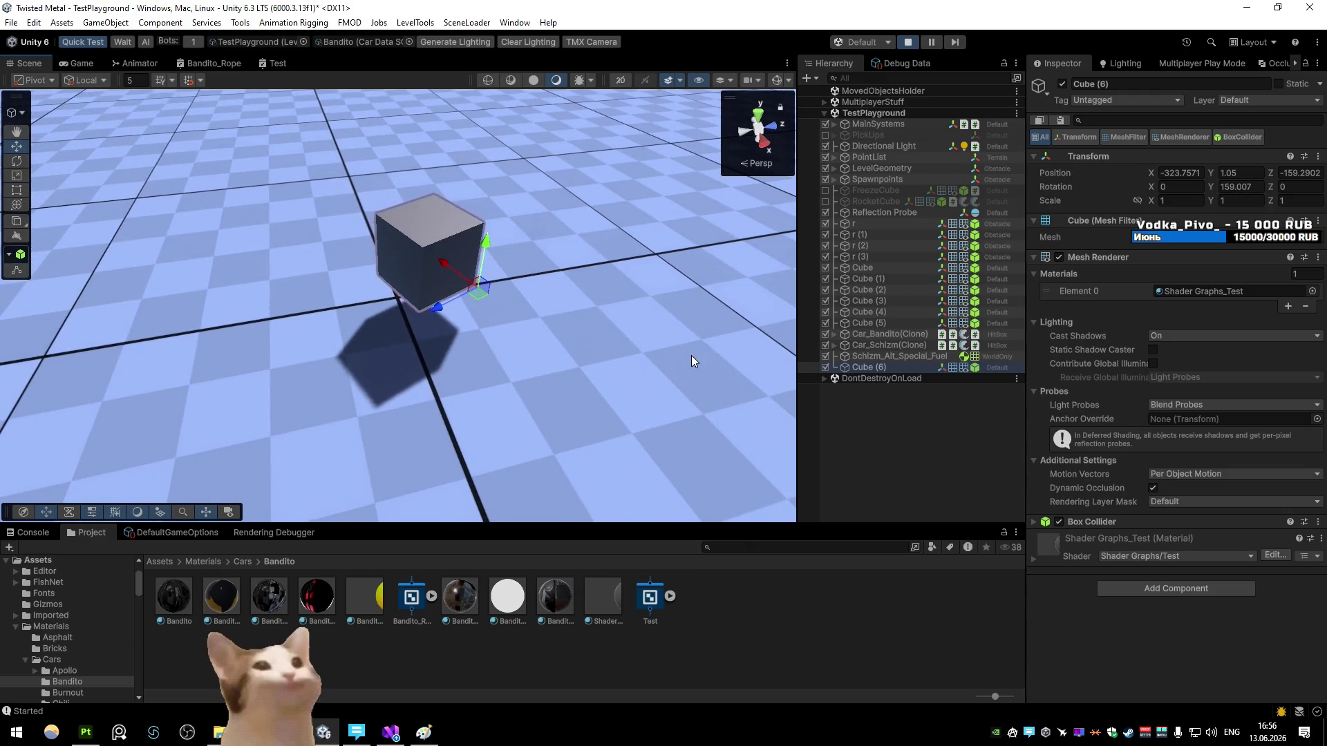
Step: Reopen the Test graph full-window, select the Position and Add nodes, and return to the docked layout
double_click(277, 63)
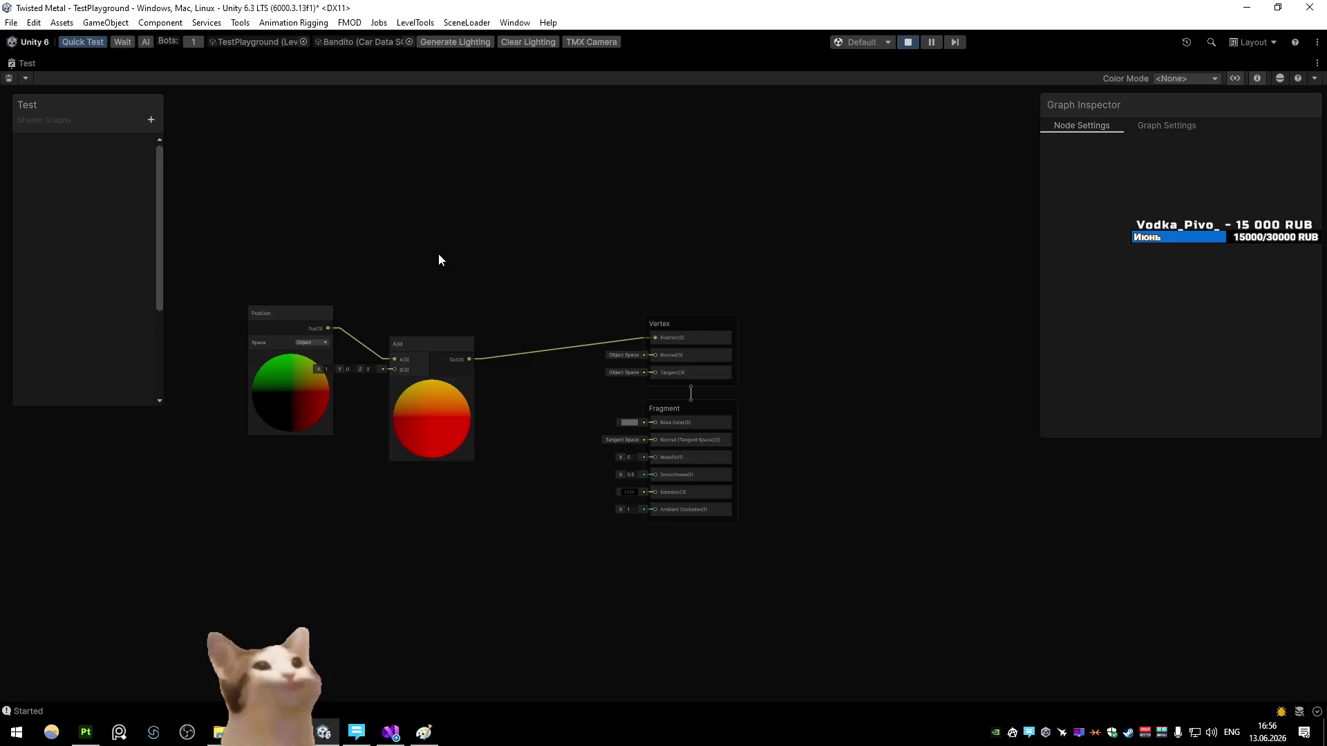
left_click_drag(459, 258, 551, 259)
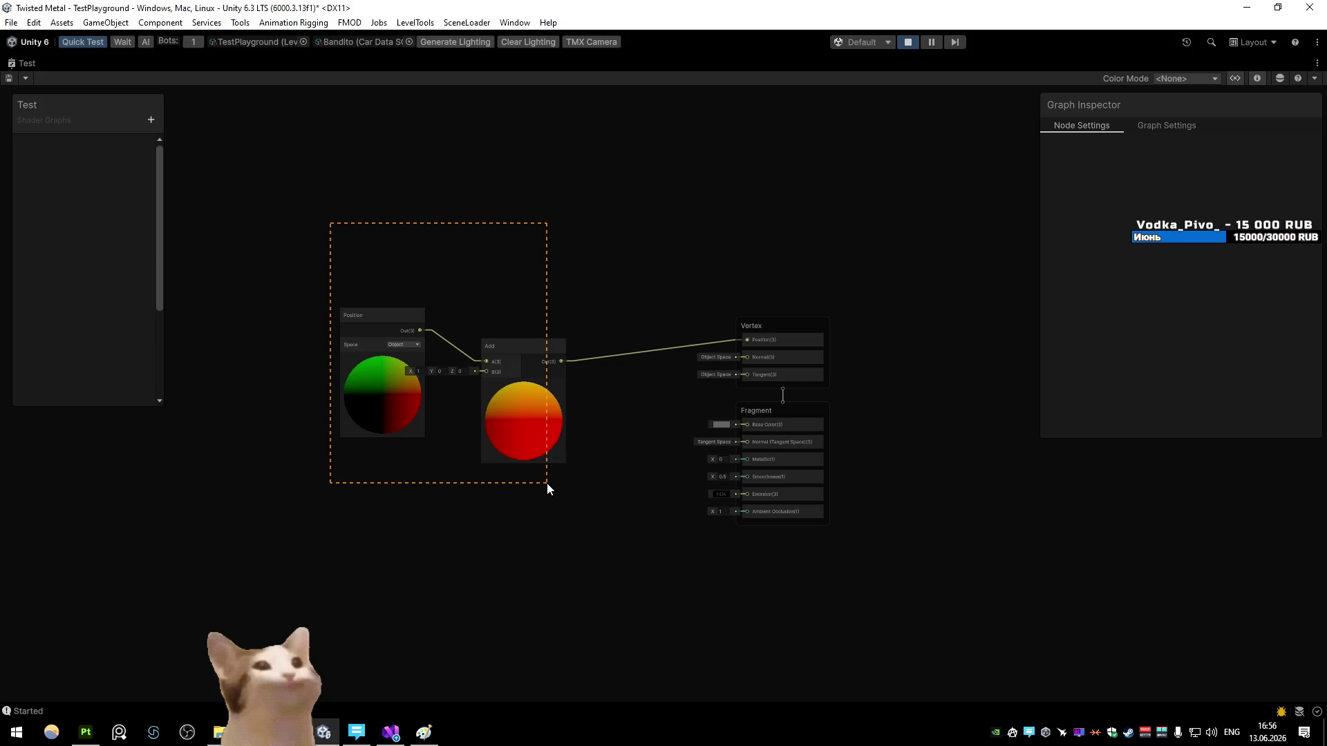
left_click_drag(545, 483, 546, 483)
key("shift+space")
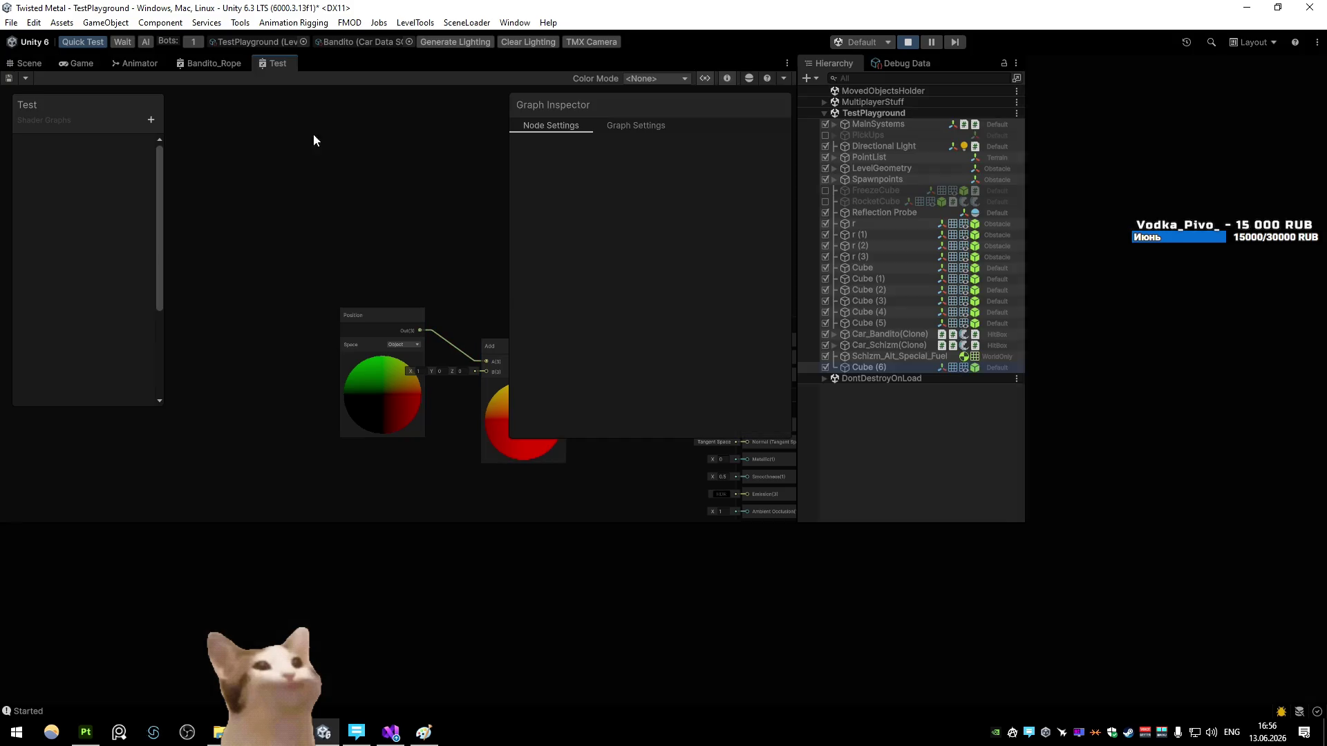
Step: Delete the Transform and Vector 3 offset nodes from the Bandito_Rope graph
left_click(208, 66)
key("shift+space")
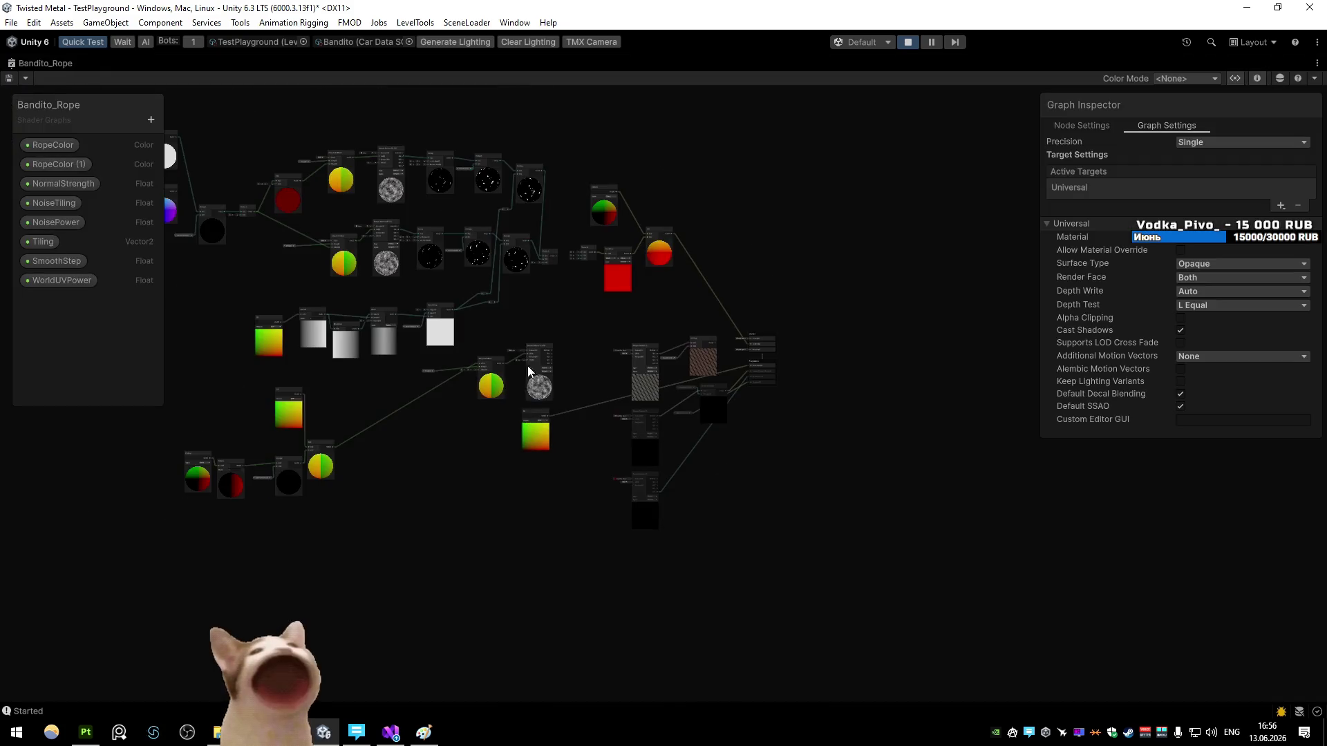
left_click(562, 390)
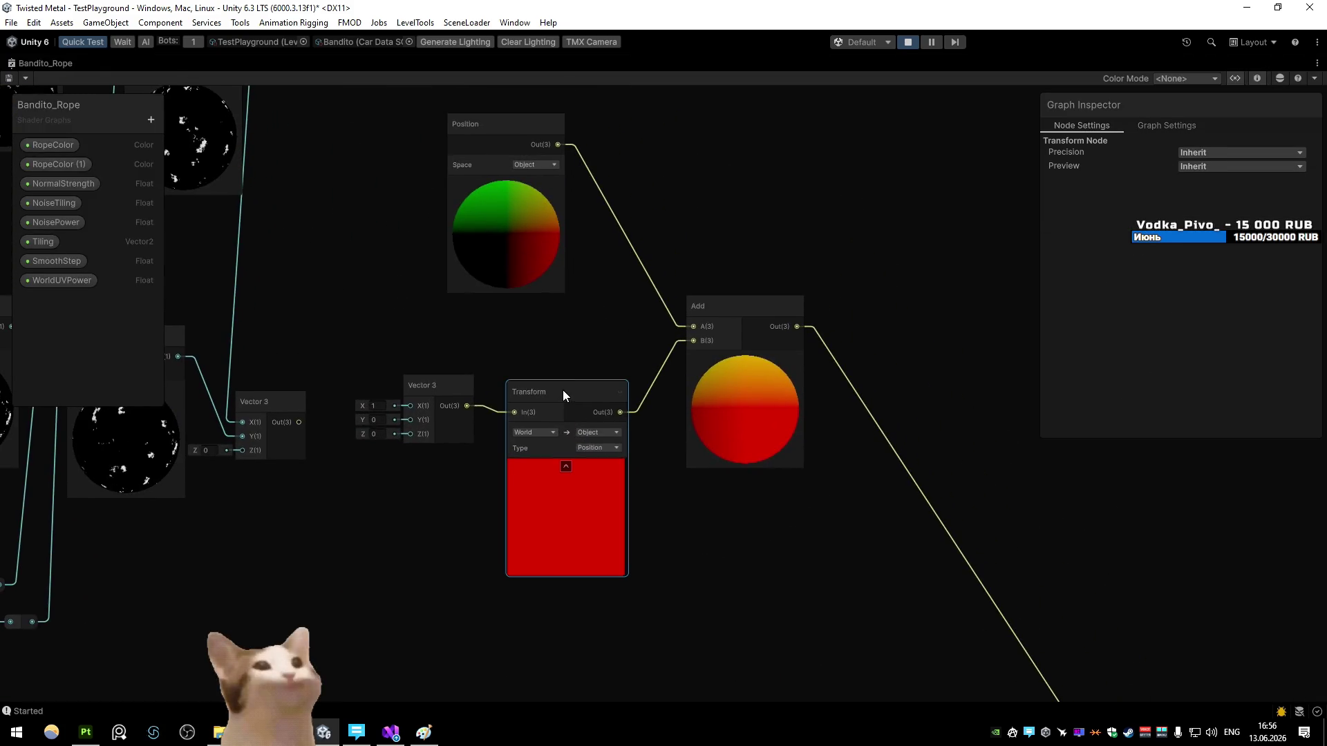
key("Delete")
left_click_drag(440, 392, 553, 408)
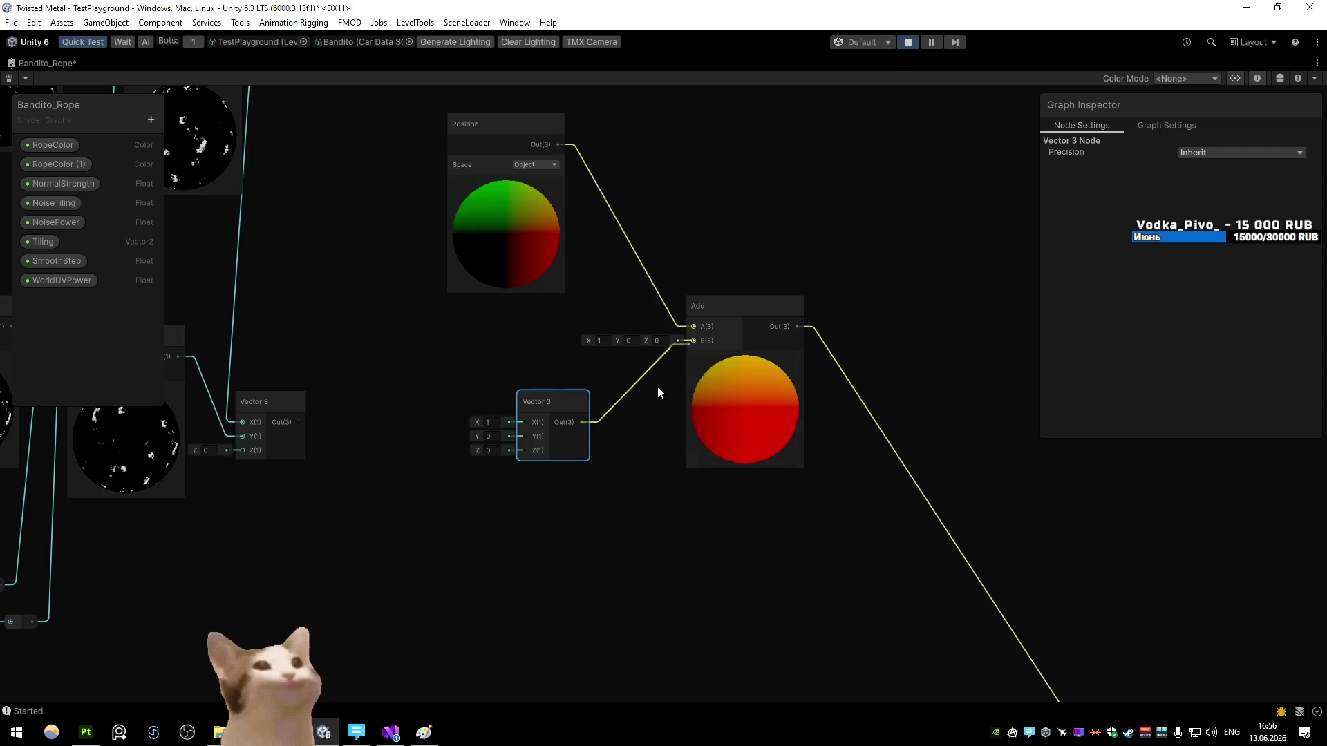
key("Delete")
Step: Save the Bandito_Rope shader graph and return to the running game
left_click(23, 80)
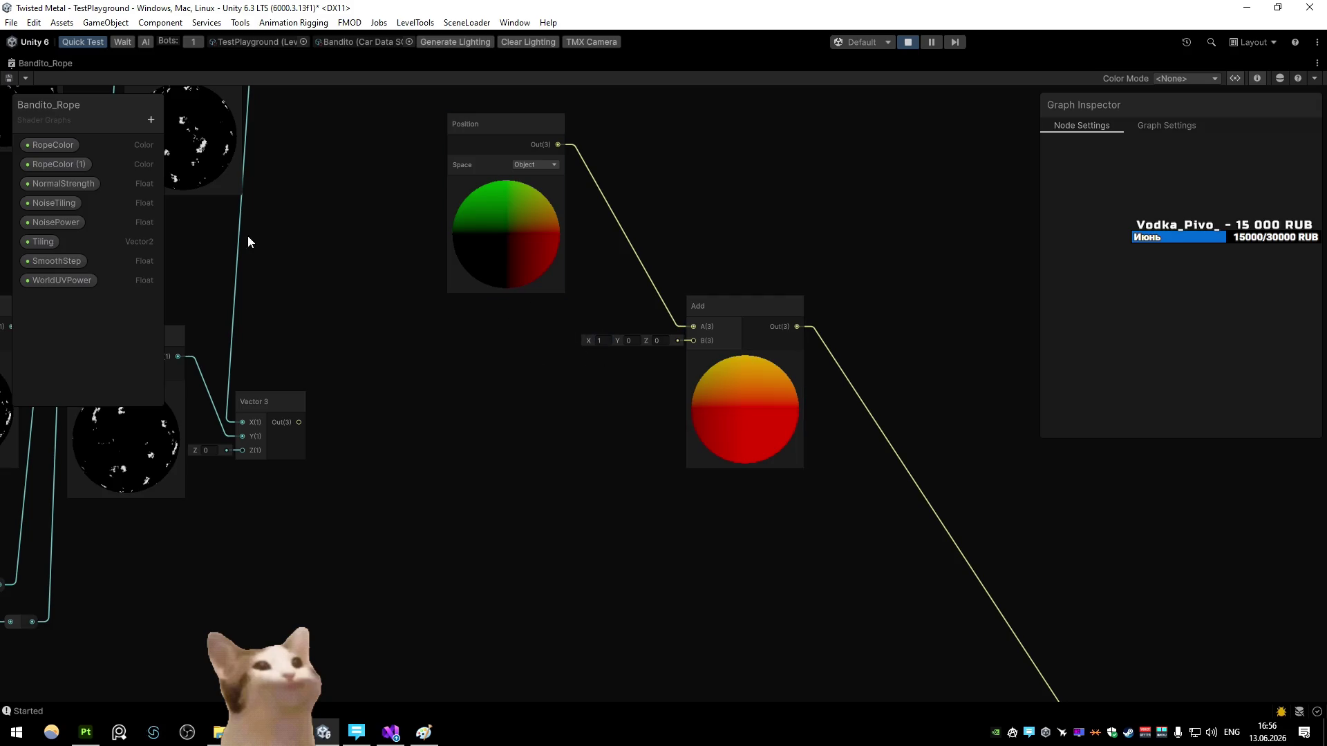
left_click(7, 79)
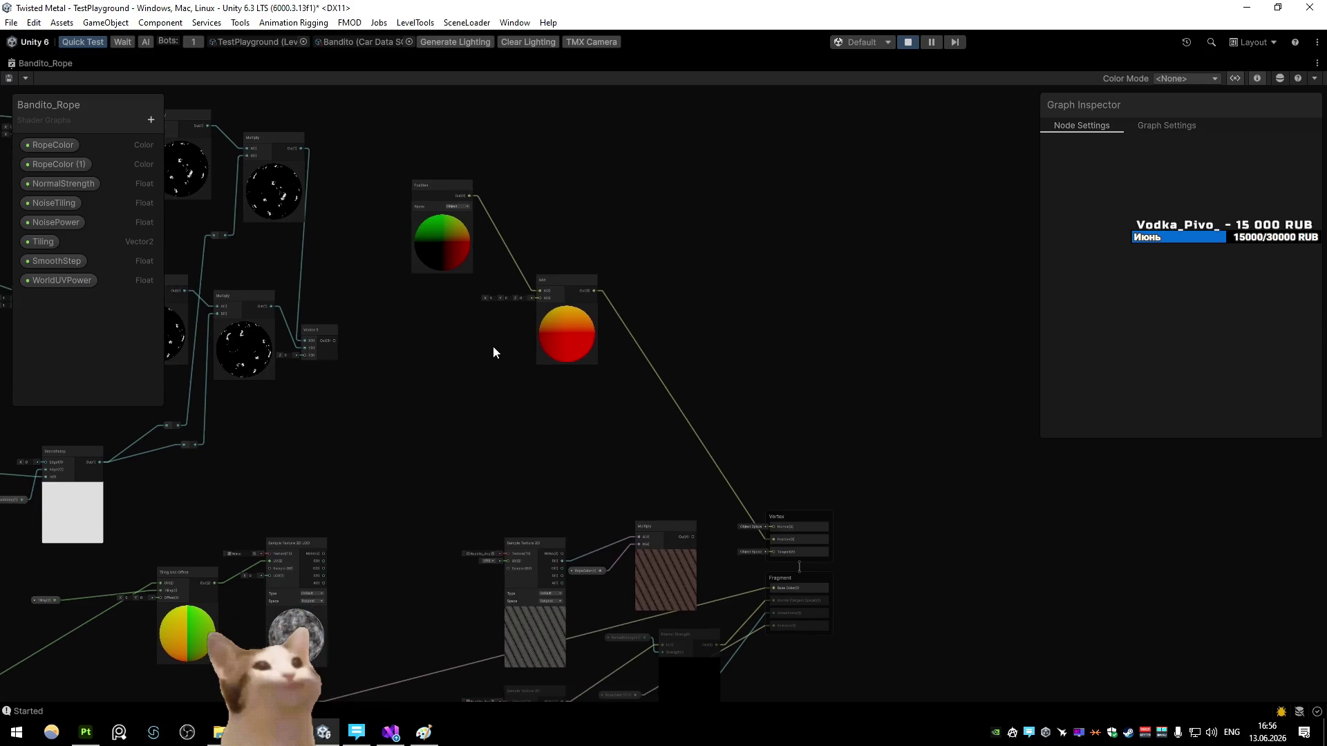
left_click(90, 65)
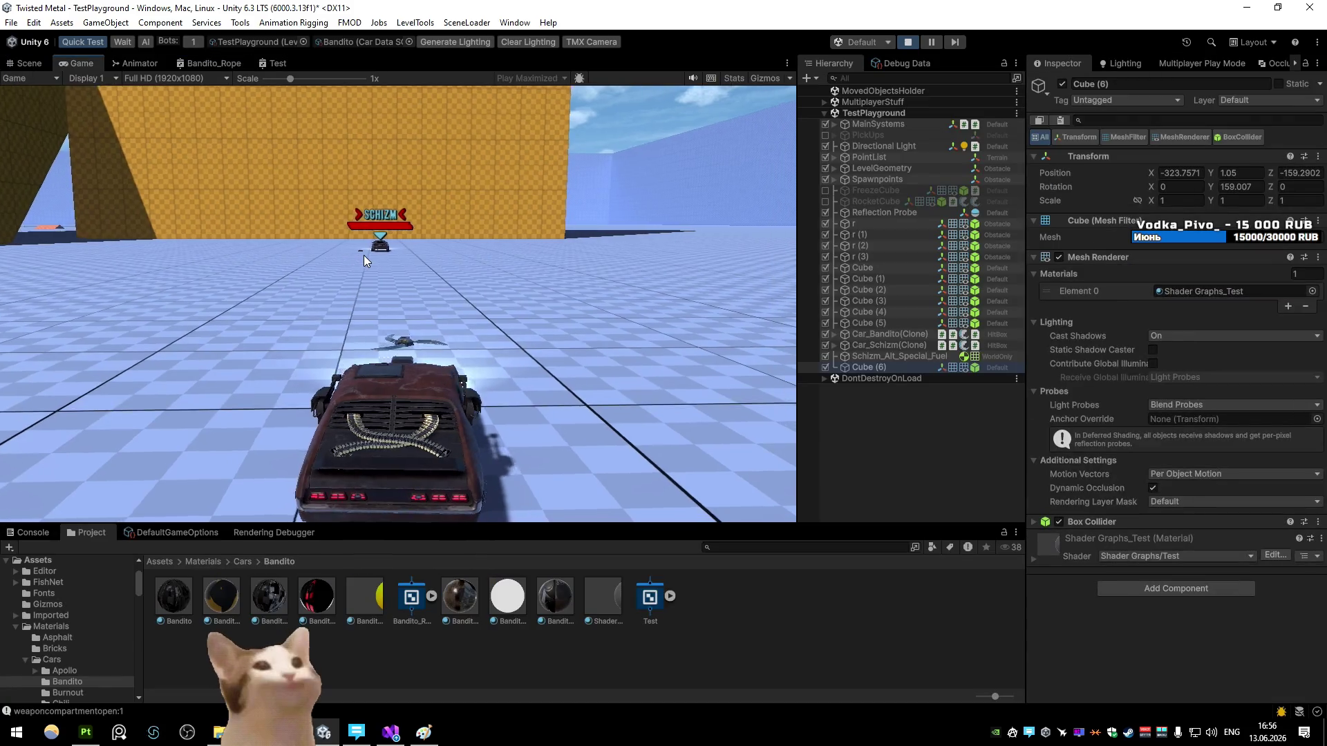
Step: Fire the Bandito special twice toward the orange wall, then go up to the Assets root
left_click(364, 255)
key("a")
left_click(364, 255)
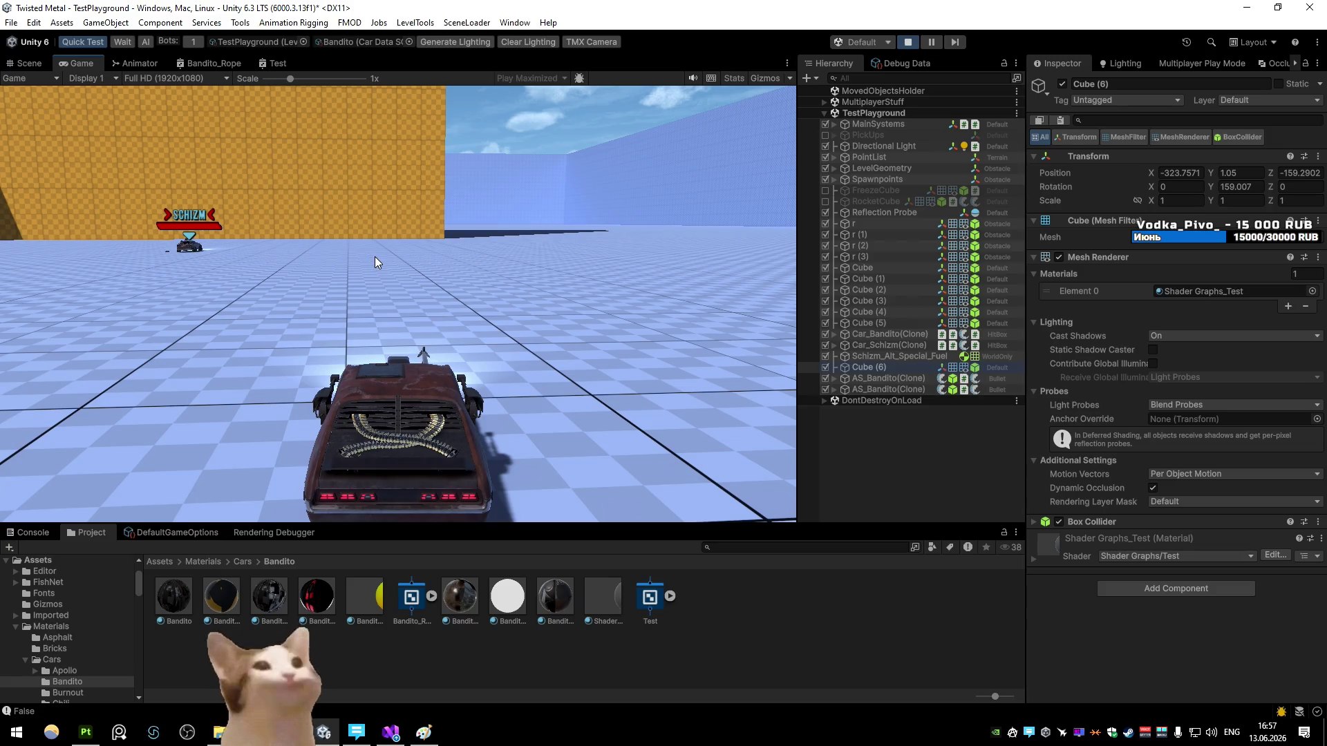
left_click(565, 645)
key("BackSpace")
key("BackSpace")
key("BackSpace")
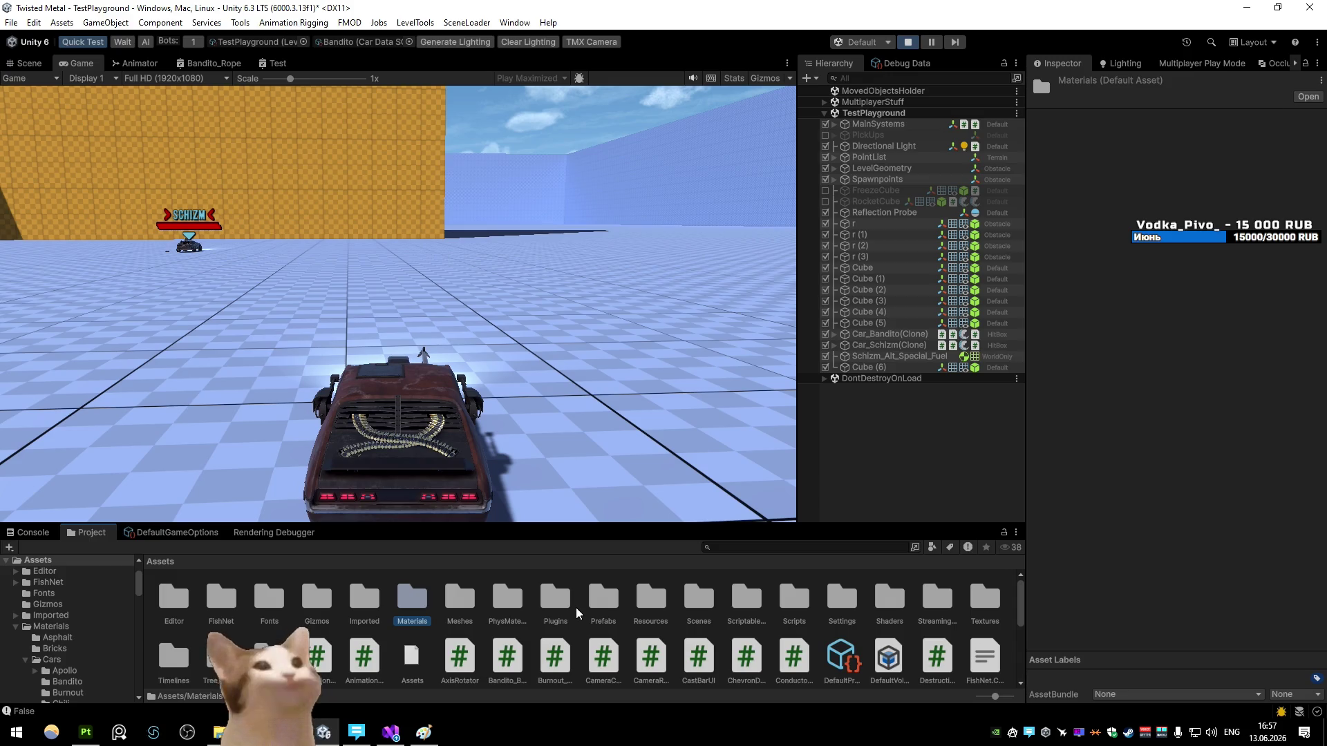
Step: Open the AS_Bandito prefab from Prefabs/Weapons/AltSpecials and inspect its Line renderer
left_click(611, 597)
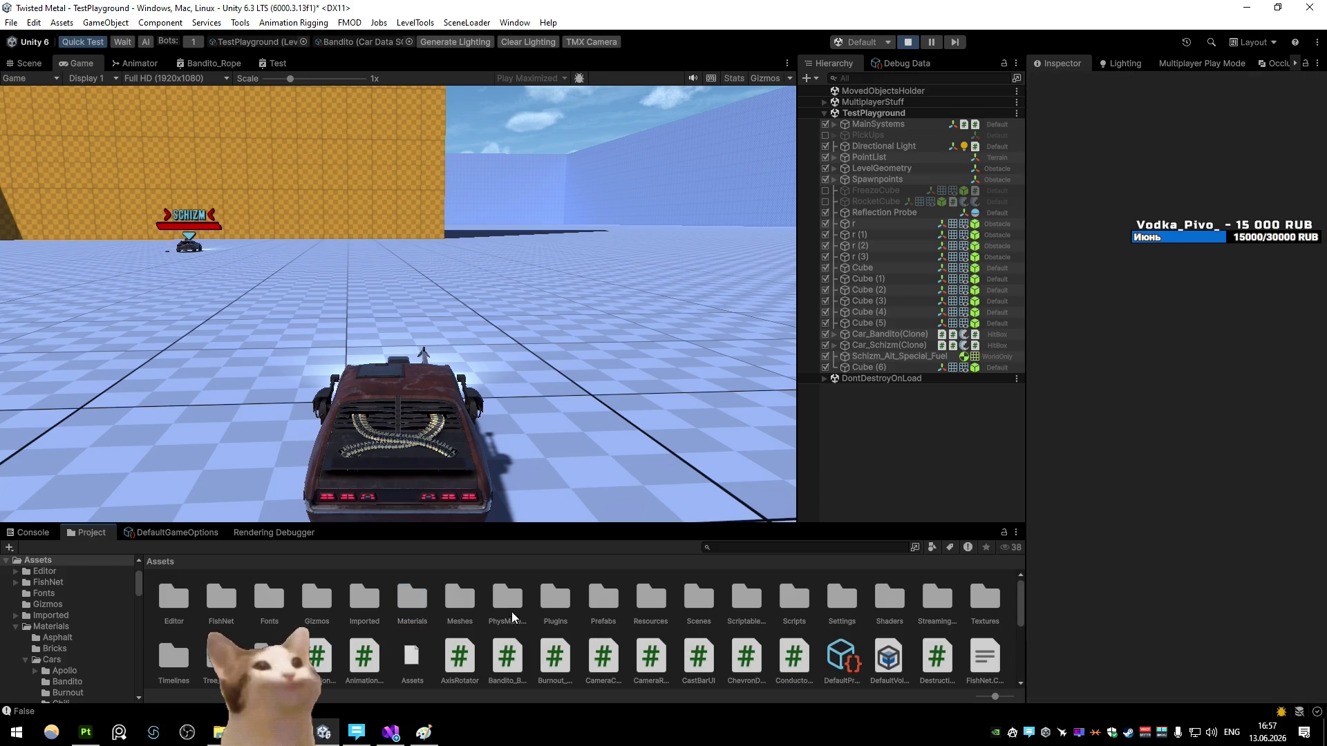
double_click(613, 596)
double_click(460, 597)
double_click(177, 607)
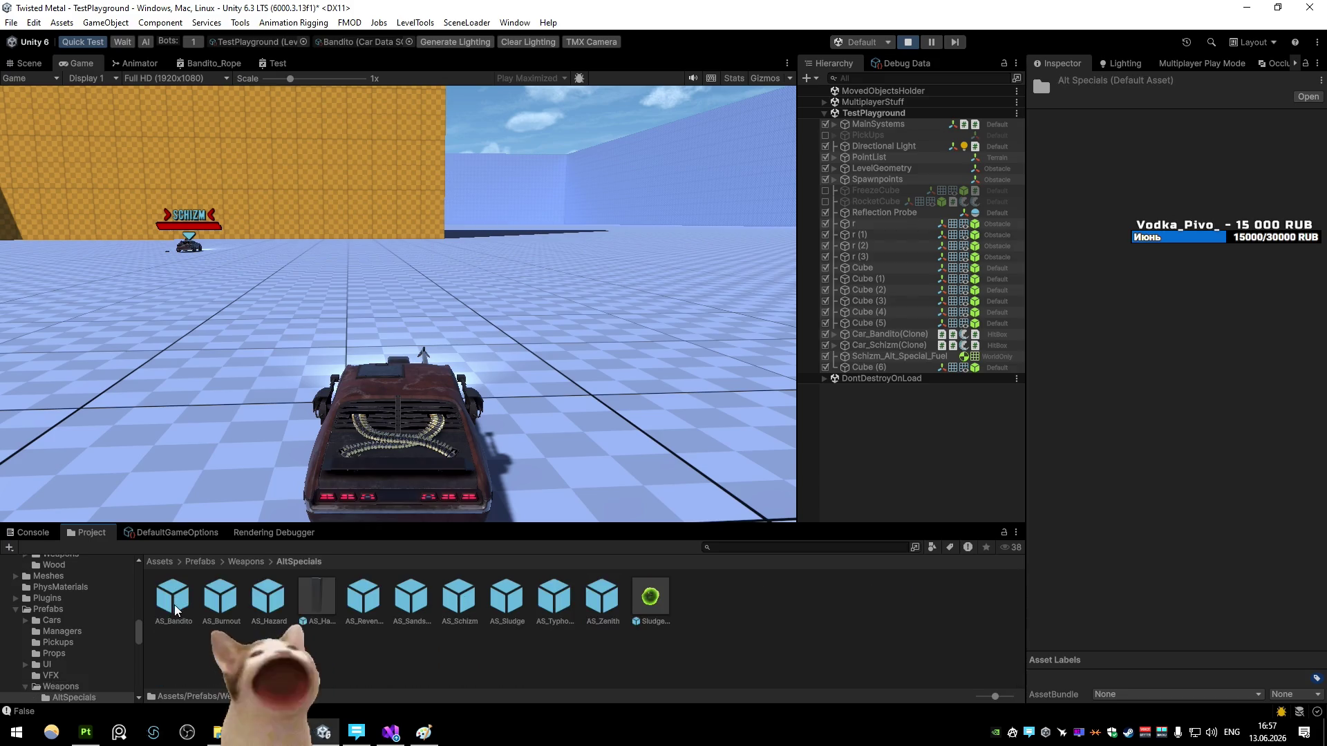
double_click(176, 606)
left_click(890, 174)
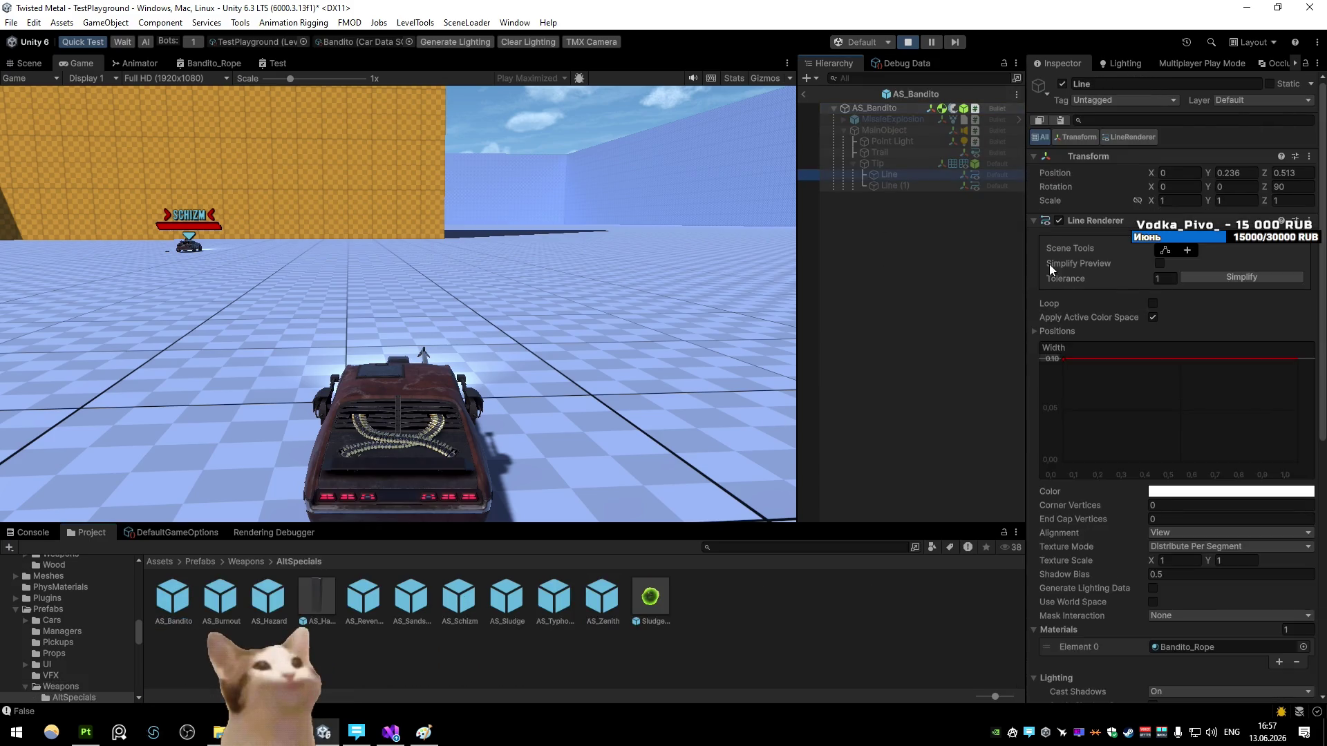
scroll(1168, 339, "down", 6)
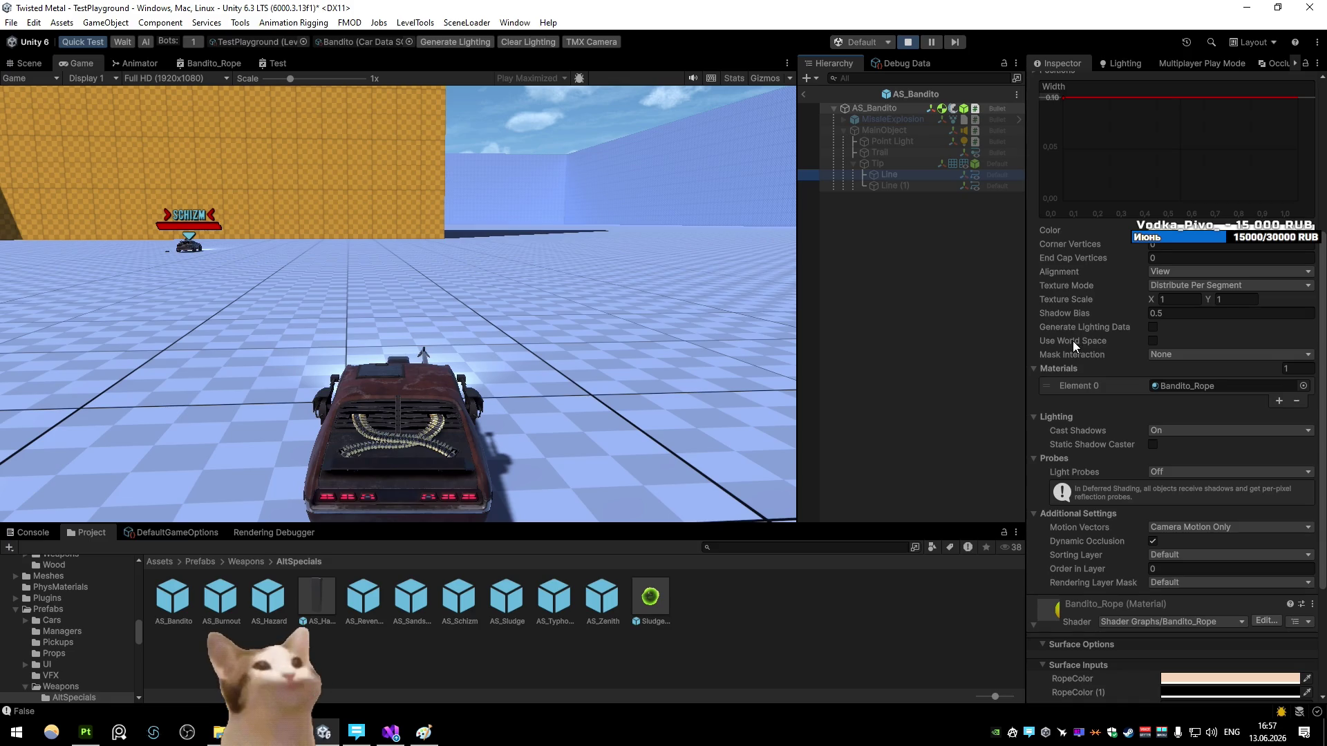
Step: Stop the game, exit AS_Bandito prefab mode, and start Play mode again
left_click(908, 43)
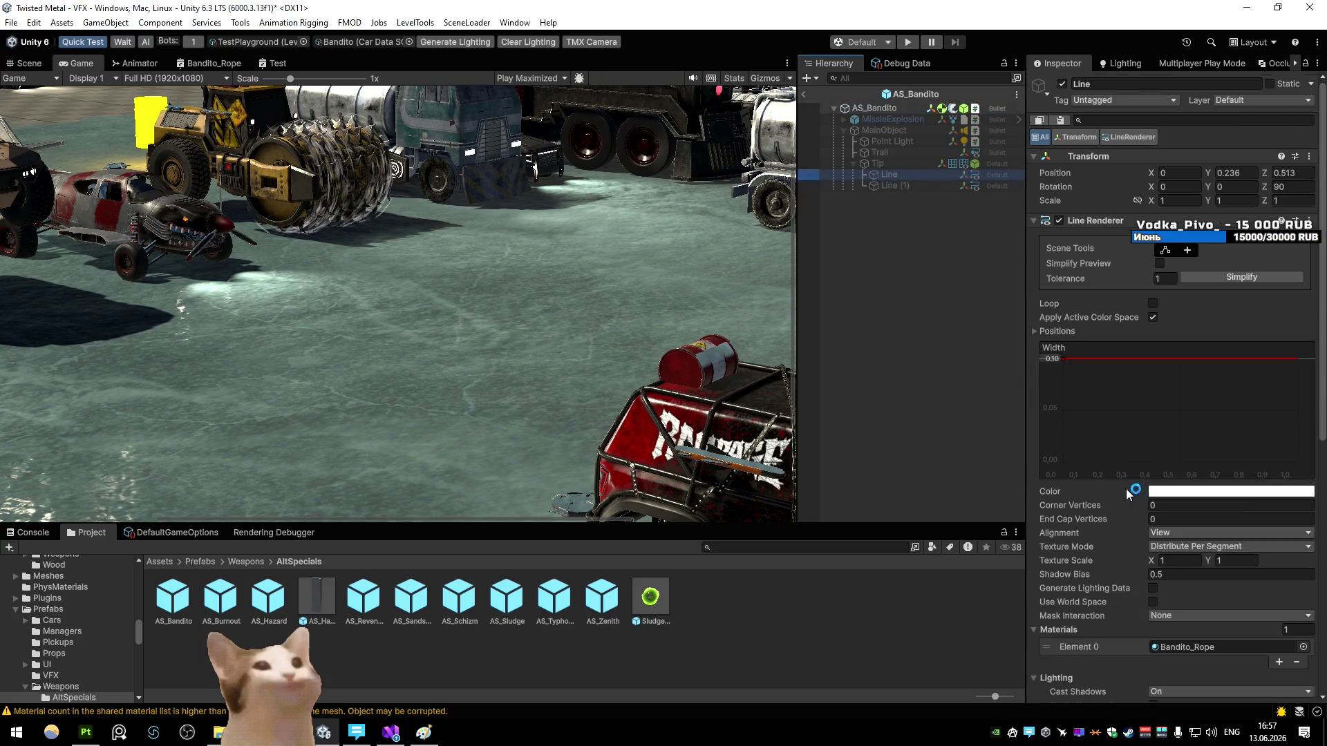
scroll(1130, 498, "down", 5)
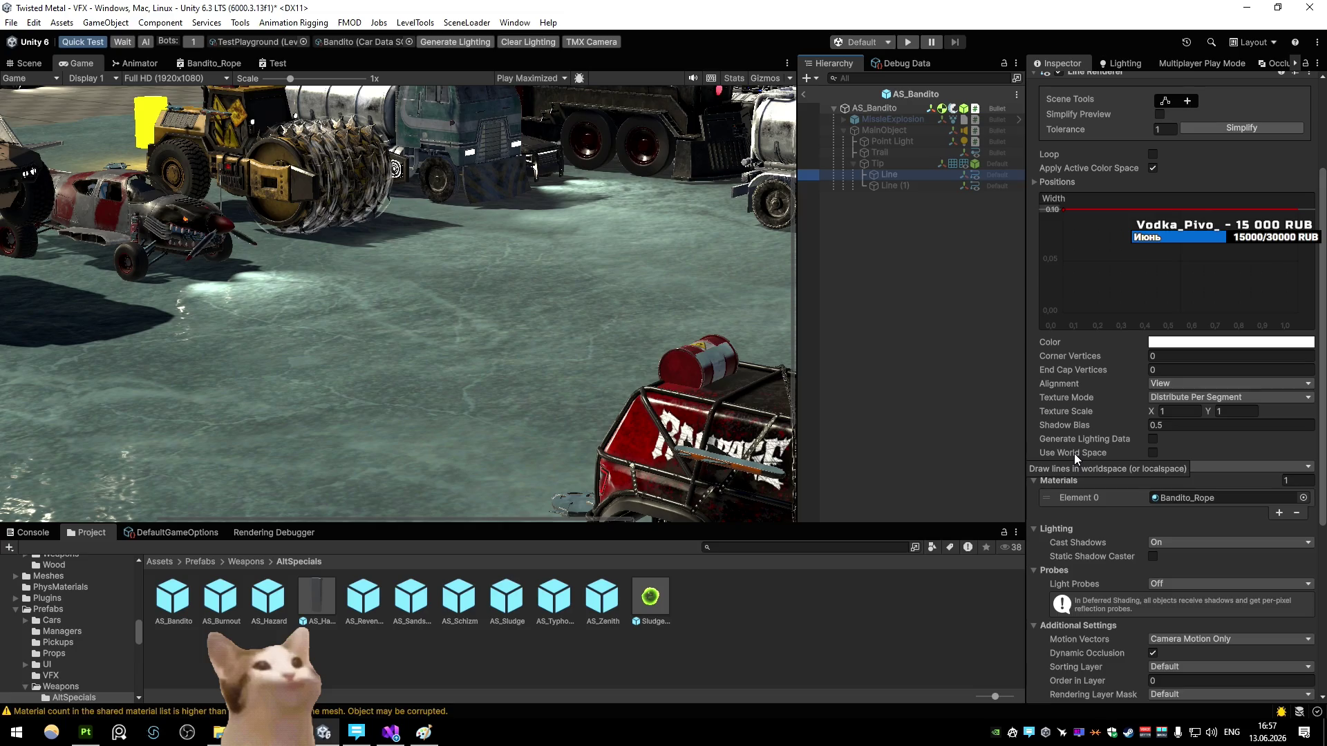
left_click(803, 95)
left_click(909, 44)
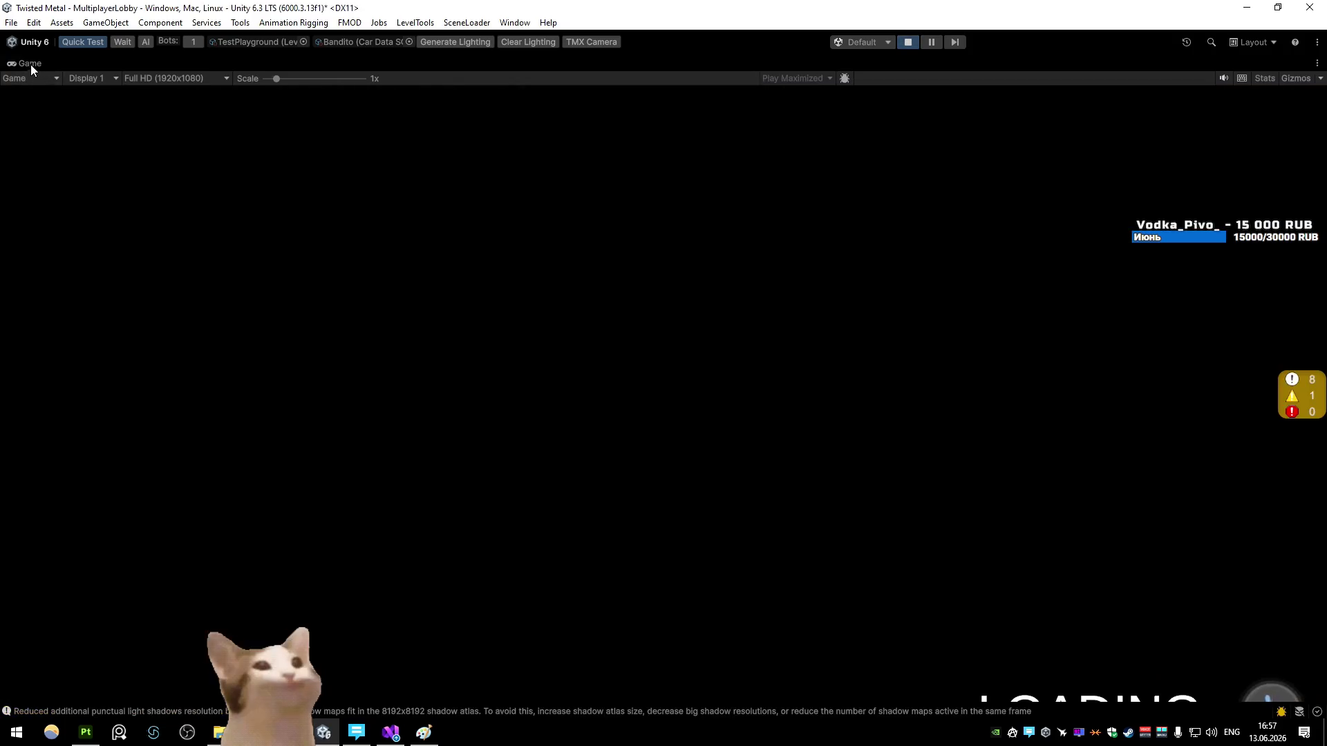
right_click(31, 64)
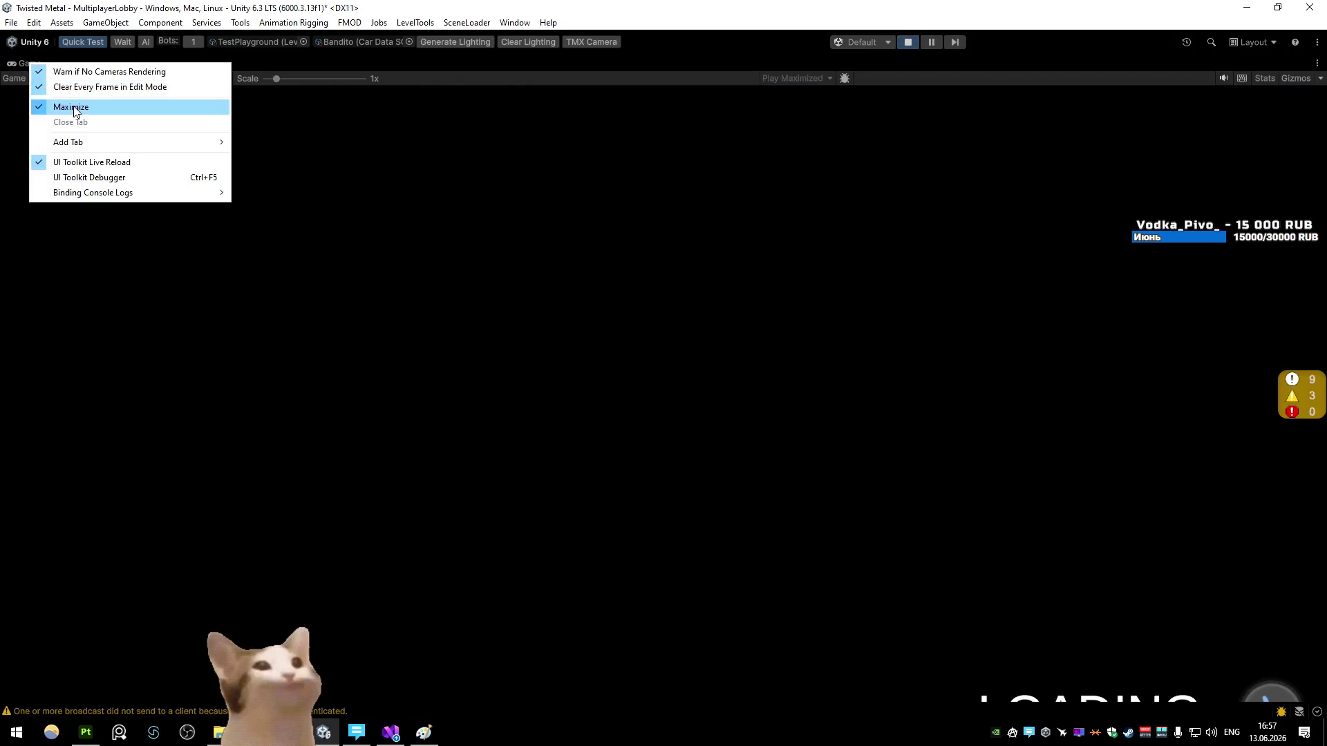
Step: Restore the normal editor layout and browse to the Materials/Cars/Bandito folder
left_click(74, 106)
left_click(30, 63)
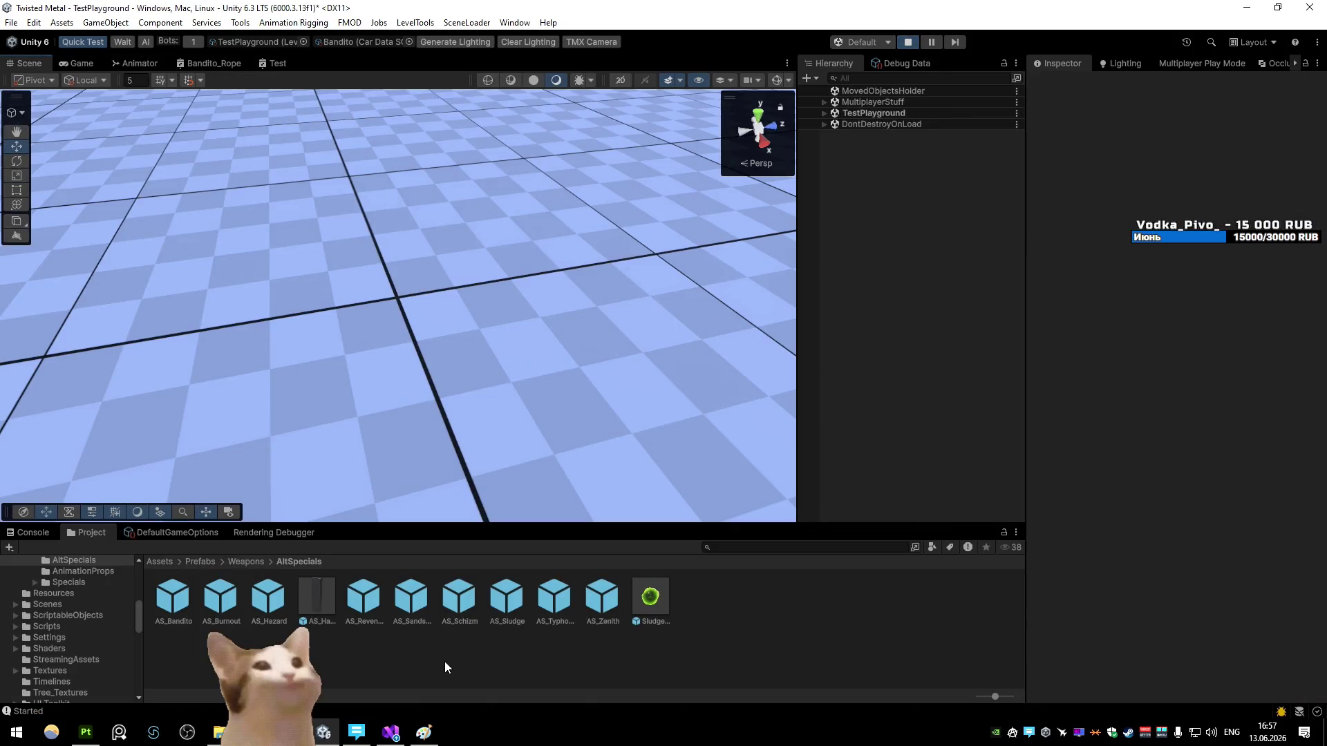
left_click(200, 561)
left_click(159, 561)
double_click(456, 598)
left_click(51, 626)
double_click(269, 598)
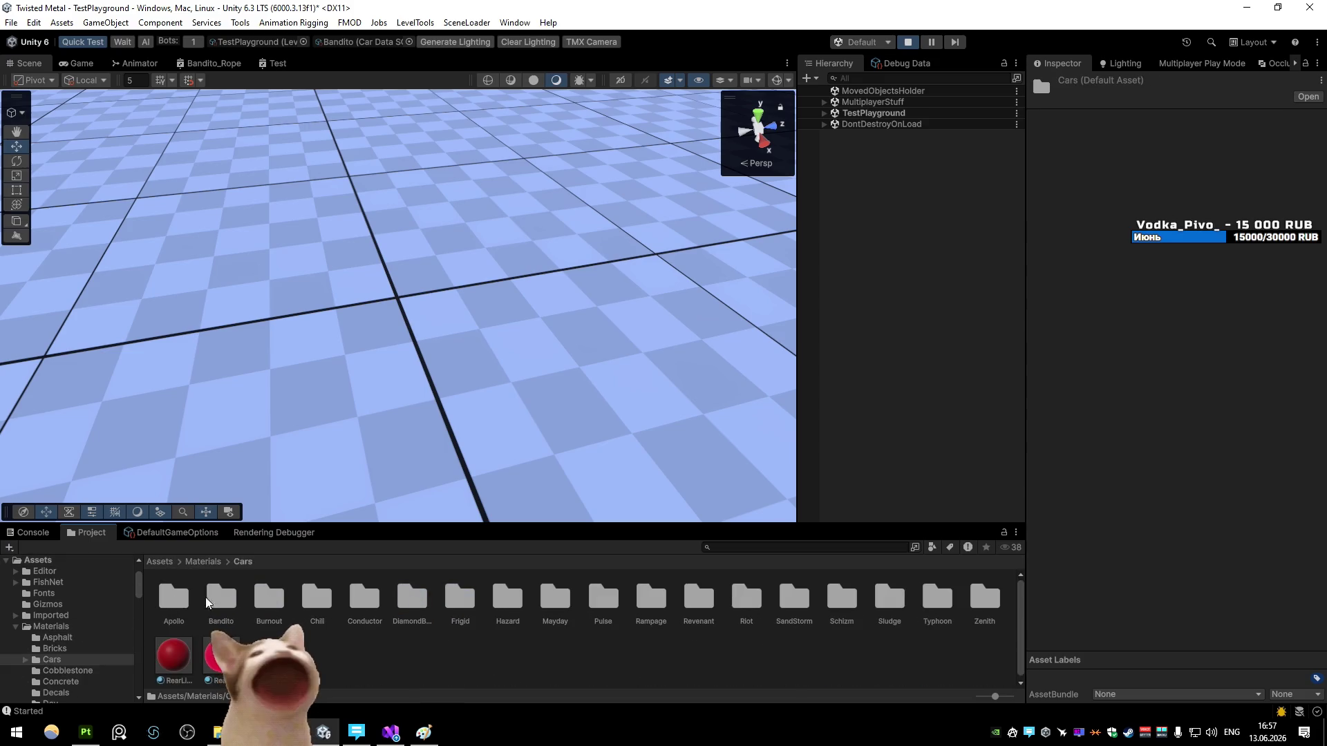
double_click(221, 599)
Step: Delete the leftover Test shader and Test material and confirm
left_click(604, 603)
key("shift+Right")
key("Delete")
left_click(704, 398)
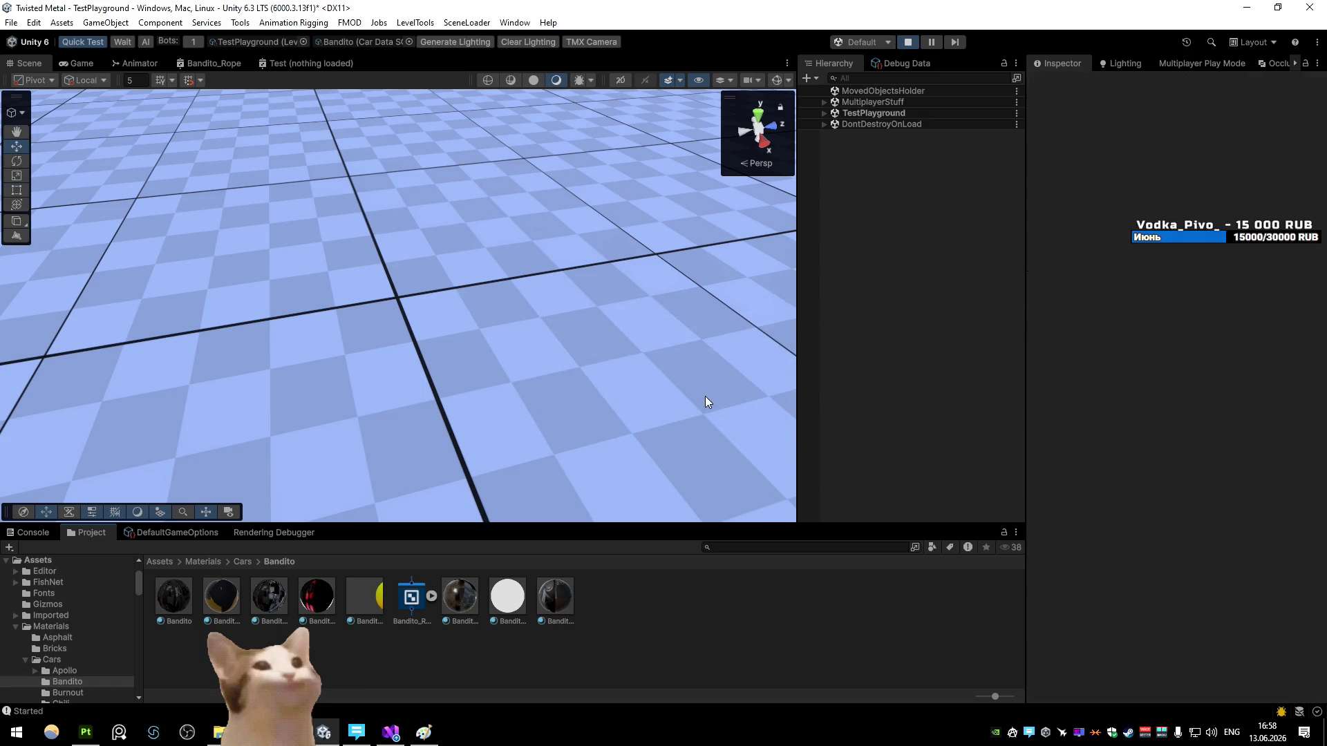
Step: Move the scene camera toward the orange walls
left_click(77, 63)
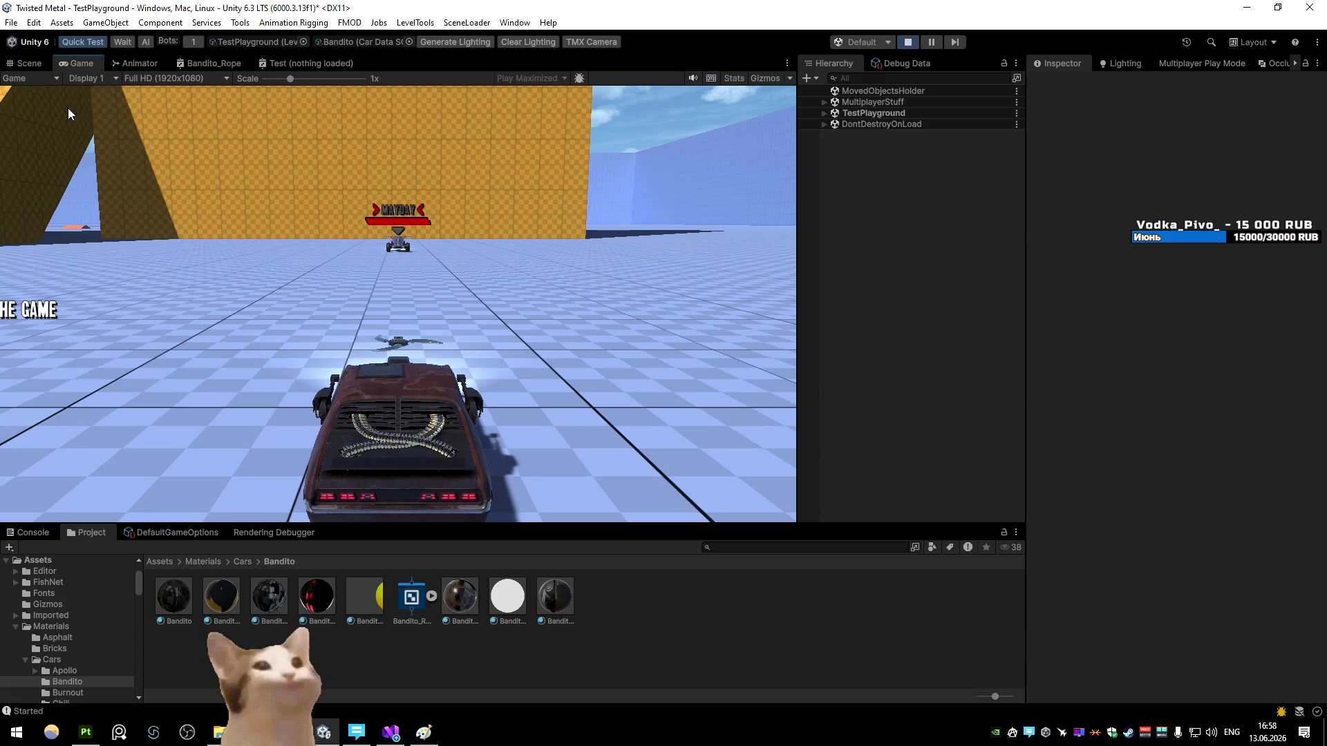
left_click(28, 64)
mouse_move(93, 83)
left_mouse_down()
mouse_move(28, 64)
mouse_move(415, 207)
mouse_move(756, 72)
mouse_move(861, 105)
mouse_move(1075, 79)
mouse_move(1038, 189)
mouse_move(367, 280)
left_mouse_up()
Step: Create a new Line effect object in the scene
right_click(366, 279)
left_click(105, 23)
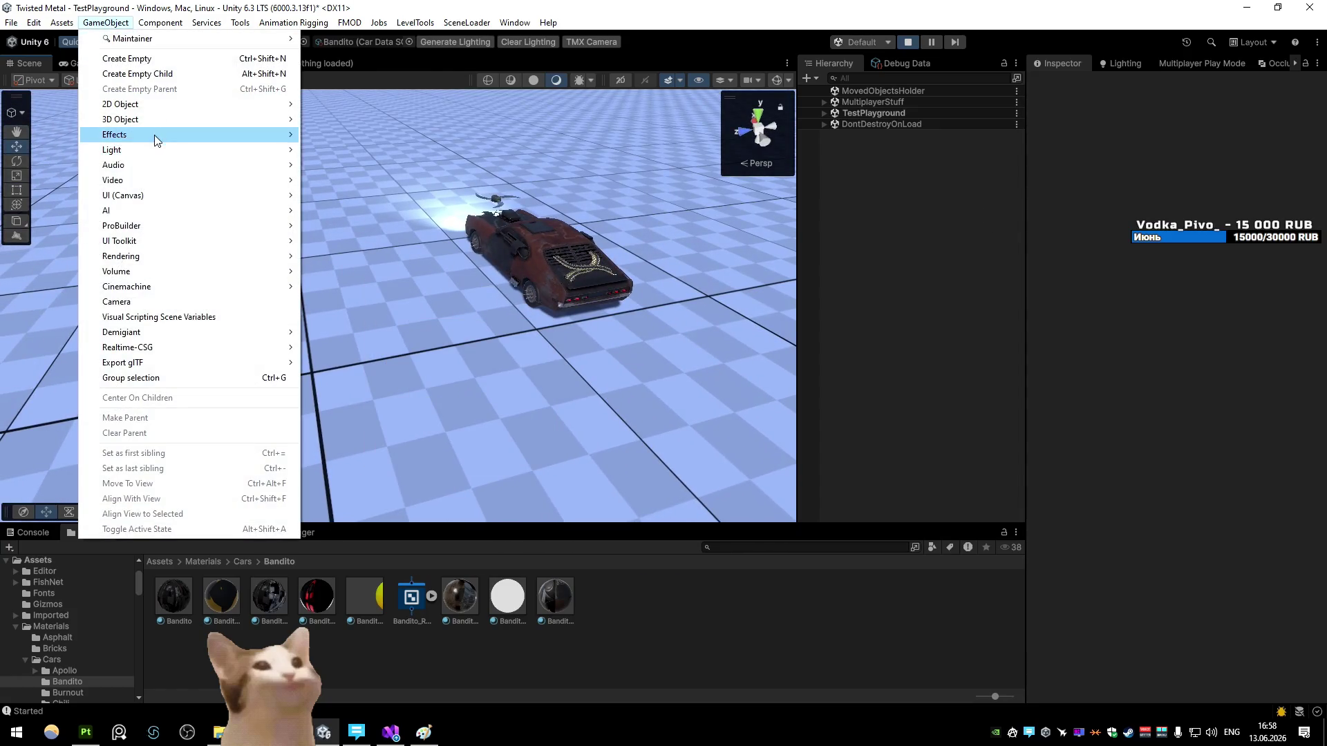
mouse_move(157, 133)
left_click(342, 180)
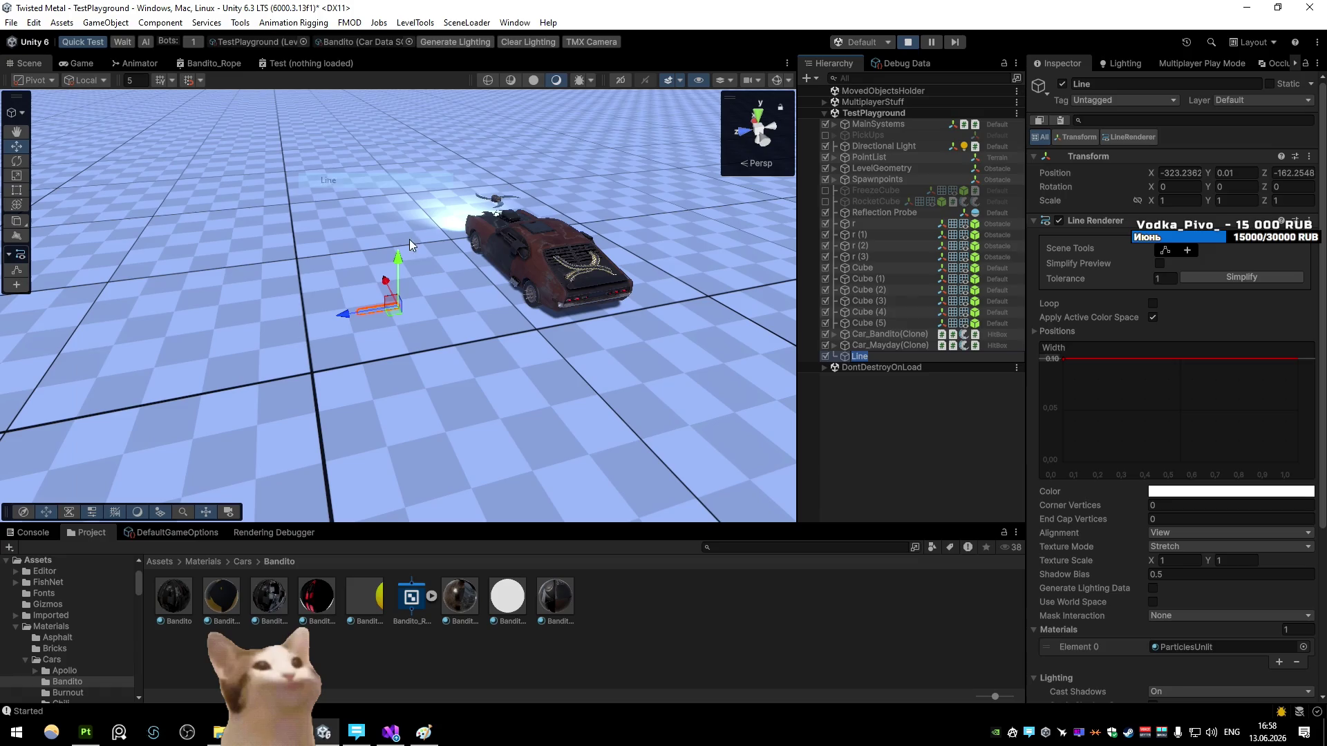
mouse_move(418, 258)
left_mouse_down()
mouse_move(448, 144)
mouse_move(479, 281)
left_mouse_up()
scroll(1151, 458, "down", 6)
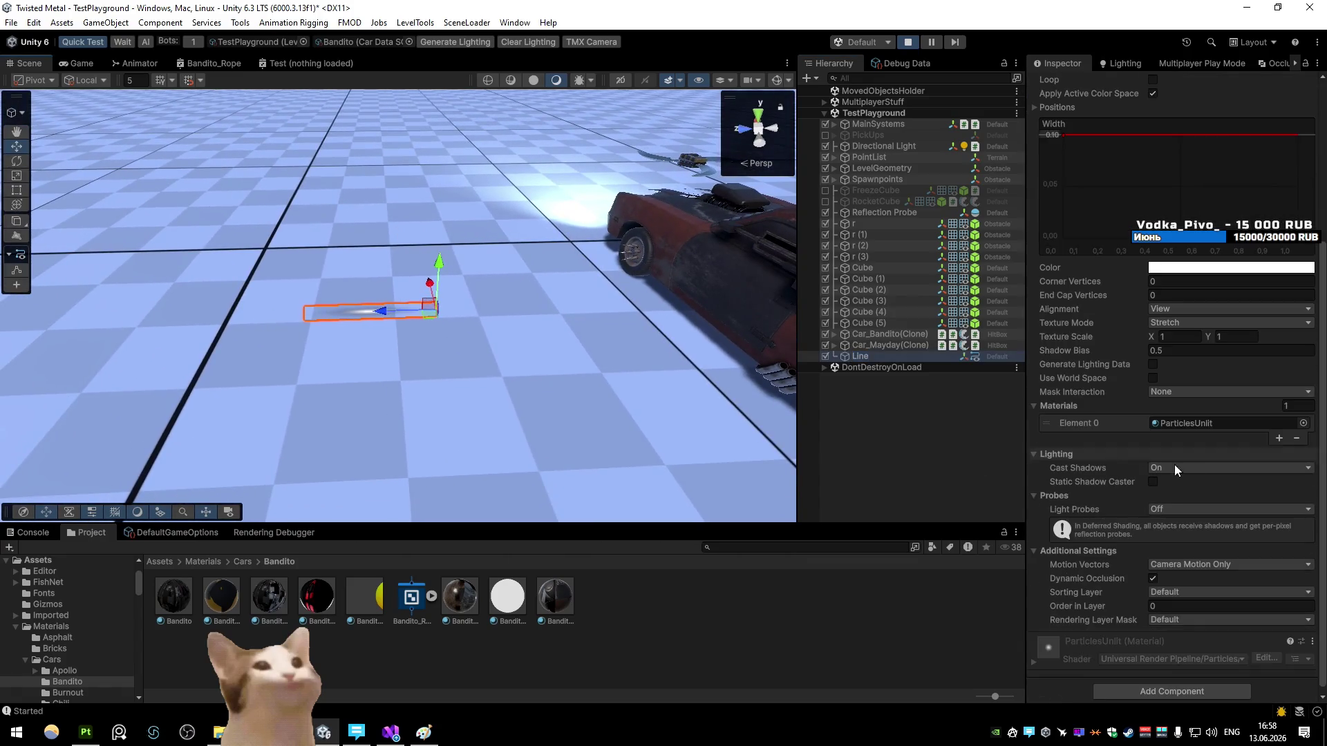
Step: Give the Line the Bandito_Rope material and set its alignment to Transform Z
left_click(1303, 423)
type("rop")
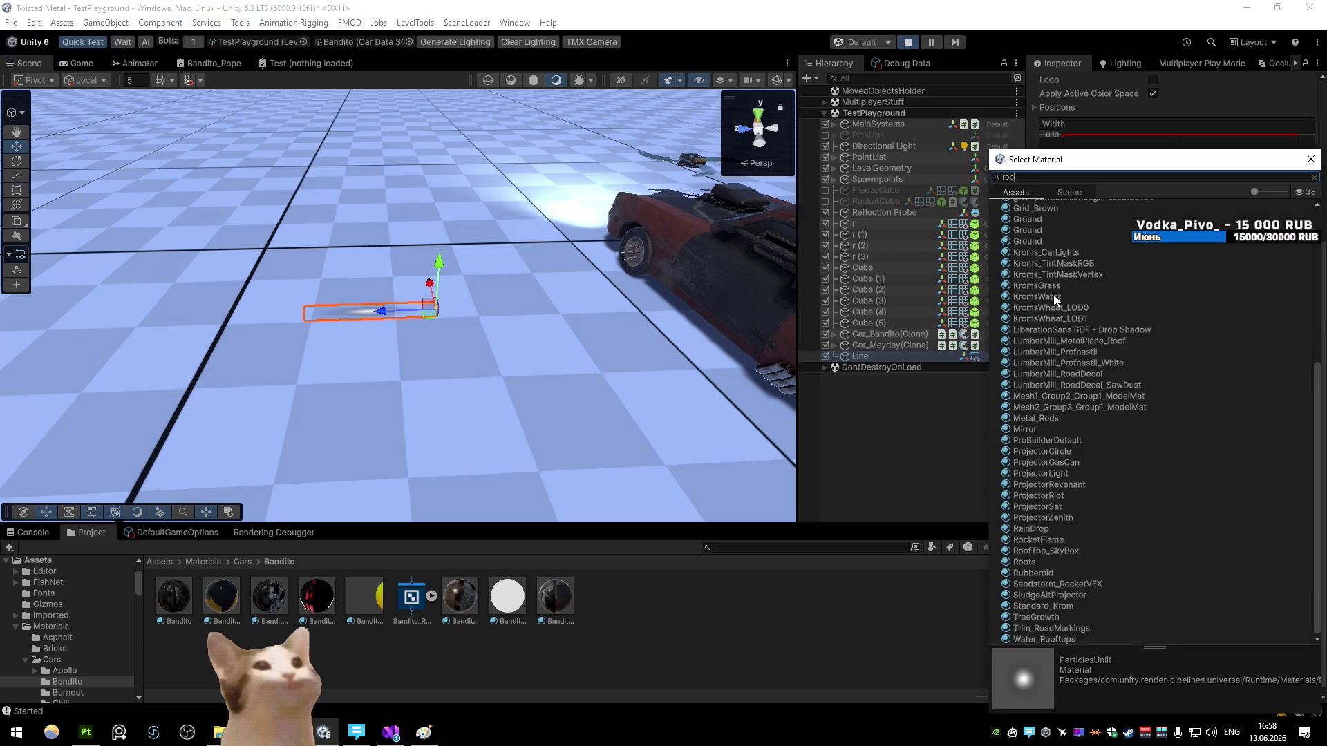
left_click(1045, 227)
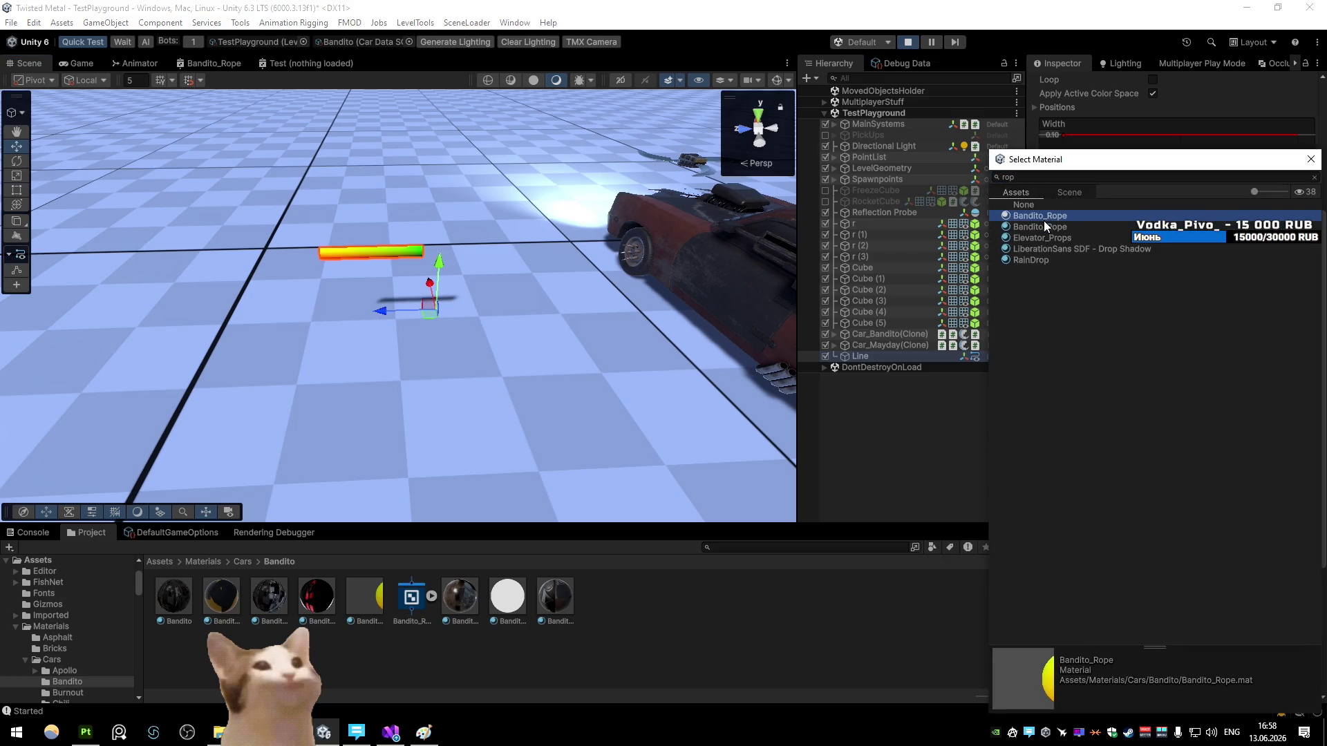
left_click(1043, 215)
double_click(1042, 217)
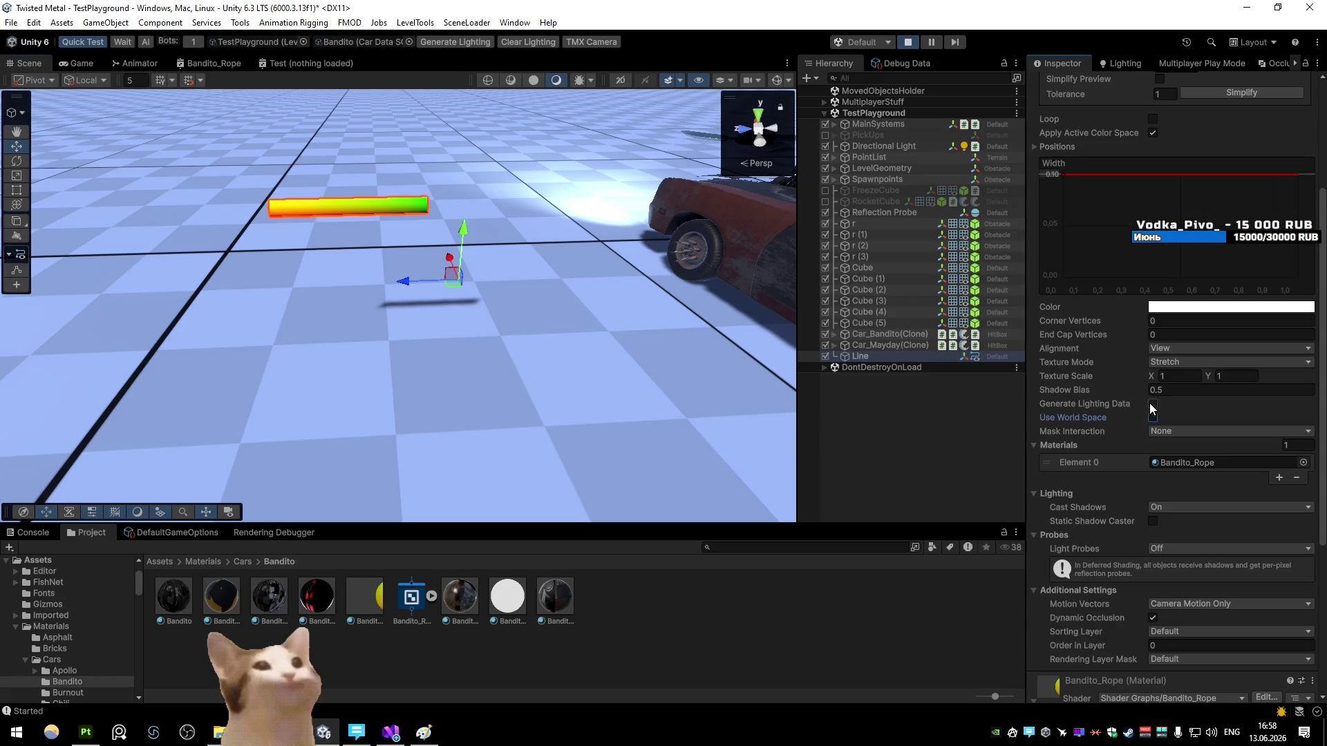
mouse_move(652, 346)
left_mouse_down()
mouse_move(648, 316)
mouse_move(721, 323)
mouse_move(515, 358)
left_mouse_up()
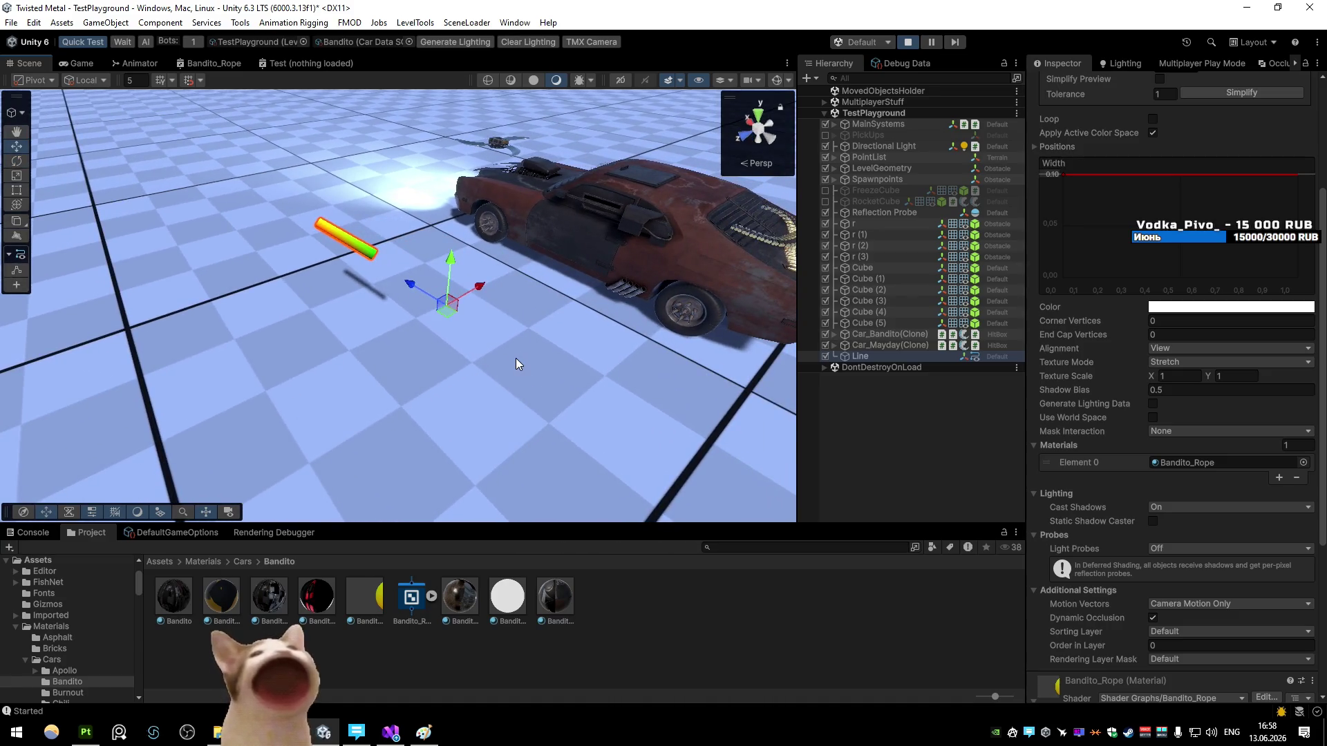
left_click(1168, 348)
left_click(1175, 375)
Step: Rotate the Line, set its alignment back to View, and switch it to world space
key("e")
mouse_move(453, 334)
left_mouse_down()
mouse_move(572, 335)
mouse_move(405, 341)
mouse_move(604, 322)
left_mouse_up()
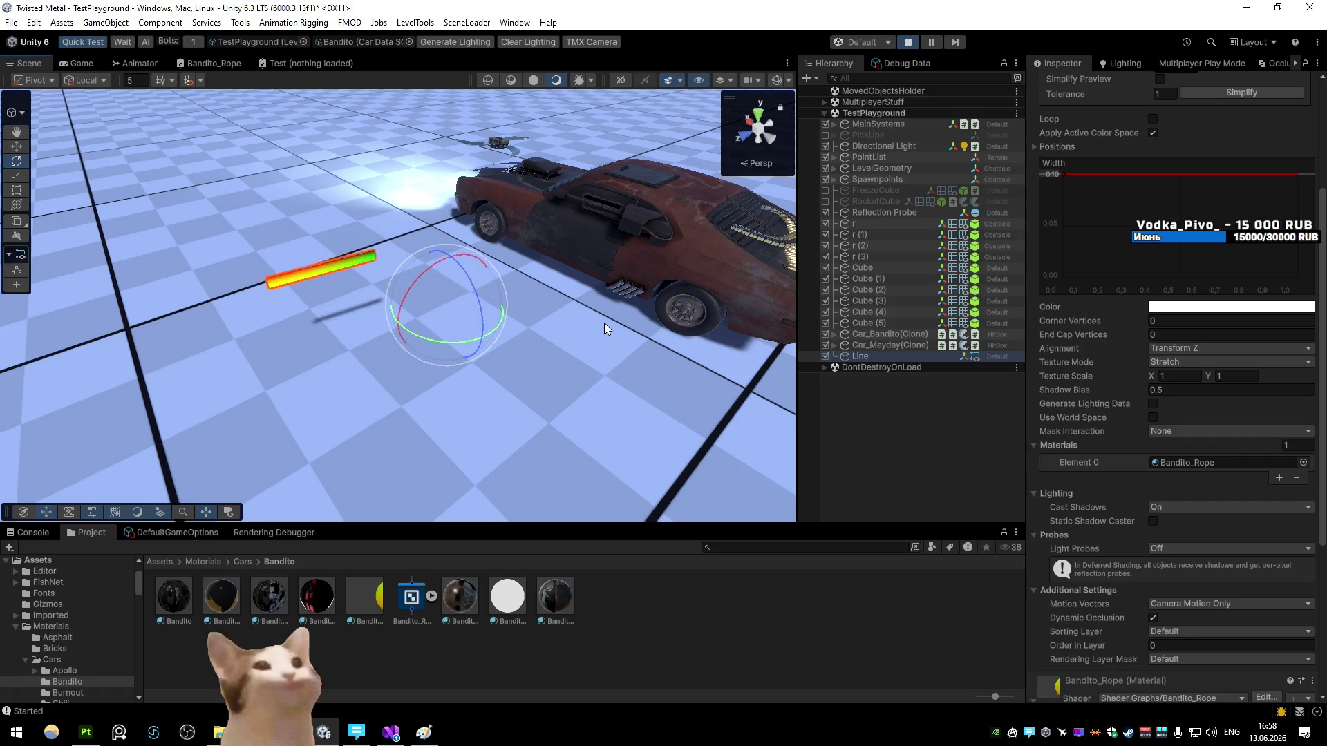
left_click(1168, 349)
left_click(1179, 363)
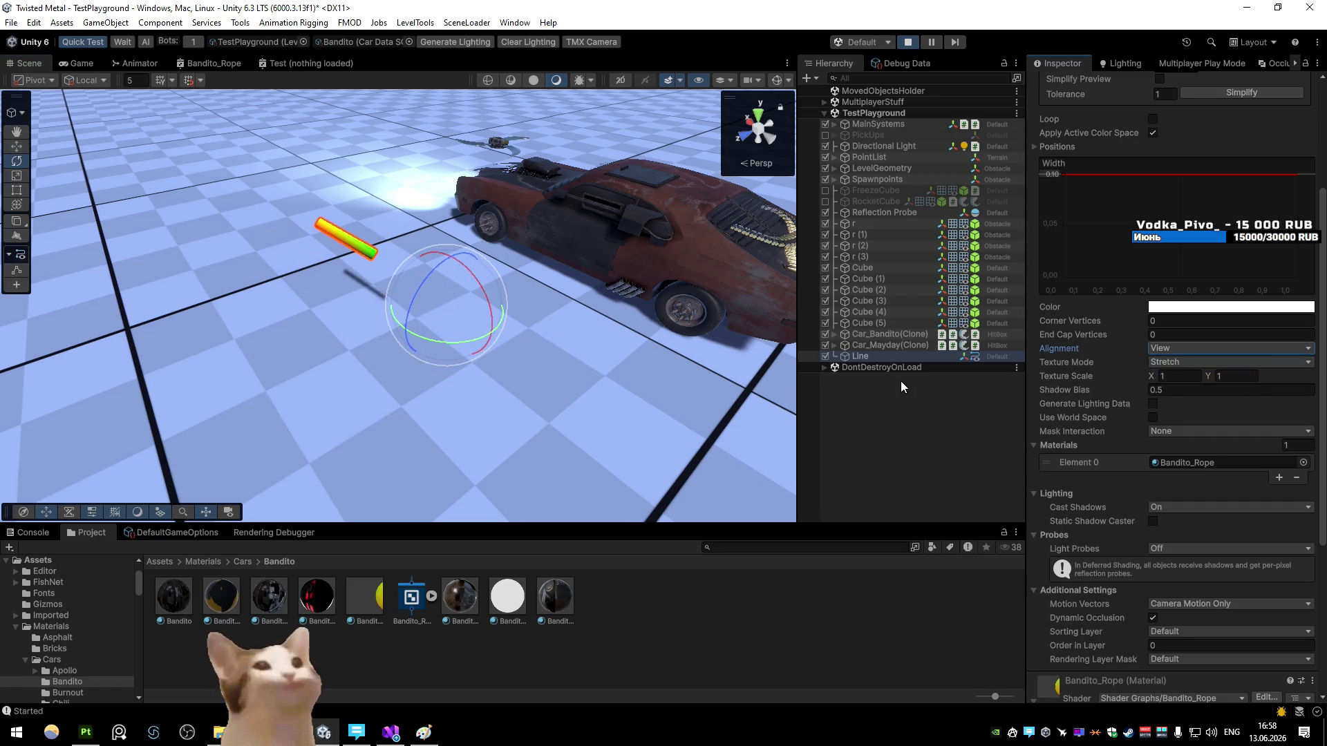
left_click(1151, 418)
Step: Fly around the scene, then reselect and frame the Line object
mouse_move(791, 375)
left_mouse_down()
mouse_move(293, 178)
mouse_move(260, 231)
mouse_move(376, 243)
mouse_move(415, 207)
mouse_move(549, 160)
left_mouse_up()
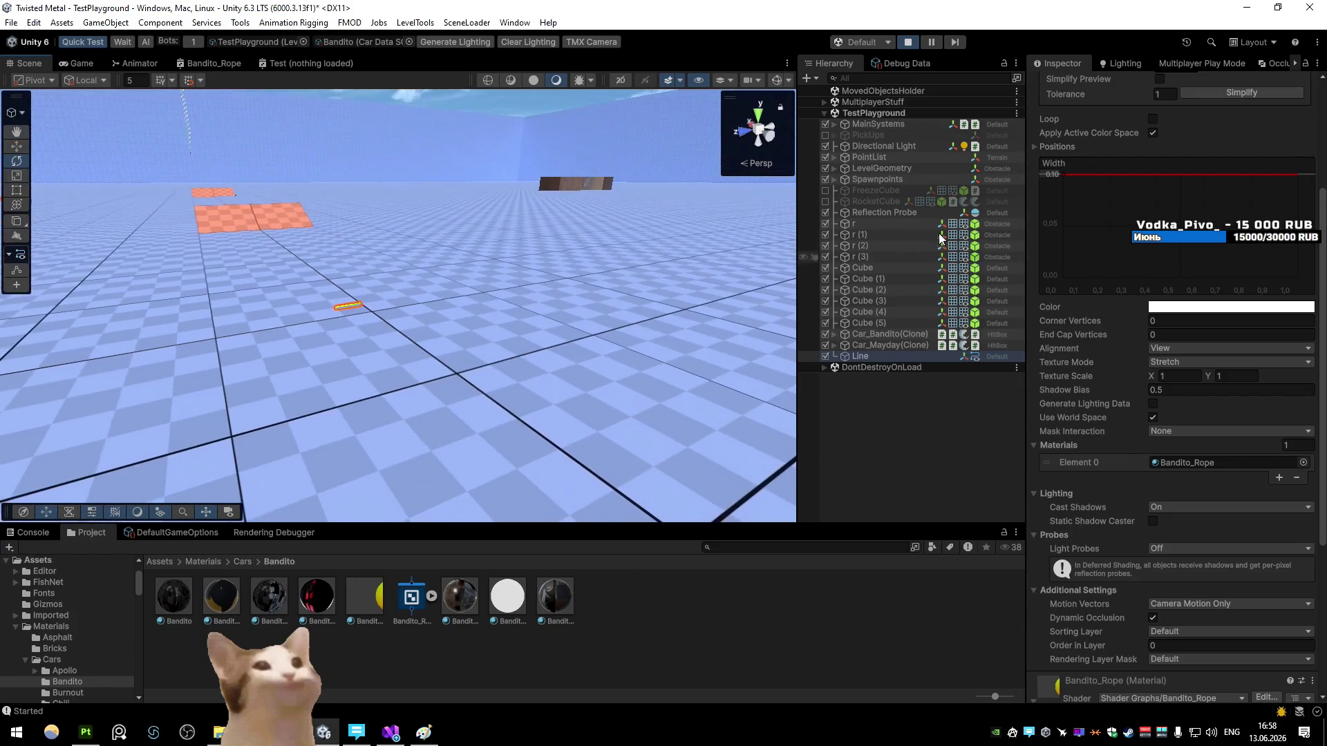
scroll(1145, 166, "up", 5)
scroll(1145, 166, "up", 1)
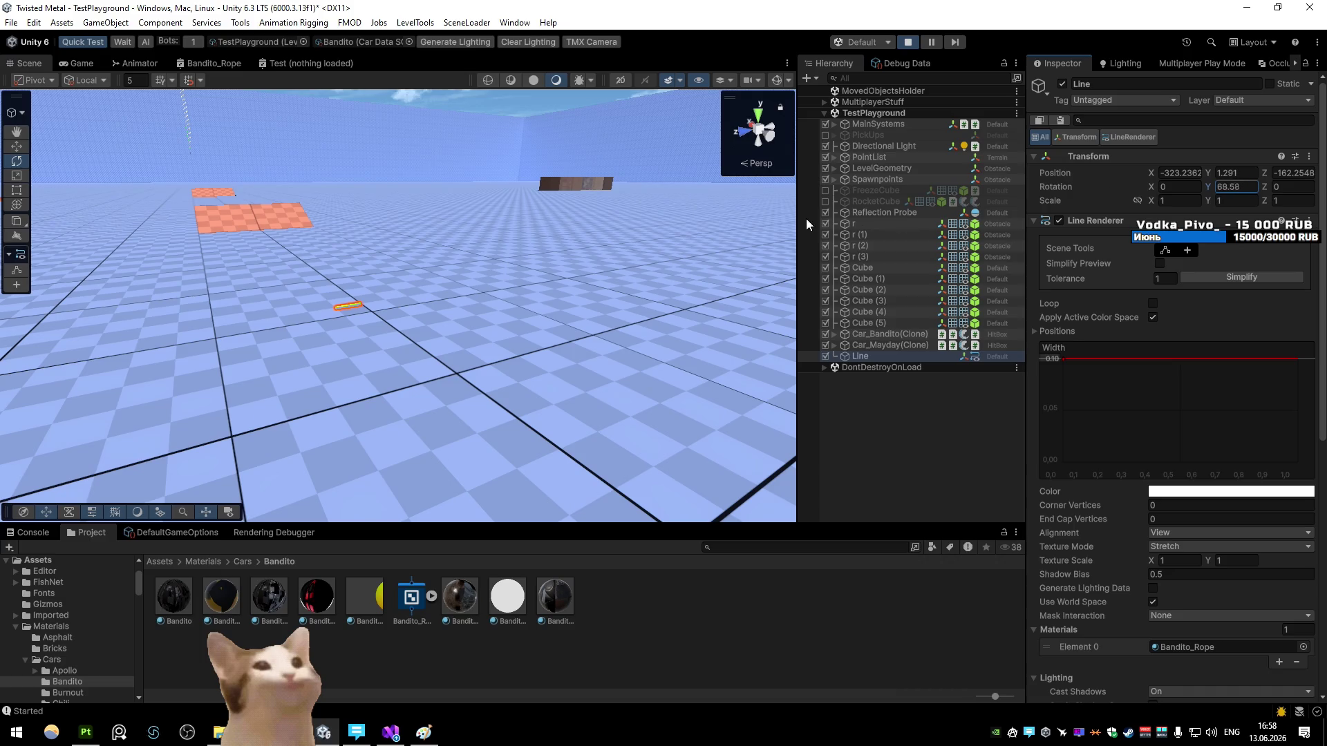
left_click_drag(701, 244, 415, 318)
left_click(848, 193)
left_click_drag(578, 260, 180, 414)
left_click(968, 356)
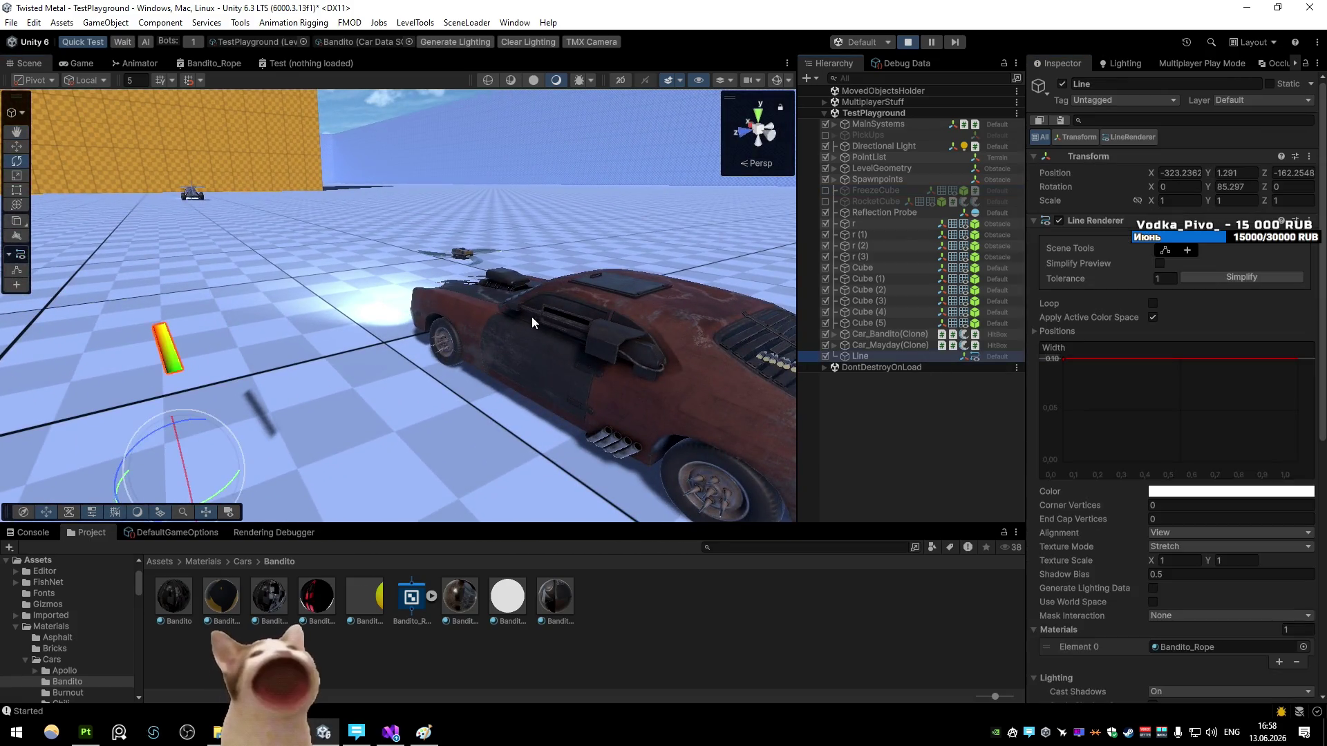
key("f")
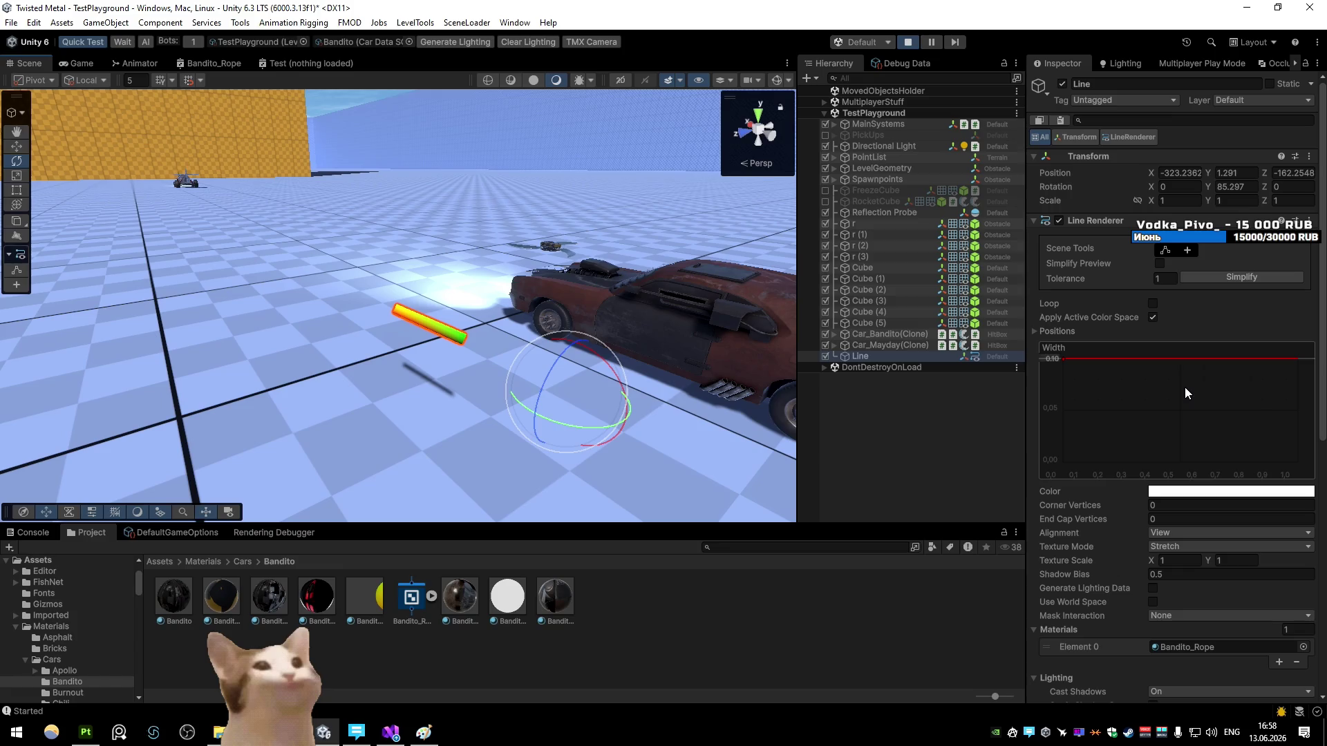
scroll(1184, 393, "down", 5)
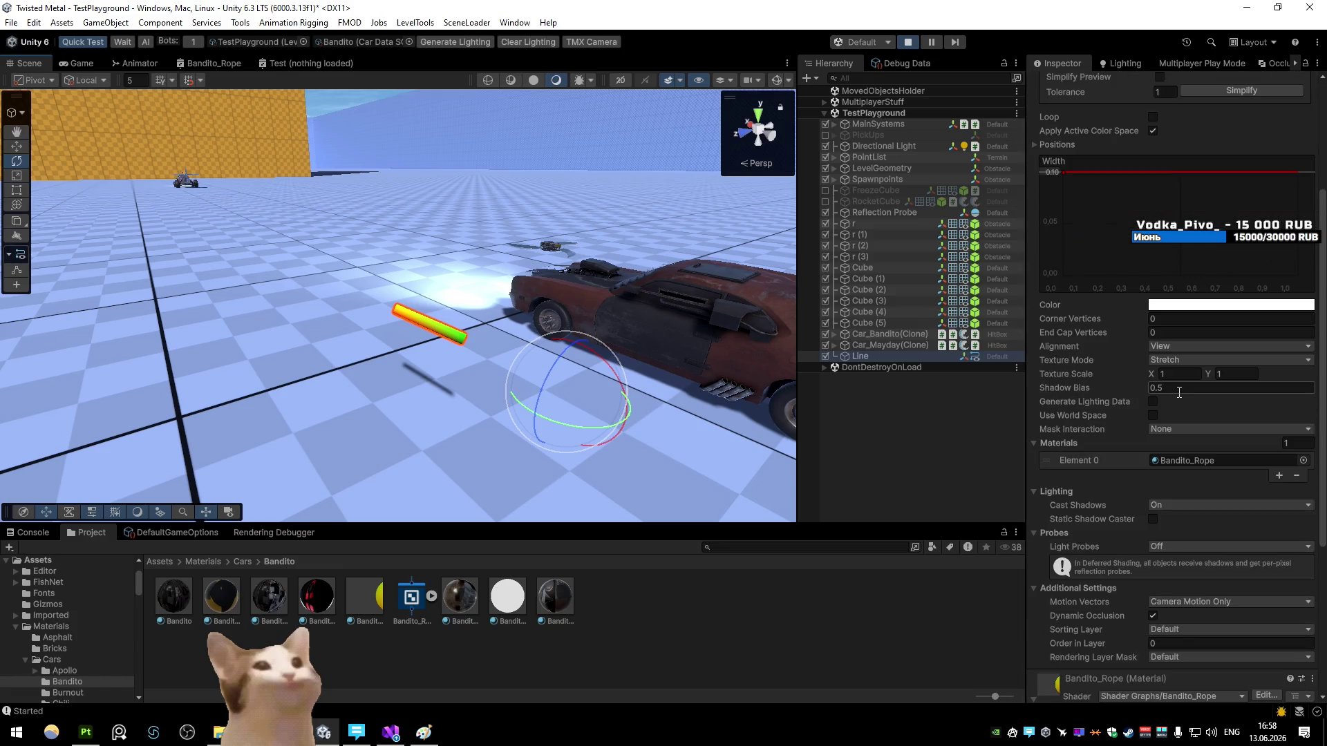
Step: Rotate the Line around Y to about 113°, keeping mask interaction at None
left_click_drag(586, 421, 771, 398)
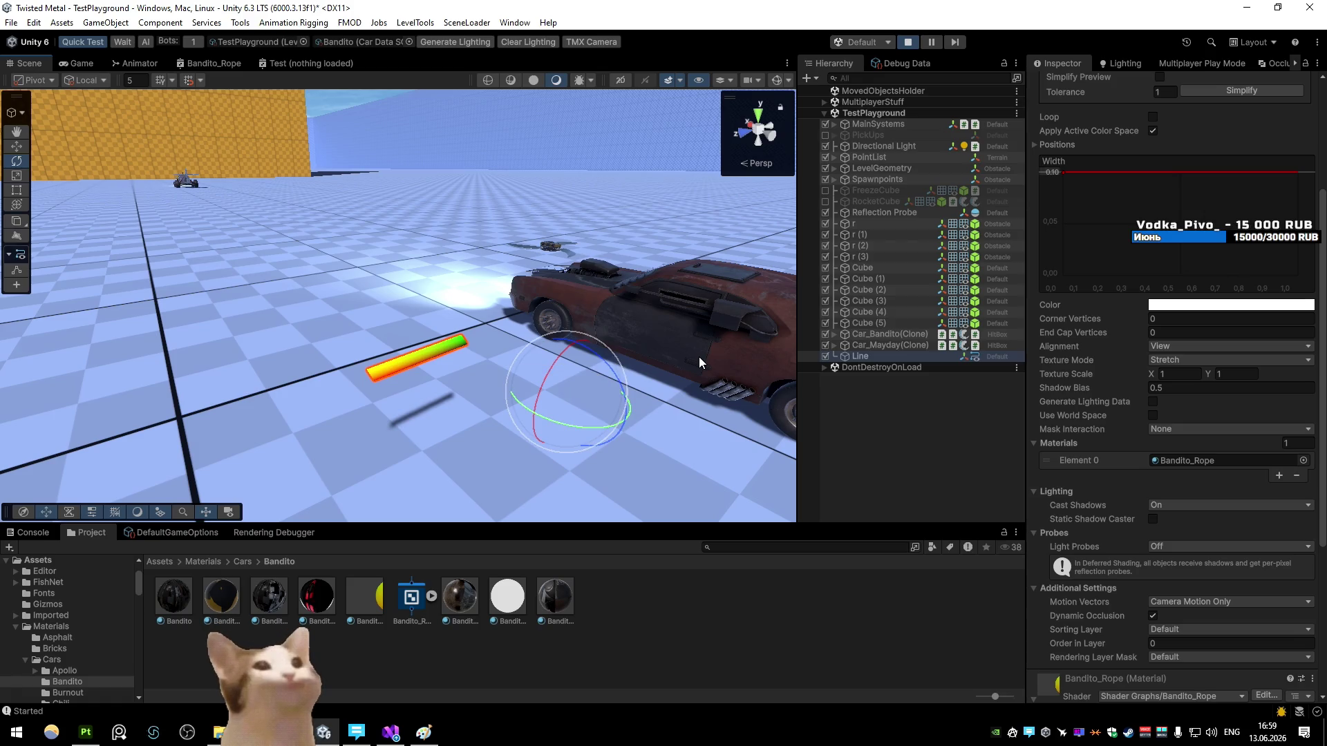
left_click(1179, 429)
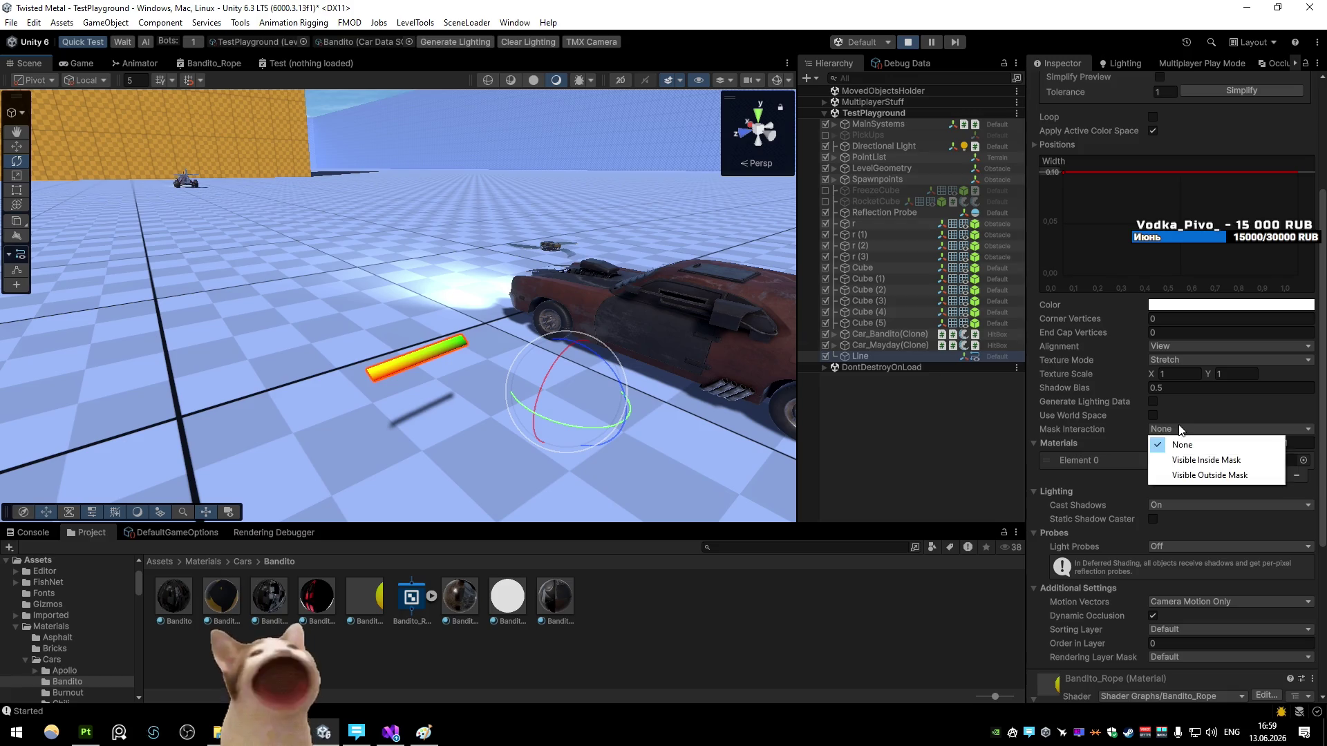
left_click(1159, 413)
scroll(1101, 388, "down", 3)
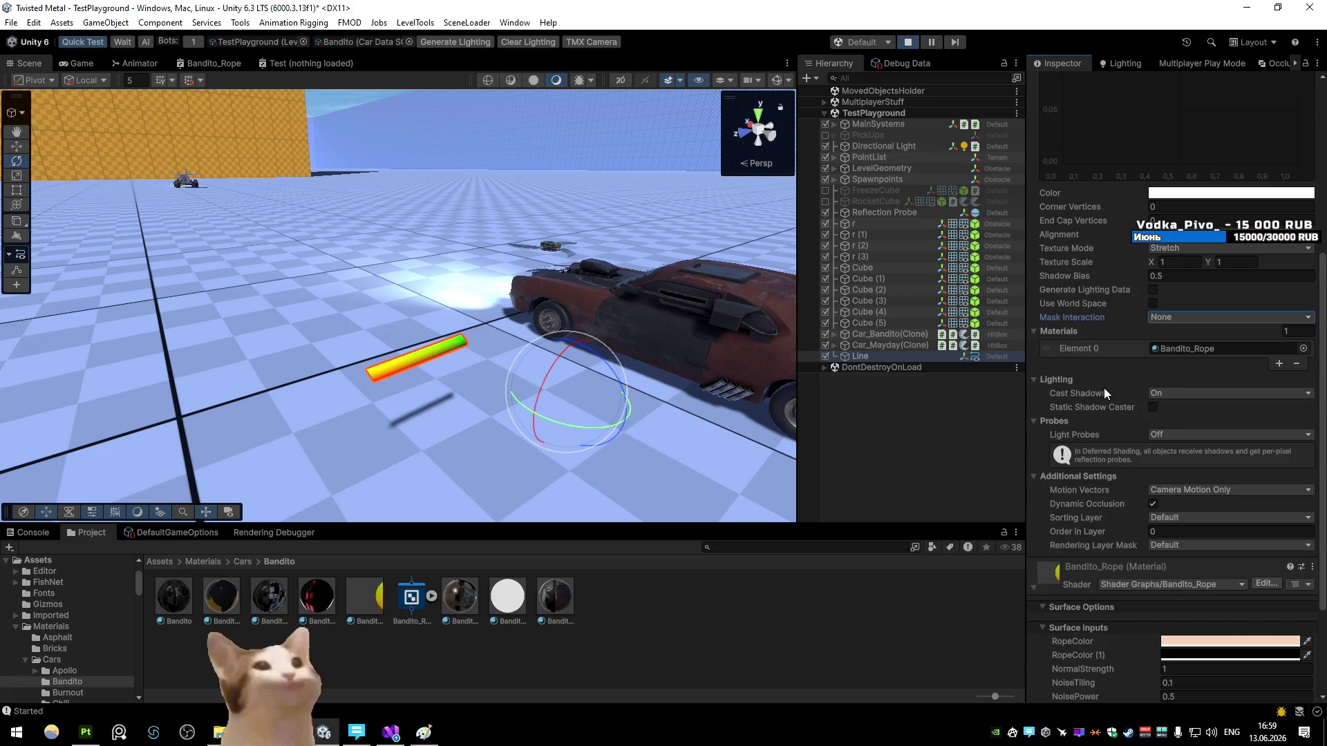
scroll(1104, 388, "down", 1)
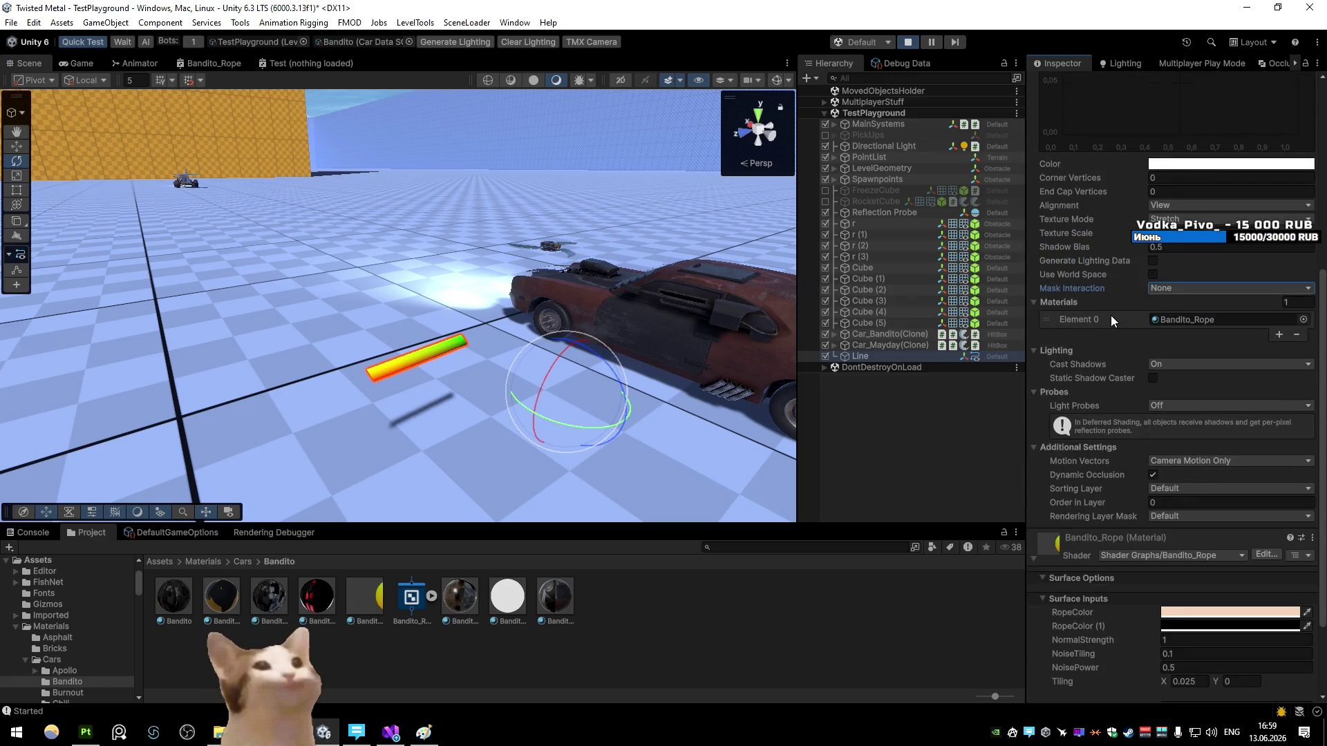
scroll(1110, 315, "up", 3)
scroll(1110, 315, "up", 5)
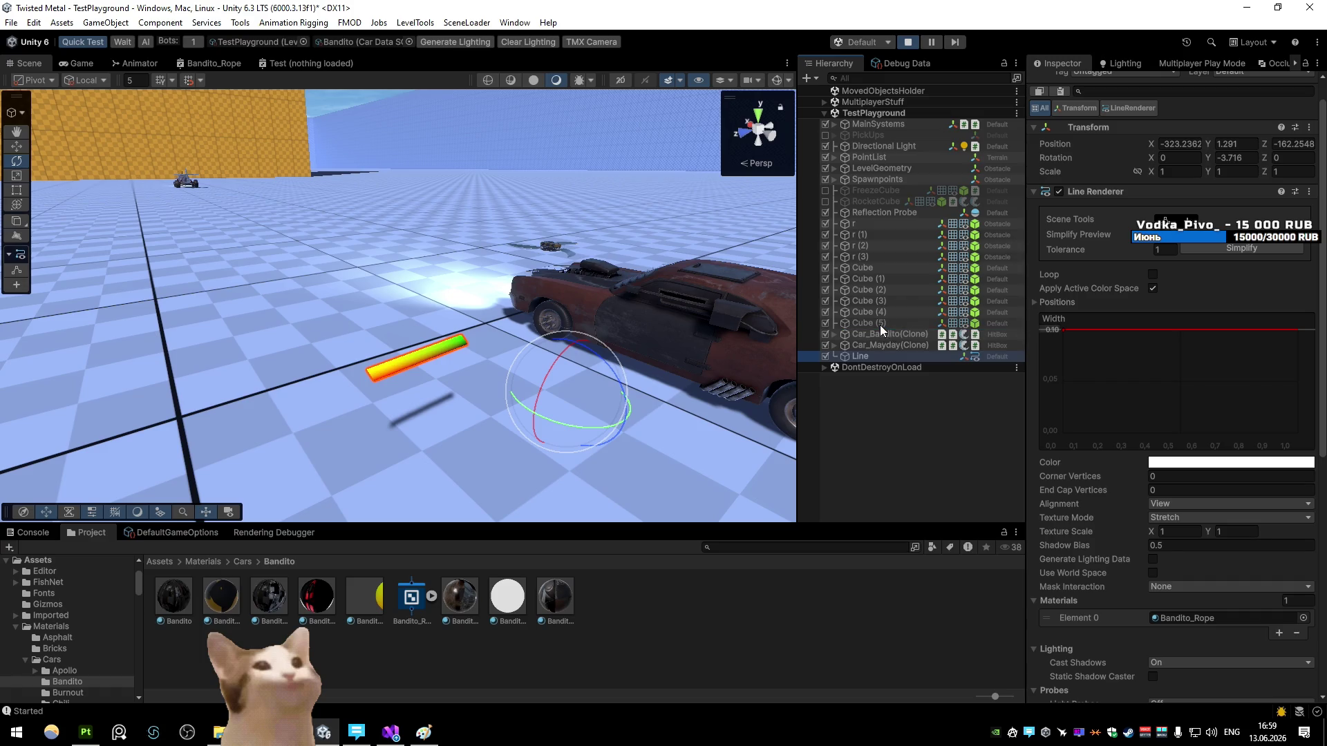
left_click_drag(533, 386, 413, 404)
mouse_move(512, 375)
left_mouse_down()
mouse_move(387, 365)
mouse_move(323, 171)
left_mouse_up()
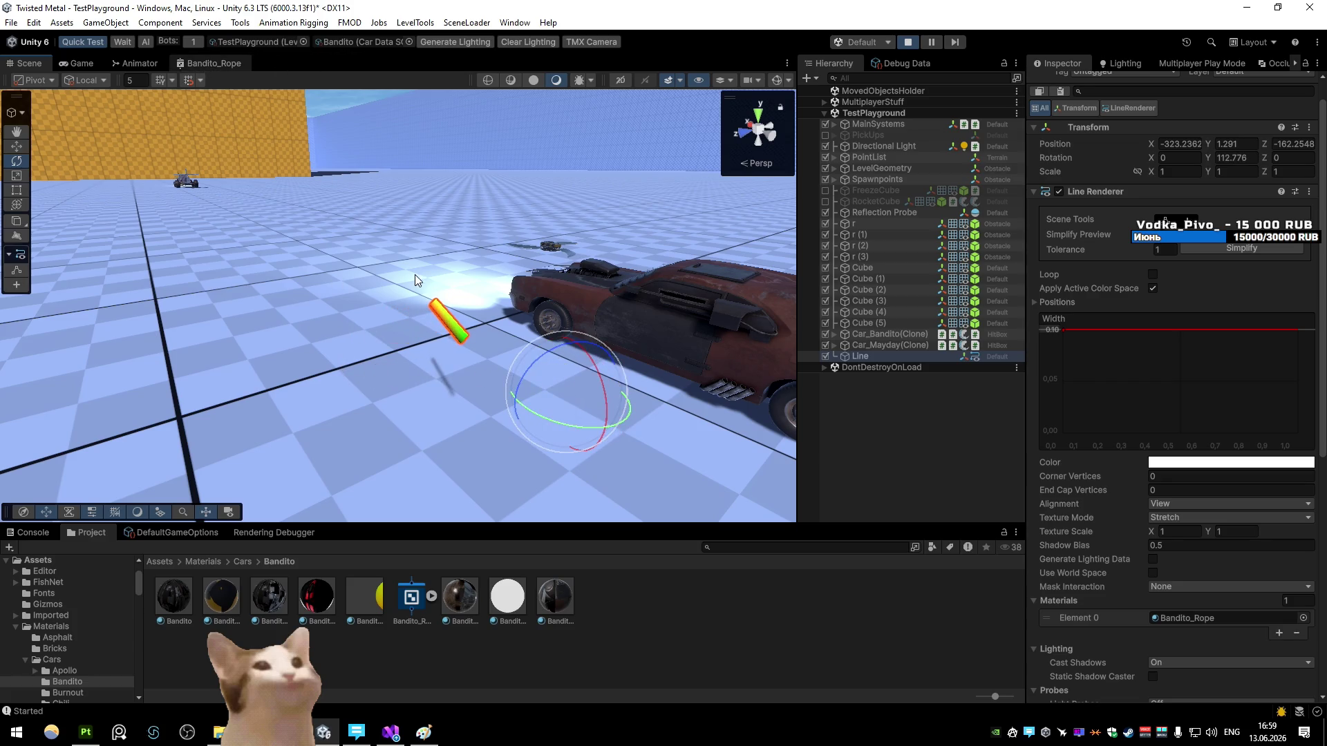
Step: Set the rope graph's Position node to World space and rearrange the Position and Add nodes
double_click(223, 65)
left_click_drag(561, 346, 416, 343)
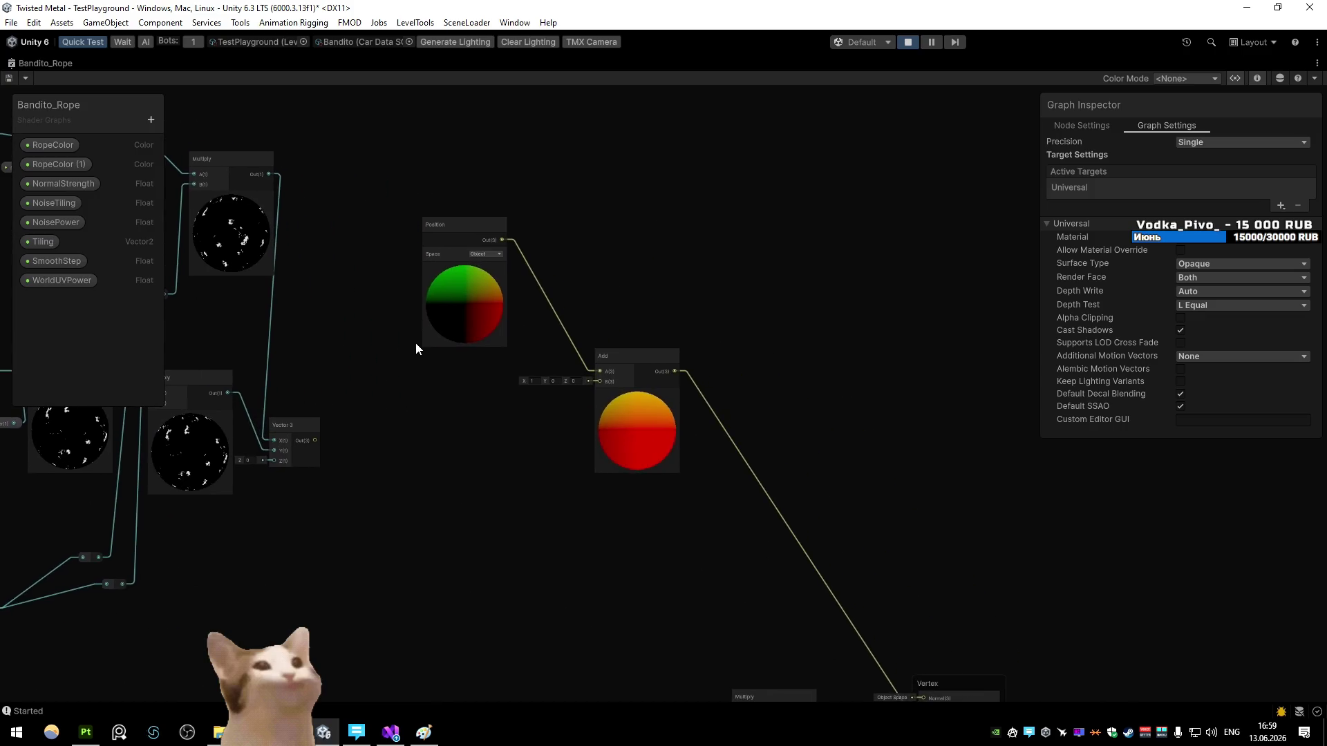
left_click(484, 255)
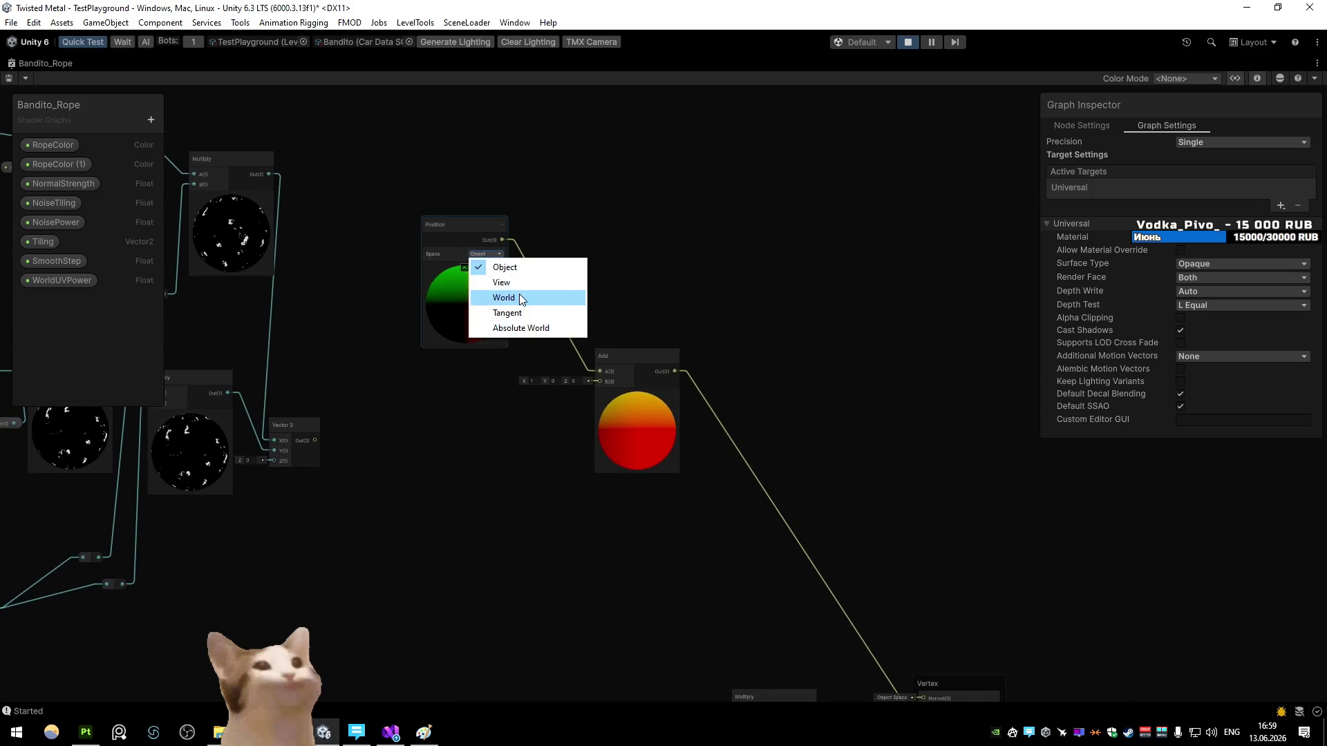
left_click(520, 296)
left_click_drag(628, 436, 591, 434)
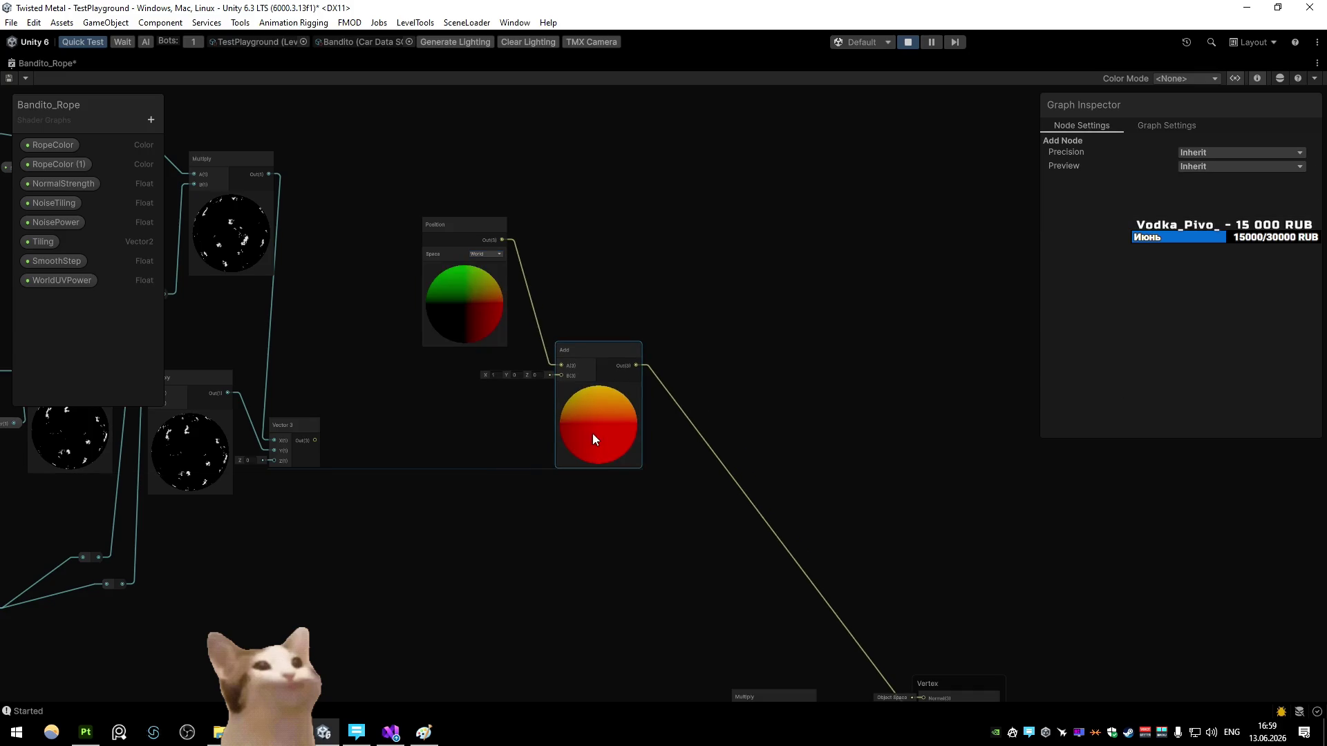
left_click_drag(475, 302, 433, 309)
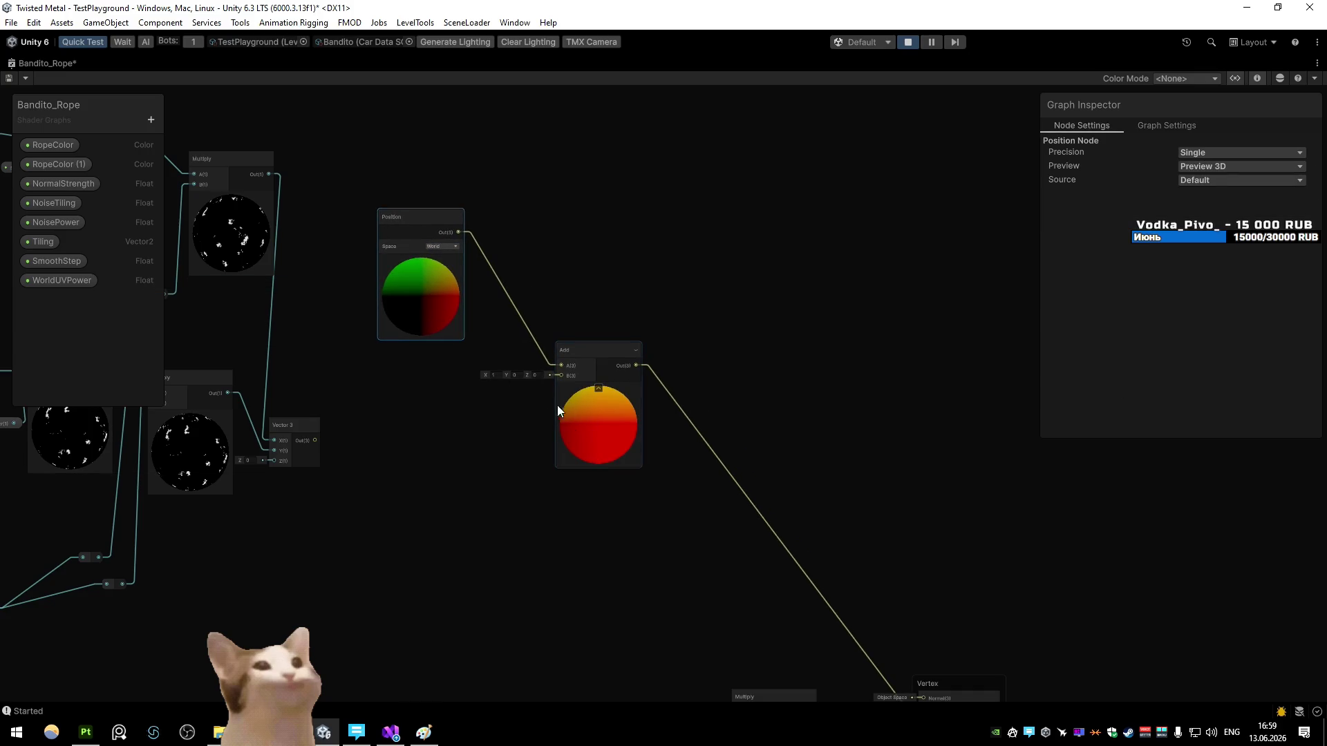
key("ctrl+z")
left_click_drag(603, 288, 525, 274)
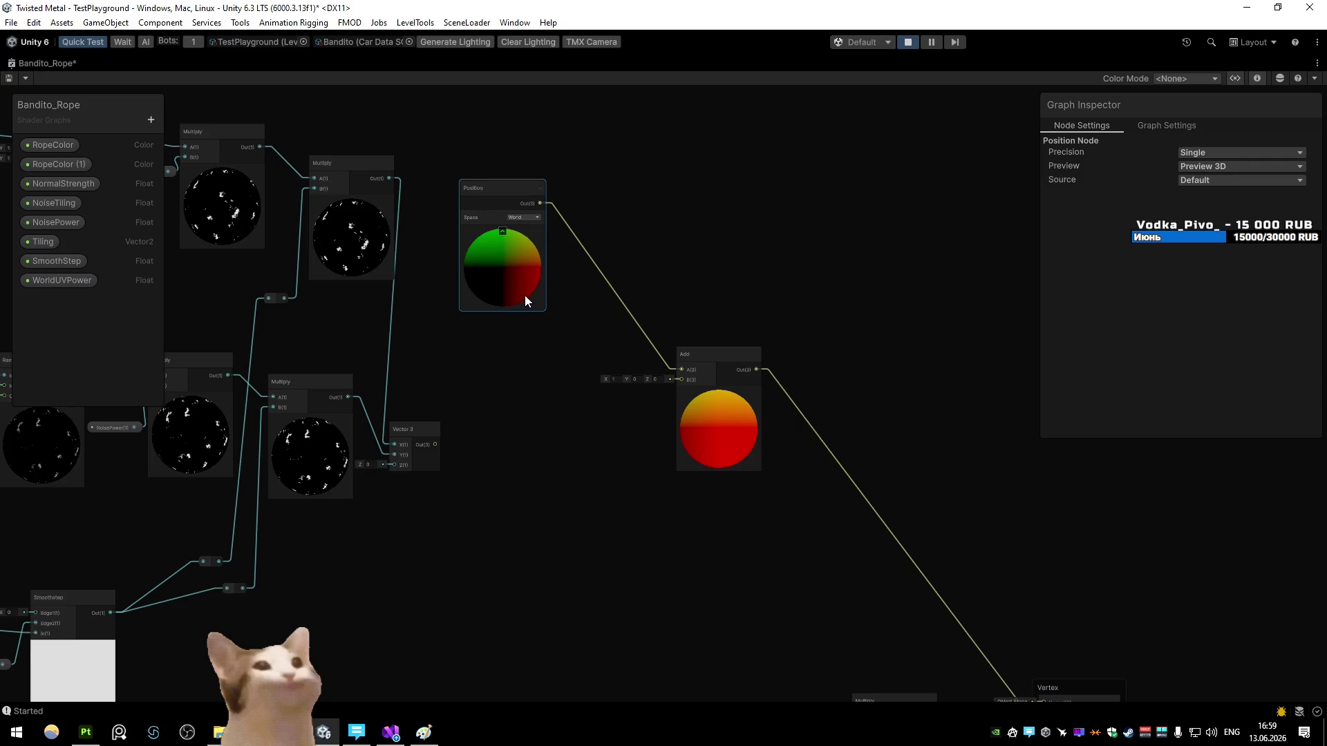
left_click_drag(745, 436, 897, 465)
Step: Insert a World-to-Object Transform node between Position and Add, then save the graph
left_click_drag(540, 204, 609, 322)
type("transform")
key("Return")
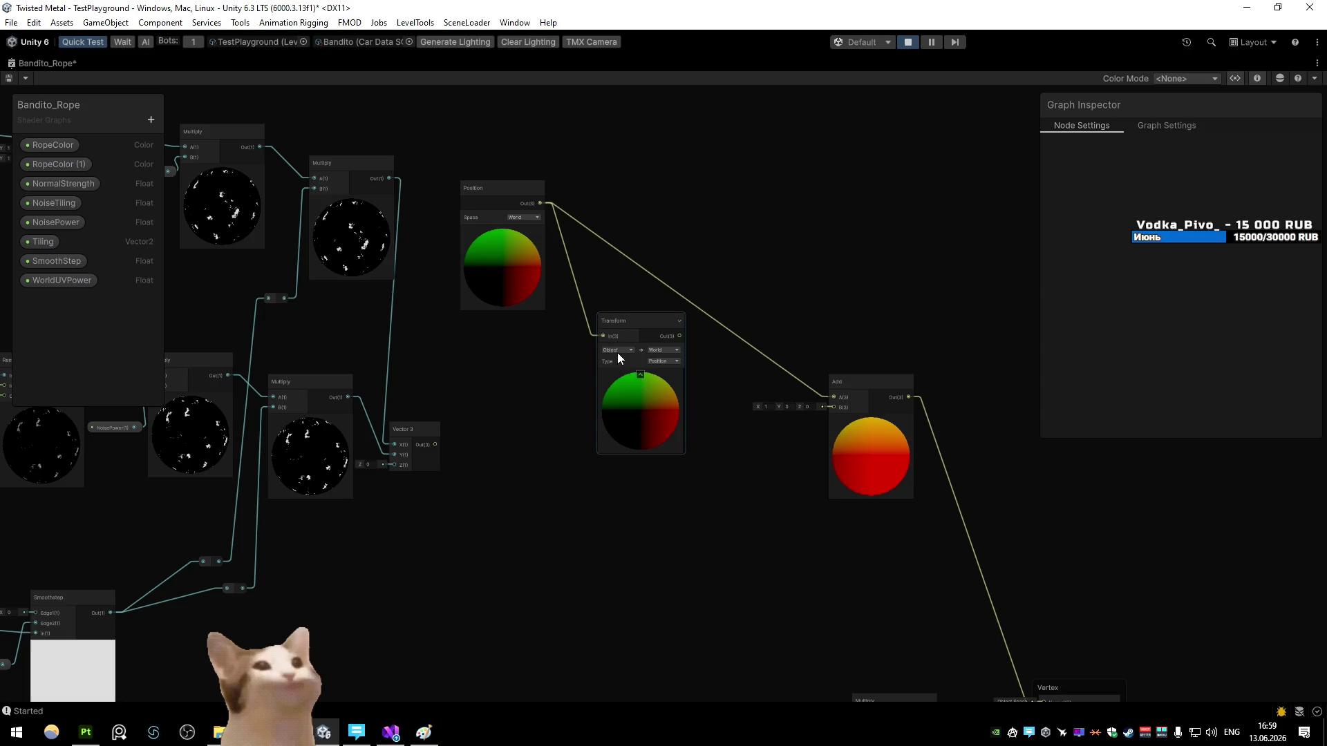
left_click(617, 350)
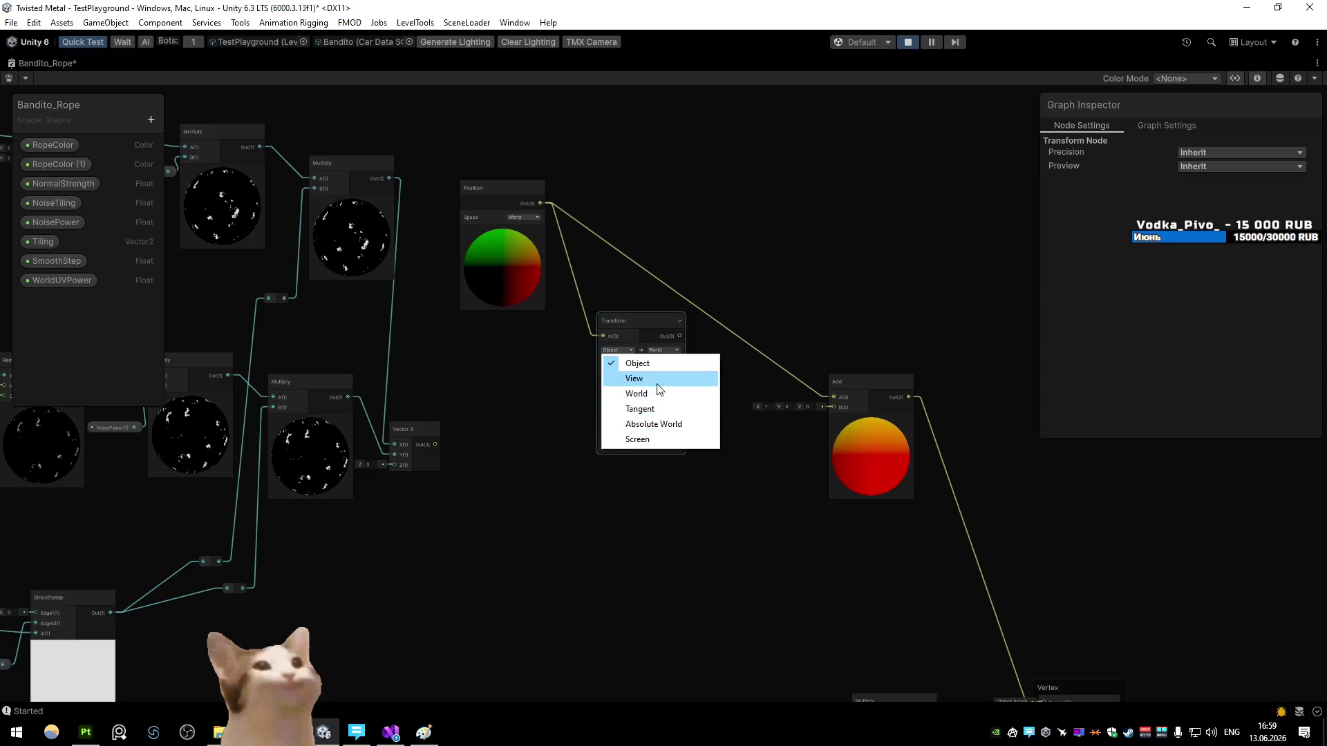
left_click(636, 393)
left_click(664, 350)
left_click(673, 363)
left_click_drag(681, 336, 834, 398)
left_click(13, 78)
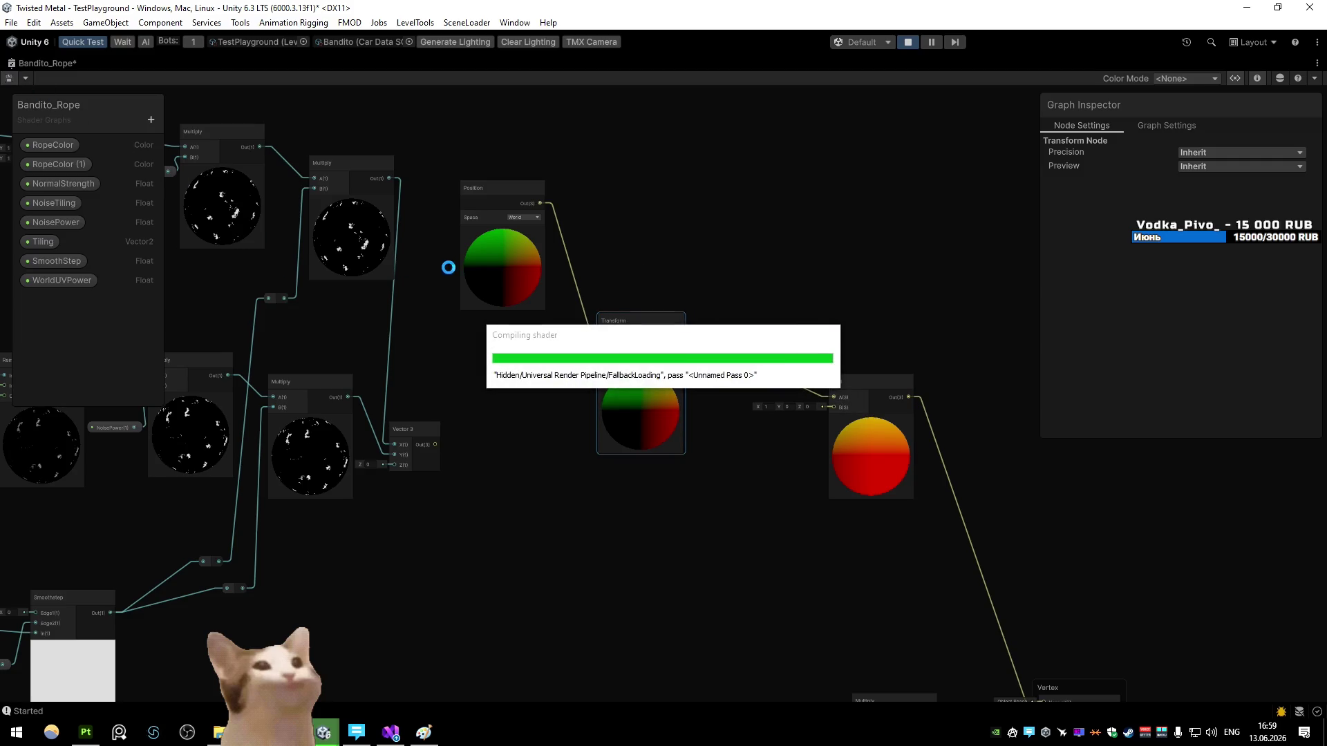
double_click(31, 64)
left_click(31, 64)
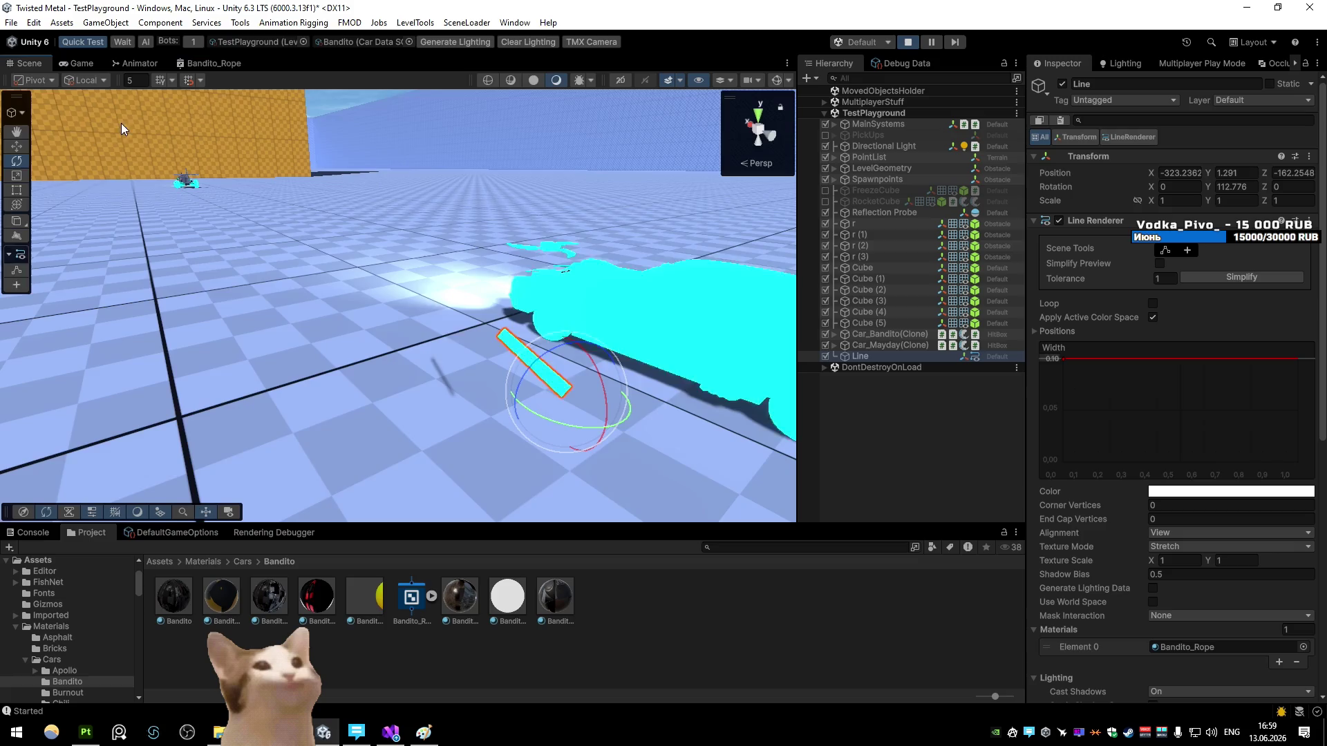
Step: Rotate the Line back to roughly level, then maximize the Bandito_Rope shader graph
mouse_move(566, 384)
left_mouse_down()
mouse_move(582, 420)
mouse_move(783, 428)
mouse_move(533, 432)
mouse_move(529, 416)
mouse_move(749, 379)
mouse_move(729, 376)
left_mouse_up()
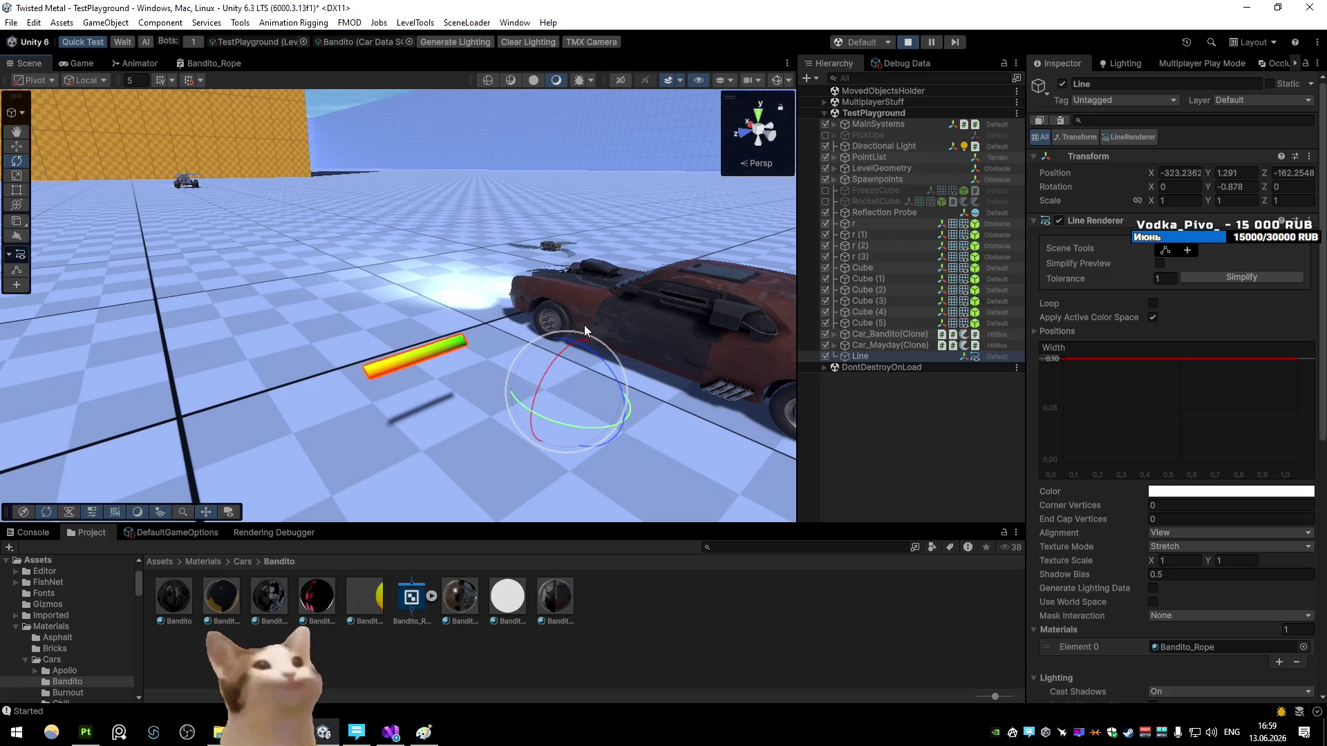
double_click(235, 63)
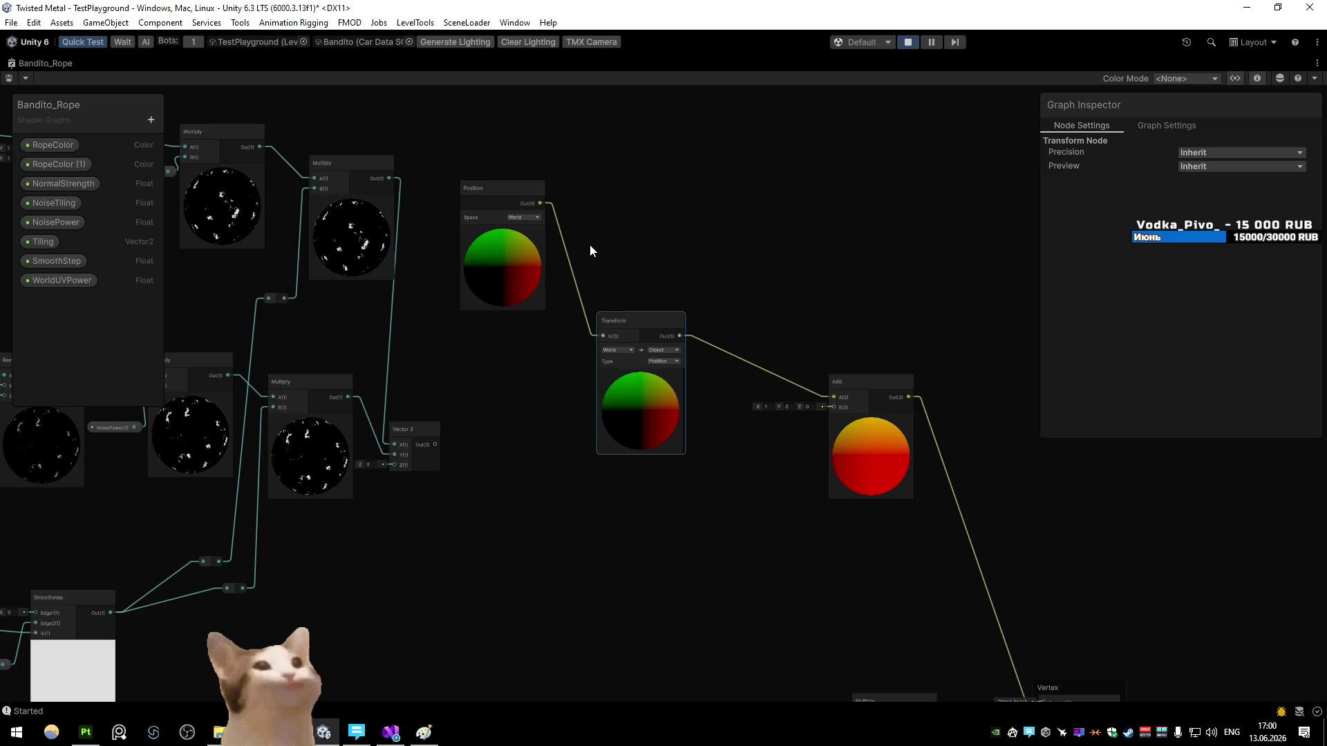
Step: Add a Power node to the Bandito_Rope graph, then undo it
scroll(590, 245, "down", 3)
scroll(873, 495, "up", 4)
left_click(881, 495)
key("space")
type("power")
key("Return")
left_click(901, 521)
key("ctrl+z")
Step: Create a Position node and drag it into place in the graph
key("space")
type("position")
key("Return")
scroll(901, 549, "up", 2)
mouse_move(953, 591)
left_mouse_down()
mouse_move(772, 510)
mouse_move(695, 355)
mouse_move(684, 413)
left_mouse_up()
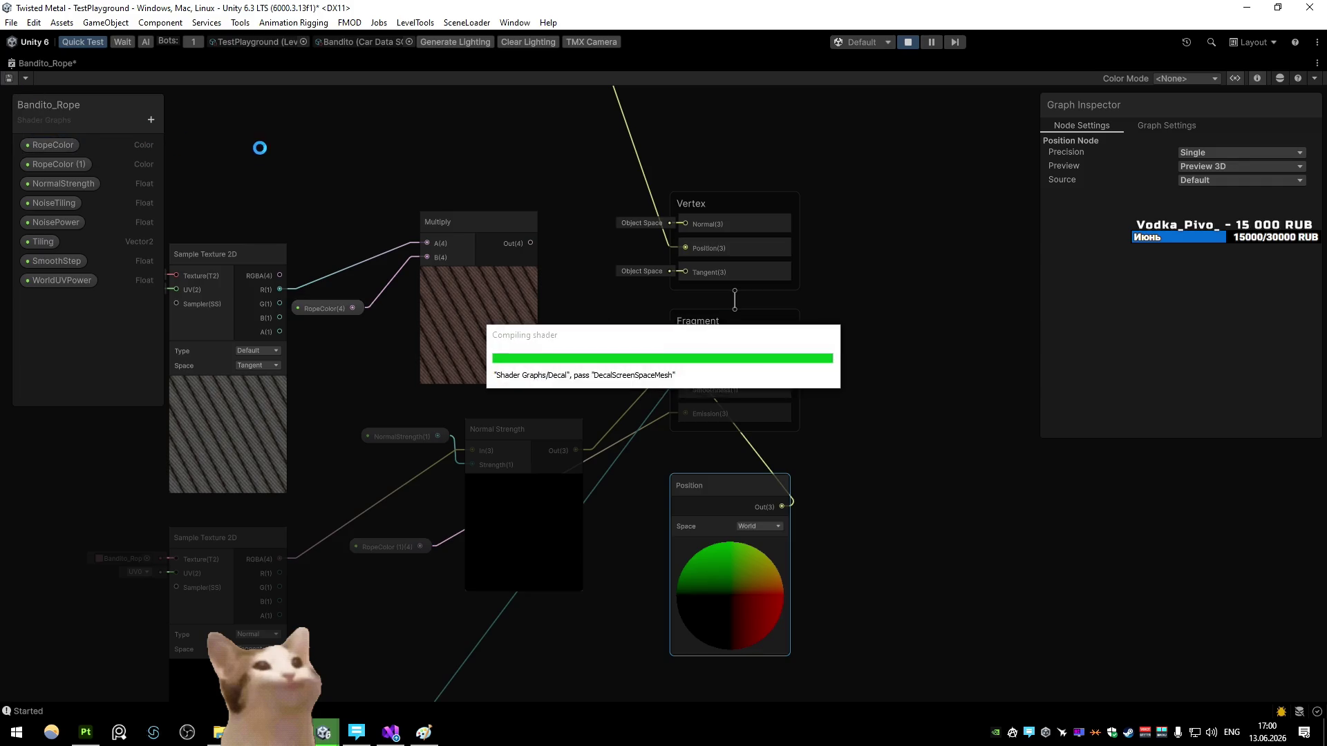
Step: Test-rotate the Line in the scene to watch its colour change, then undo
double_click(66, 64)
left_click(31, 63)
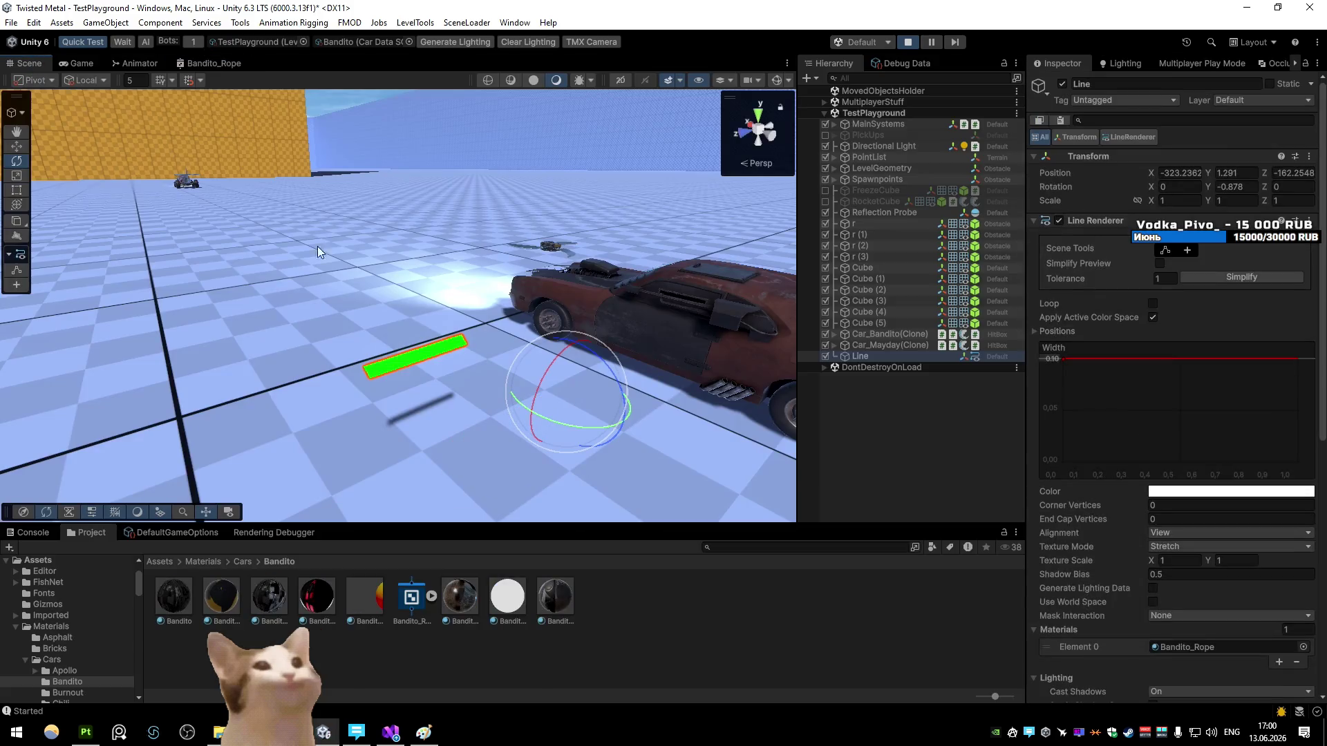
mouse_move(570, 425)
left_mouse_down()
mouse_move(419, 413)
mouse_move(570, 417)
mouse_move(731, 344)
mouse_move(342, 362)
mouse_move(450, 334)
mouse_move(621, 345)
left_mouse_up()
key("ctrl+z")
Step: Set the Position node's Space to Object
left_click(209, 63)
left_click(399, 347)
left_click(418, 364)
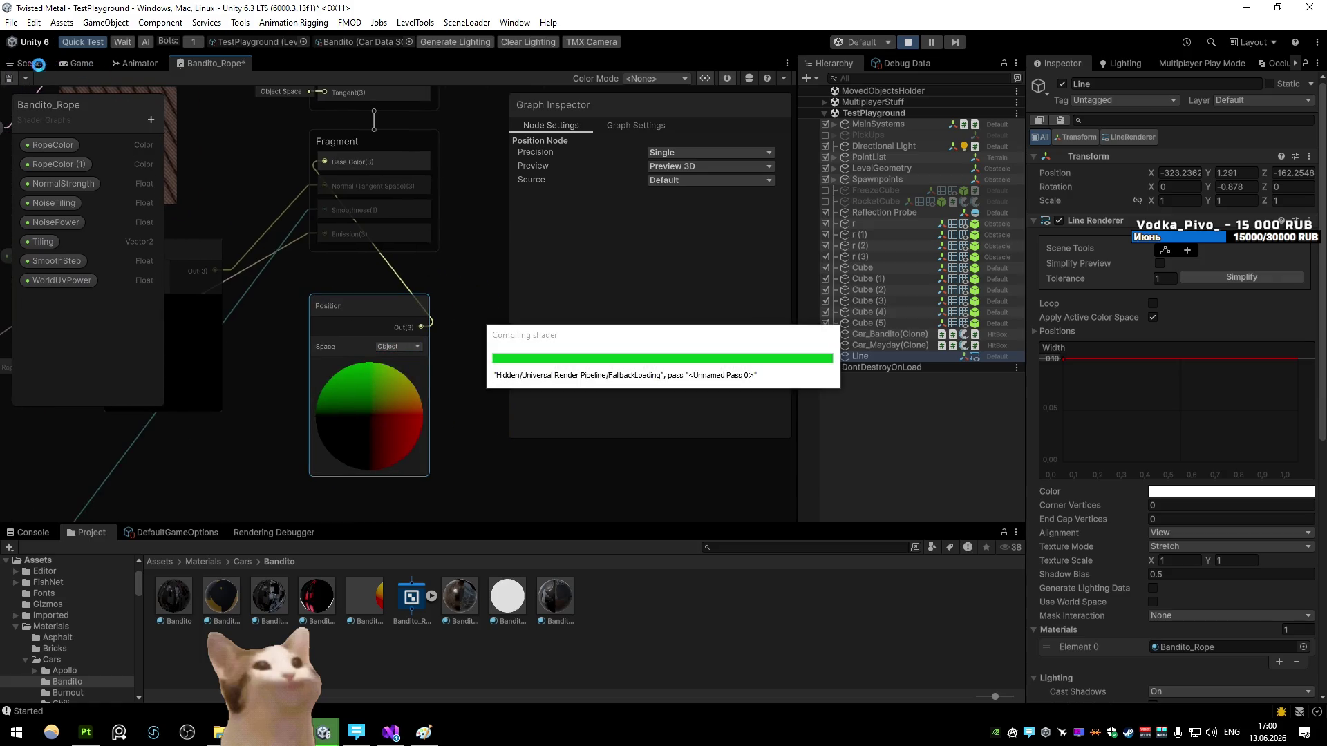
Step: Rotate and shift the Line to test the colours, then reopen Bandito_Rope maximized
left_click(28, 64)
mouse_move(568, 396)
left_mouse_down()
mouse_move(420, 395)
mouse_move(457, 378)
mouse_move(570, 397)
mouse_move(241, 201)
mouse_move(178, 193)
mouse_move(357, 255)
mouse_move(559, 355)
mouse_move(472, 370)
left_mouse_up()
key("w")
left_click(477, 346)
left_click(414, 356)
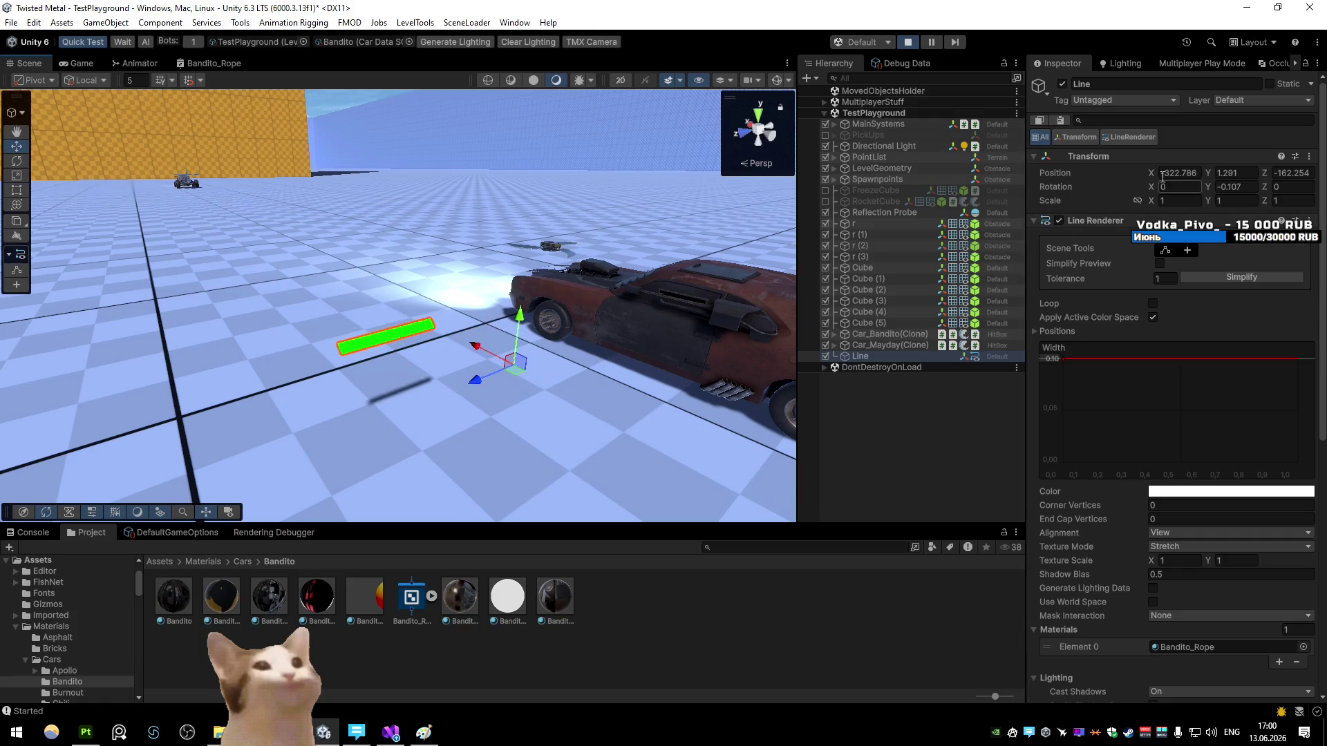
mouse_move(794, 311)
left_mouse_down()
mouse_move(512, 402)
mouse_move(498, 382)
mouse_move(541, 374)
left_mouse_up()
key("e")
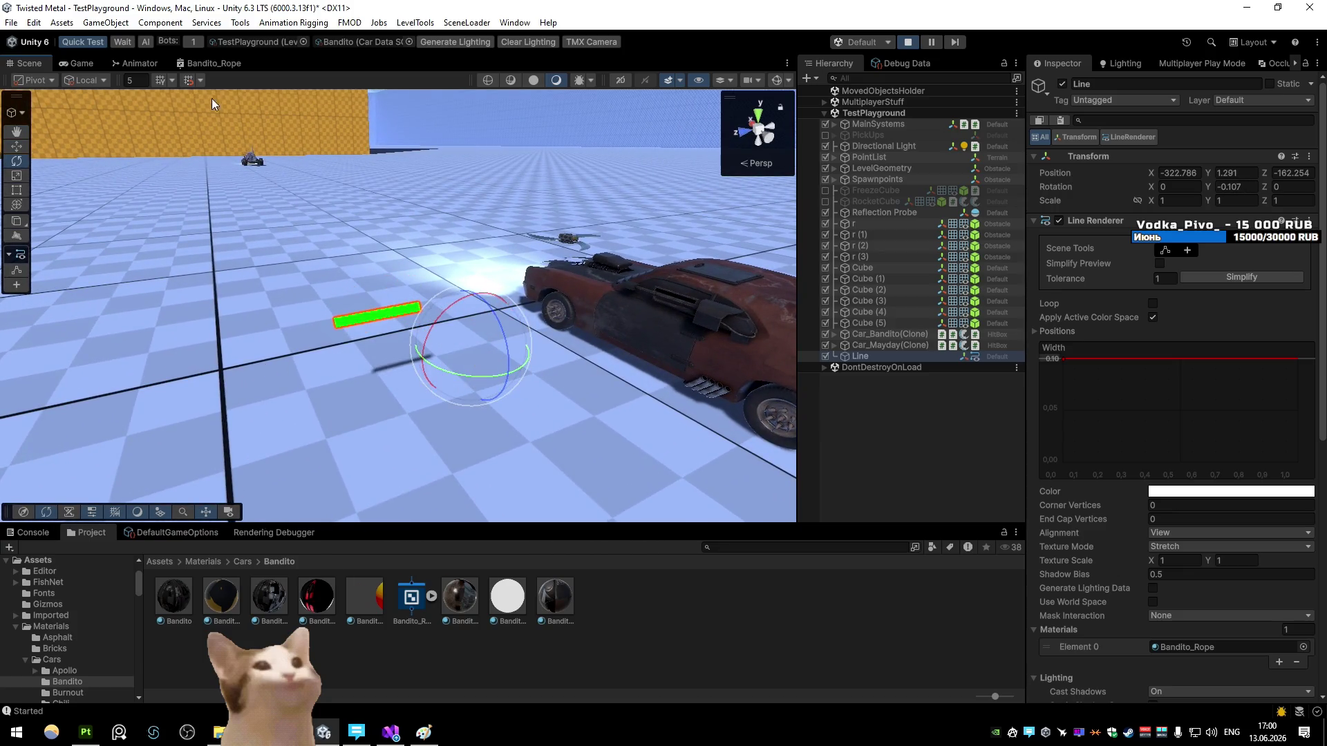
left_click(213, 63)
key("shift+space")
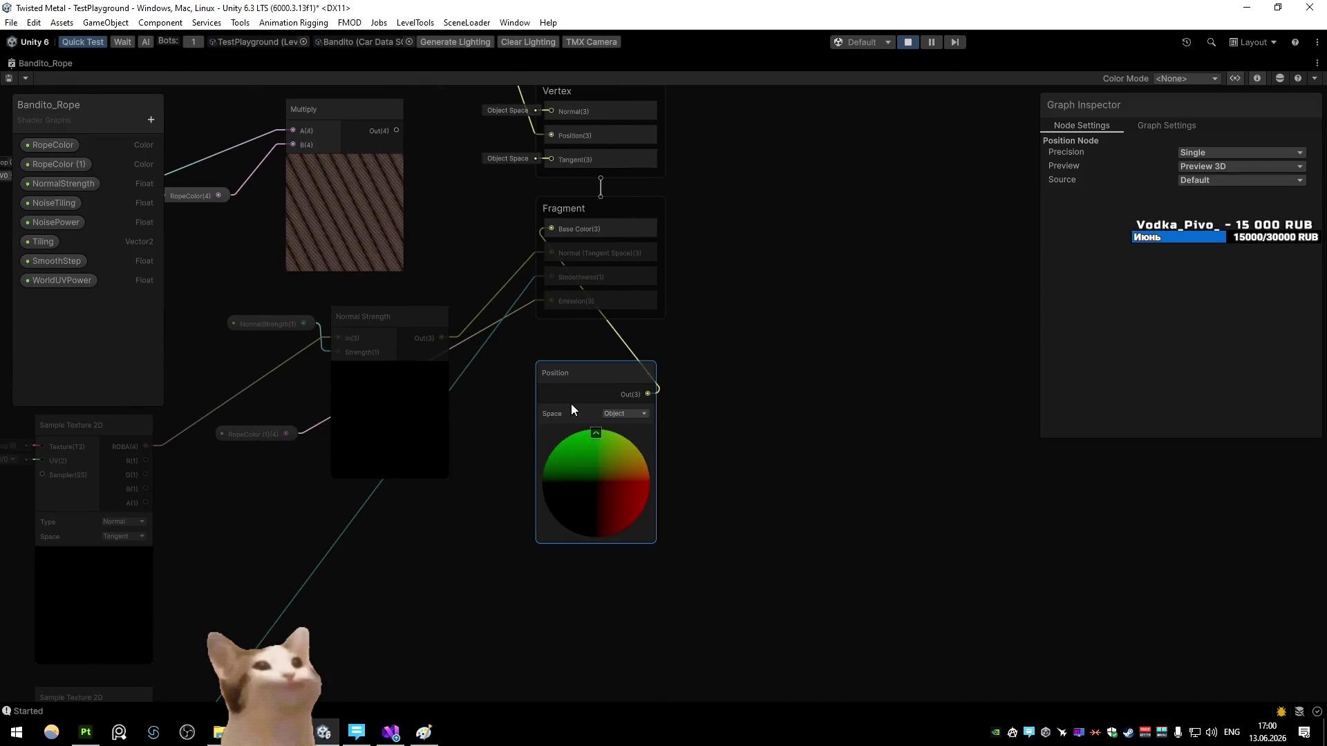
Step: Delete the selected node and frame the whole graph in view
key("Delete")
left_click_drag(571, 408, 731, 514)
scroll(518, 396, "down", 1)
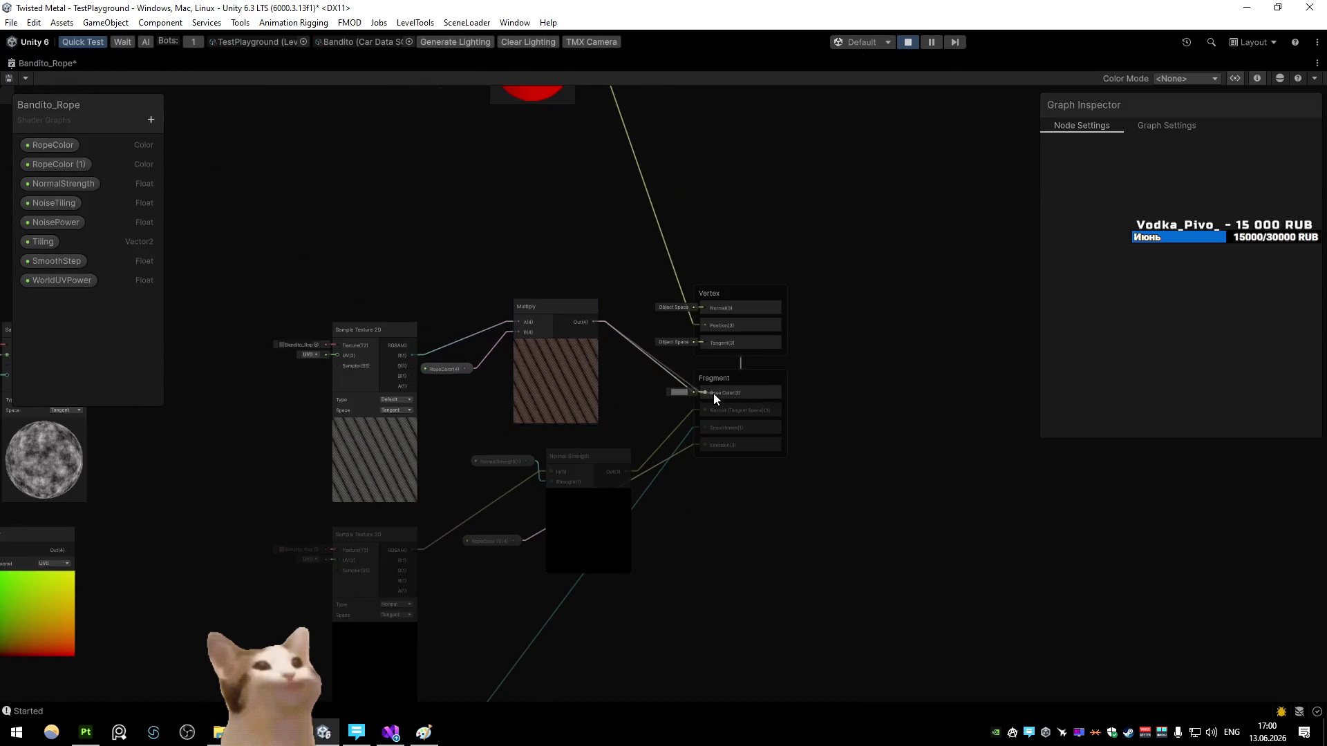
key("a")
scroll(544, 353, "up", 5)
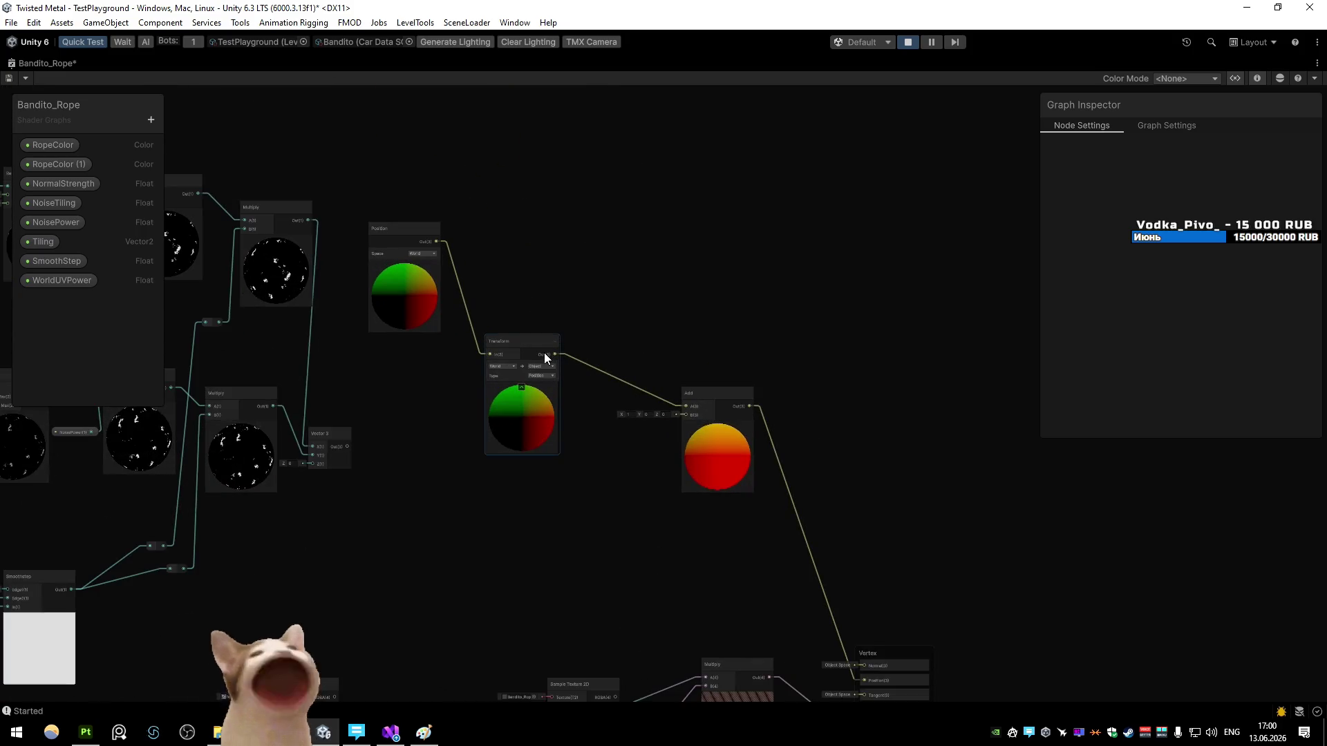
scroll(571, 412, "up", 2)
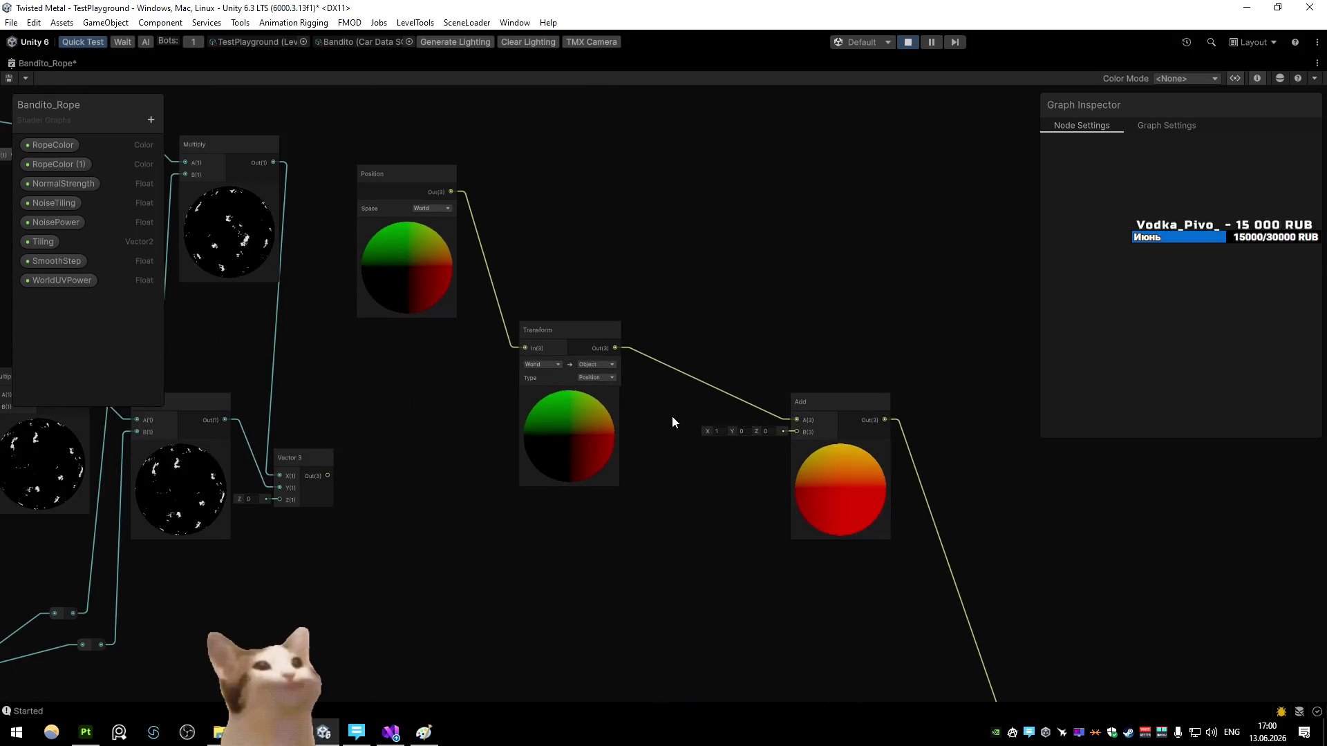
scroll(642, 407, "down", 3)
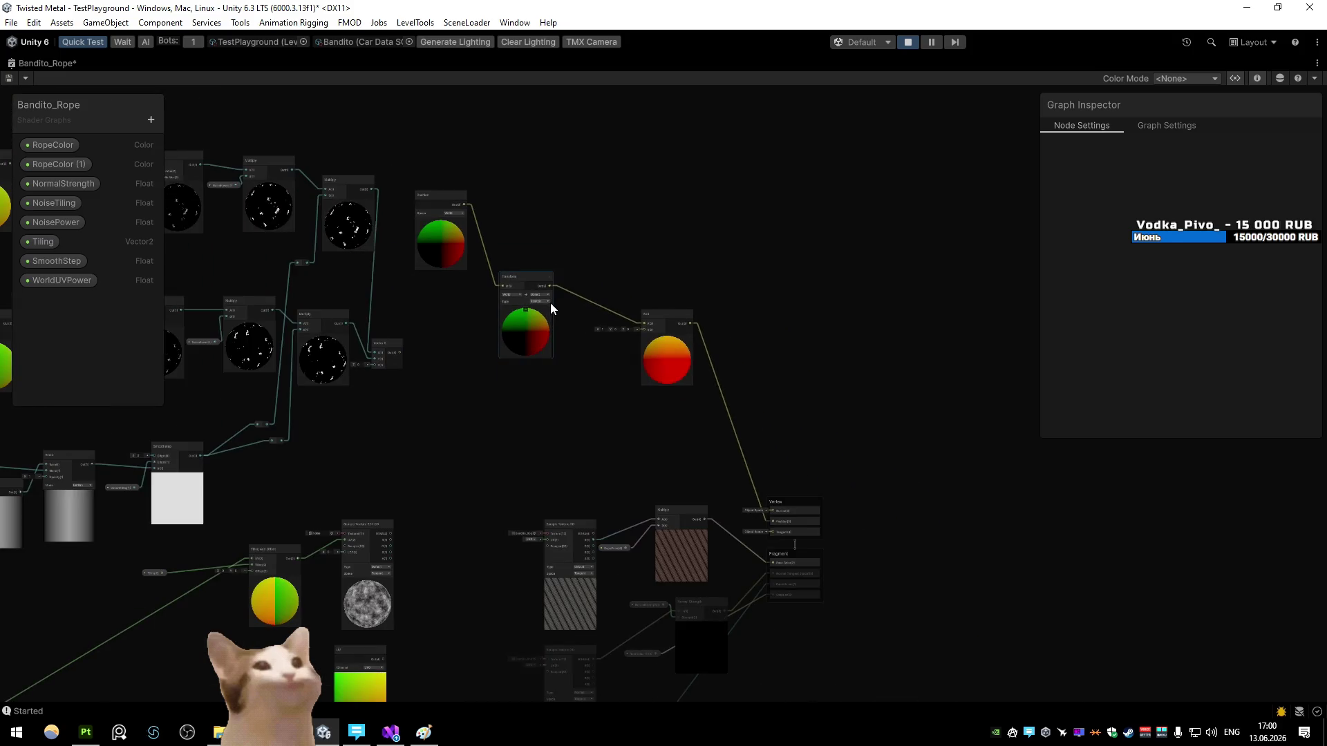
scroll(628, 345, "up", 3)
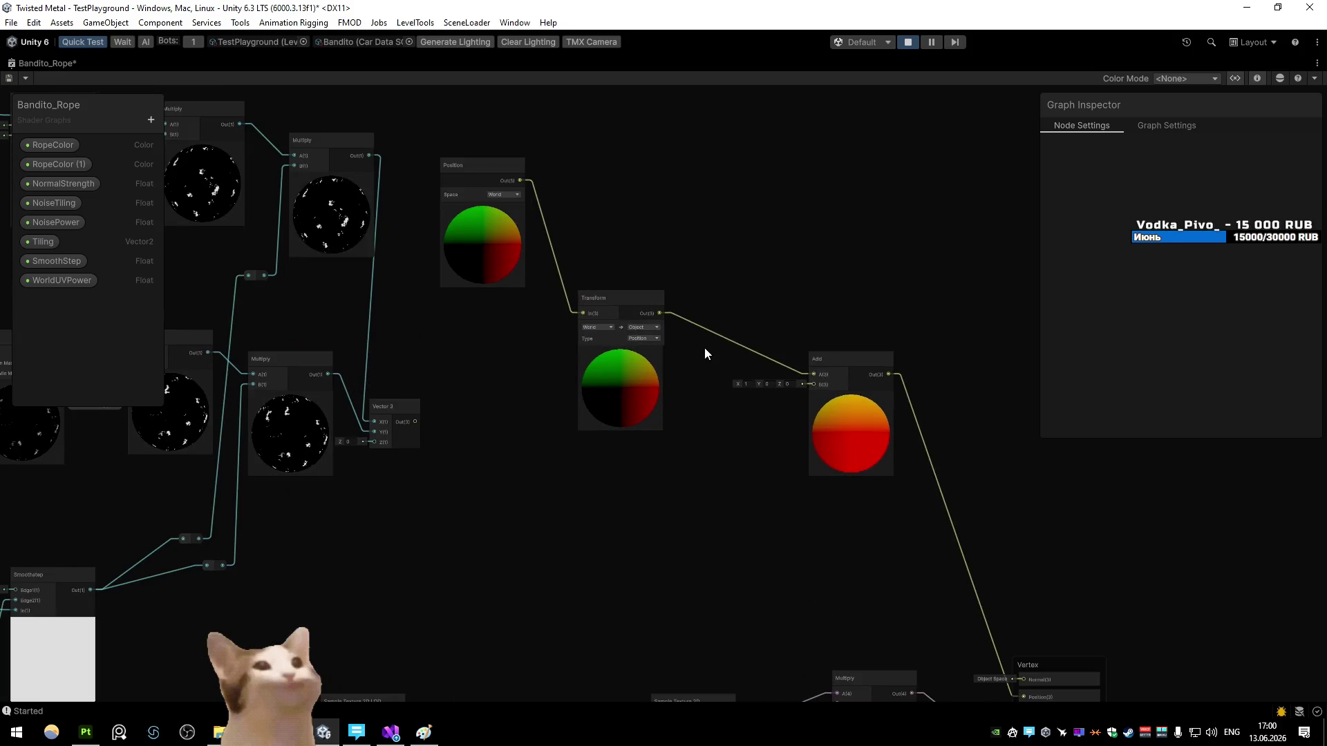
scroll(686, 404, "down", 3)
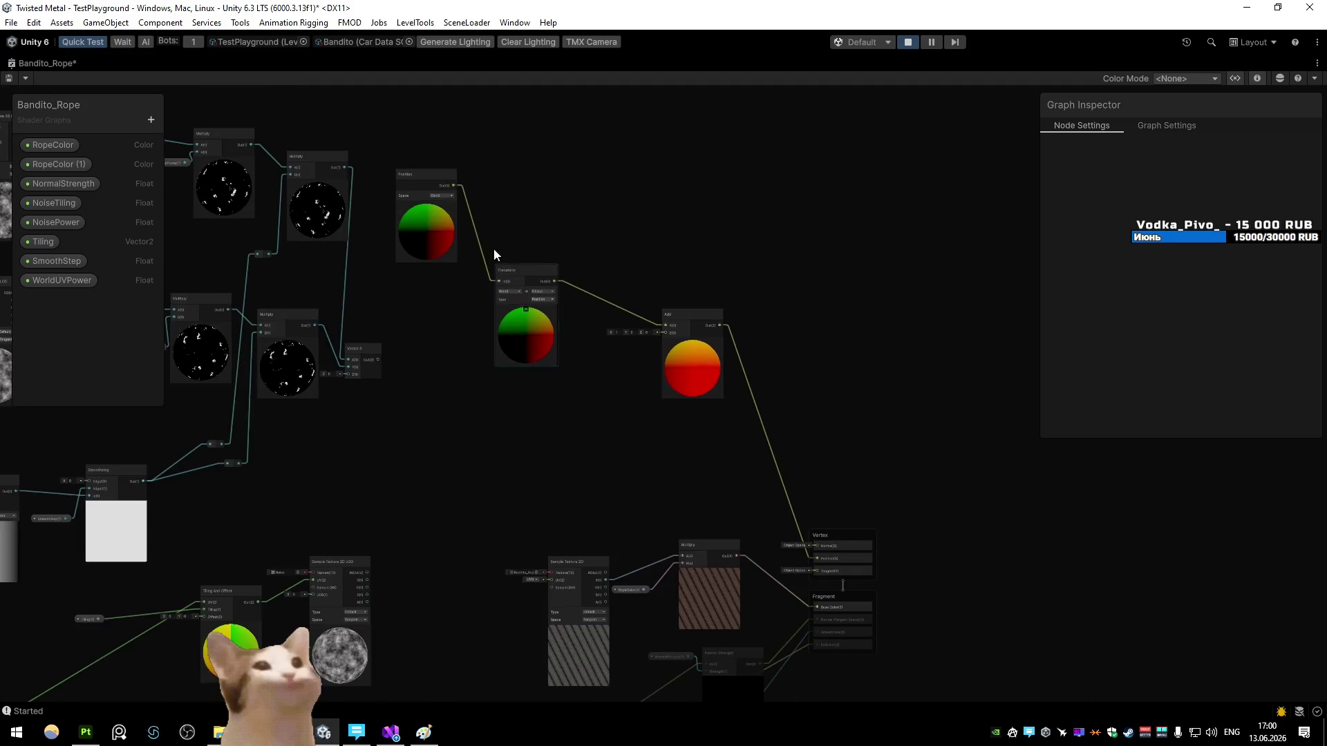
scroll(703, 401, "down", 3)
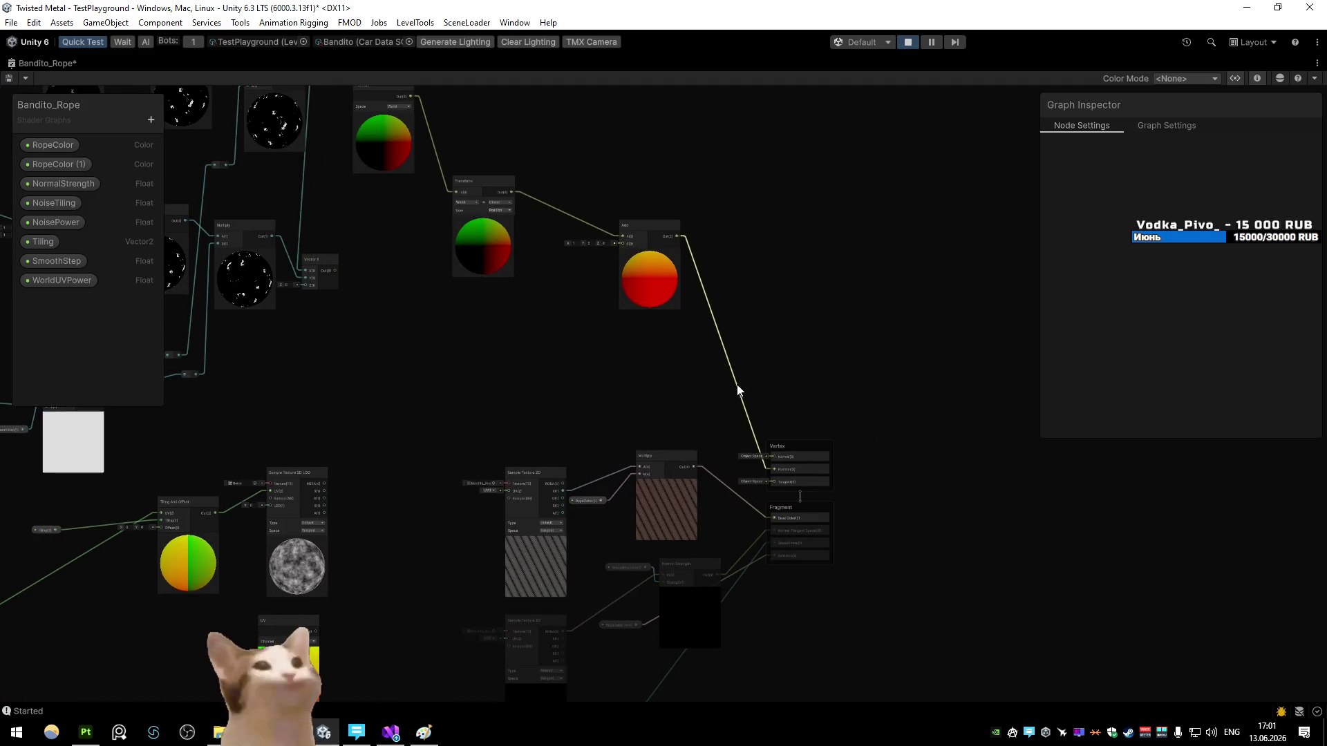
Step: Remove the Add→Vertex Position wire and save the shader graph
left_click(725, 363)
key("Delete")
left_click(9, 78)
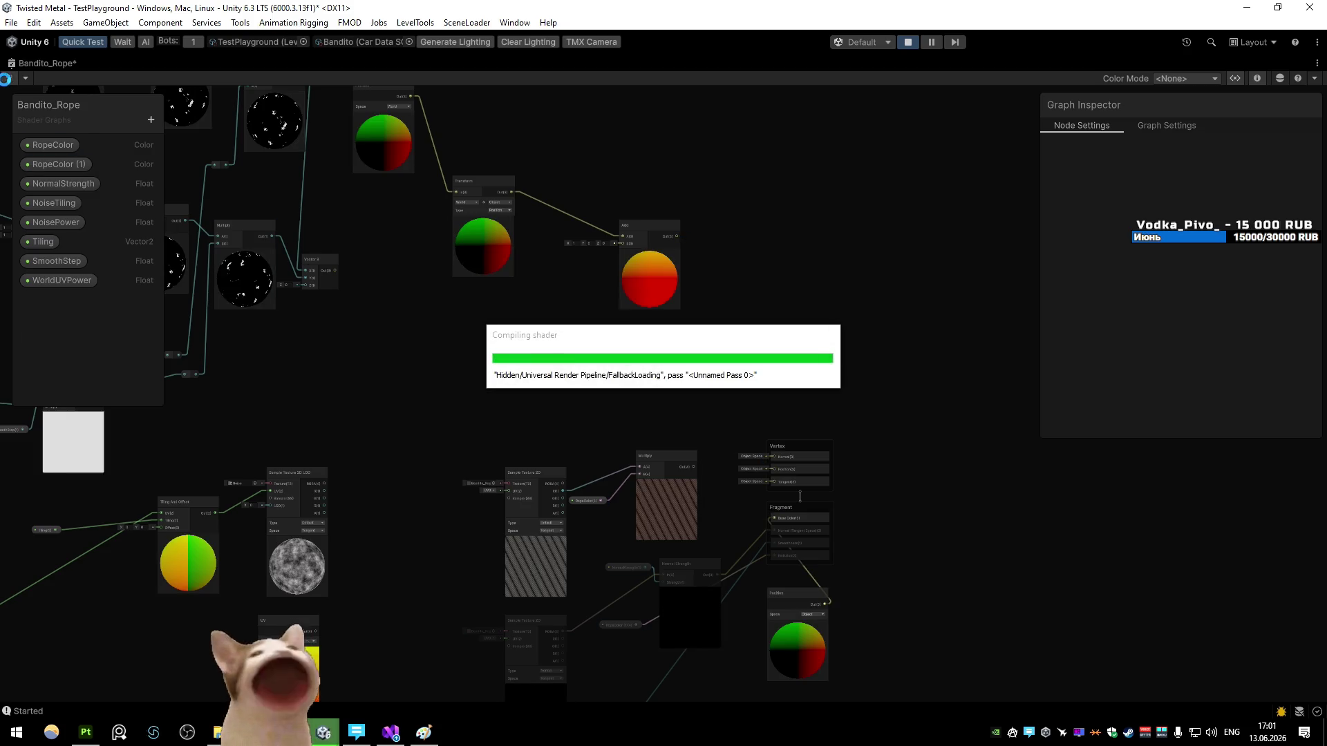
Step: Test-rotate the Line, including with Transform Z alignment, undoing each change
double_click(46, 63)
left_click(28, 63)
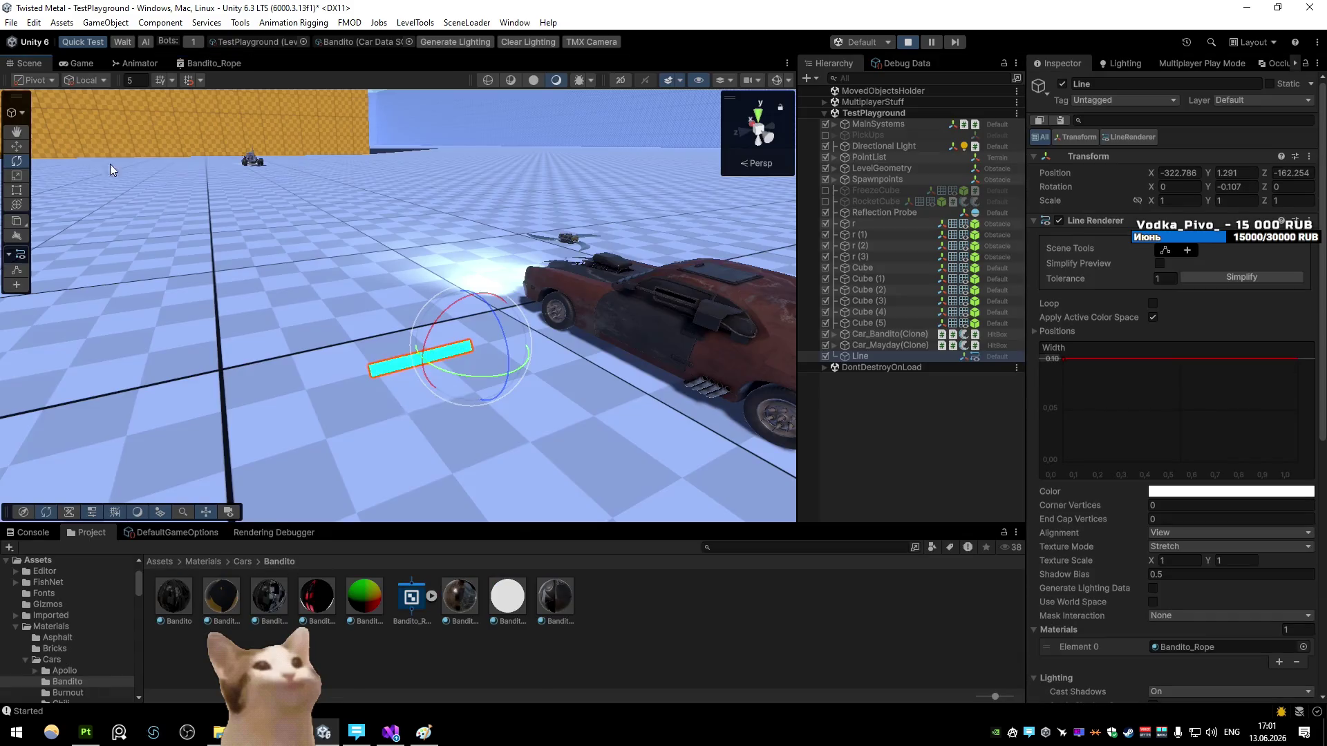
mouse_move(477, 380)
left_mouse_down()
mouse_move(255, 379)
mouse_move(550, 380)
mouse_move(543, 391)
mouse_move(225, 379)
mouse_move(379, 364)
mouse_move(875, 423)
left_mouse_up()
key("ctrl+z")
left_click(1176, 534)
left_click(1189, 564)
mouse_move(498, 378)
left_mouse_down()
mouse_move(270, 374)
mouse_move(607, 363)
left_mouse_up()
key("ctrl+z")
key("ctrl+z")
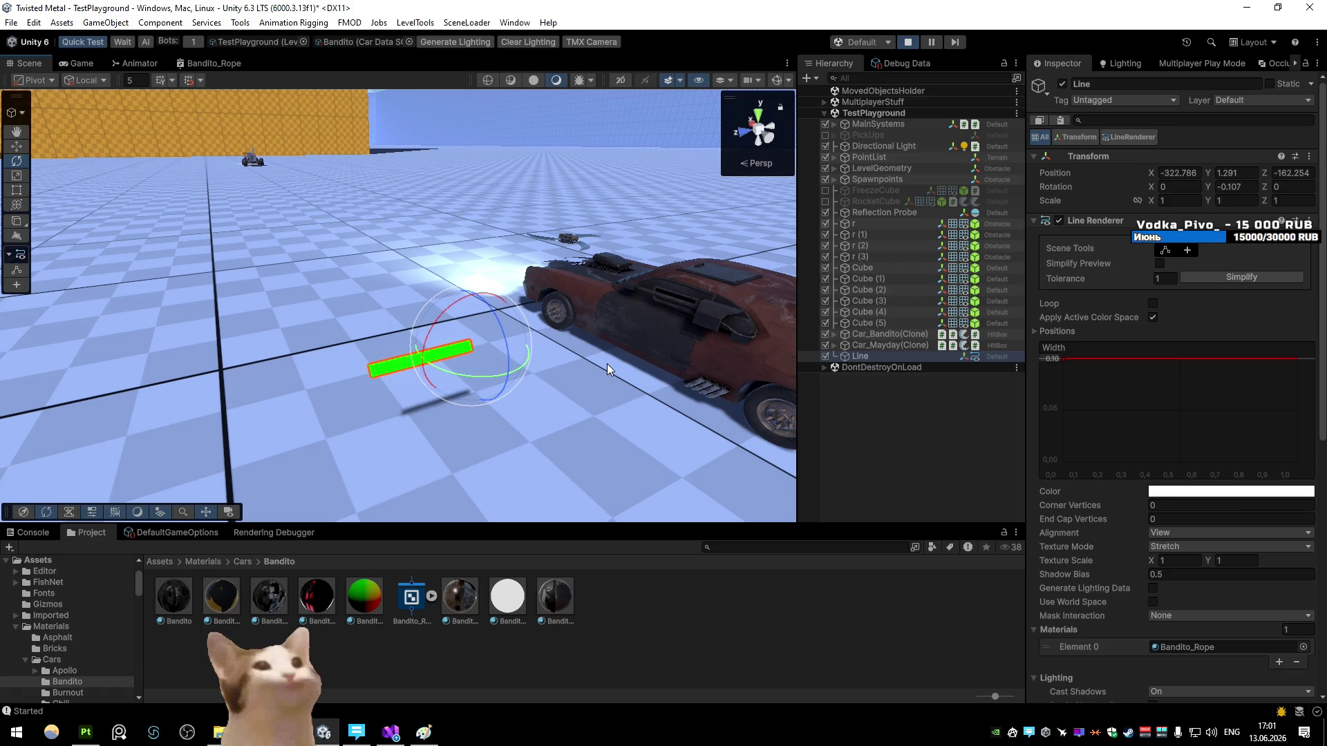
Step: Rotate the Line about 37° around Y and keep its alignment set to View
mouse_move(529, 354)
left_mouse_down()
mouse_move(384, 370)
mouse_move(475, 325)
left_mouse_up()
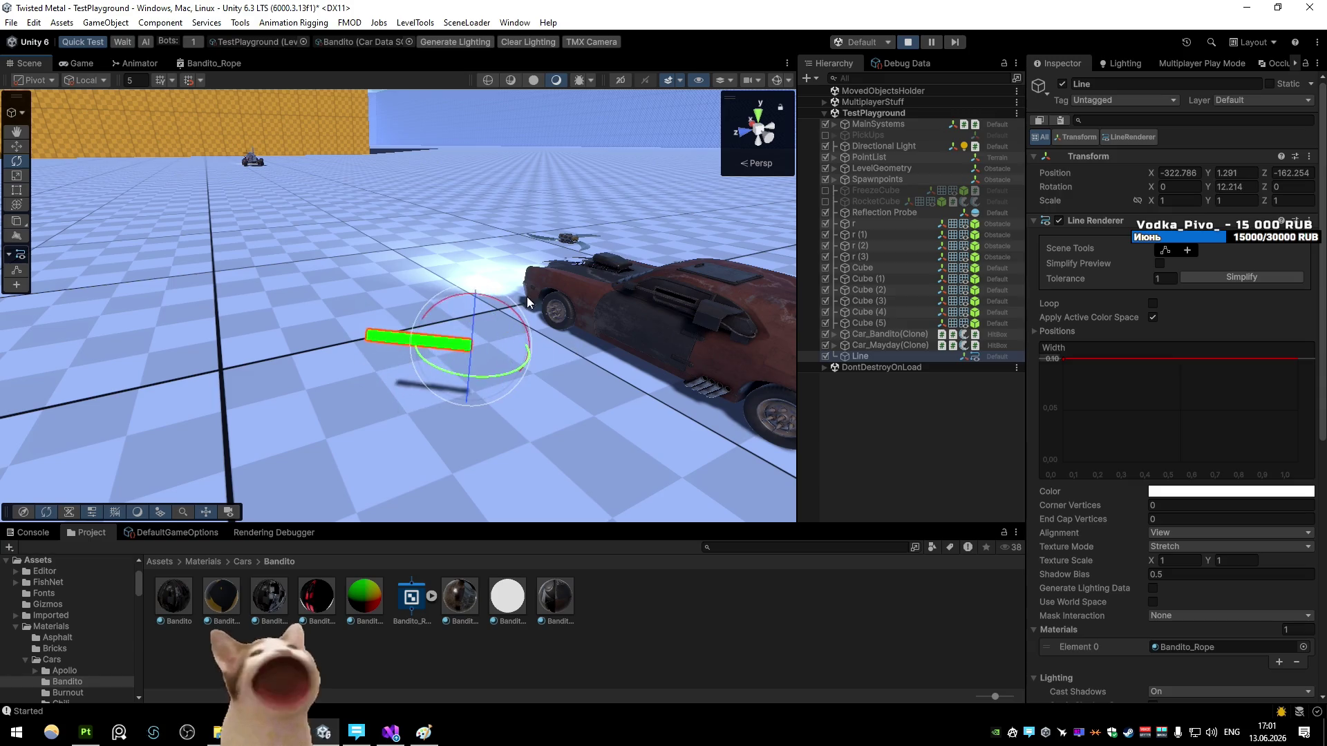
left_click(903, 45)
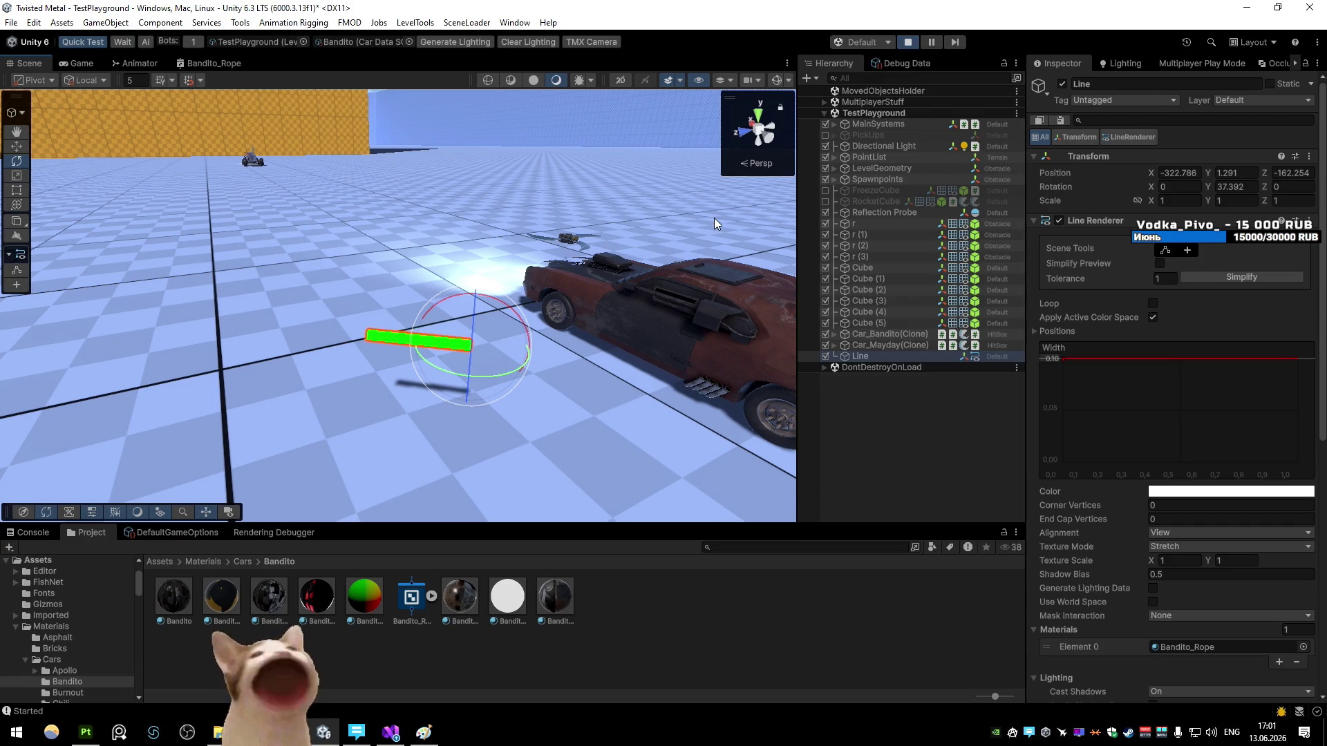
scroll(1148, 412, "down", 5)
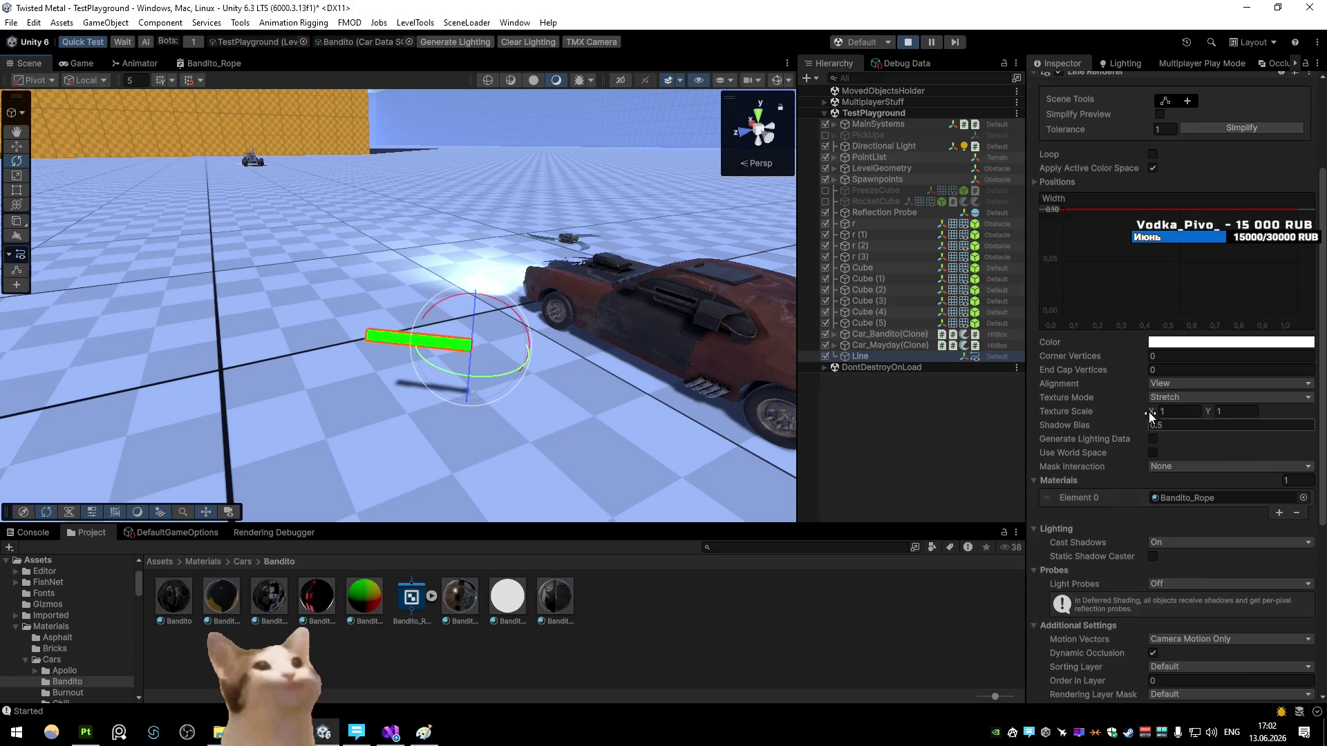
left_click(1170, 387)
left_click(1174, 394)
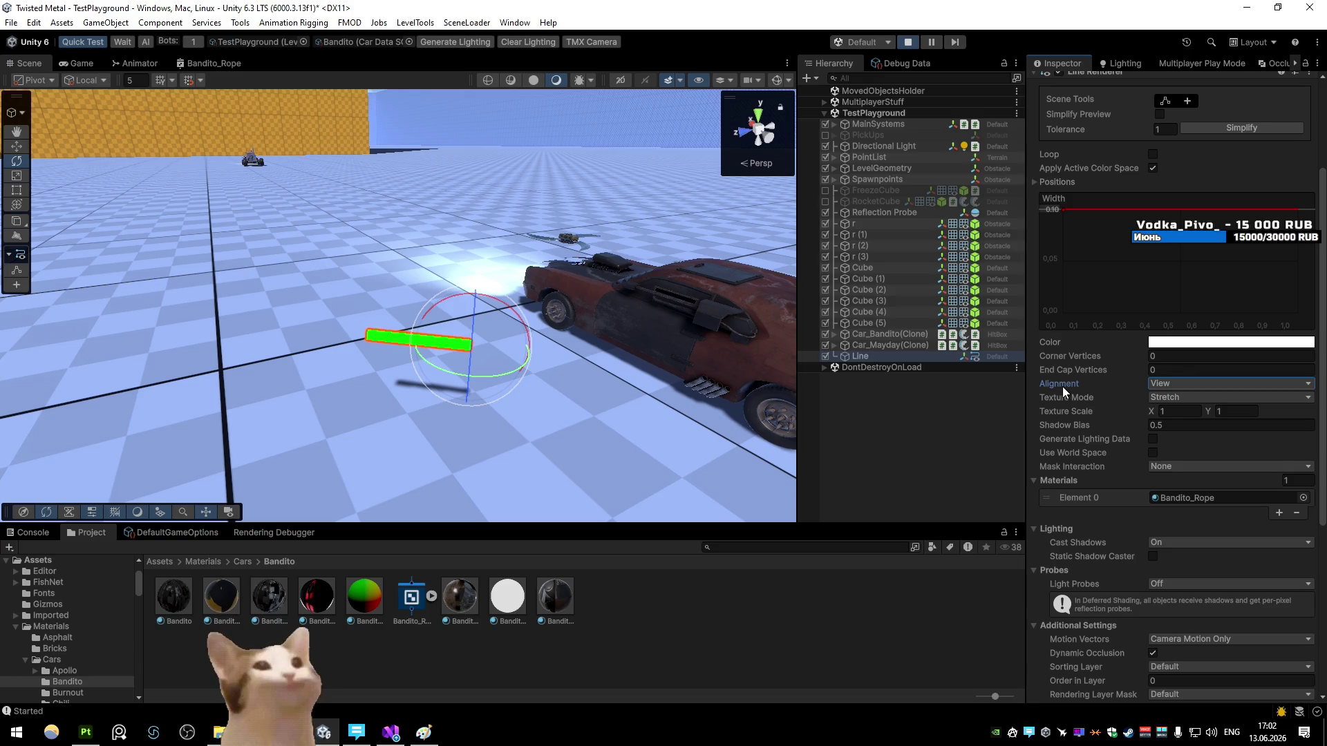
Step: Exit Play mode and switch over to Blender
scroll(1133, 408, "down", 4)
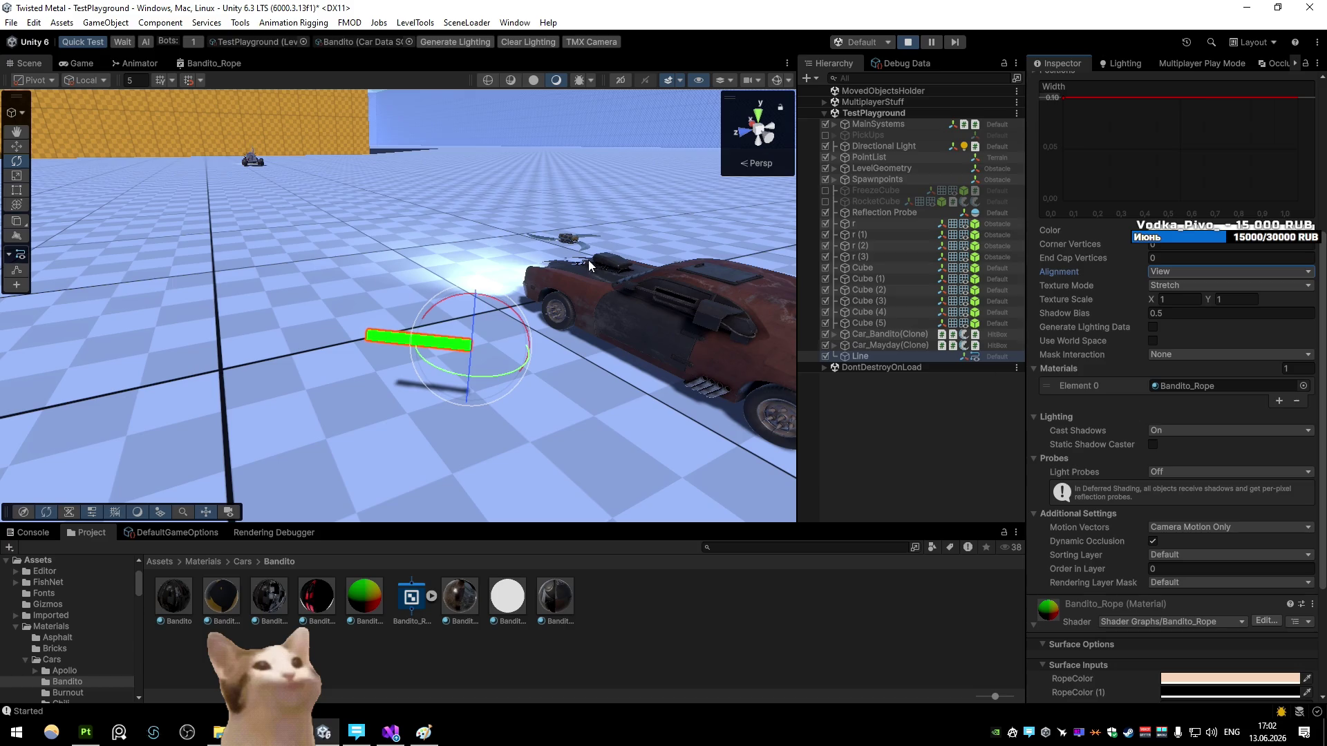
key("ctrl+p")
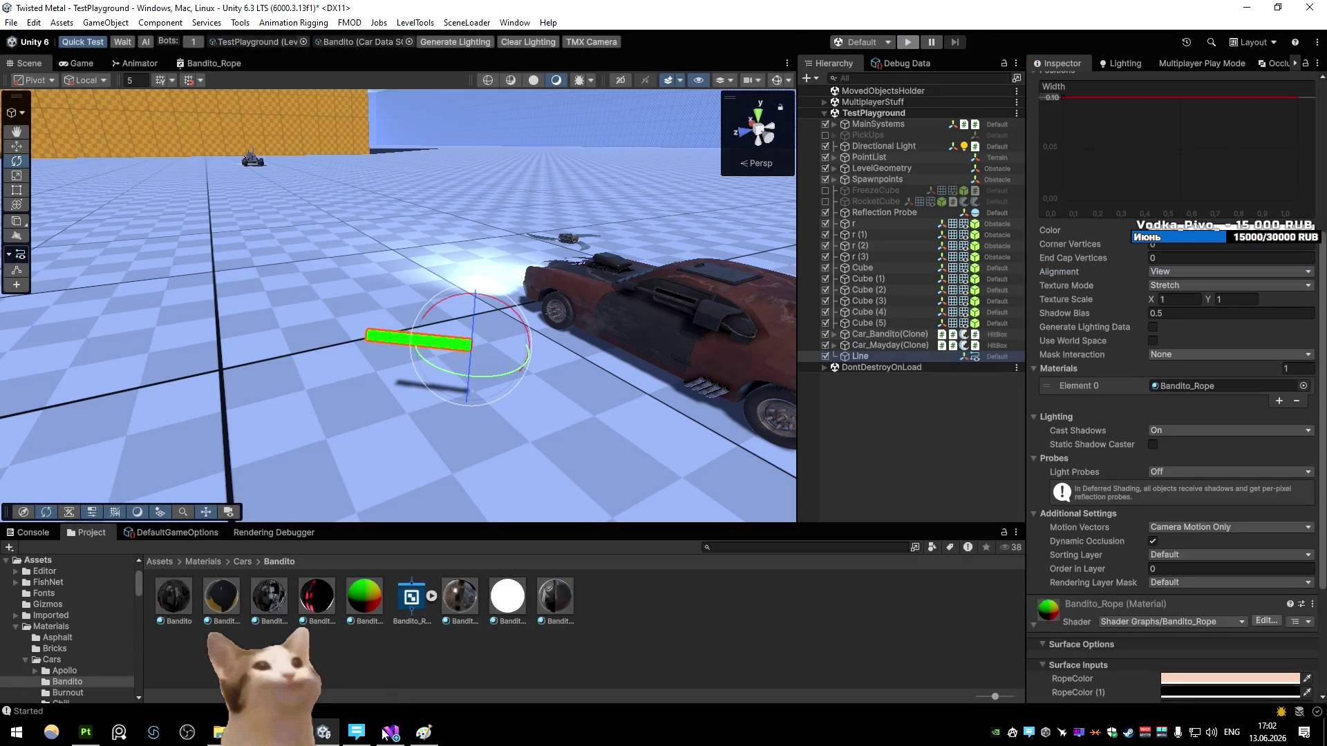
key("alt+Tab")
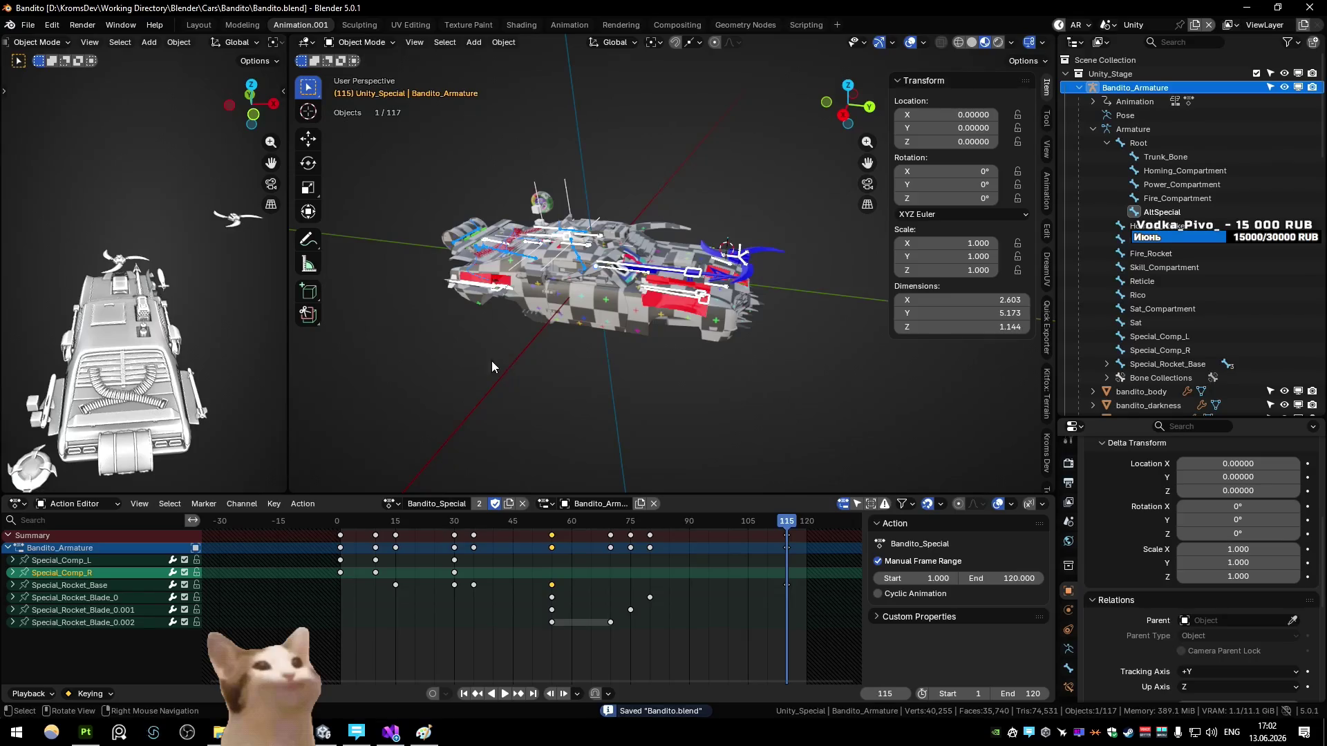
Step: Deselect the car's armature and add a new plane mesh
scroll(702, 399, "up", 3)
scroll(579, 379, "down", 3)
left_click(576, 362)
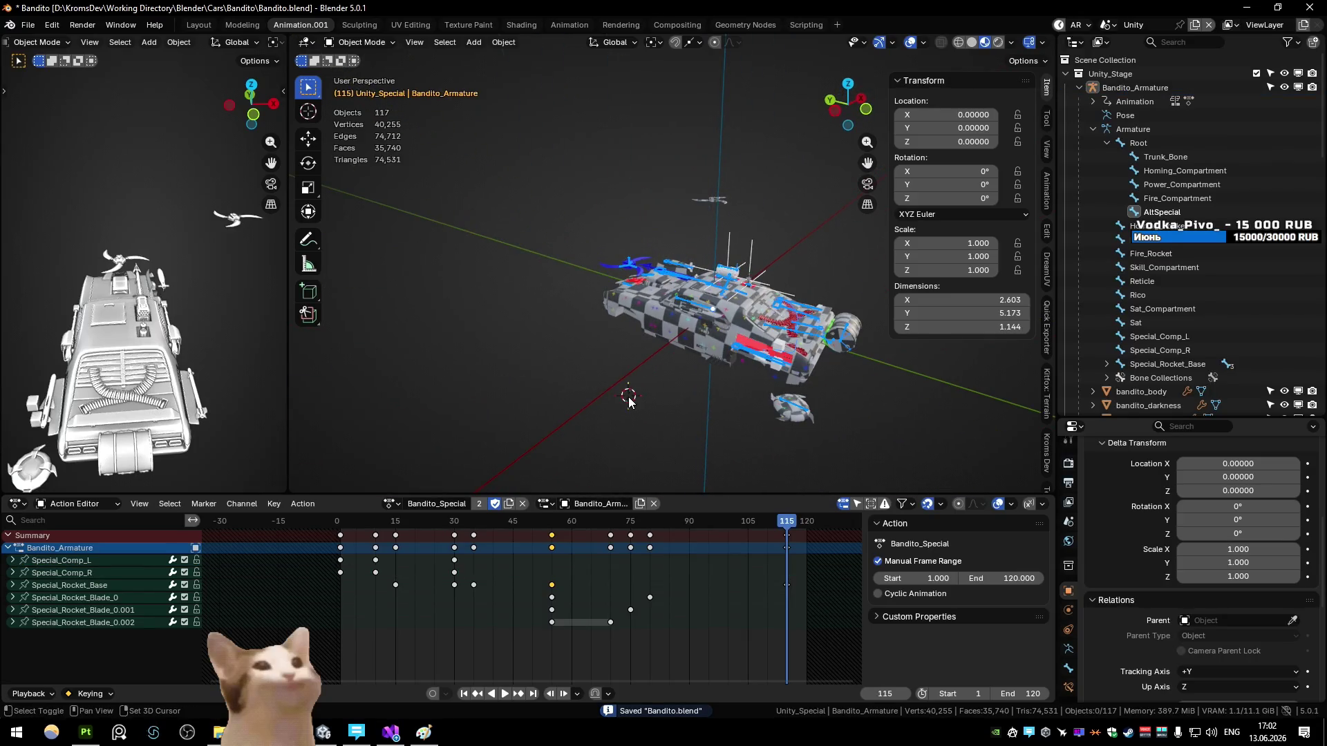
key("shift+a")
mouse_move(615, 409)
left_click(680, 415)
key("Tab")
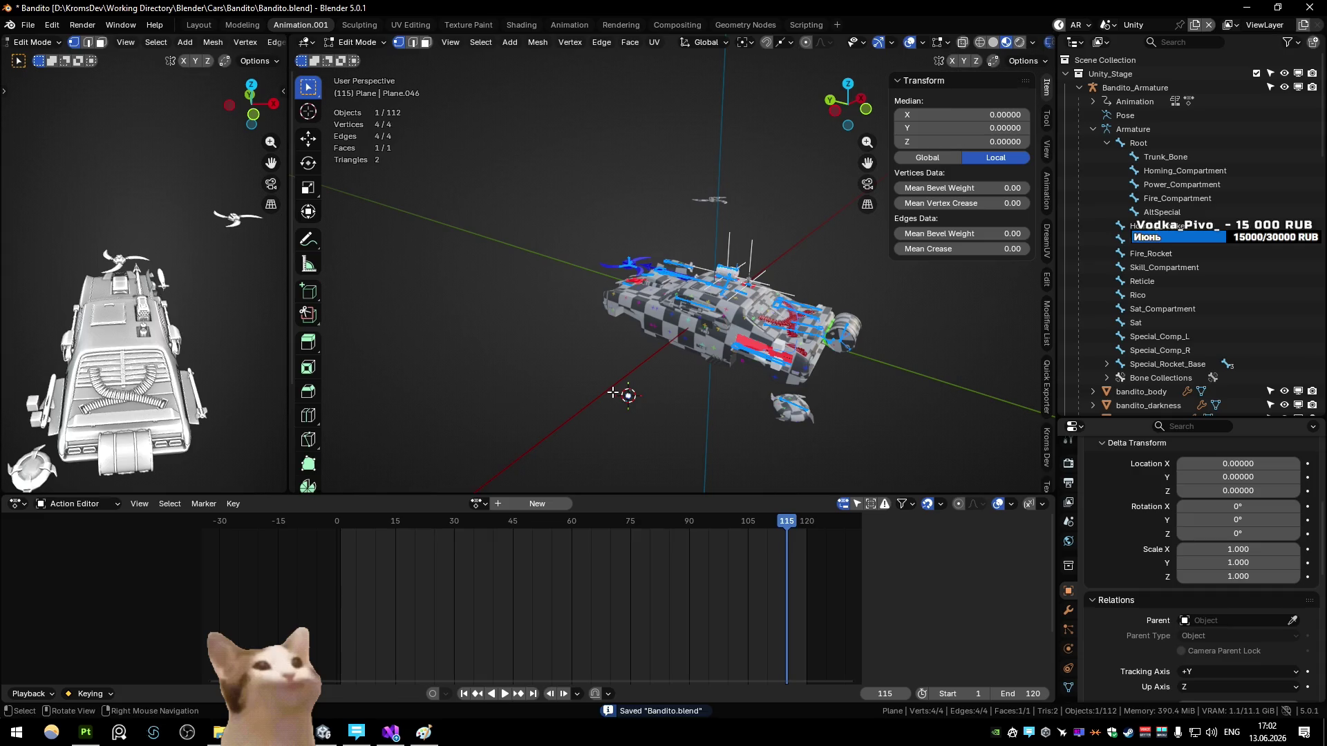
key("Tab")
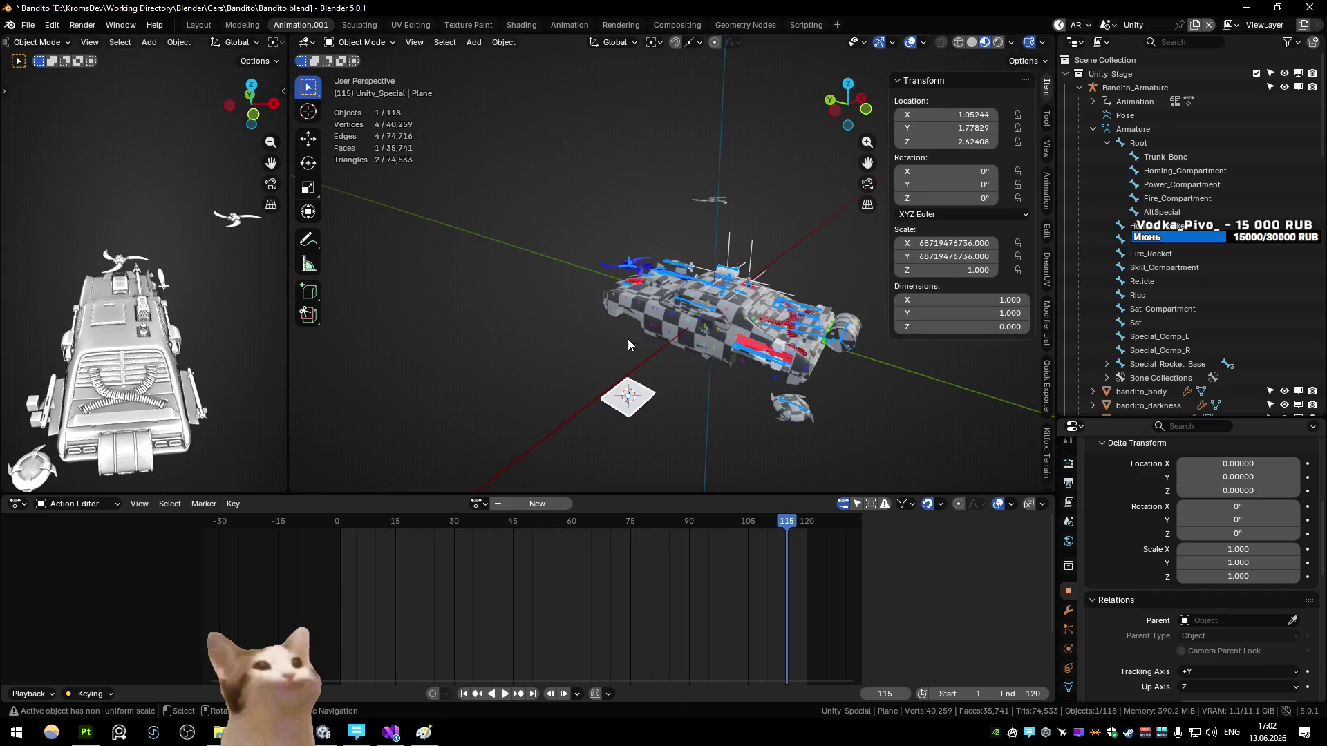
Step: In top view, move the plane to X -3.70357
scroll(598, 326, "up", 3)
scroll(628, 330, "down", 4)
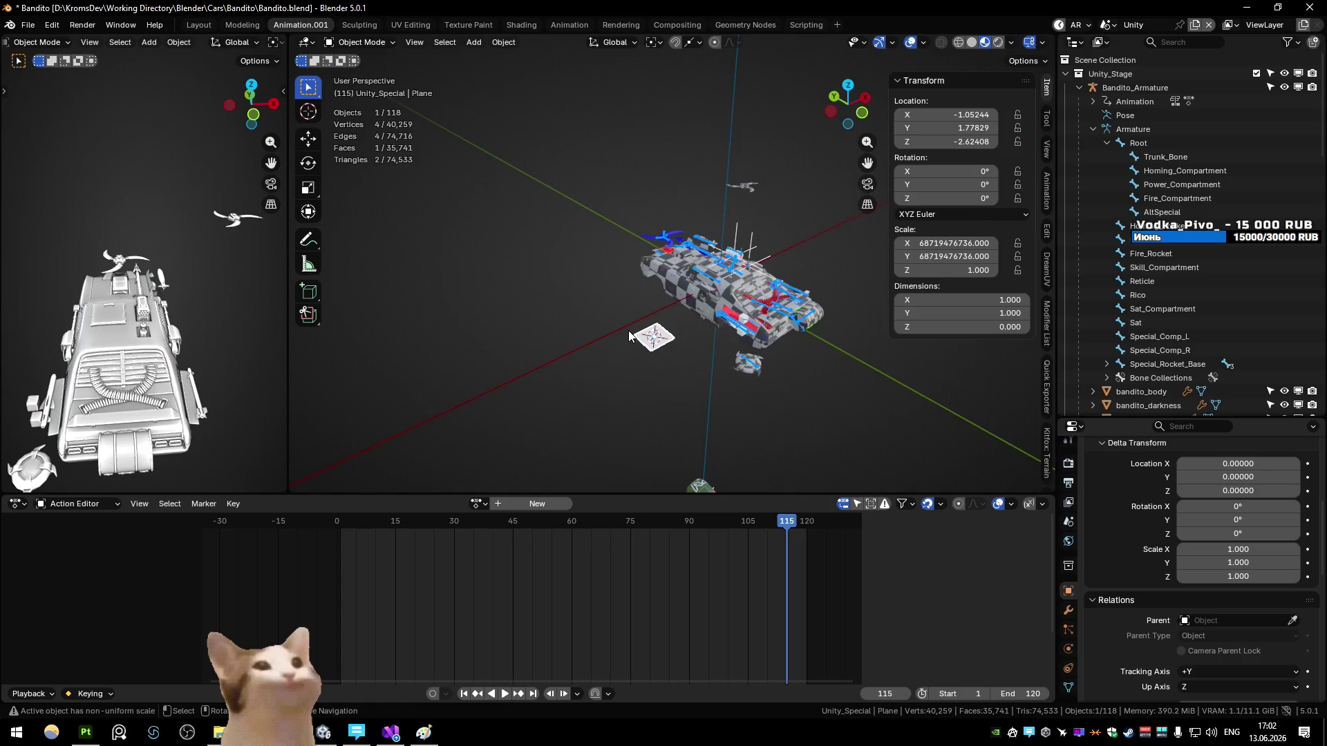
key("KP_7")
key("g")
left_click(628, 305)
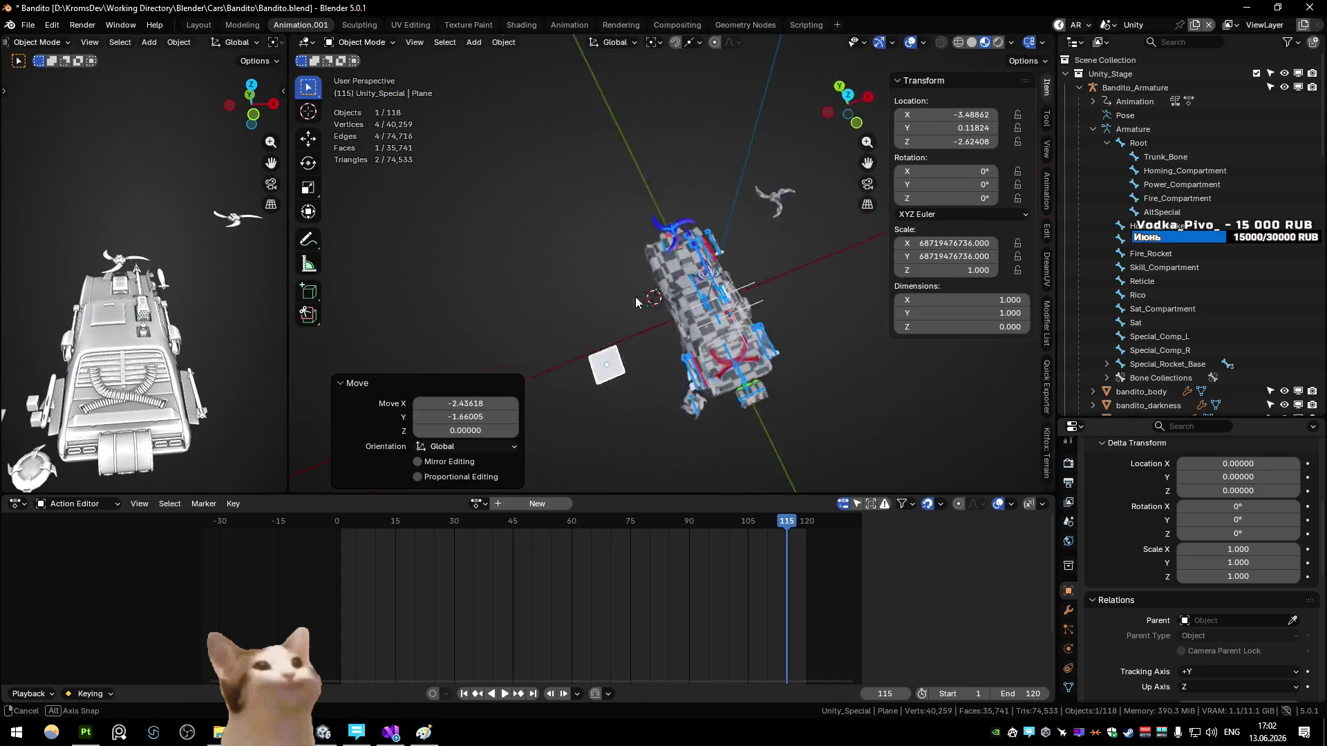
key("alt+g")
key("g")
key("x")
left_click(571, 312)
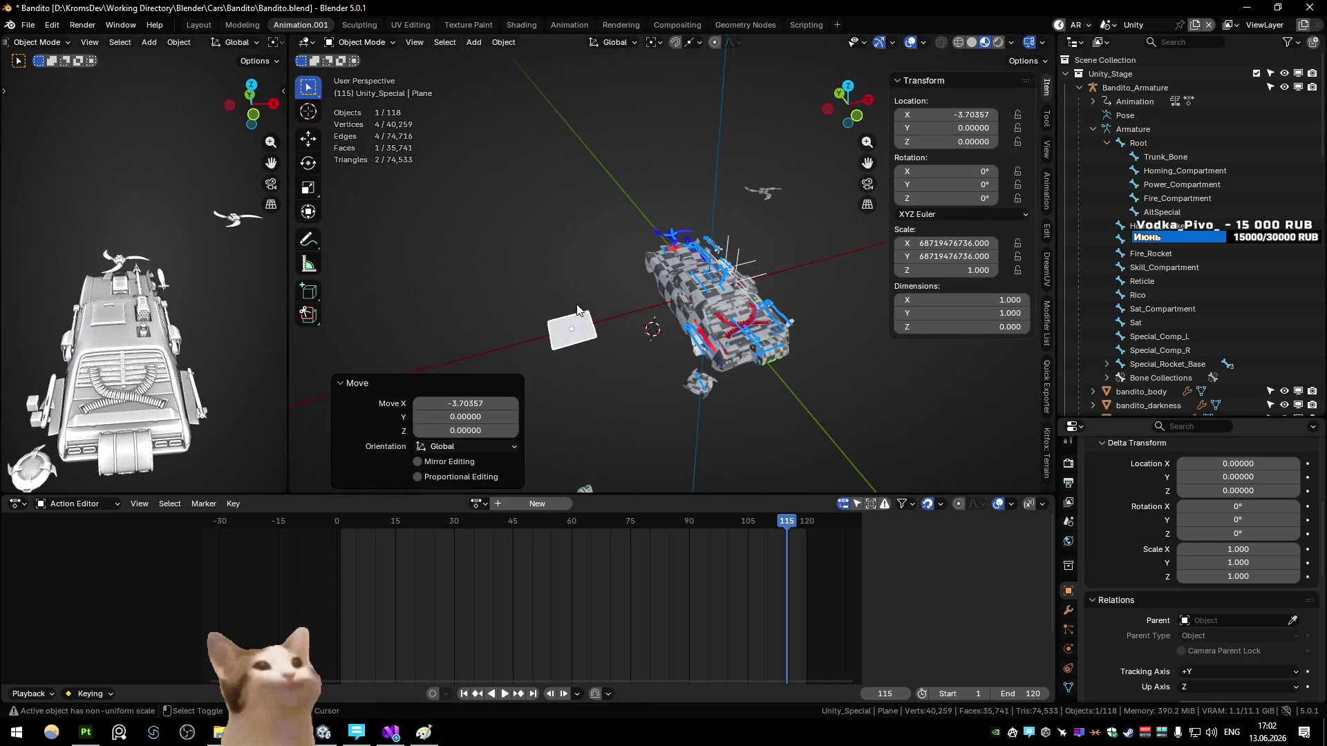
scroll(685, 297, "up", 3)
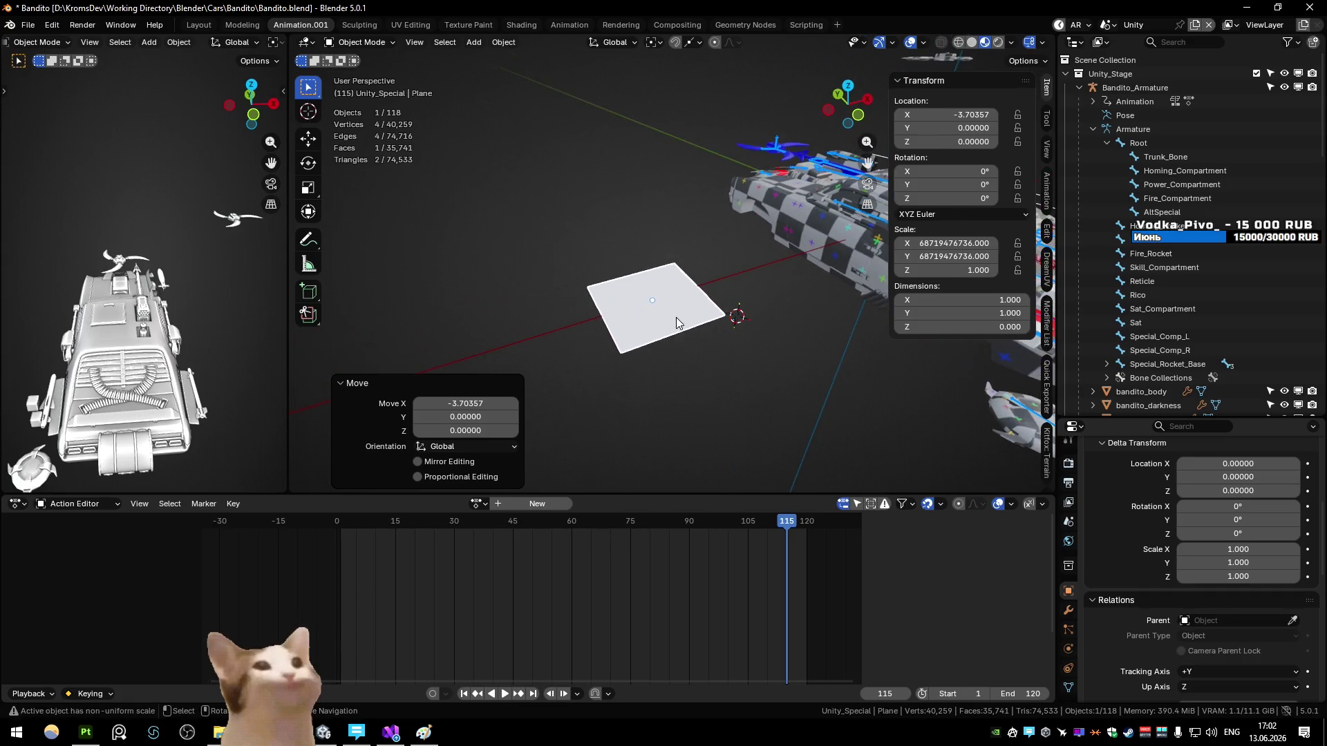
Step: Set the plane's dimensions to X 0.1 and Y 1 and frame it
key("Tab")
key("Tab")
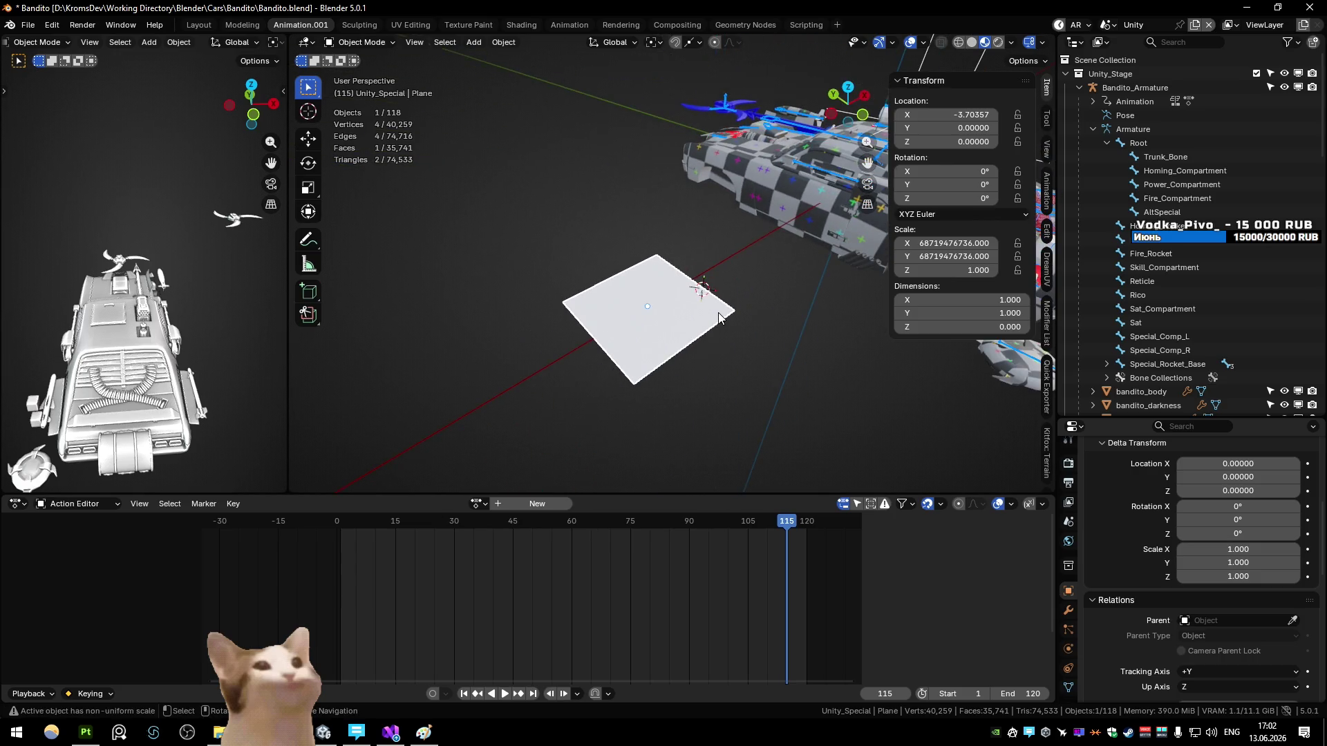
left_click(933, 299)
type("0.1")
key("Return")
double_click(960, 313)
type("50")
key("Return")
double_click(960, 313)
type("1")
key("Return")
scroll(660, 299, "up", 2)
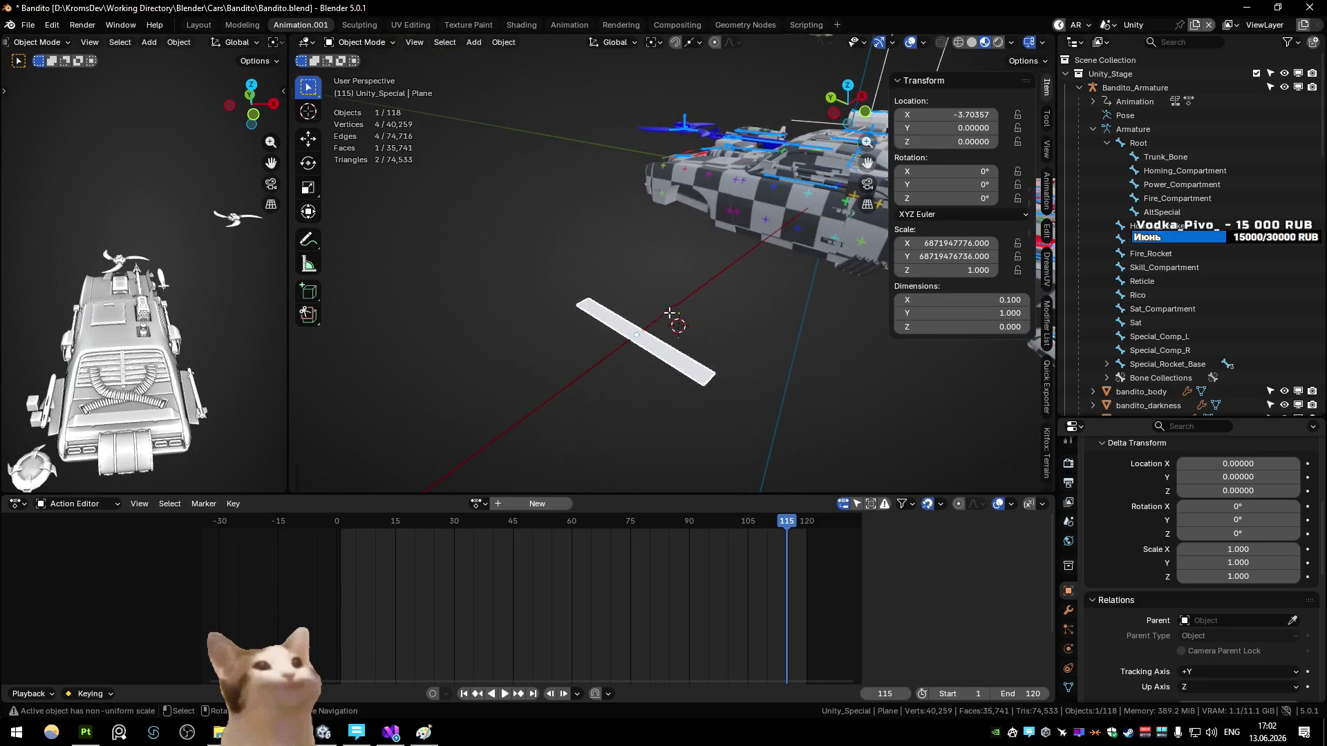
key("KP_Decimal")
Step: In front view, duplicate the strip's face and rotate the copy 90°
key("Tab")
key("KP_1")
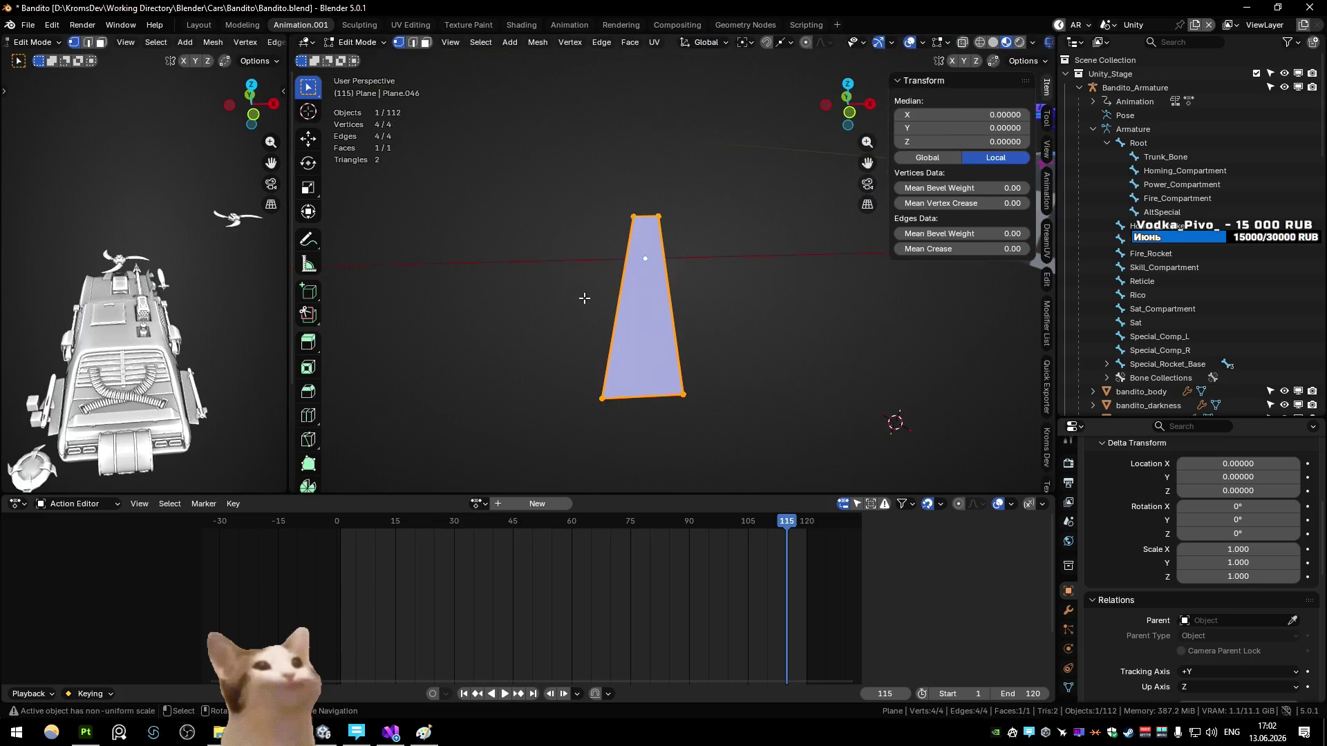
key("shift+d")
key("Escape")
key("r")
type("90")
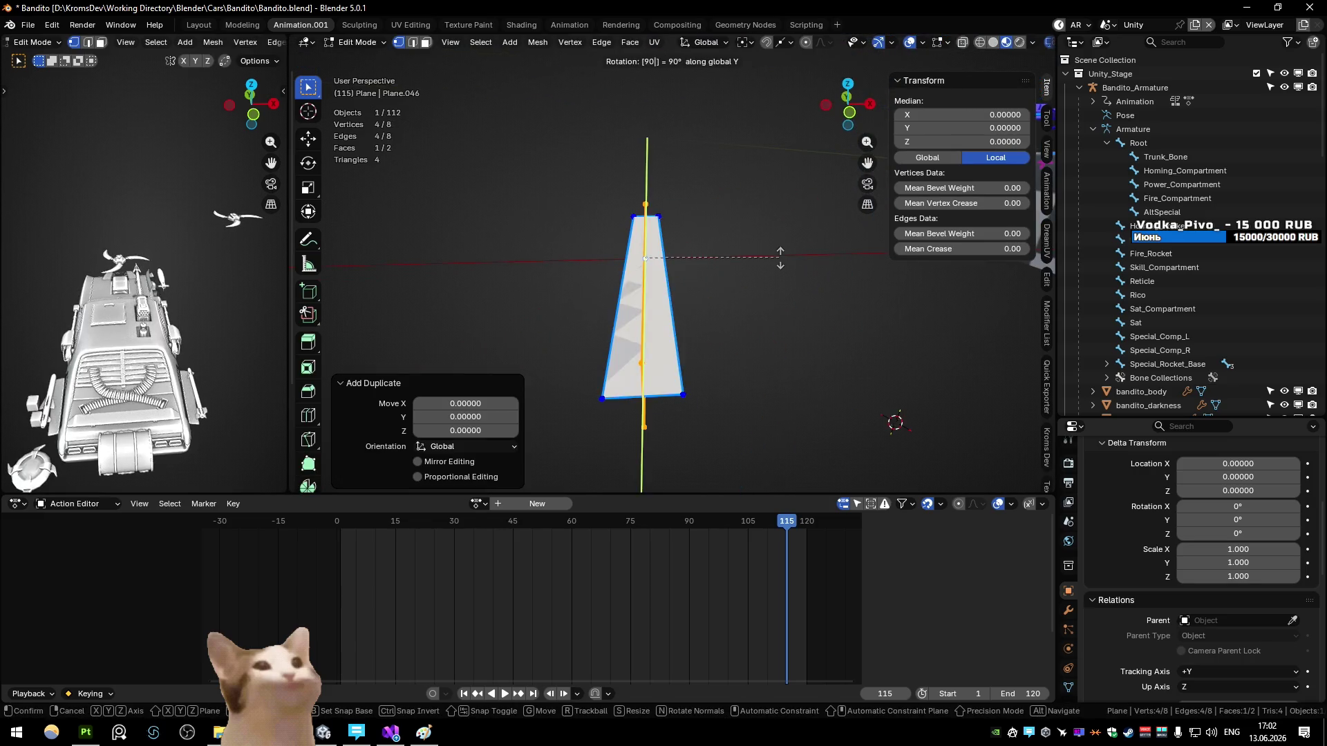
key("Return")
Step: Add a centred loop cut across the strip with 10 cuts
key("a")
key("ctrl+r")
key("Escape")
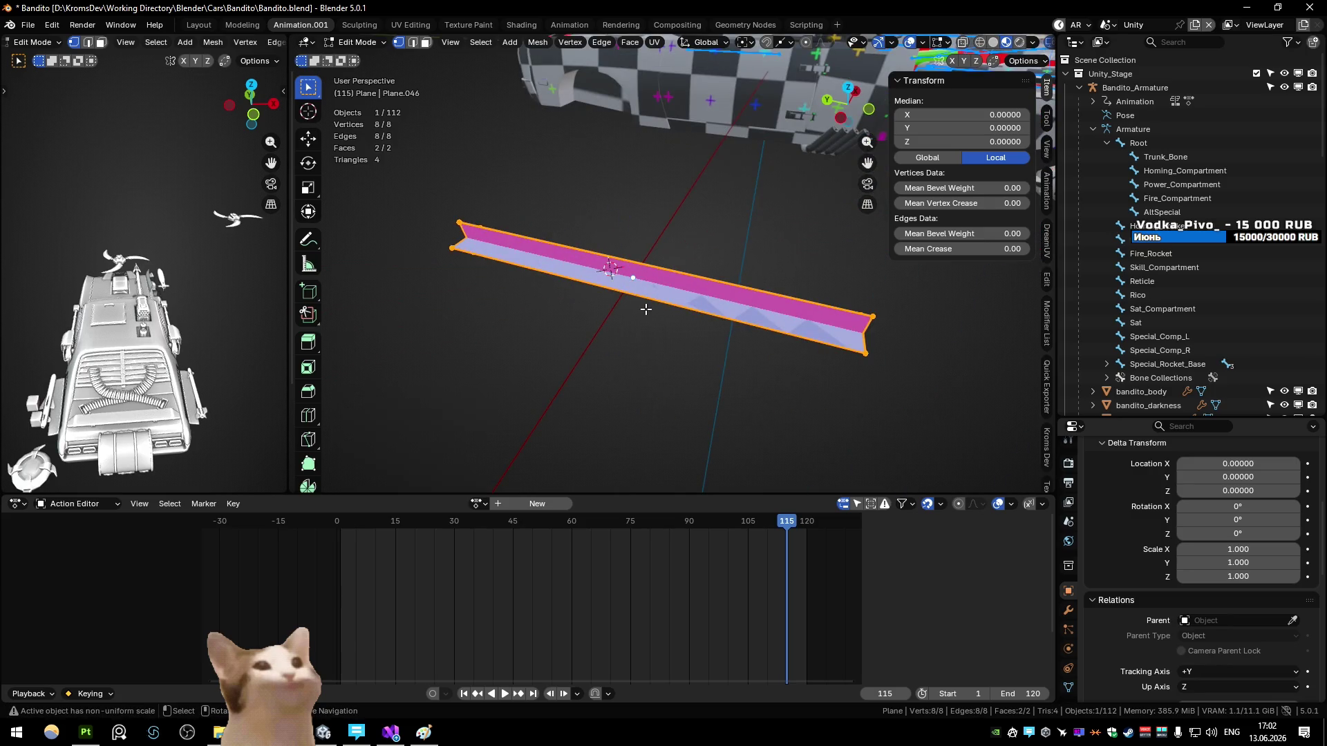
key("ctrl+r")
left_click(645, 309)
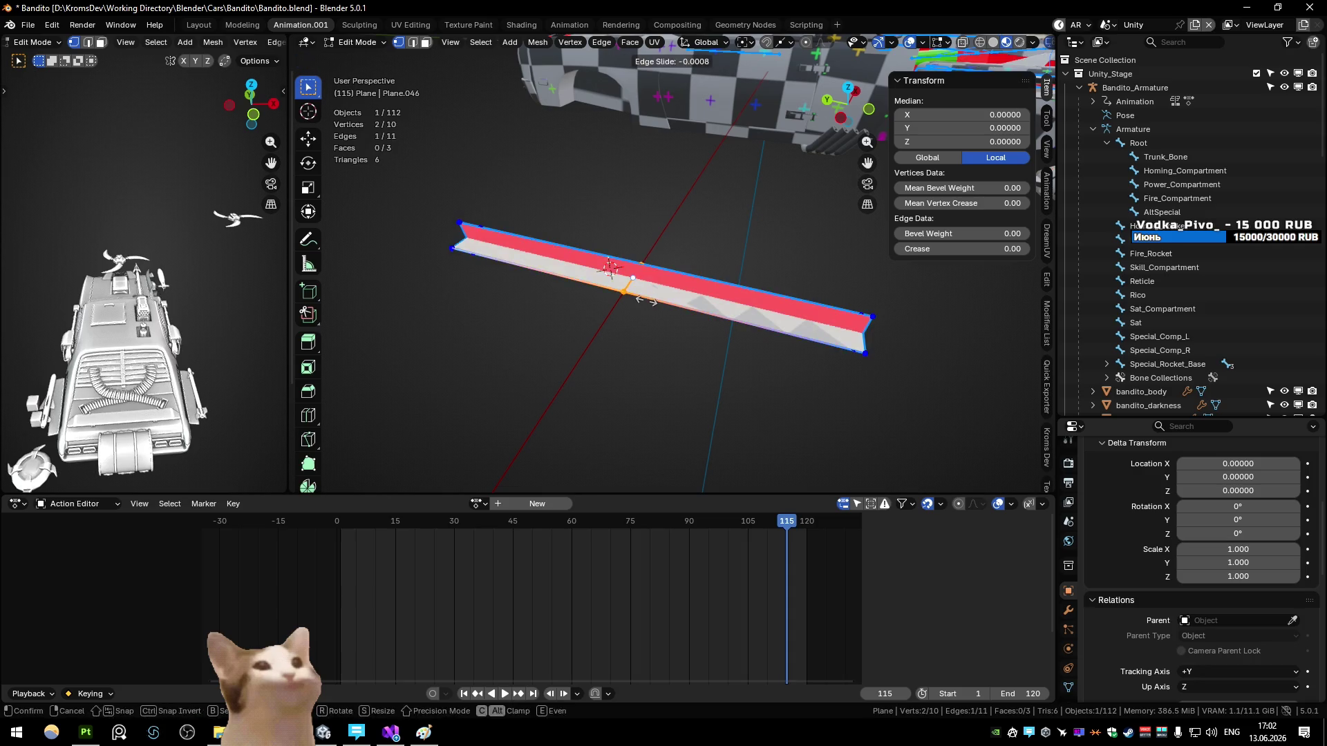
right_click(645, 309)
left_click(466, 360)
key("Return")
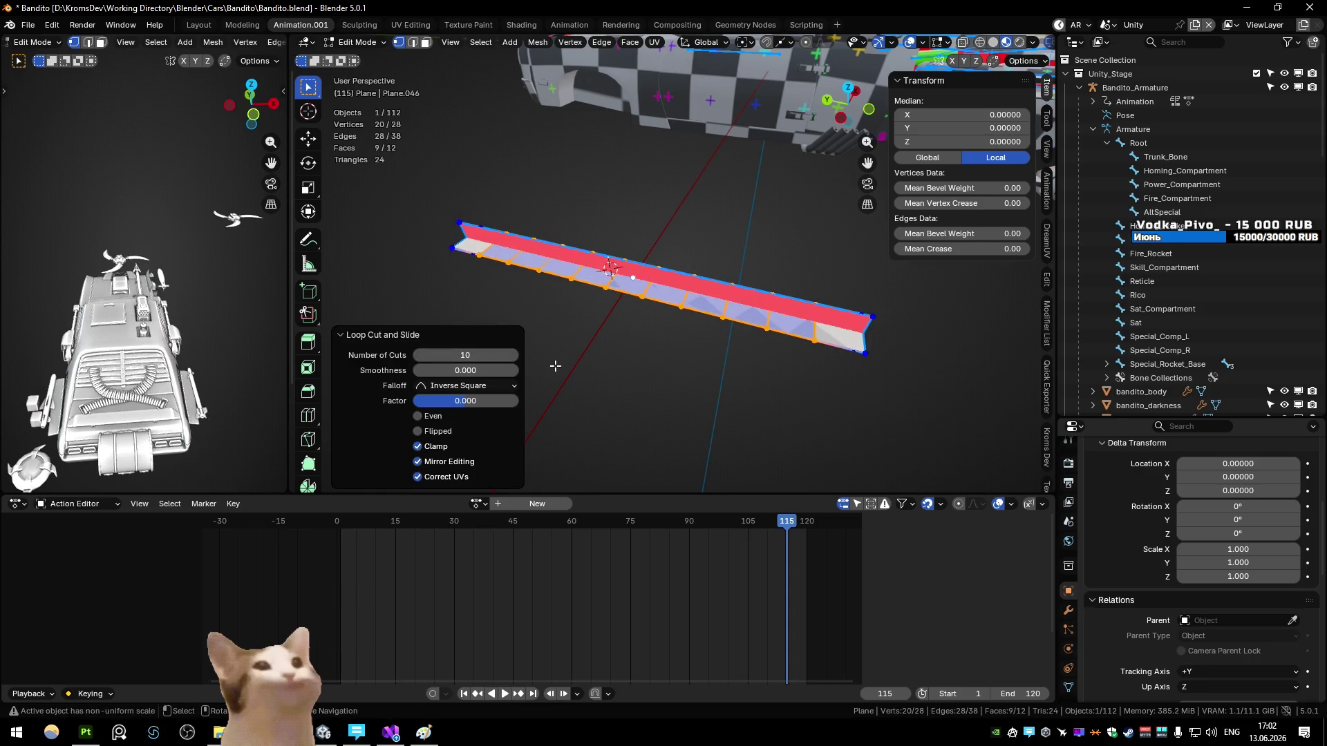
Step: Raise the loop cut count to 50 and add a centred cut along the strip
left_click(493, 356)
type("50")
key("Return")
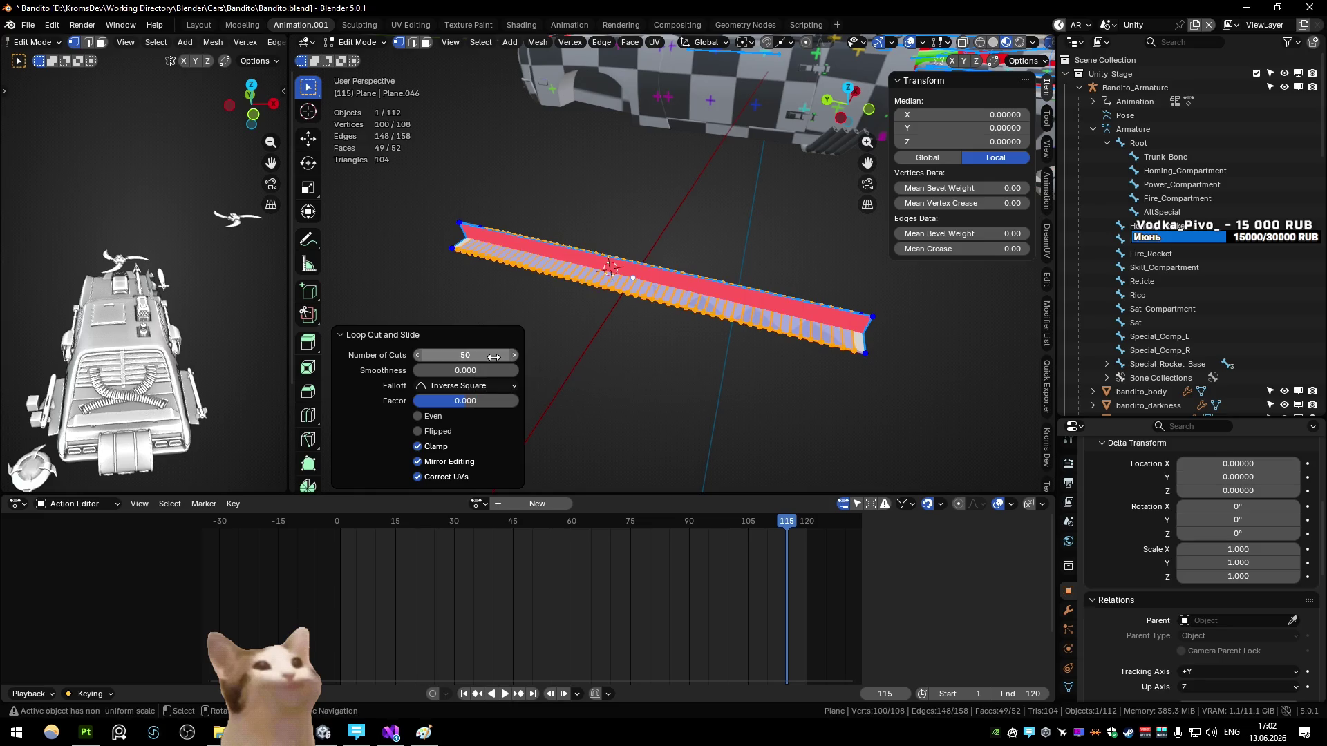
key("ctrl+r")
left_click(633, 270)
right_click(633, 270)
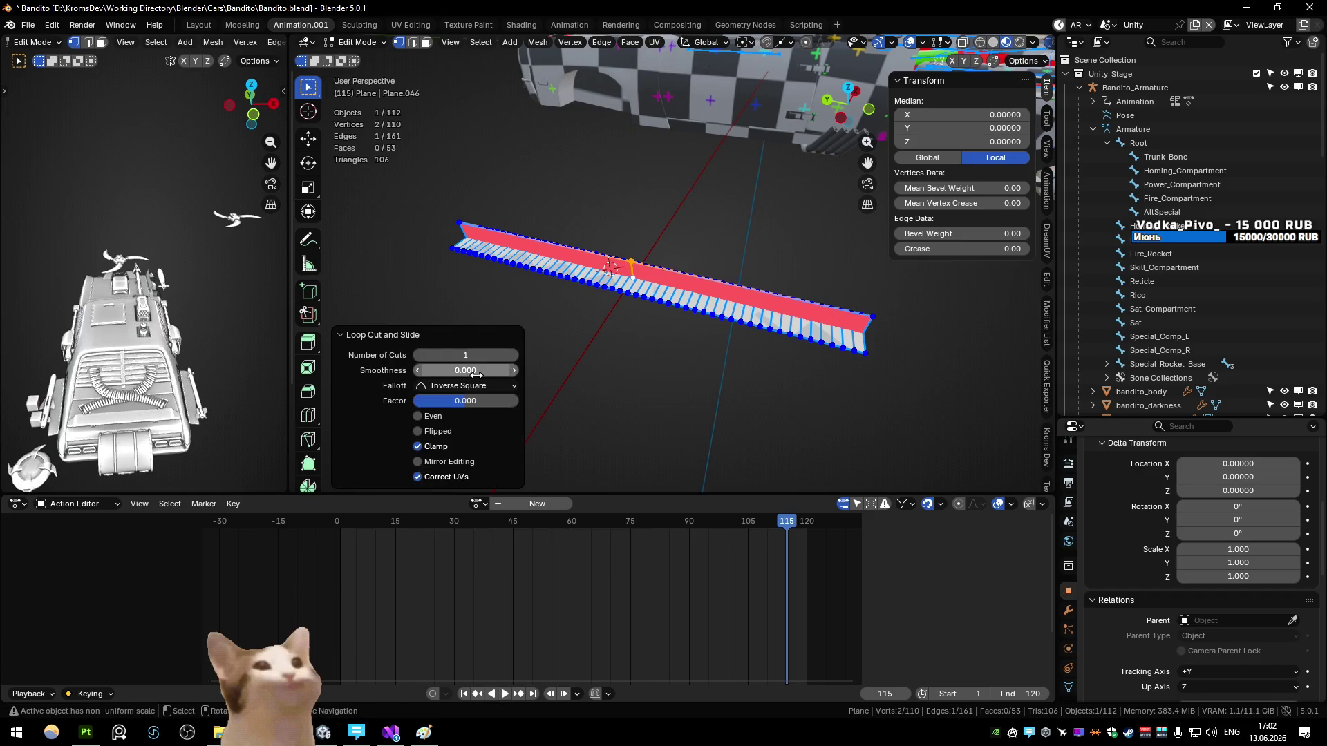
Step: Snap the 3D cursor to the strip's end vertex and move the origin there
key("Tab")
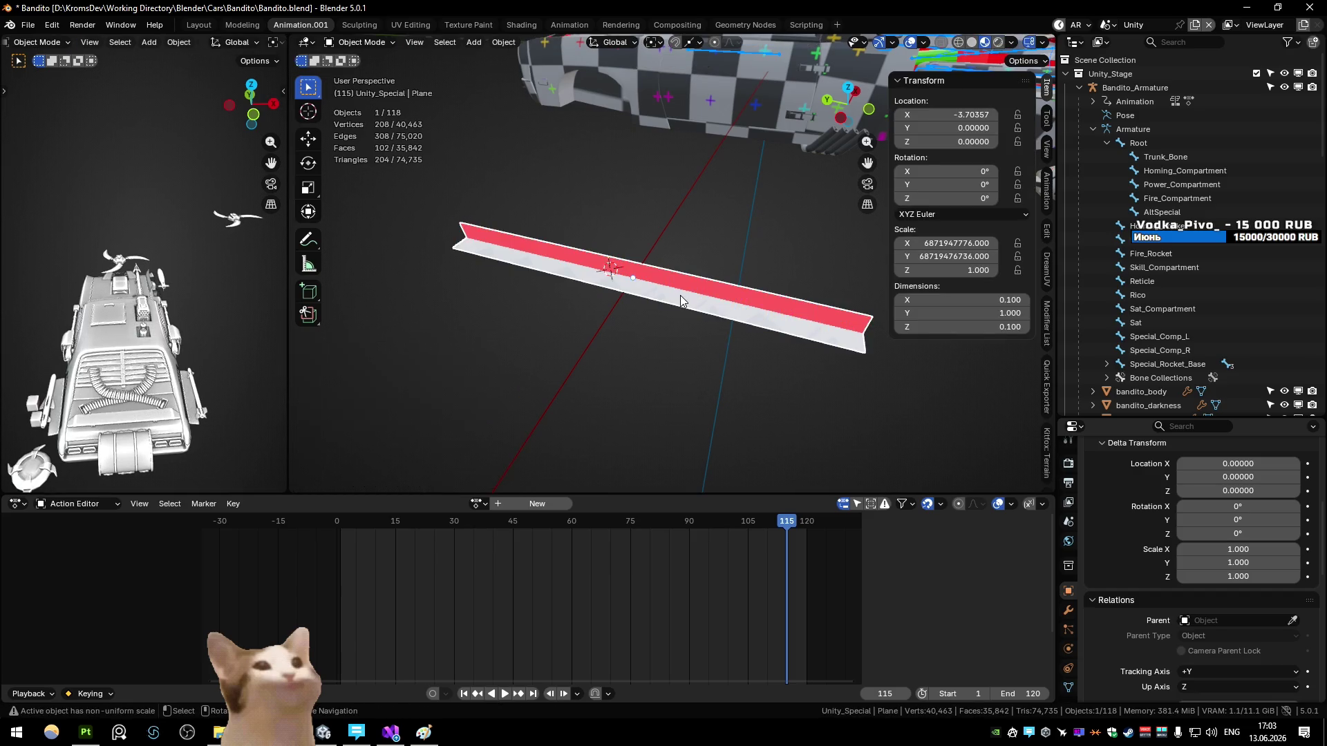
key("Tab")
left_click(712, 304)
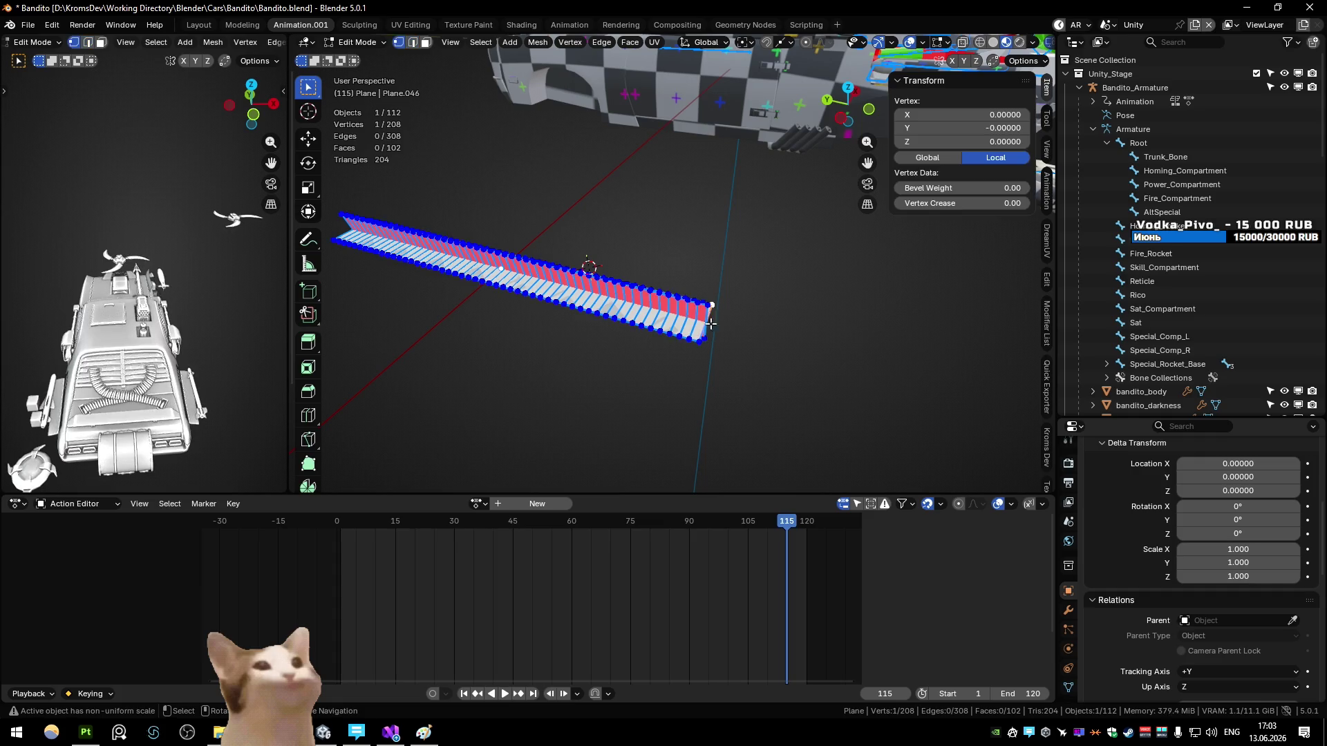
key("a")
key("shift+s")
left_click(745, 329)
key("Tab")
key("q")
left_click(745, 316)
Step: Export the strip as Bandito_Rope FBX into Meshes\Cars\Bandito, then return to Unity
key("q")
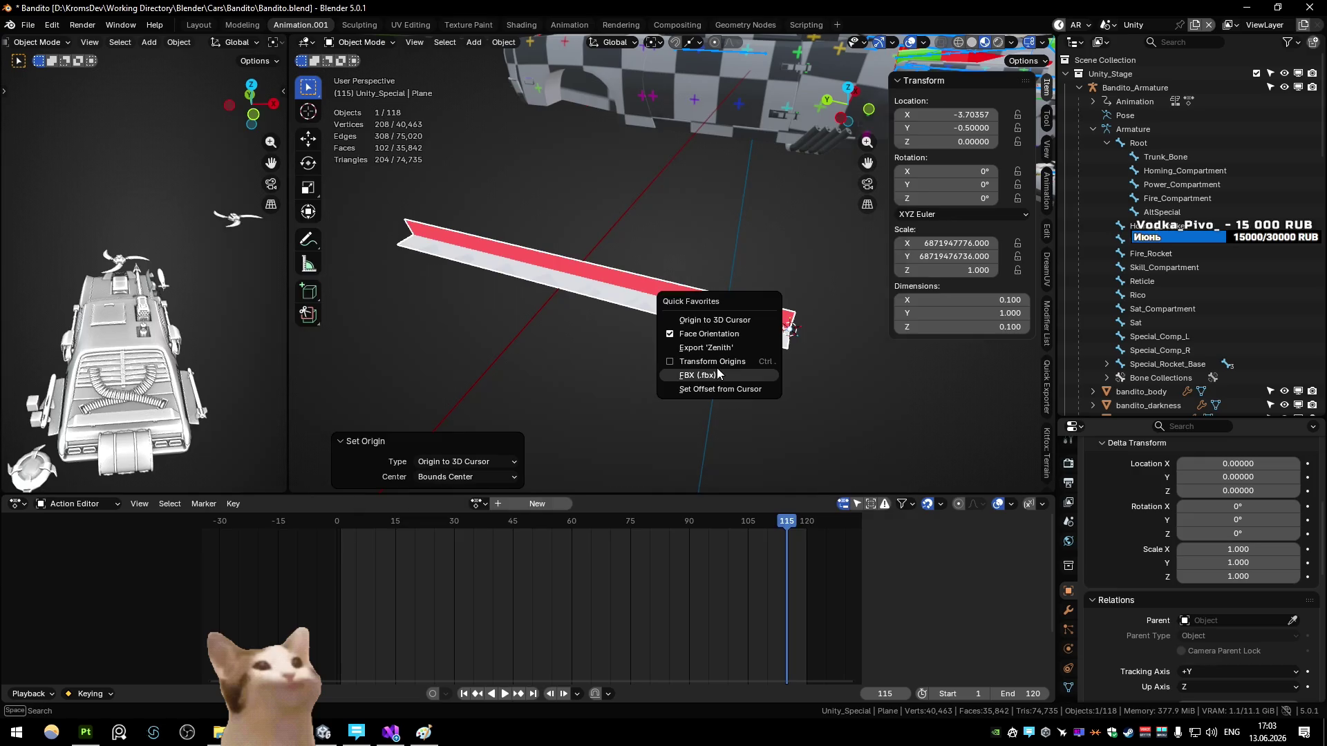
left_click(718, 374)
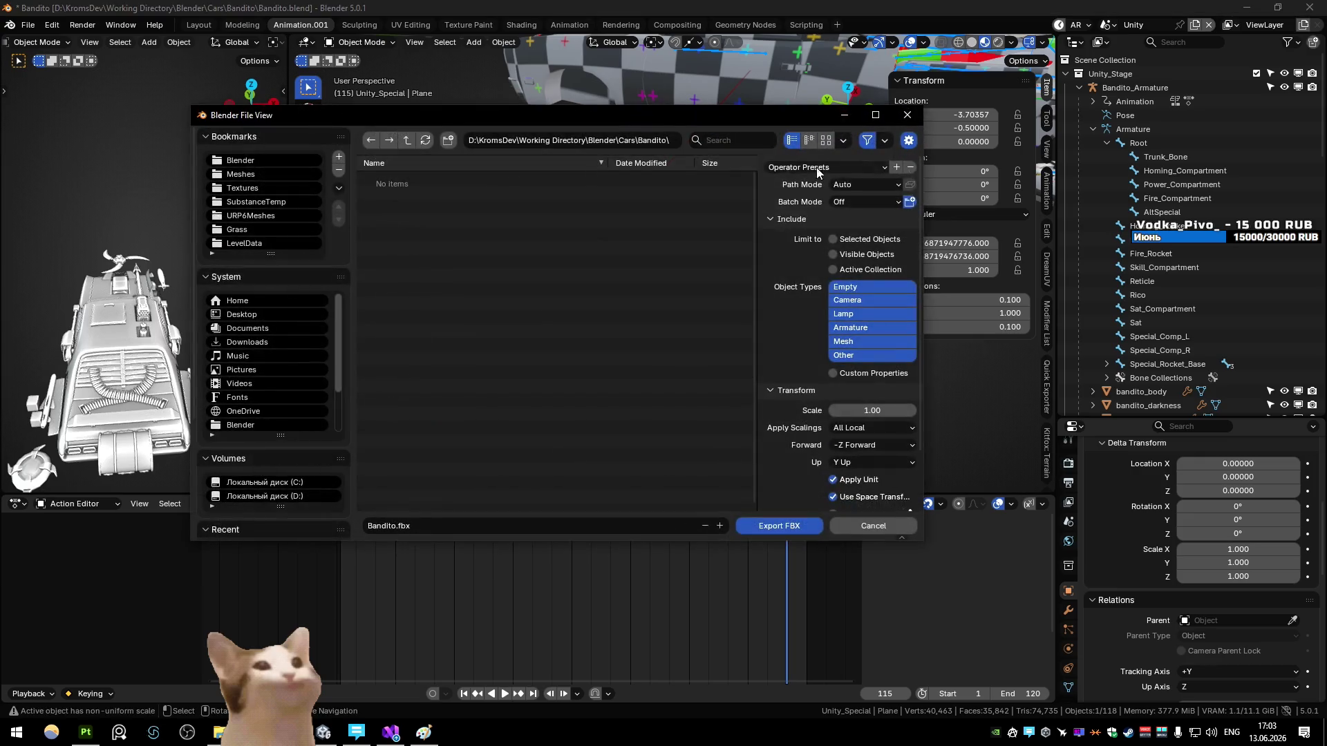
left_click(277, 174)
double_click(385, 179)
double_click(391, 193)
type("_RopeMesh")
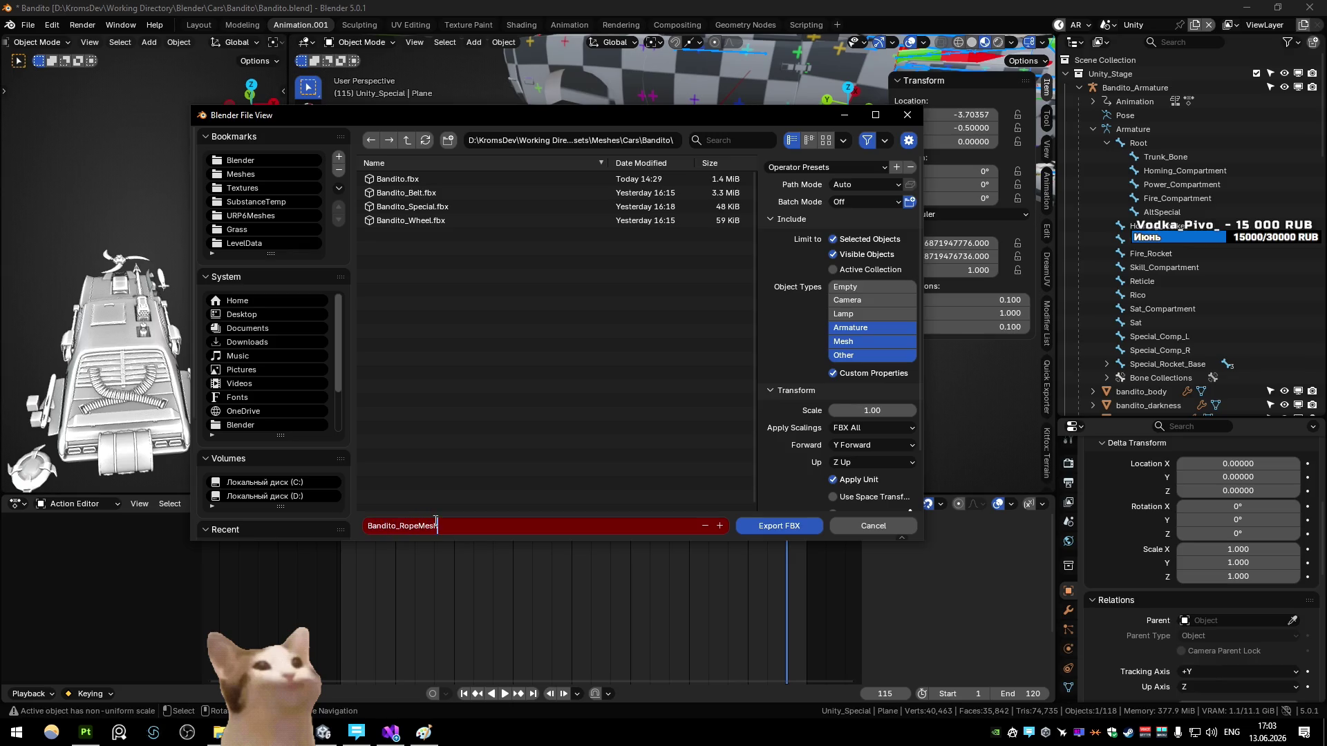
key("Return")
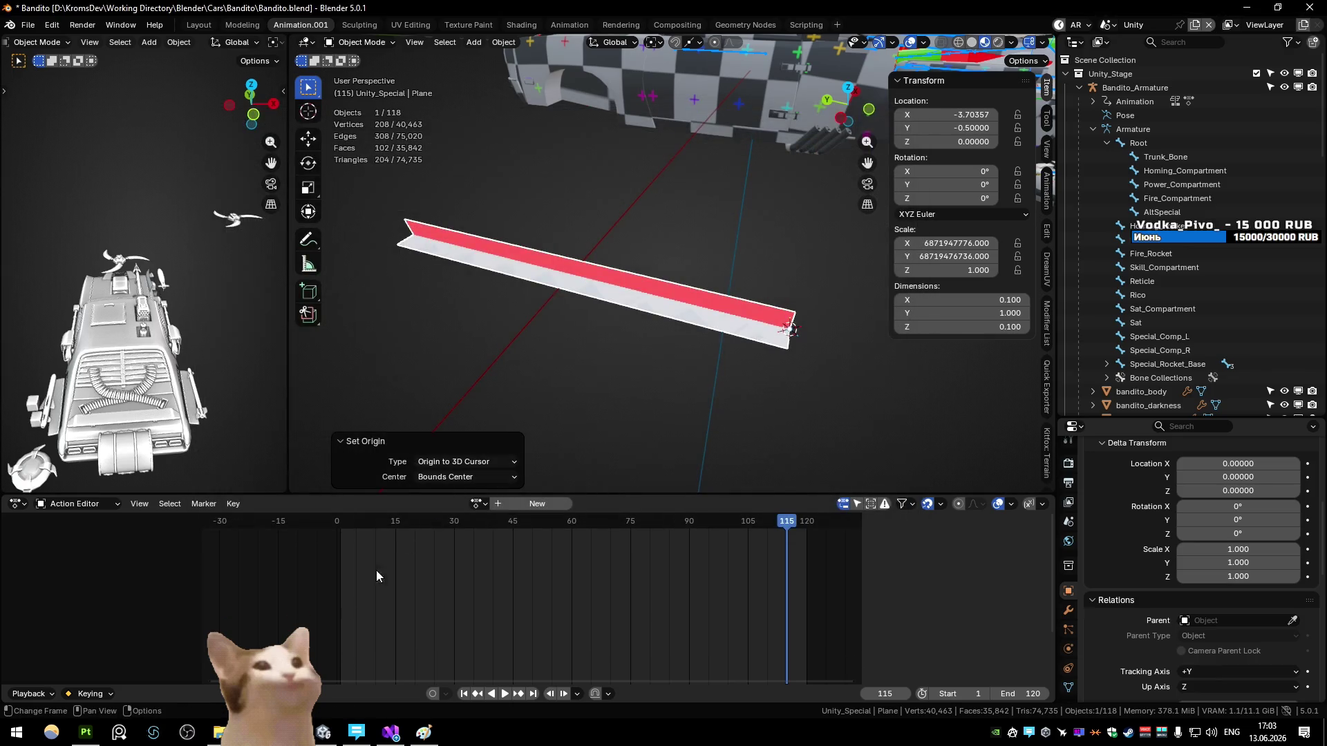
key("alt+Tab")
left_click(160, 561)
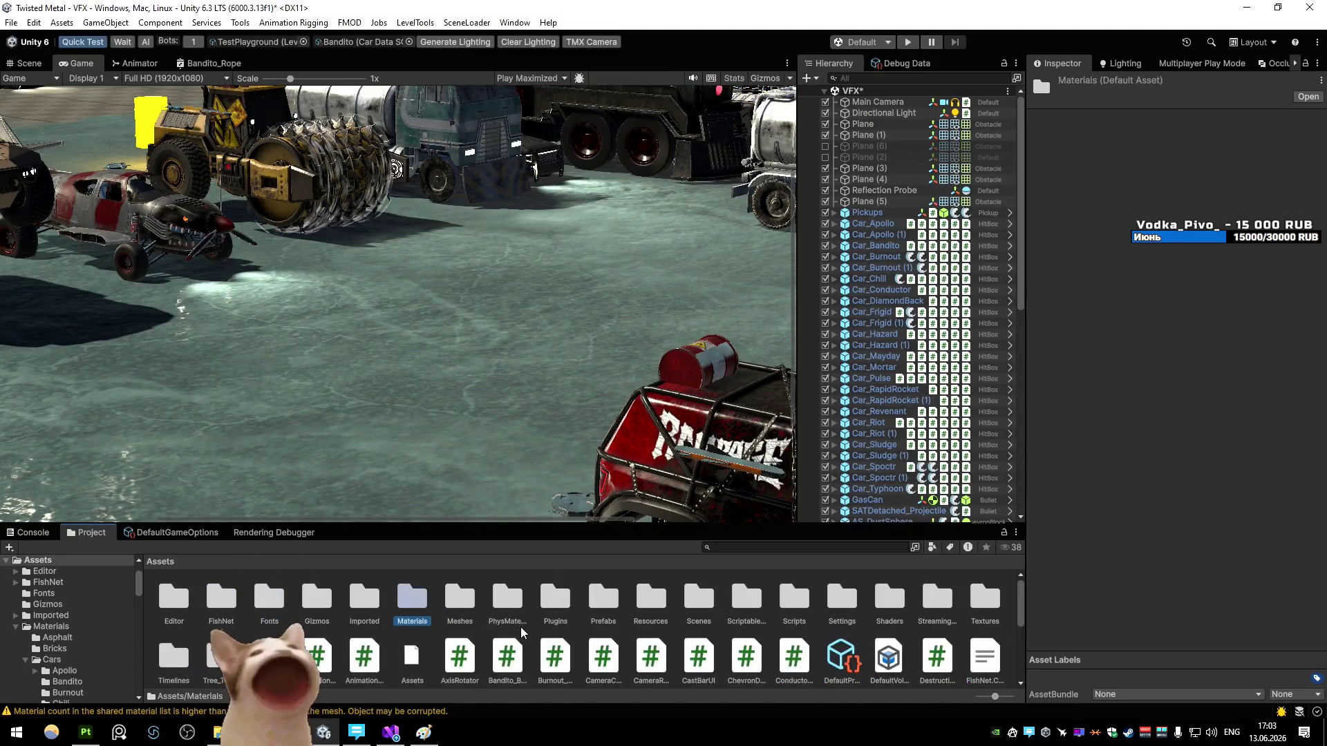
Step: Apply the Bandito_Rope import settings in Meshes/Cars/Bandito
left_click(450, 598)
double_click(450, 599)
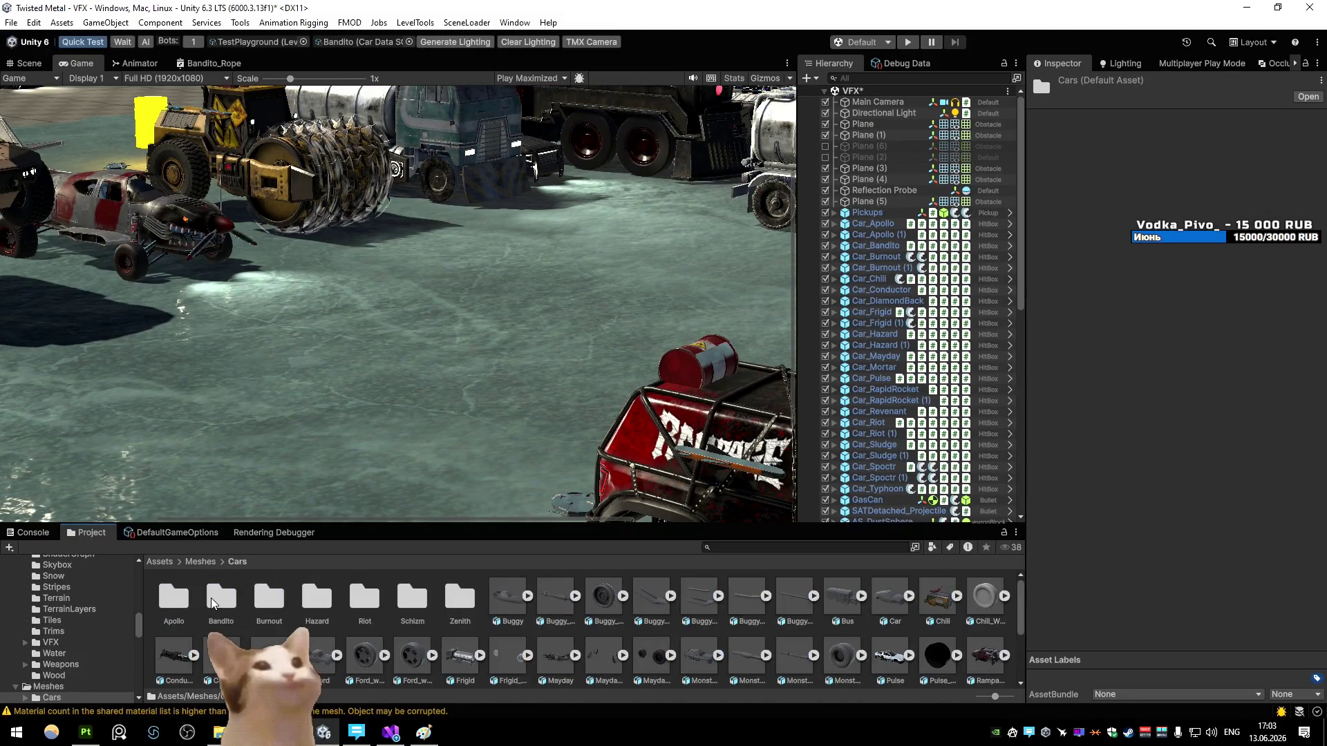
double_click(211, 598)
double_click(211, 598)
left_click(270, 599)
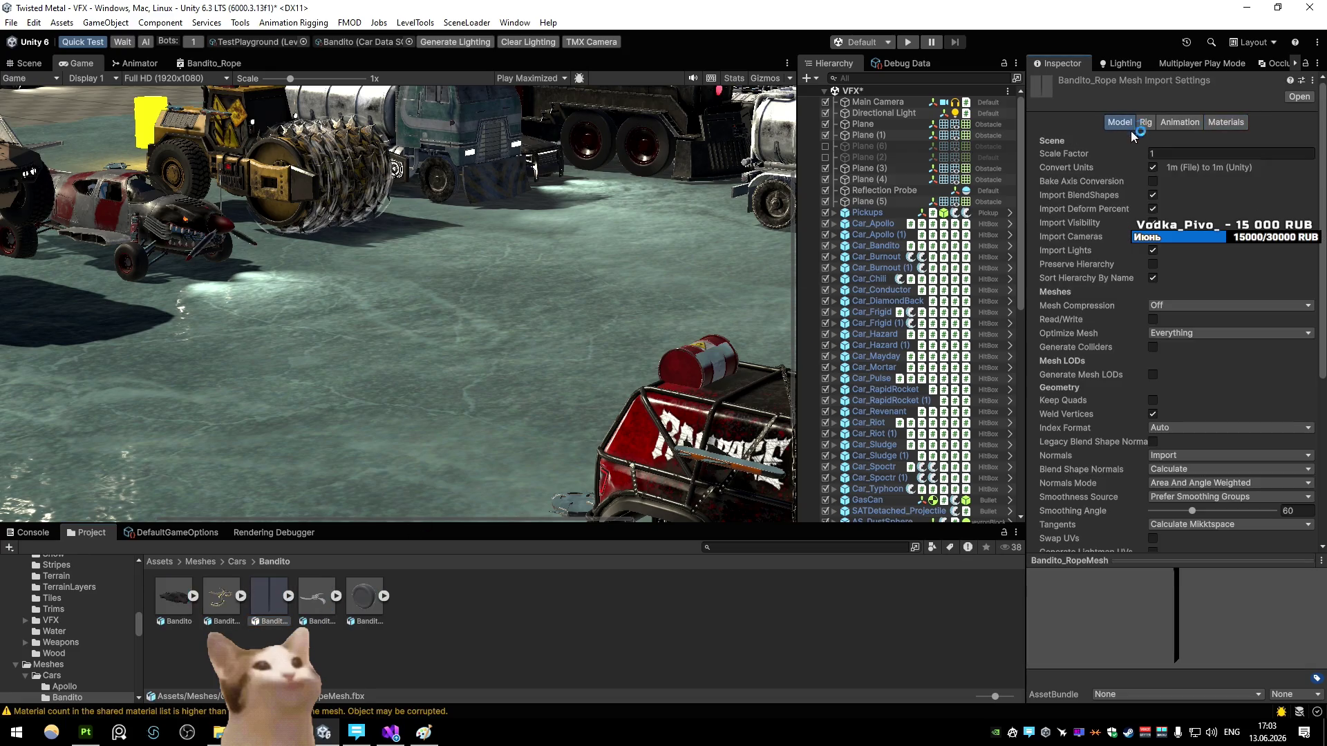
scroll(1262, 451, "down", 5)
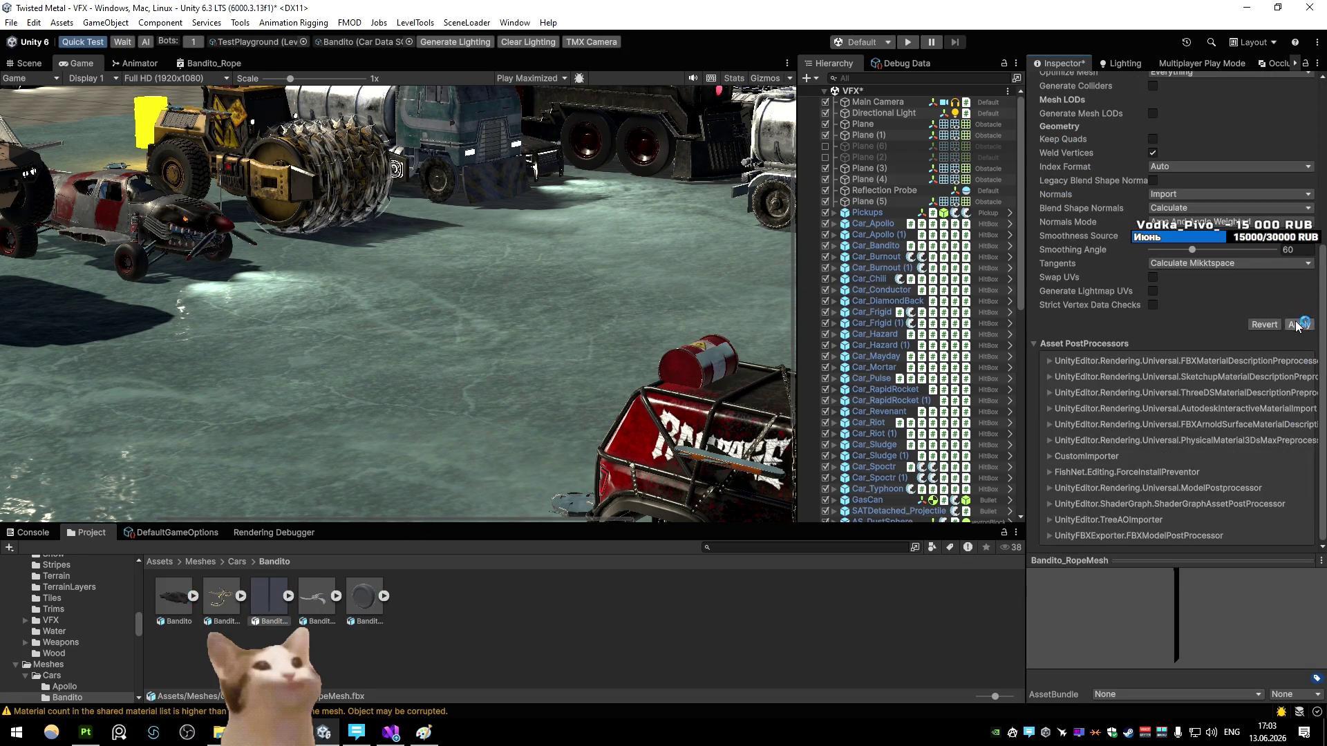
left_click(622, 603)
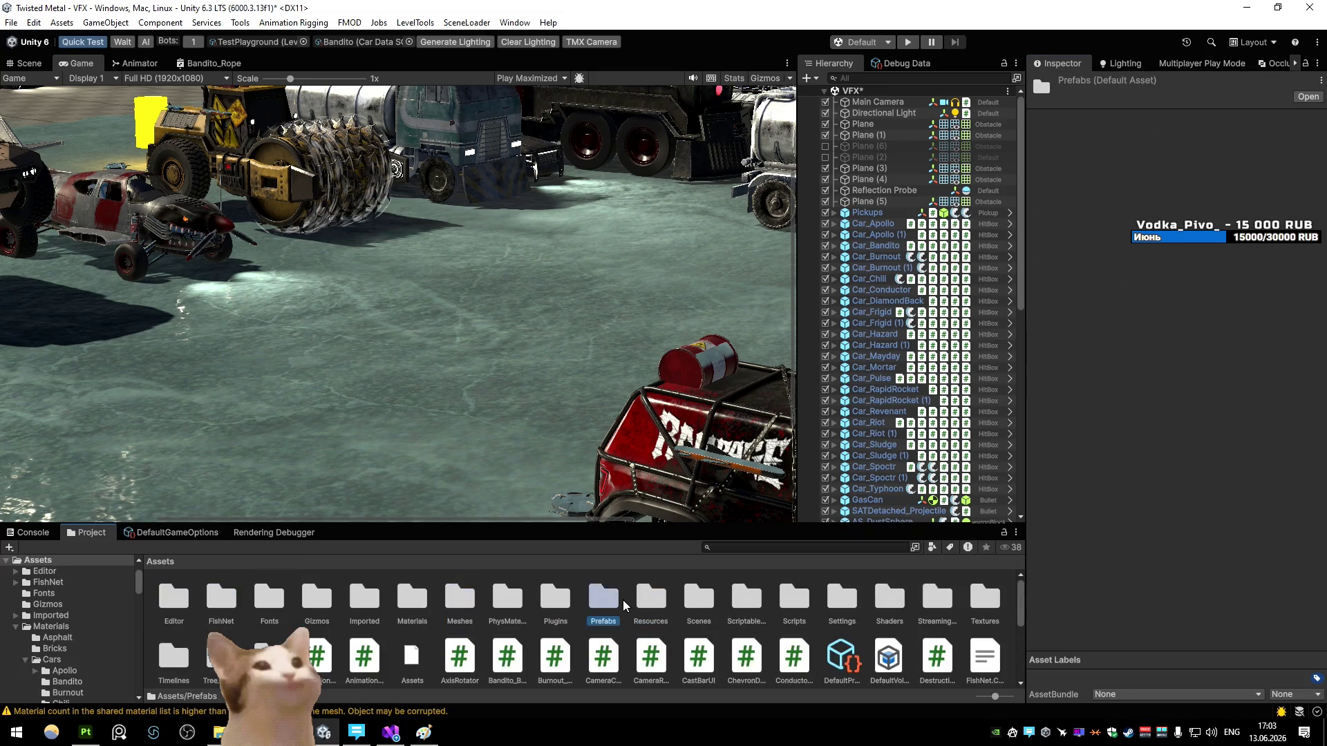
Step: Open the AS_Bandito prefab from Prefabs/Weapons/Specials/AltSpecials for editing
double_click(623, 602)
double_click(464, 595)
double_click(269, 596)
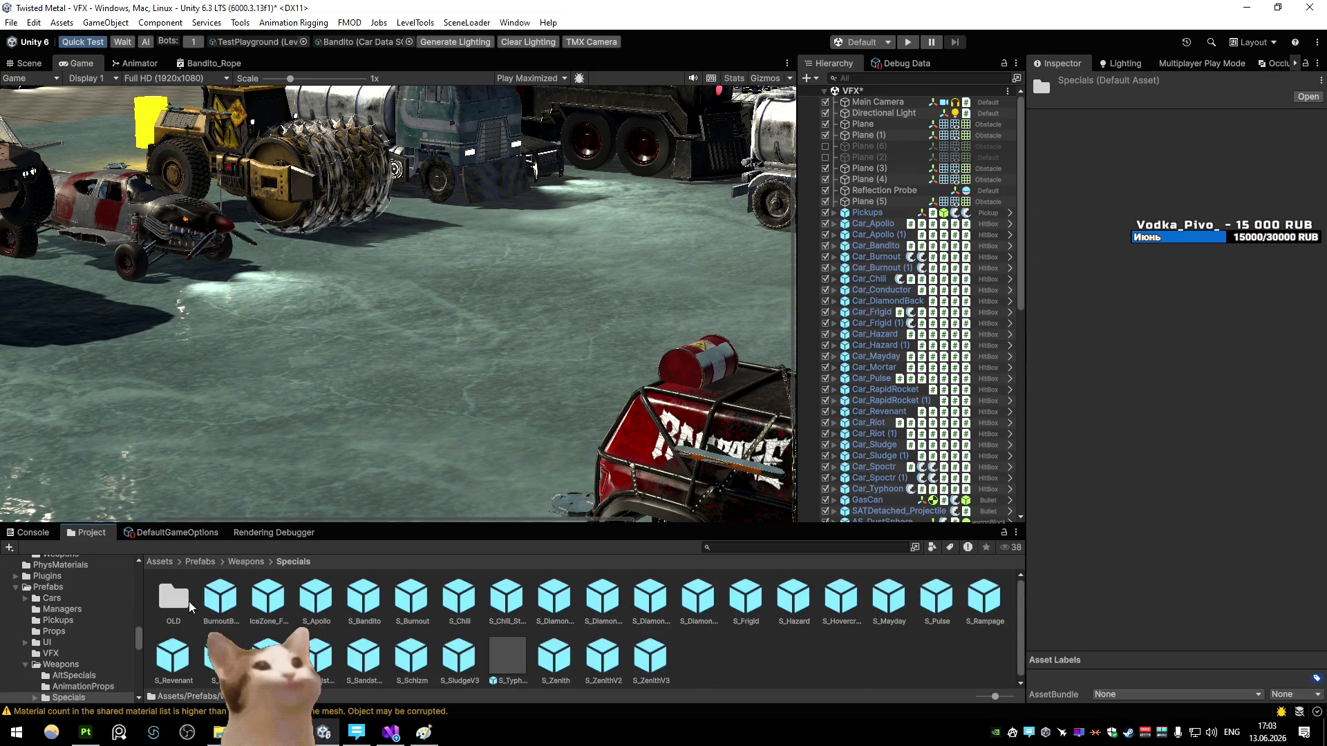
left_click(246, 561)
double_click(173, 595)
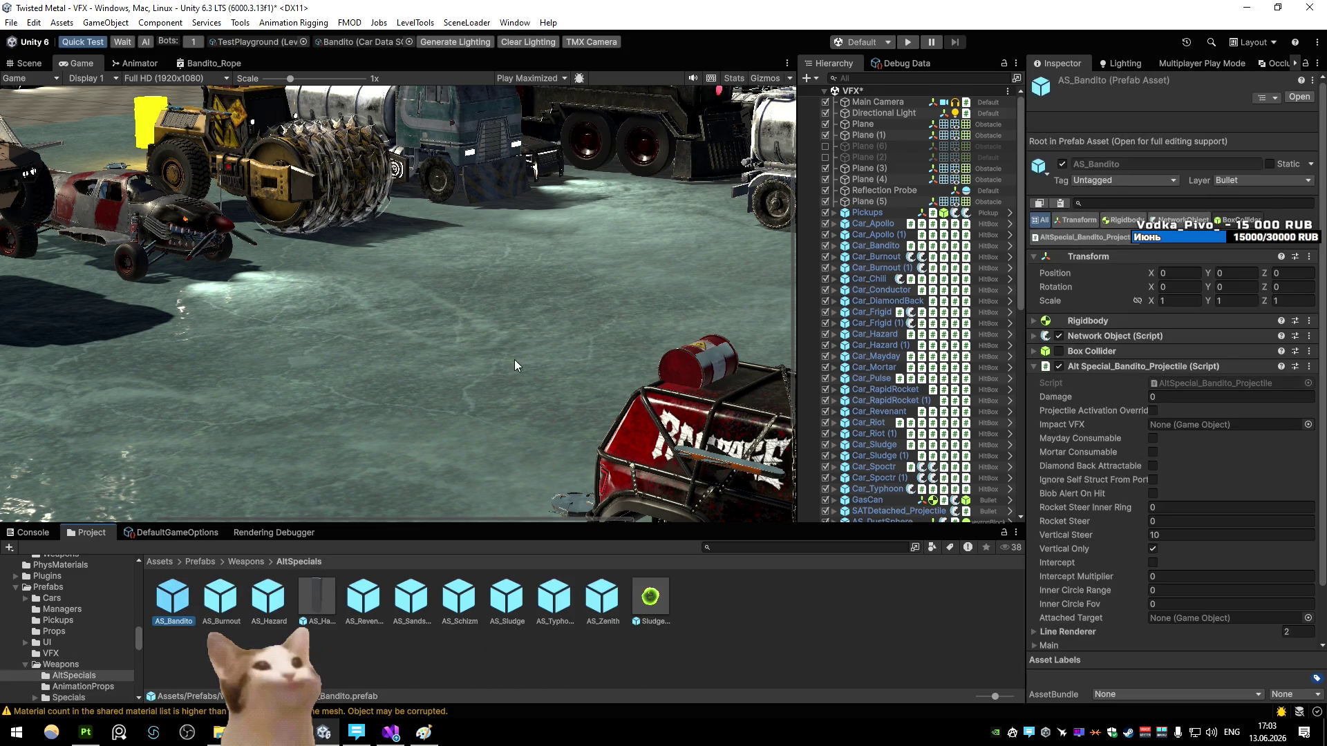
double_click(172, 595)
left_click(889, 174)
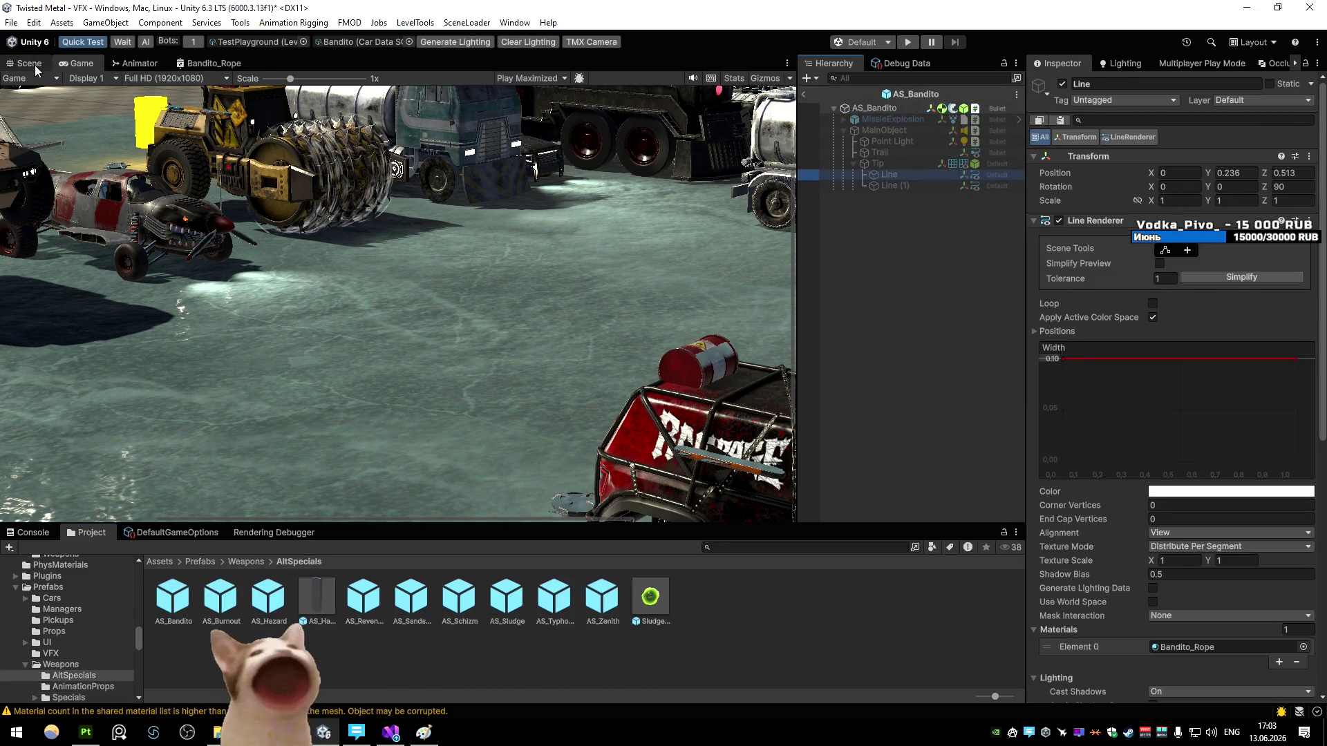
left_click(864, 208)
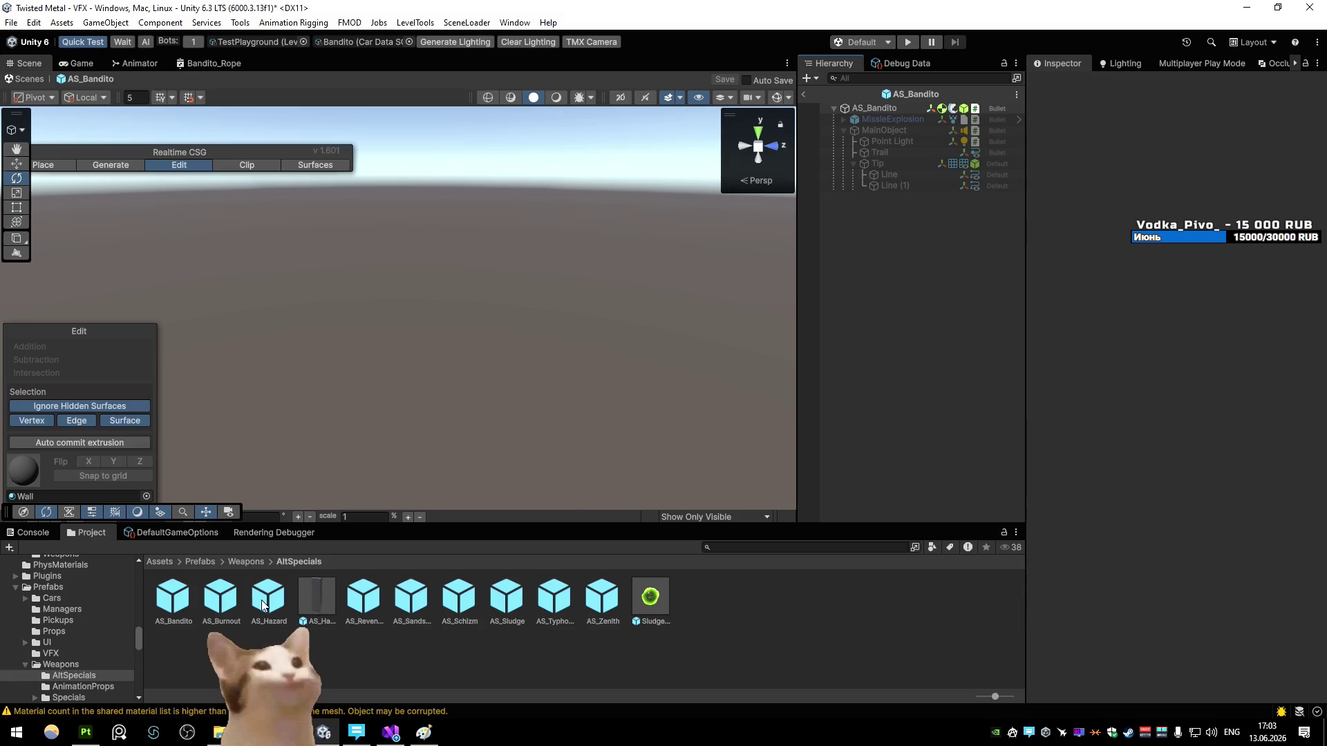
Step: Drag the Bandito_Rope mesh from Meshes/Cars/Bandito onto Tip in the prefab
left_click(160, 561)
double_click(460, 598)
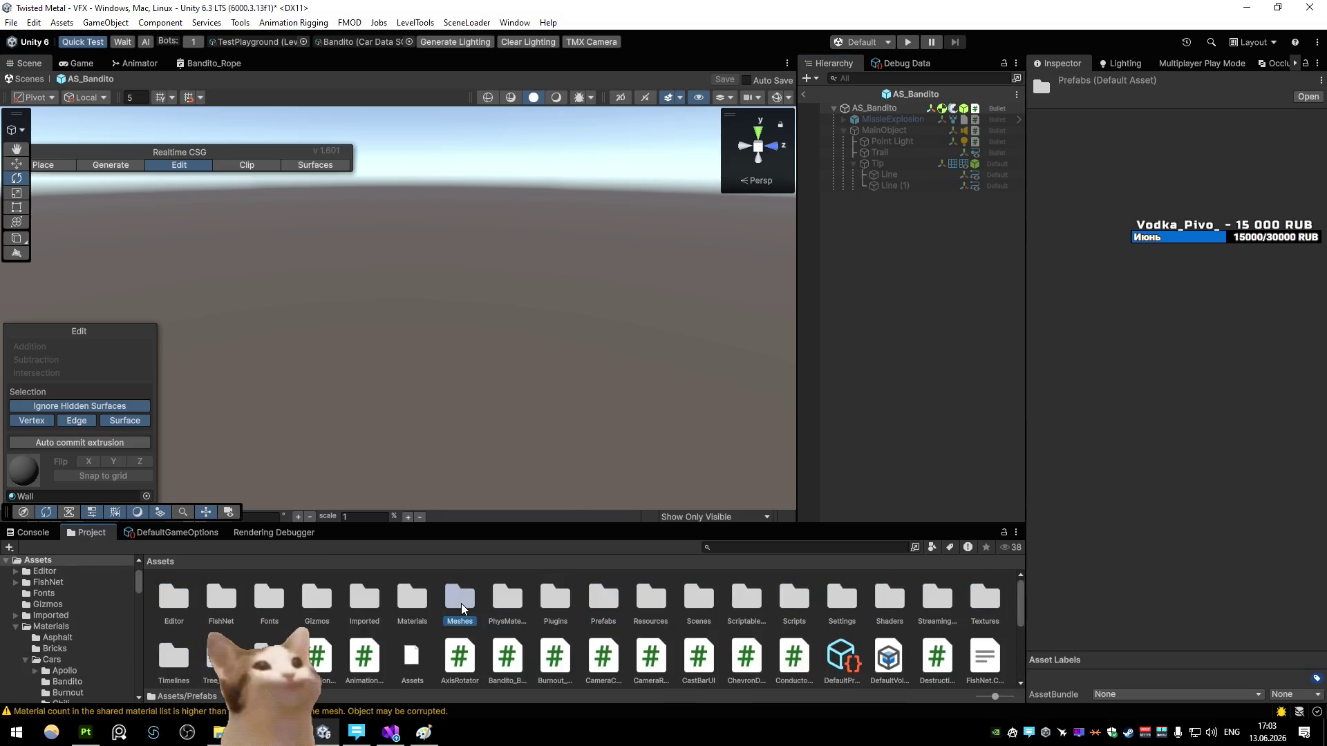
double_click(221, 597)
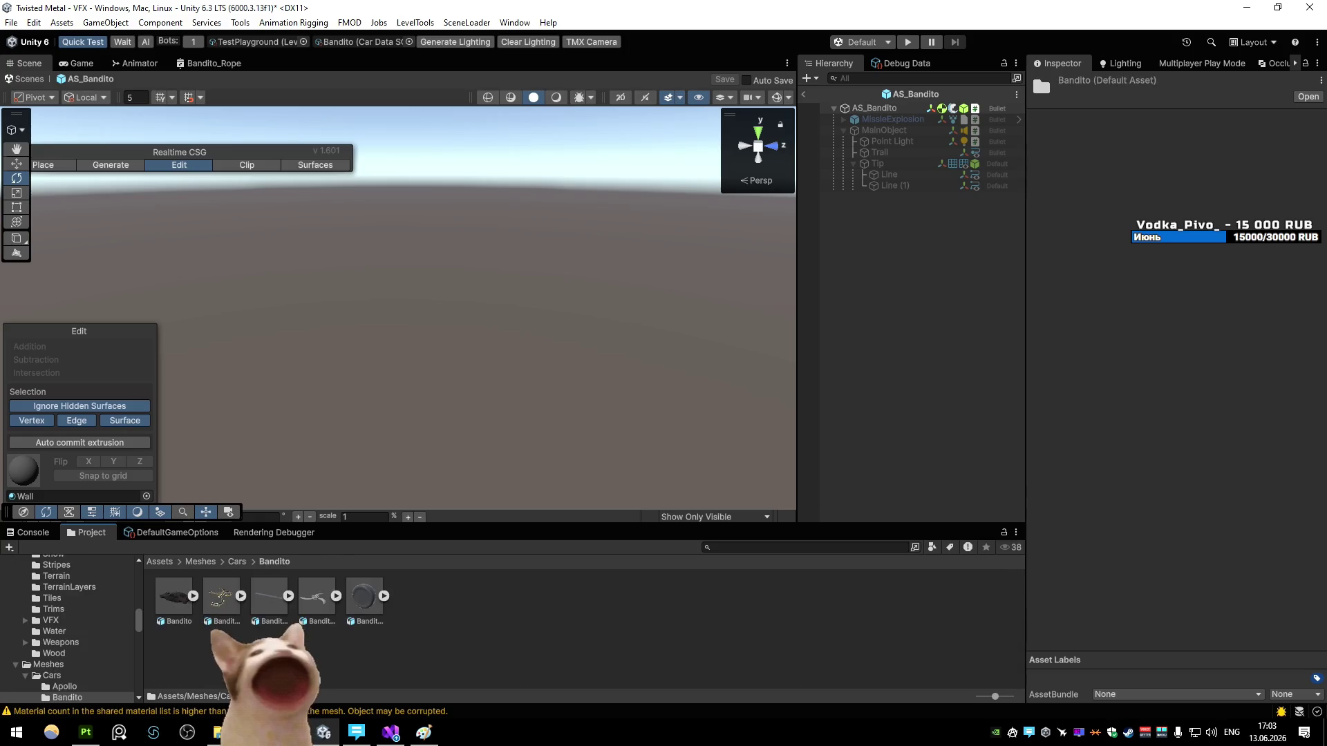
mouse_move(270, 595)
left_mouse_down()
mouse_move(930, 228)
mouse_move(912, 196)
mouse_move(839, 181)
left_mouse_up()
Step: Reset the Bandito_RopeMesh transform's position, rotation and scale
left_click(967, 129)
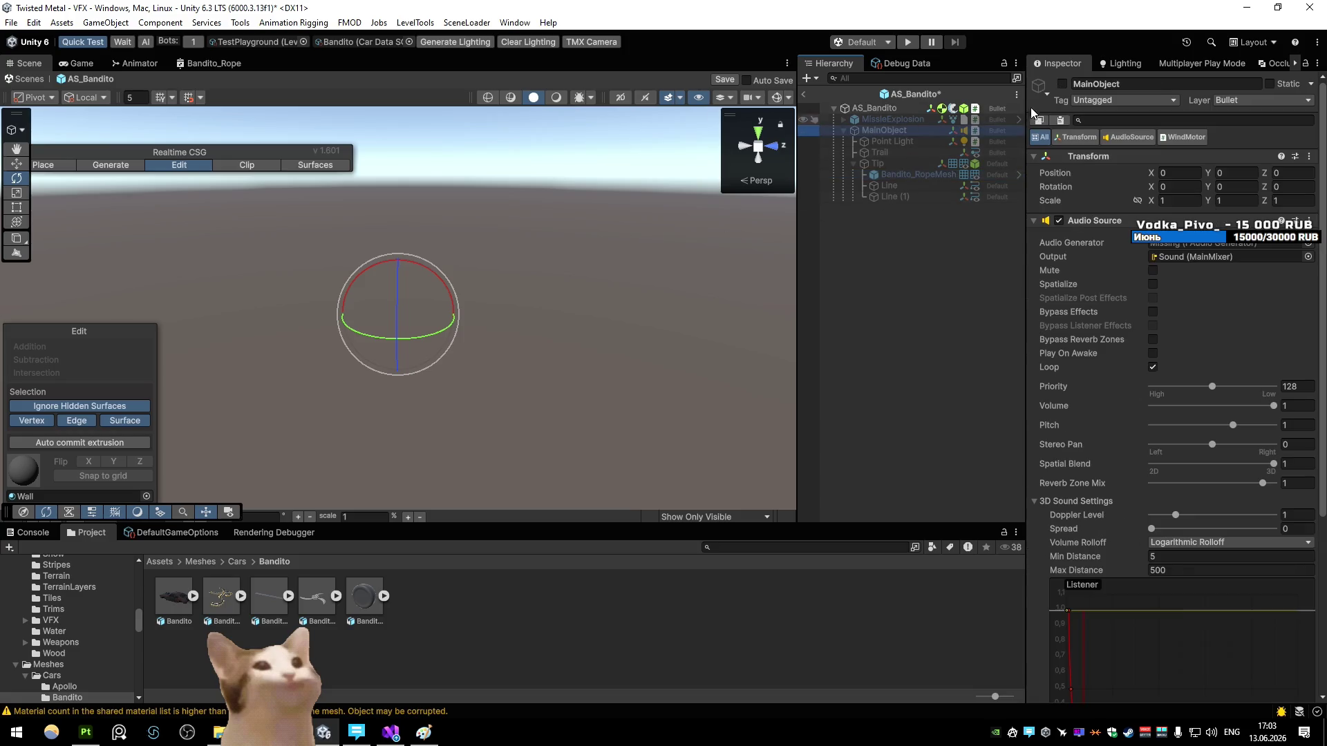
left_click(919, 174)
right_click(1139, 193)
left_click(1164, 201)
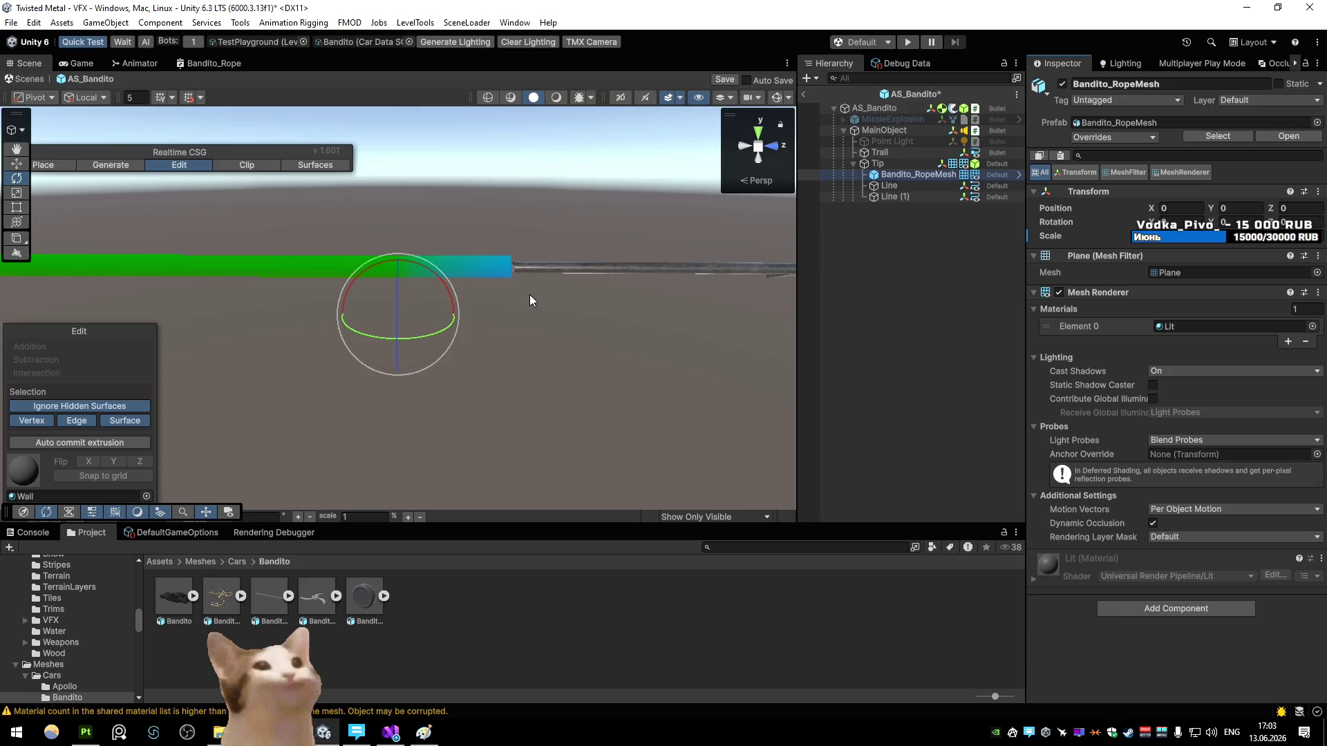